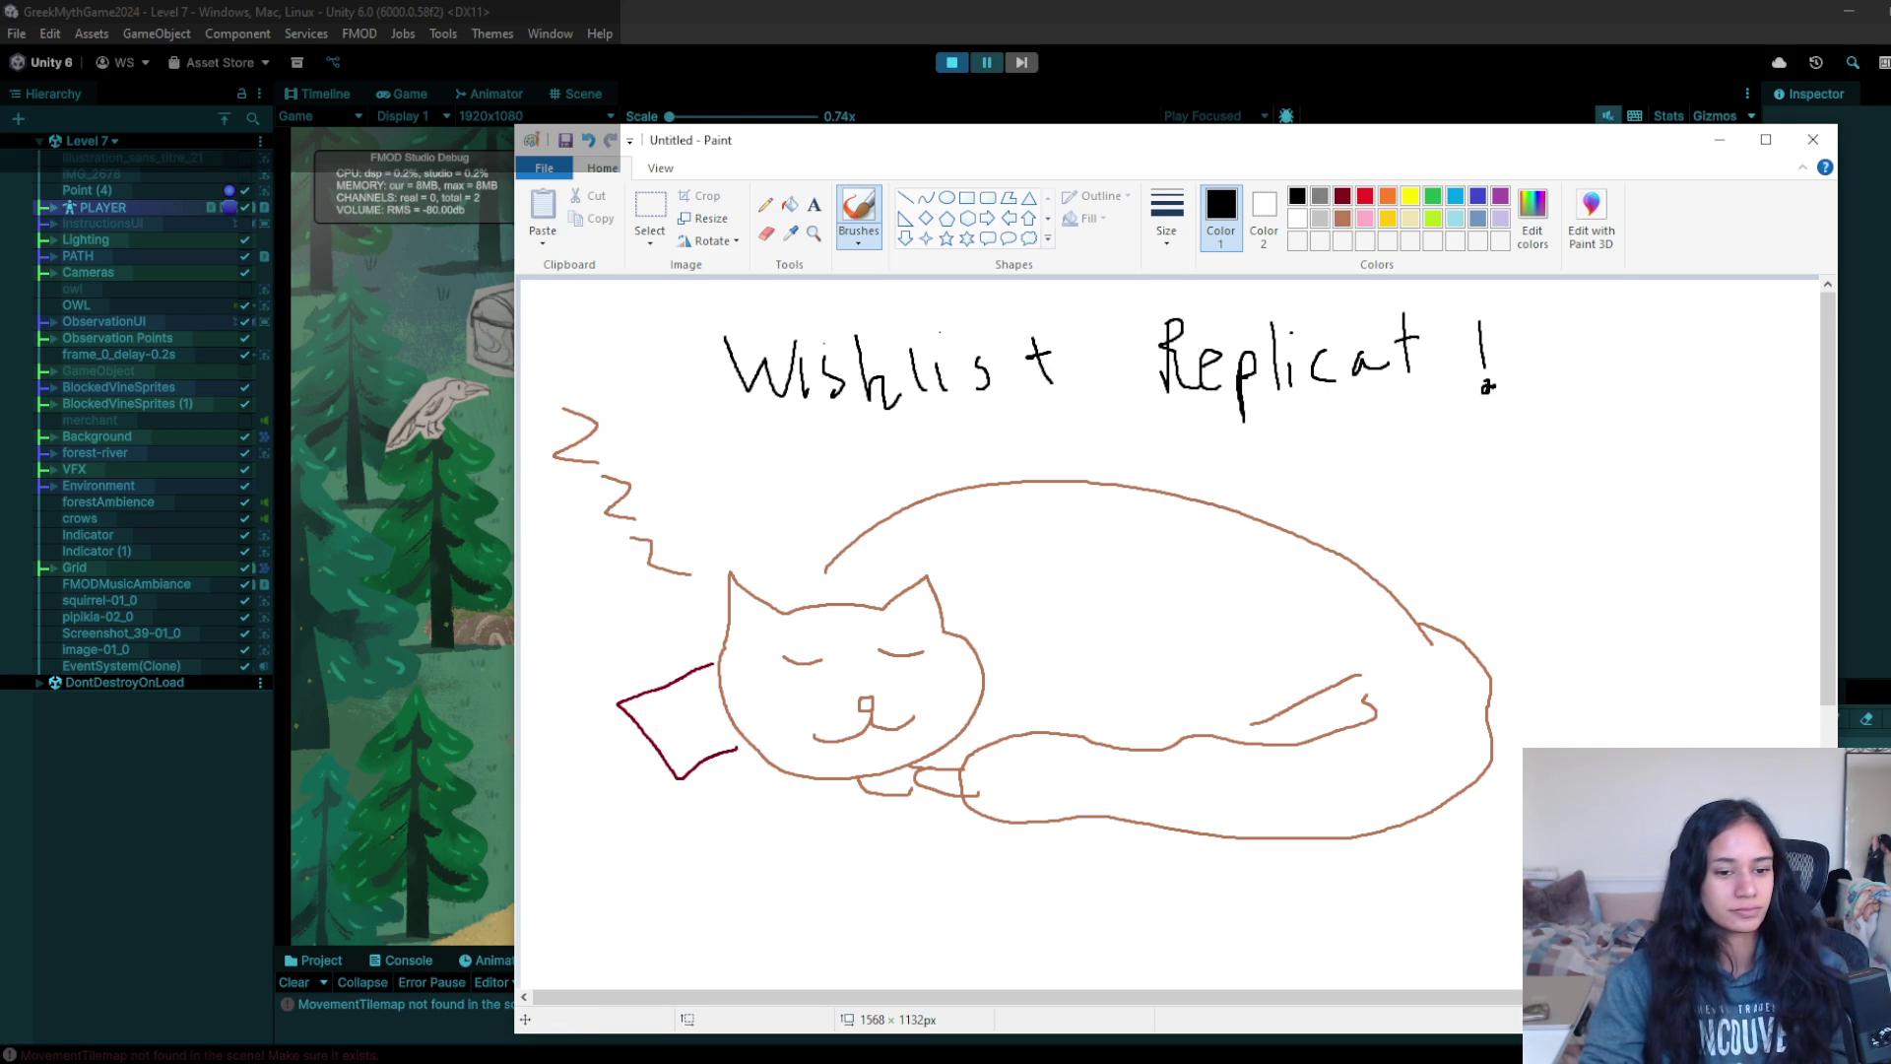
- Switch from the Paint sketch to a new Chrome browser tab
mouse_move(581, 1049)
left_click(414, 1014)
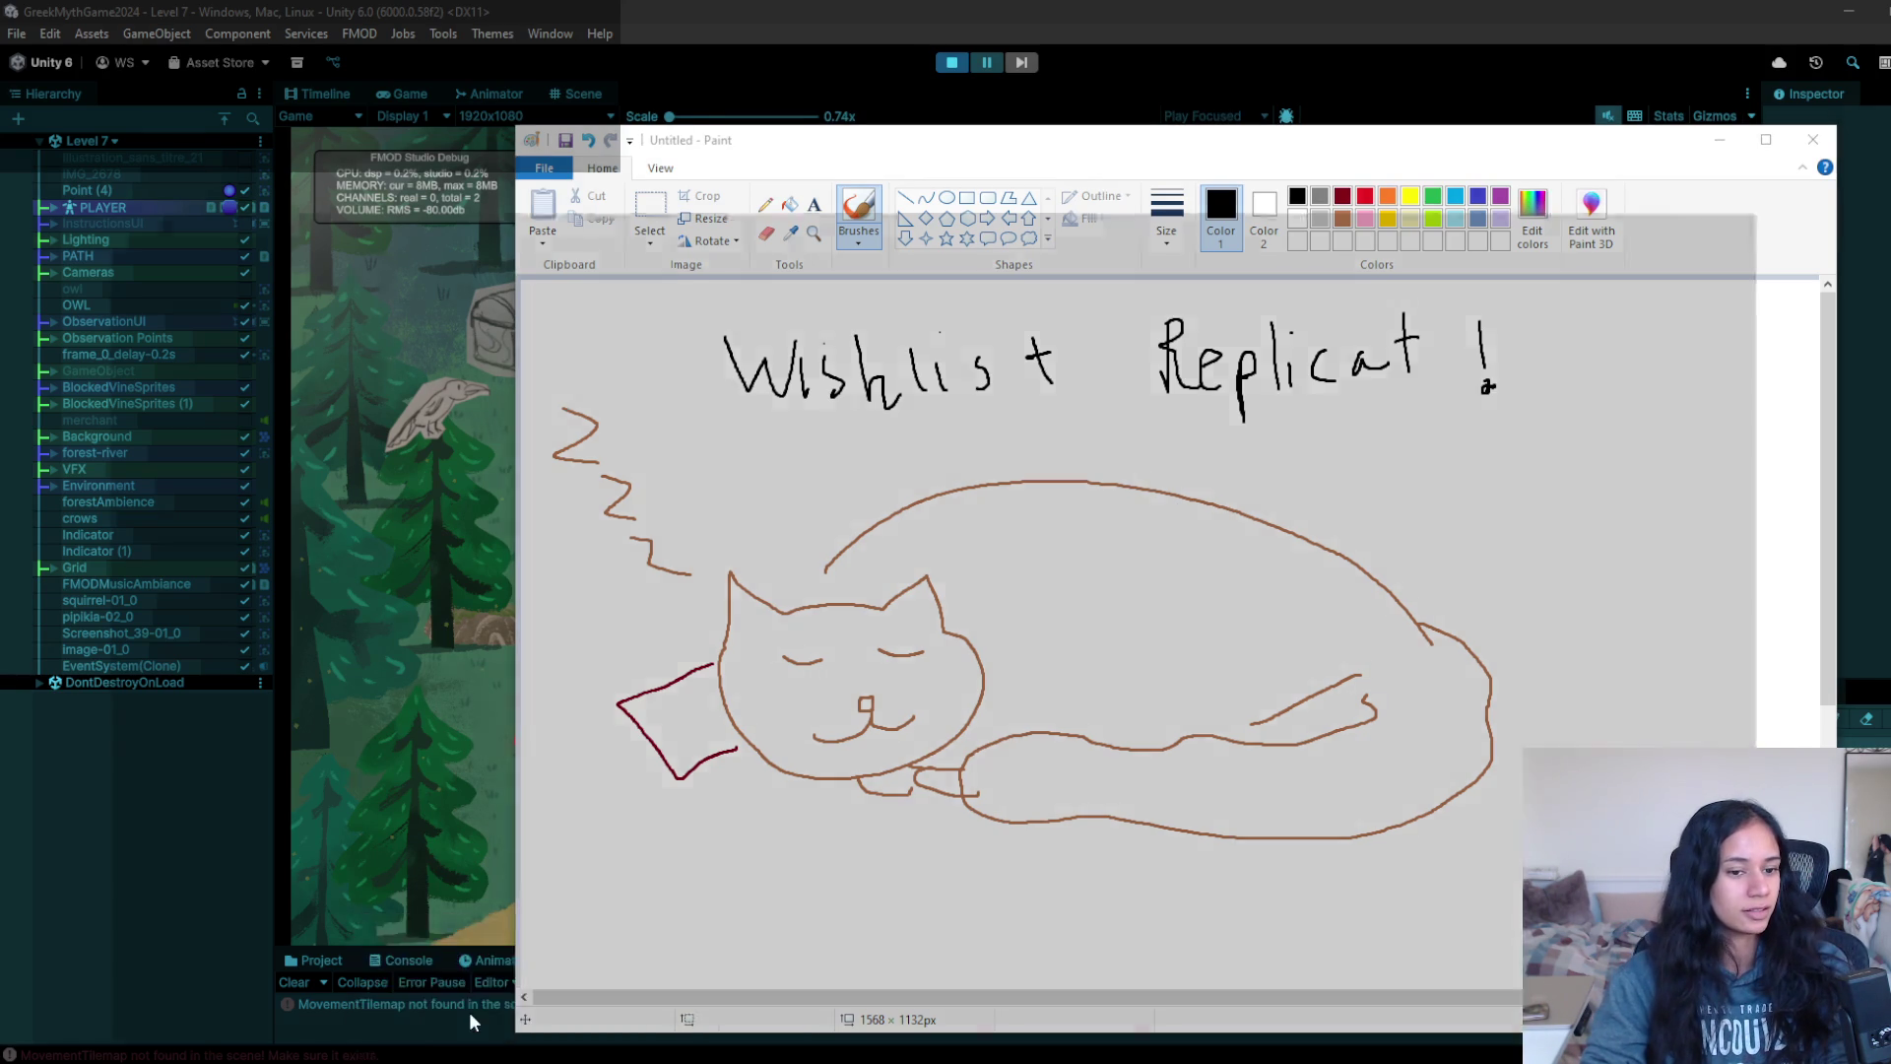
- Search for 'replicat' and open the Replicat store page on Steam
type("replicat")
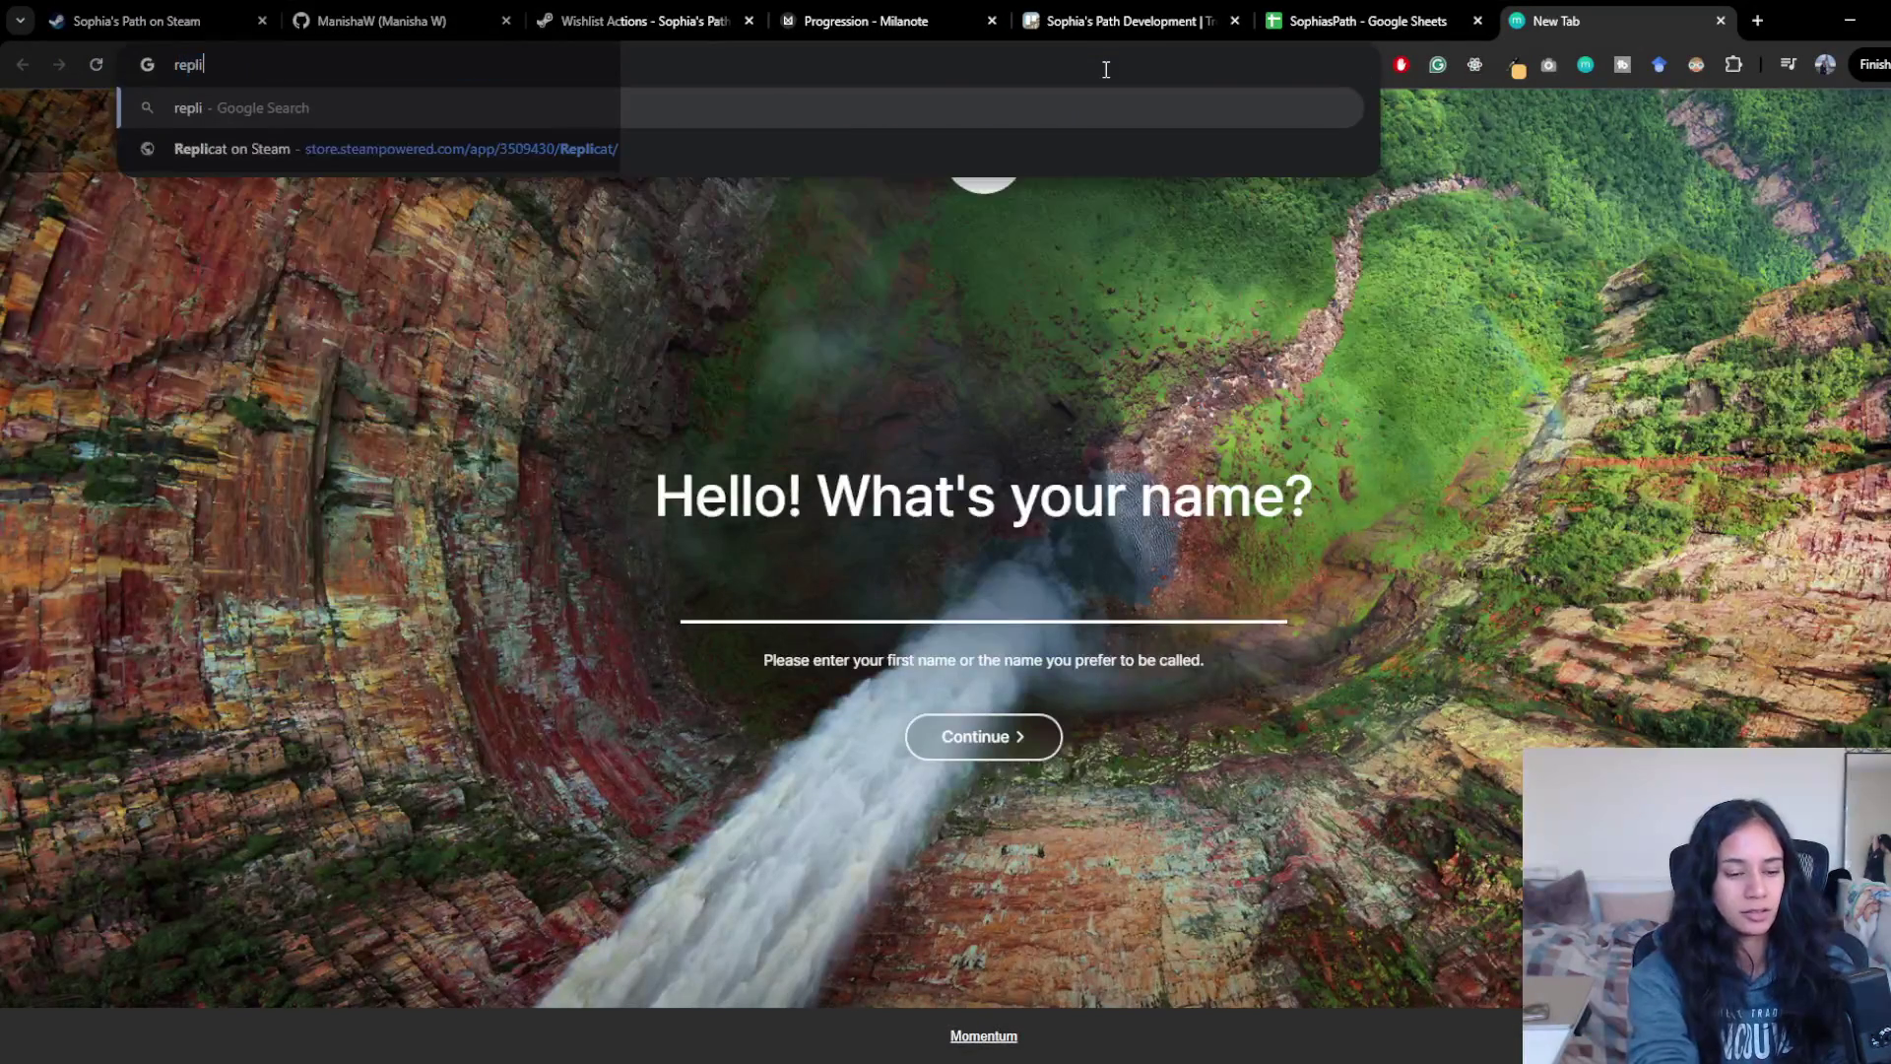
key("Return")
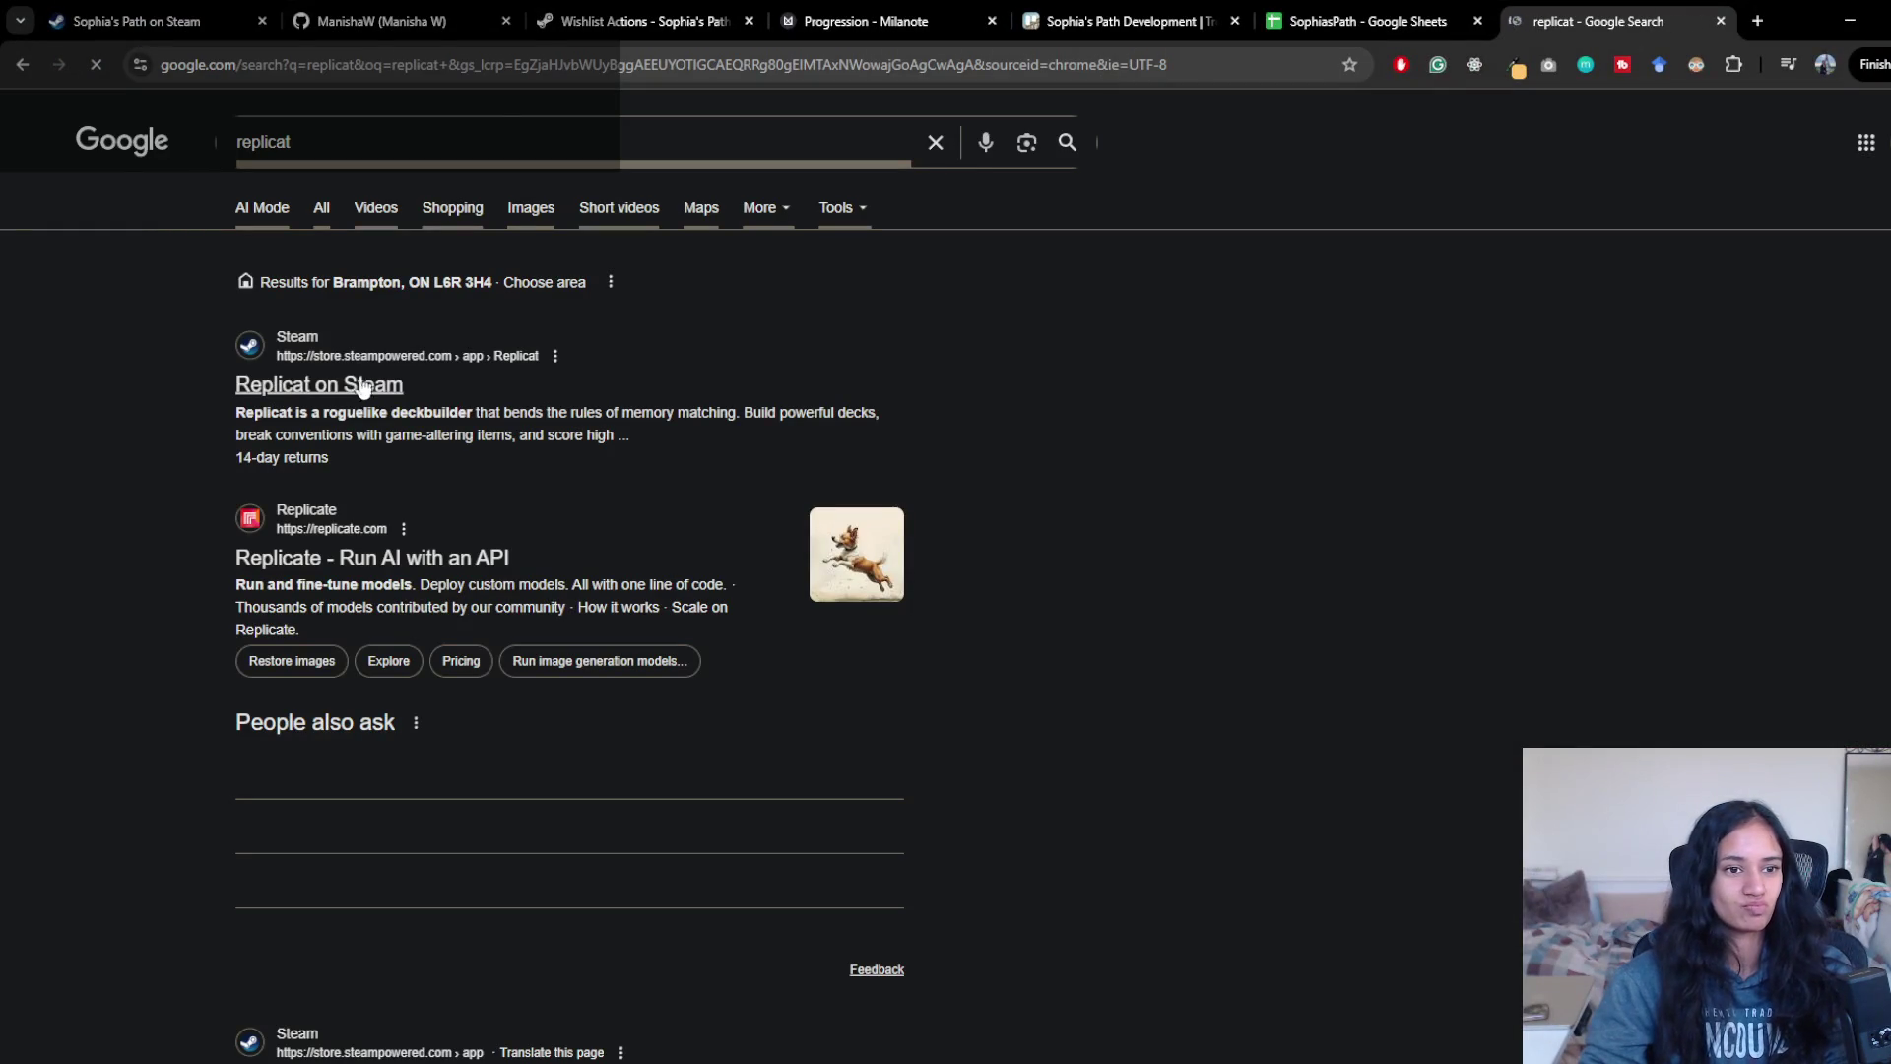
left_click(364, 385)
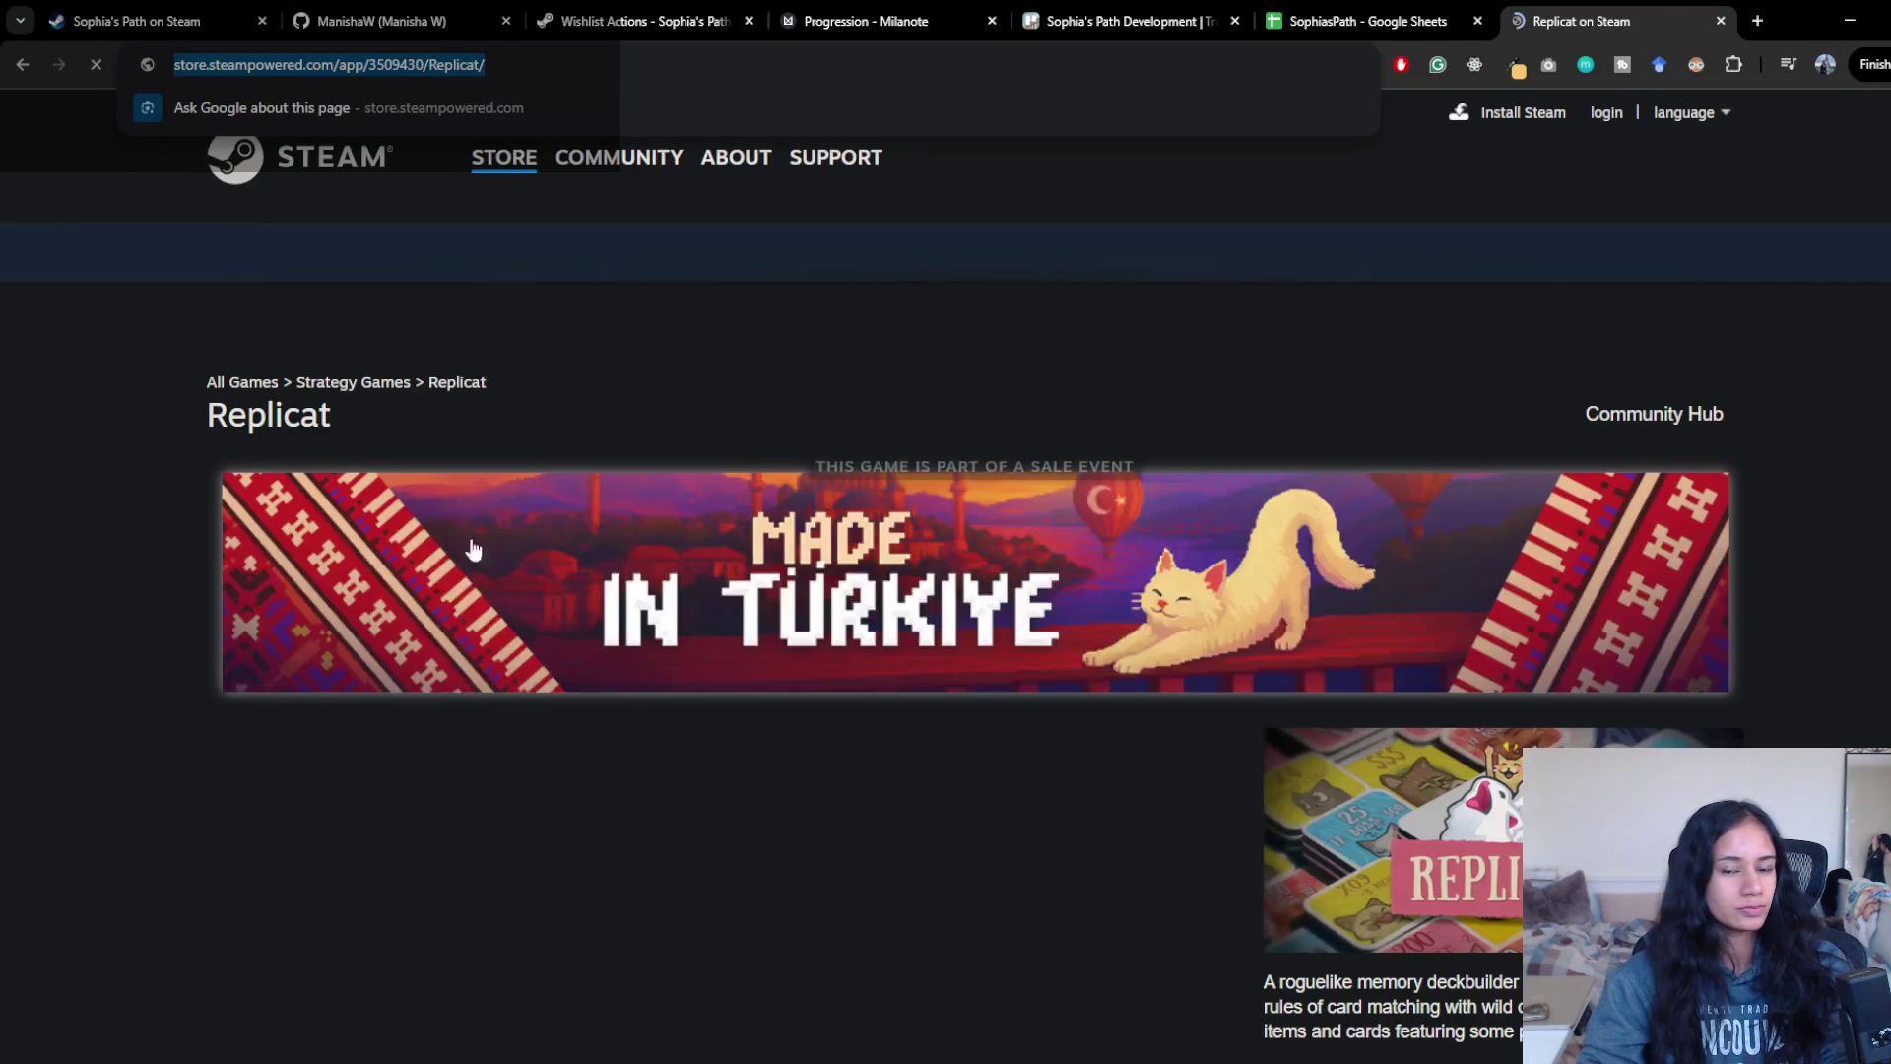
- Play the Replicat trailer, then switch to the SophiasPath spreadsheet tab
scroll(532, 490, "down", 5)
left_click(277, 634)
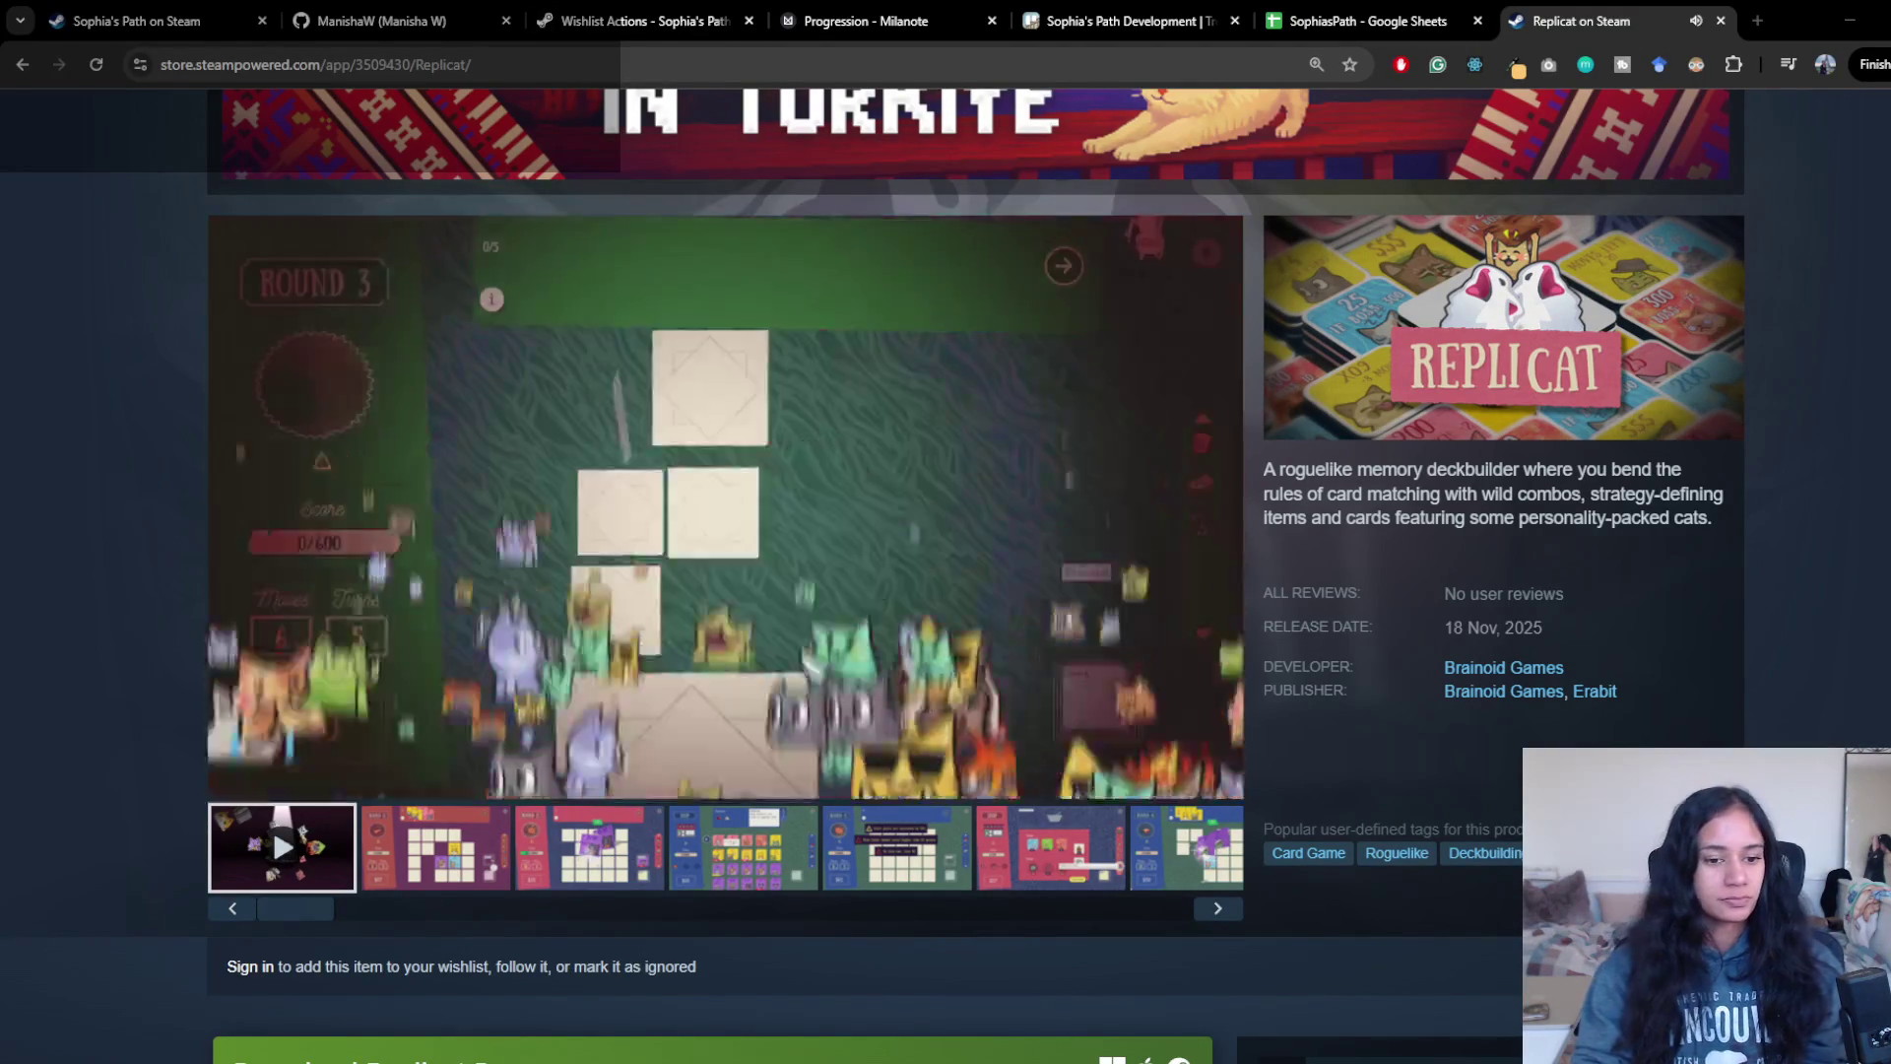
left_click(1273, 14)
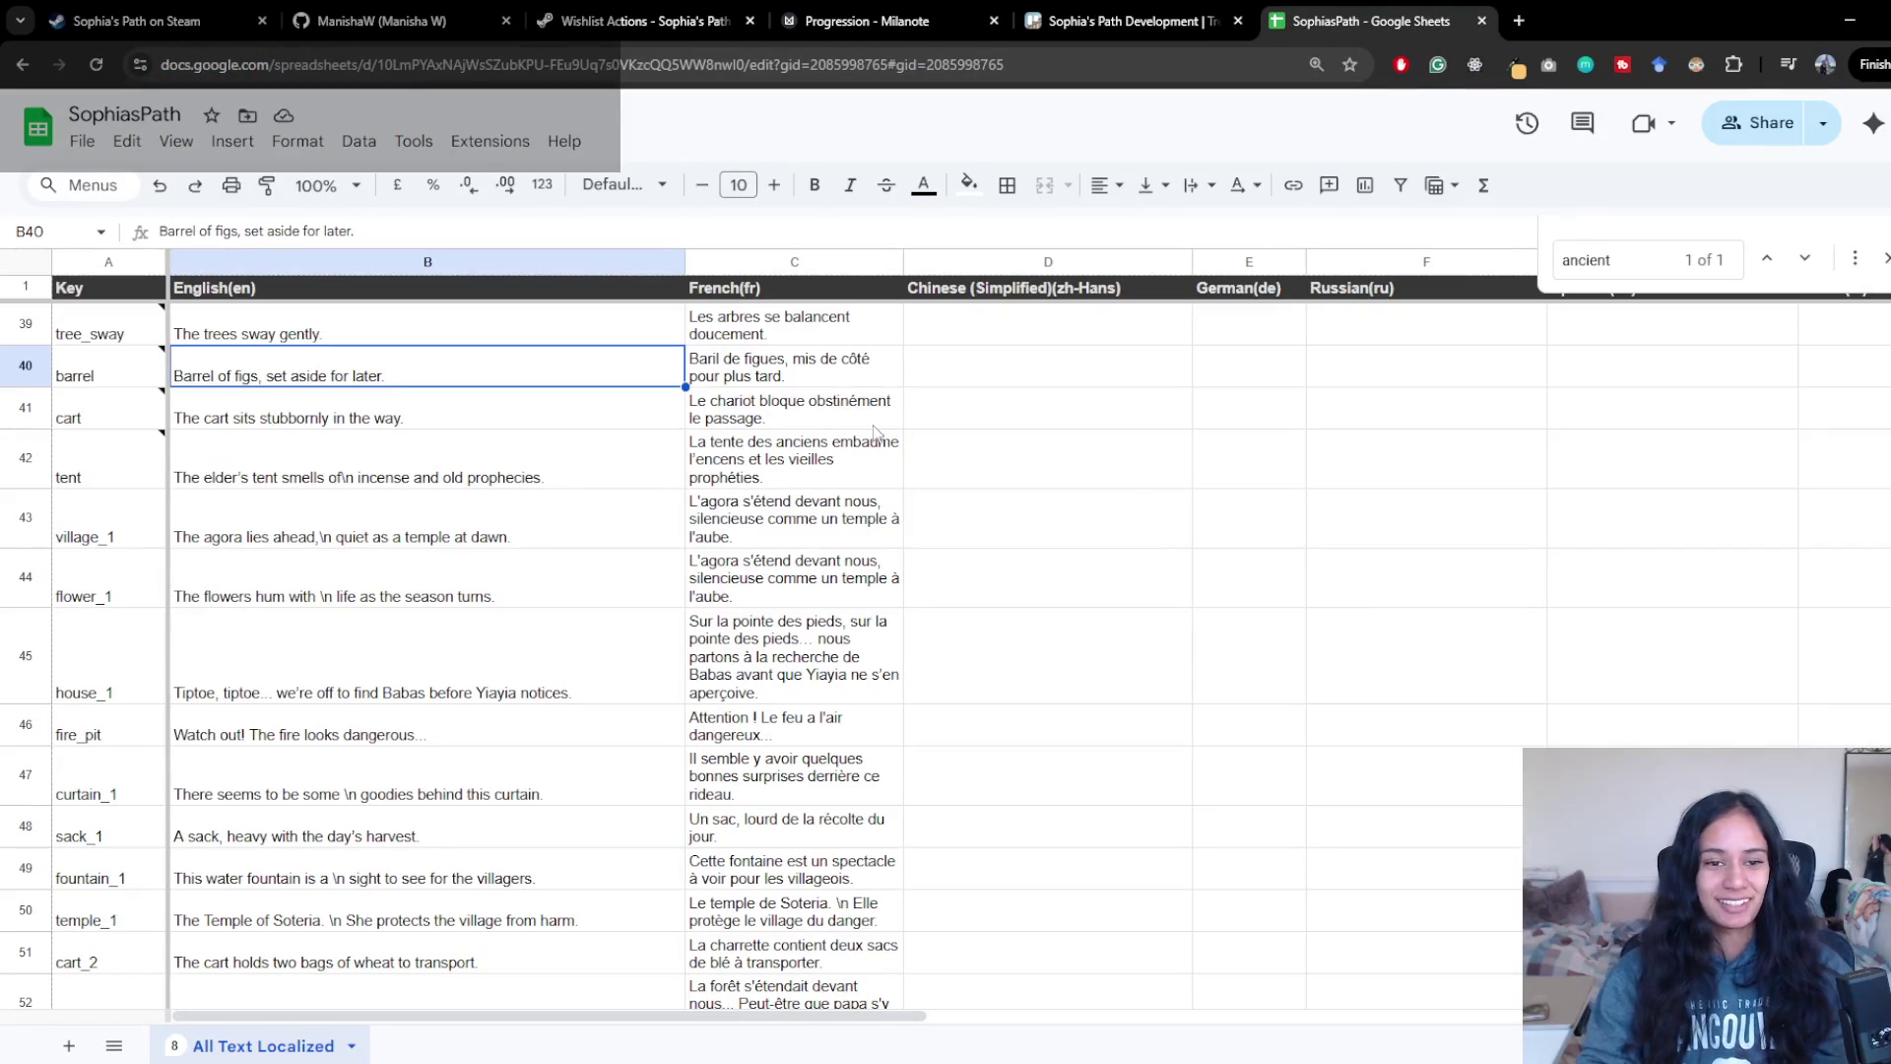
- Jump to the statue_athena line with 'ancient' at B62, then return to the running Unity game
key("Escape")
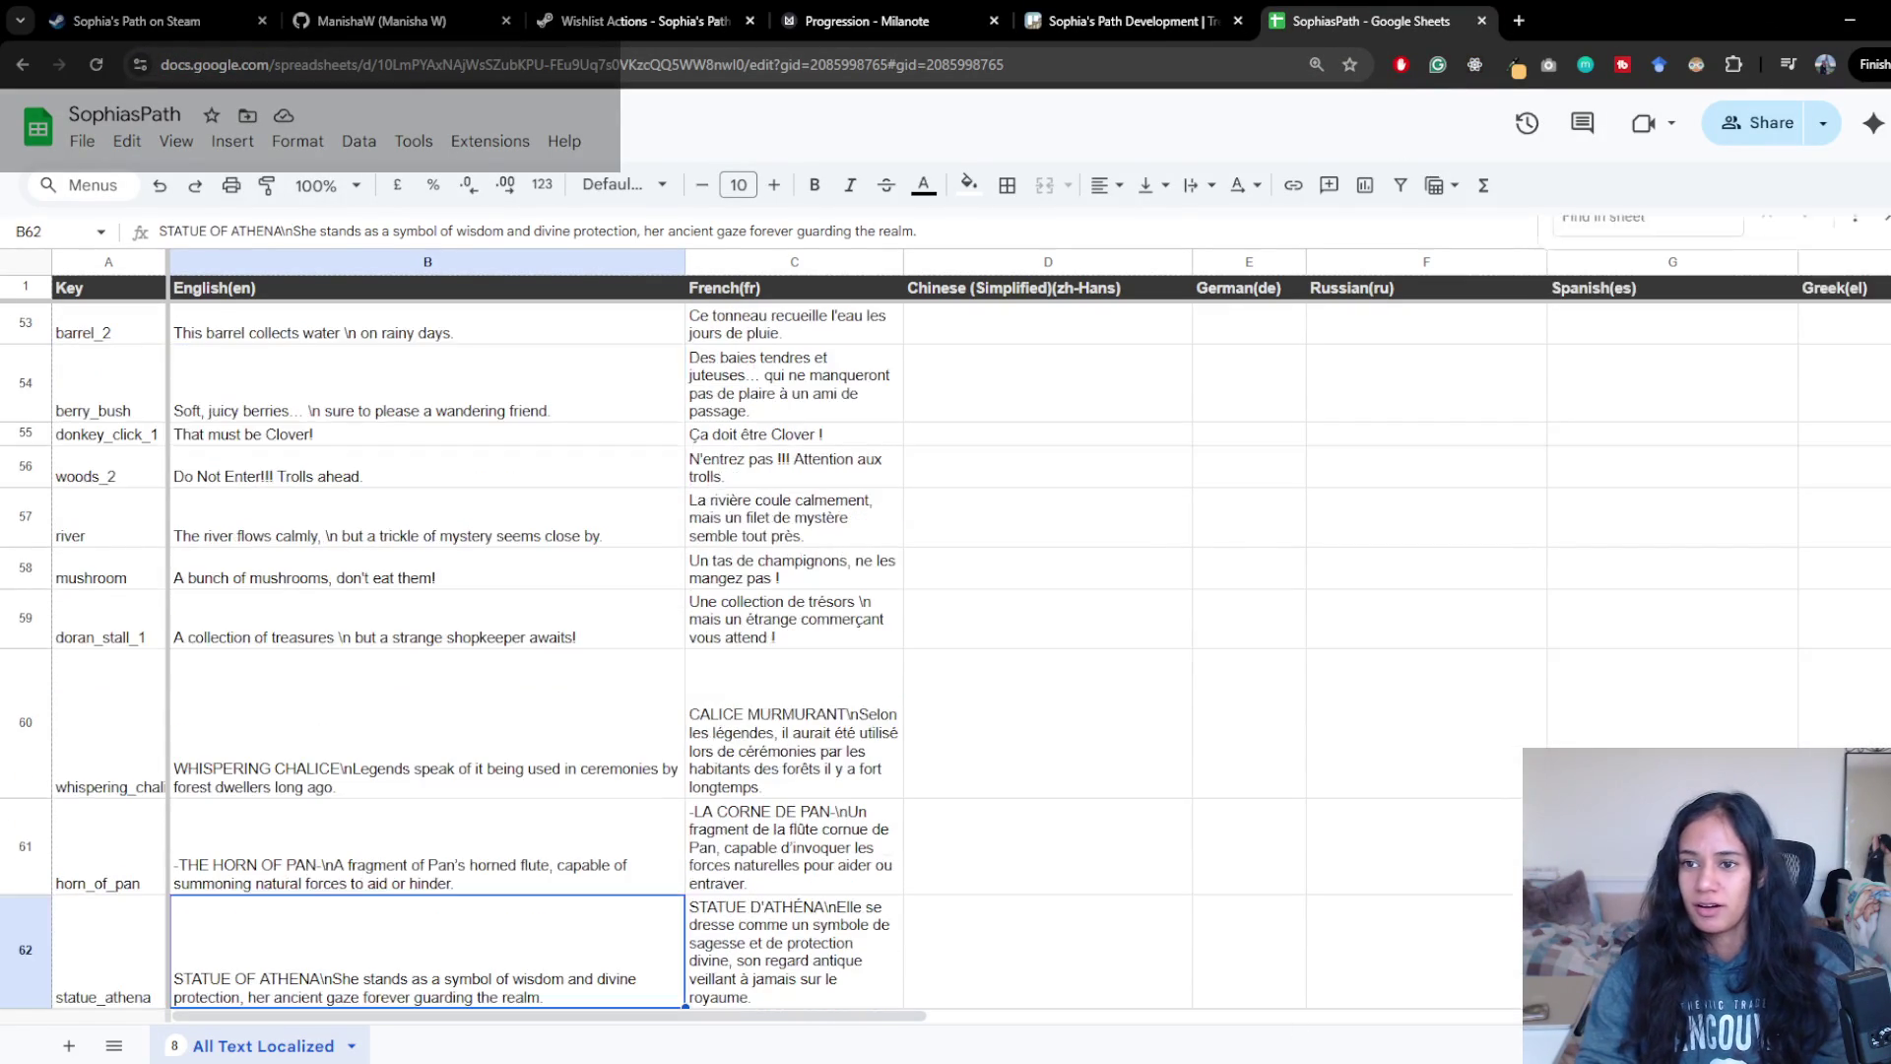
scroll(1250, 695, "down", 4)
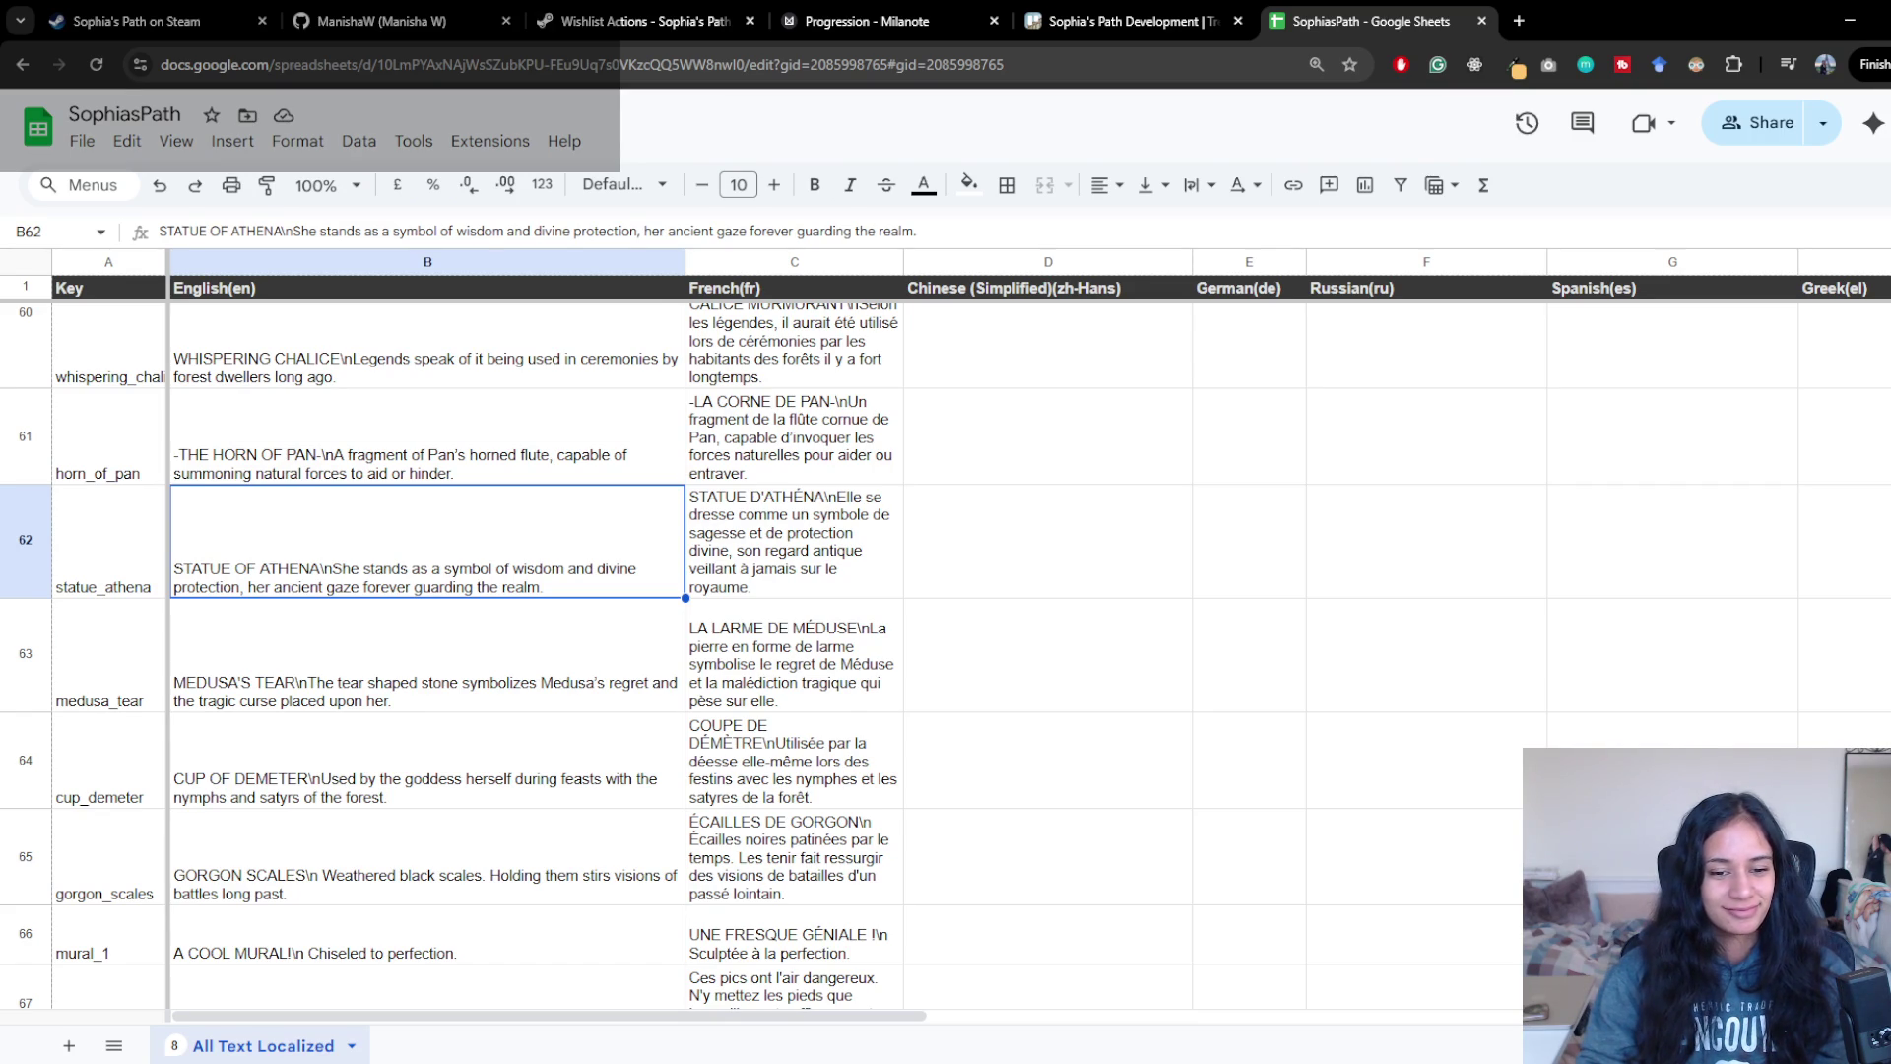
key("alt+Tab")
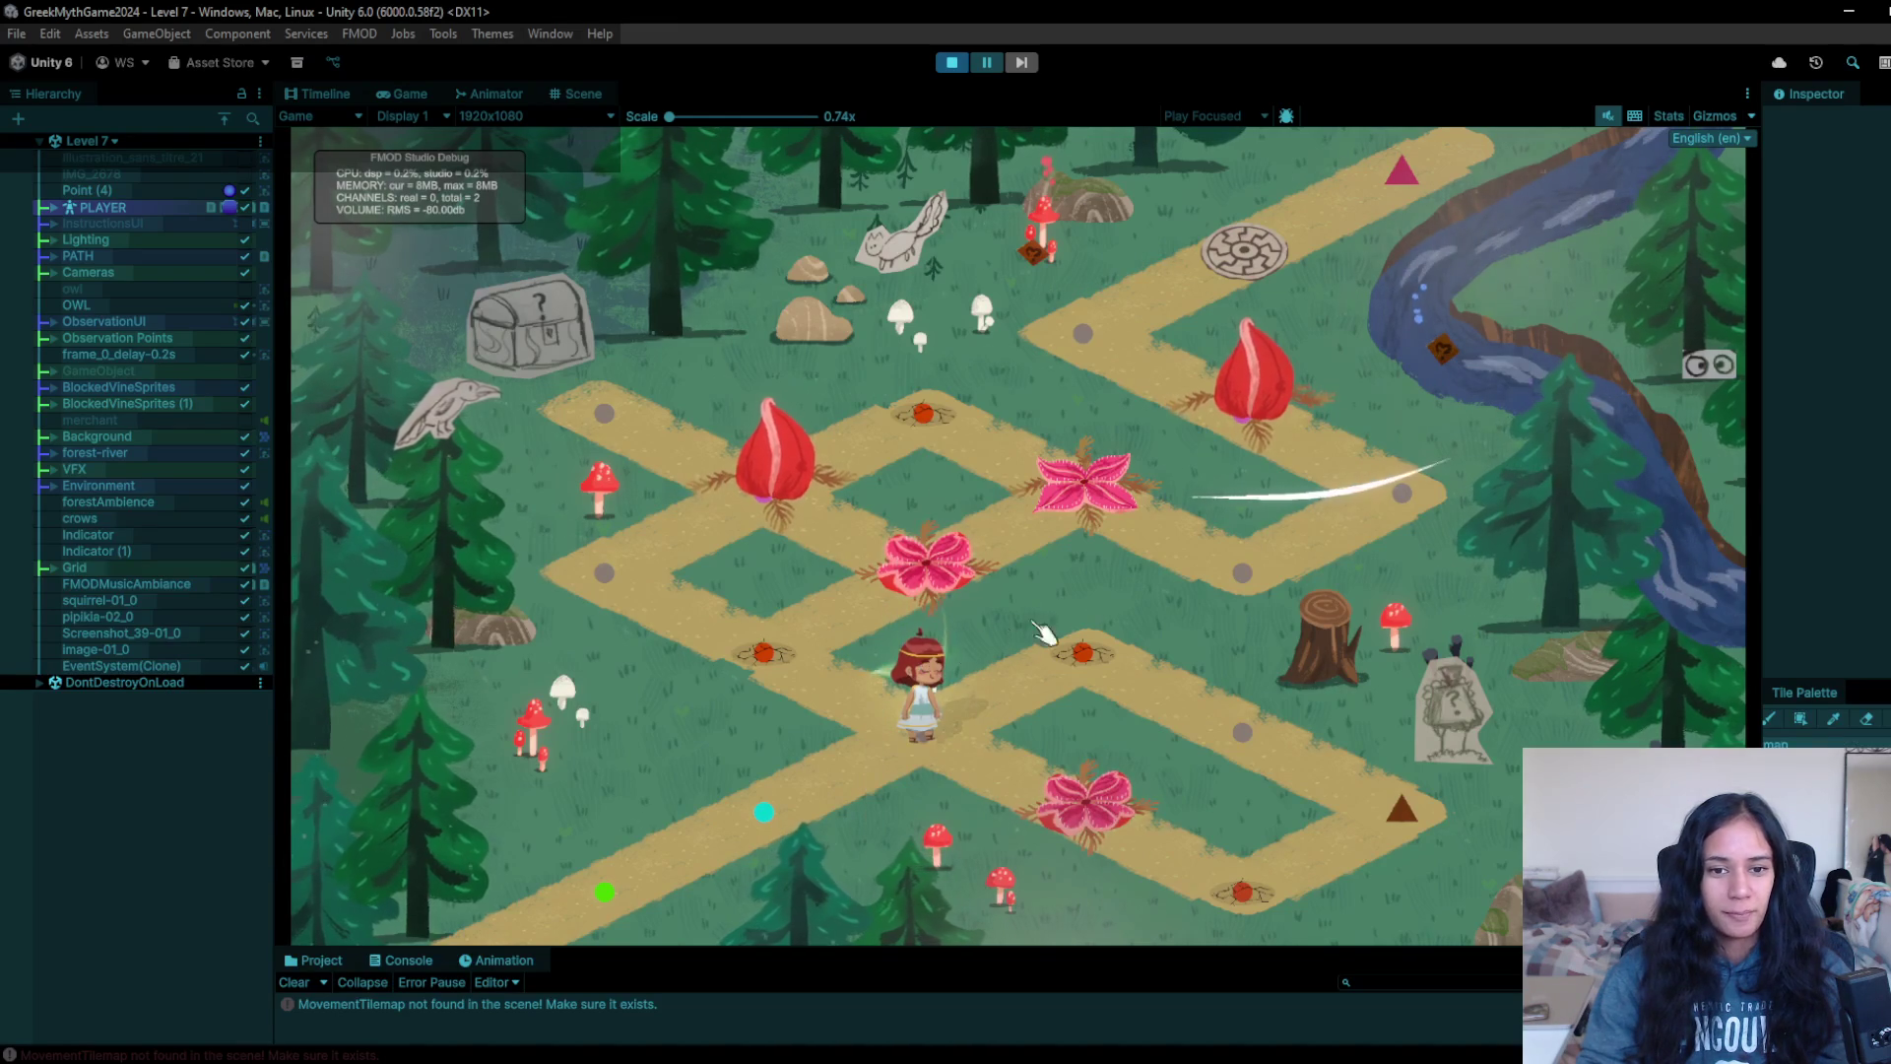
- Walk the girl along the path, dismiss the Whispering Chalice relic popup, and reach the spider tile
left_click(828, 786)
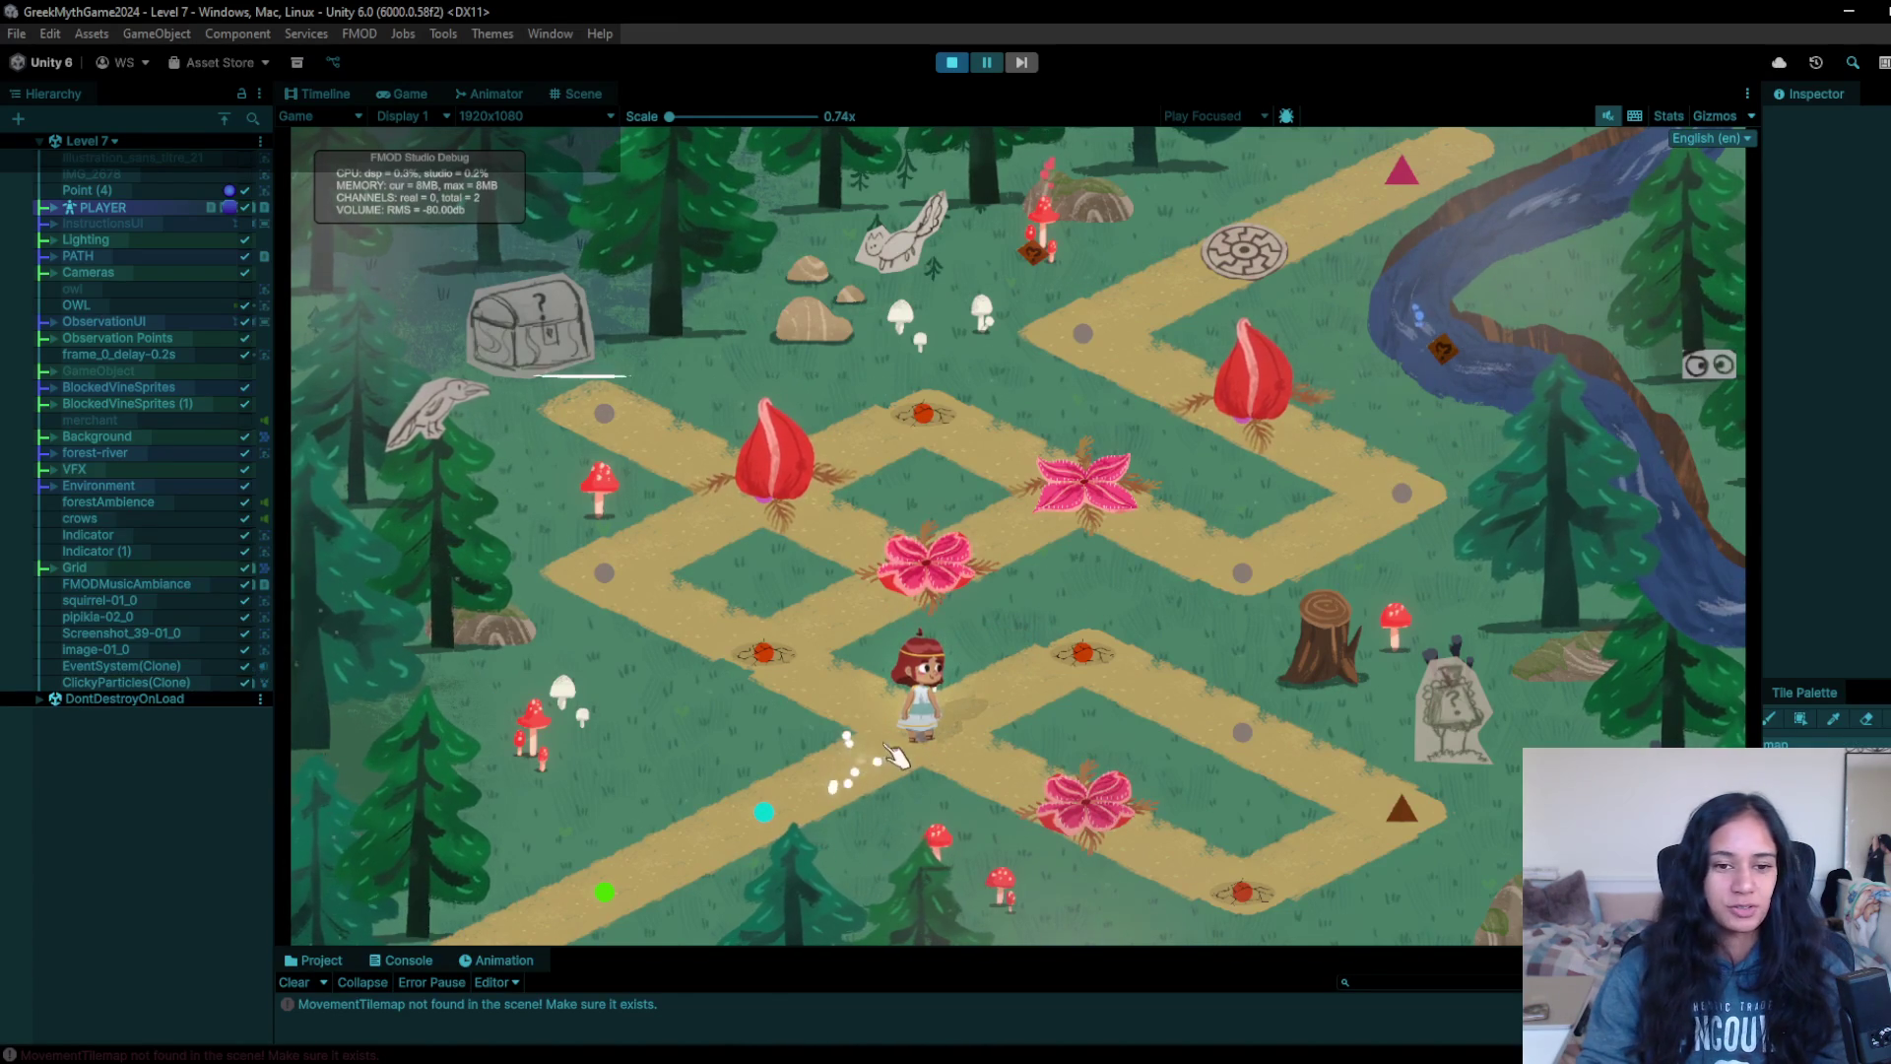
left_click(924, 655)
left_click(1089, 650)
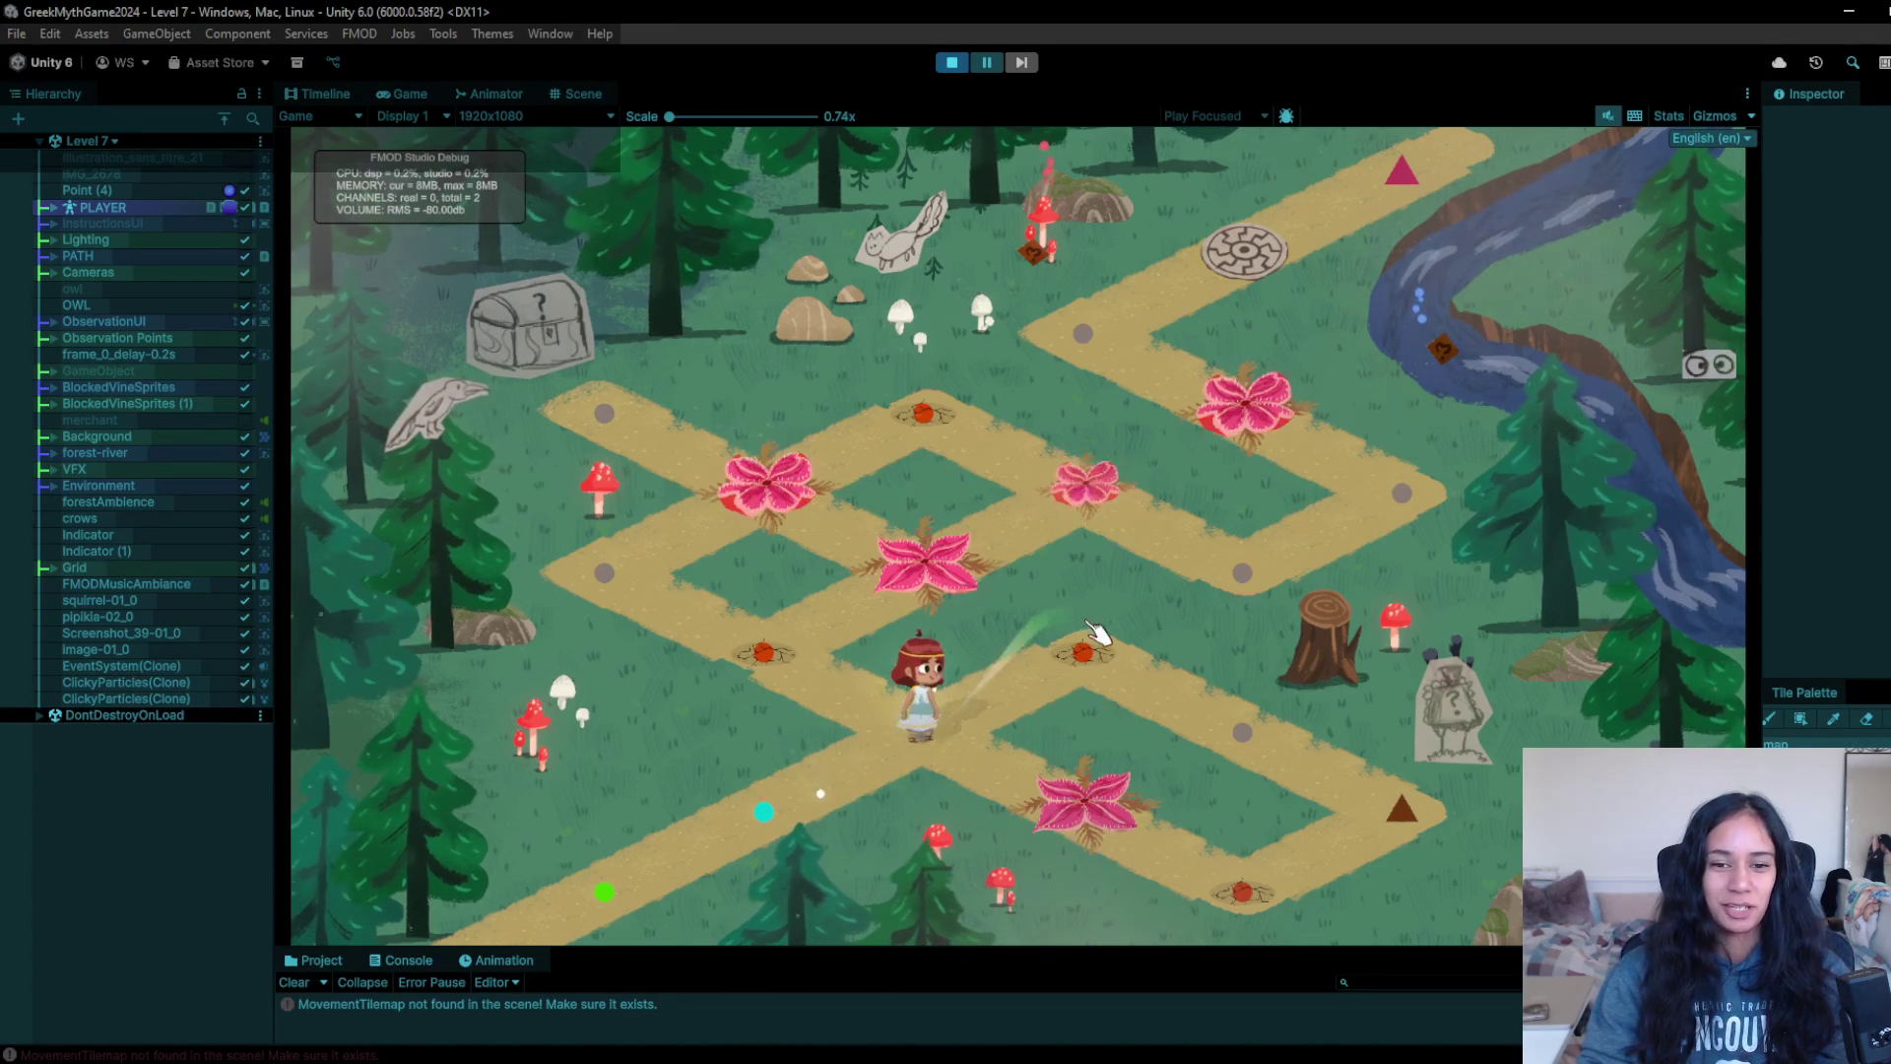
left_click(1387, 800)
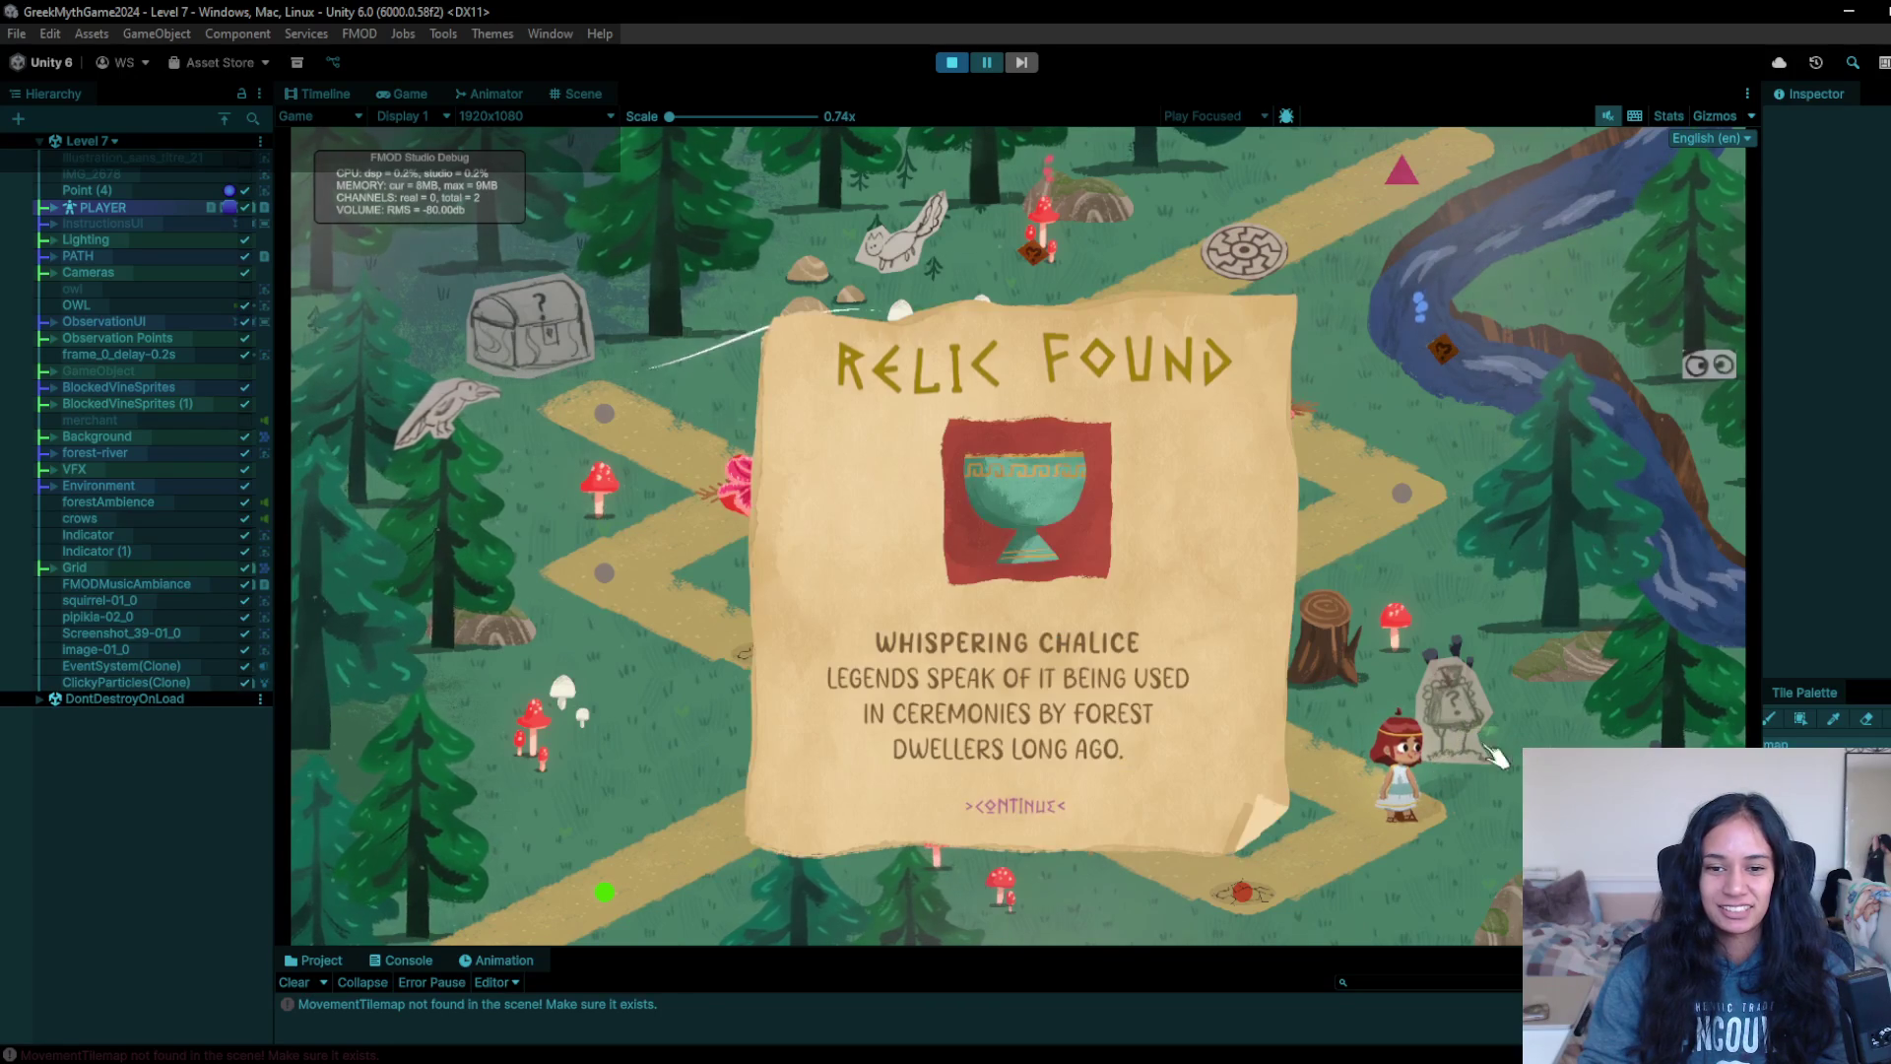
left_click(1044, 809)
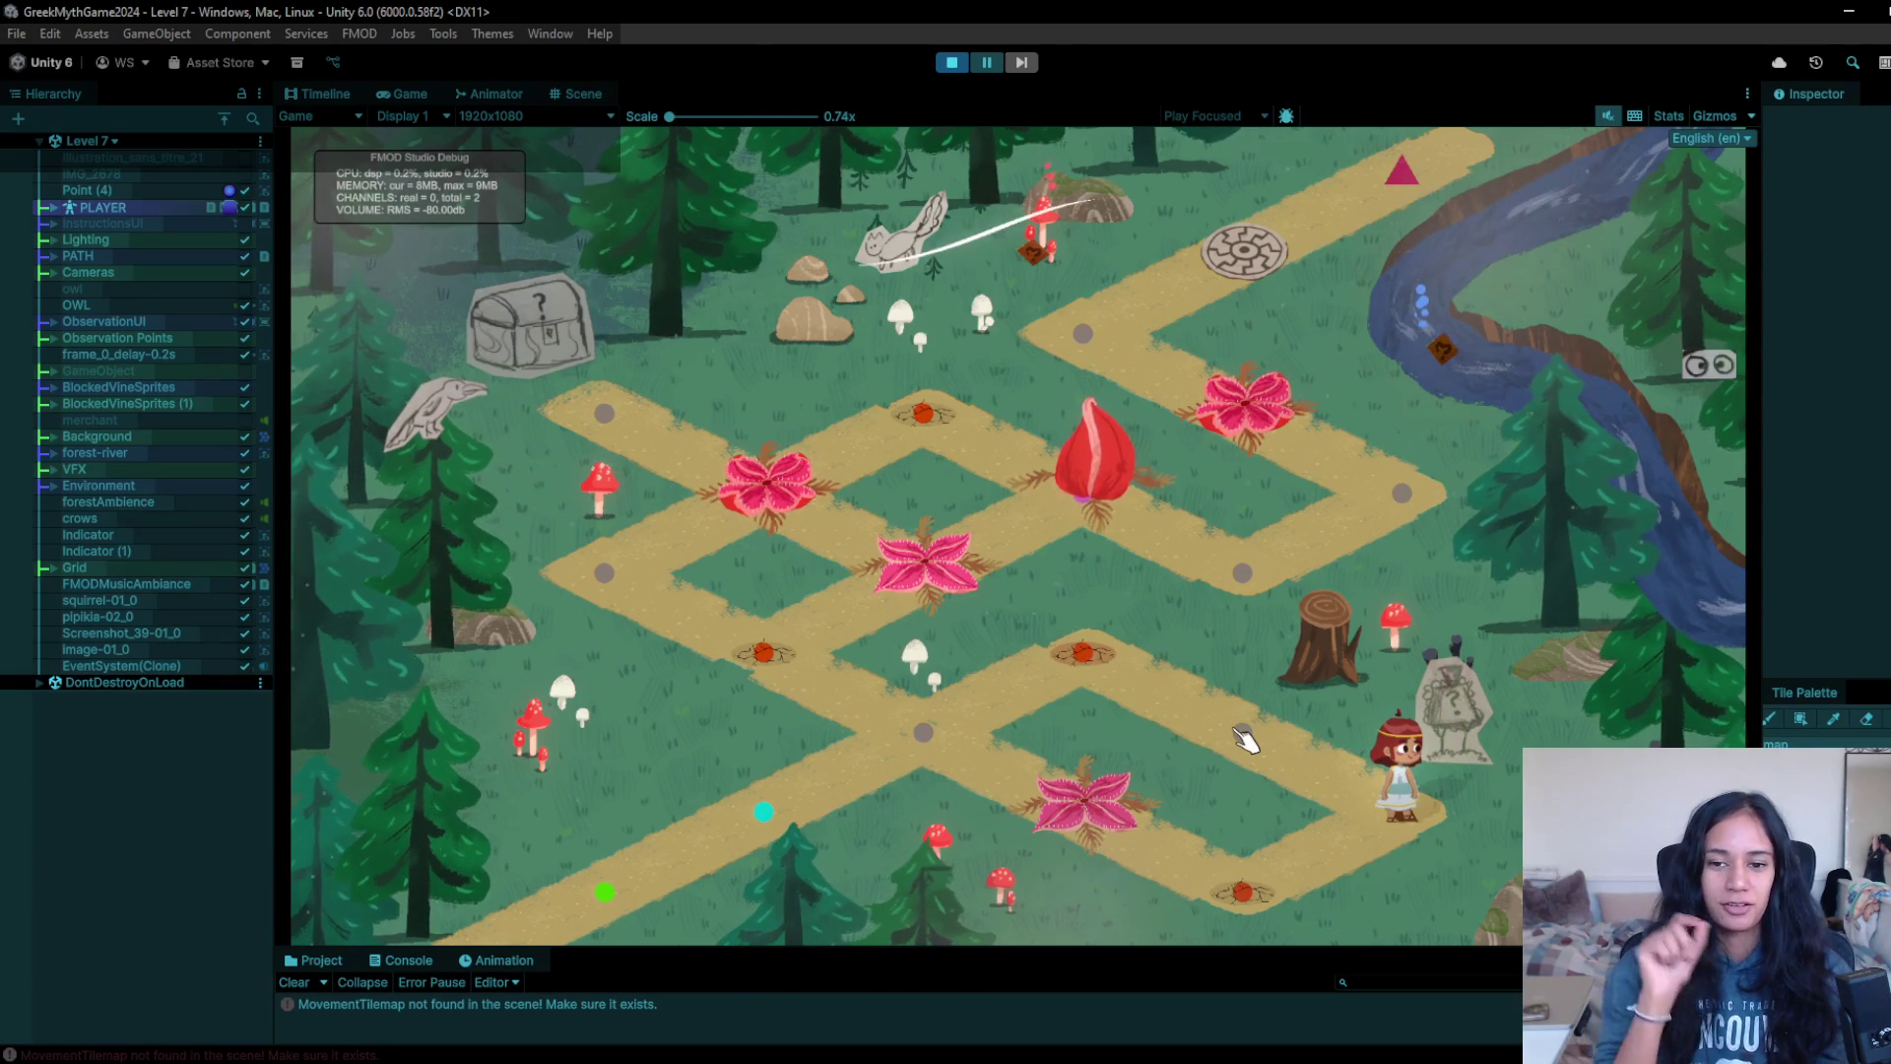
left_click(1244, 737)
left_click(1084, 652)
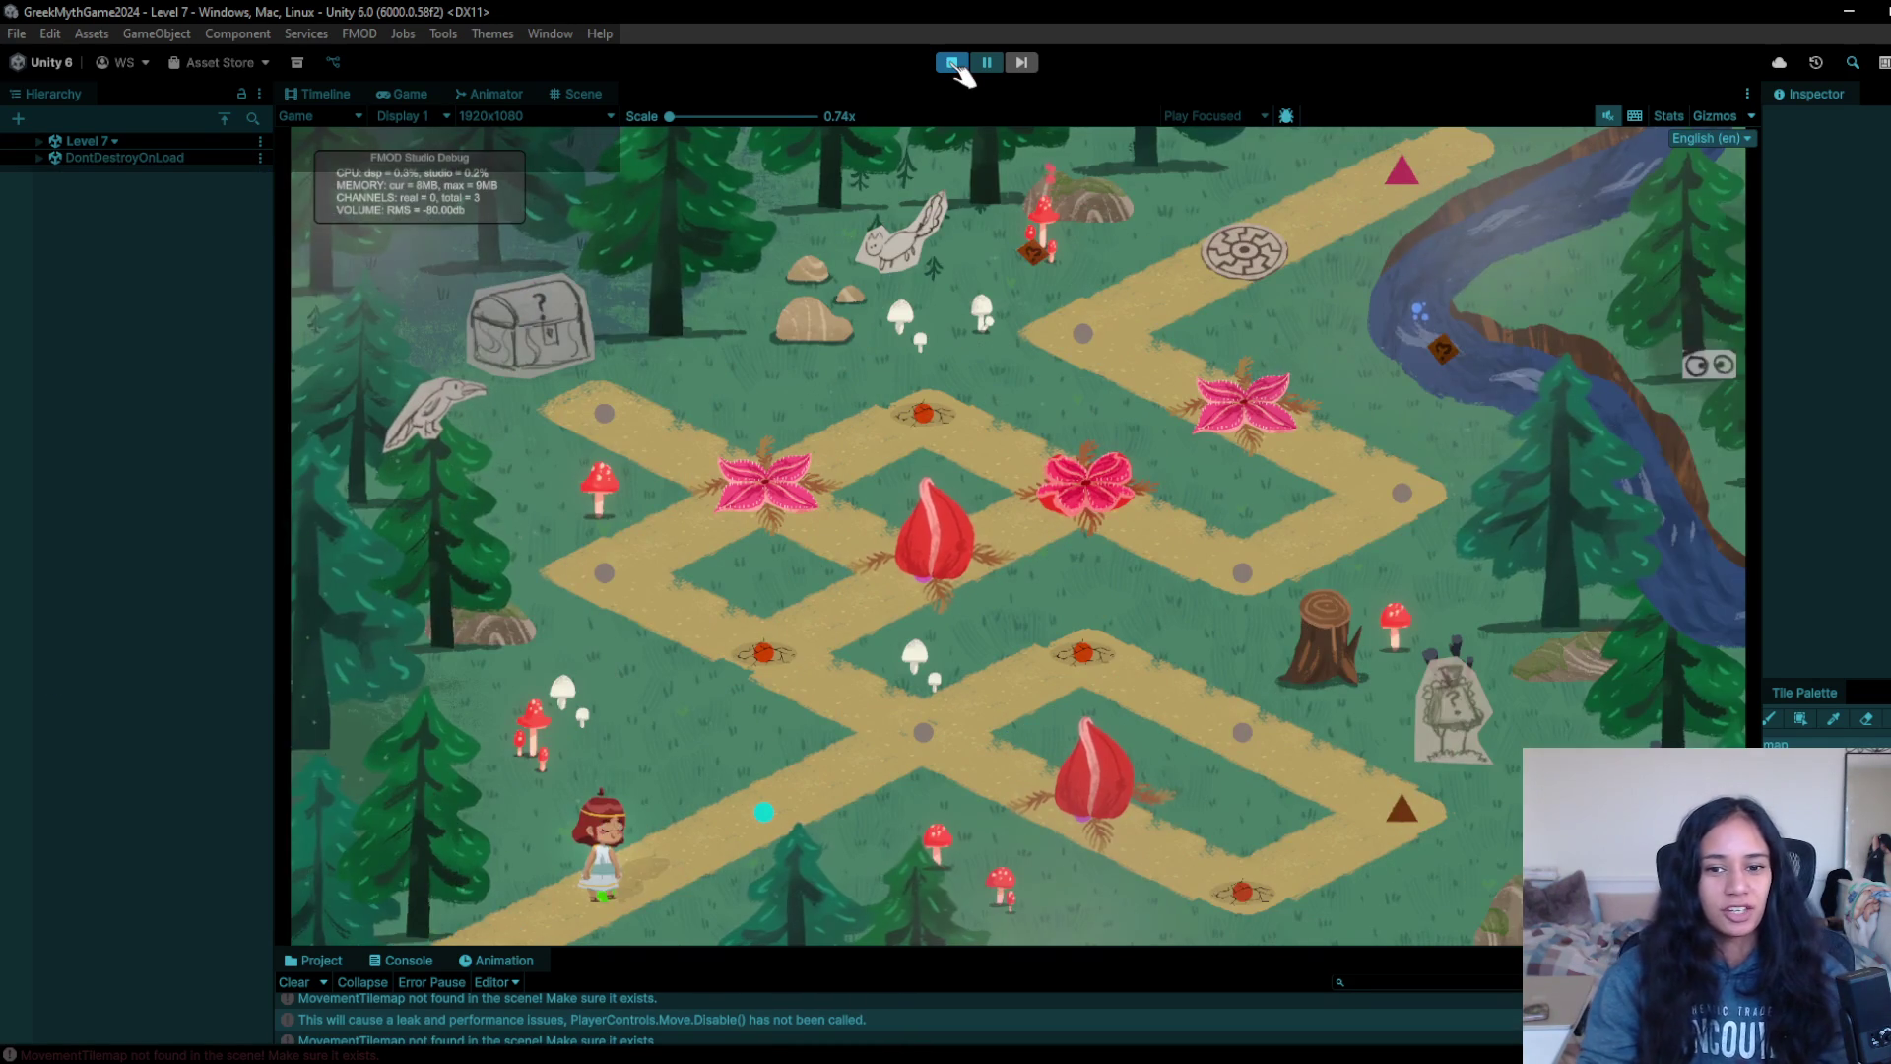
- Walk the girl to the centre node and cancel the failed VS Code installation
left_click(923, 732)
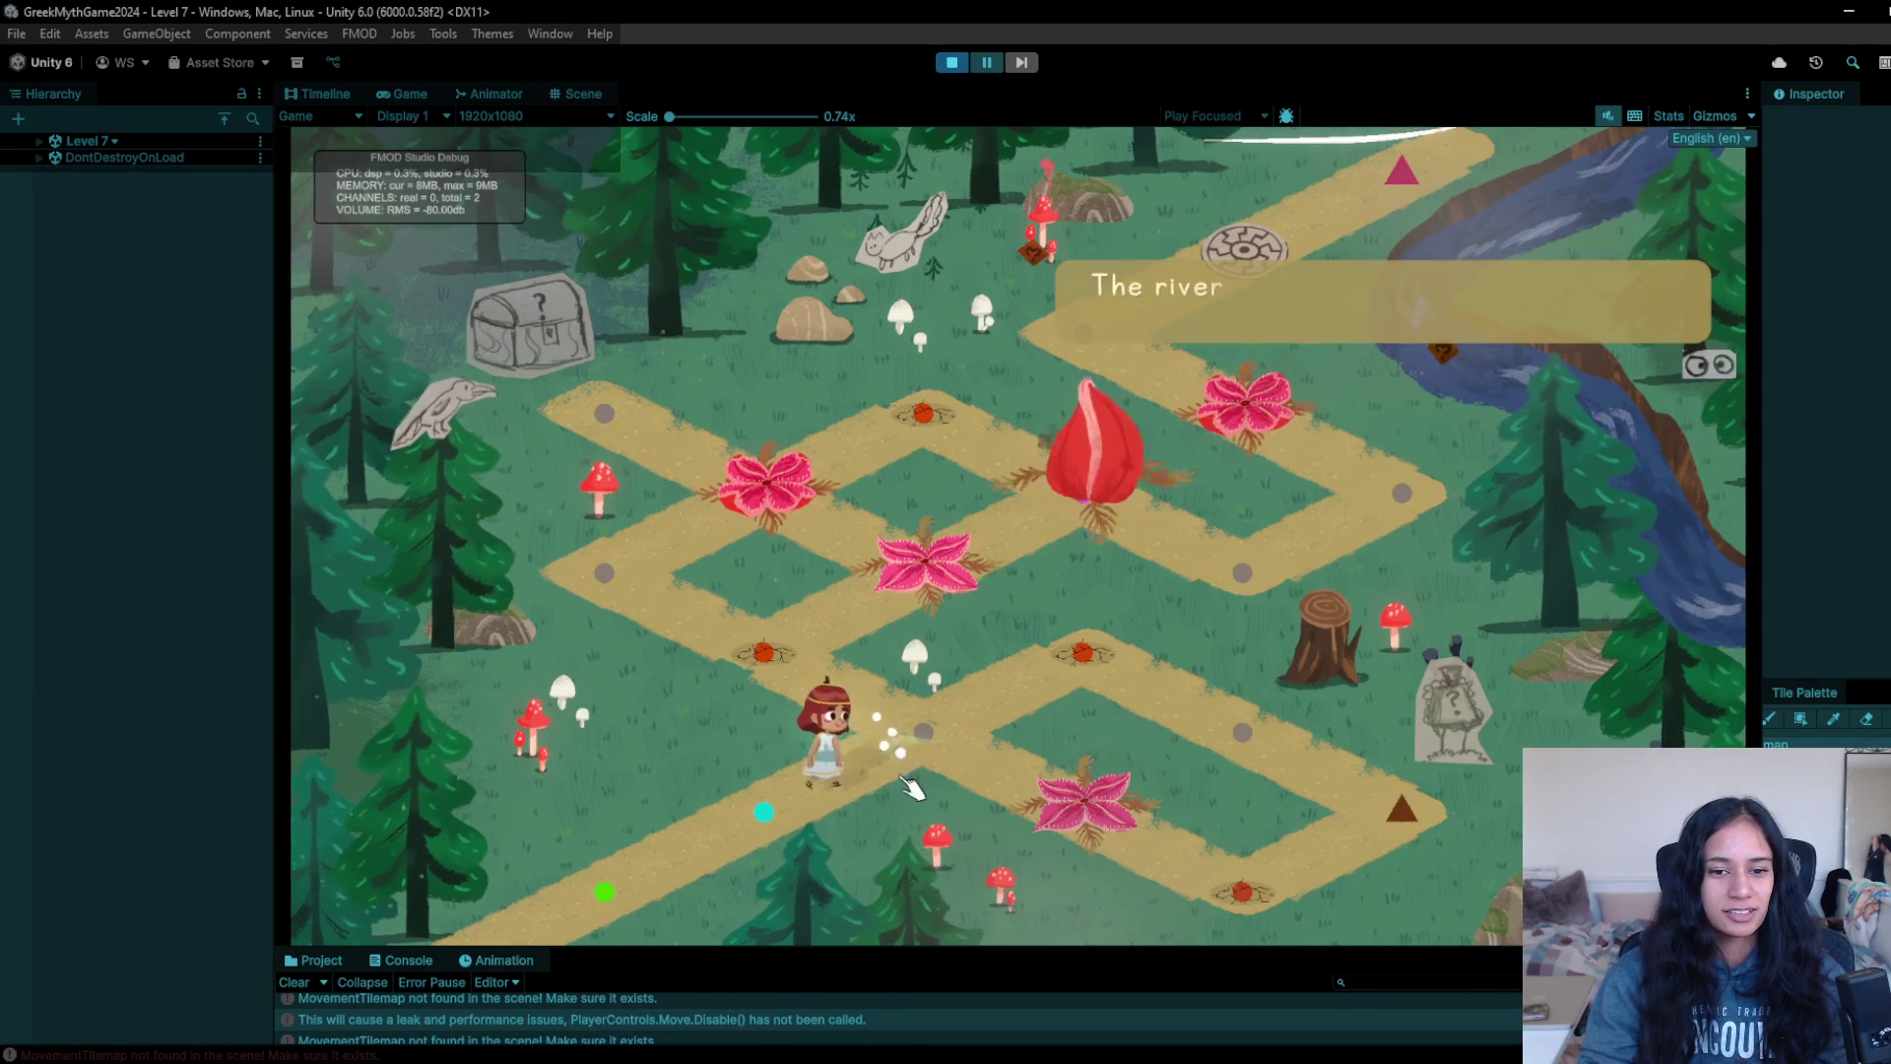
left_click(1059, 1056)
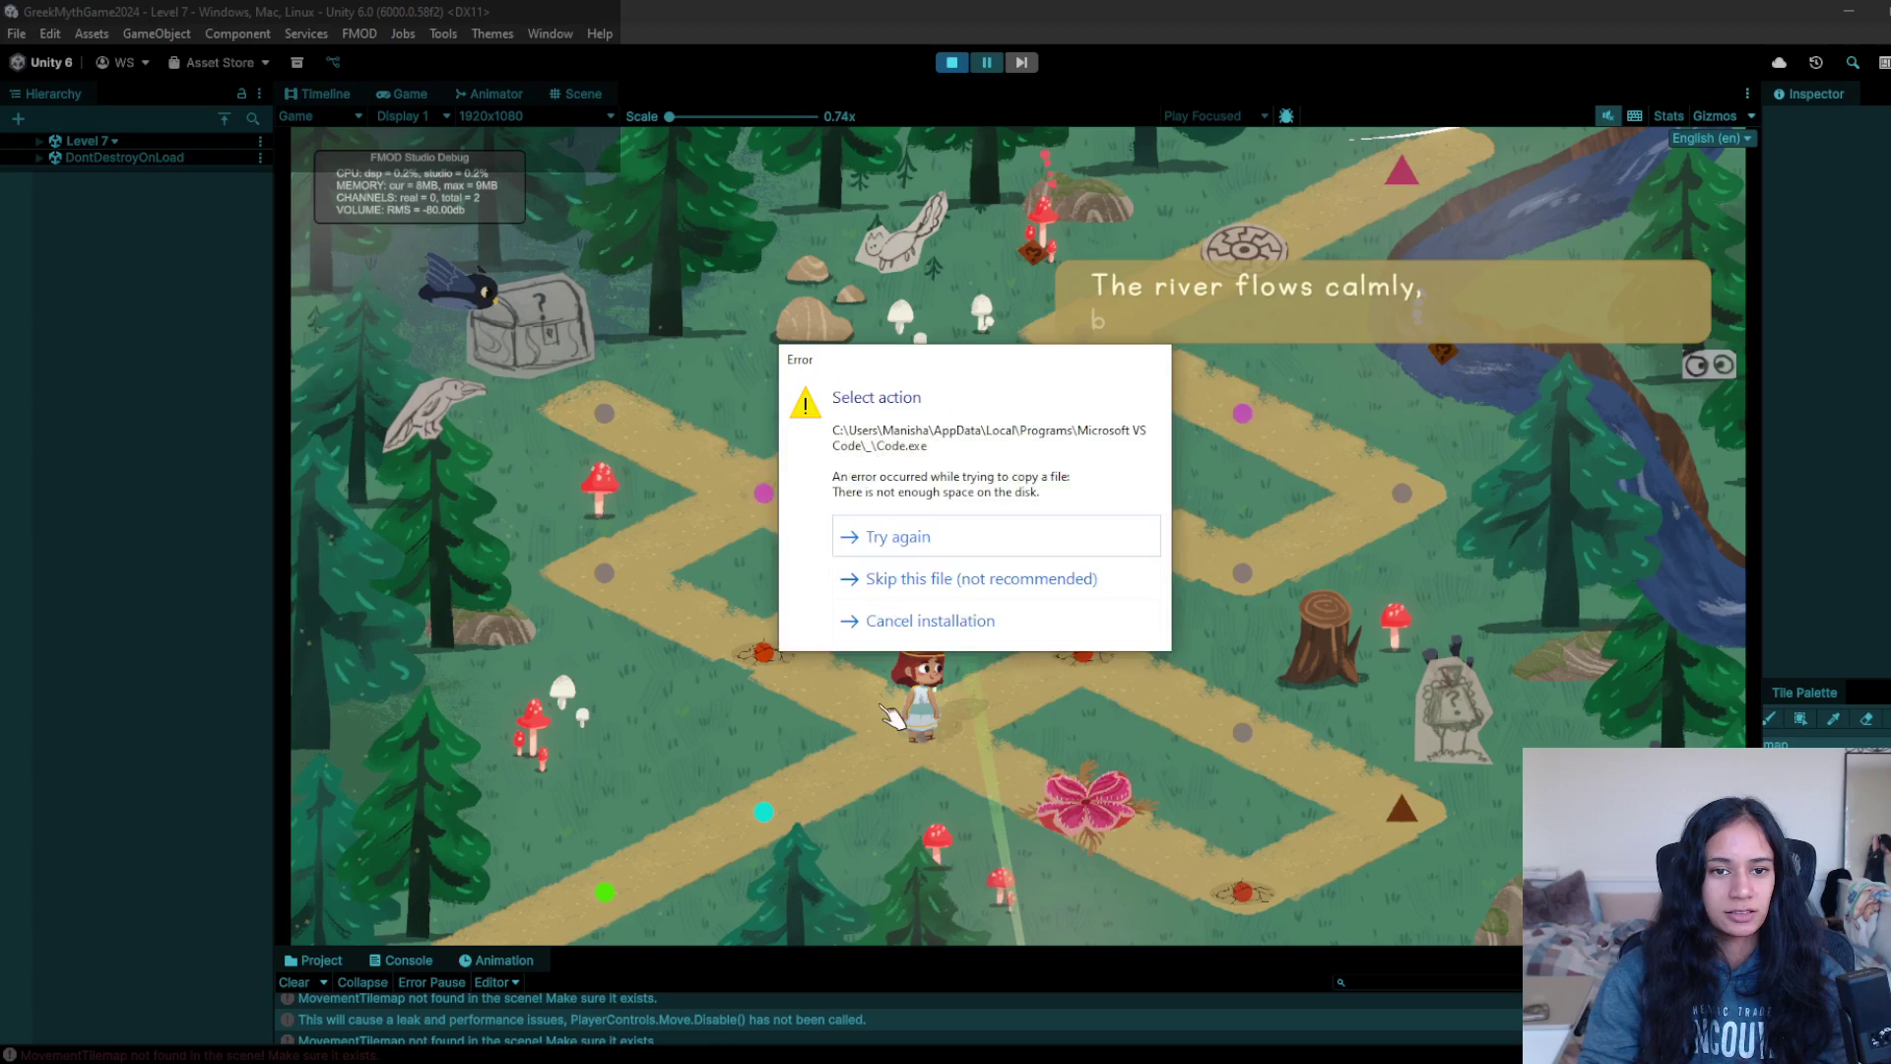
left_click(963, 621)
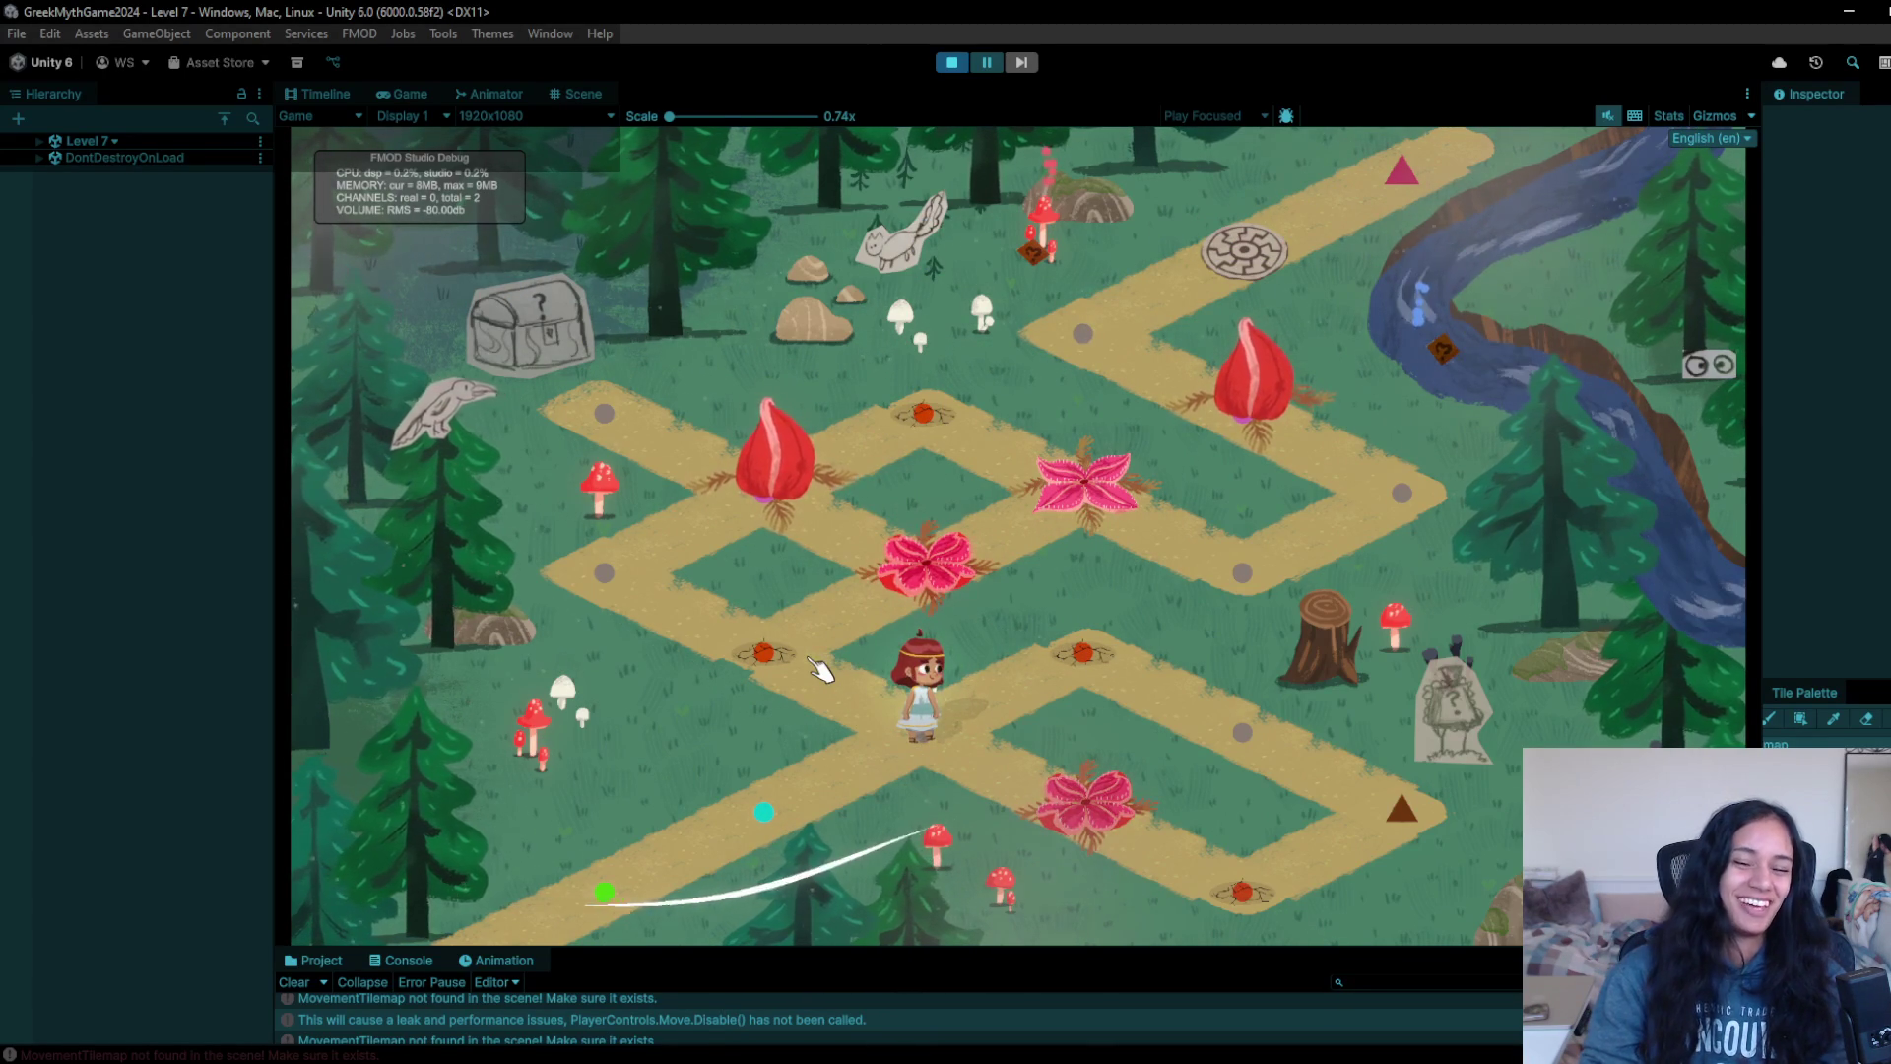
- Walk the girl down-left and up-left, inspect the mushroom, then stop Play mode
left_click(966, 742)
left_click(658, 593)
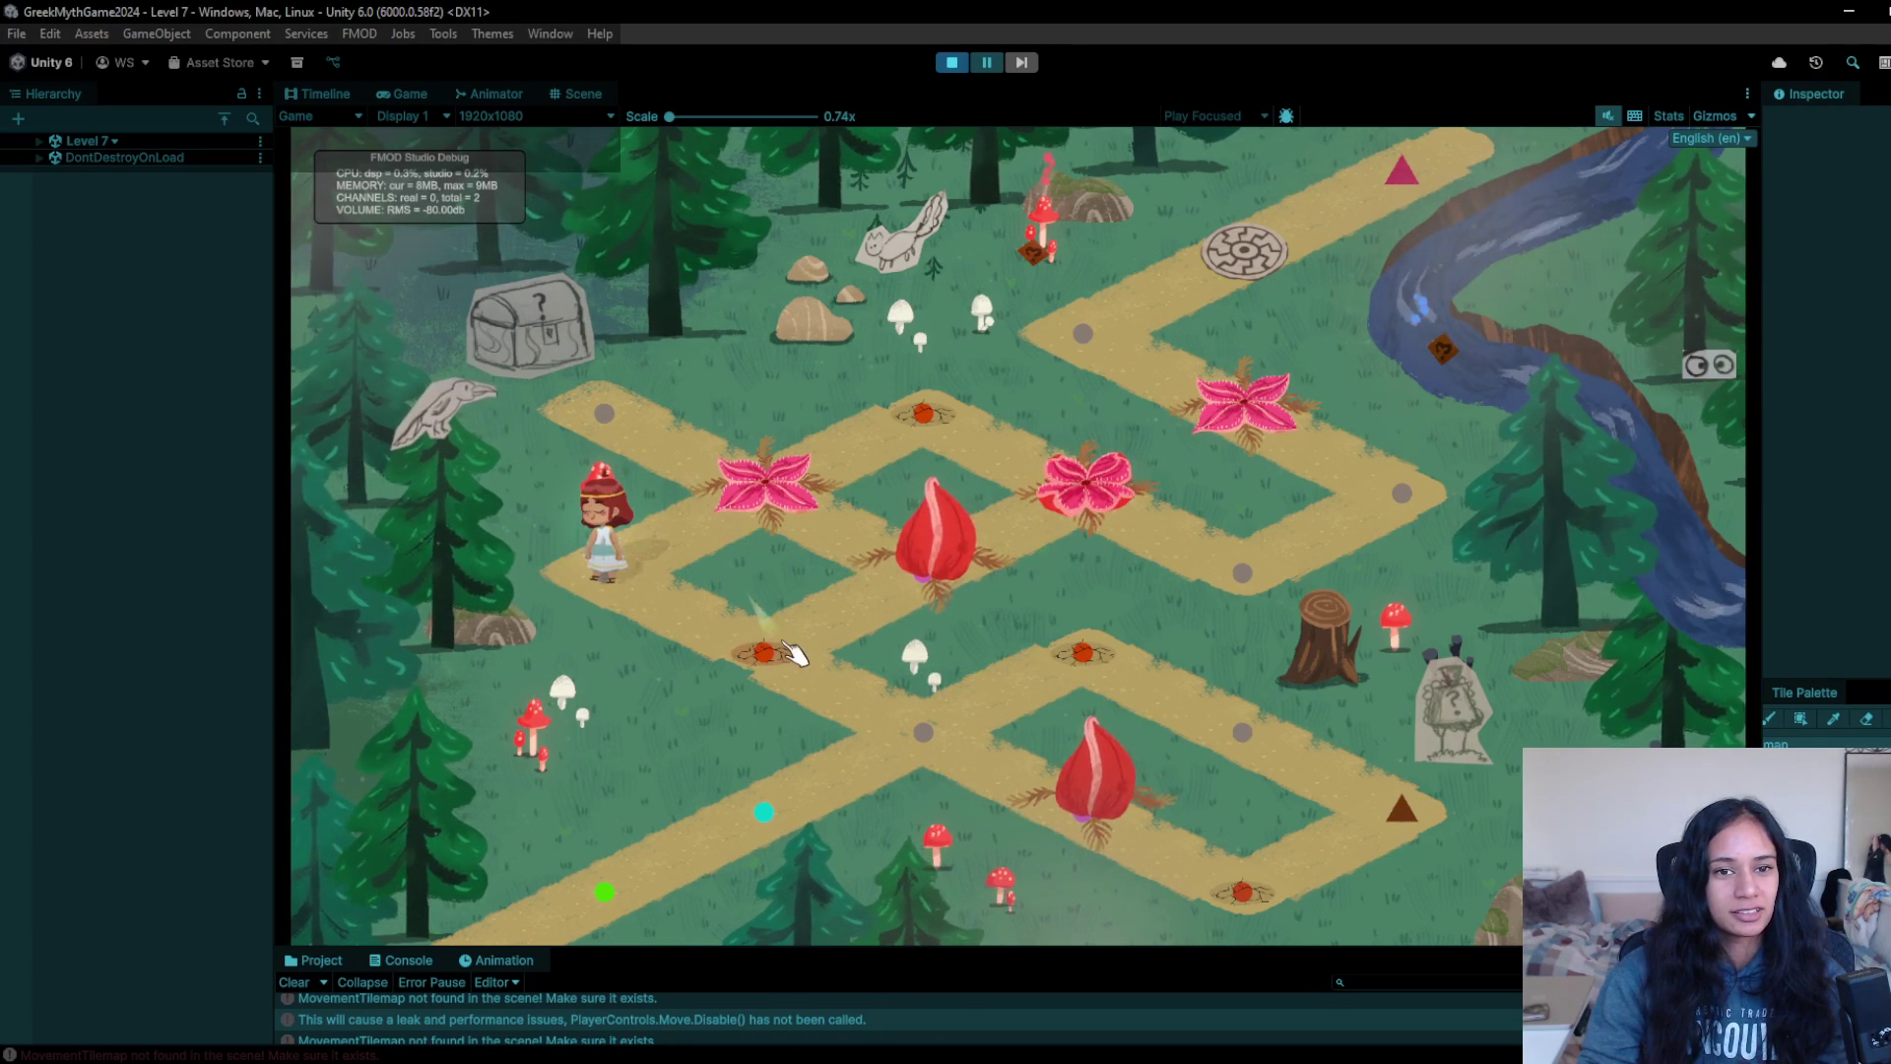
left_click(1061, 218)
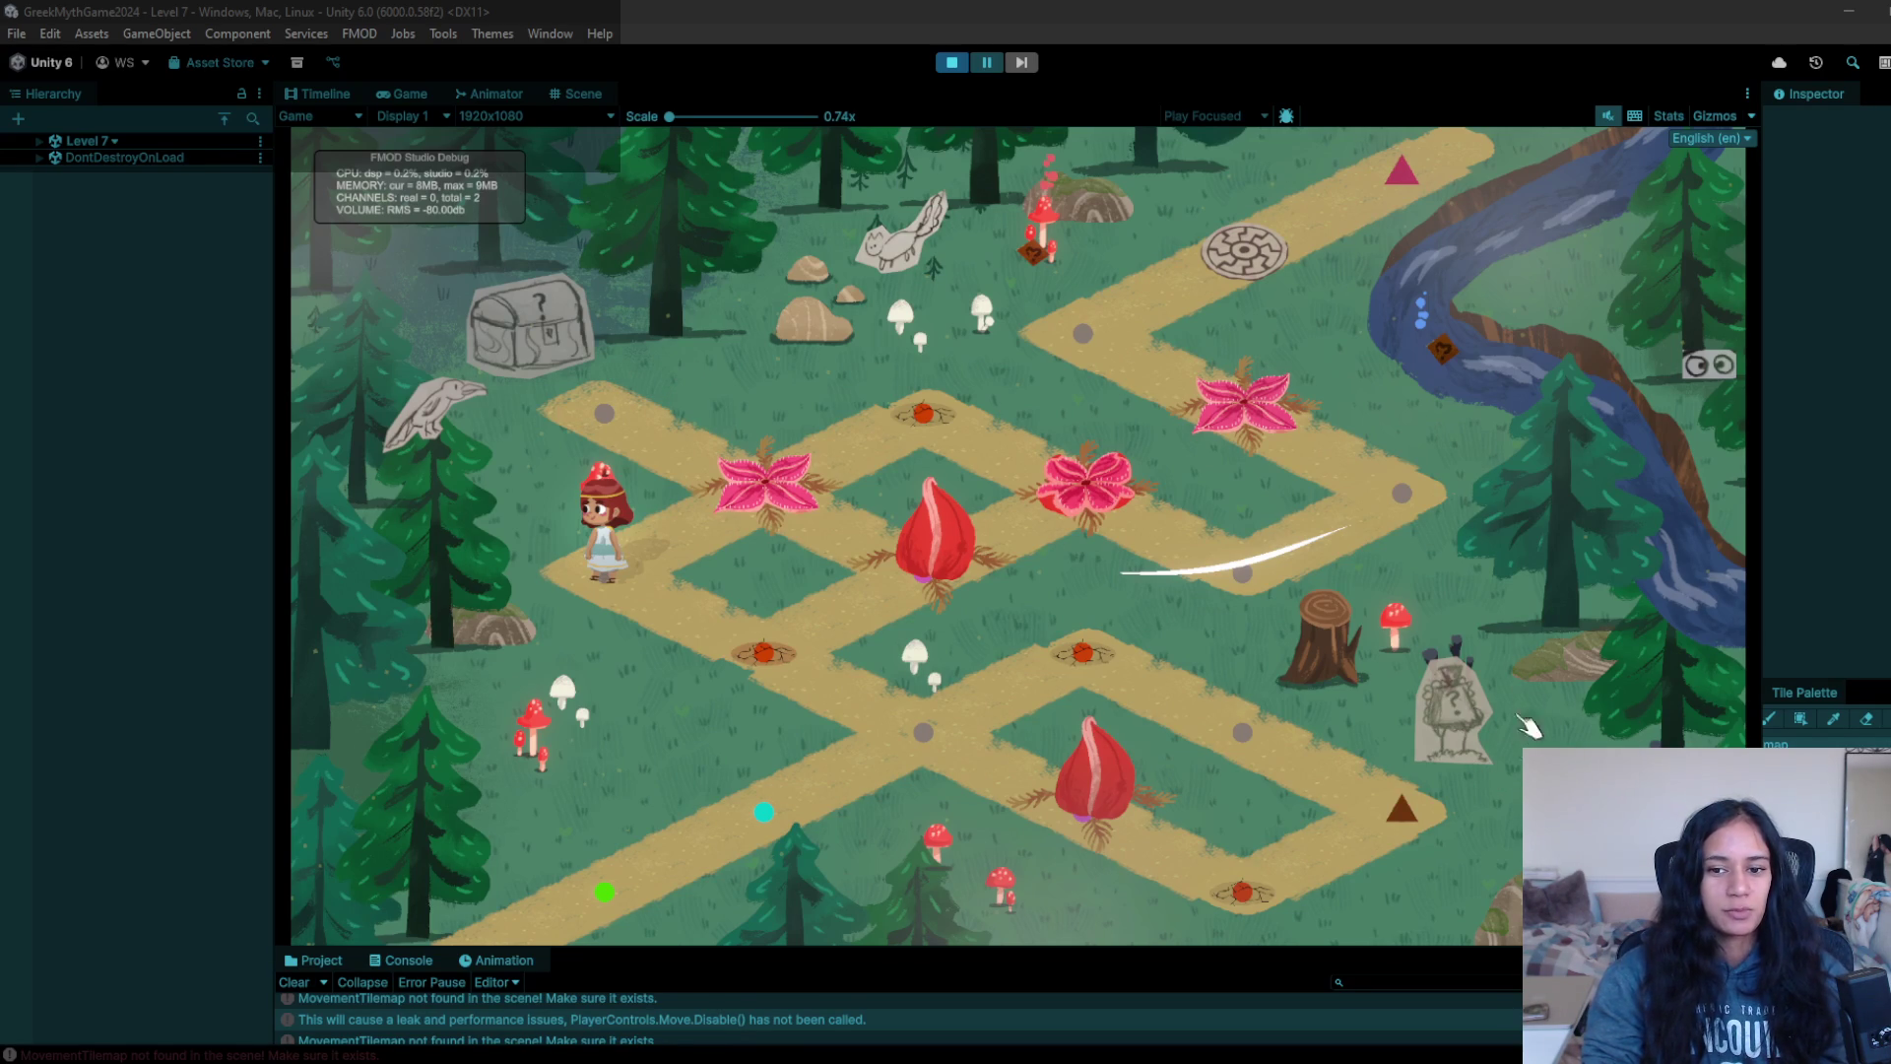
left_click(952, 62)
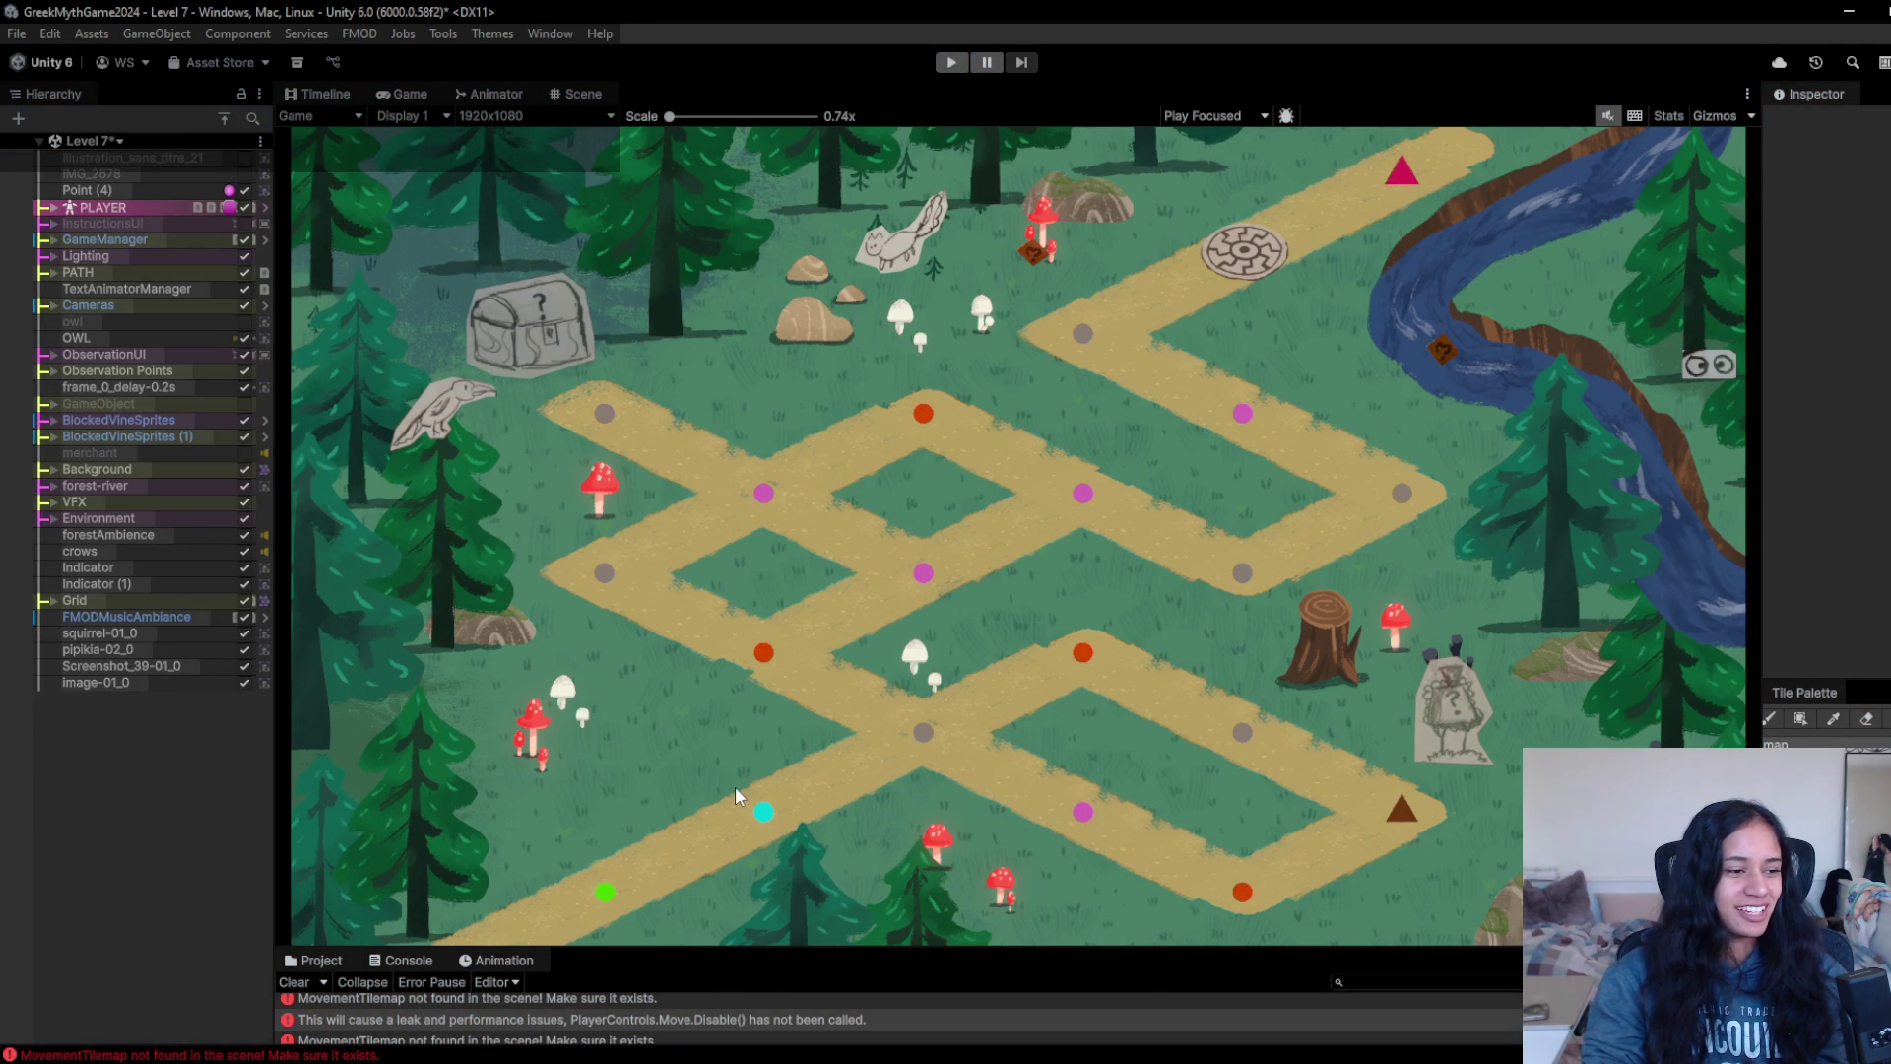
- Enlarge the Console panel, clear its errors, and restart Play mode
left_click_drag(794, 951, 778, 792)
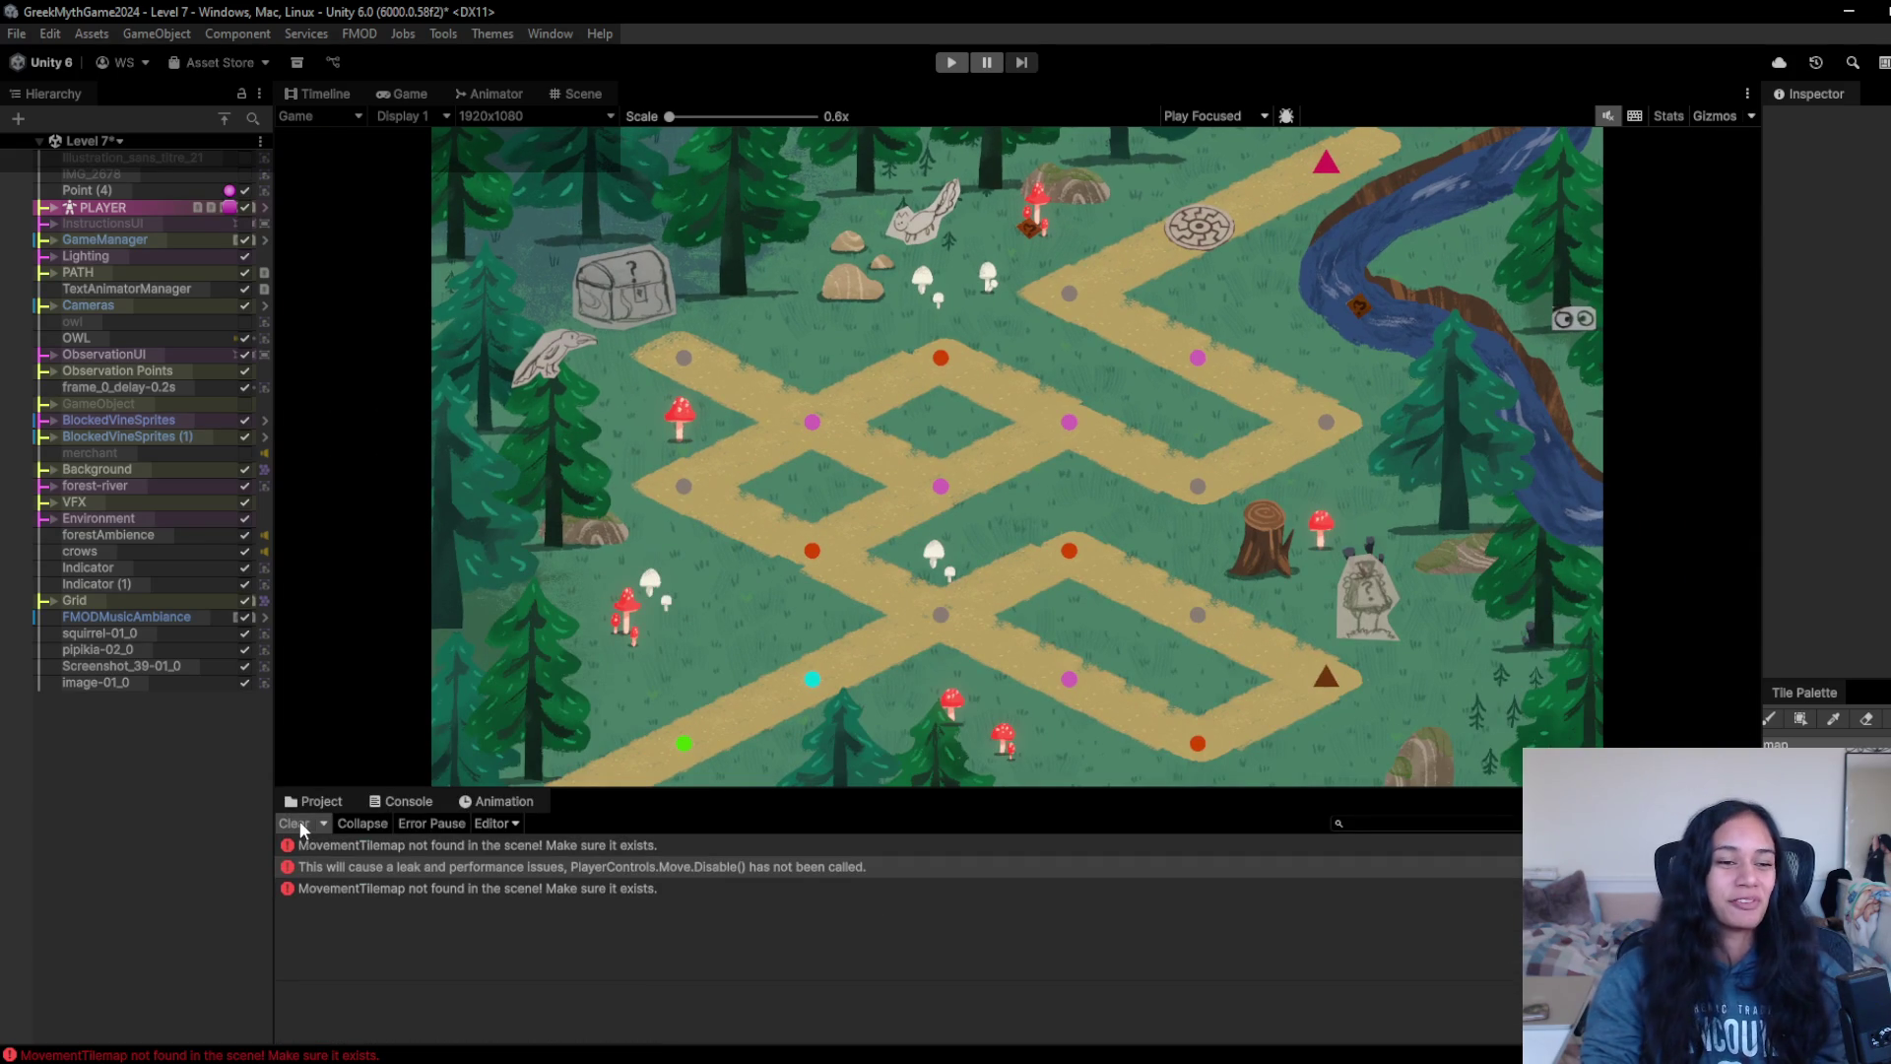
left_click(301, 825)
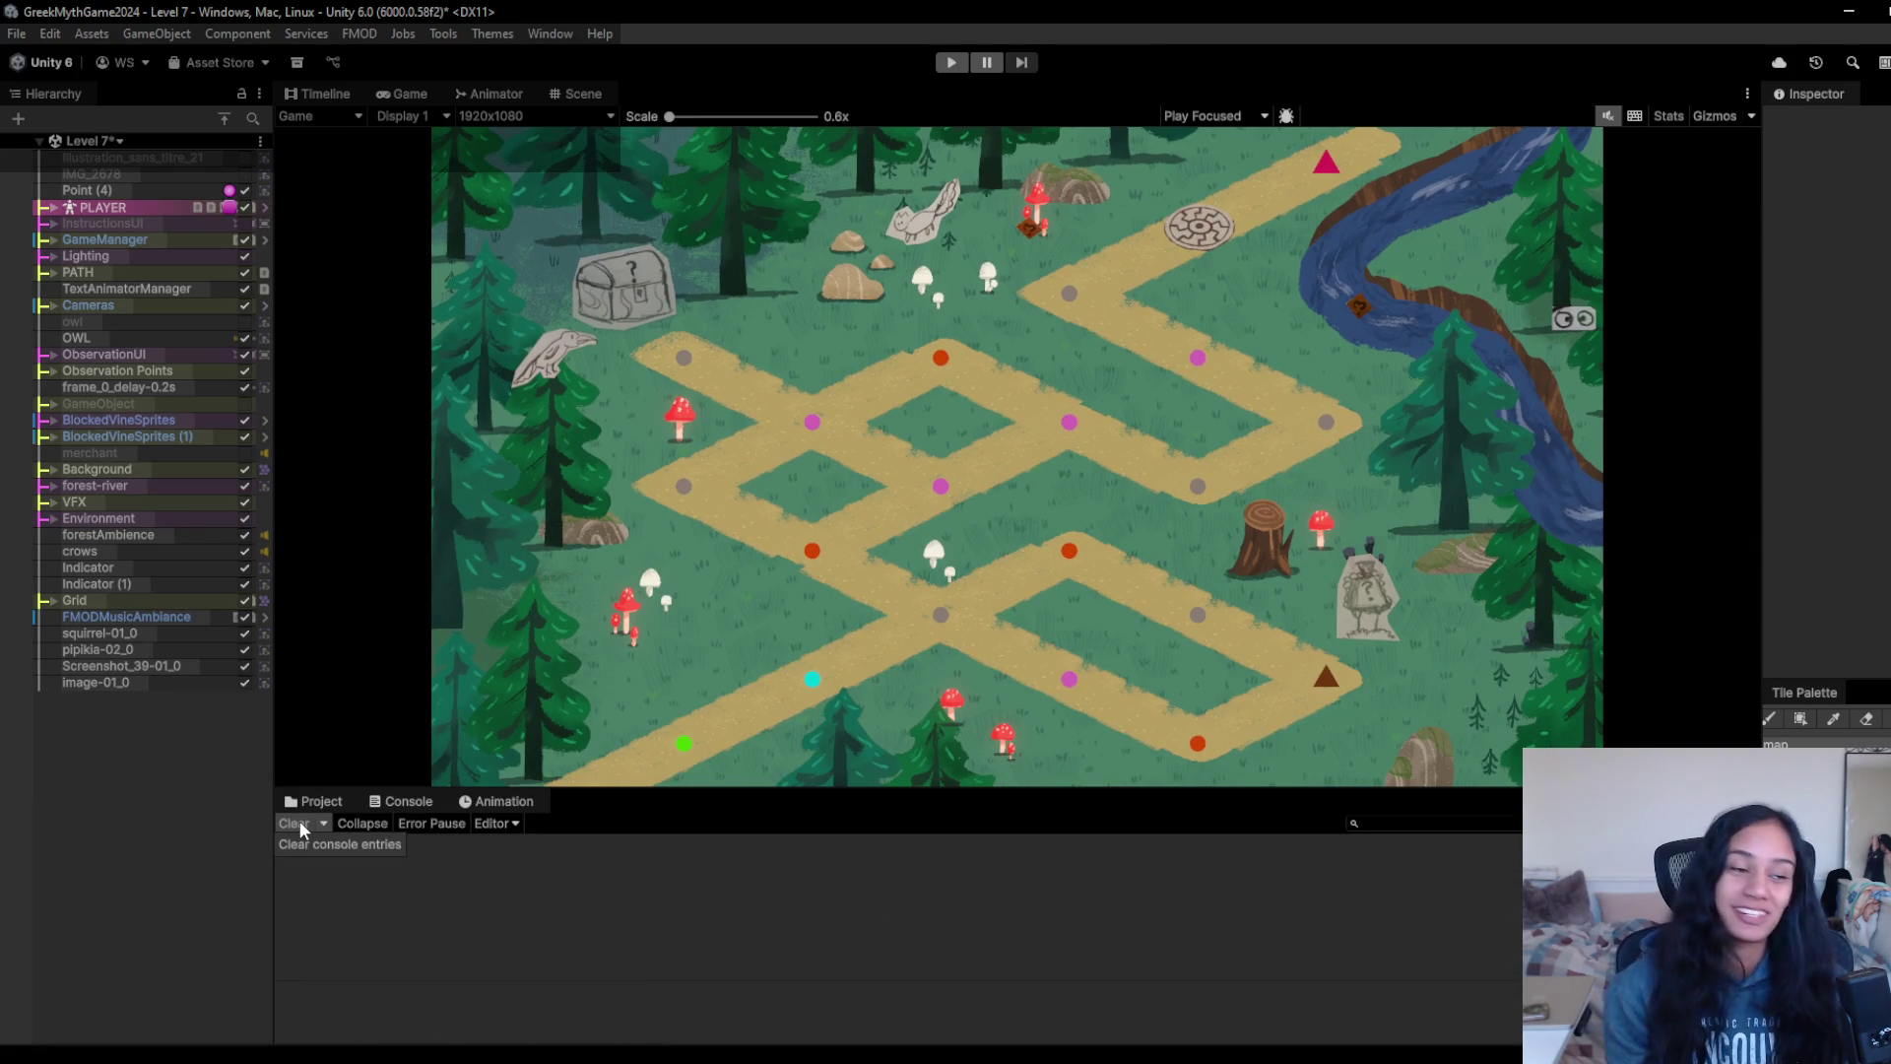
left_click(949, 64)
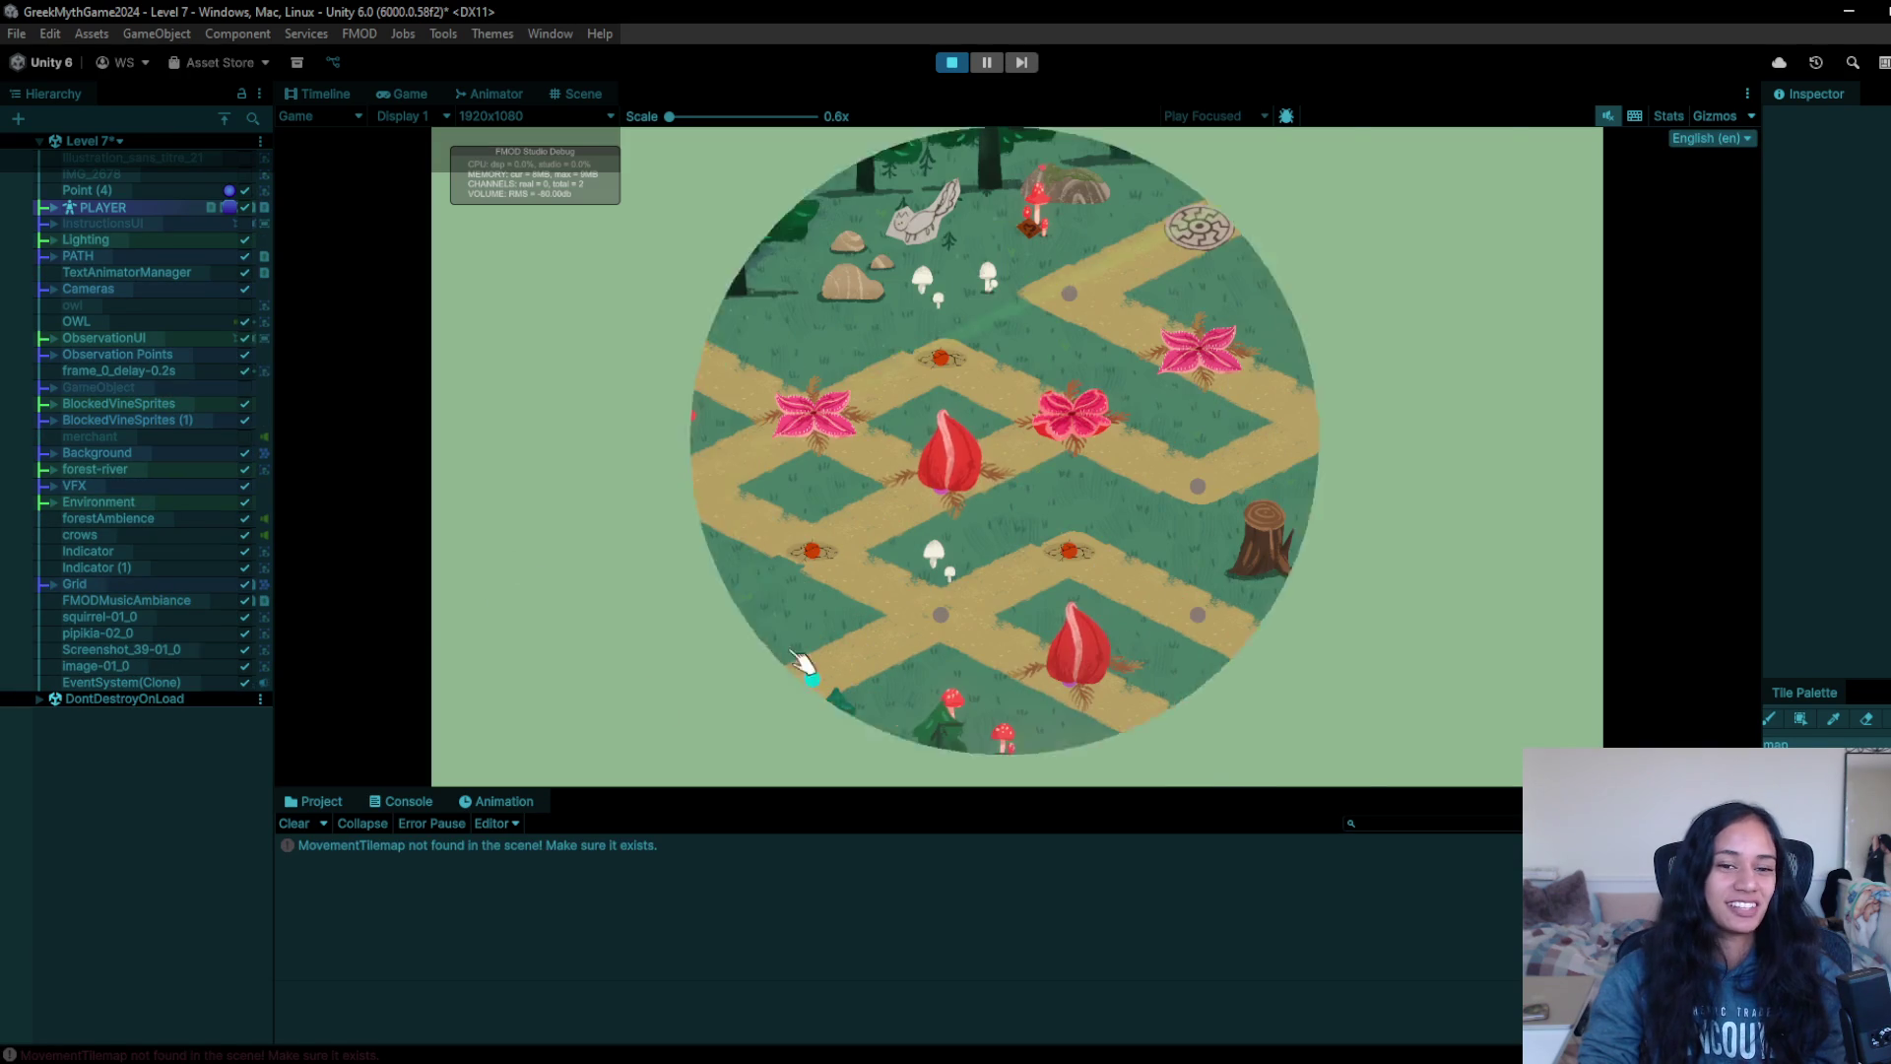
- Walk the girl between the left, right and lower-left path nodes
left_click(788, 668)
left_click(945, 631)
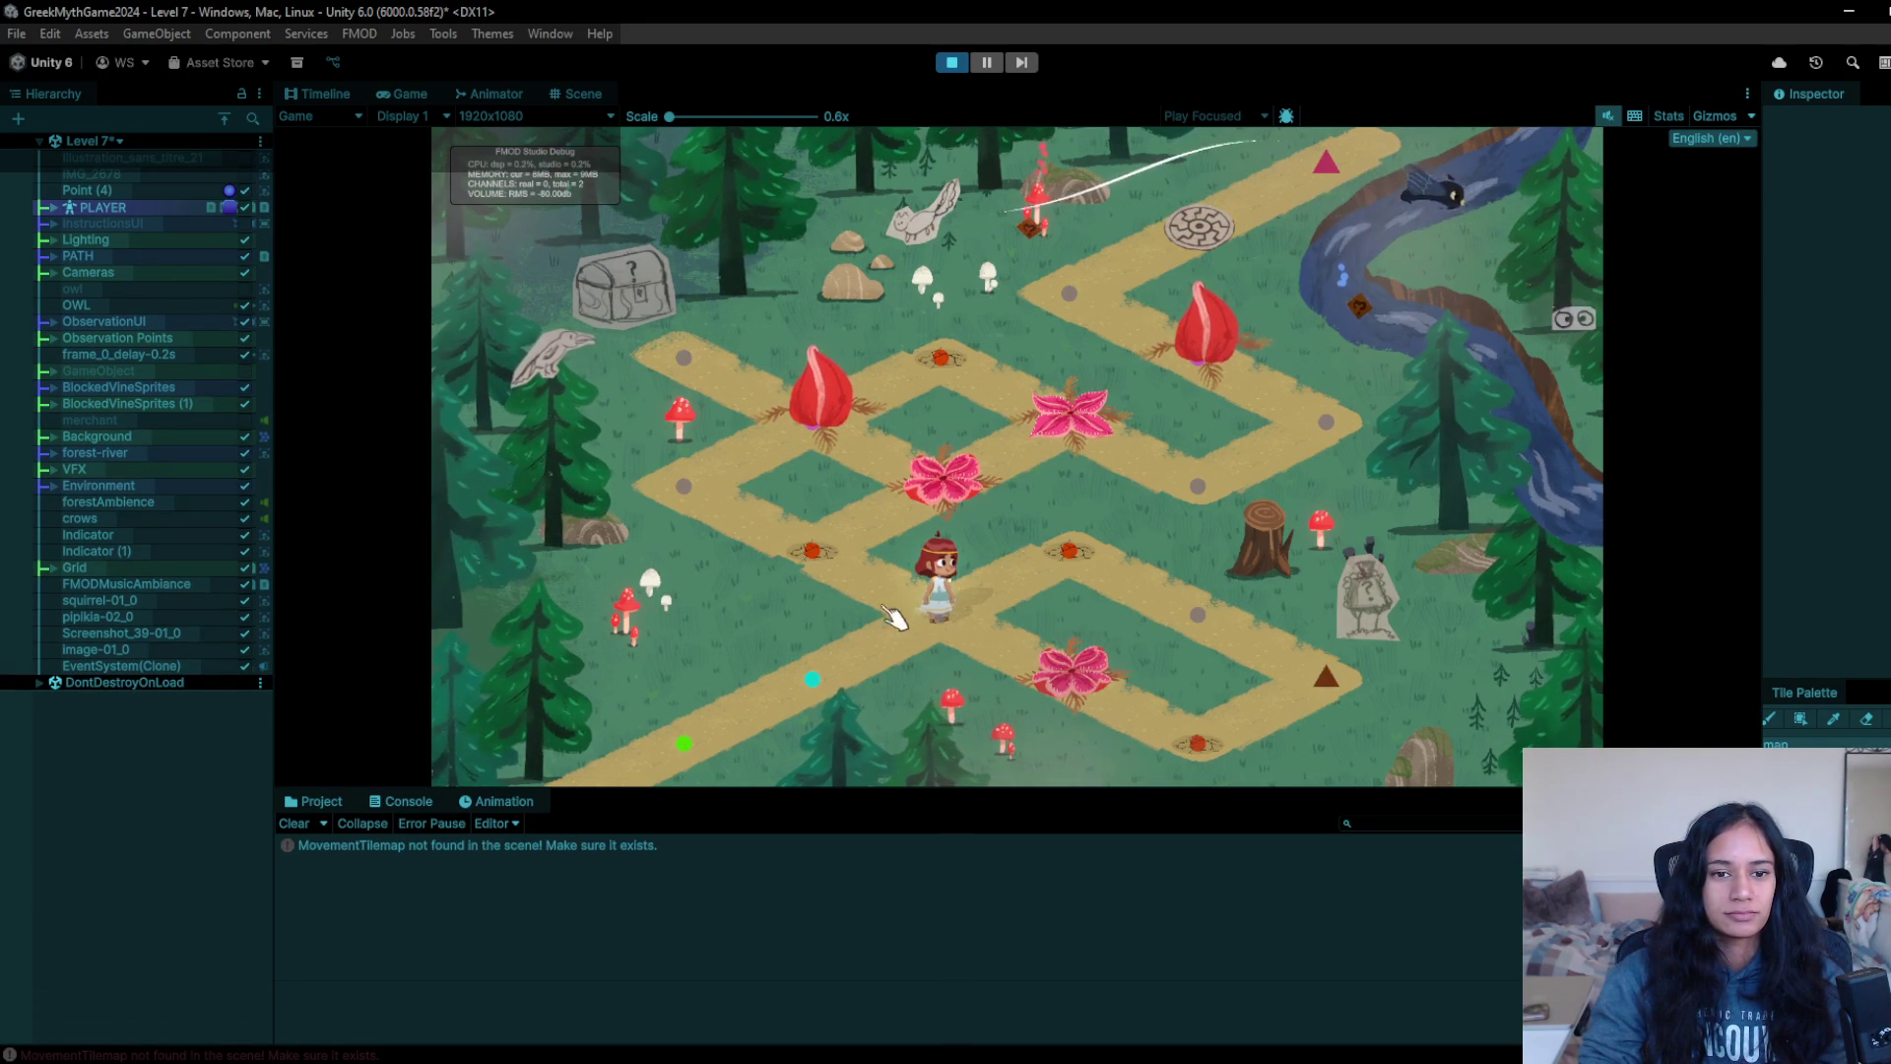
left_click(859, 579)
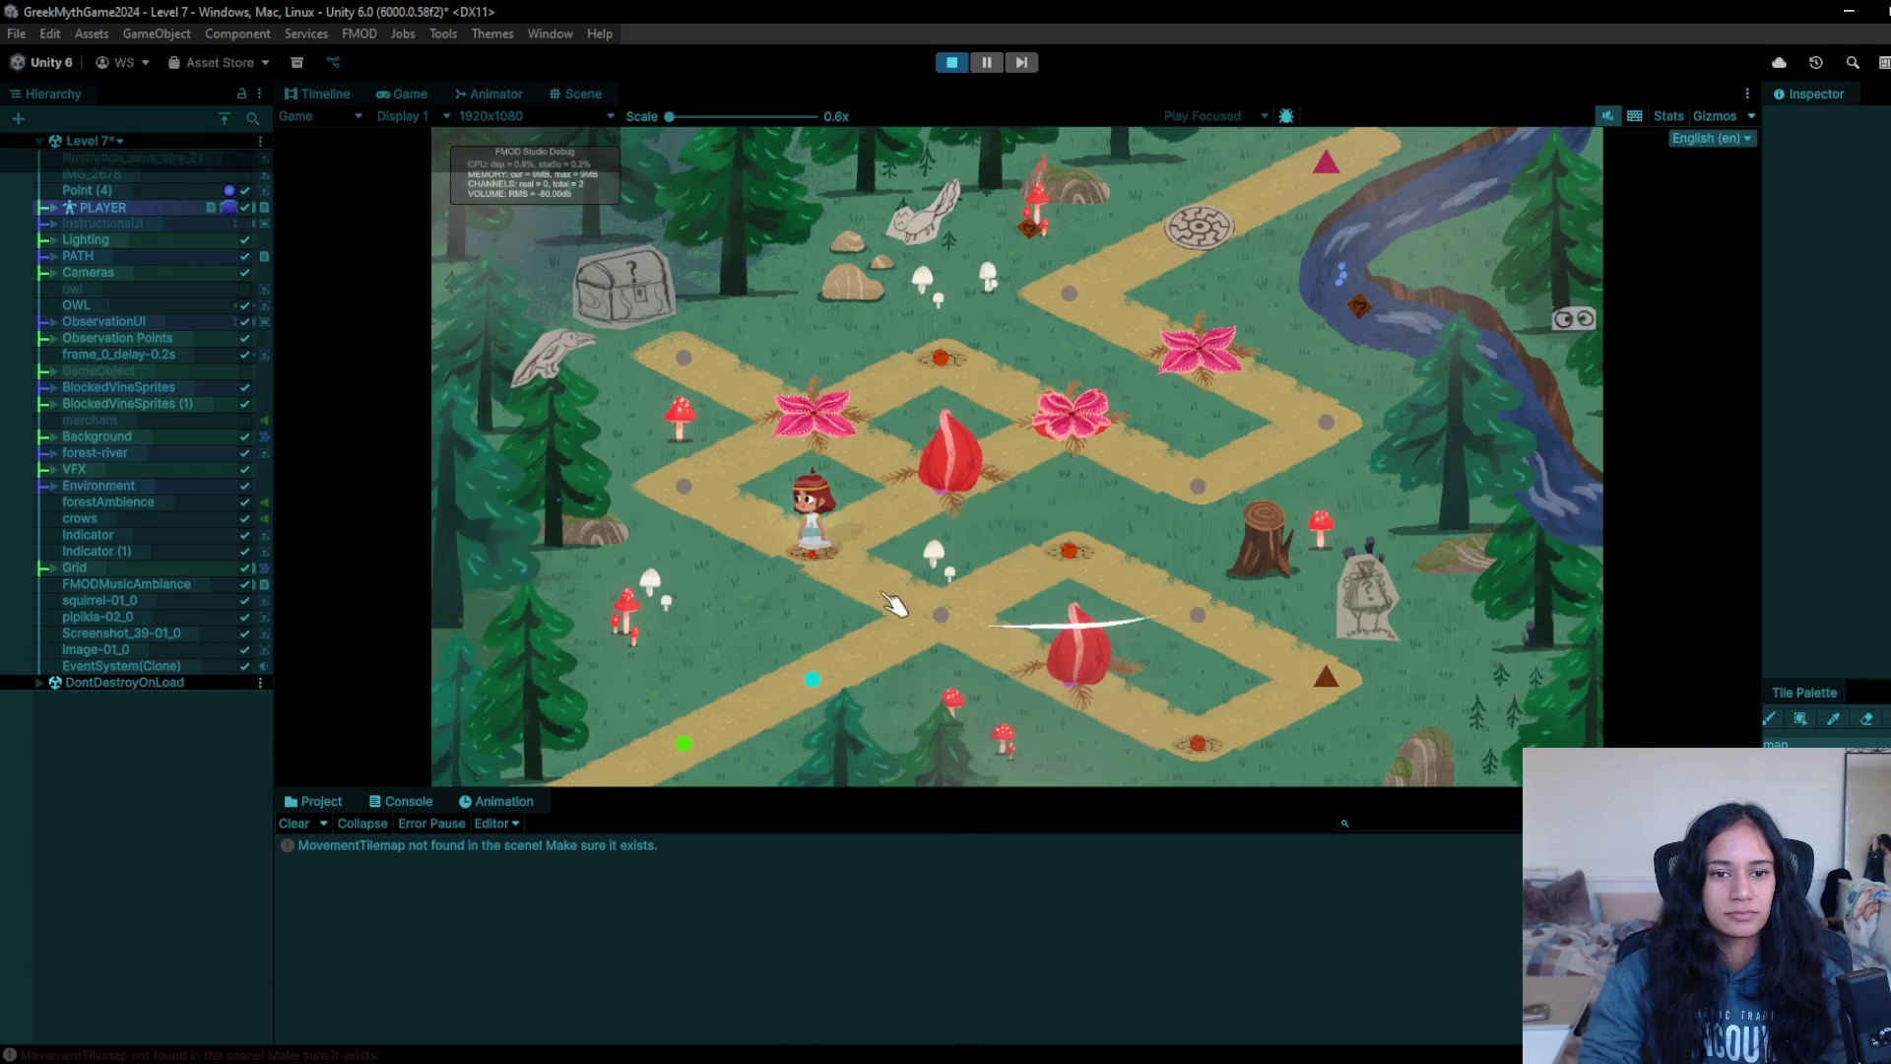
left_click(886, 597)
left_click(1074, 602)
left_click(857, 680)
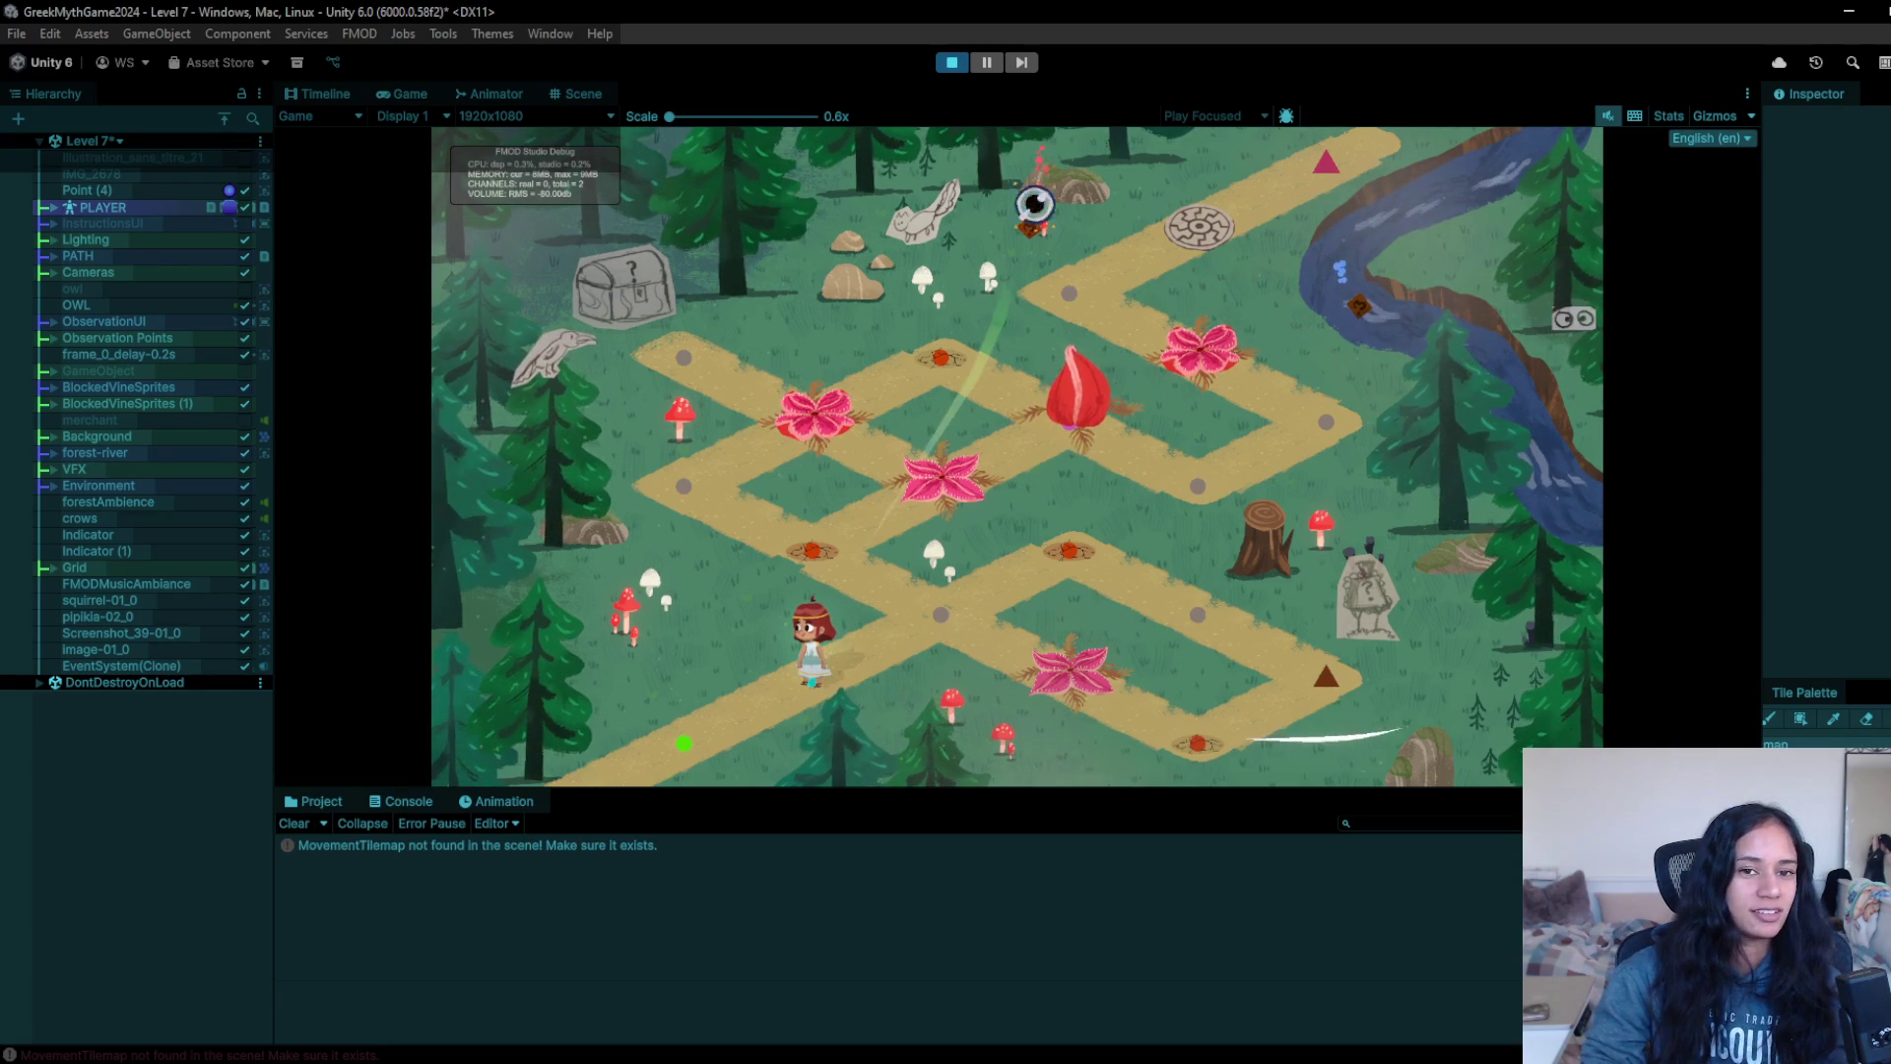
left_click(919, 600)
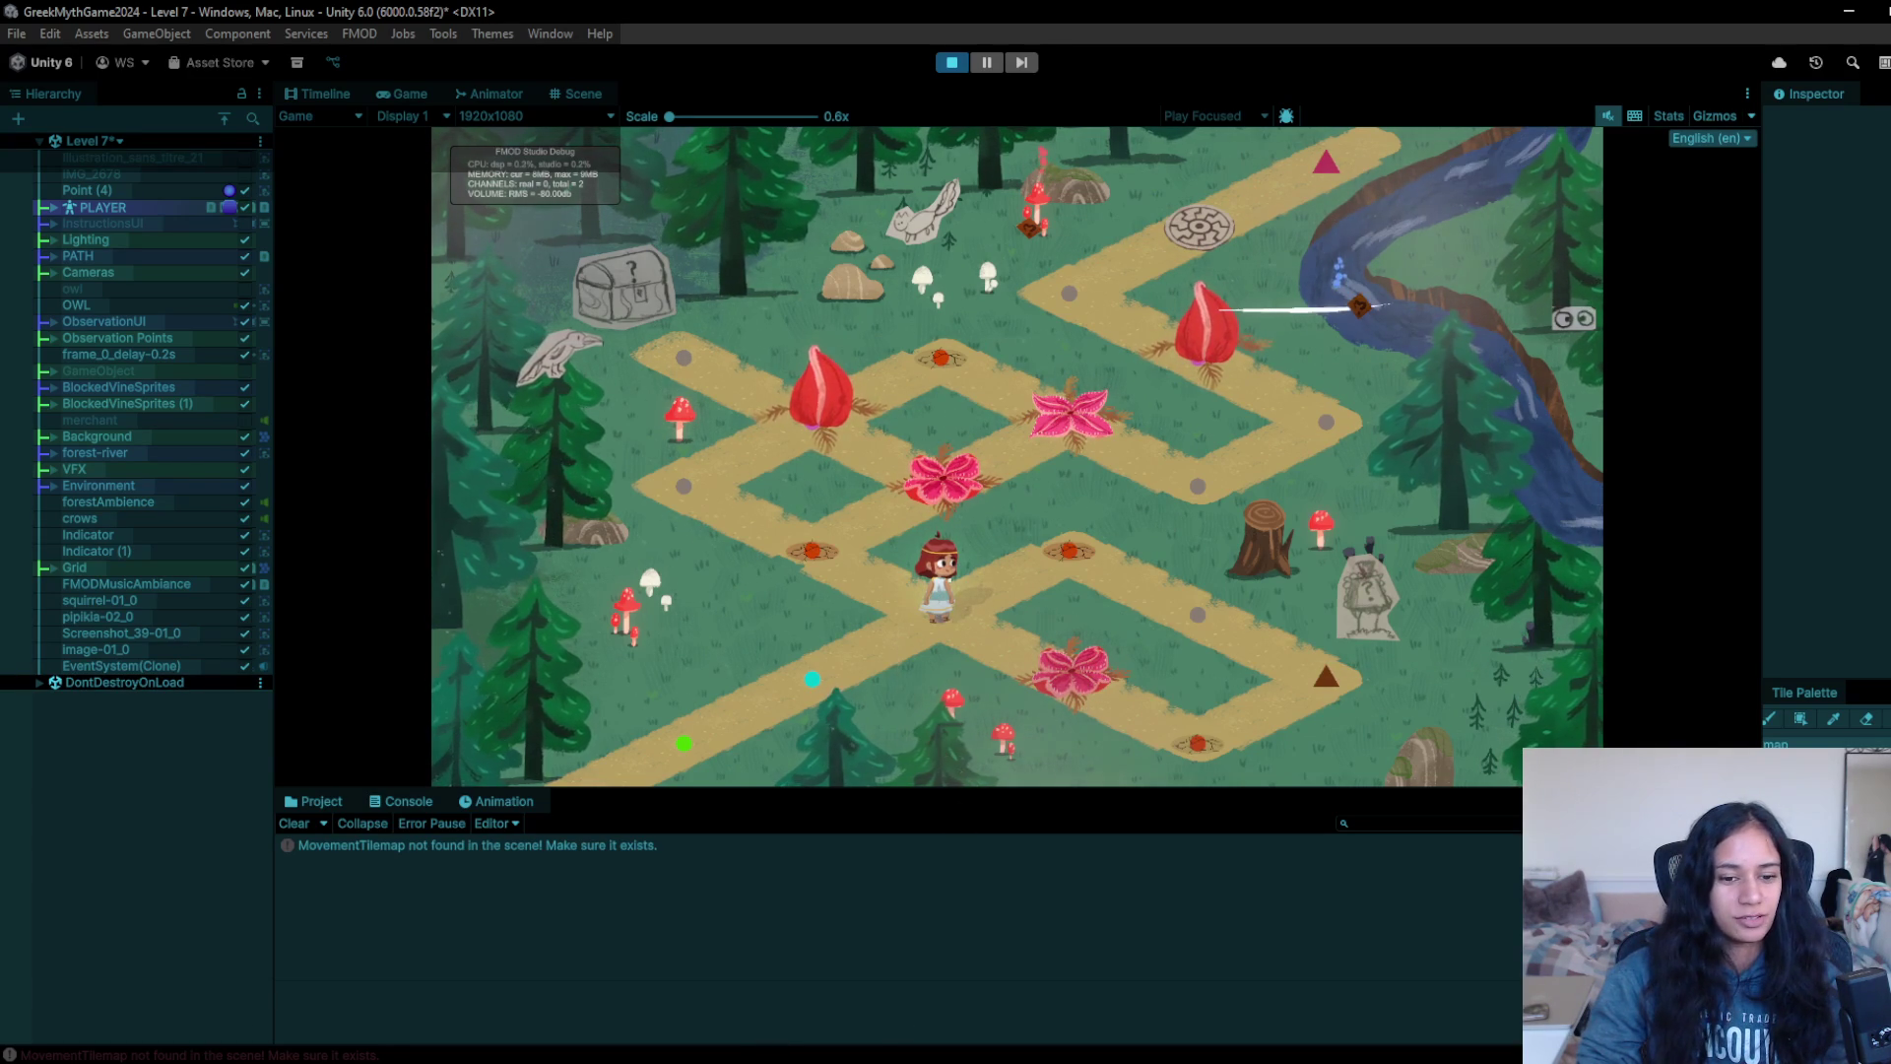
- Walk the girl back to the central crossing of the path maze
mouse_move(722, 1062)
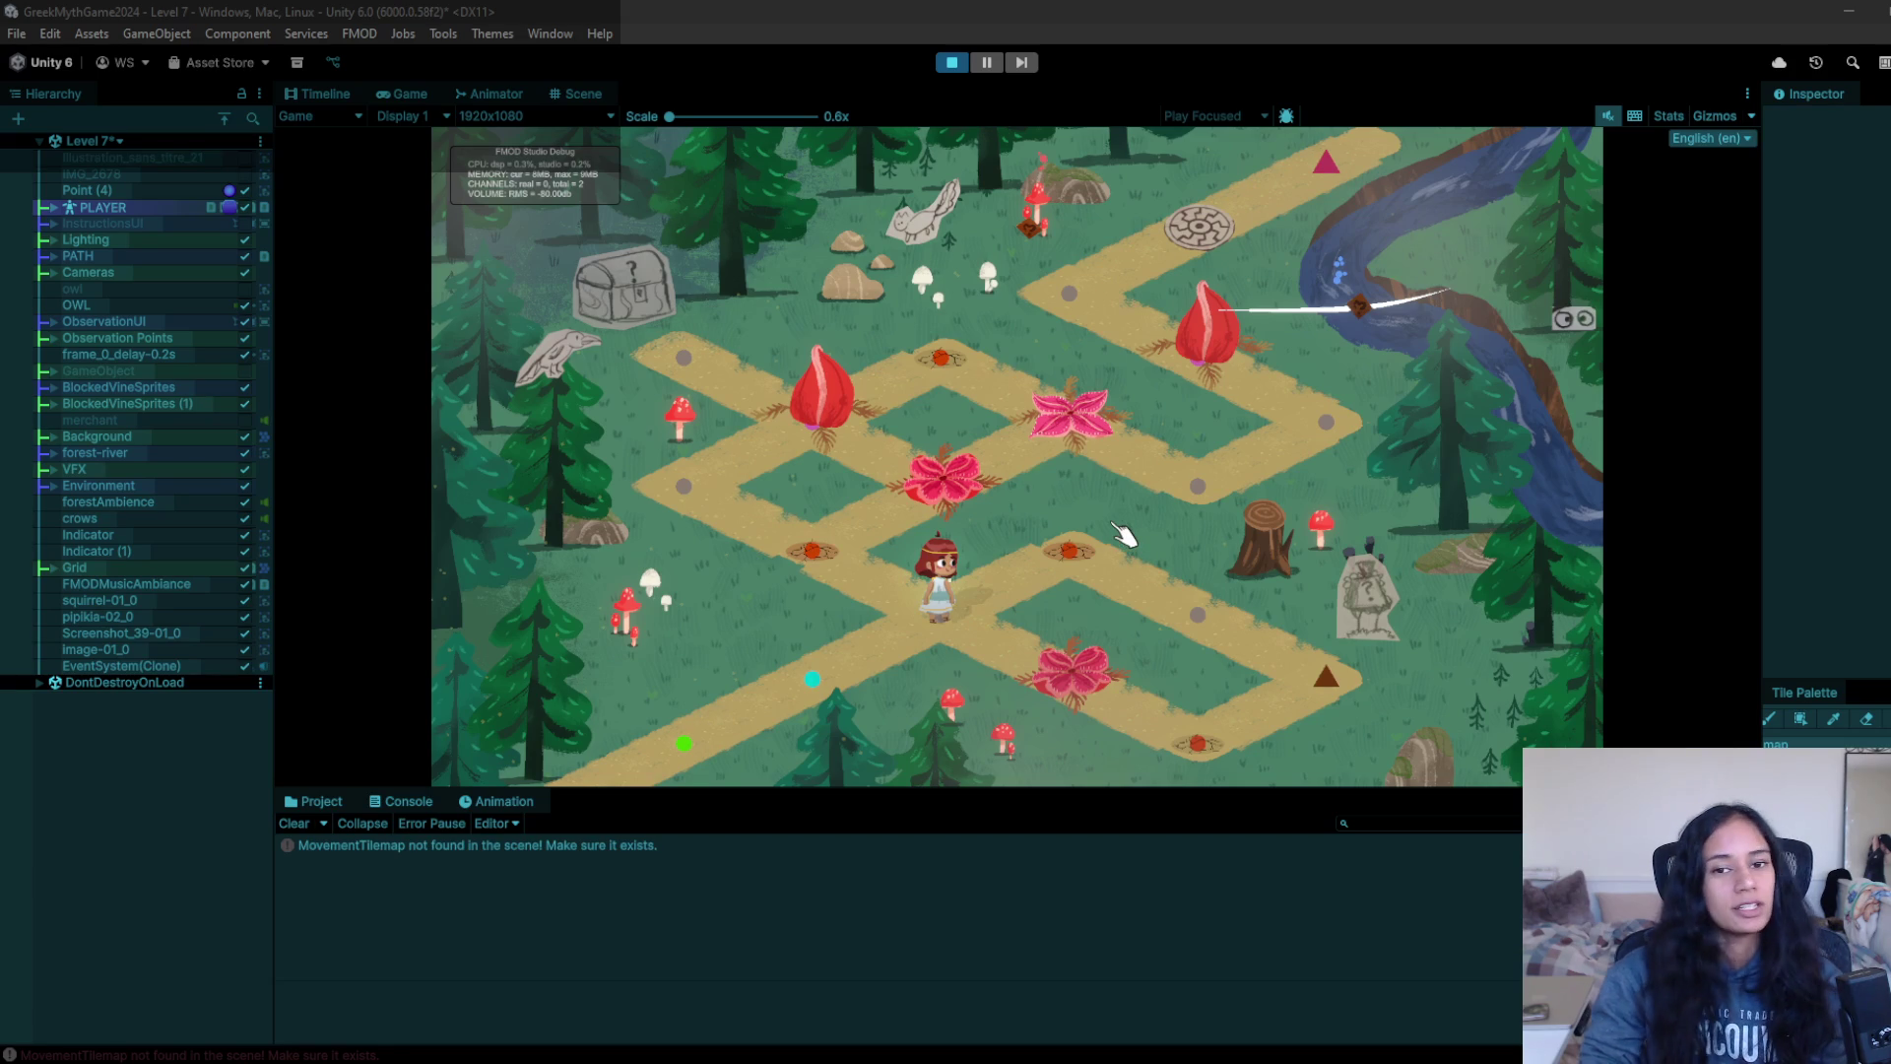
- Walk the girl to the lower-left cyan point and another node, then exit Play mode
left_click(813, 680)
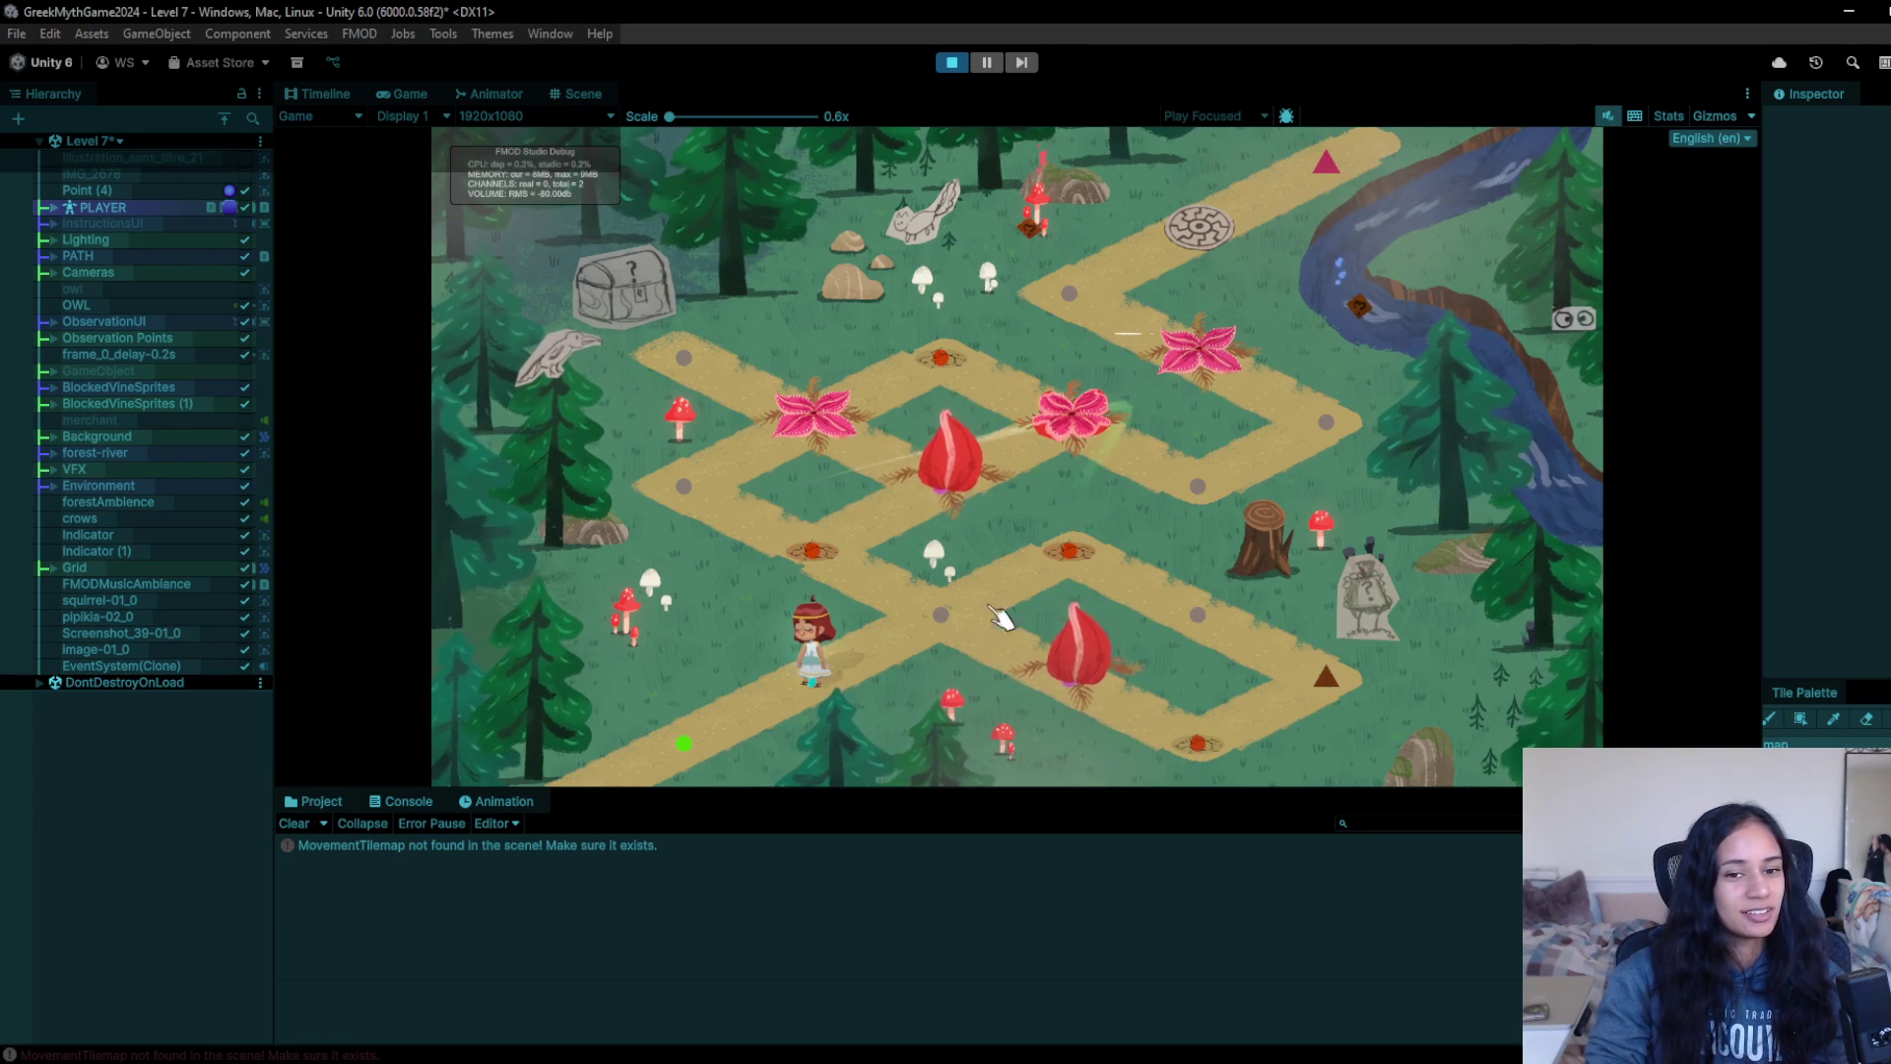
left_click(949, 619)
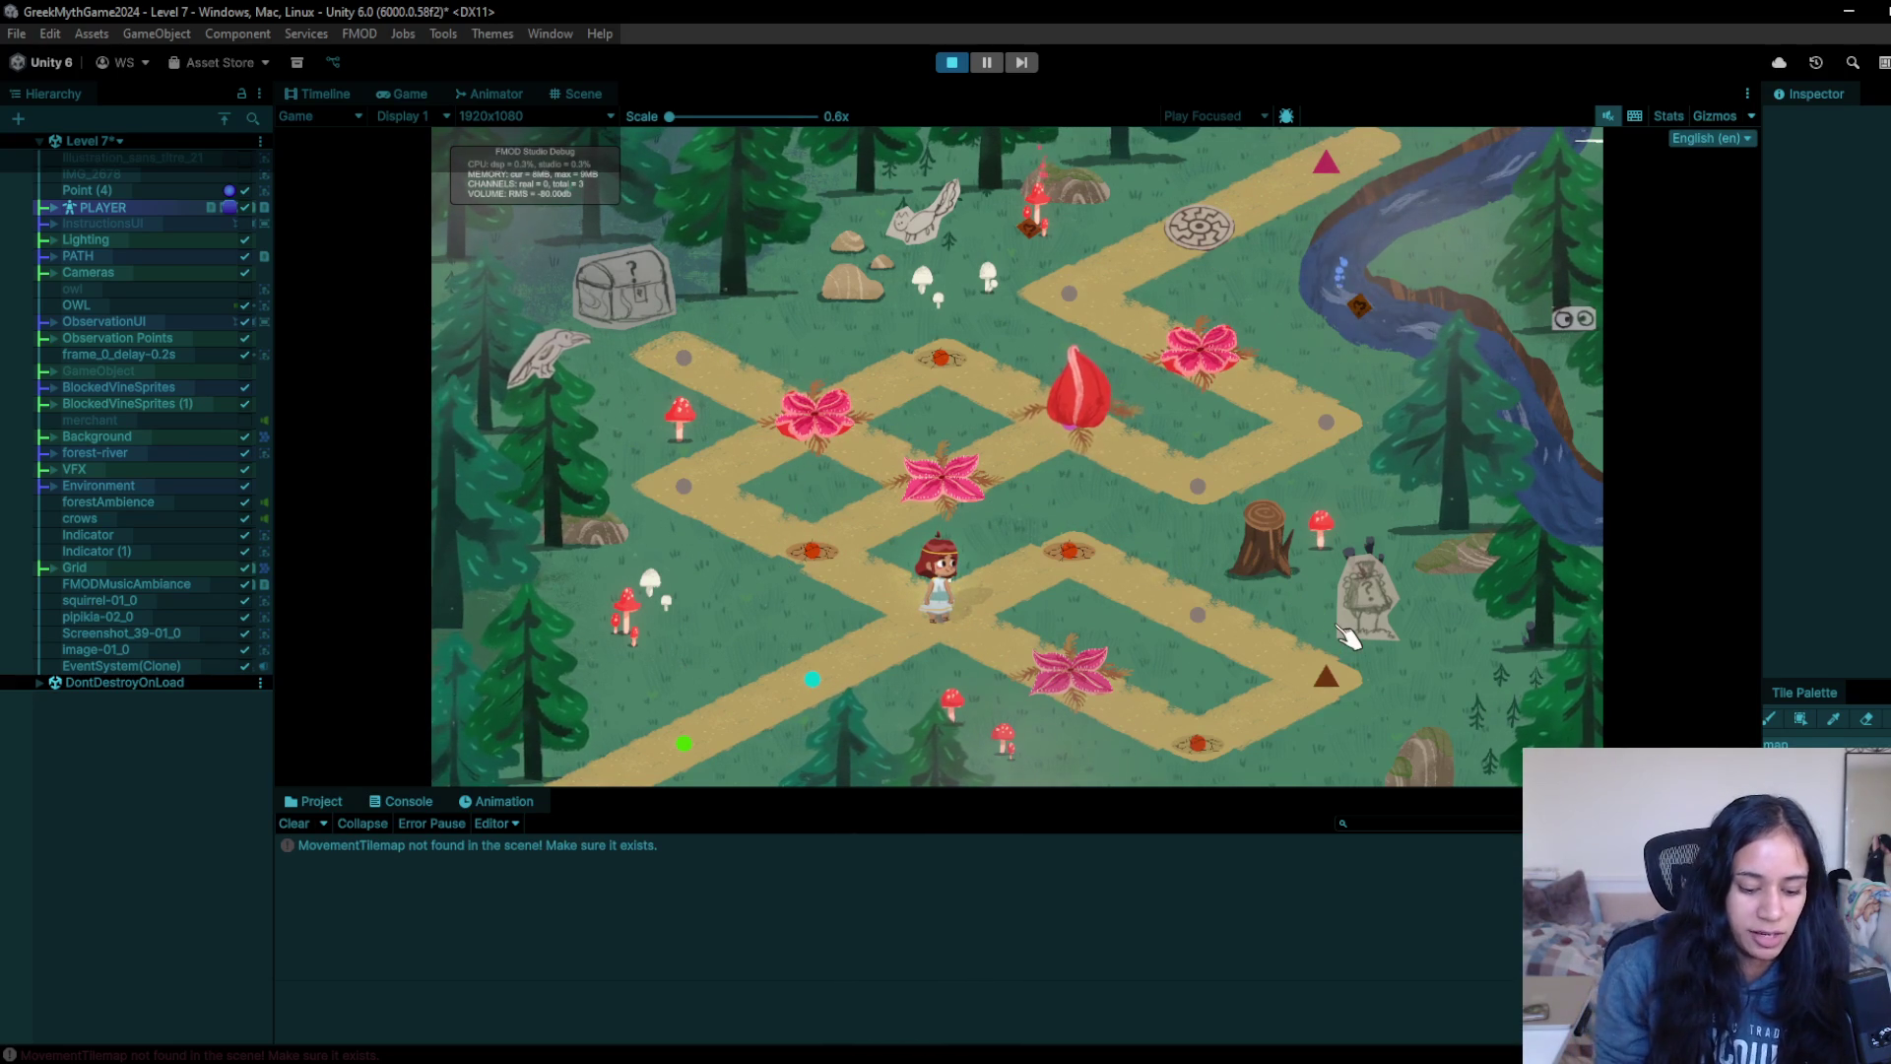
left_click(986, 62)
left_click(952, 62)
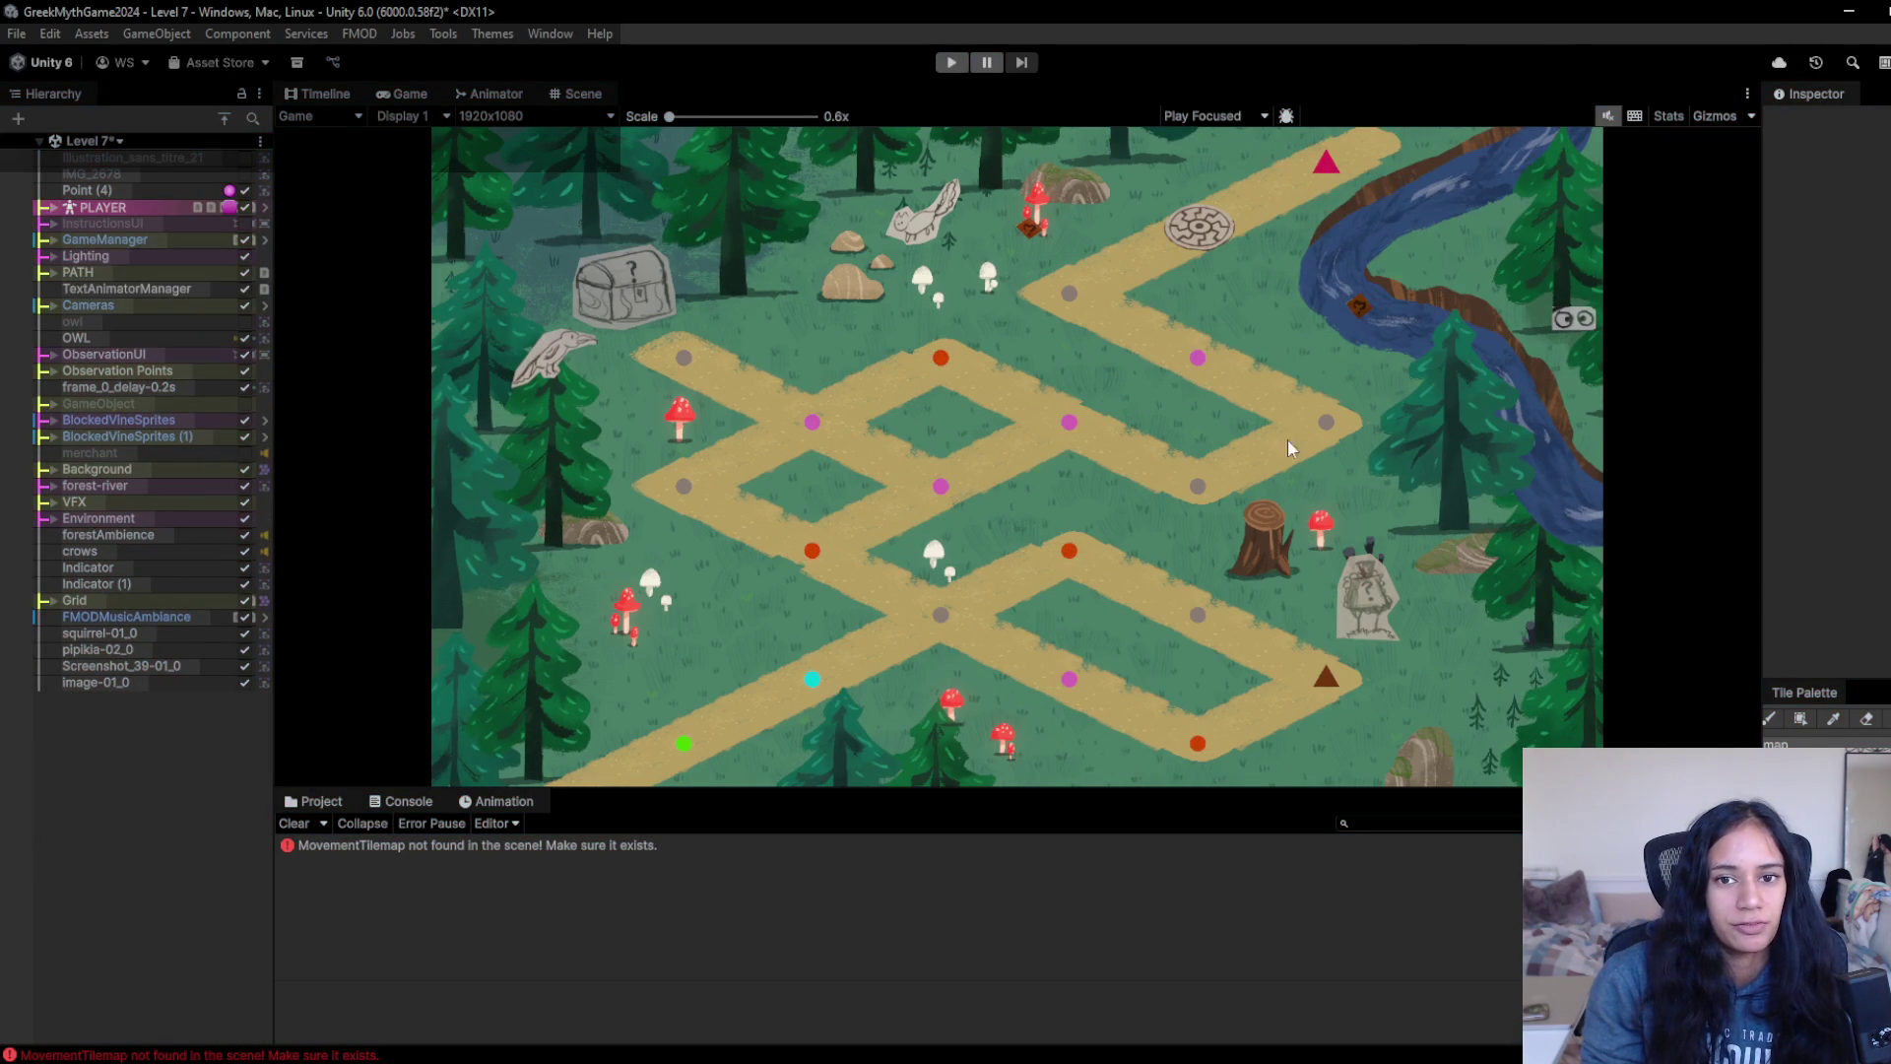
- Open the Level 12 - Athena Temple scene, saving Level 7's changes first
left_click(116, 143)
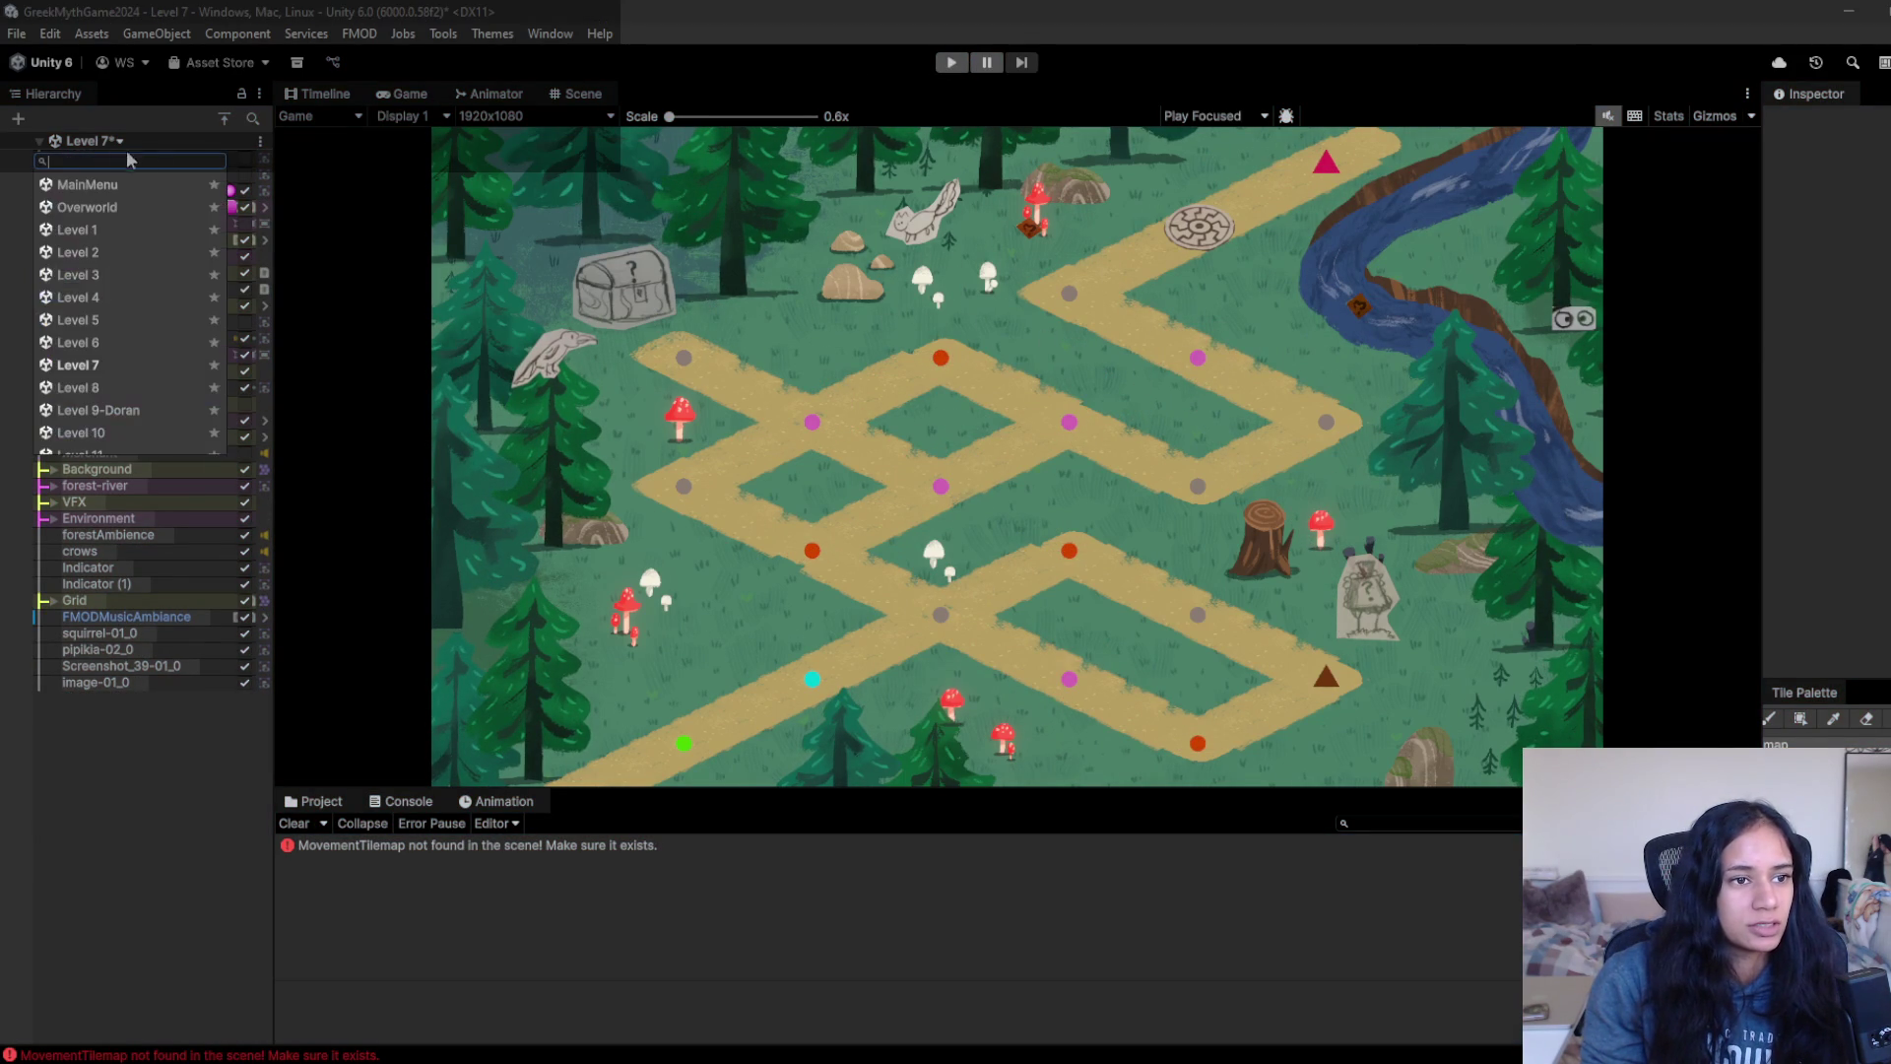
scroll(128, 375, "down", 3)
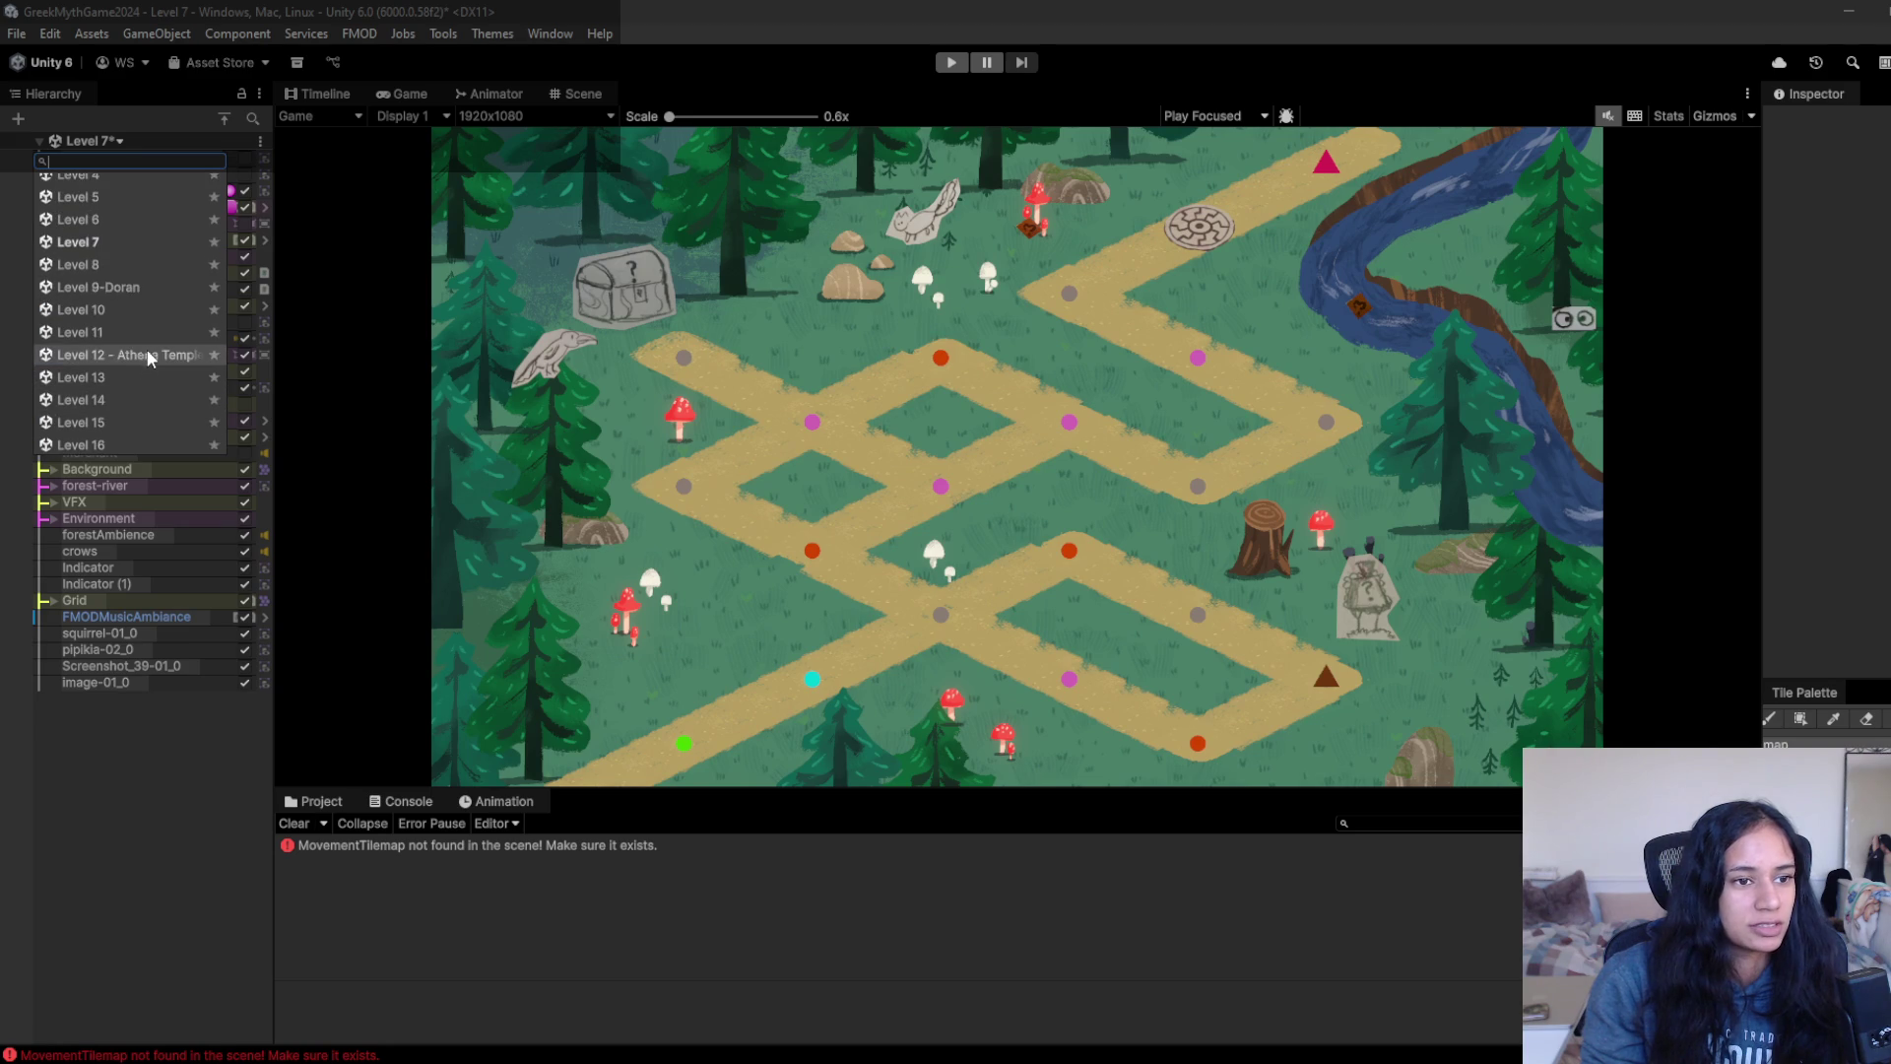
left_click(158, 357)
left_click(986, 594)
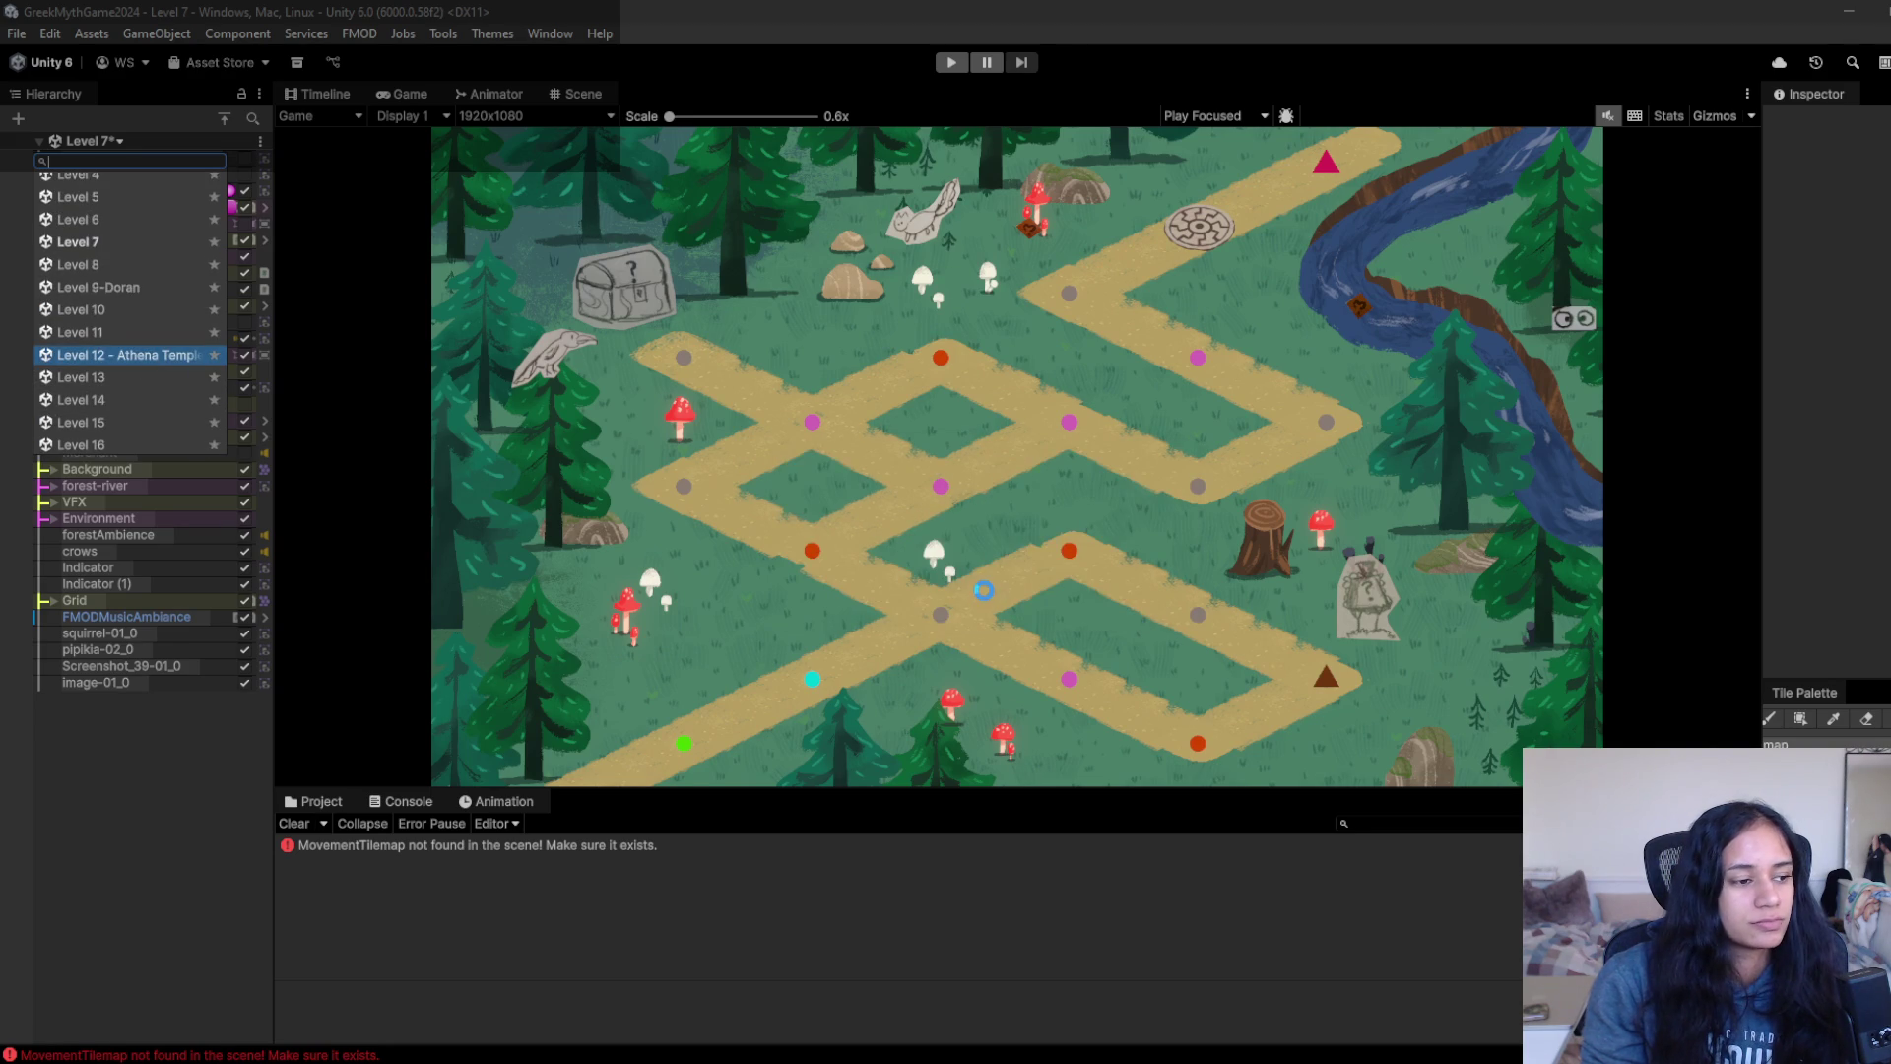
- Play-test Level 12, walking the player down the lower path and up the right path to the map edge
left_click(945, 59)
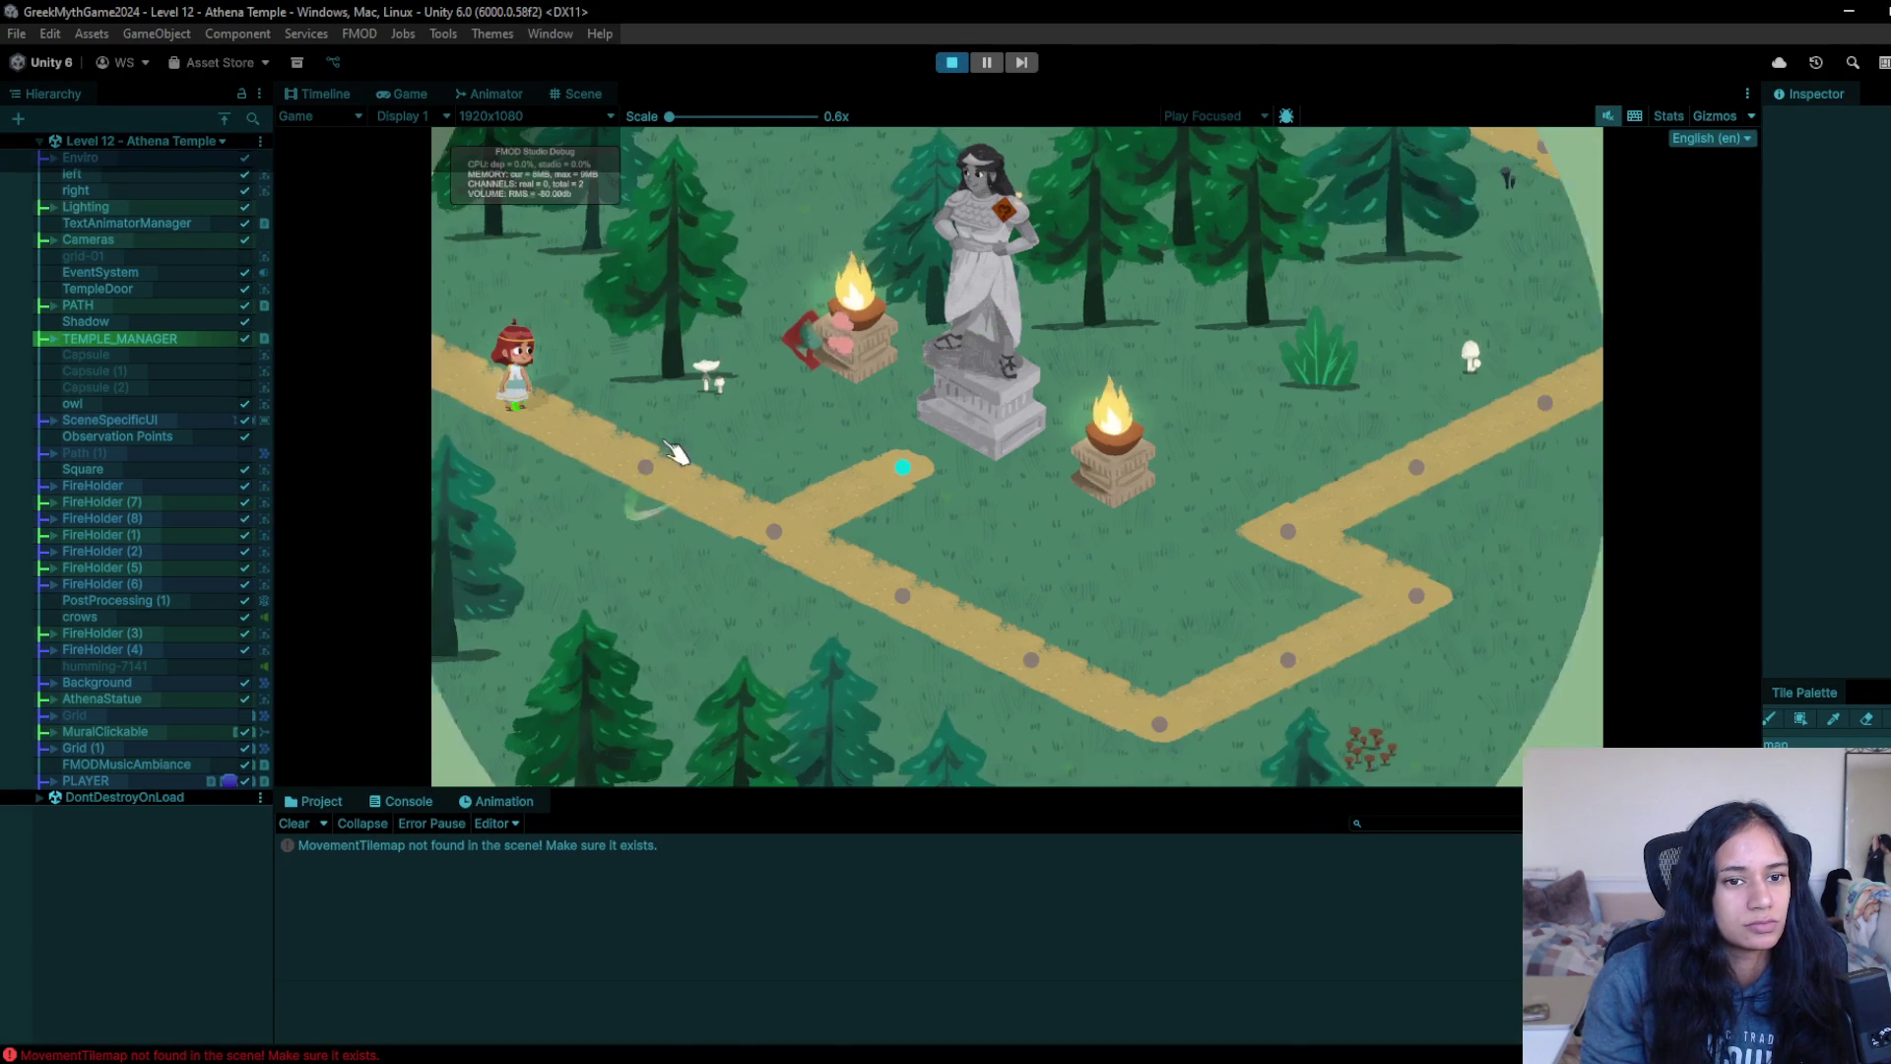
left_click(650, 477)
left_click(775, 540)
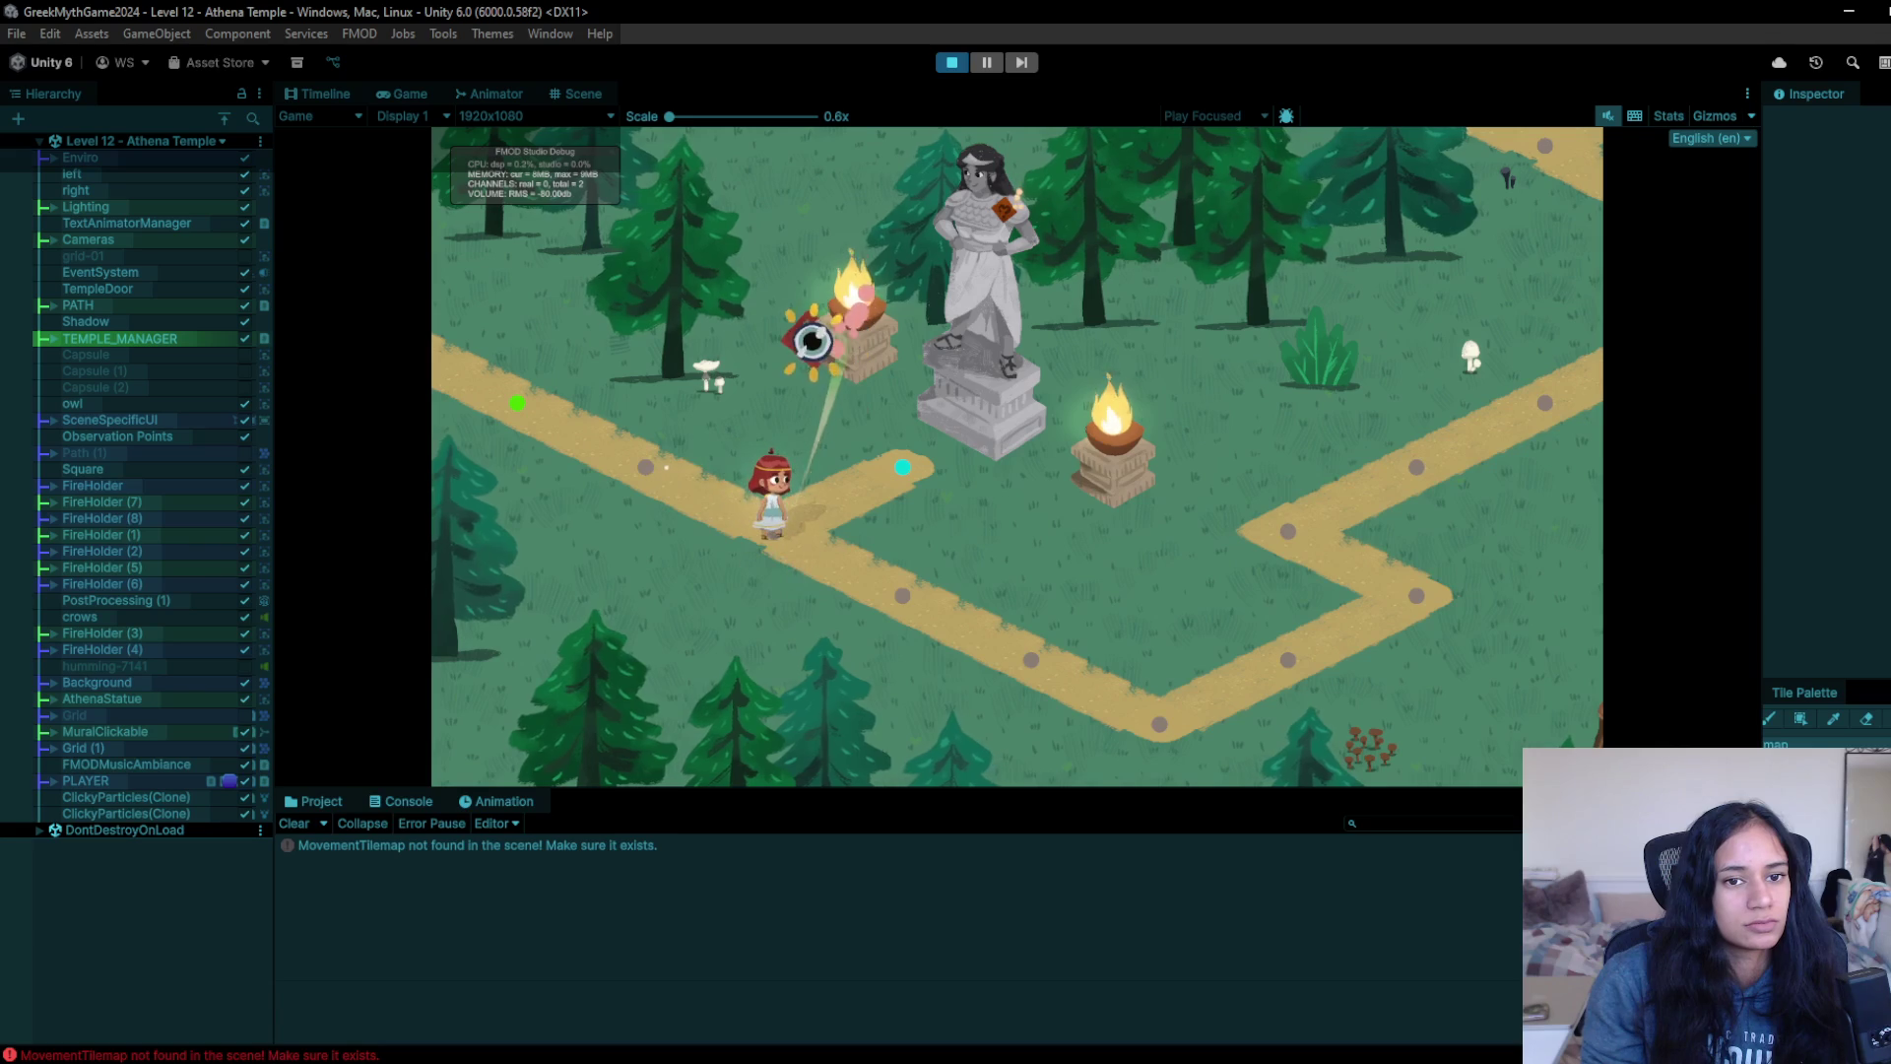
left_click(935, 631)
left_click(1015, 658)
left_click(1143, 717)
left_click(1288, 658)
left_click(1415, 599)
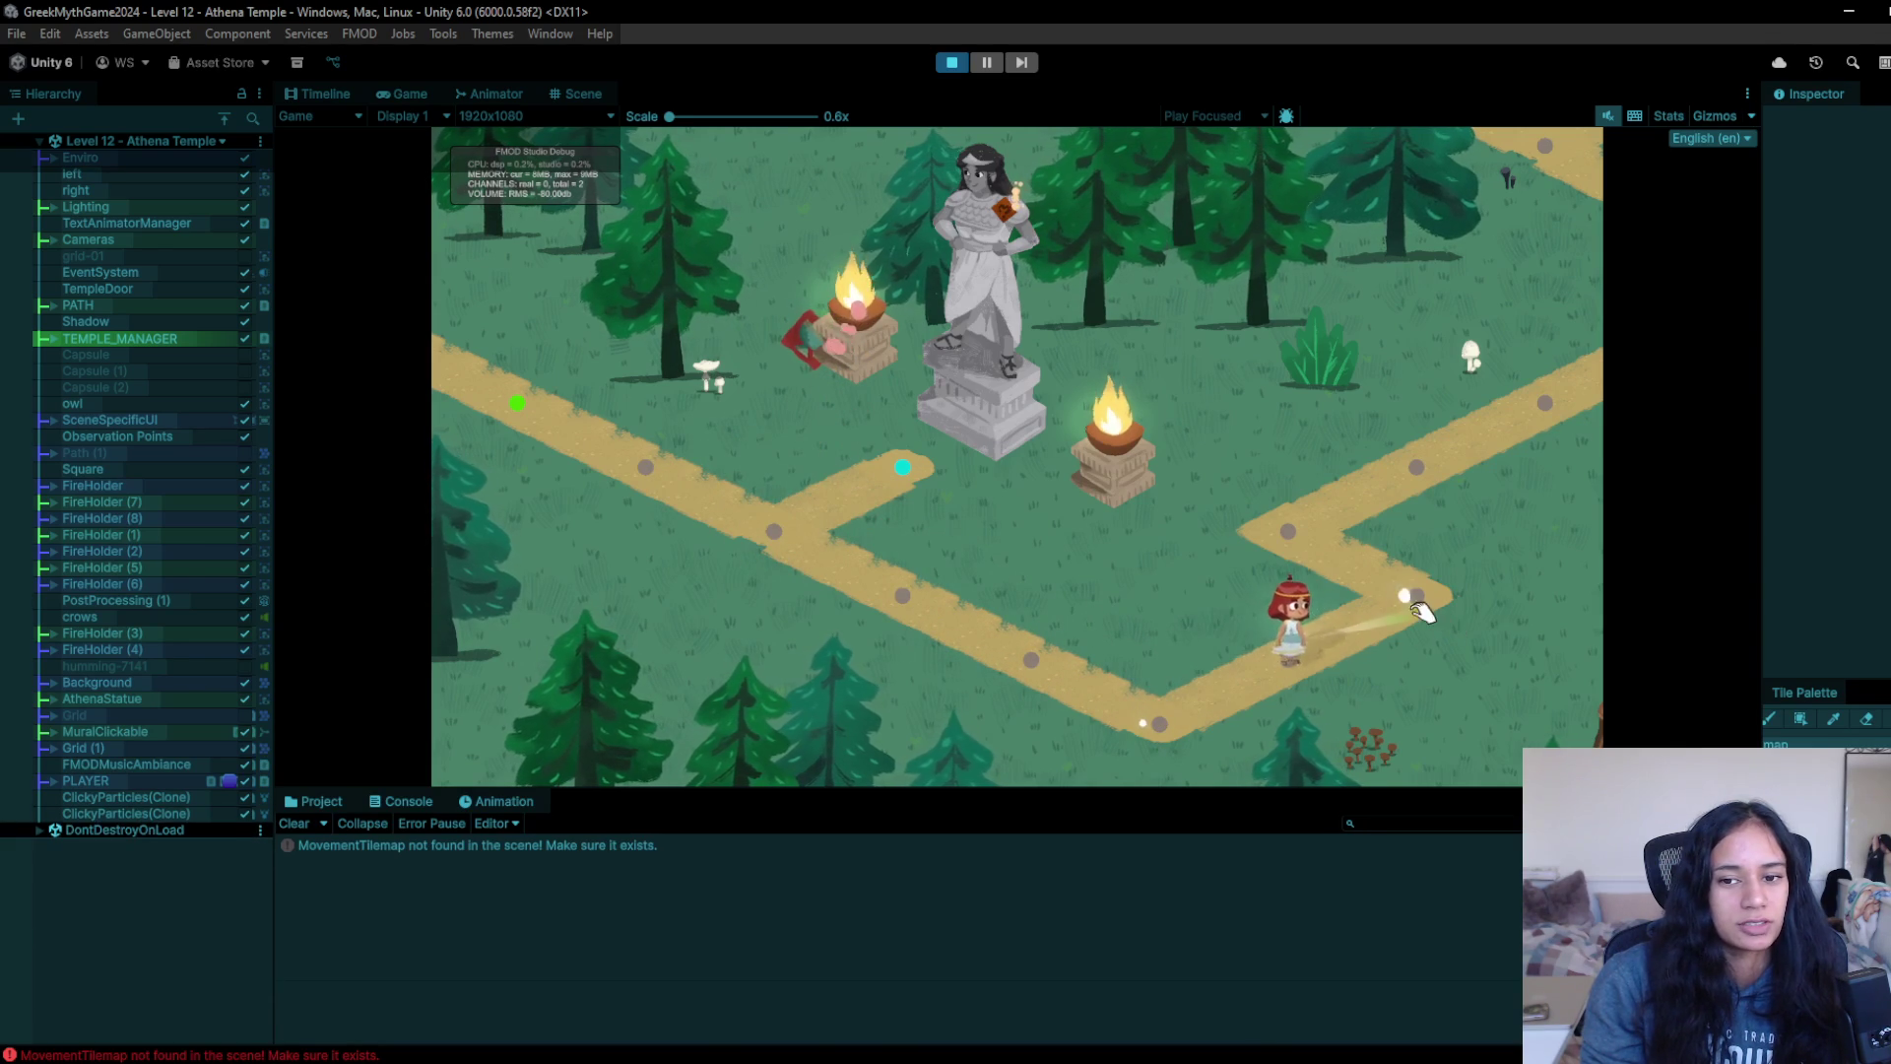
left_click(1290, 530)
left_click(1424, 458)
left_click(1507, 406)
left_click(1591, 380)
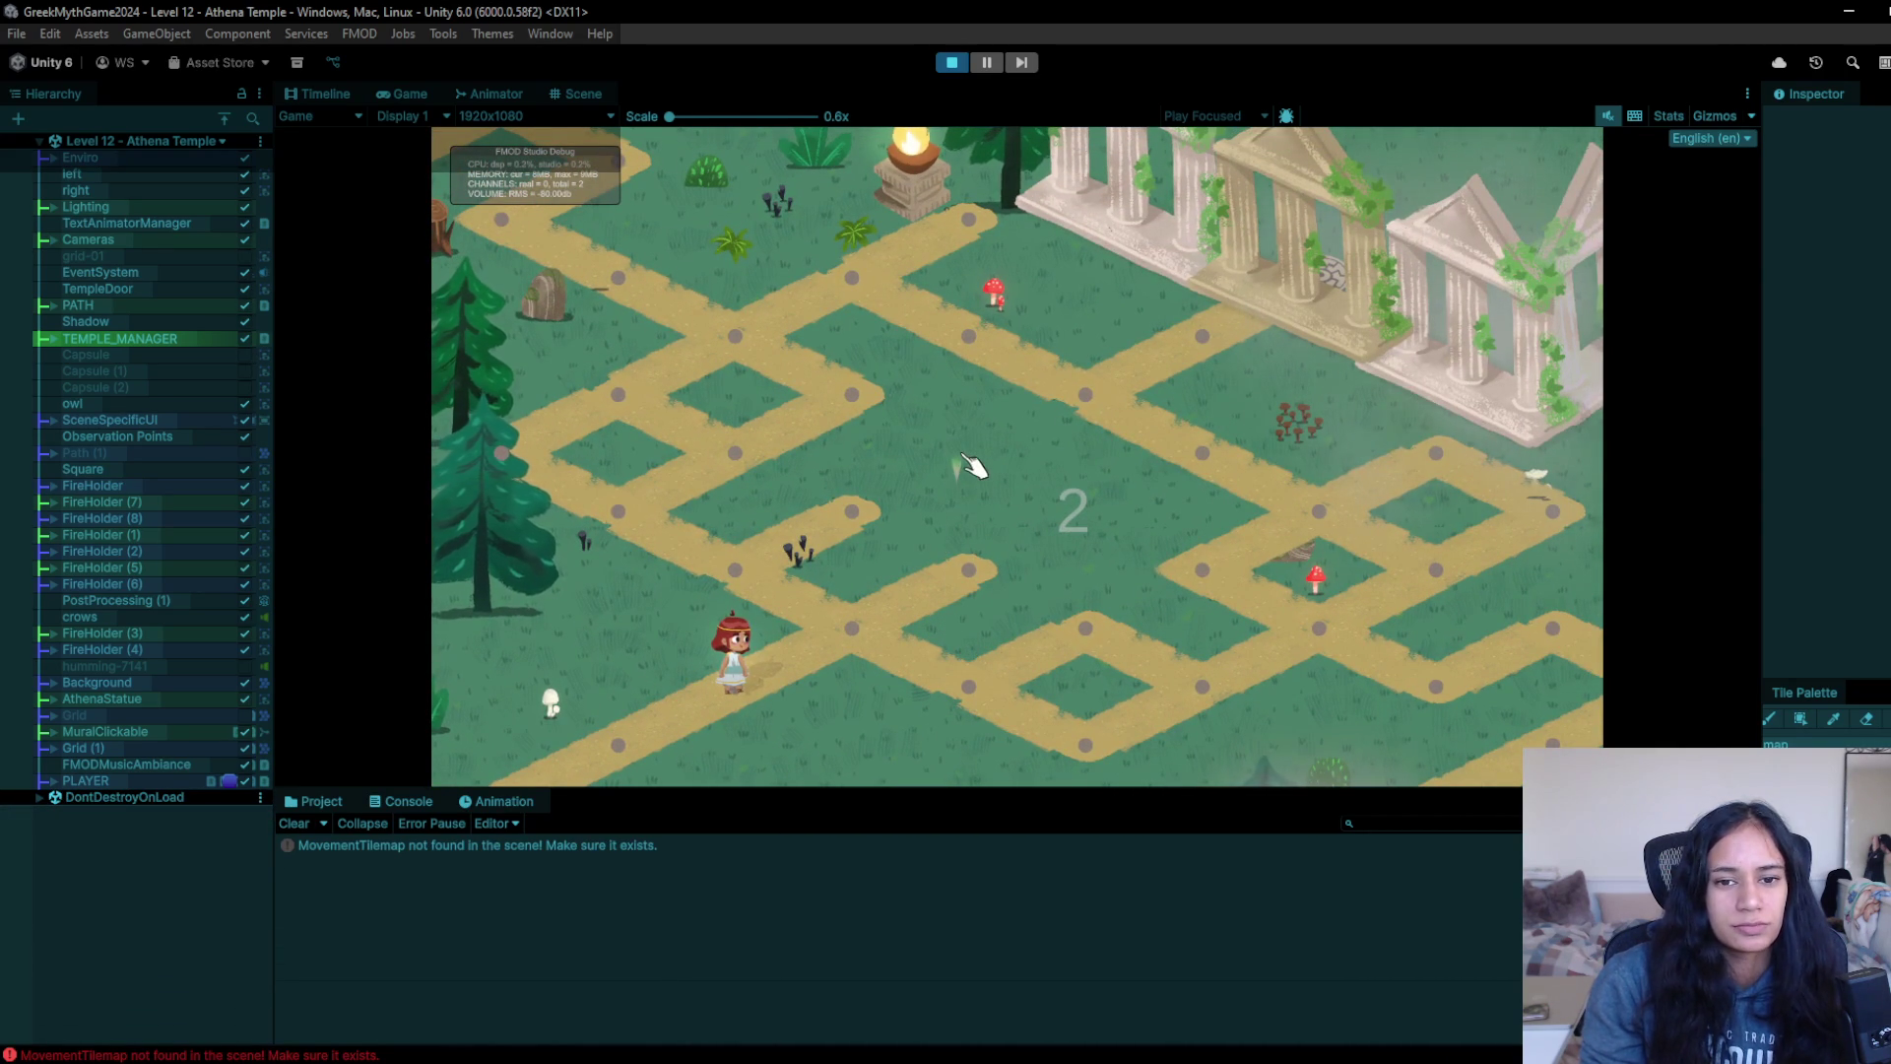
left_click(952, 62)
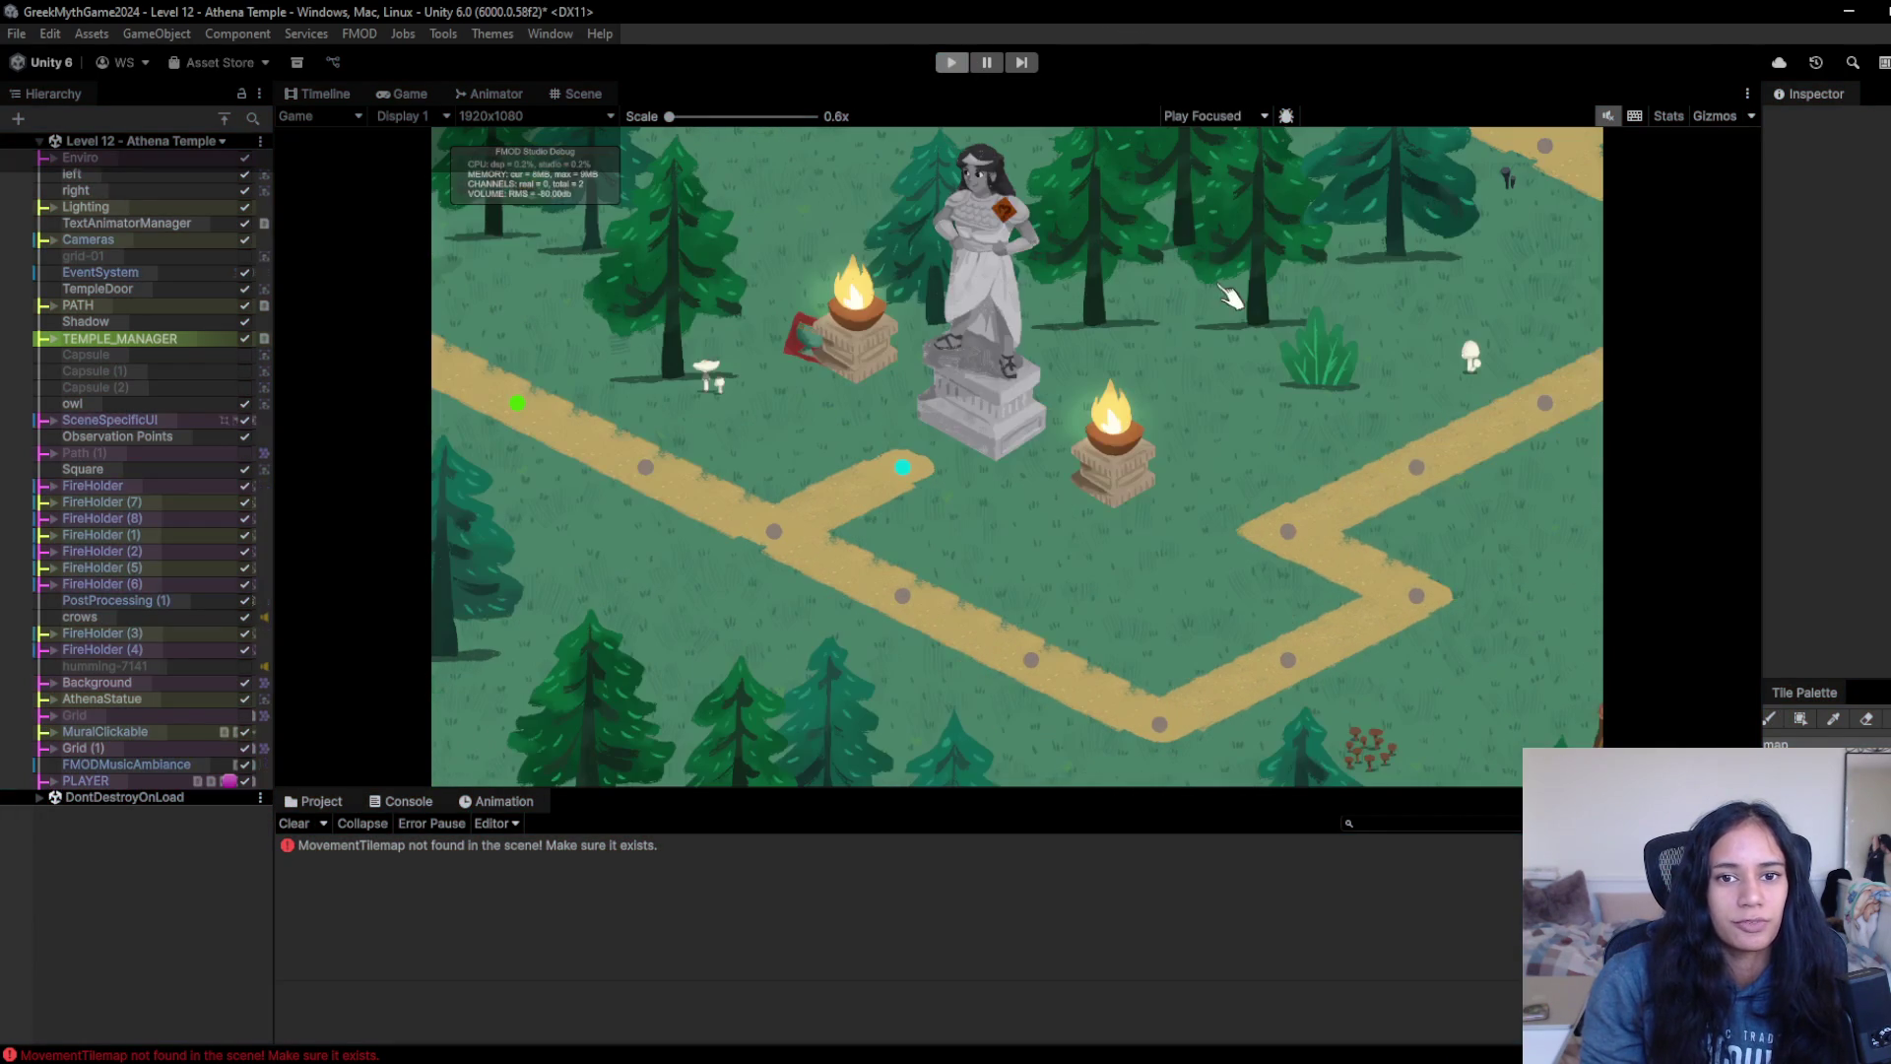
- In the Scene view, bring the temple paths into view and select the fire holder
left_click(574, 99)
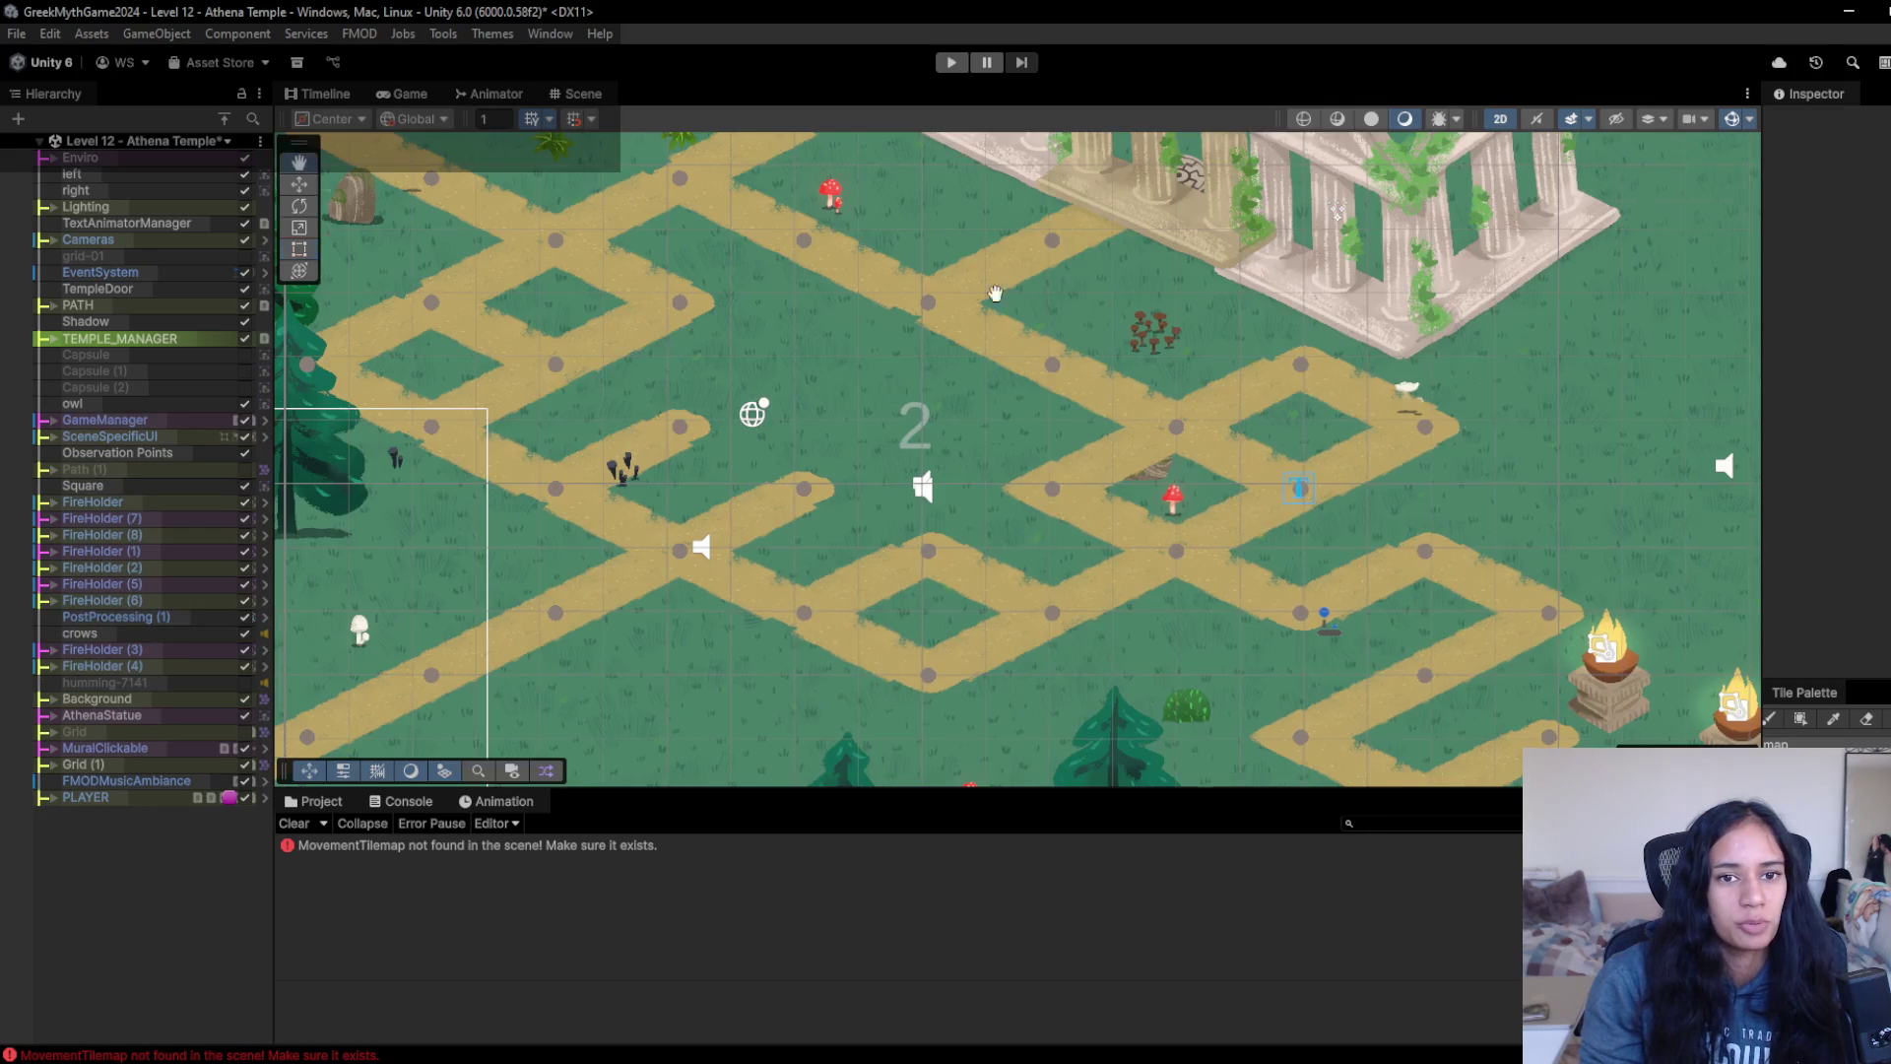
scroll(973, 473, "up", 3)
left_click_drag(973, 473, 816, 384)
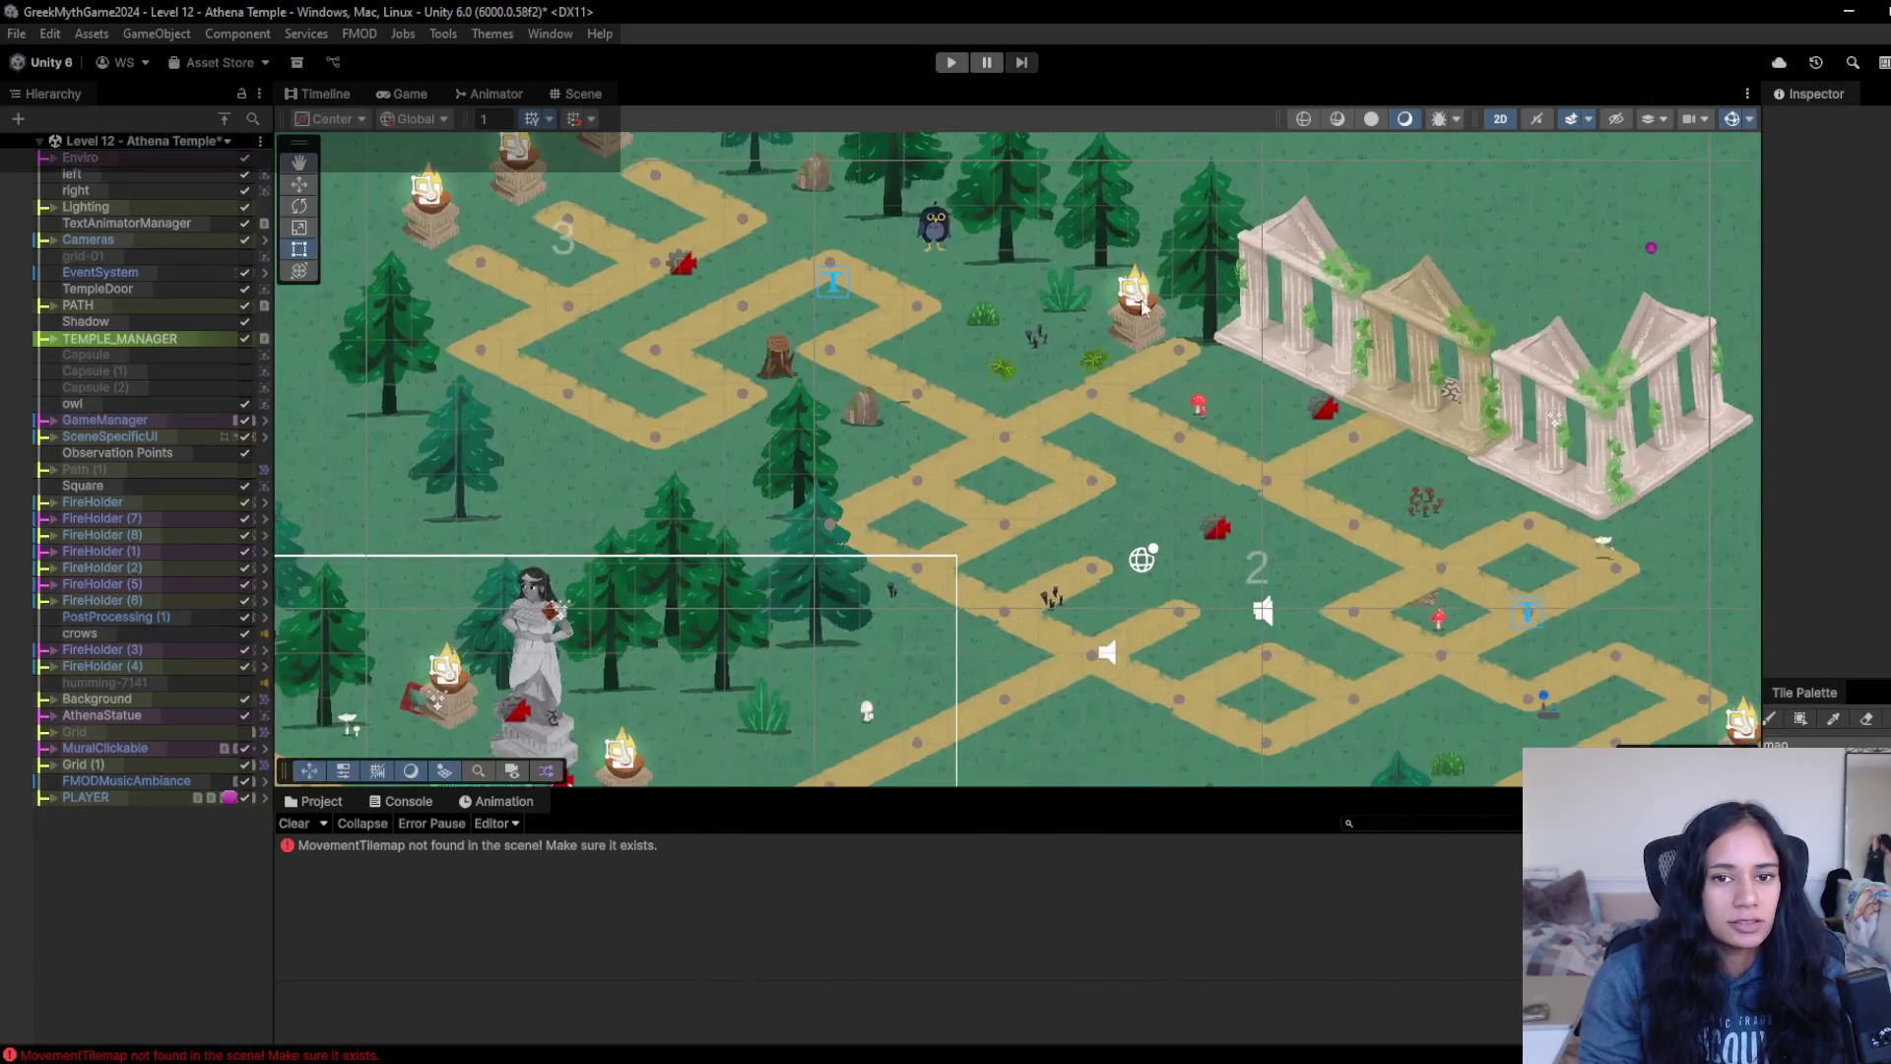
left_click(1139, 325)
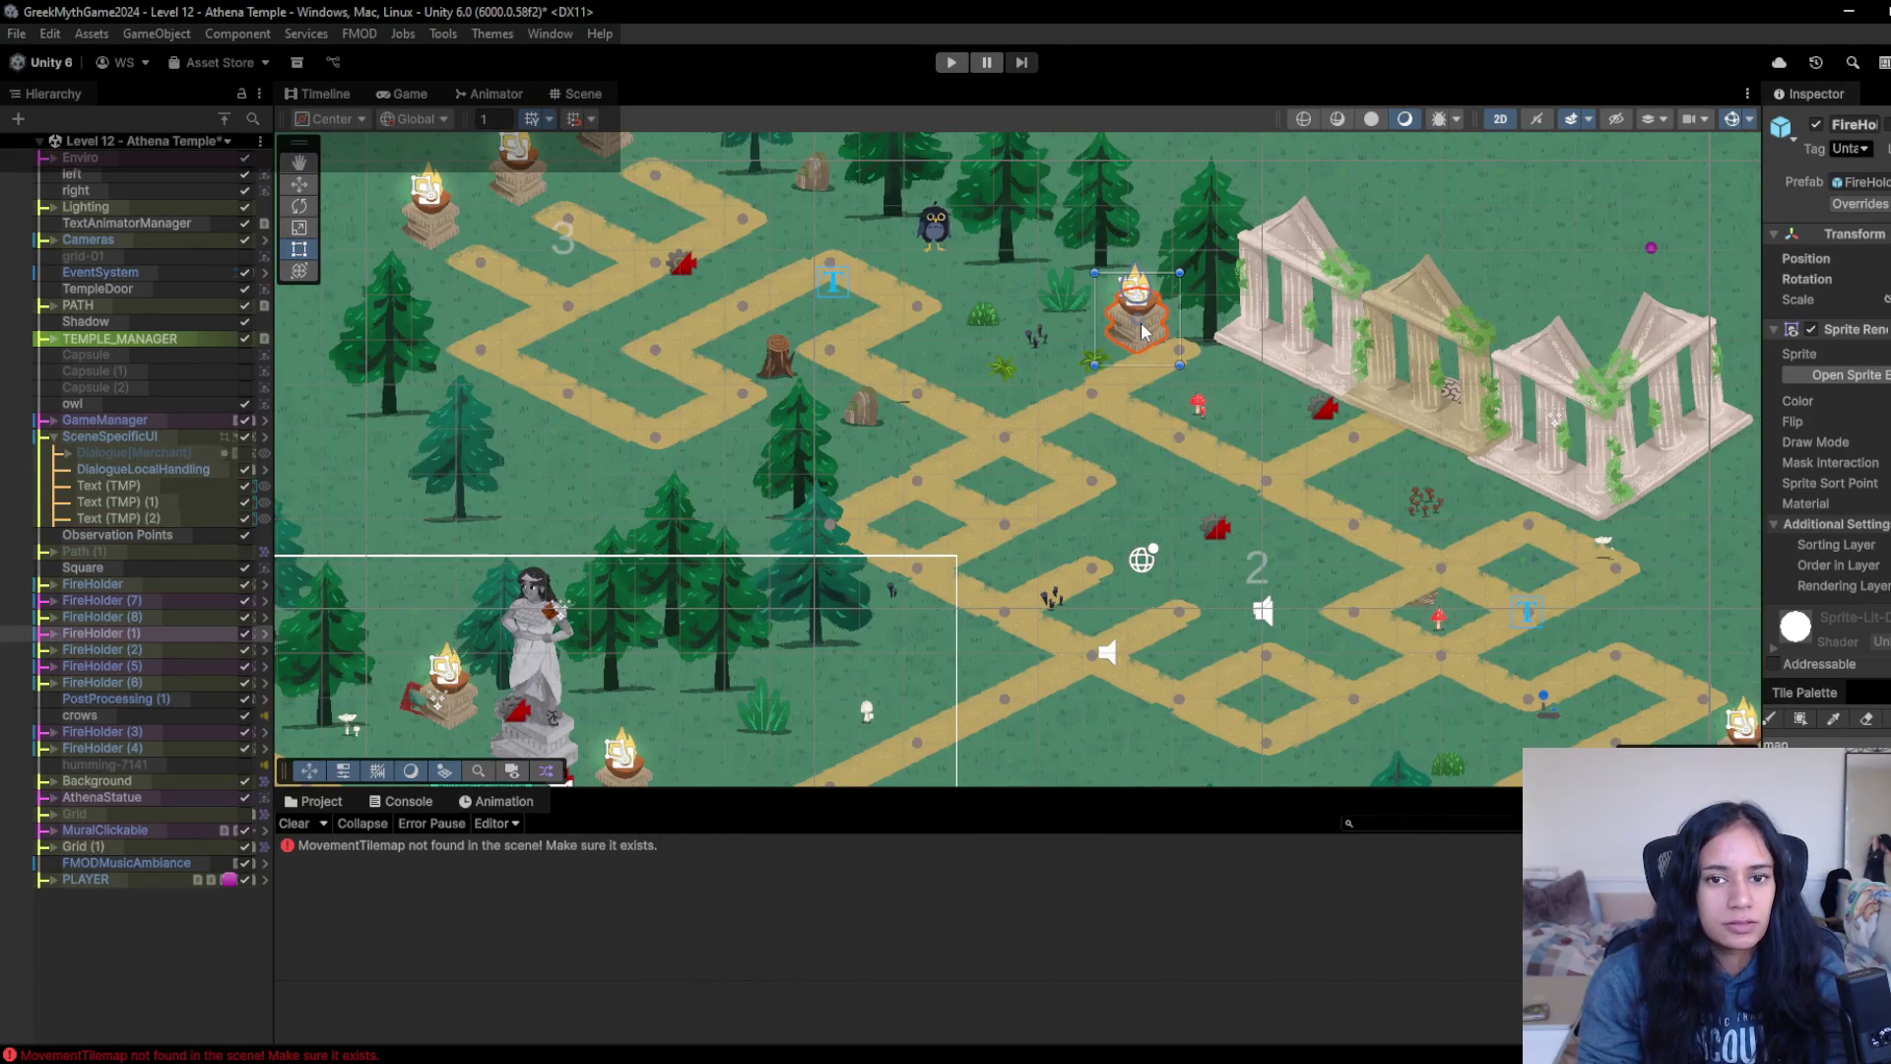
- Move the fire holder lower on the path and duplicate it as FireHolder (9)
key("w")
mouse_move(1143, 316)
left_mouse_down()
mouse_move(1143, 532)
mouse_move(1234, 566)
left_mouse_up()
key("ctrl+d")
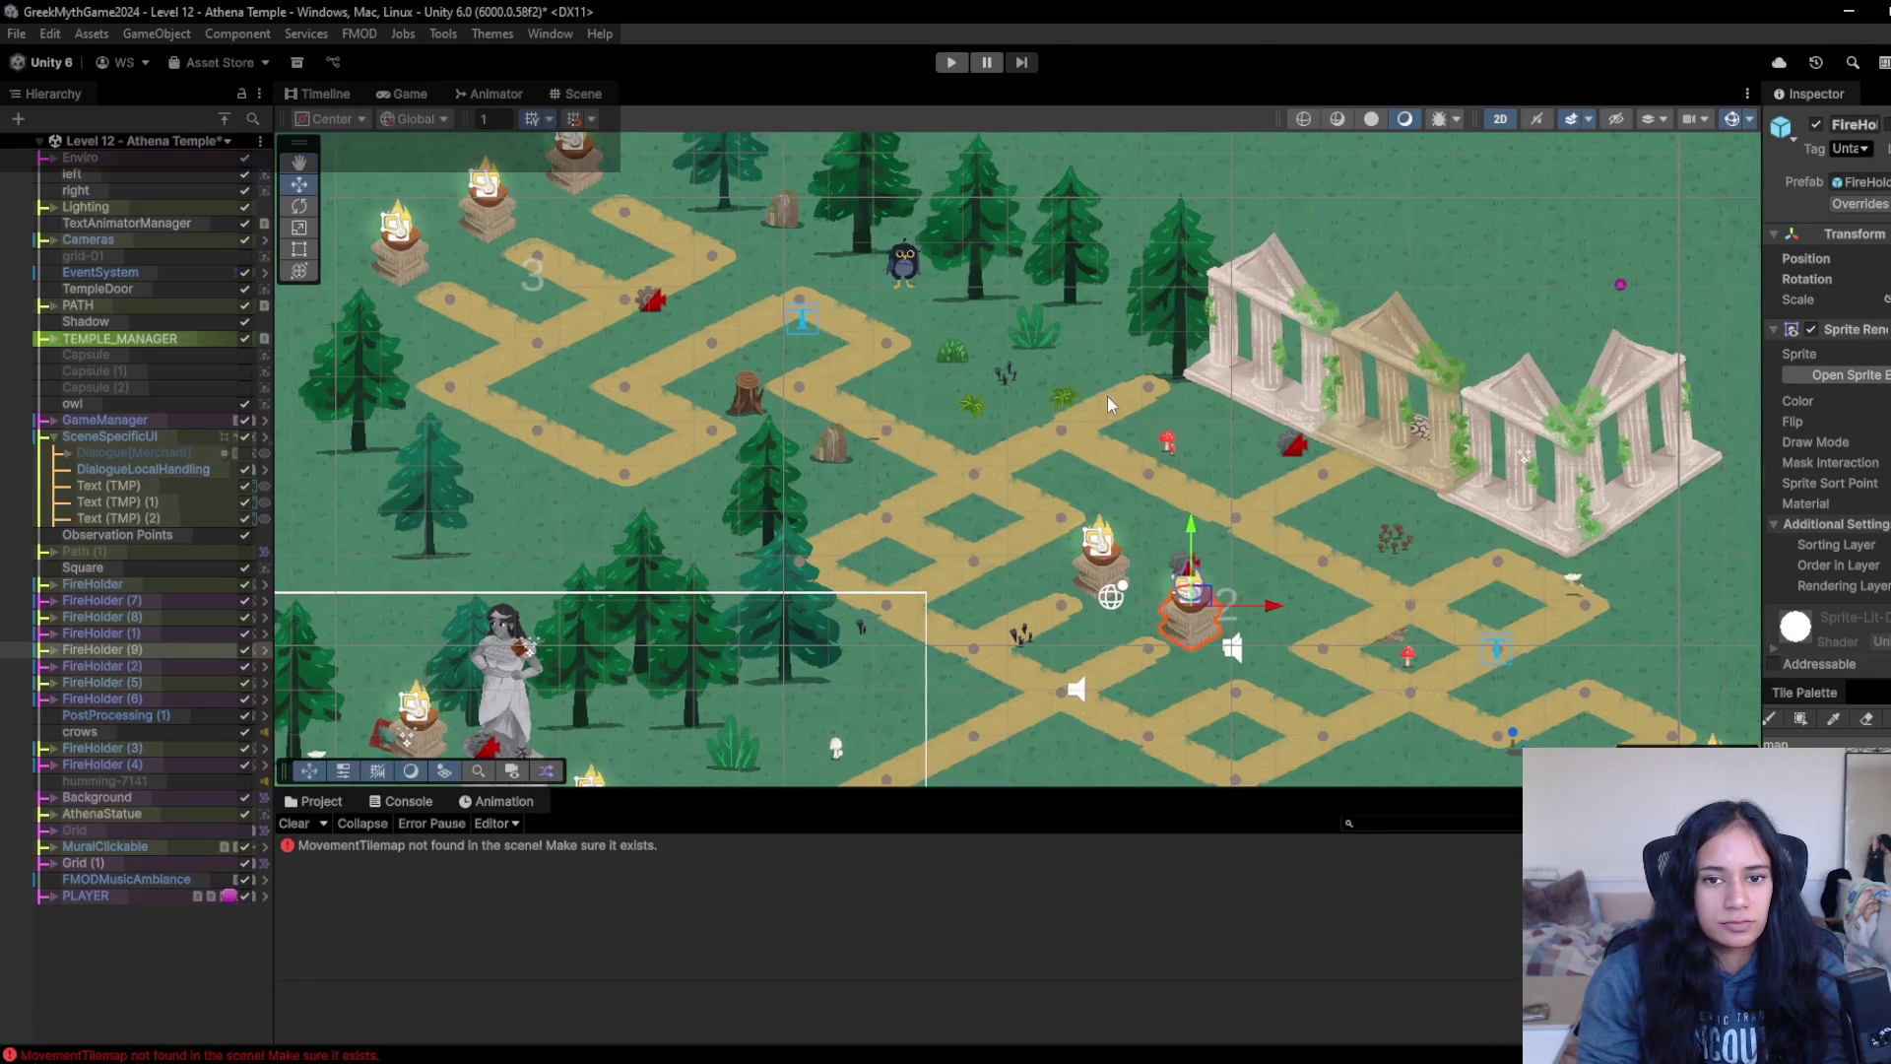
- Cycle through the overlapping objects to select the movement tilemap under the paths
left_click(1115, 398)
left_click(1115, 400)
left_click(1115, 400)
left_click(1115, 400)
left_click(1115, 399)
scroll(1115, 400, "up", 4)
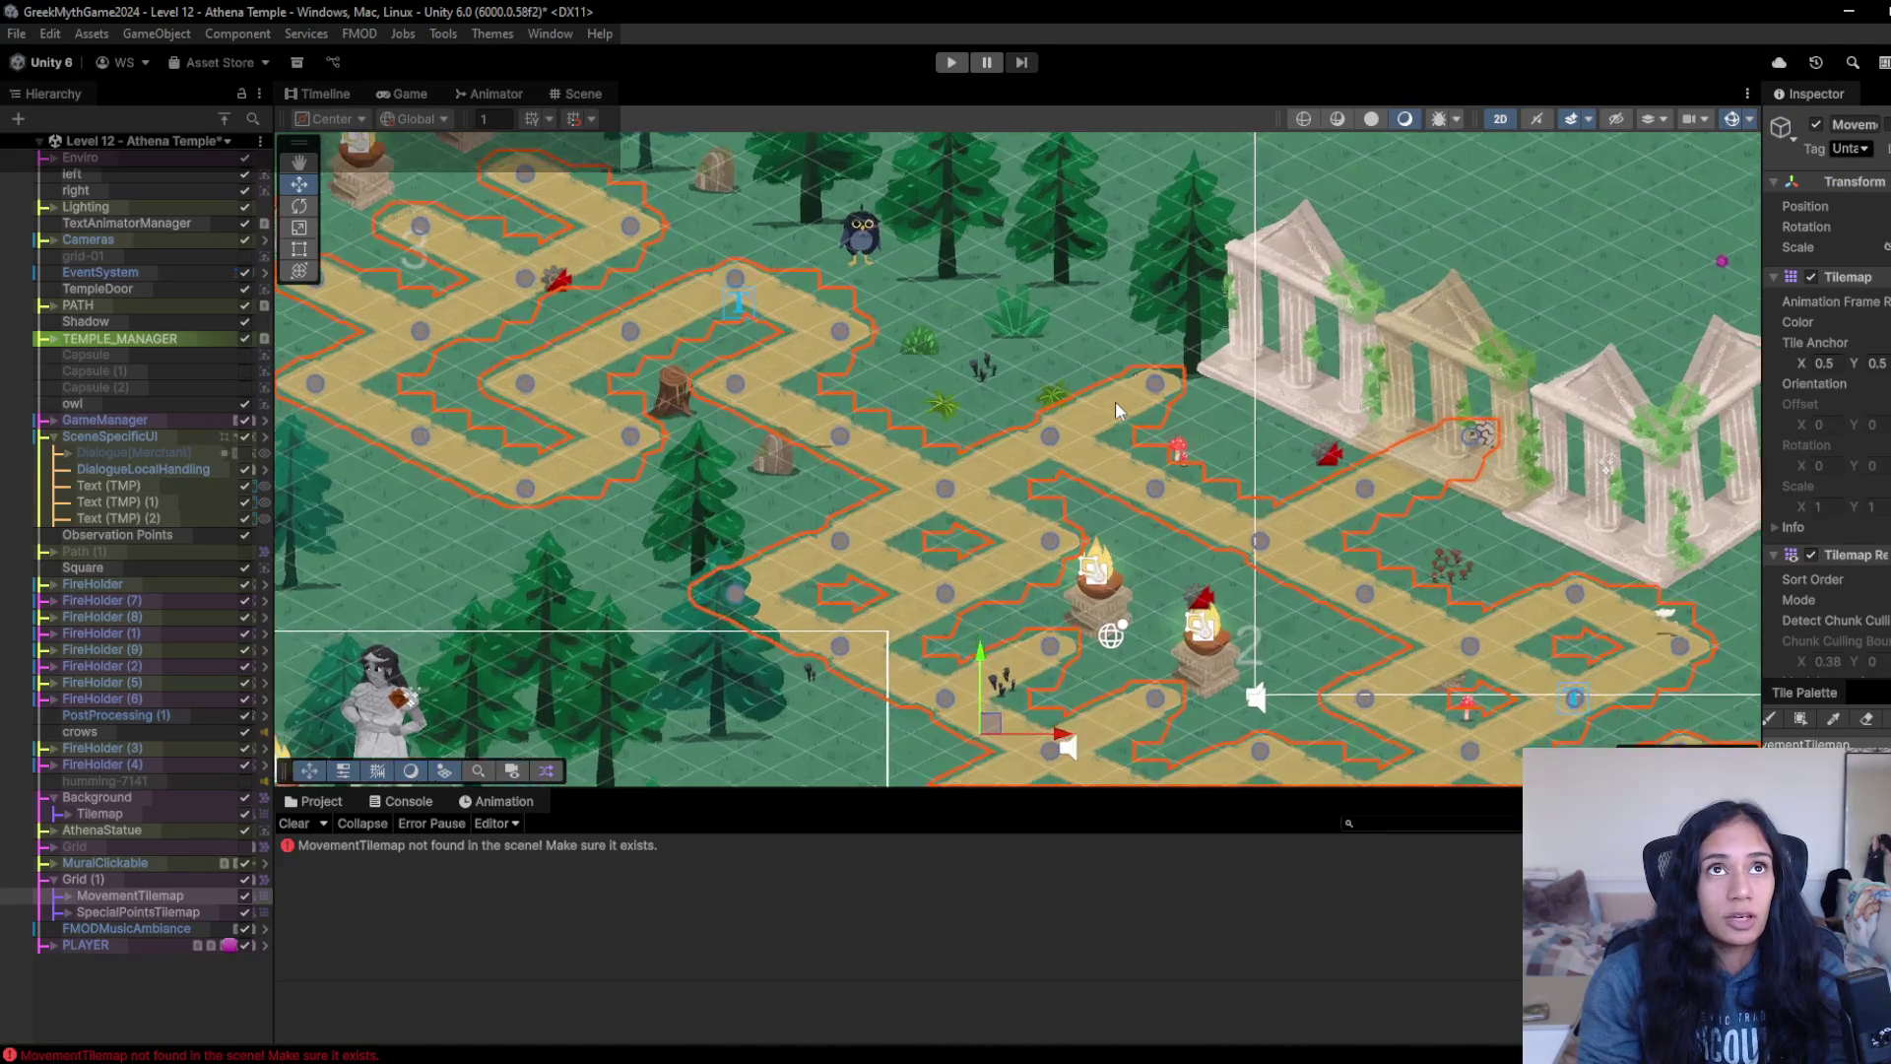
scroll(1113, 426, "up", 2)
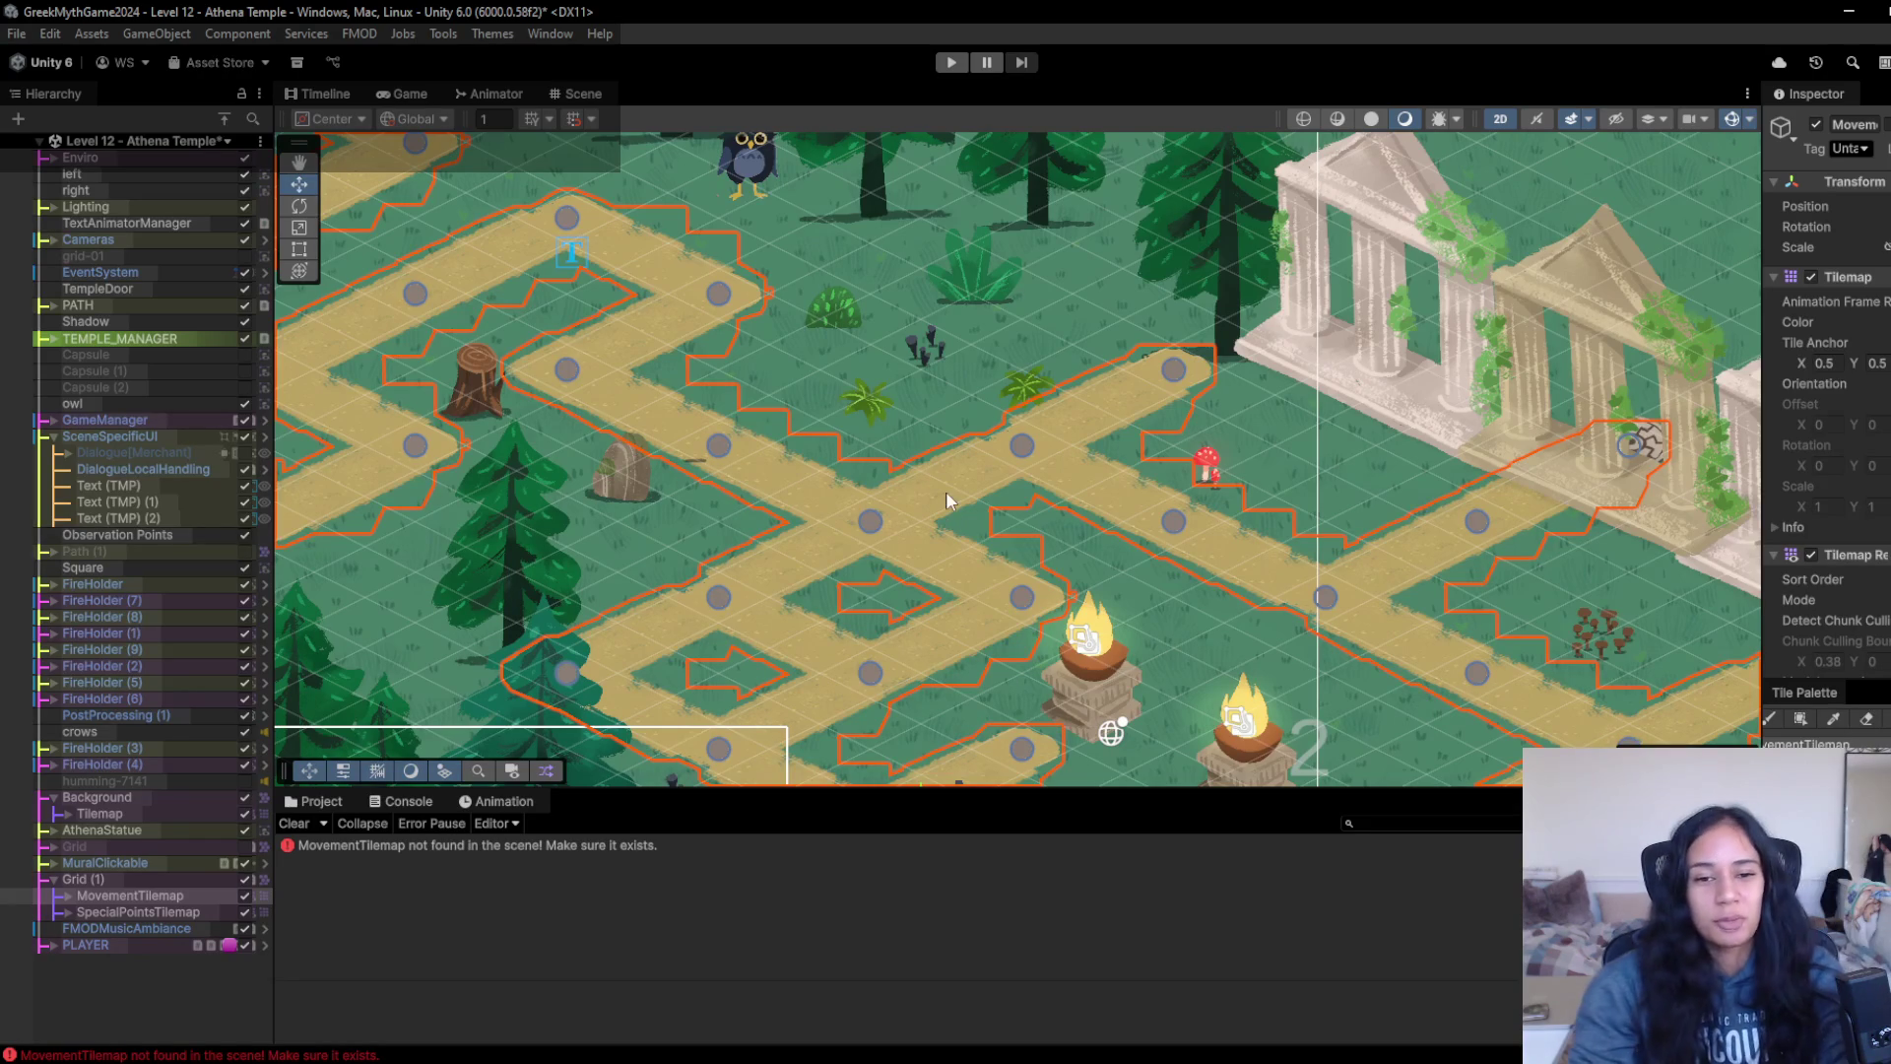
left_click_drag(1154, 465, 1117, 428)
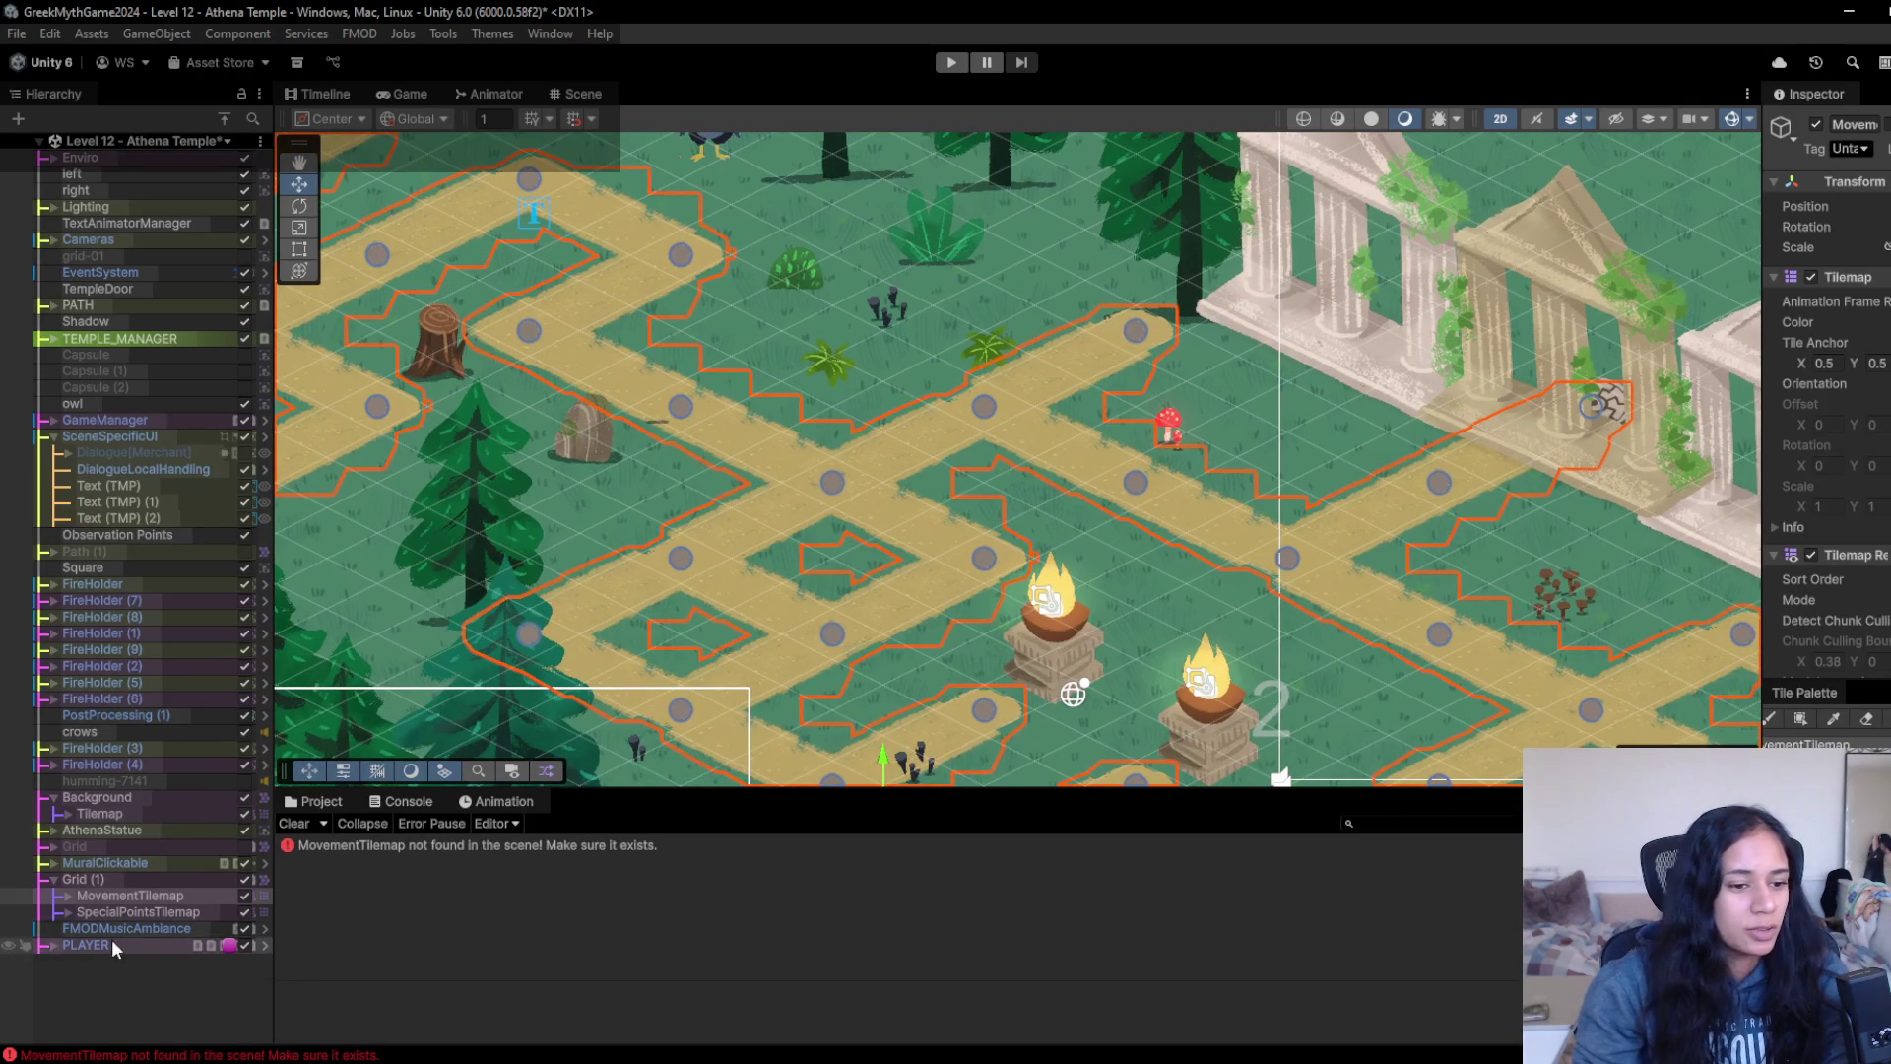
- Erase path tiles from MovementTilemap with the Tile Palette eraser, triggering KeyNotFoundException errors
double_click(77, 894)
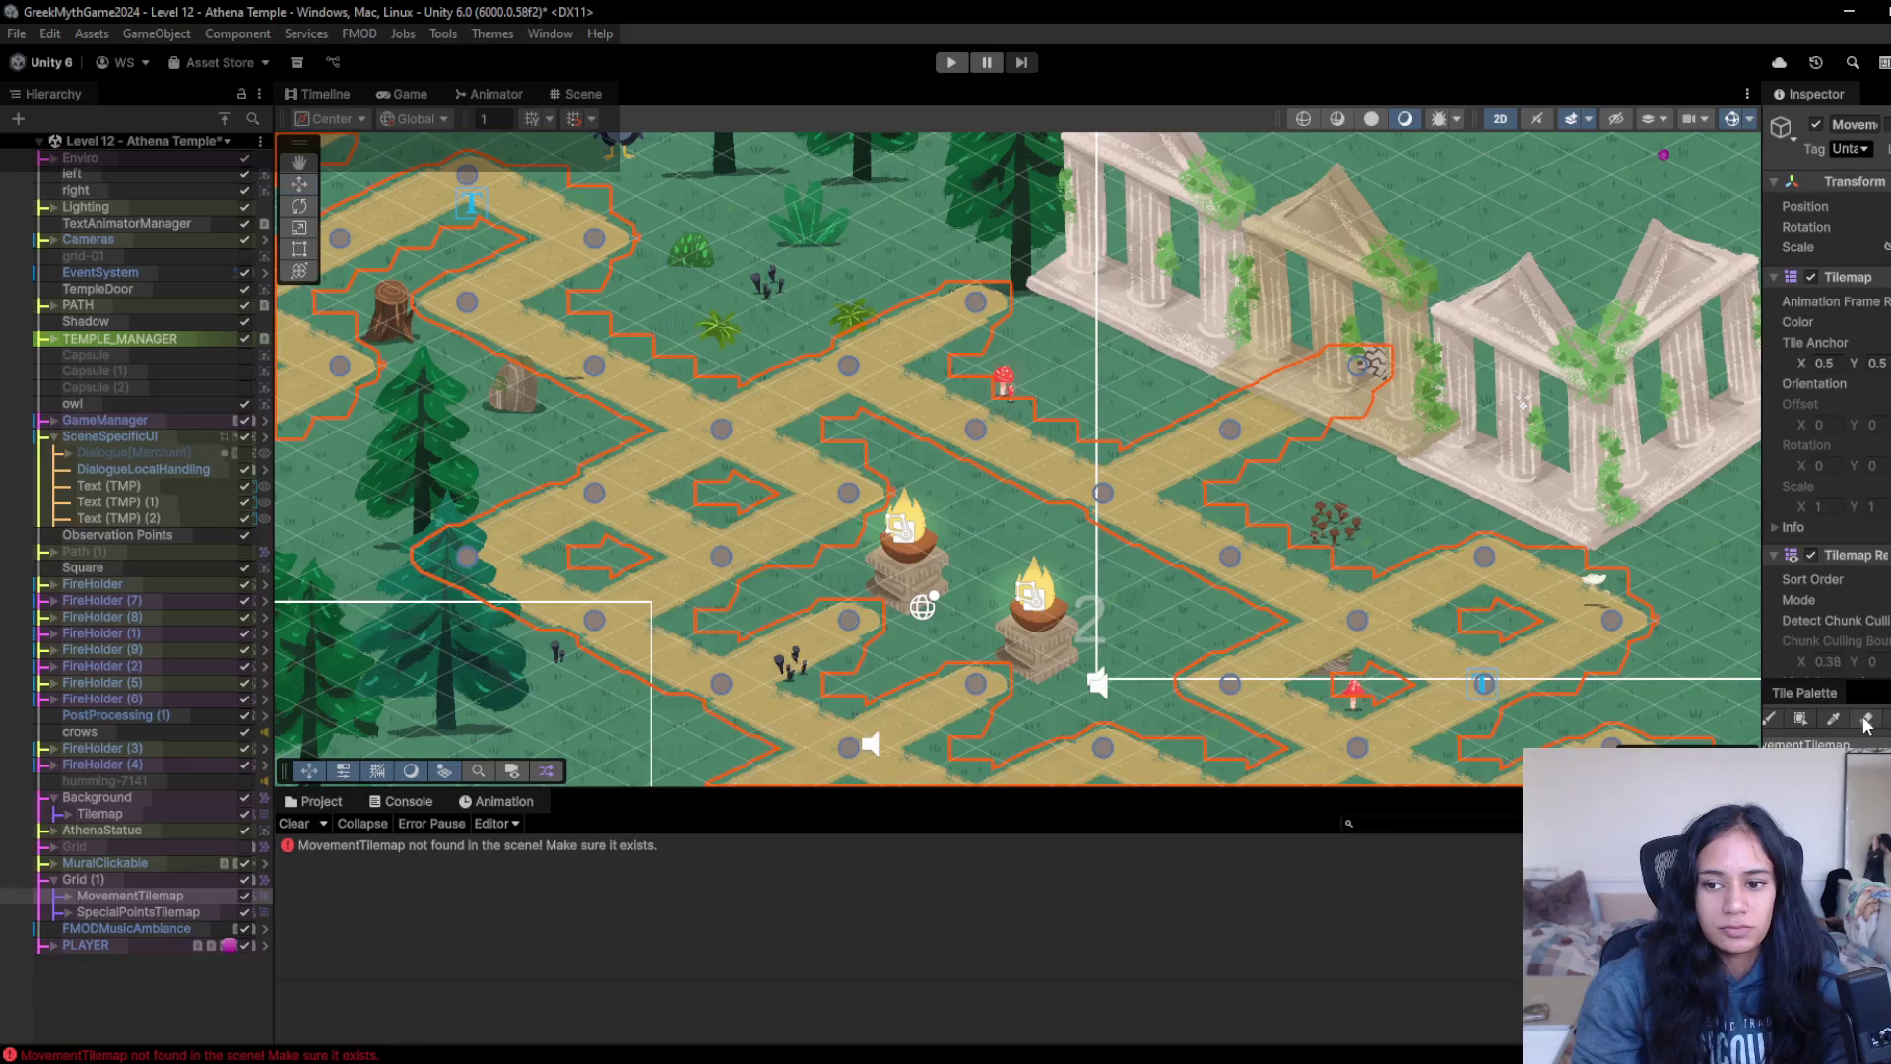
left_click(148, 895)
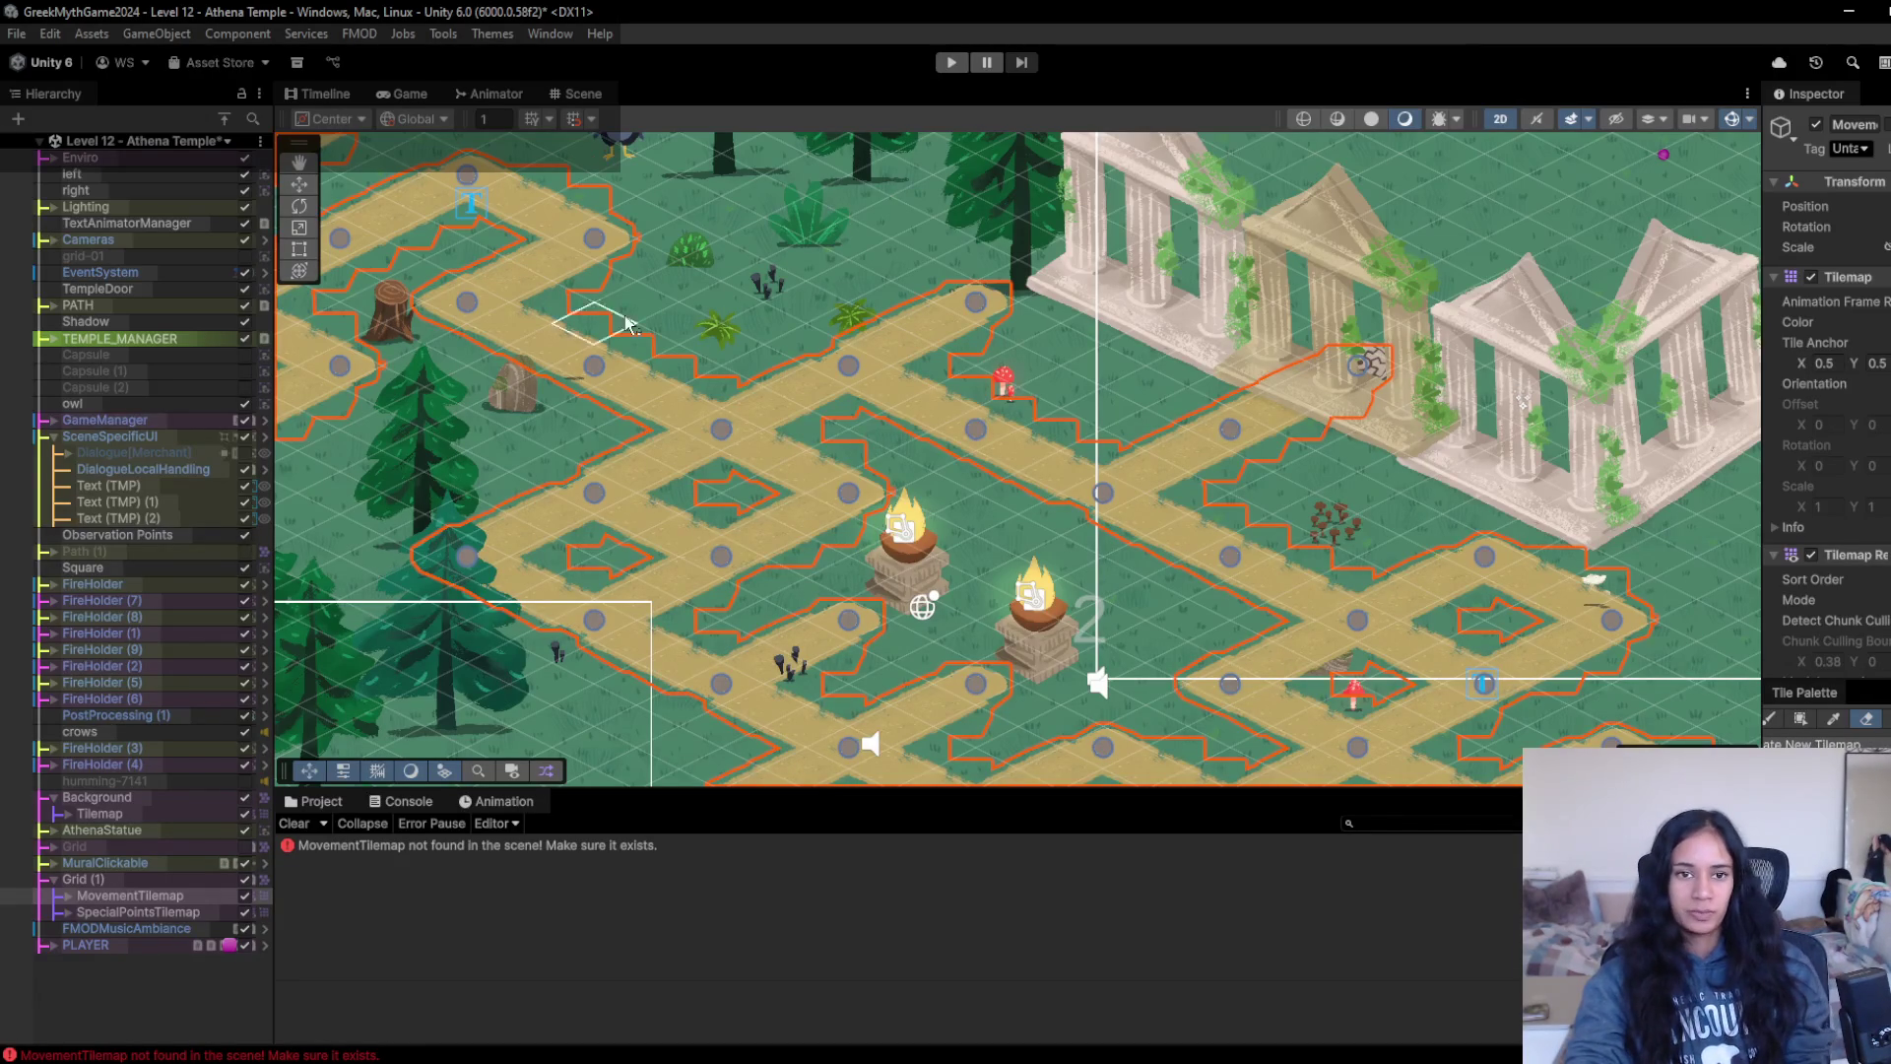
left_click_drag(953, 316, 904, 347)
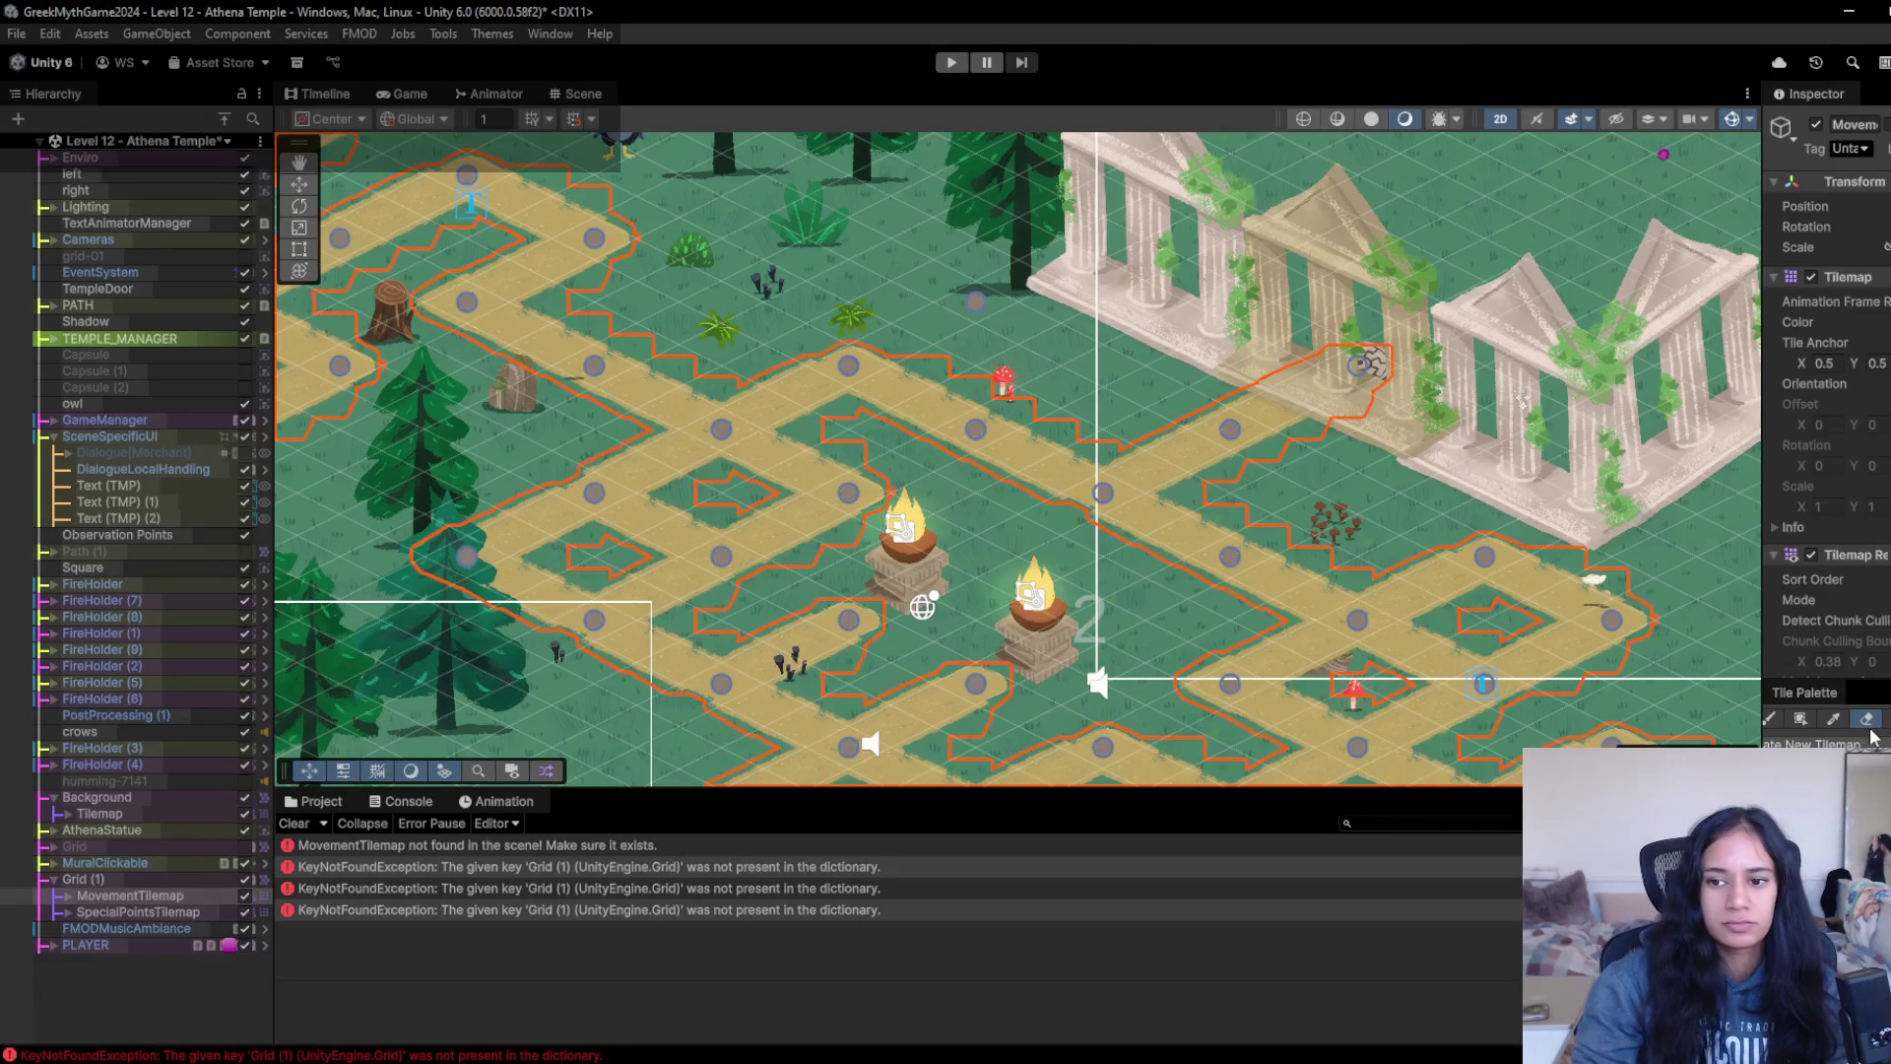
left_click(976, 299)
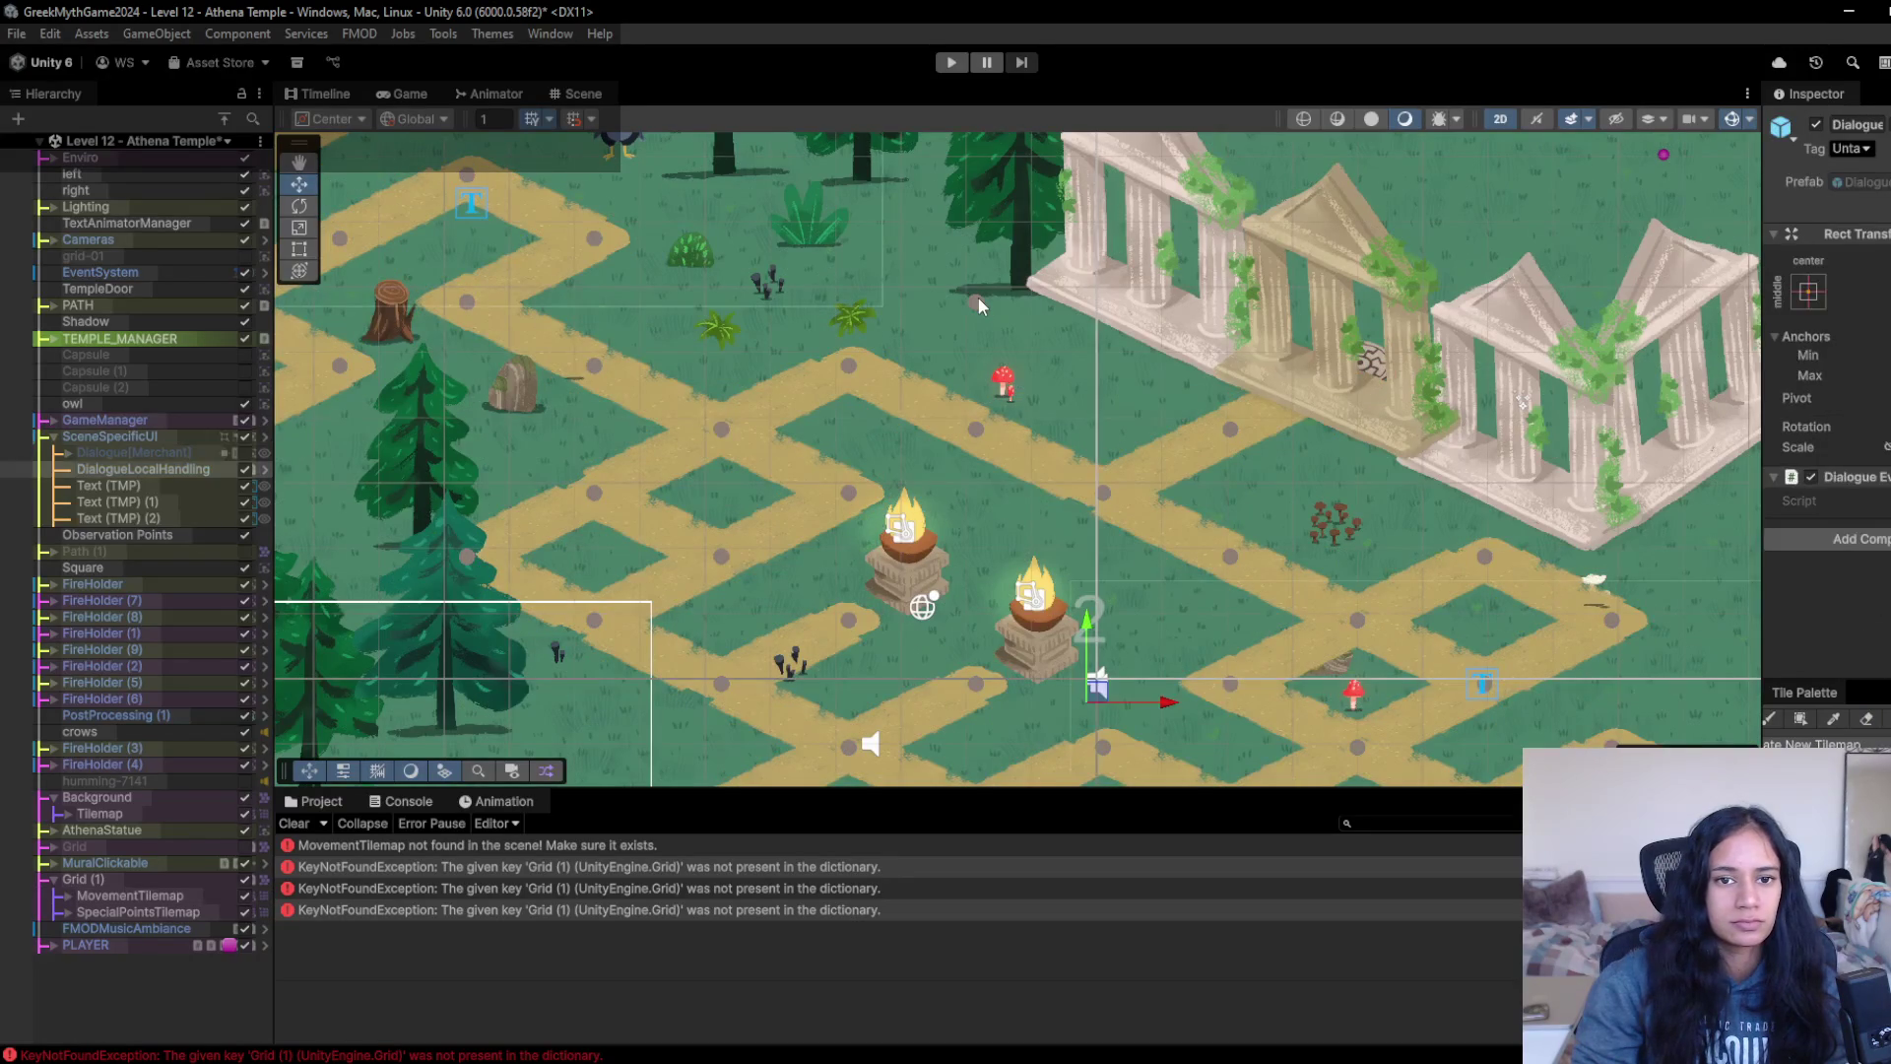
- Play-test Level 12 - Athena Temple briefly, then stop Play mode
left_click(978, 302)
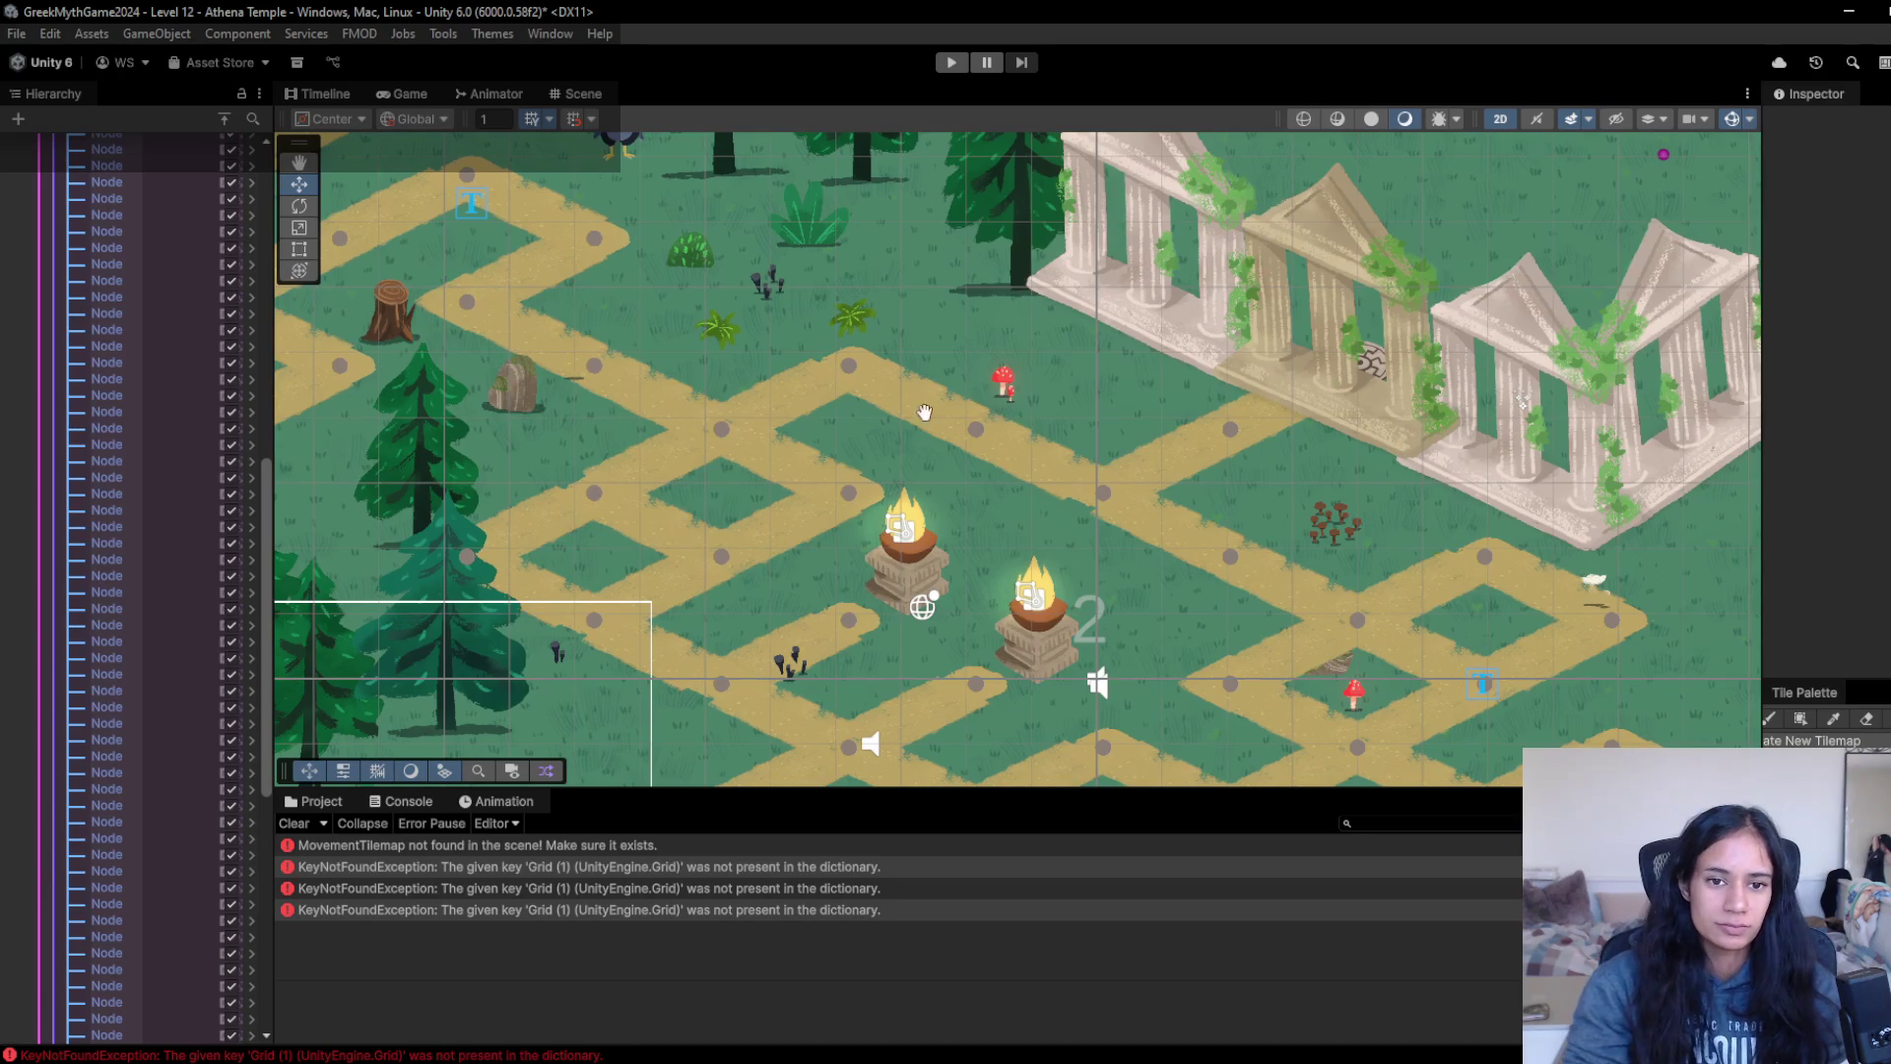
left_click_drag(900, 434, 1030, 270)
left_click(949, 64)
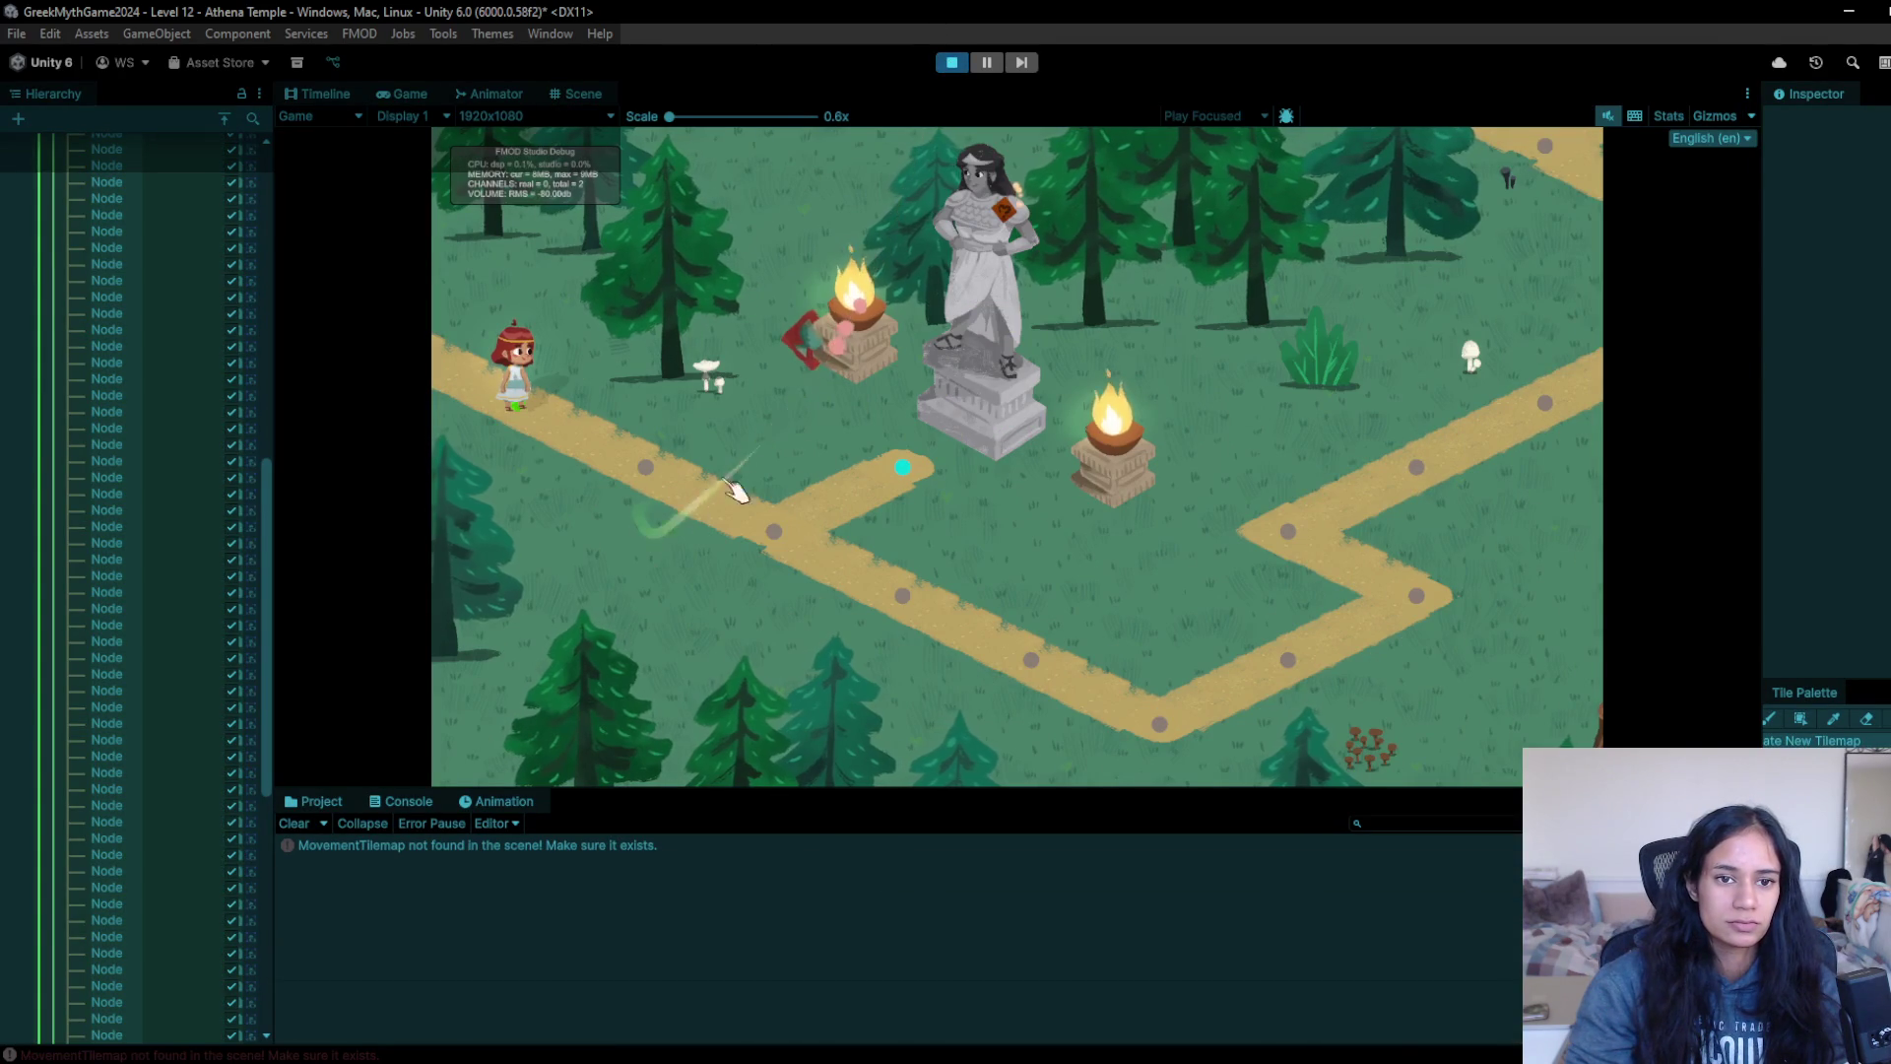
left_click(951, 62)
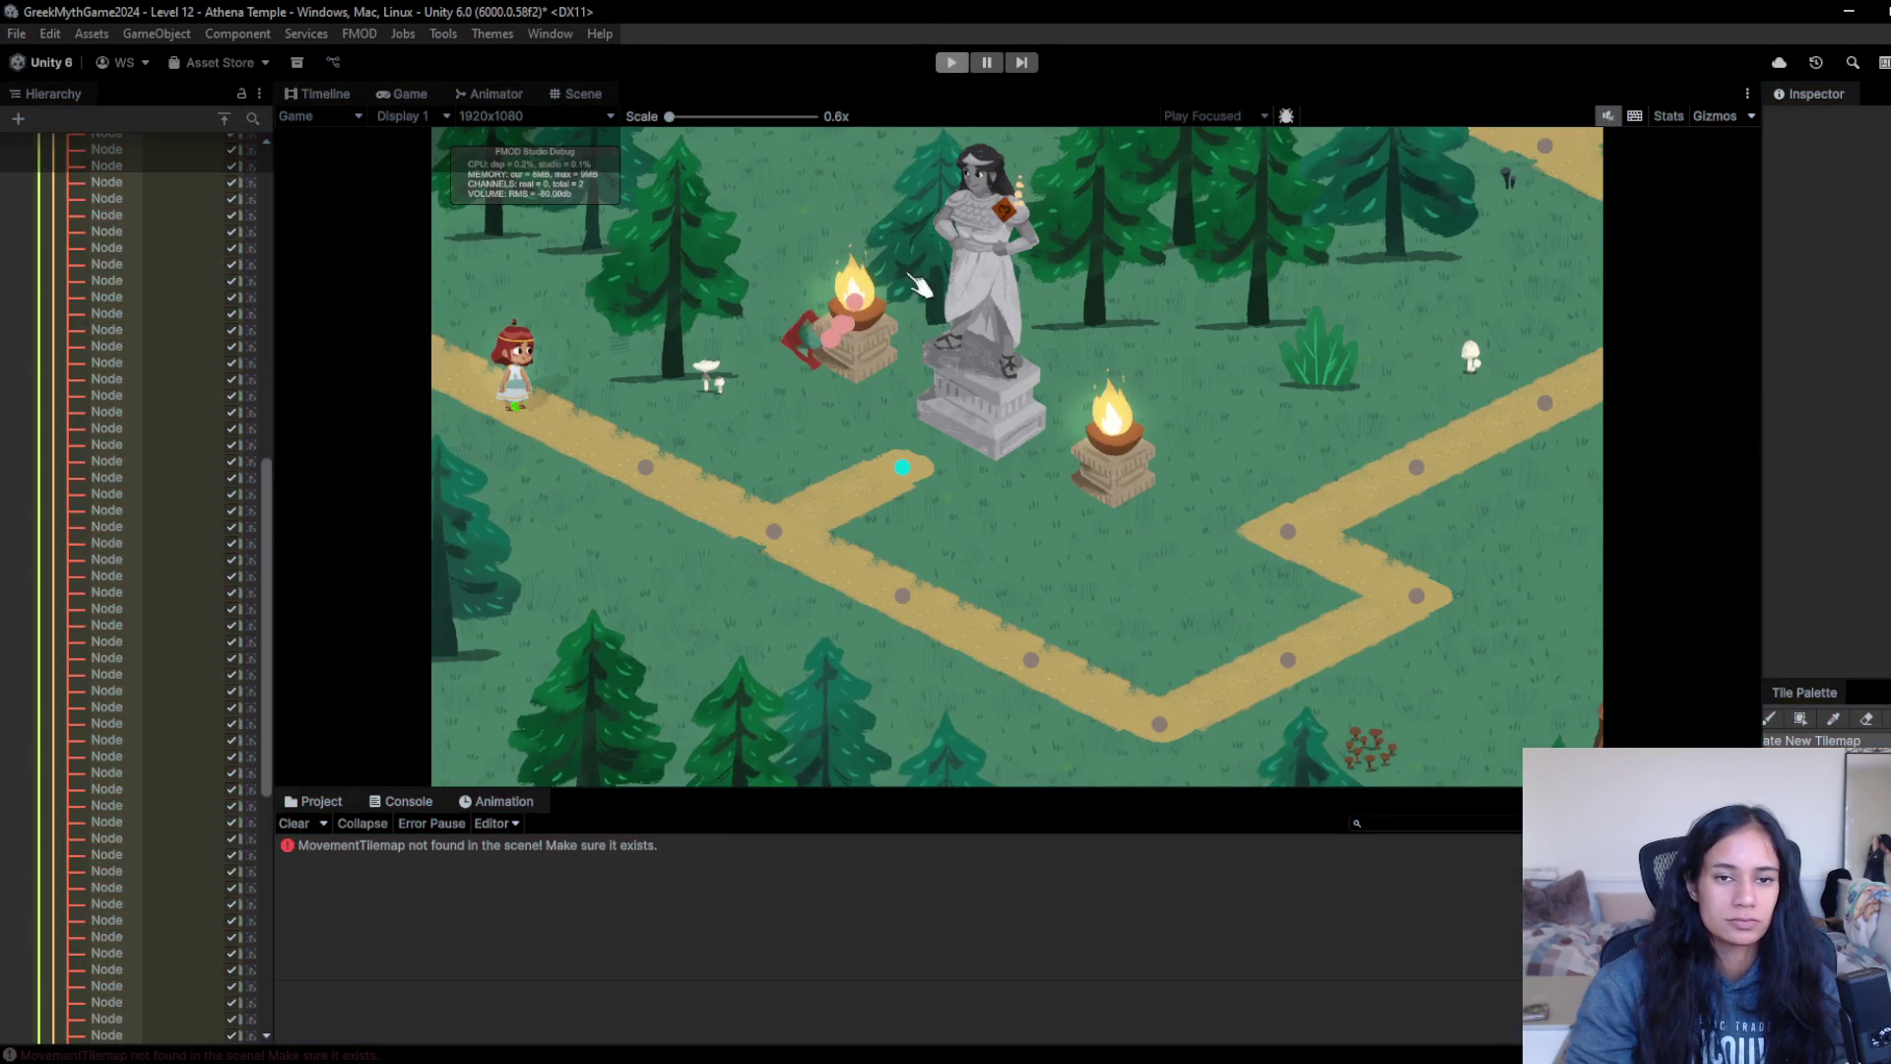
- Select the red mural, then save Level 12 and open the Level 6 scene
scroll(962, 406, "up", 5)
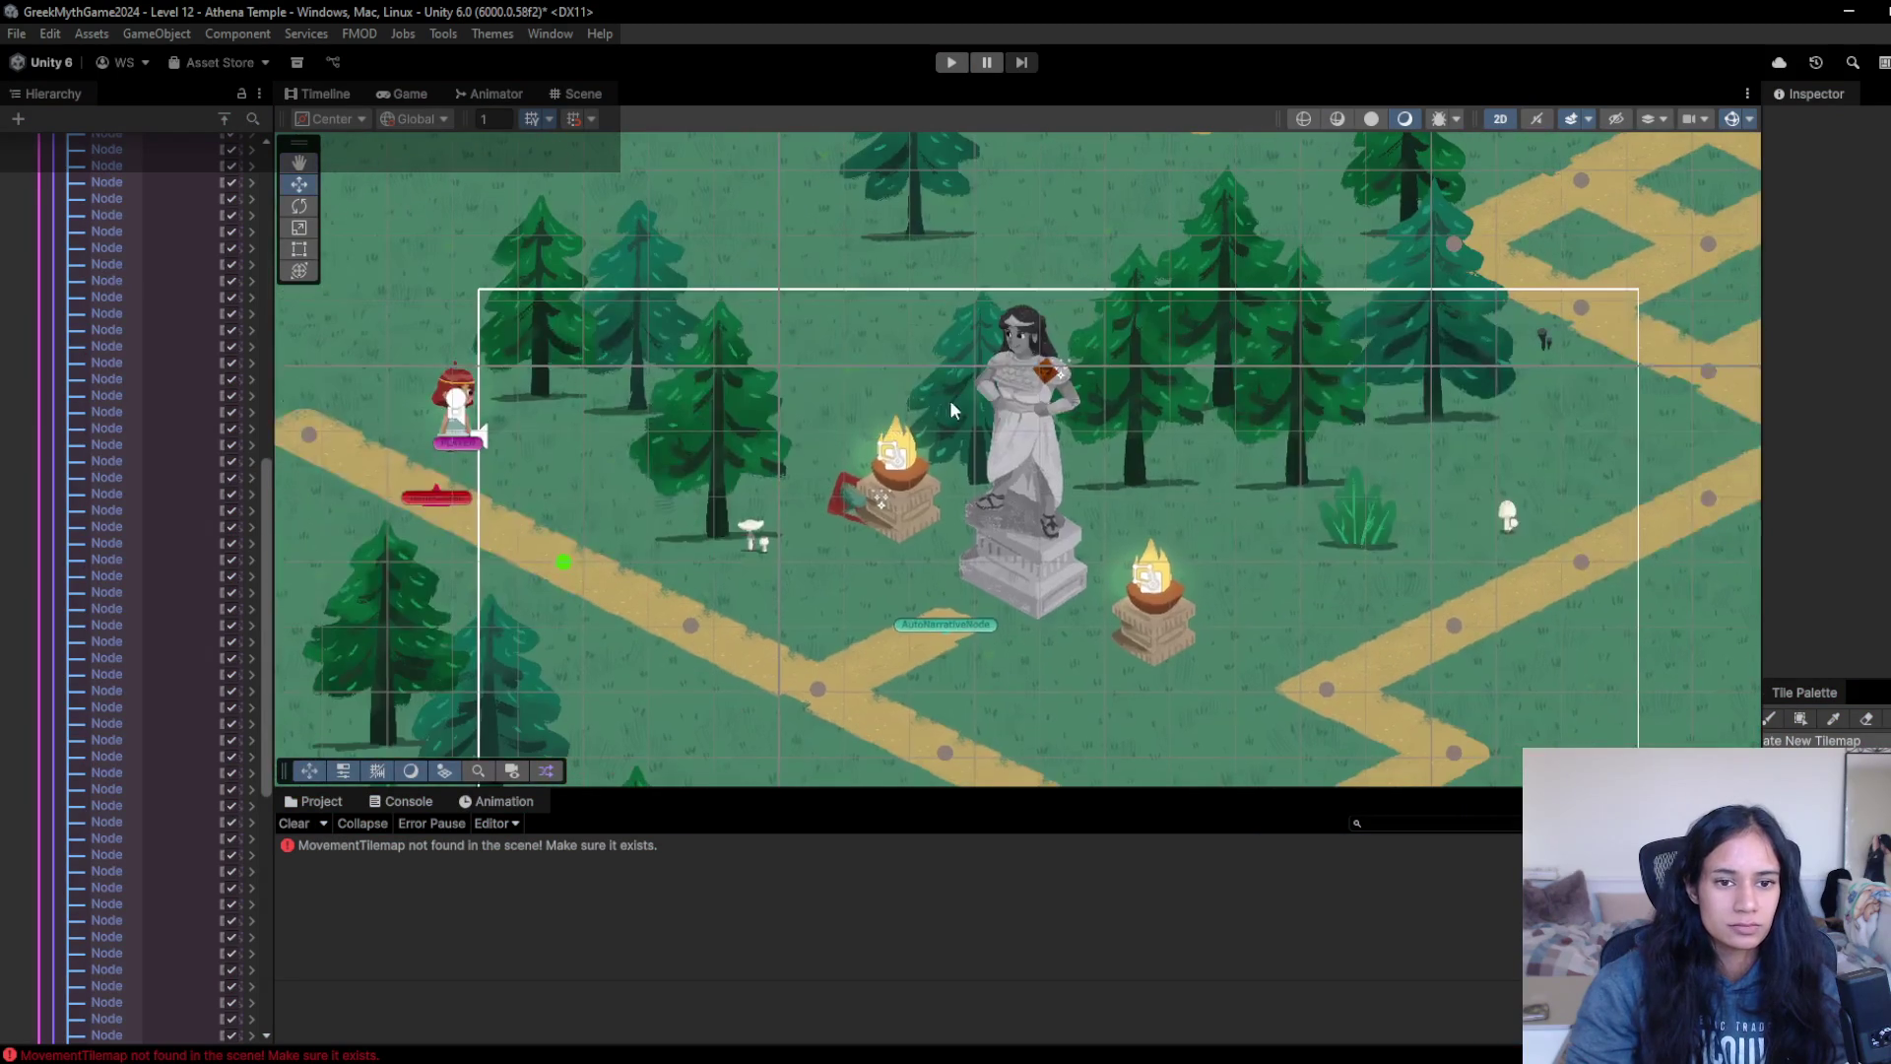
left_click(851, 500)
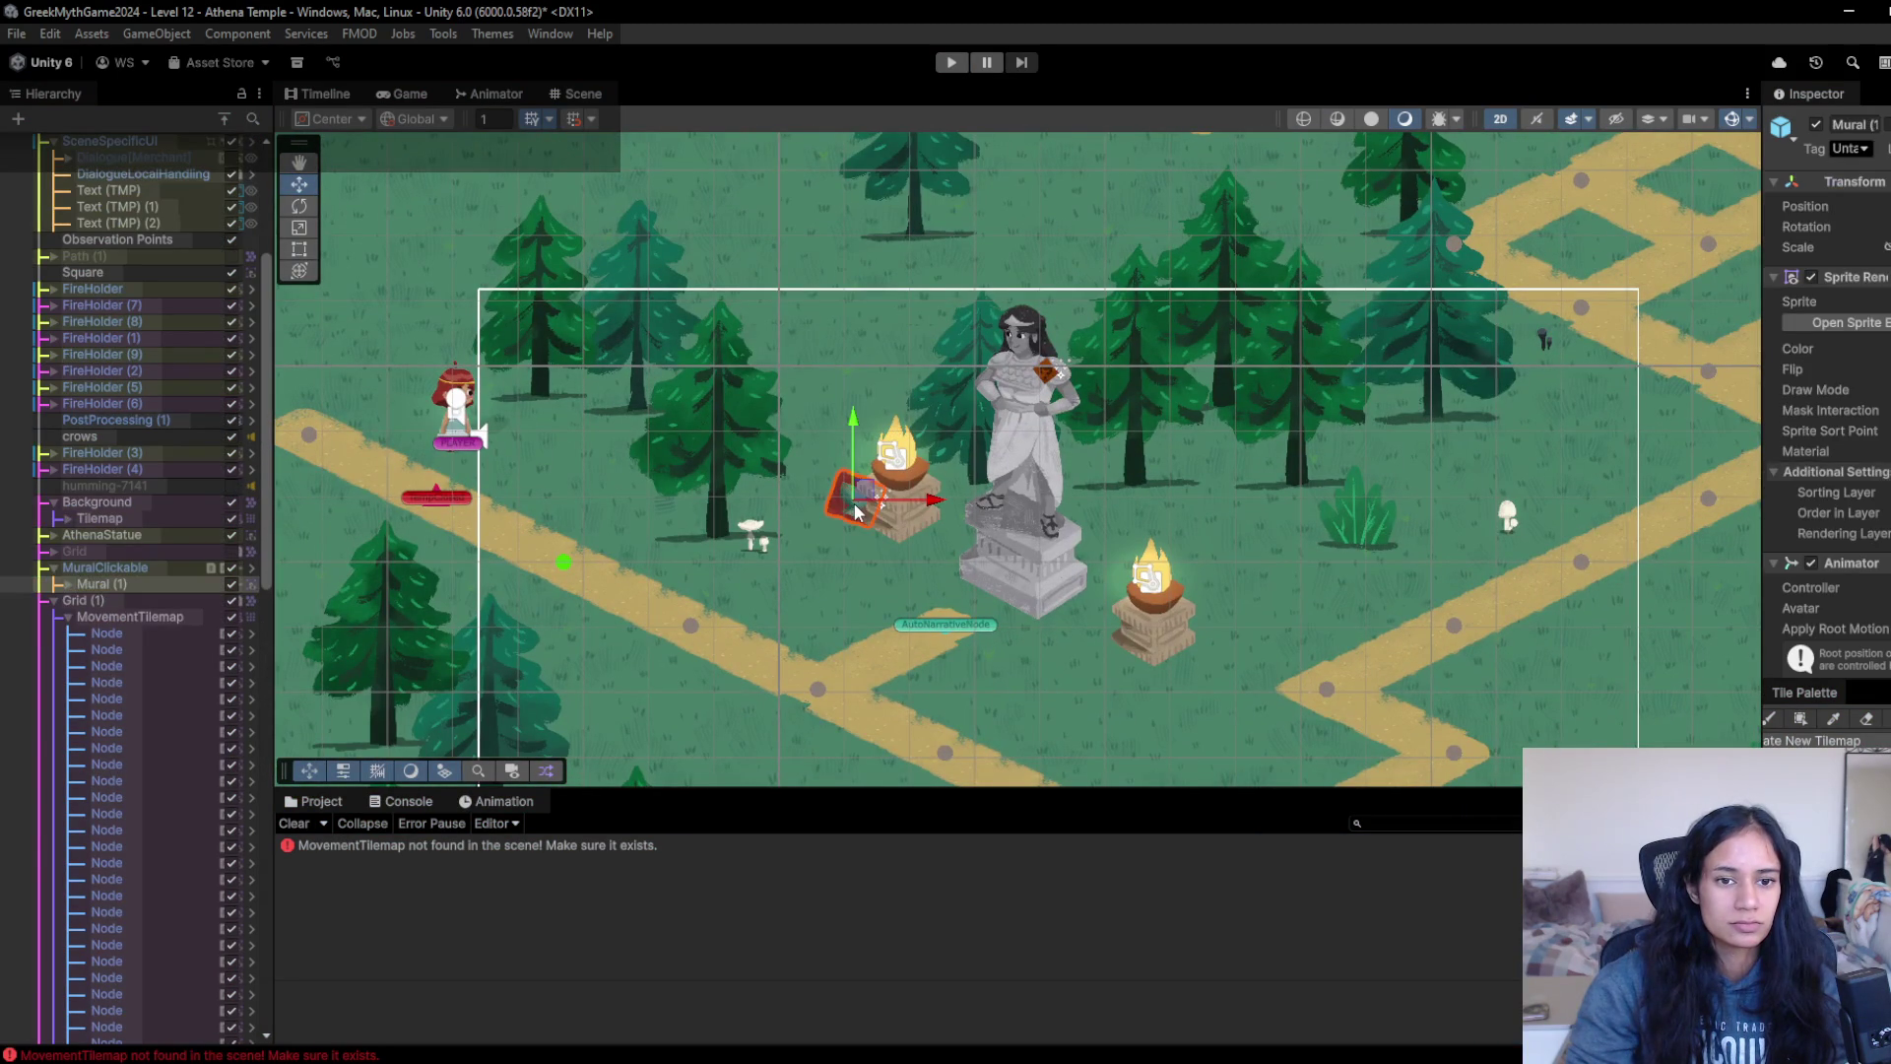
scroll(68, 230, "up", 6)
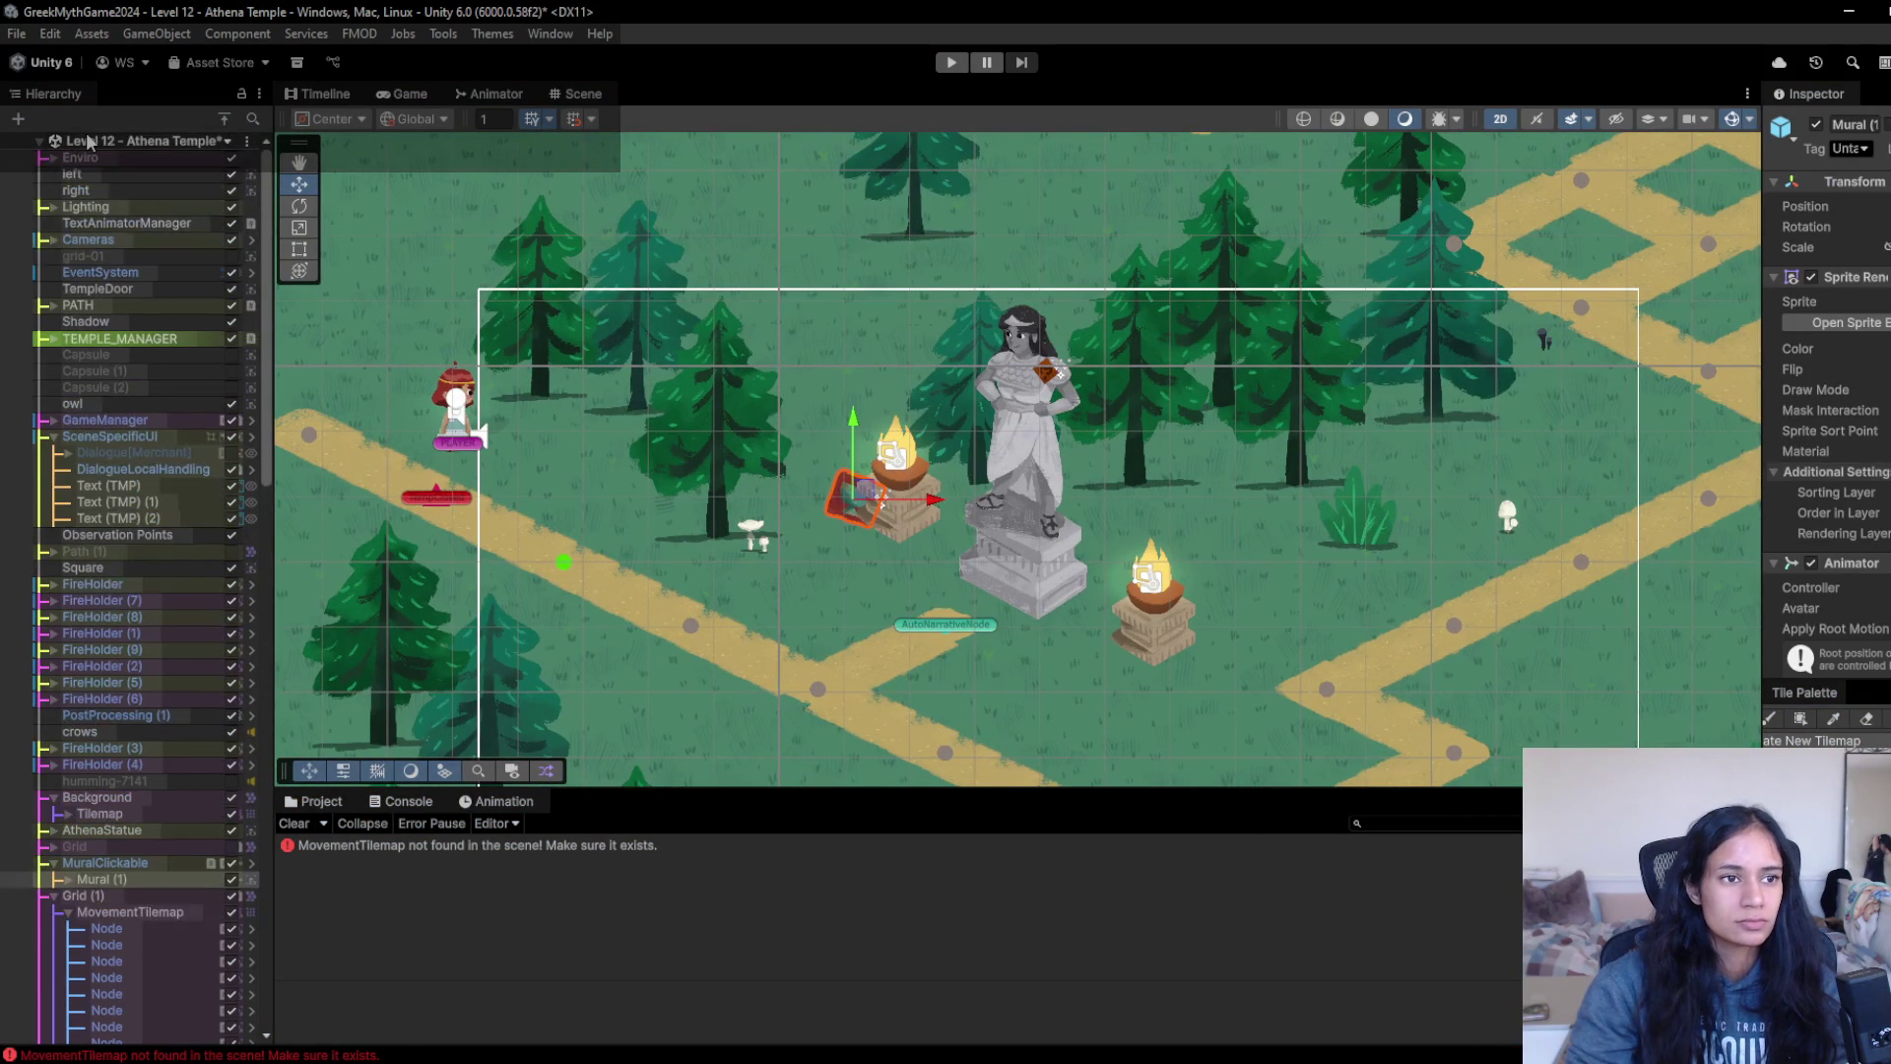
left_click(84, 143)
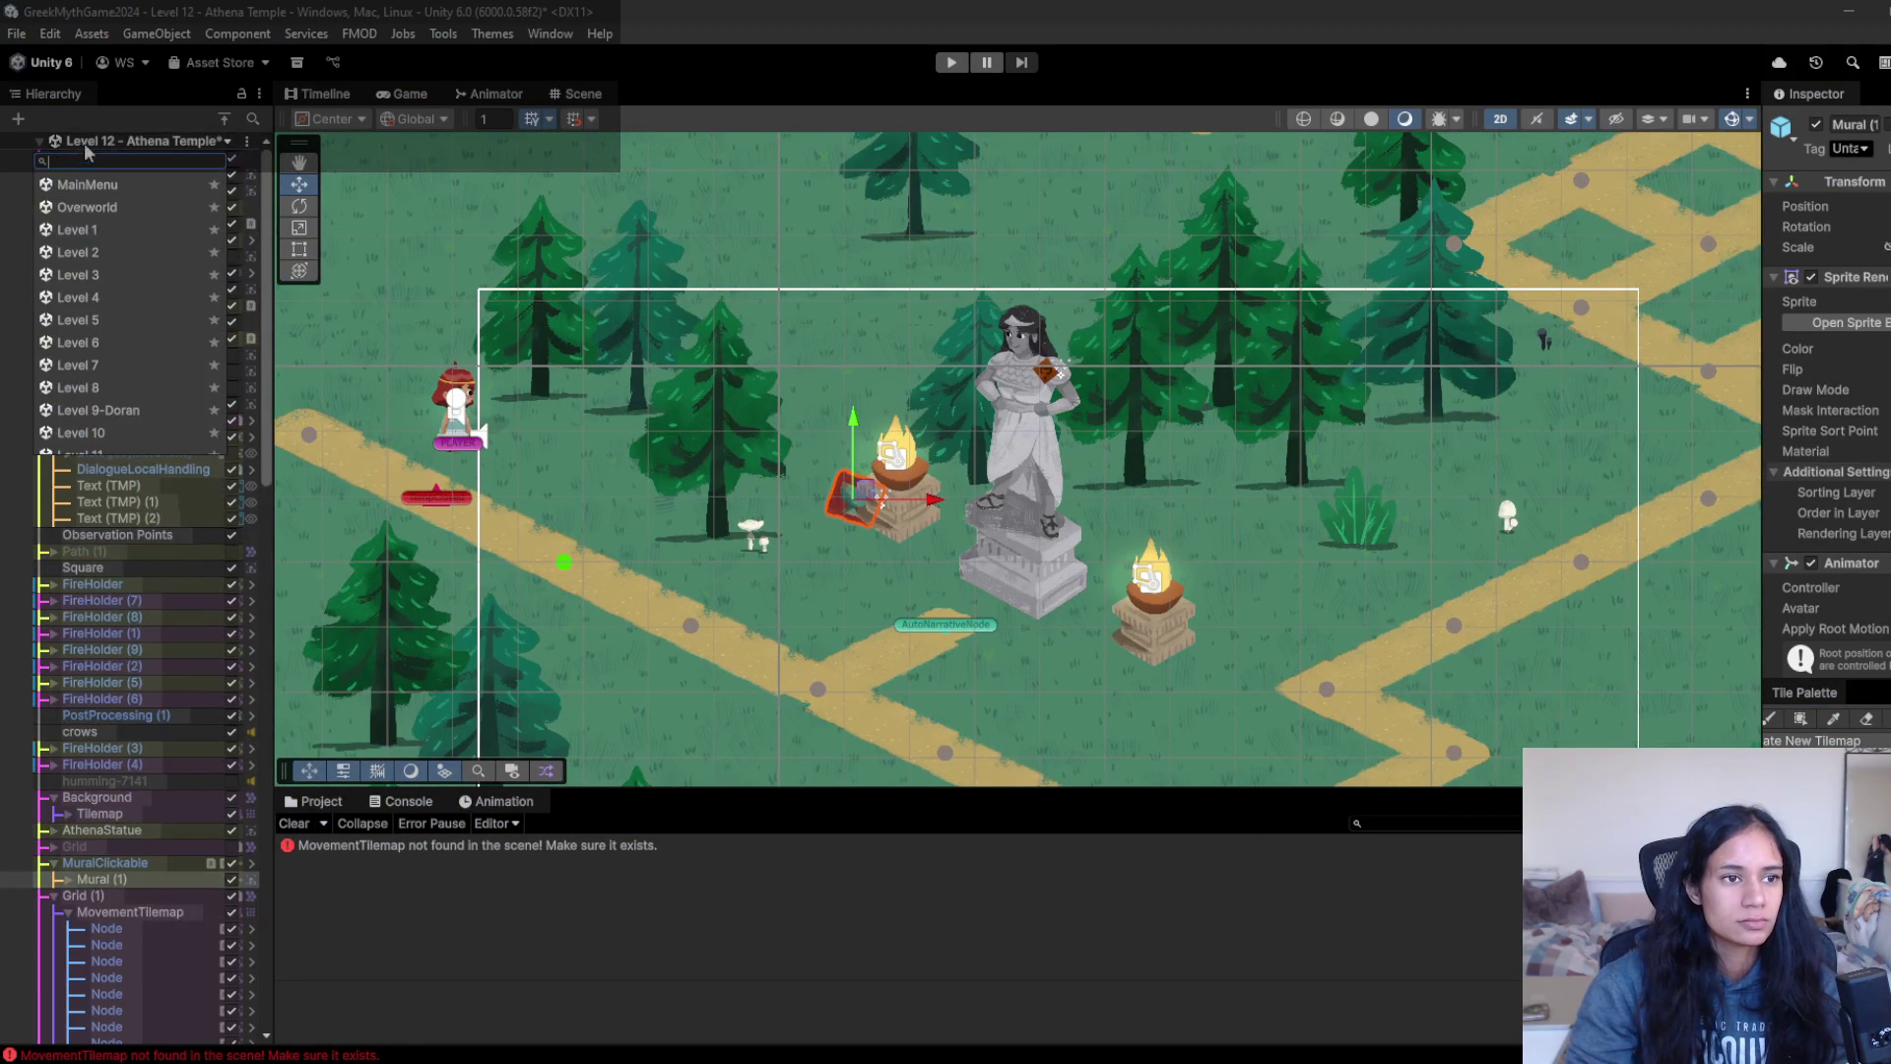
left_click(74, 342)
left_click(943, 588)
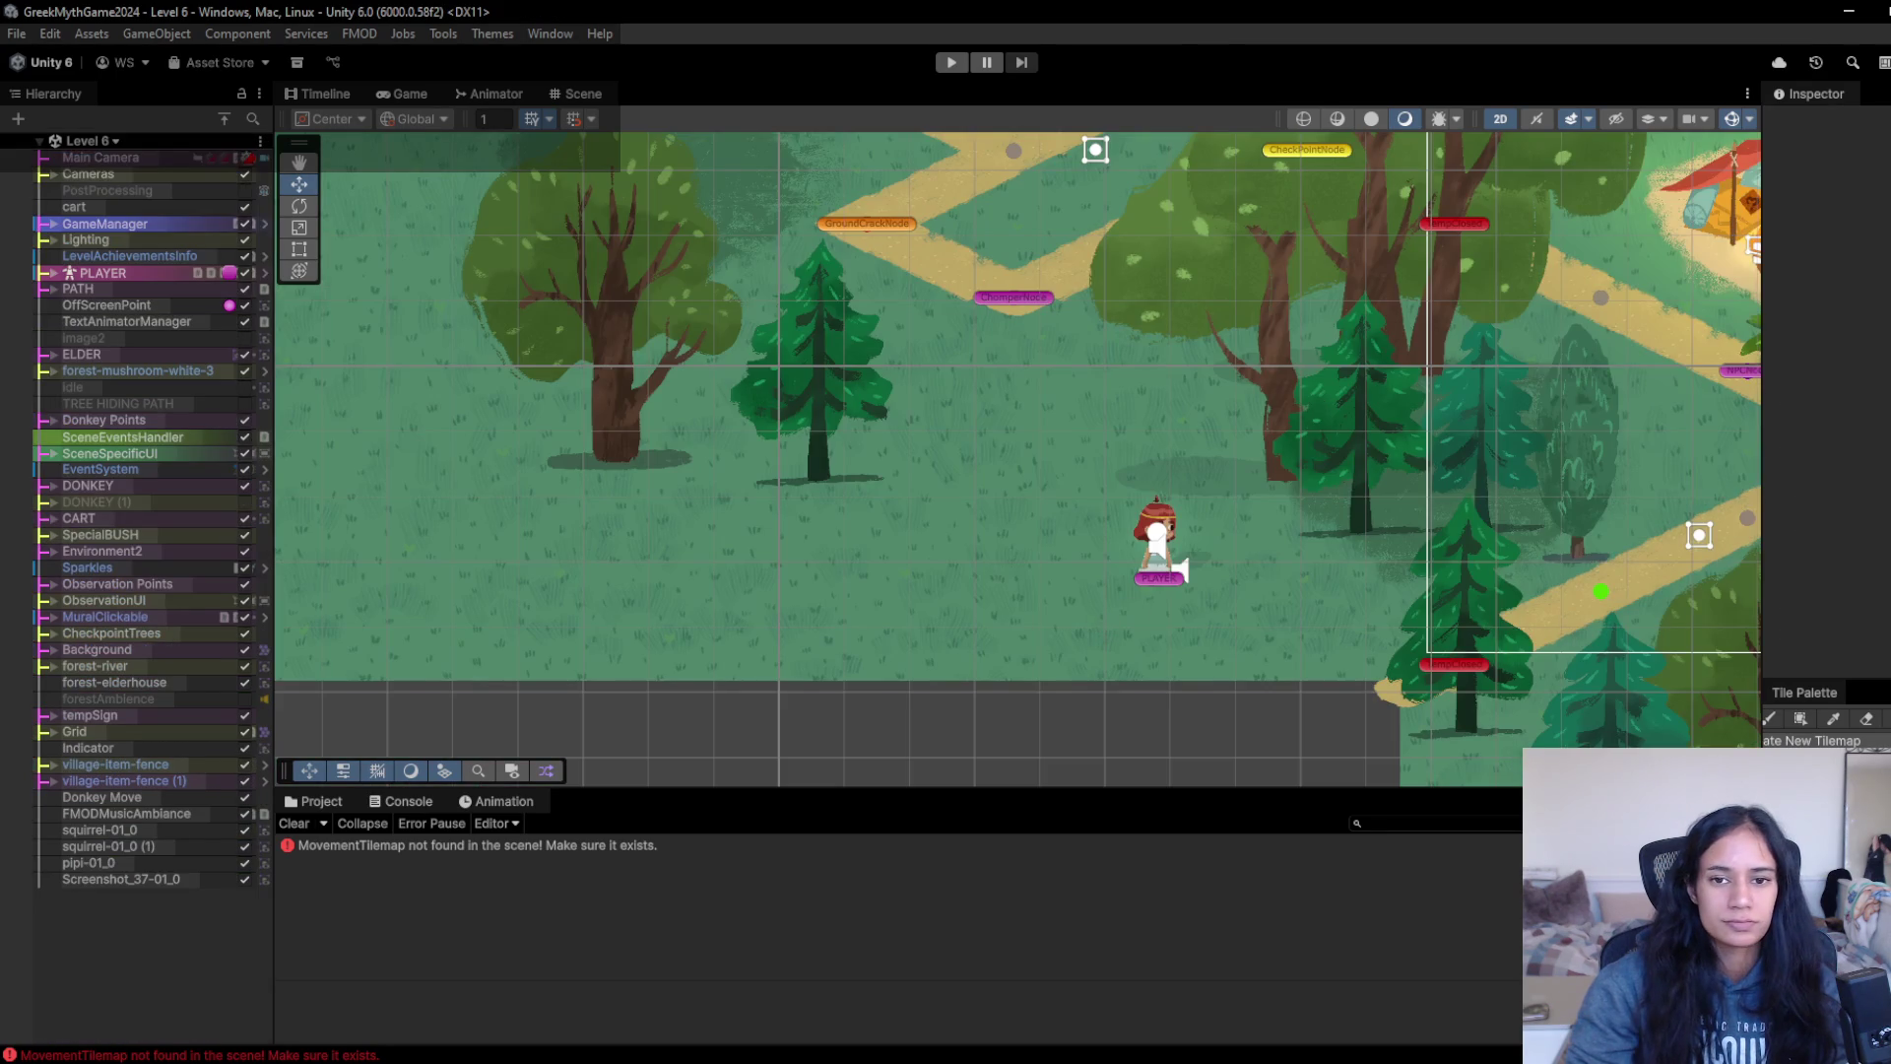
left_click_drag(1404, 528, 979, 420)
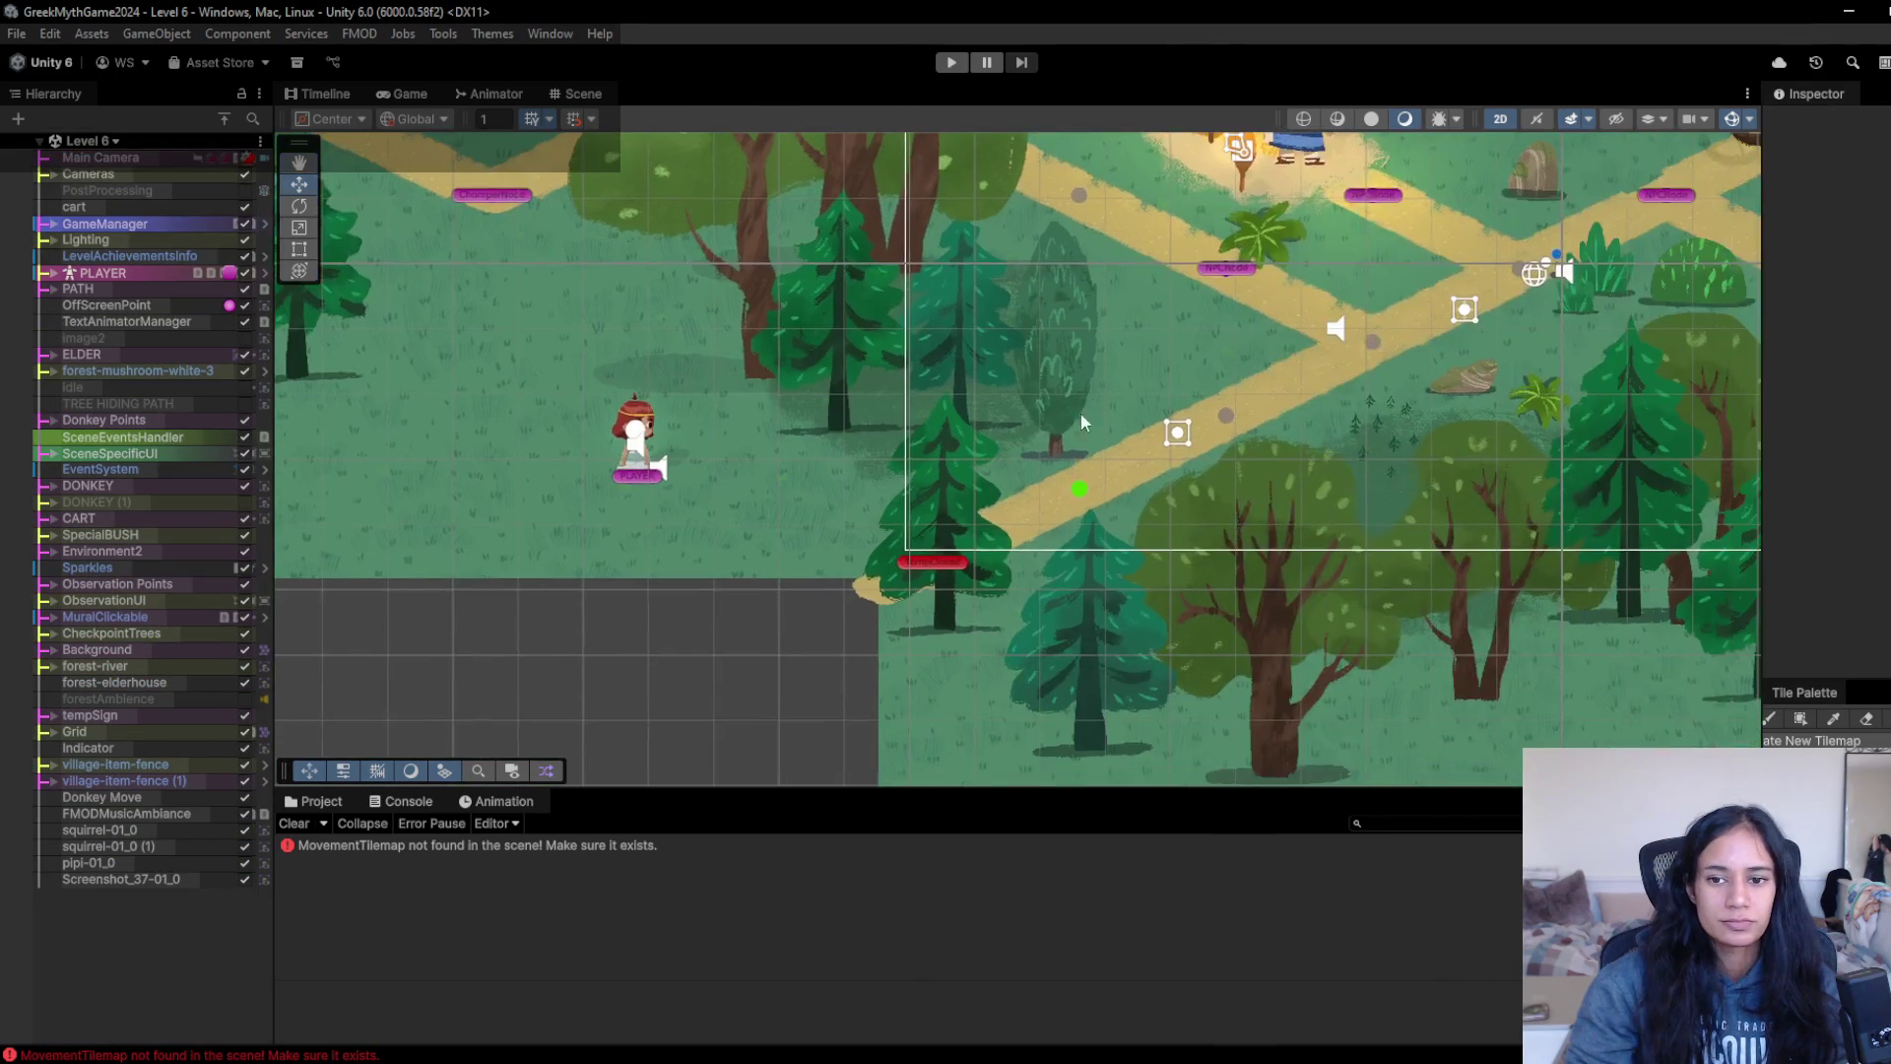
- On the raccoon mural, select prefab overrides to revert, including the particles transform
left_click_drag(1425, 486, 996, 411)
mouse_move(1386, 382)
left_mouse_down()
mouse_move(1219, 431)
mouse_move(651, 394)
left_mouse_up()
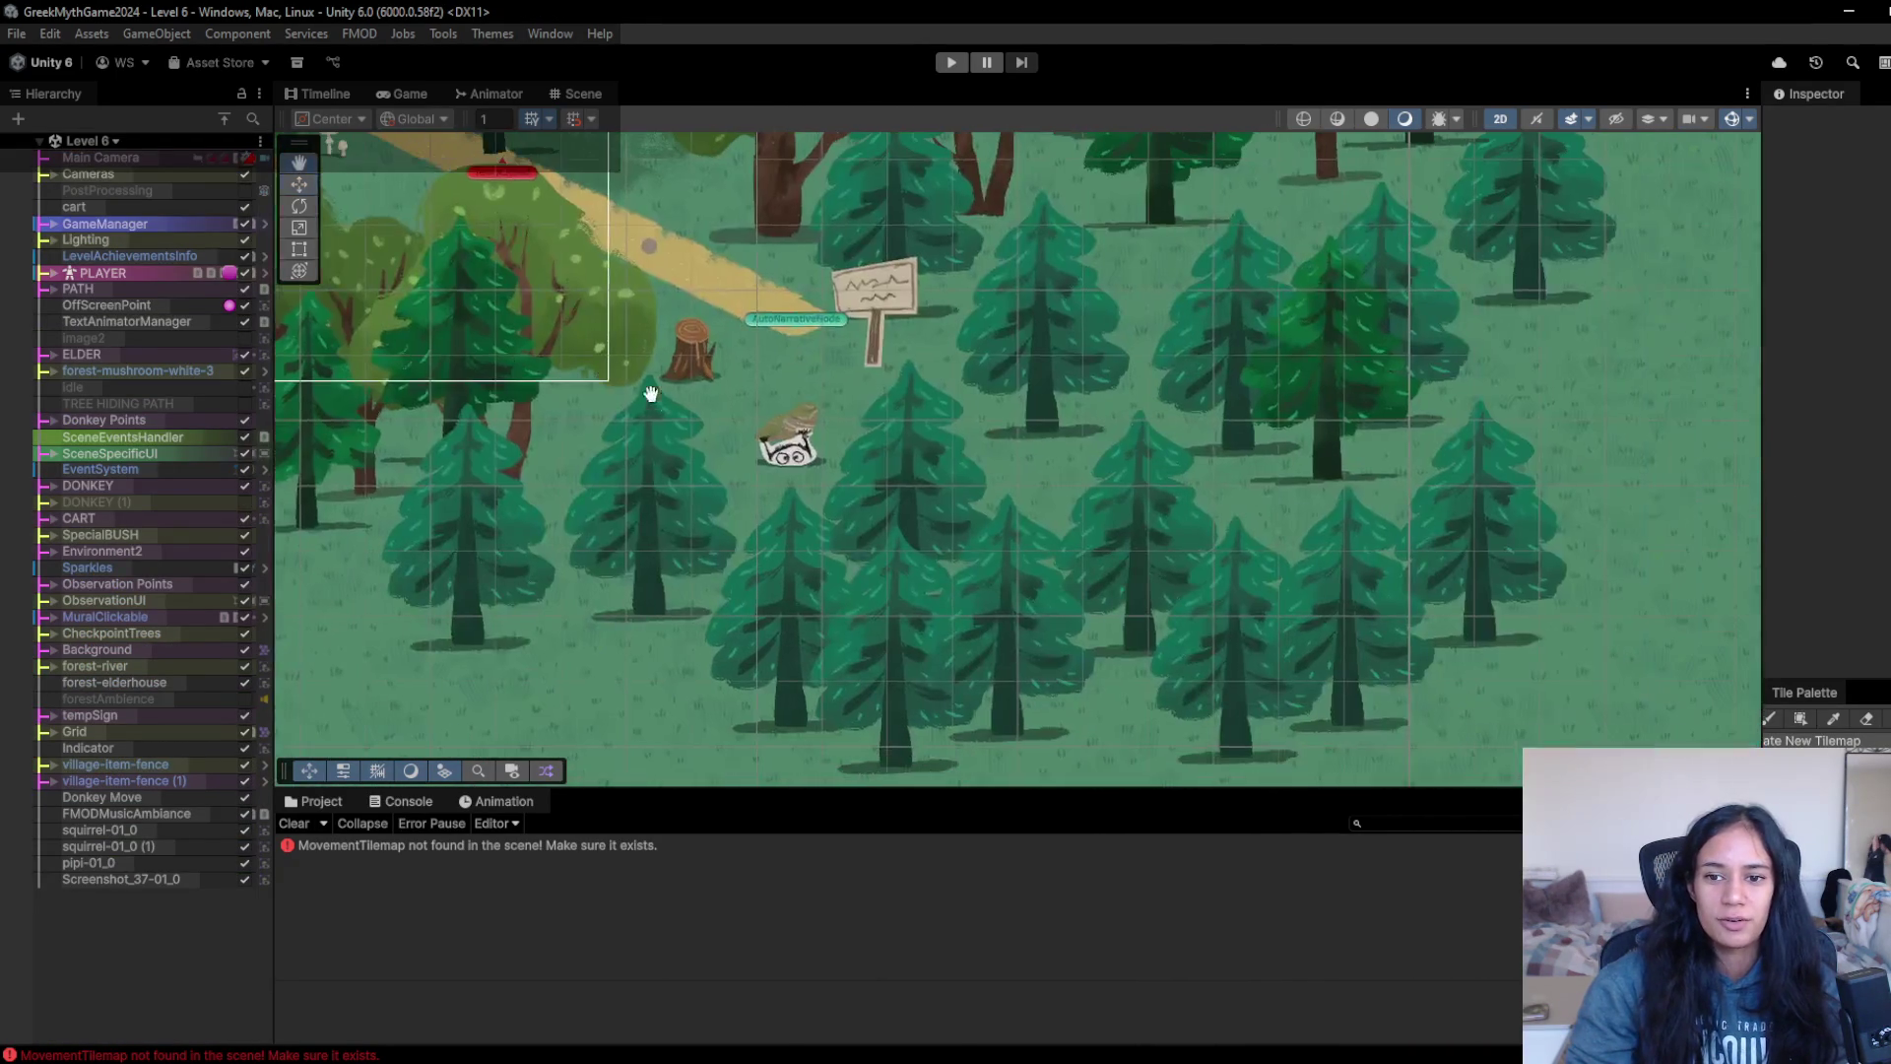
left_click(793, 461)
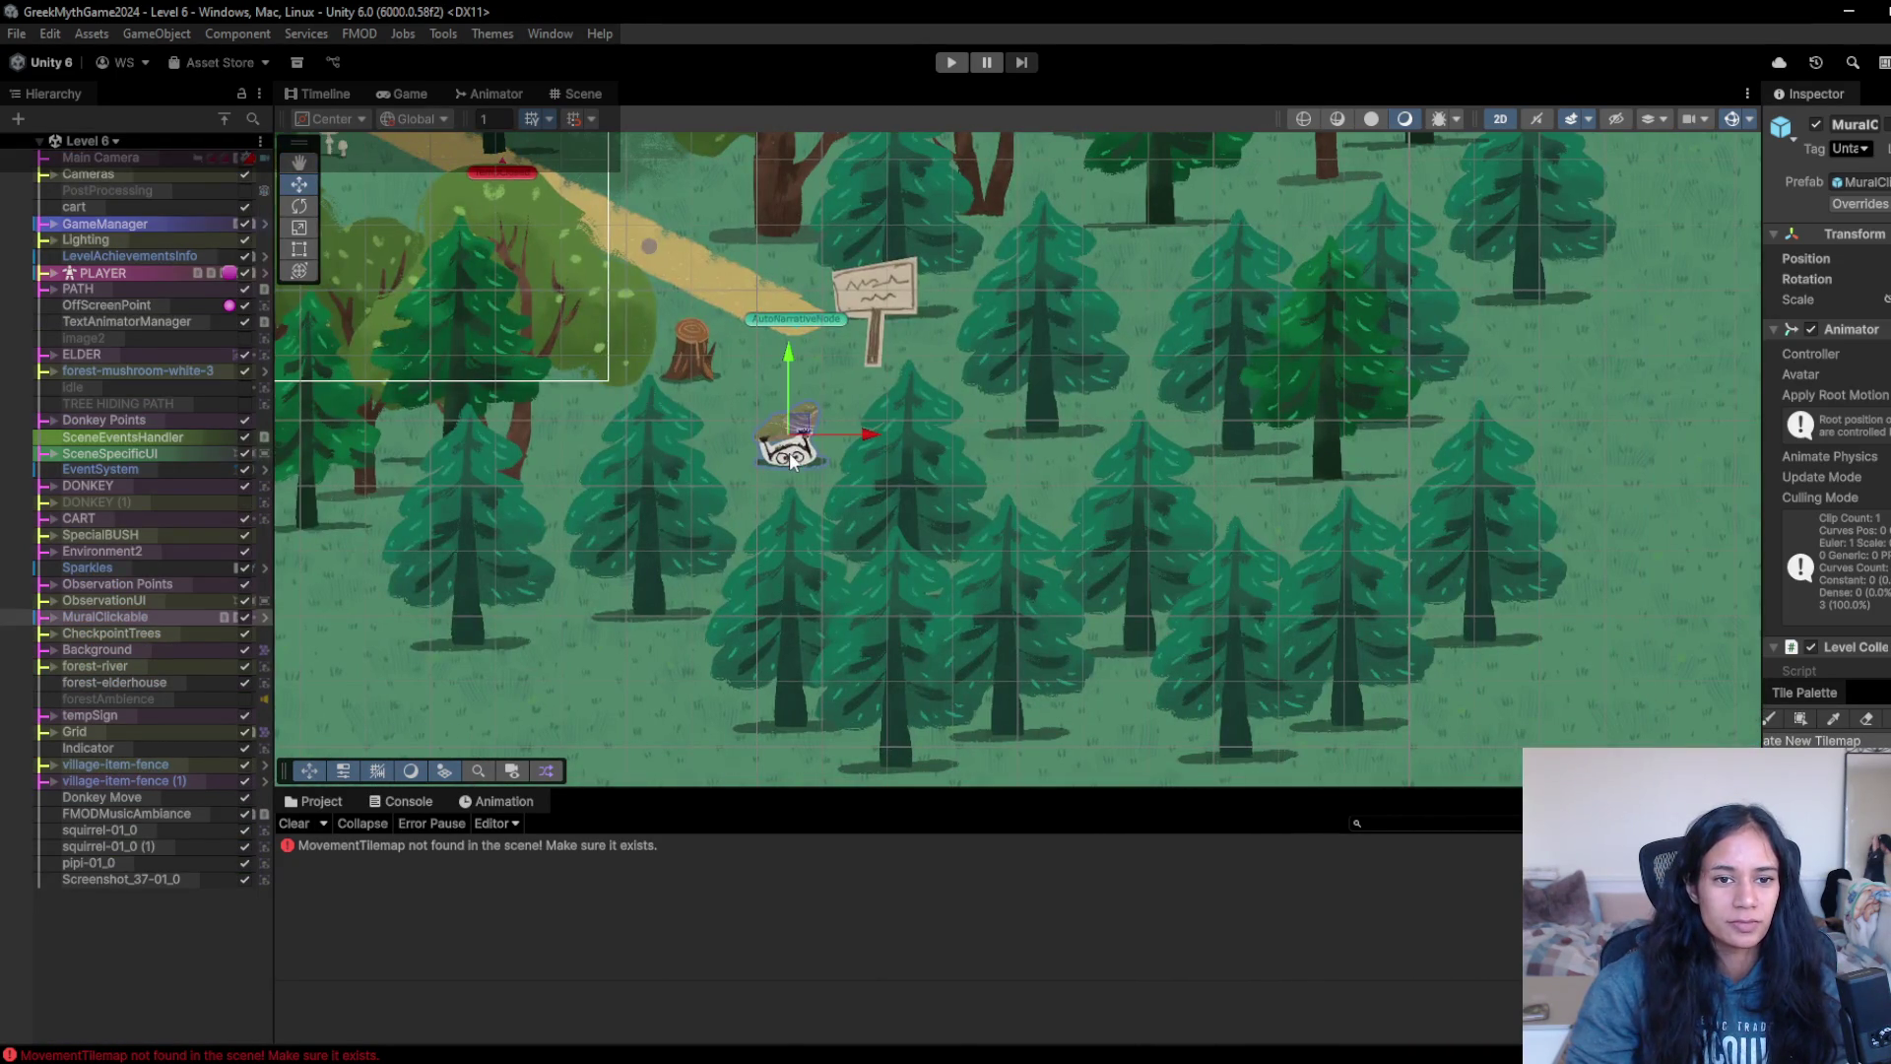
left_click(54, 619)
left_click(65, 632)
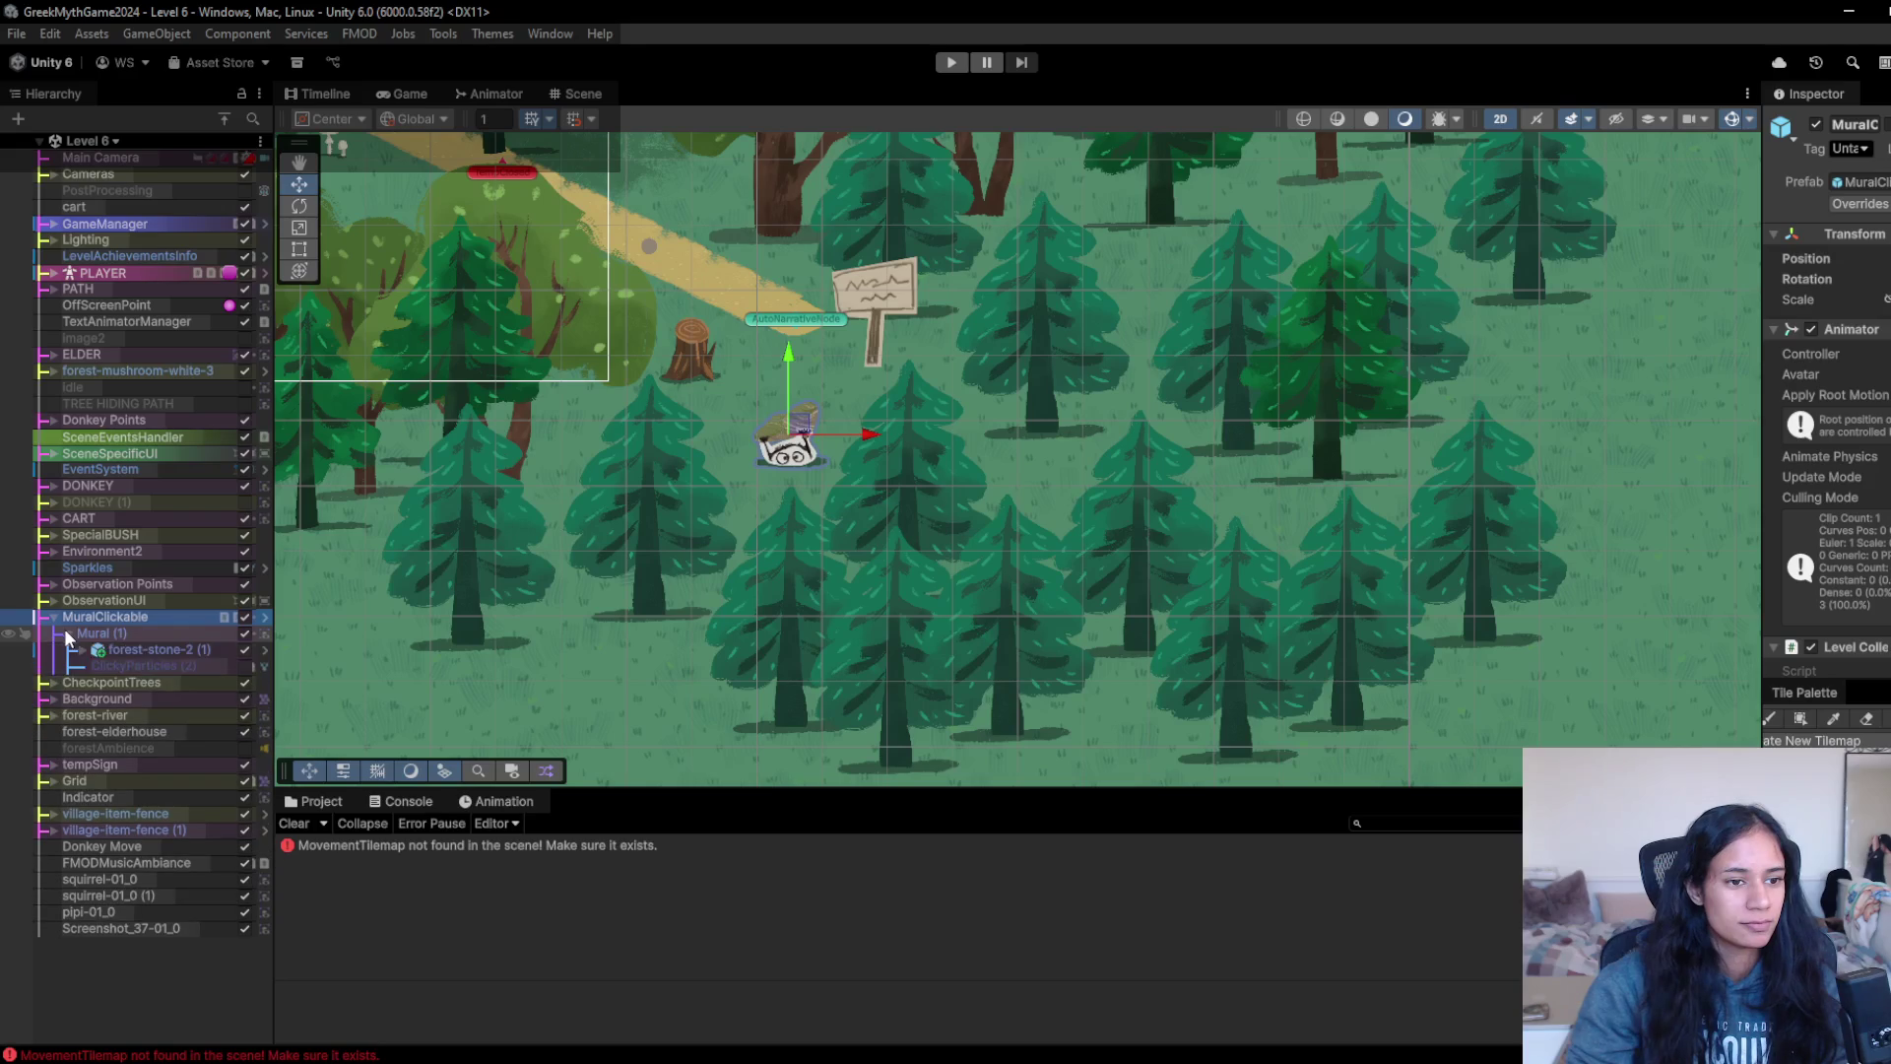
left_click(1863, 205)
left_click(1771, 343)
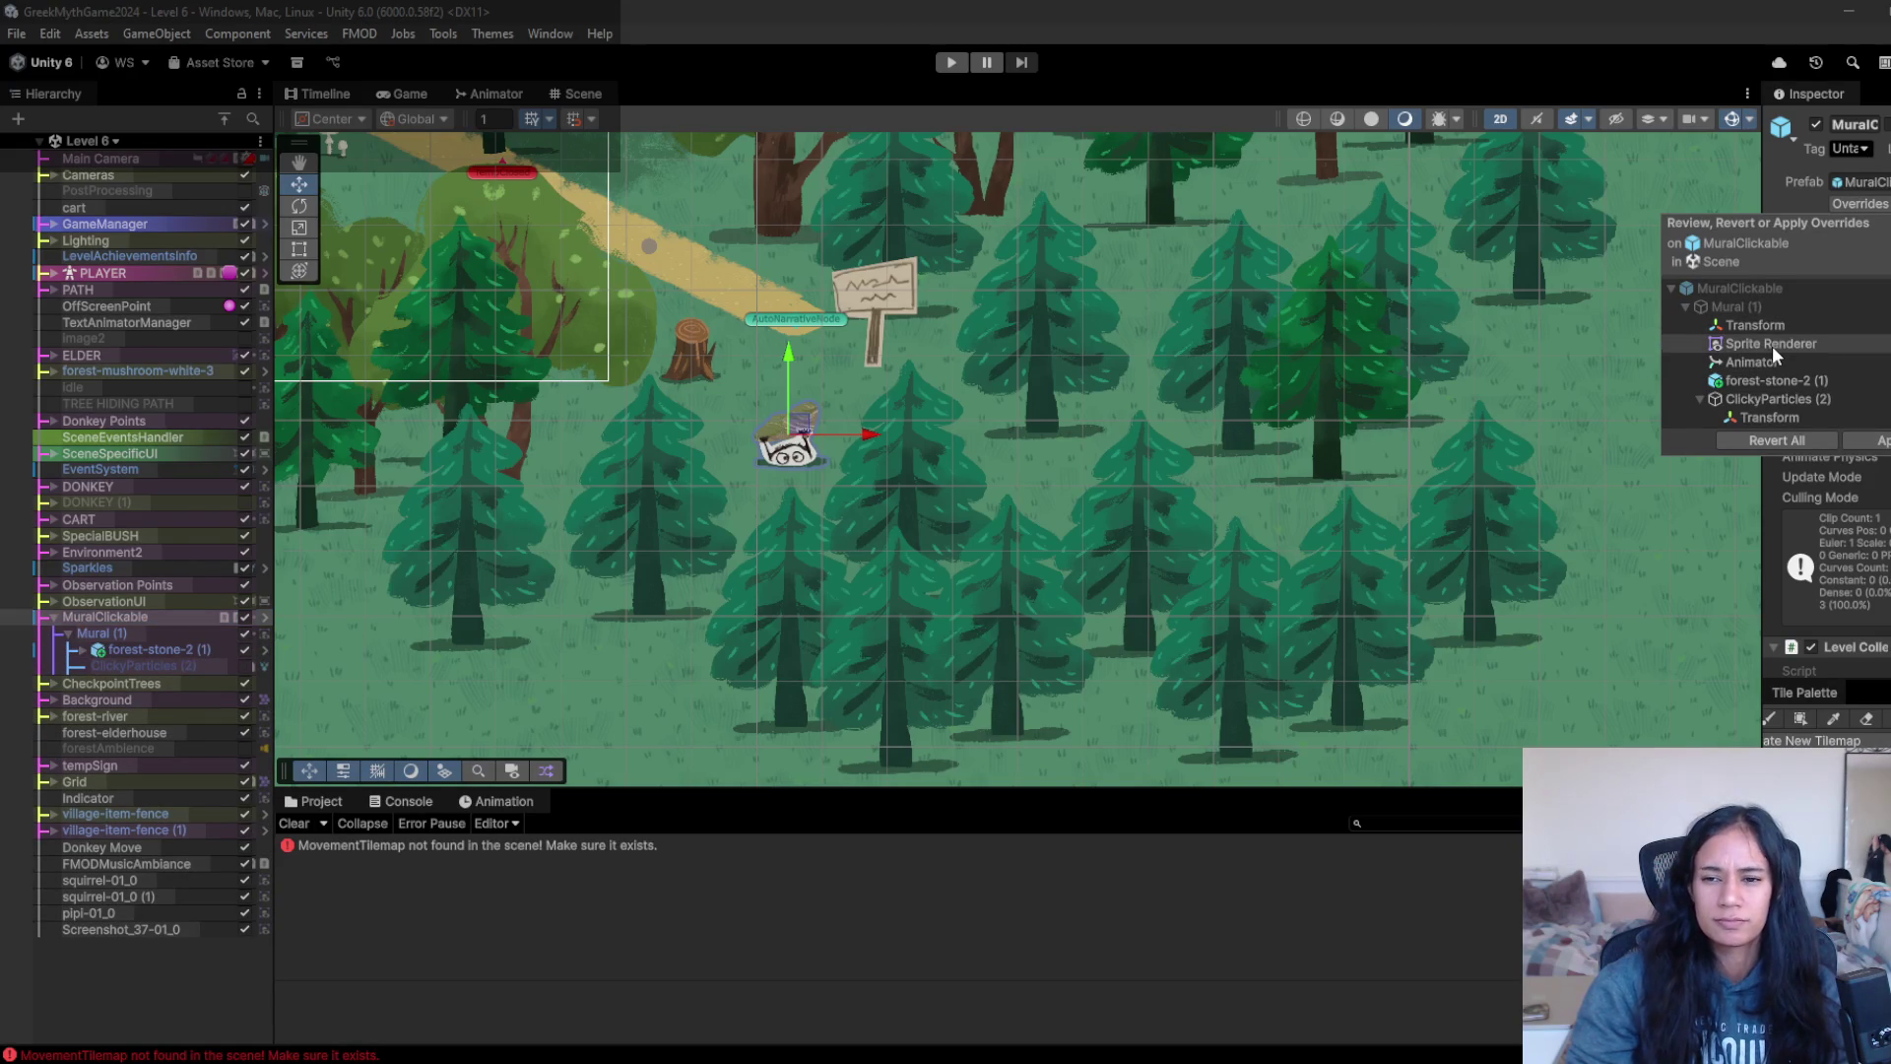
left_click(1781, 398, "shift")
left_click(1799, 421, "shift")
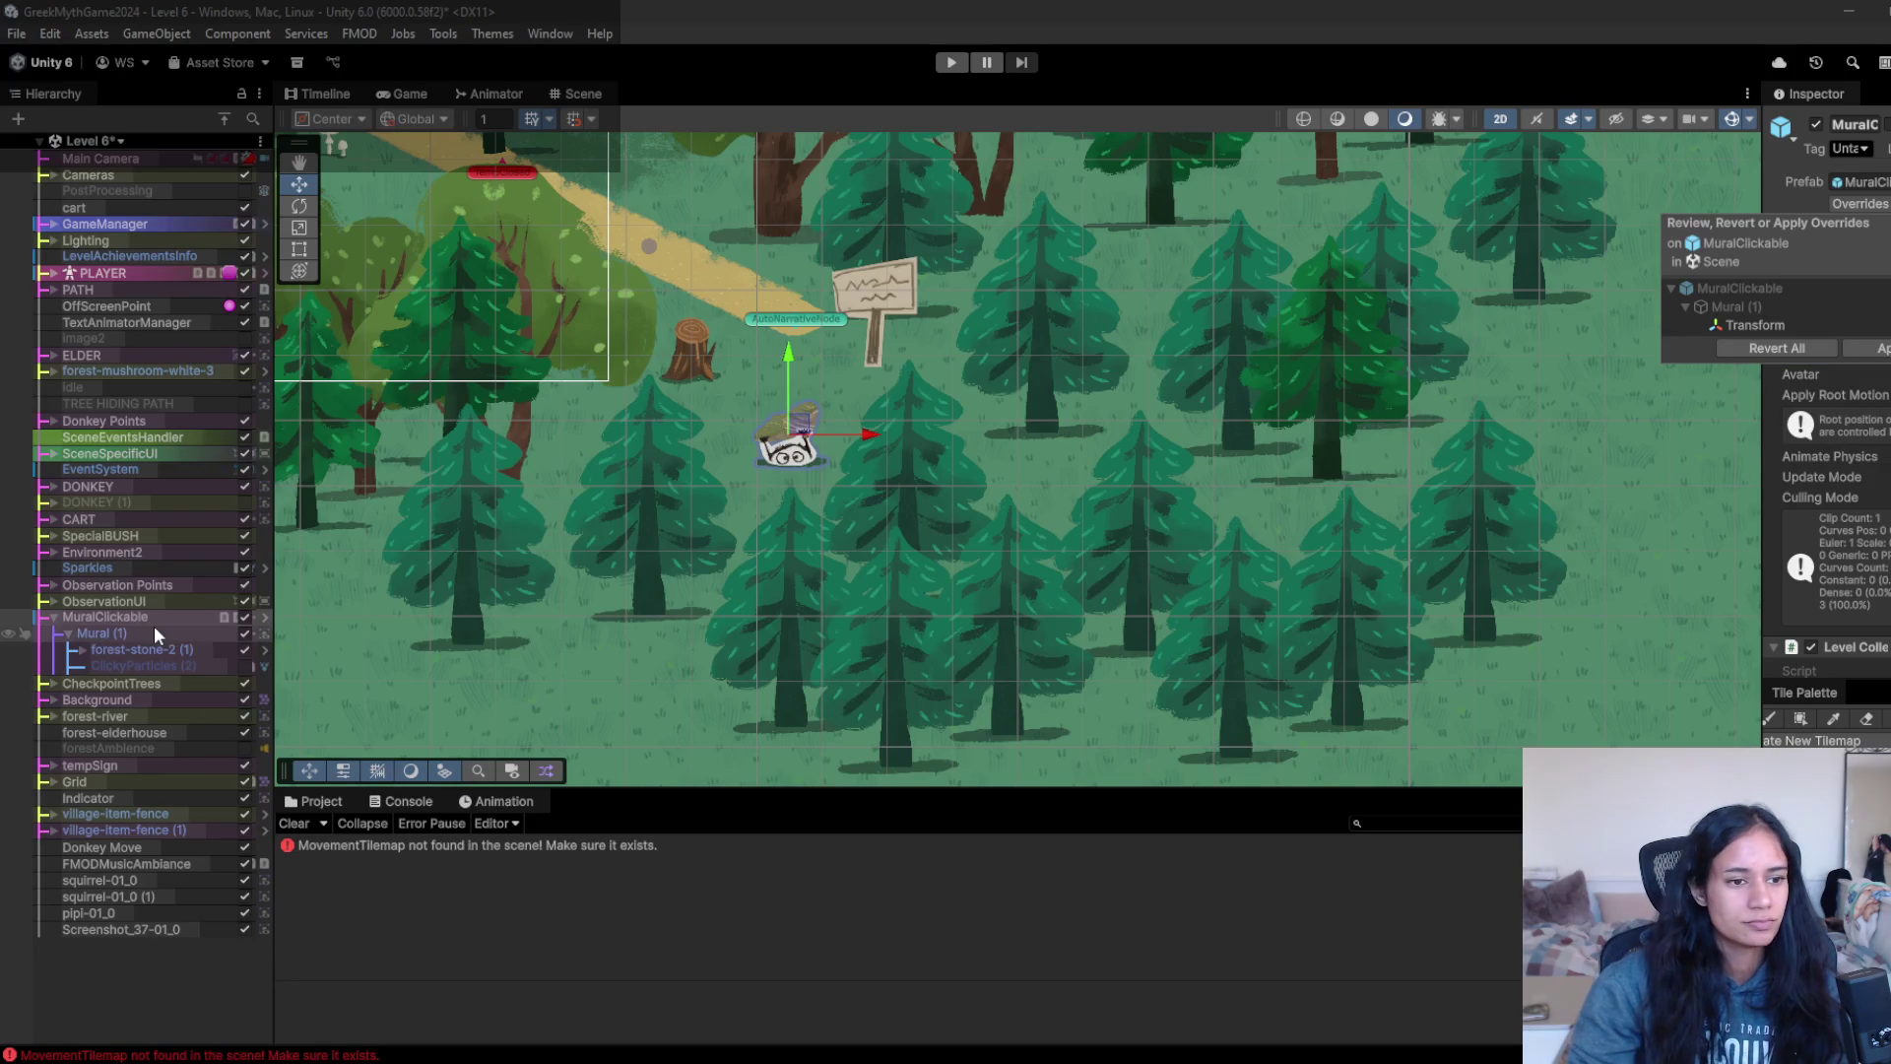
- Save Level 6, reopen Level 12 – Athena Temple and start Play mode
left_click(119, 142)
scroll(126, 431, "down", 3)
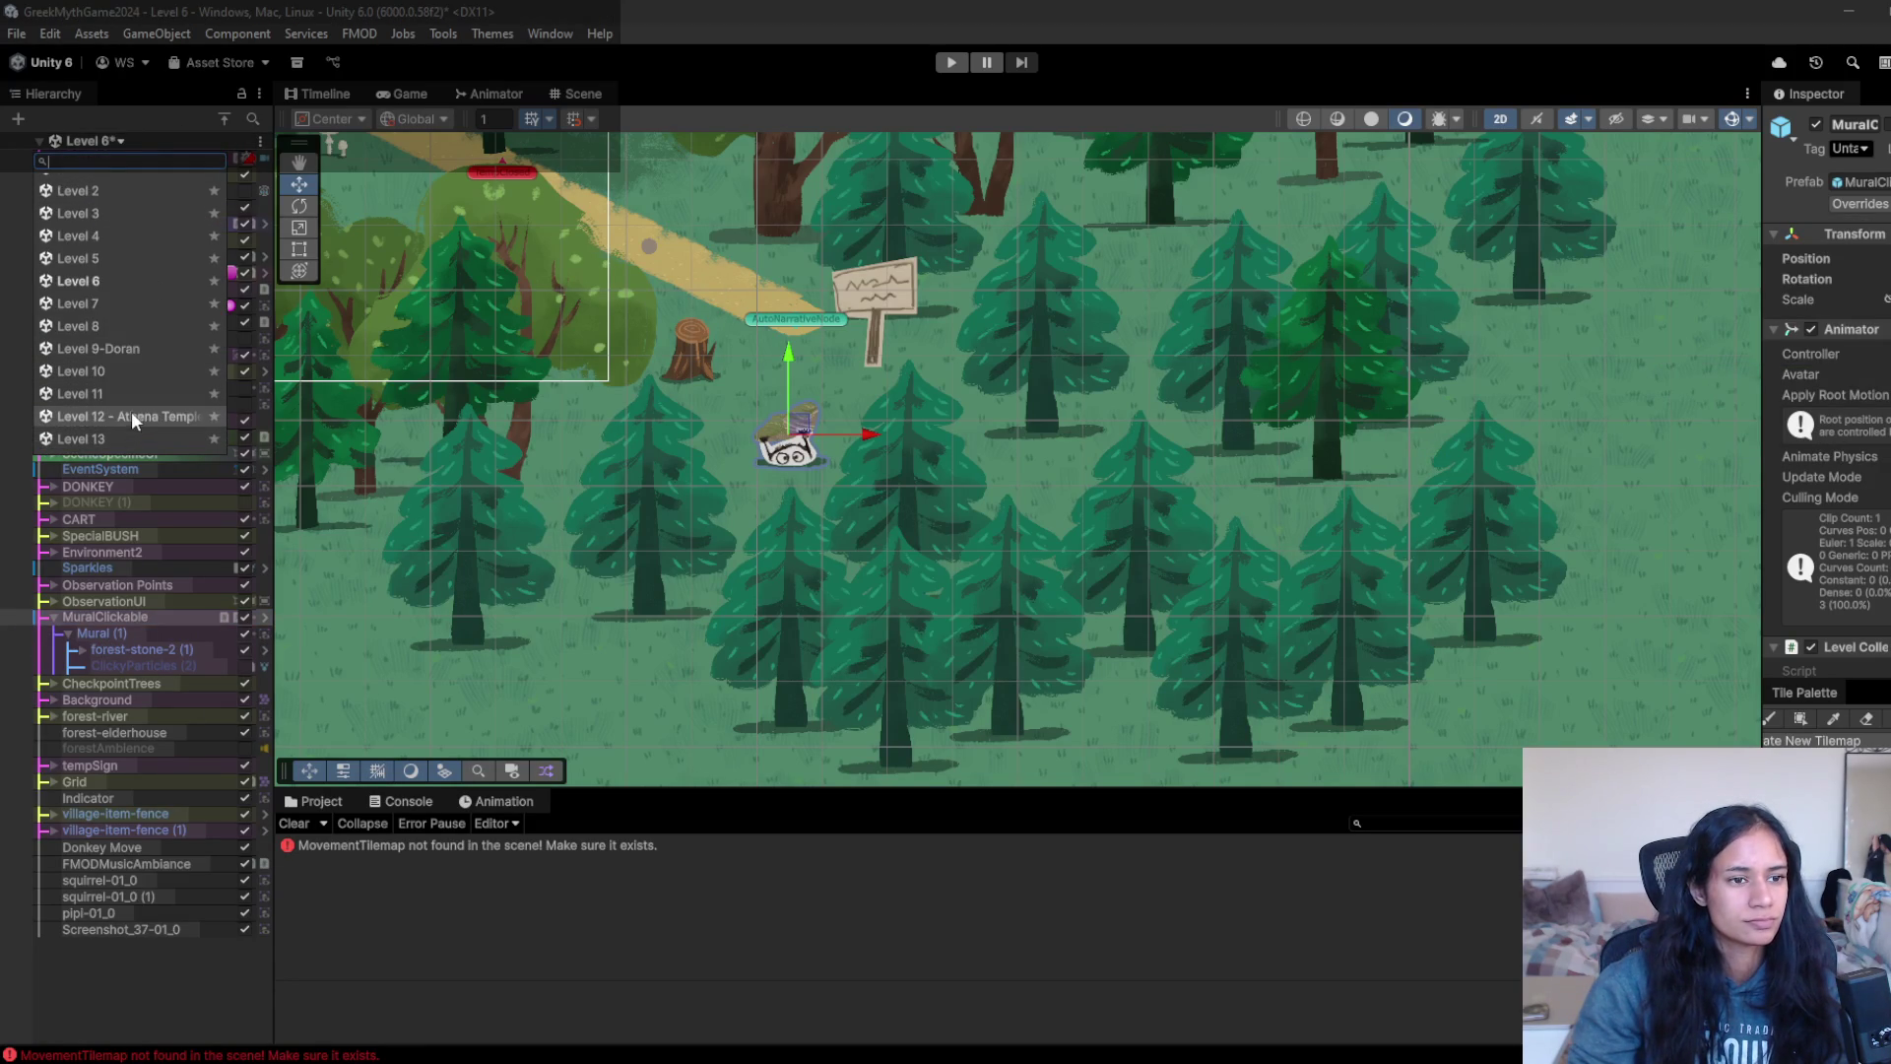
left_click(132, 410)
left_click(939, 588)
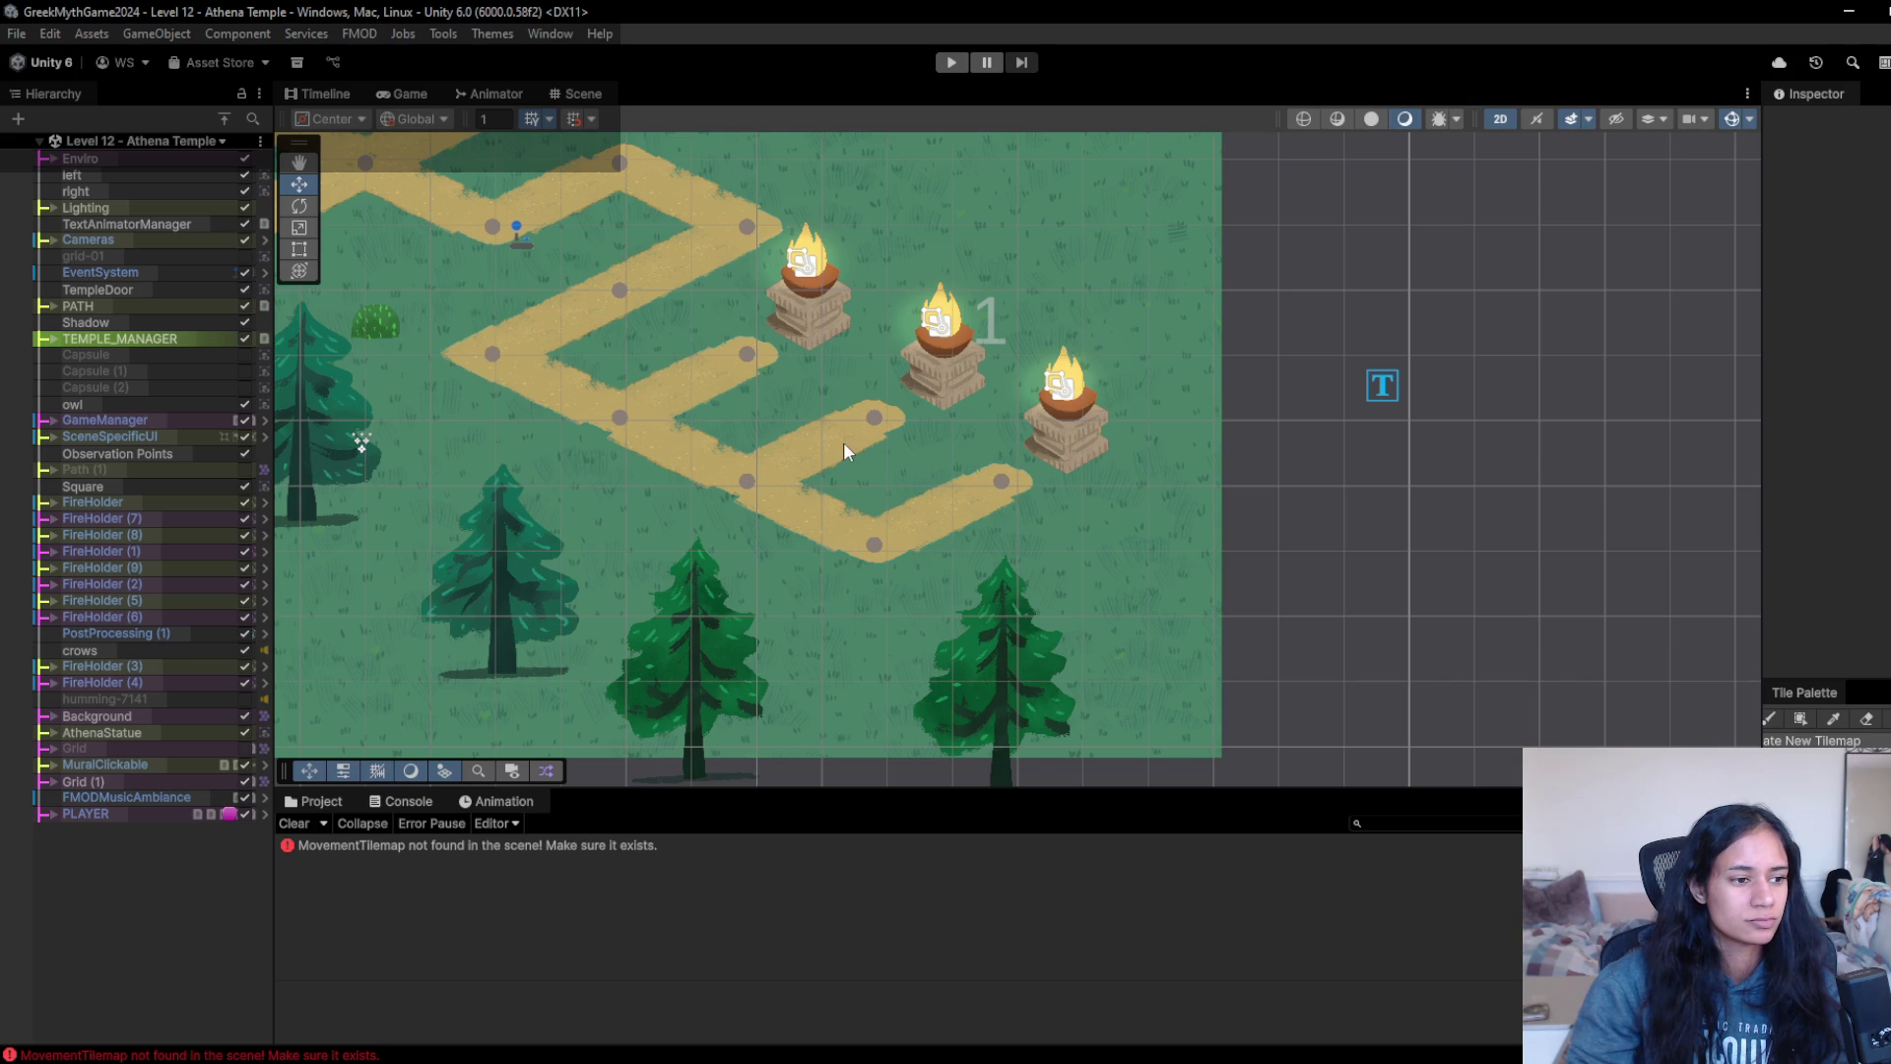
left_click(953, 65)
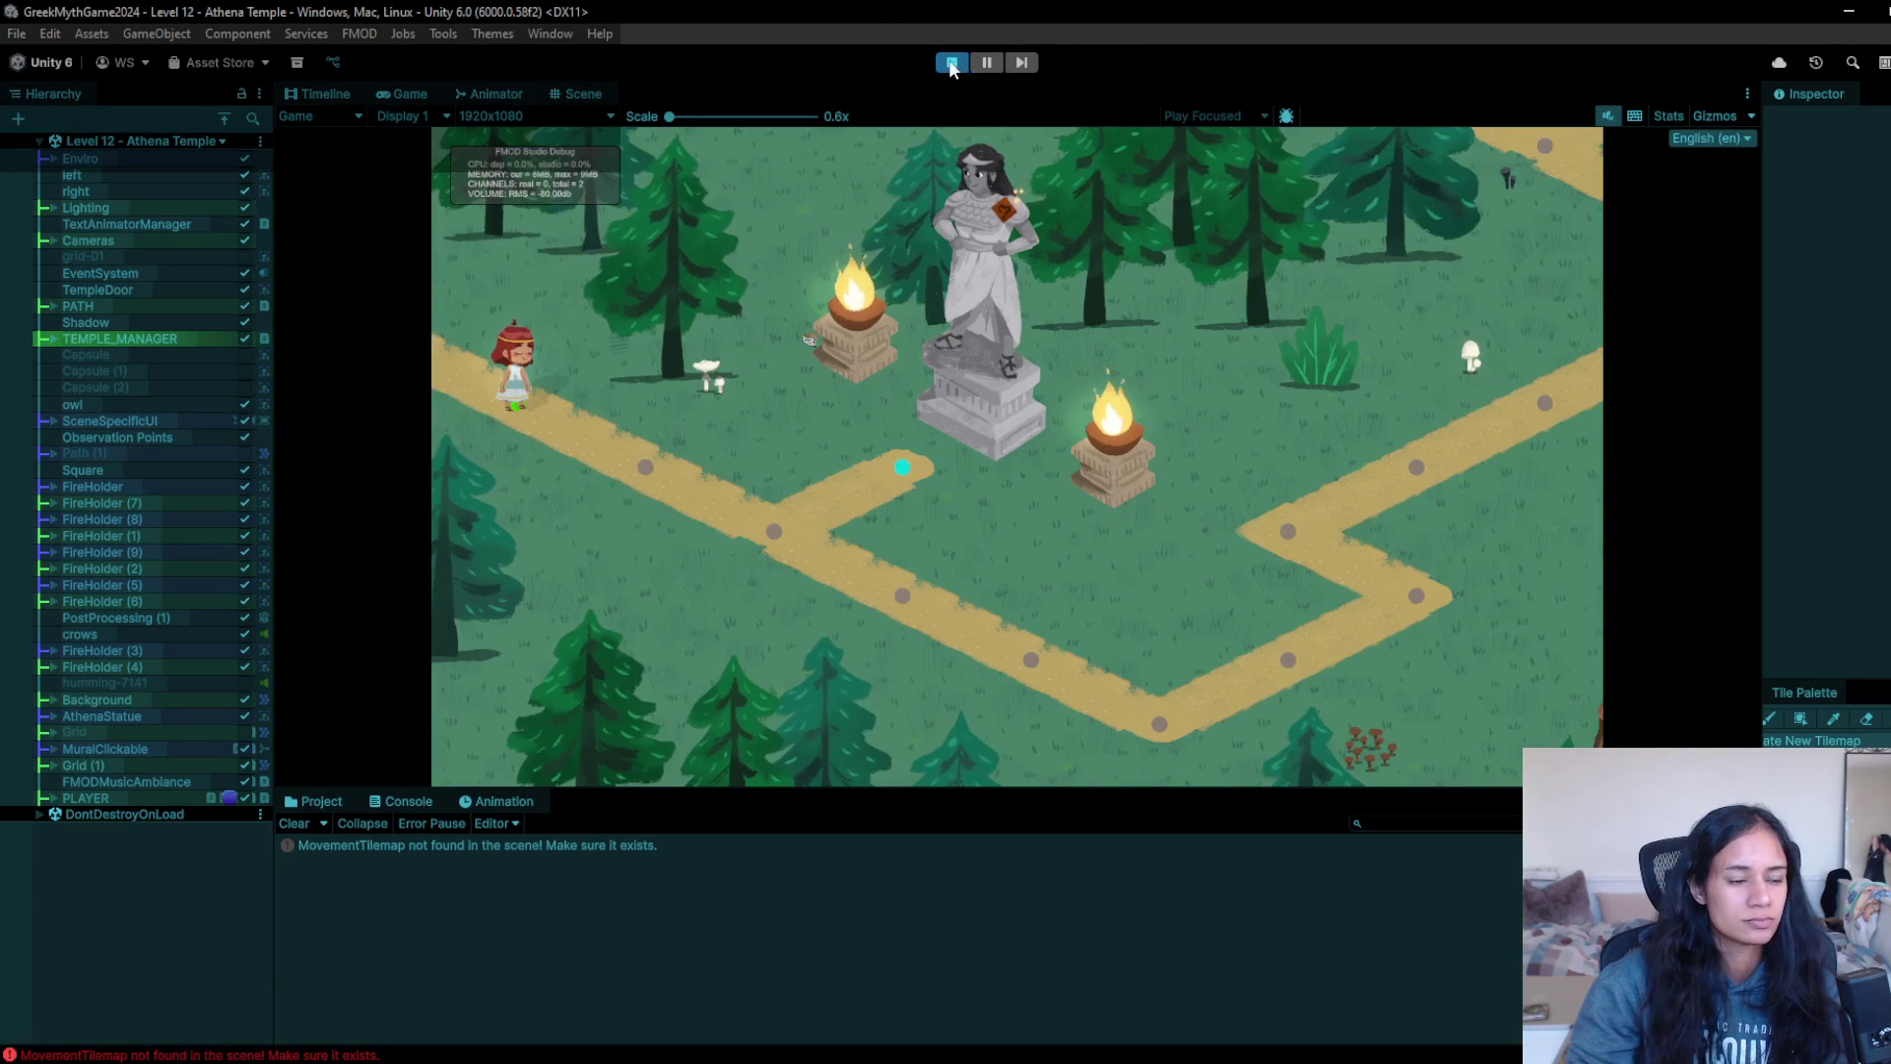
- Walk the girl down the path and across to its upper-right end
left_click(689, 493)
left_click(739, 537)
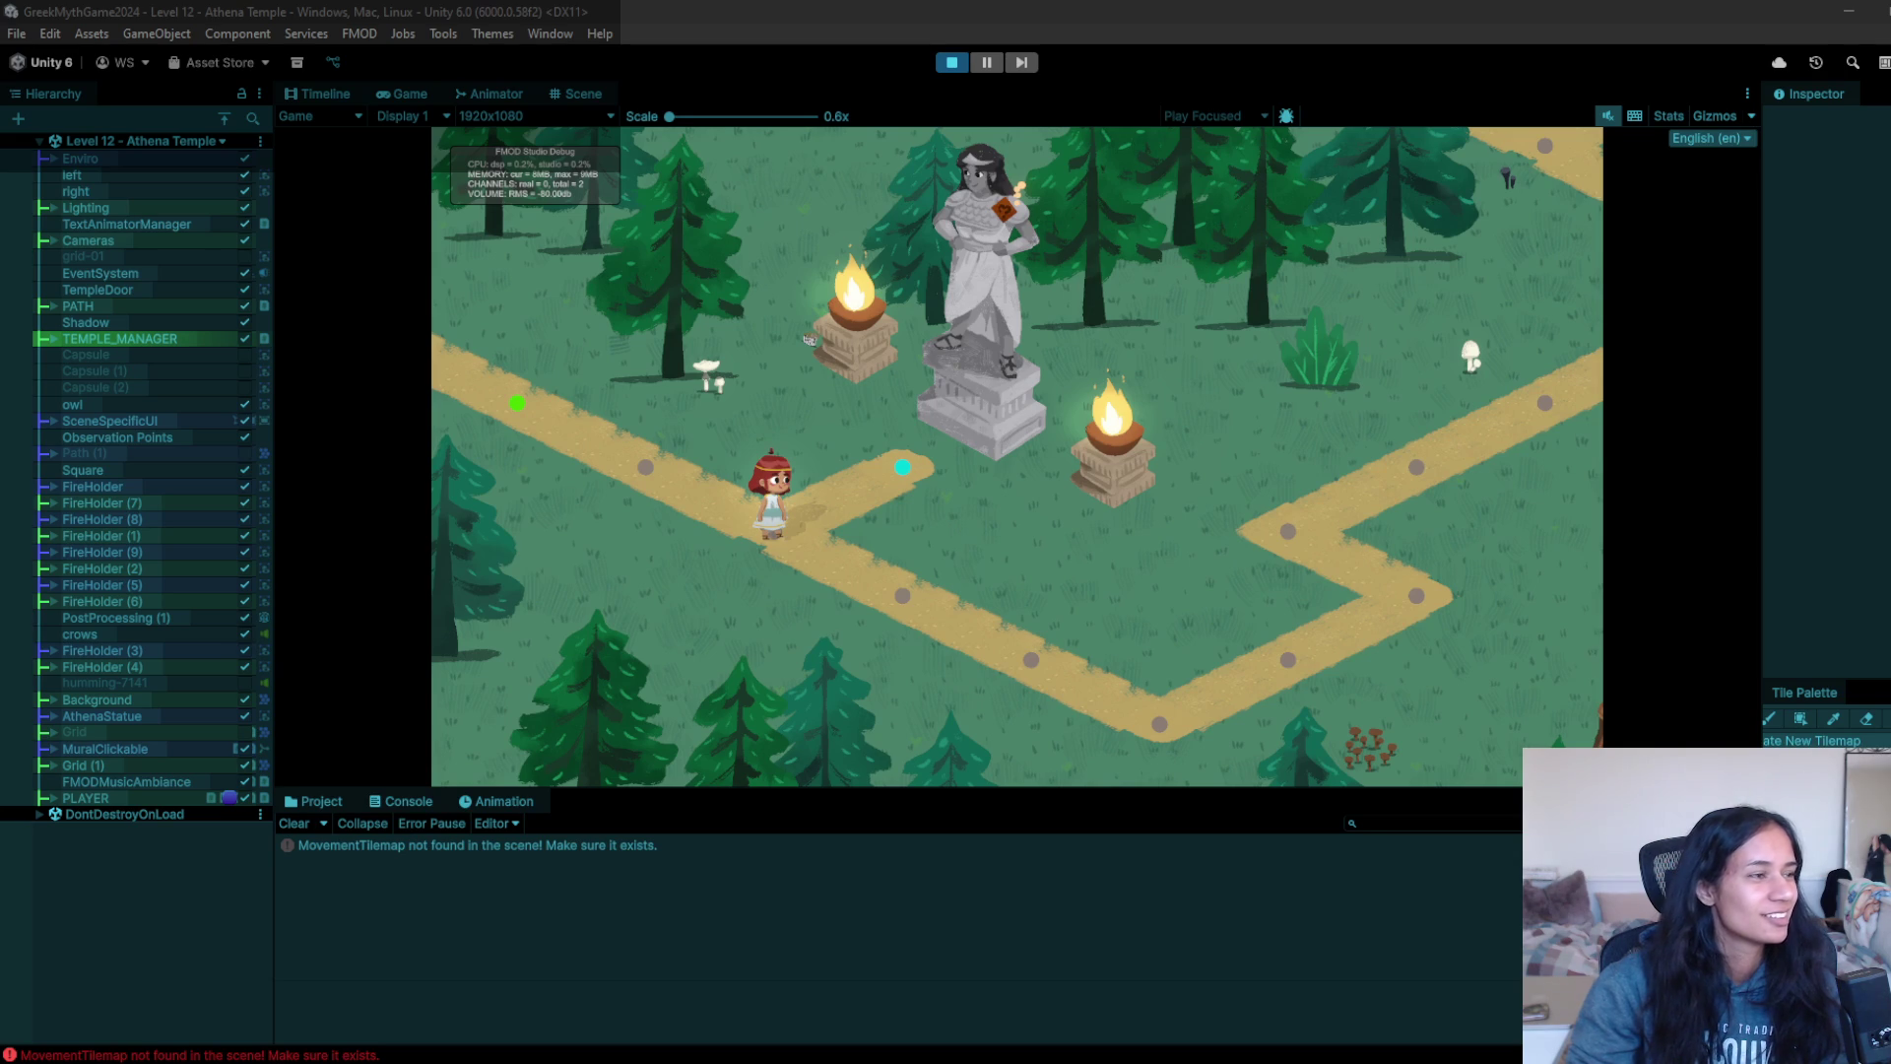
left_click(940, 569)
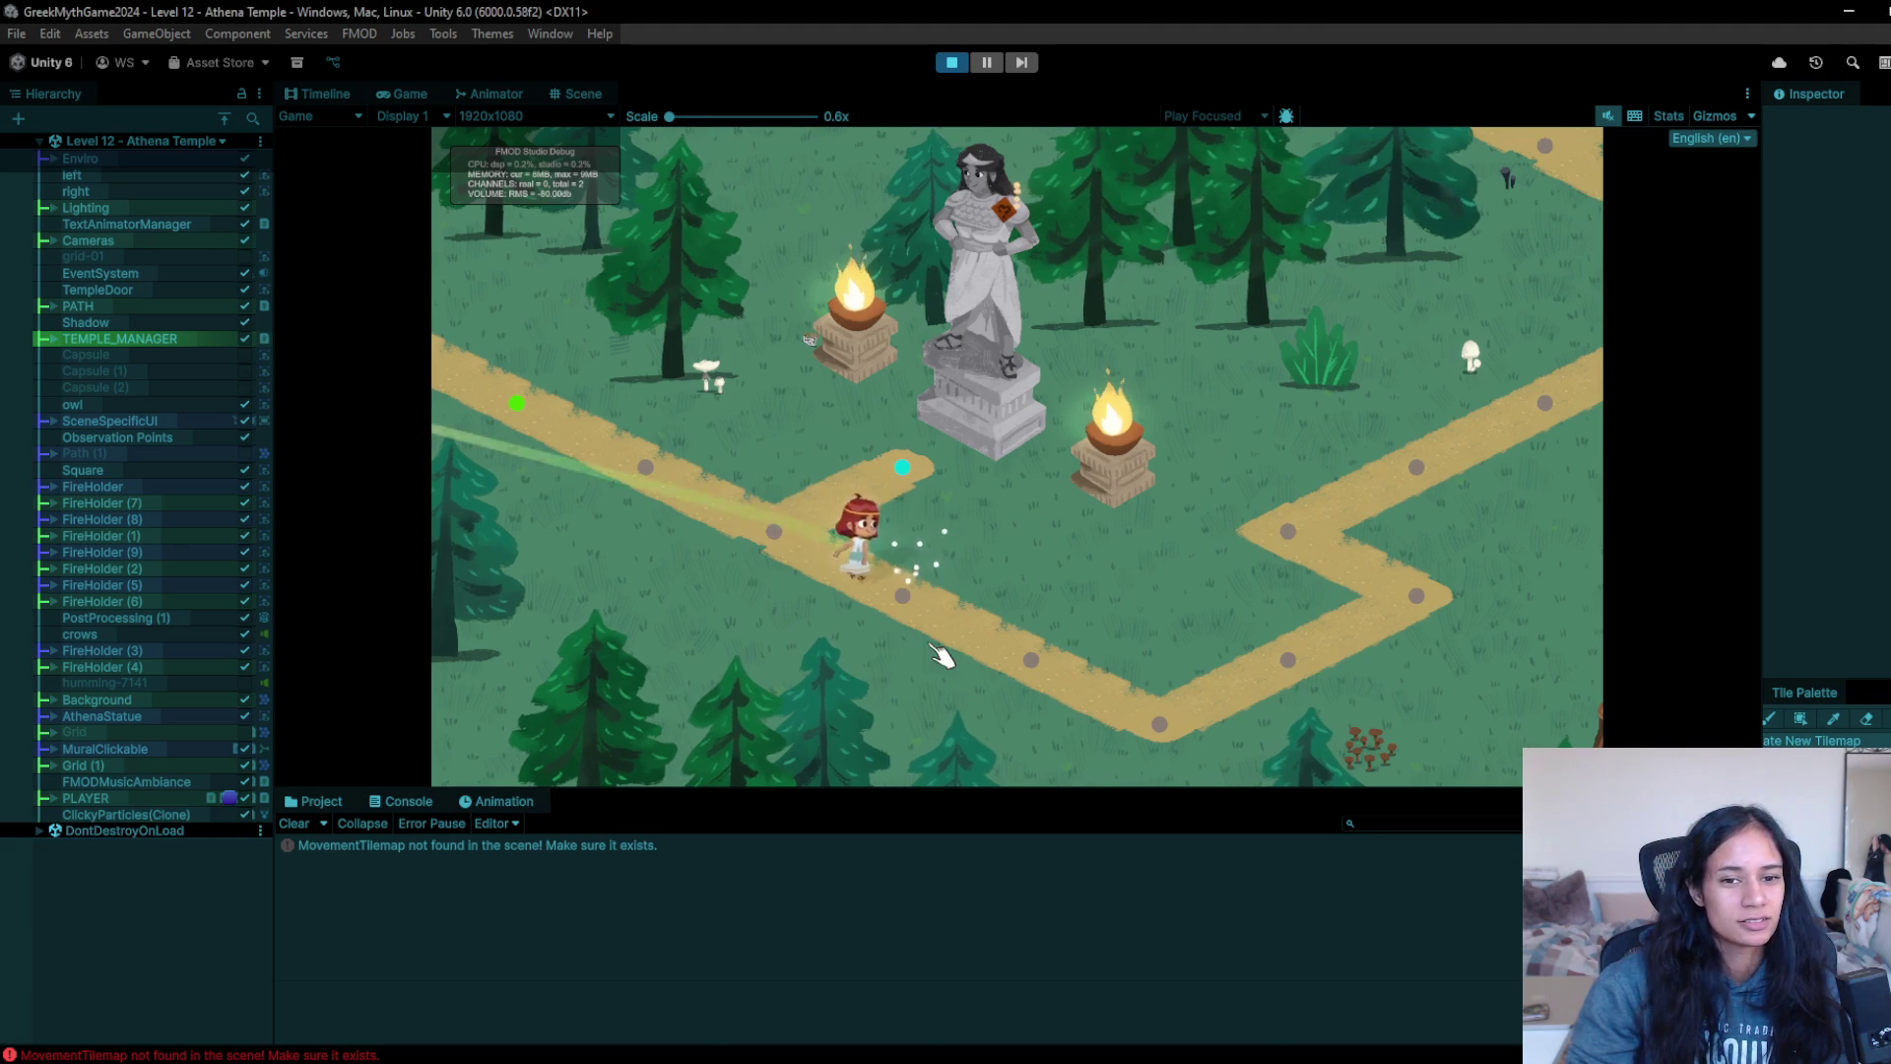
left_click(1163, 717)
left_click(896, 478)
left_click(1429, 652)
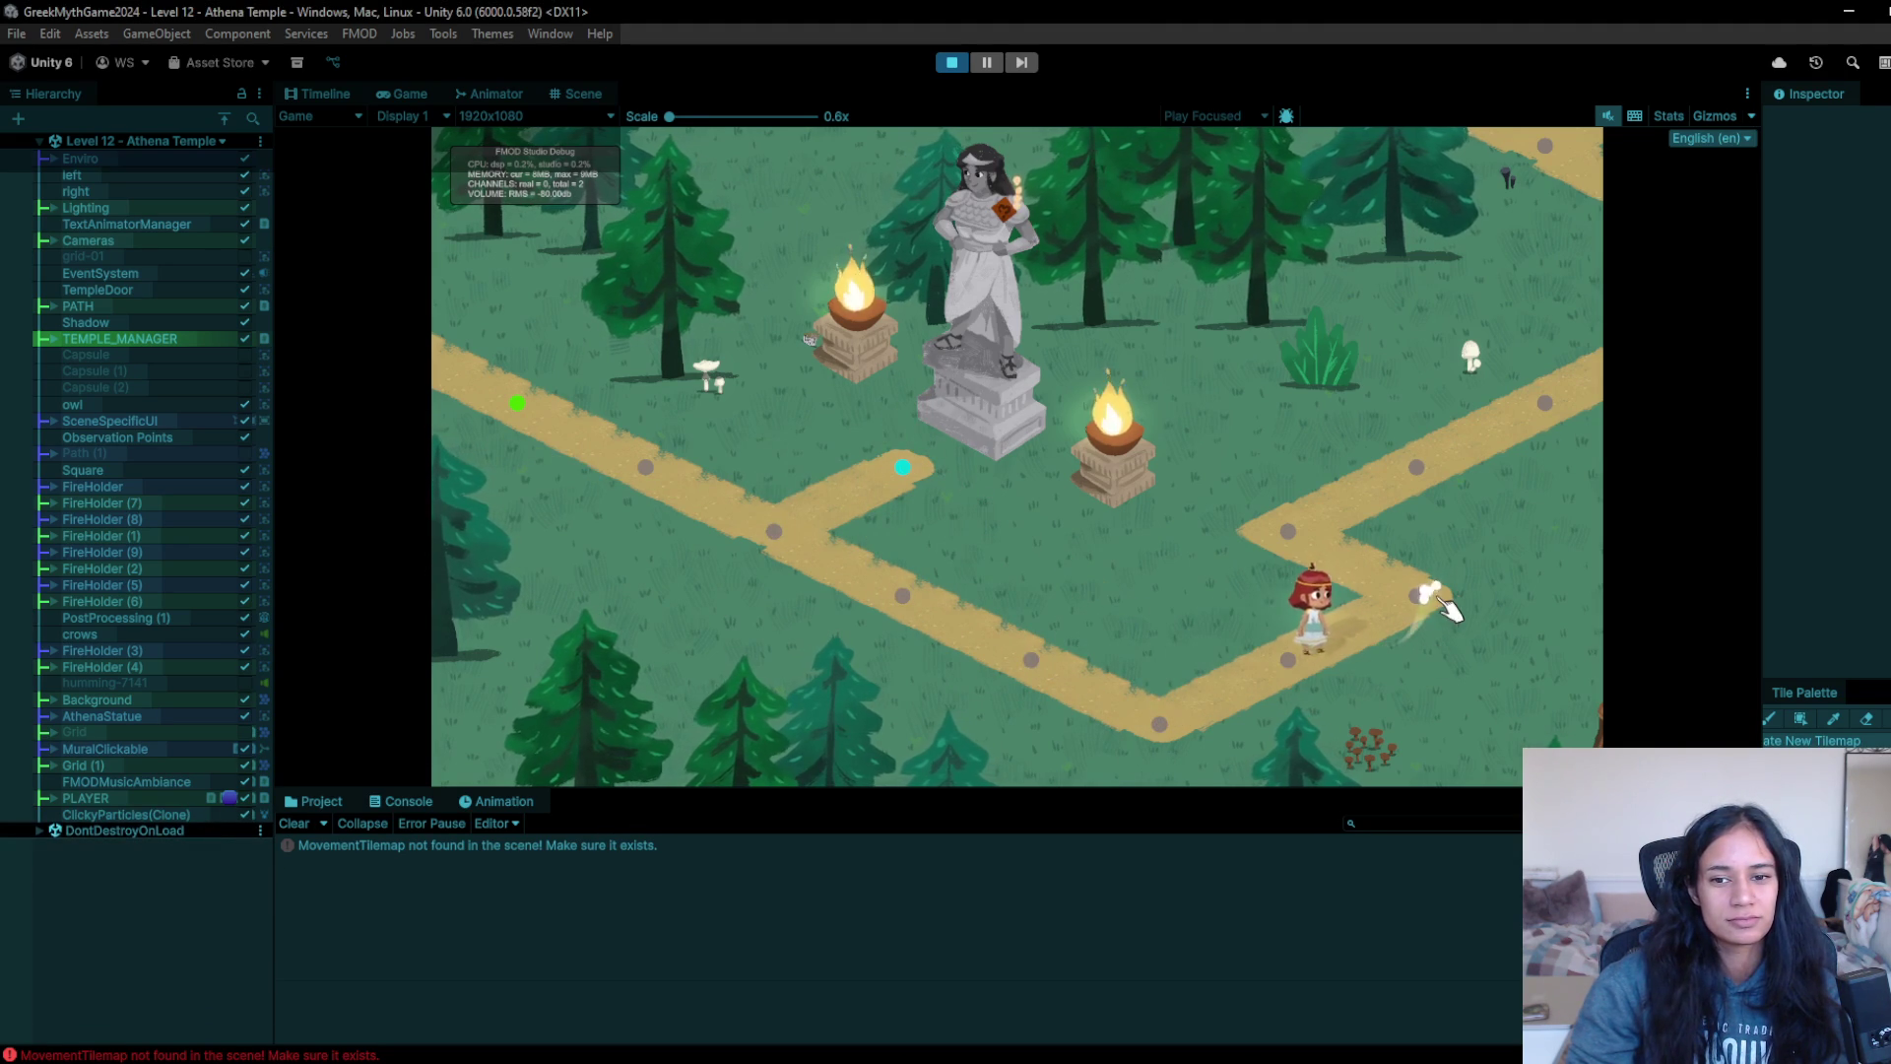
left_click(1418, 469)
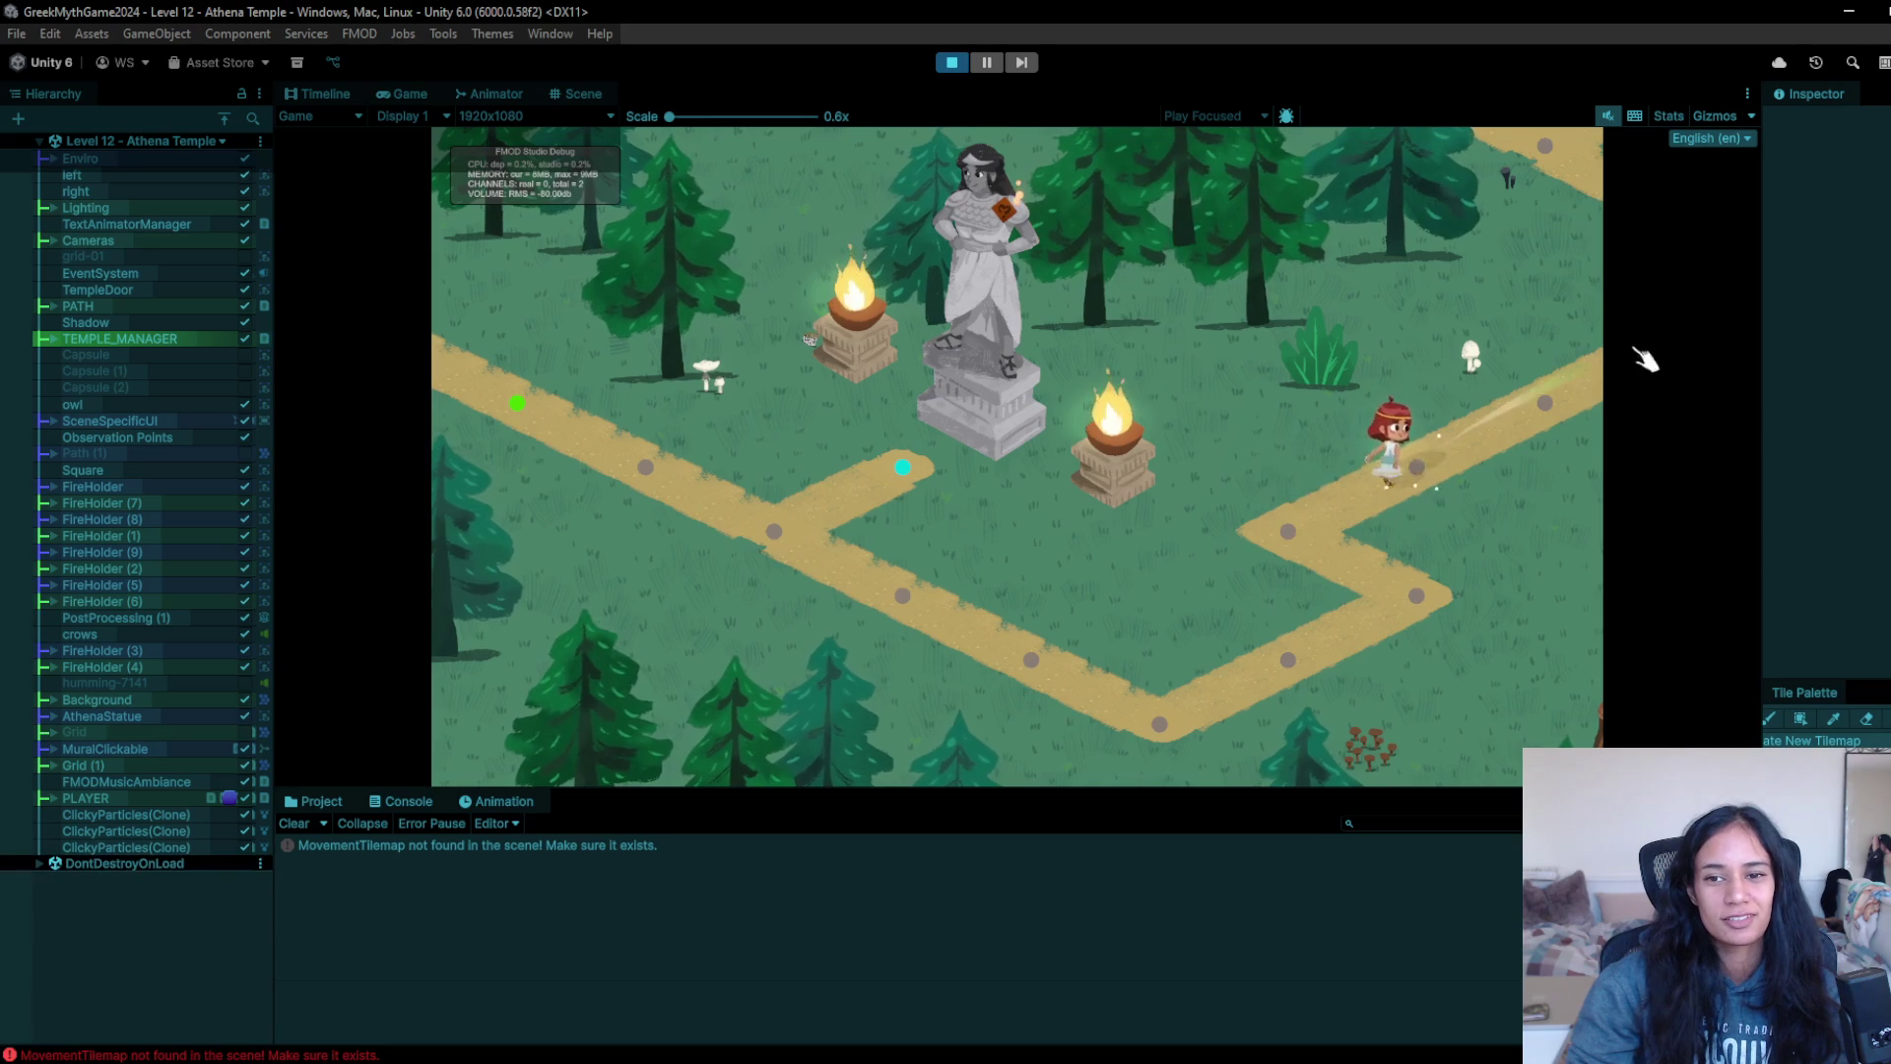
left_click(1588, 343)
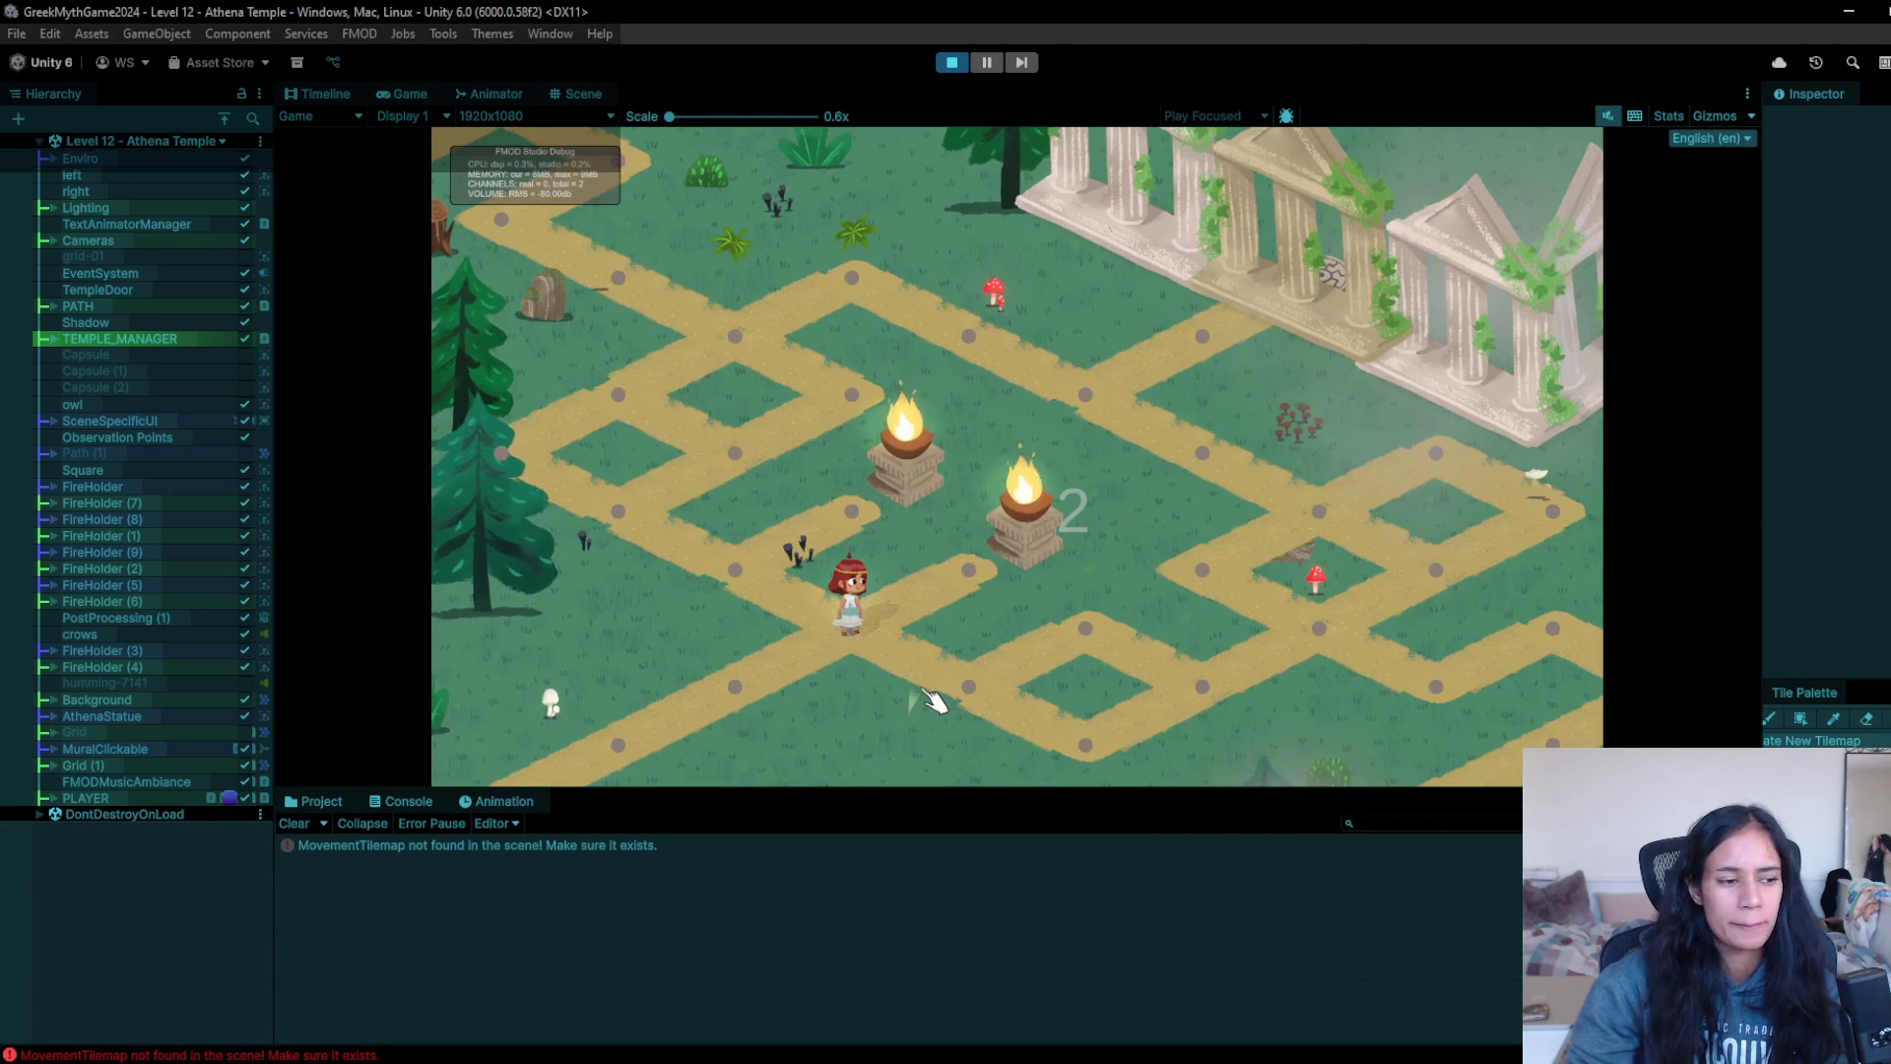
- Walk her down through the maze, then back up-left into a new area
left_click(954, 685)
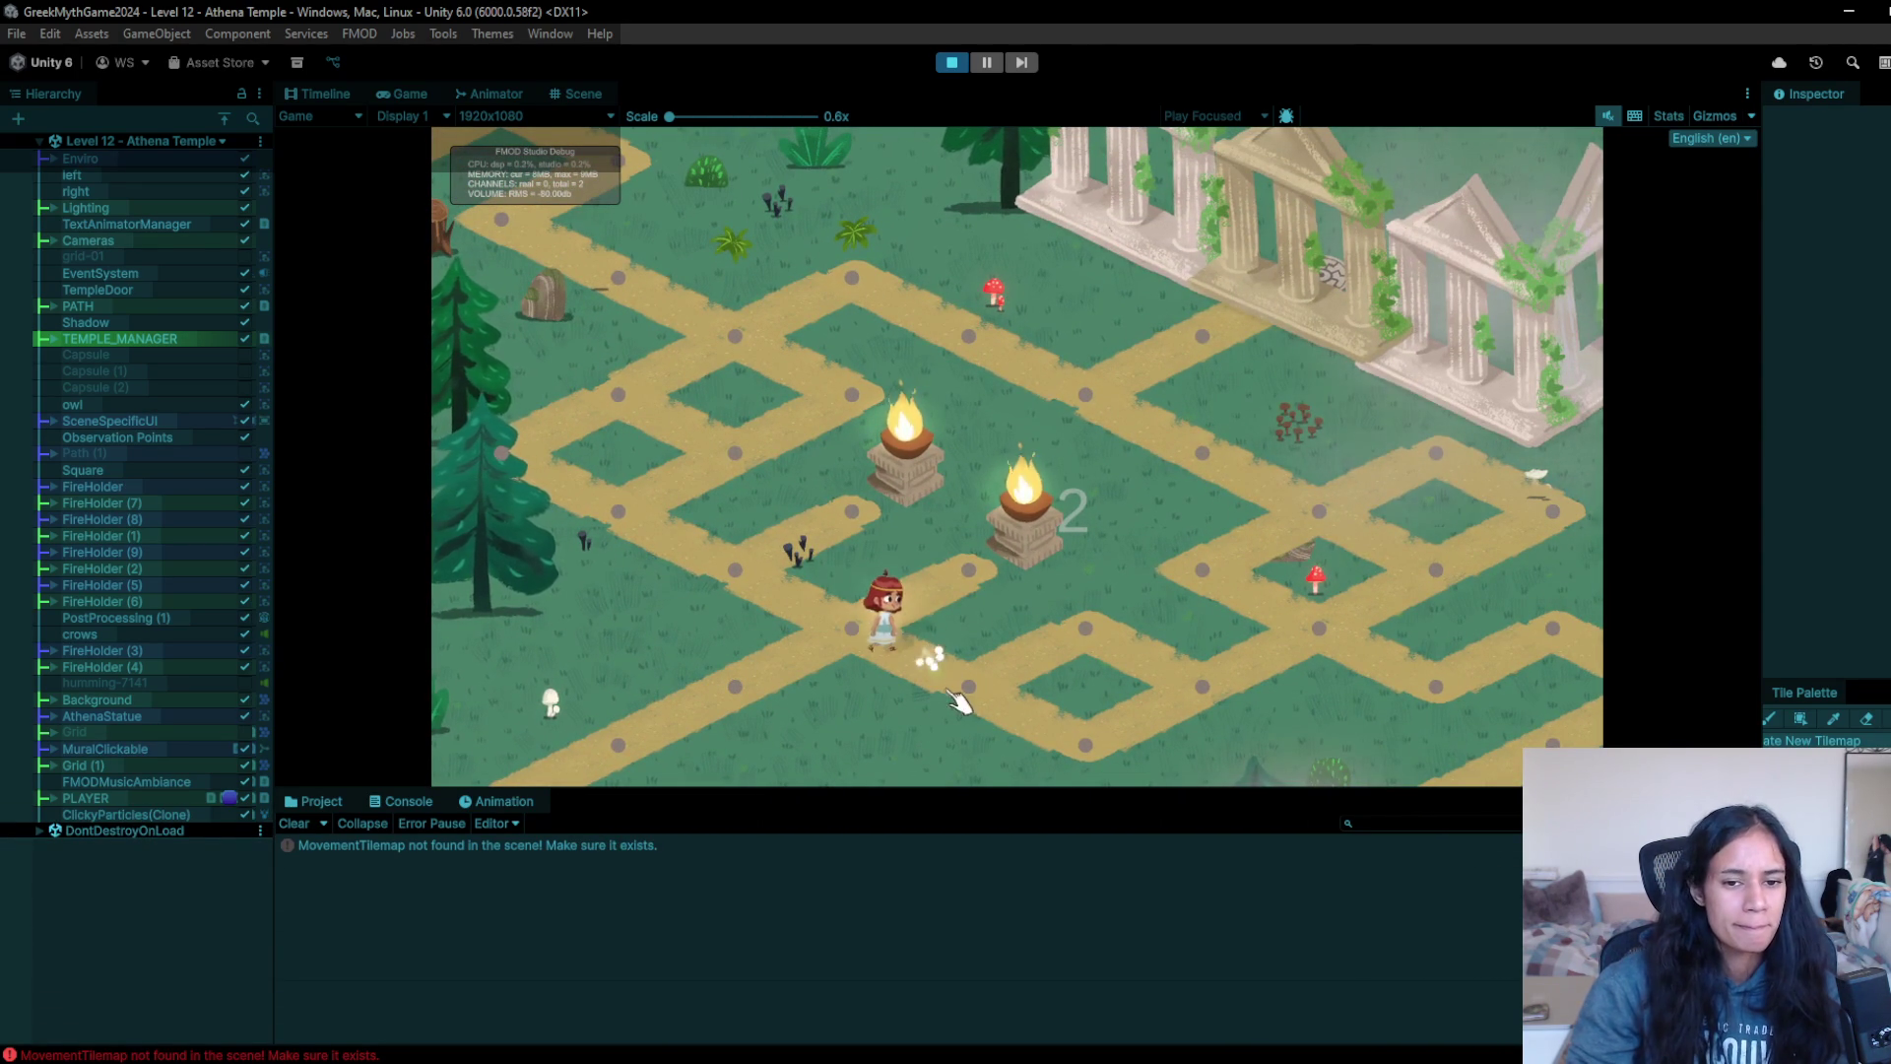
left_click(853, 626)
left_click(640, 491)
left_click(766, 463)
left_click(810, 373)
left_click(738, 345)
left_click(665, 304)
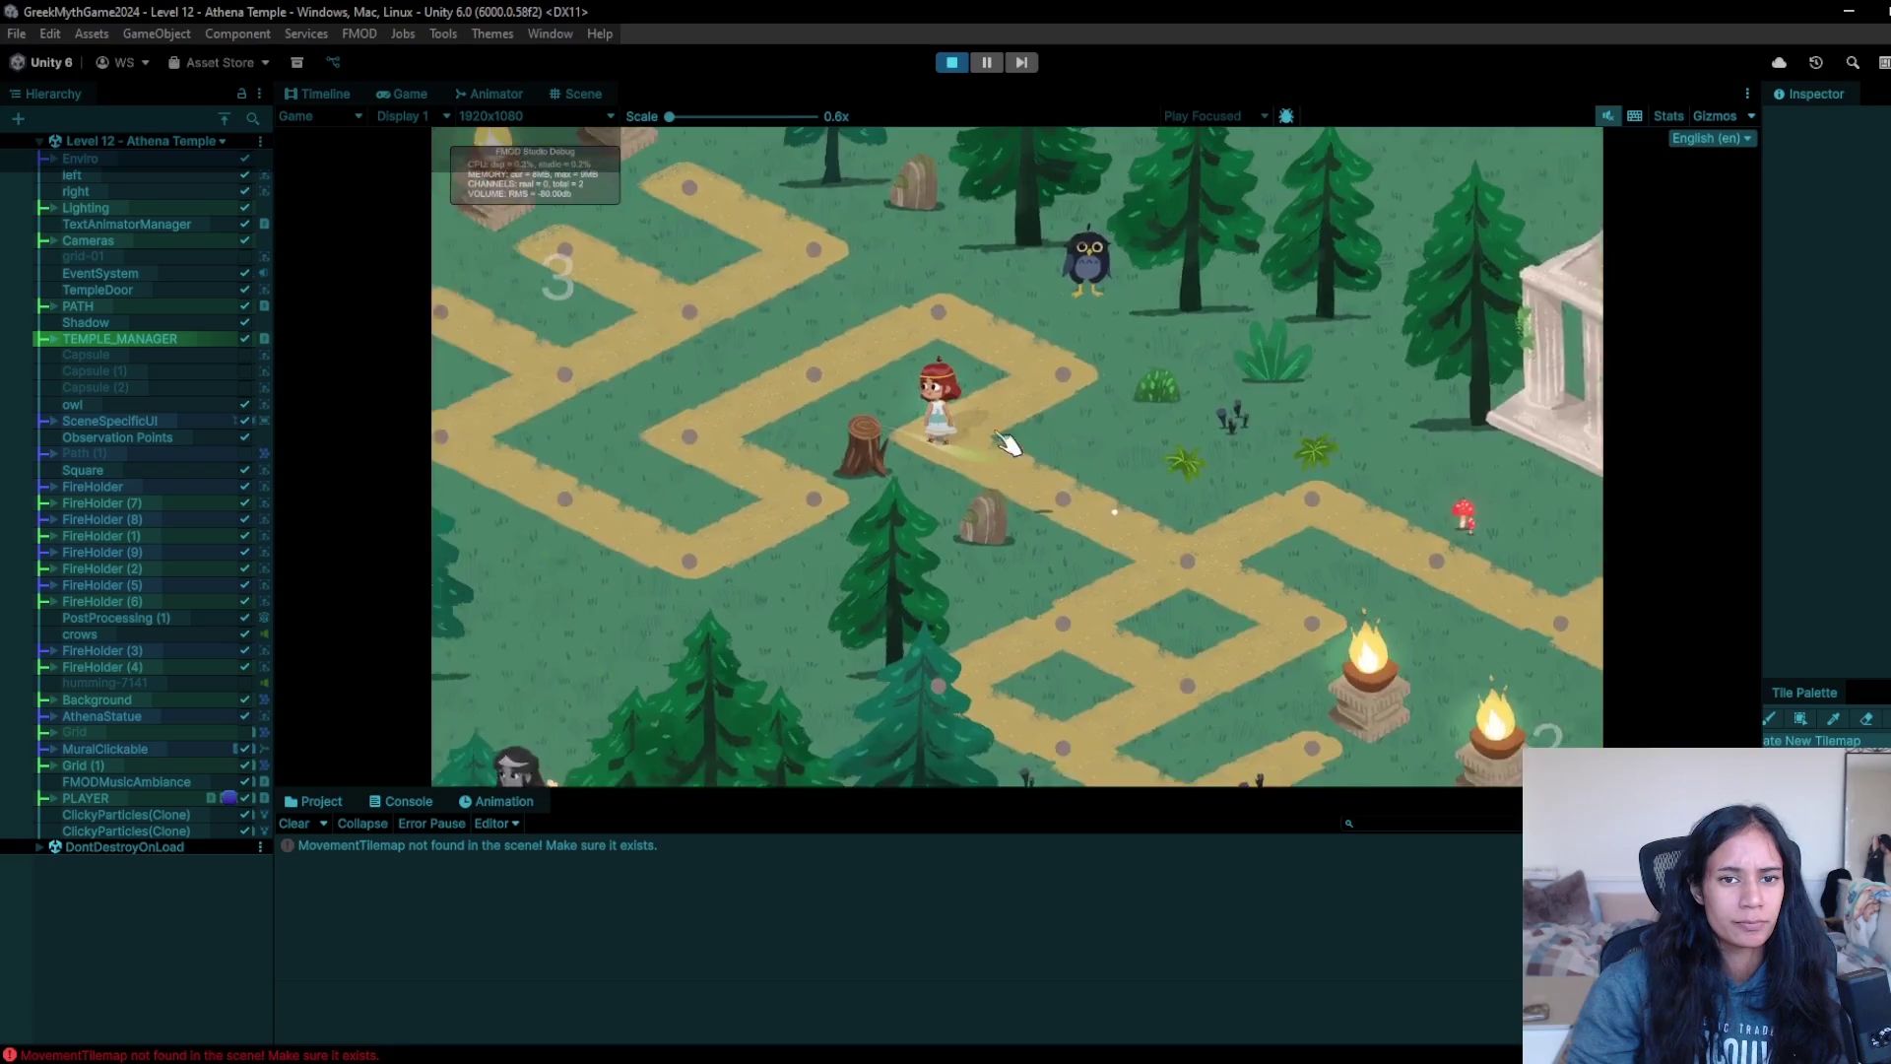
- Walk her toward the owl, then back down to the lower path's next node
left_click(1259, 473)
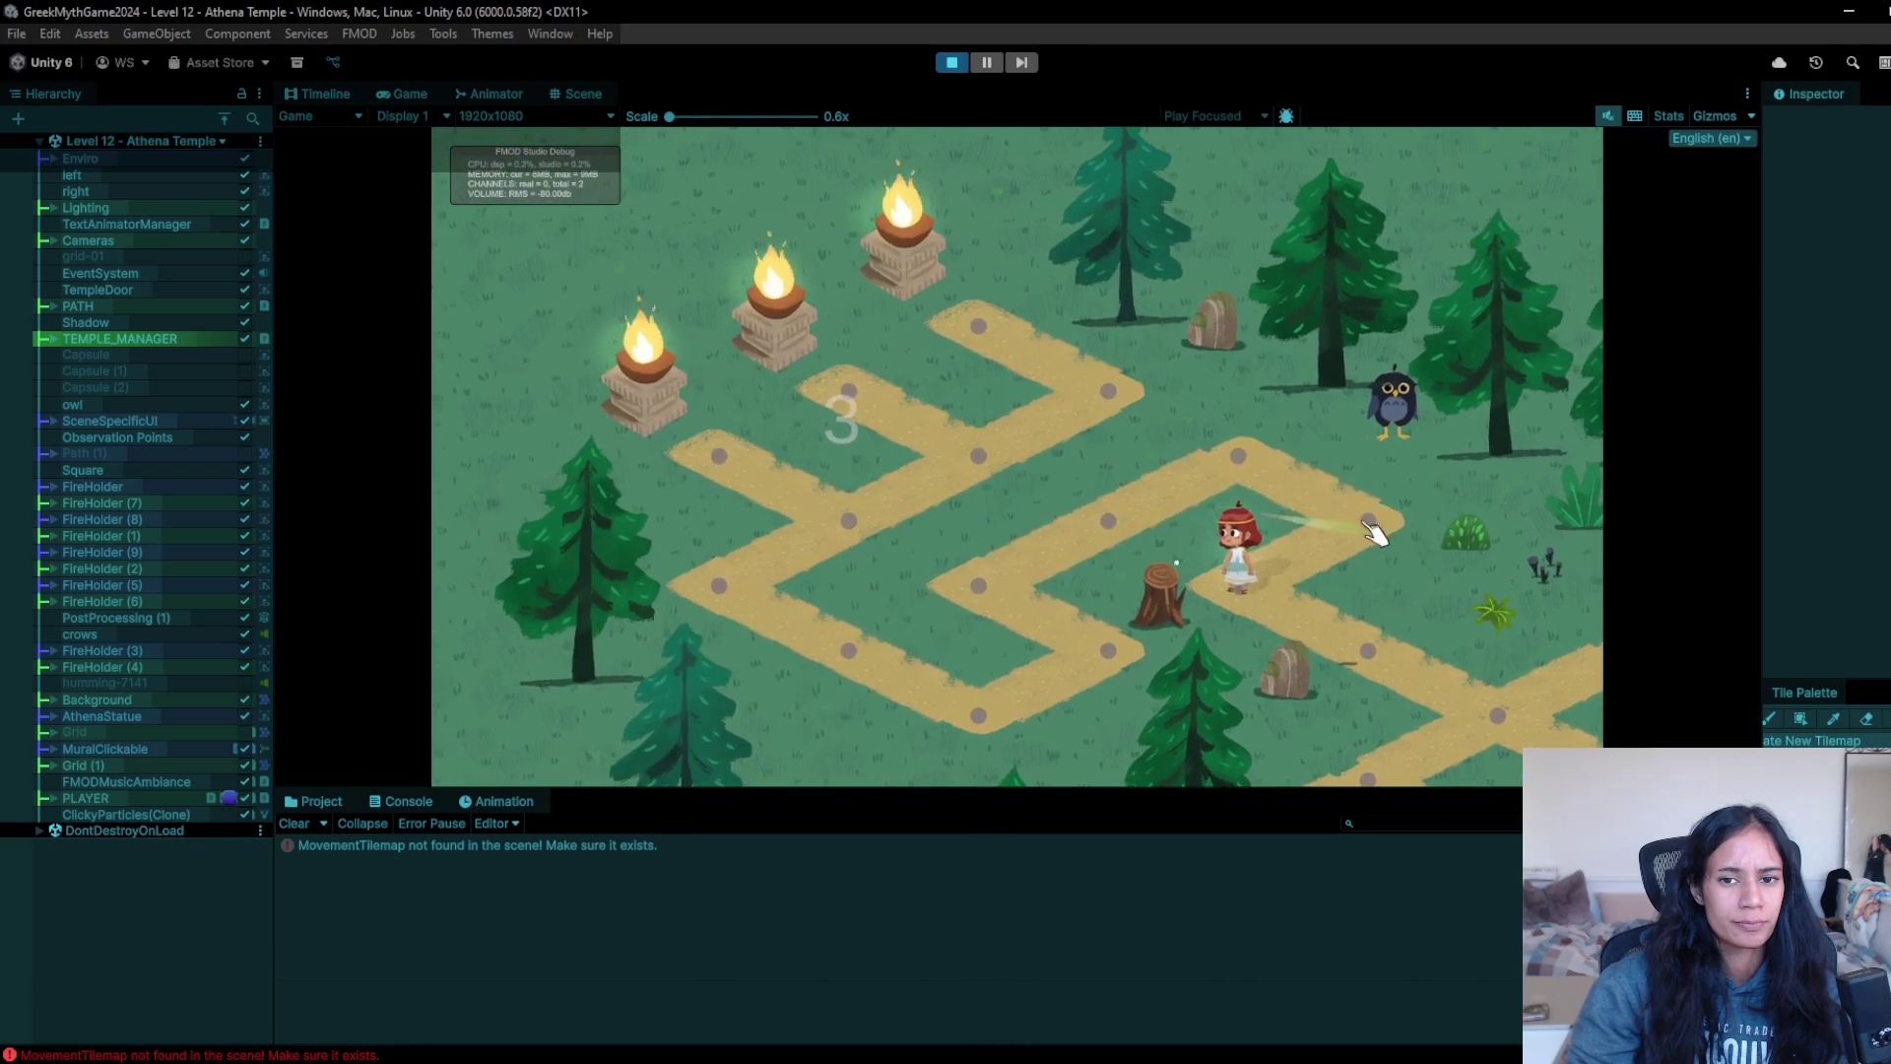
left_click(1253, 461)
left_click(1029, 616)
left_click(1107, 646)
left_click(908, 697)
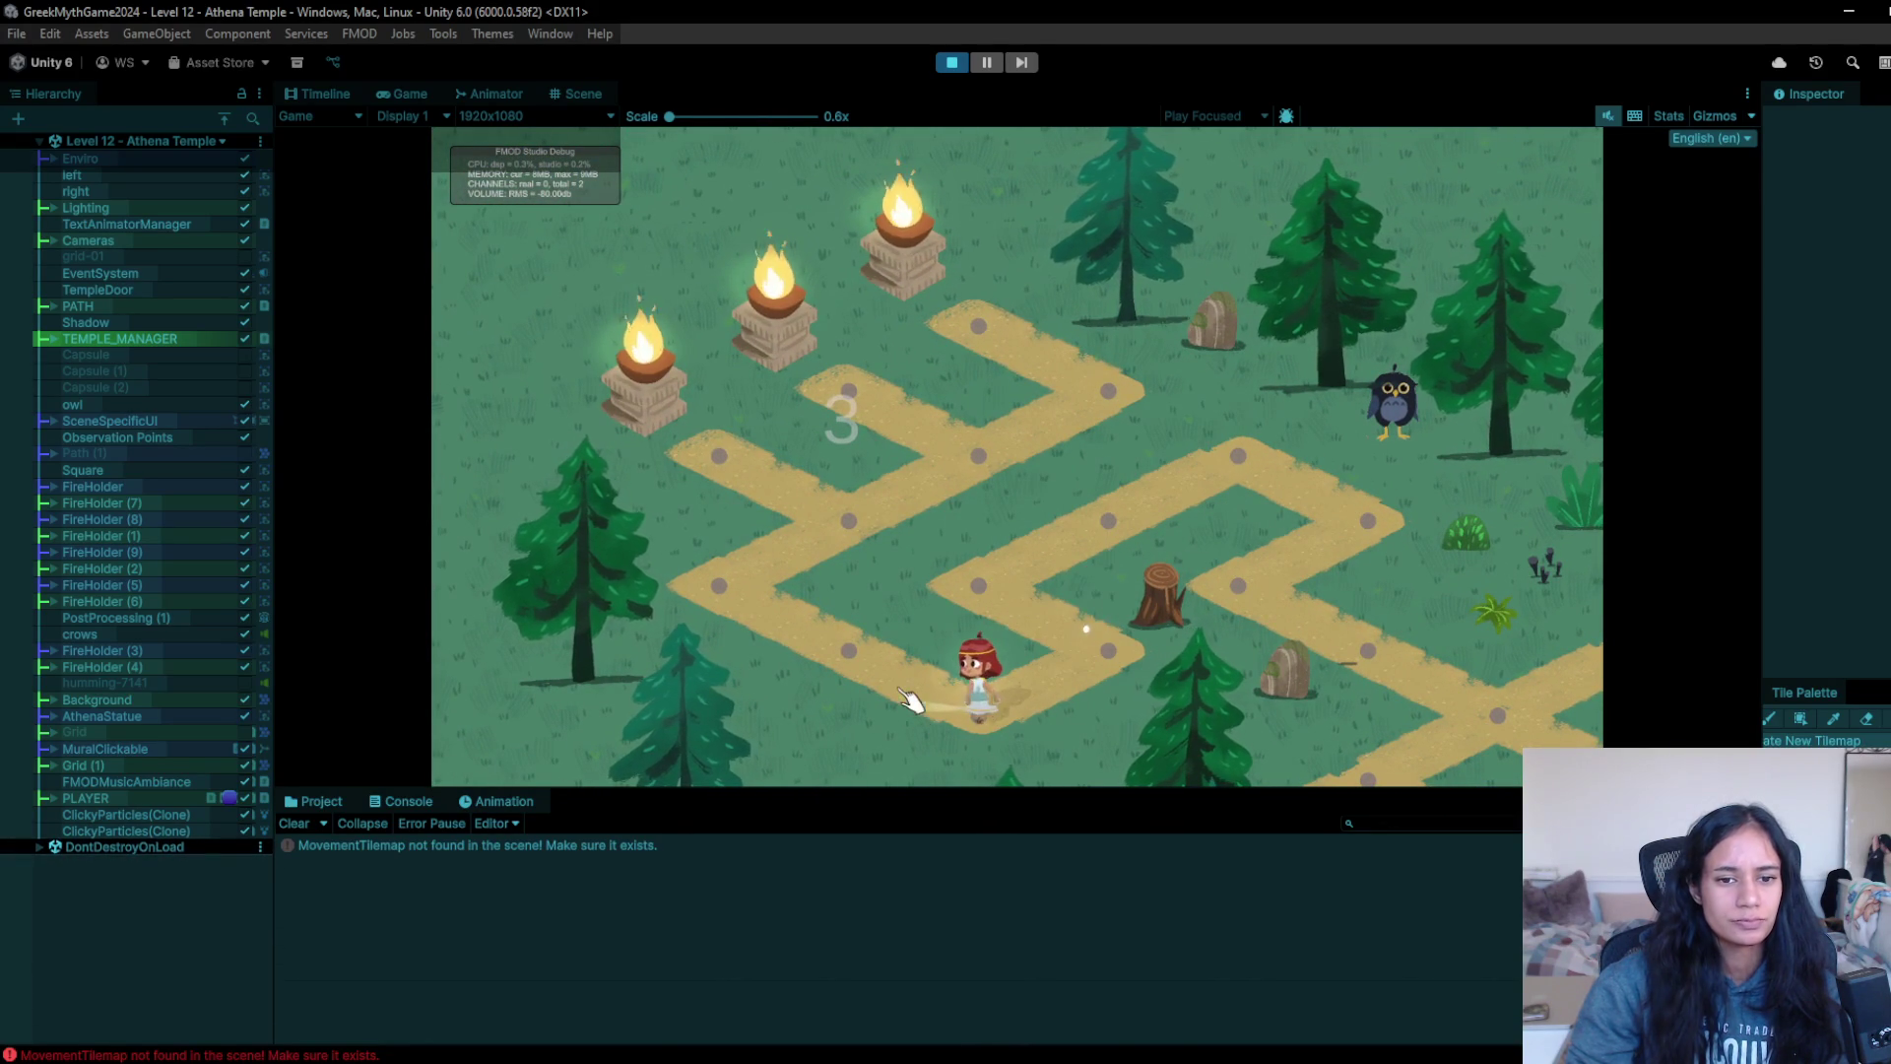
left_click(914, 655)
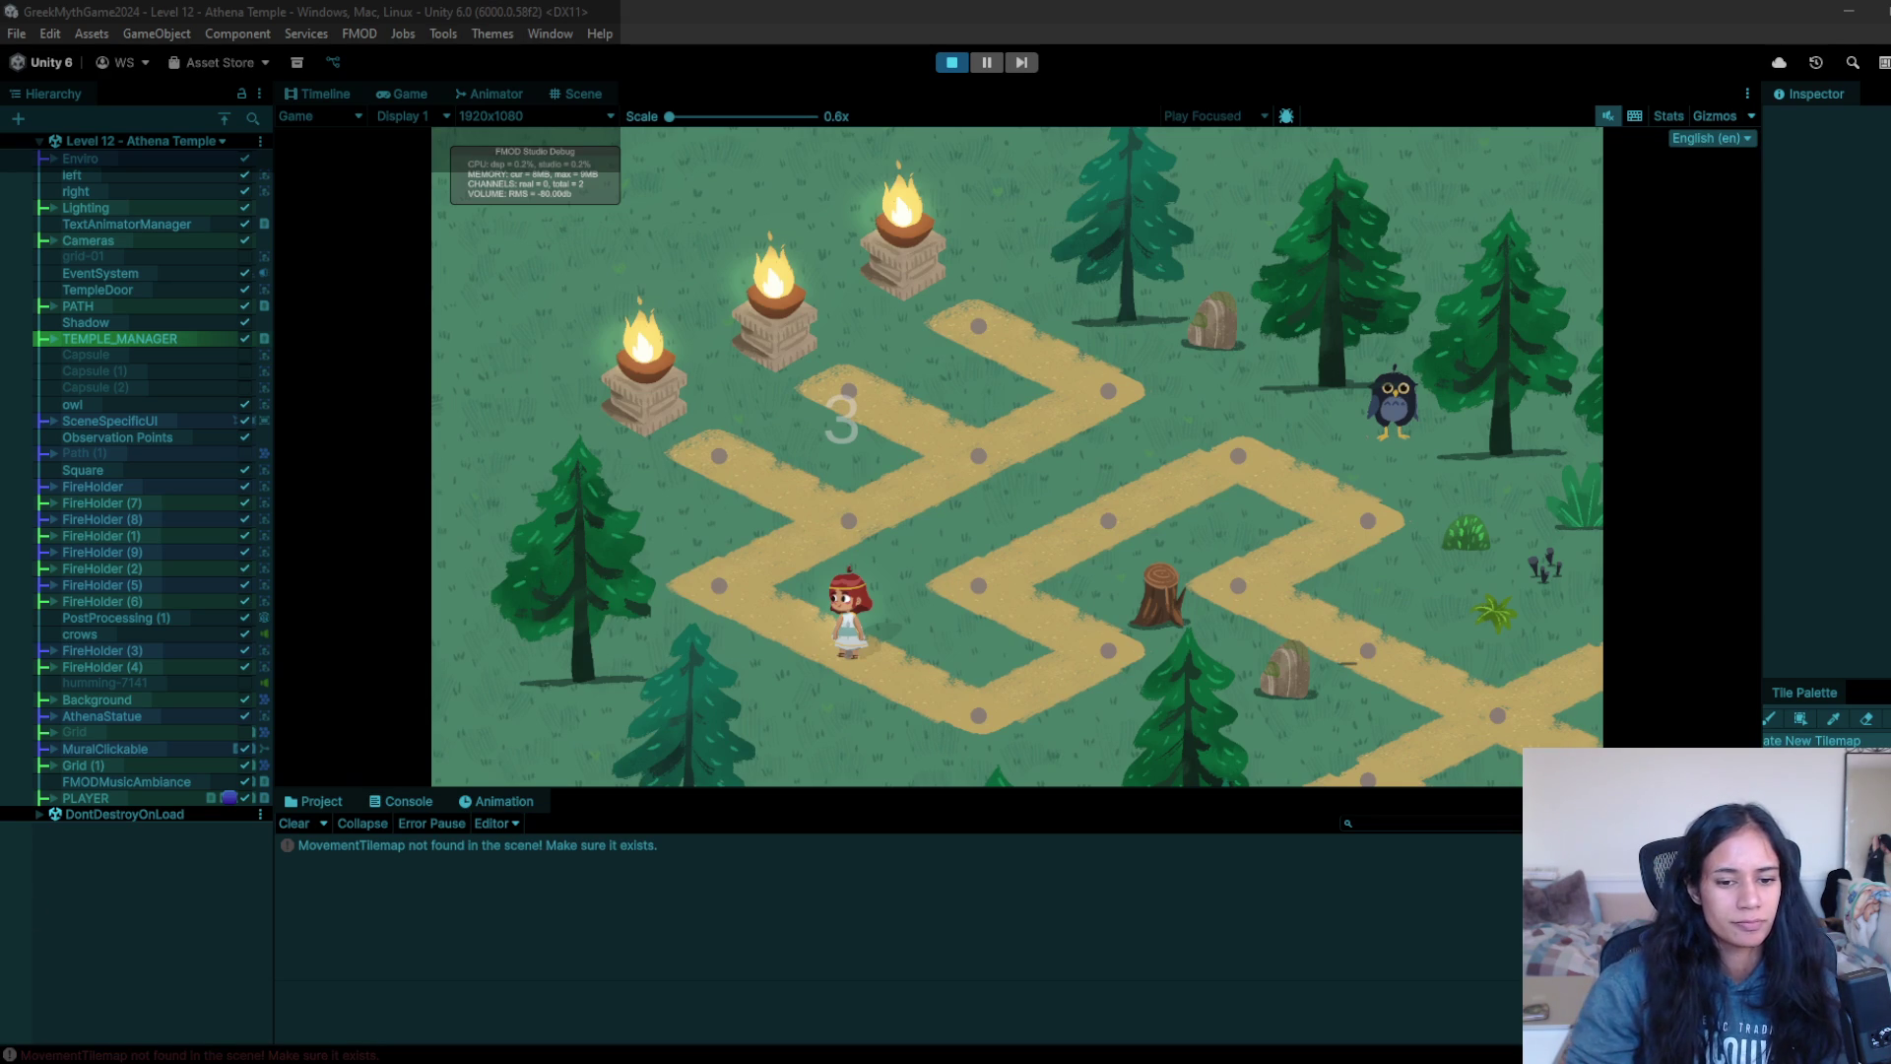
mouse_move(874, 1059)
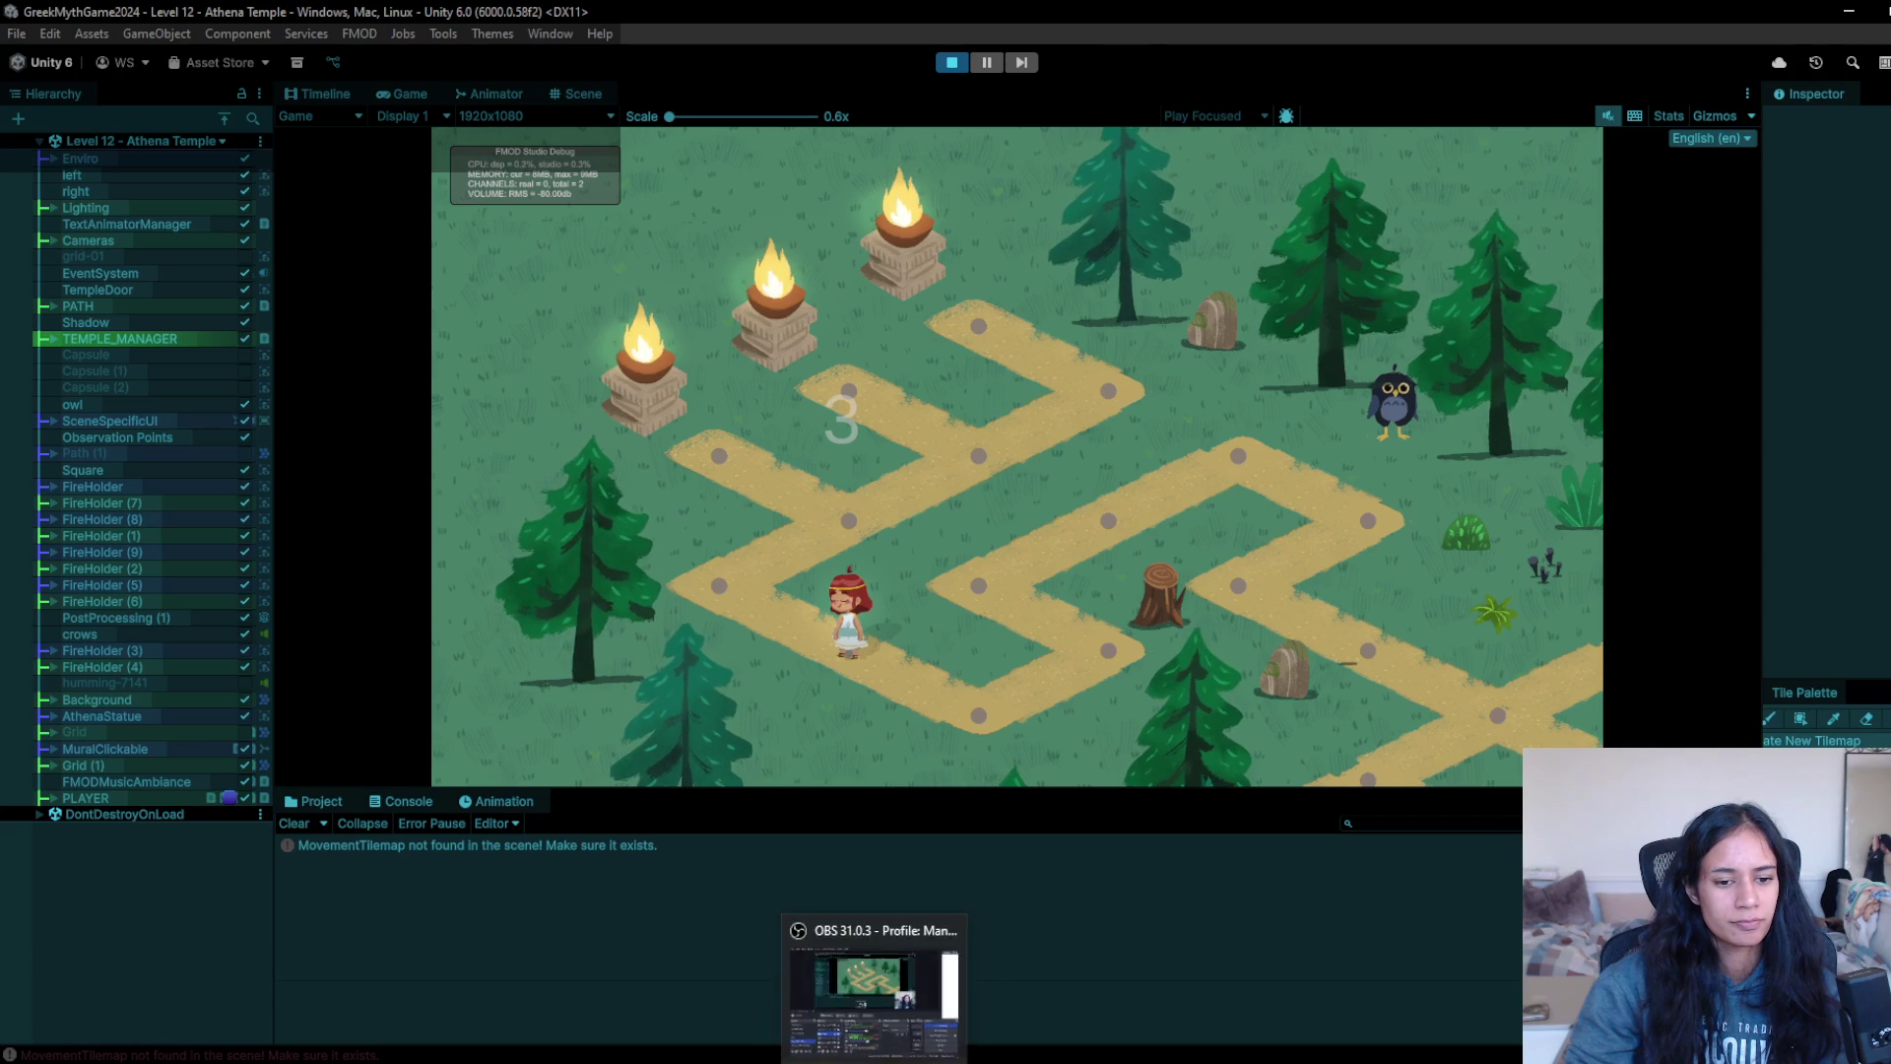
left_click(945, 1059)
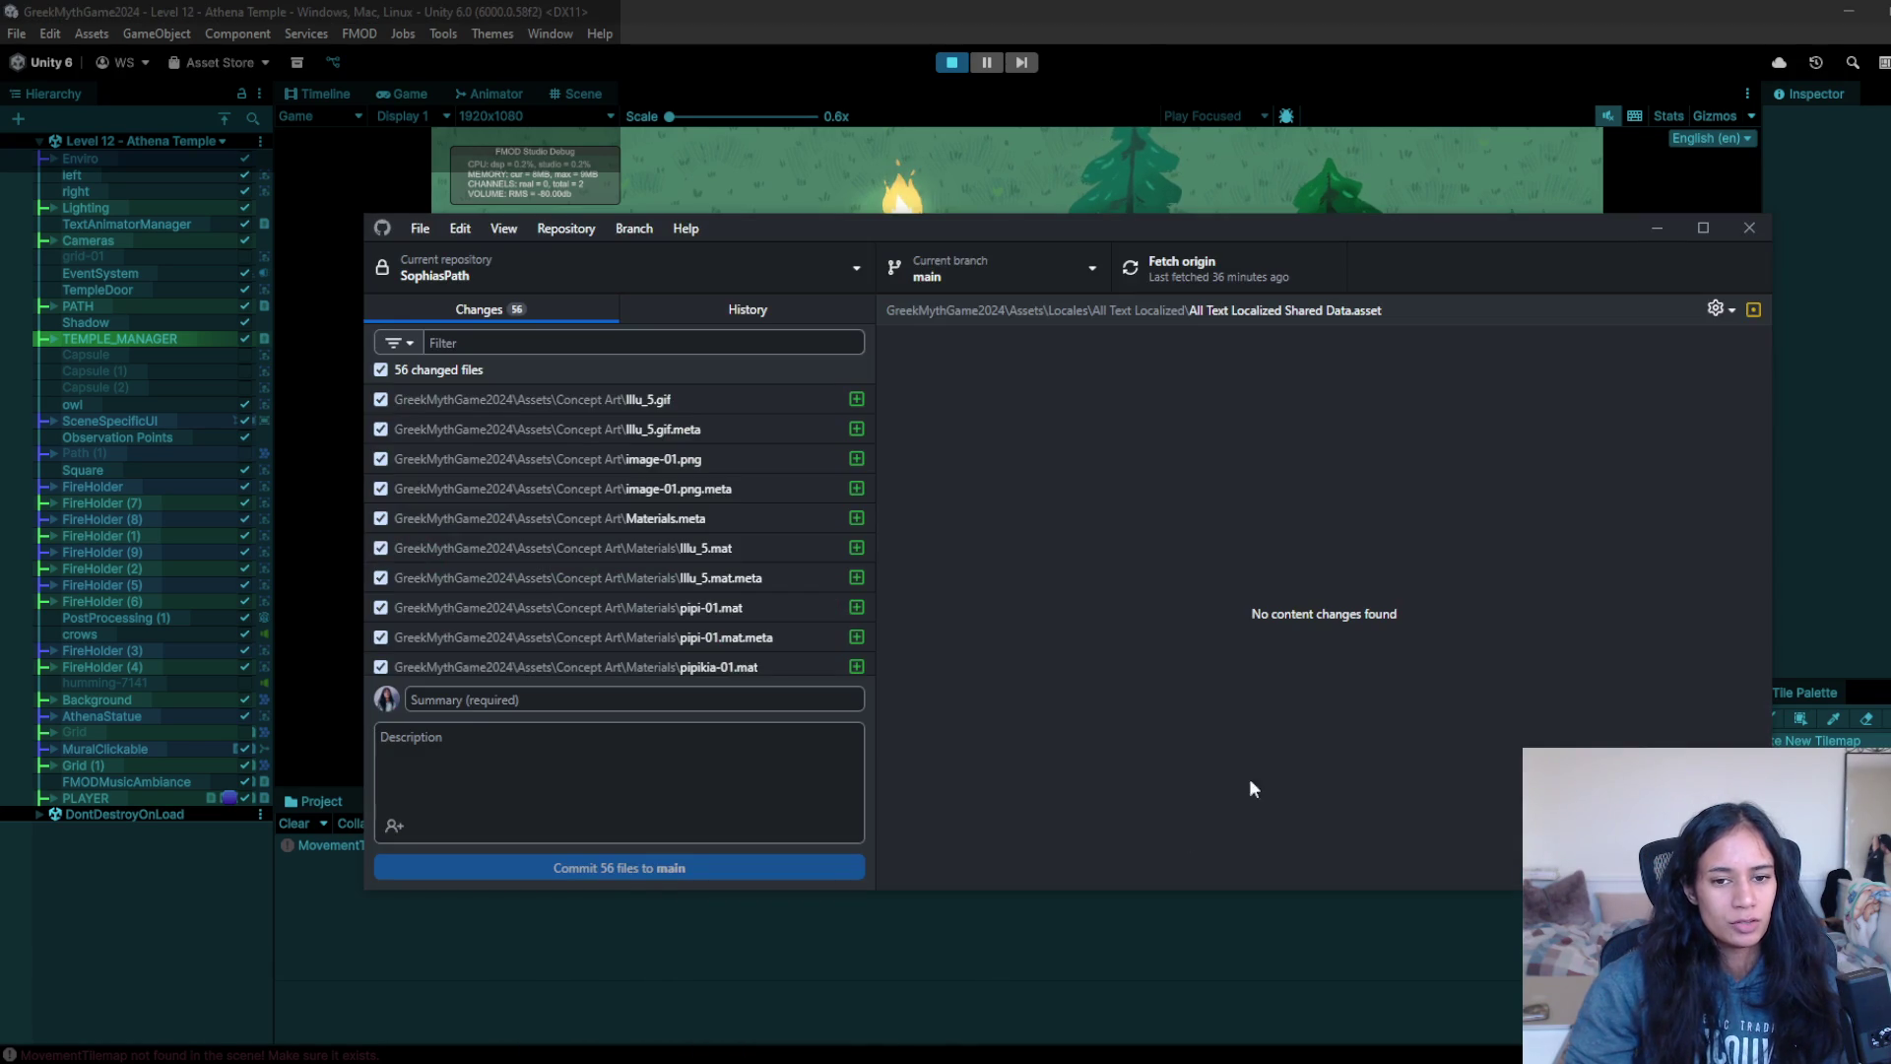
left_click(1750, 228)
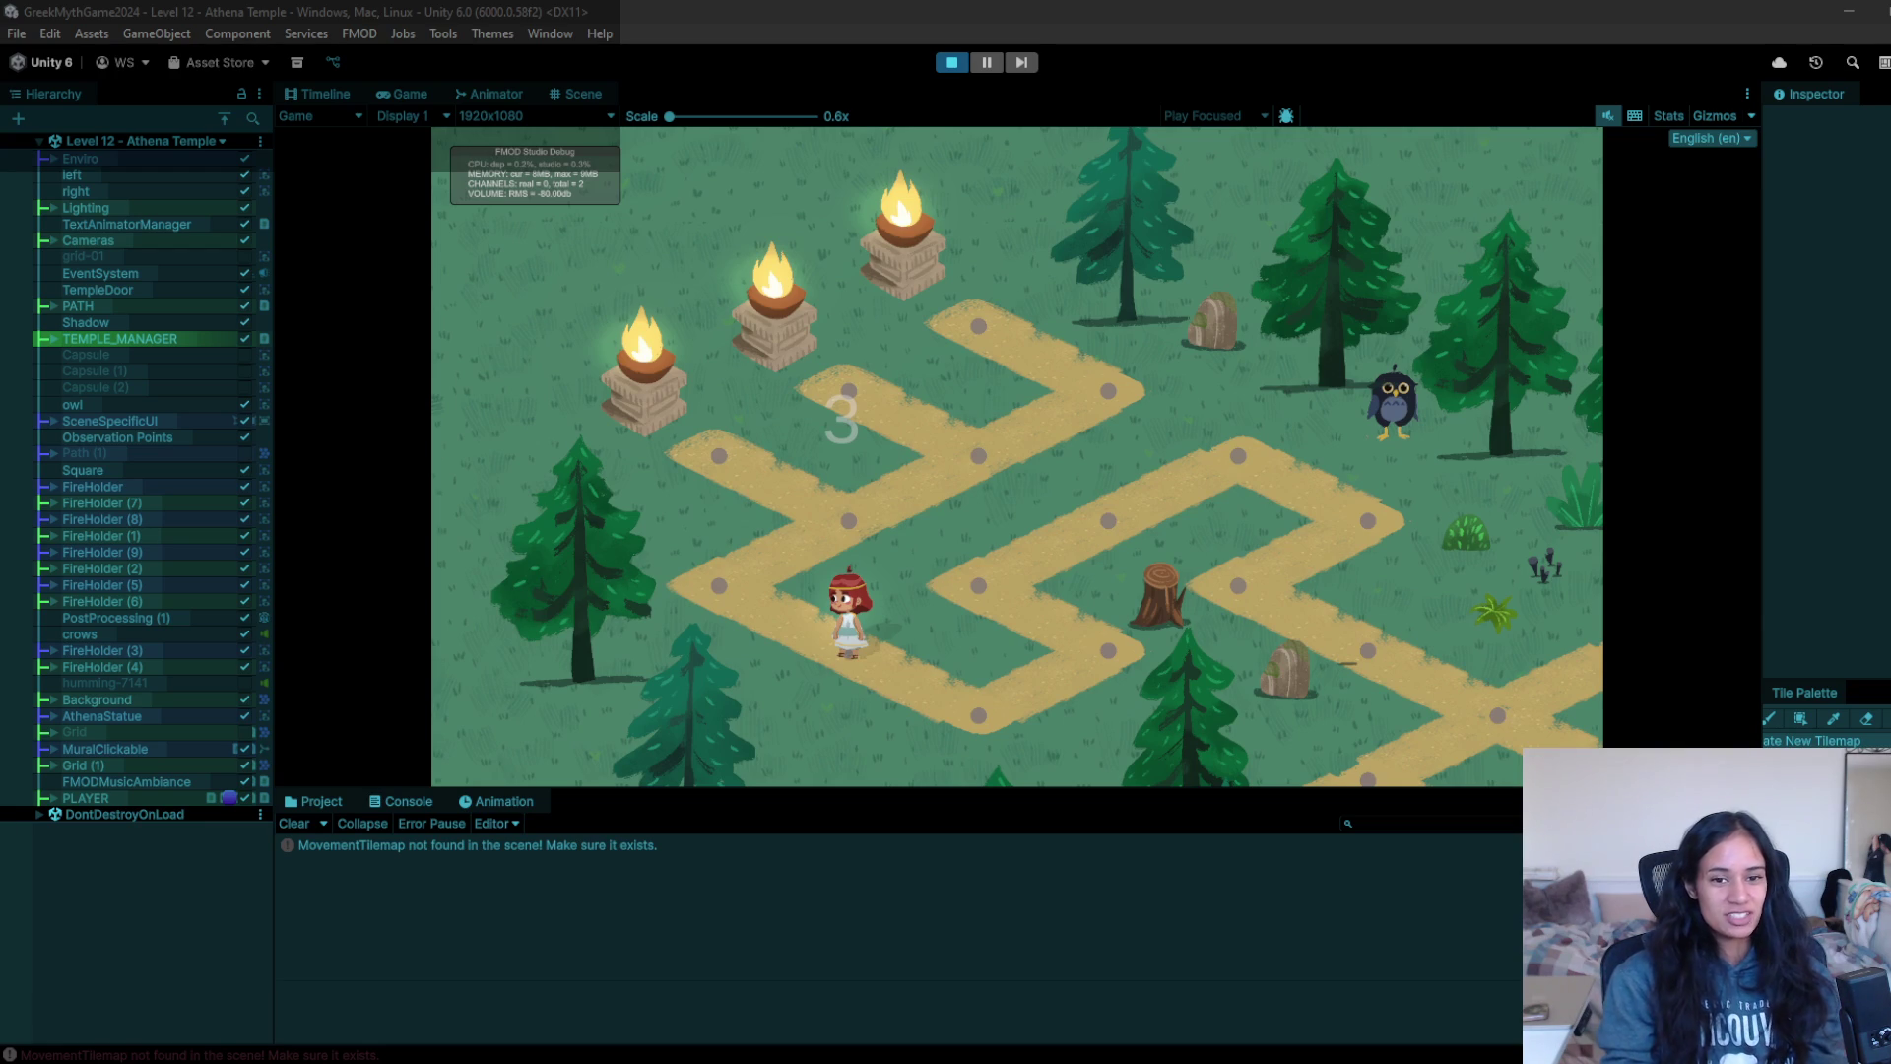
- Walk the girl around the maze centre to the right-hand path near the owl
left_click(766, 577)
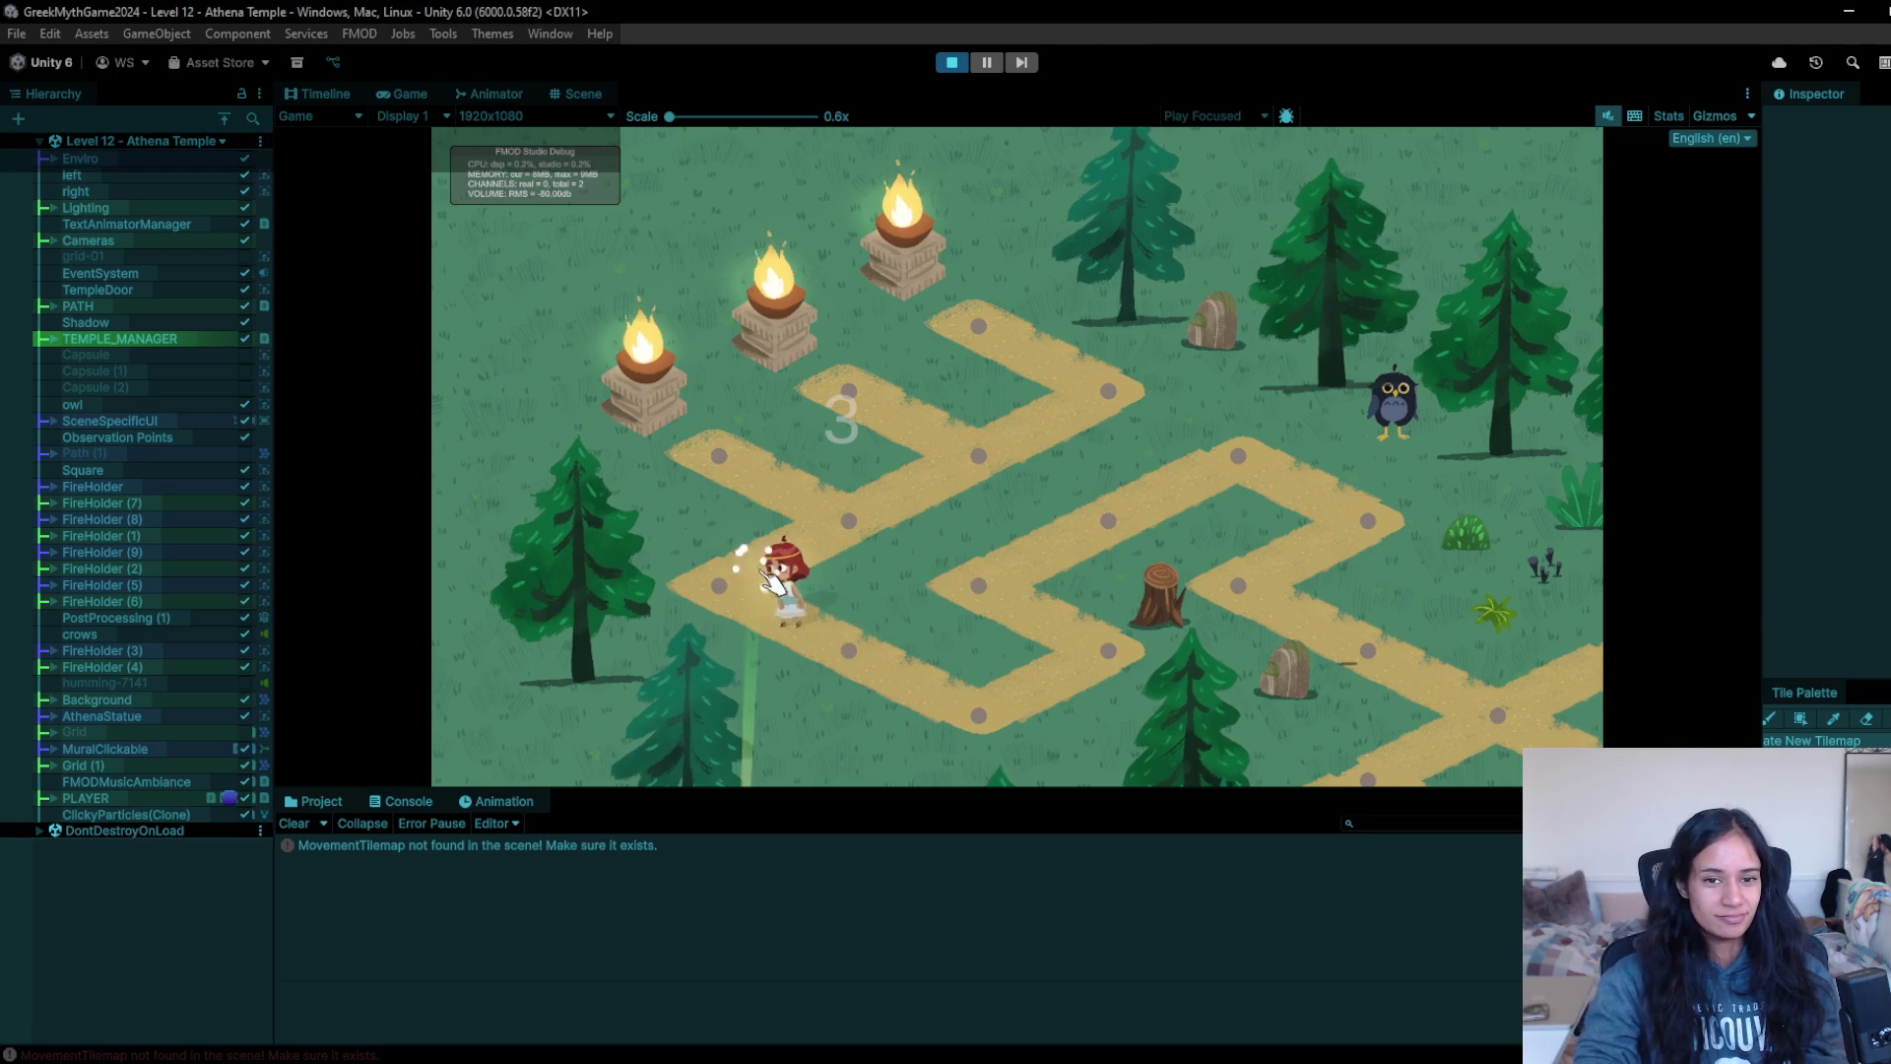
left_click(946, 444)
left_click(1110, 399)
left_click(985, 471)
left_click(838, 570)
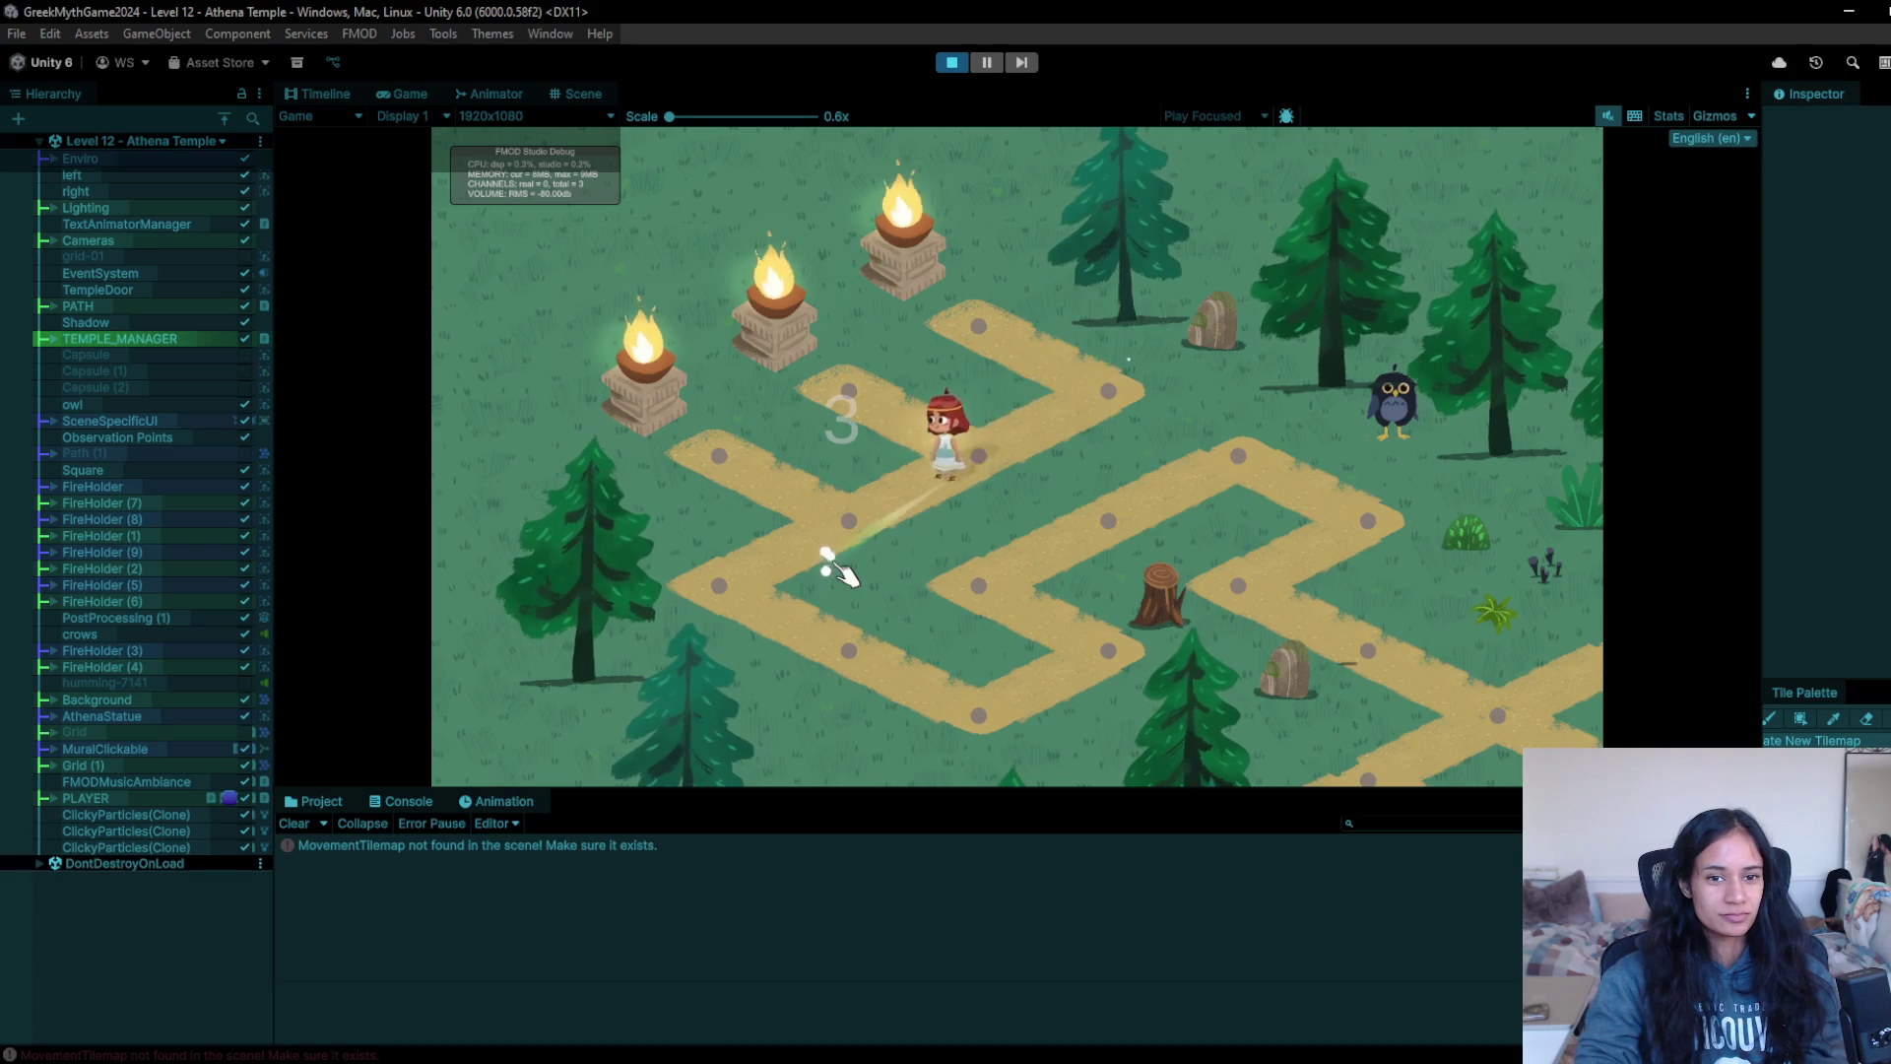
left_click(1106, 677)
left_click(1099, 676)
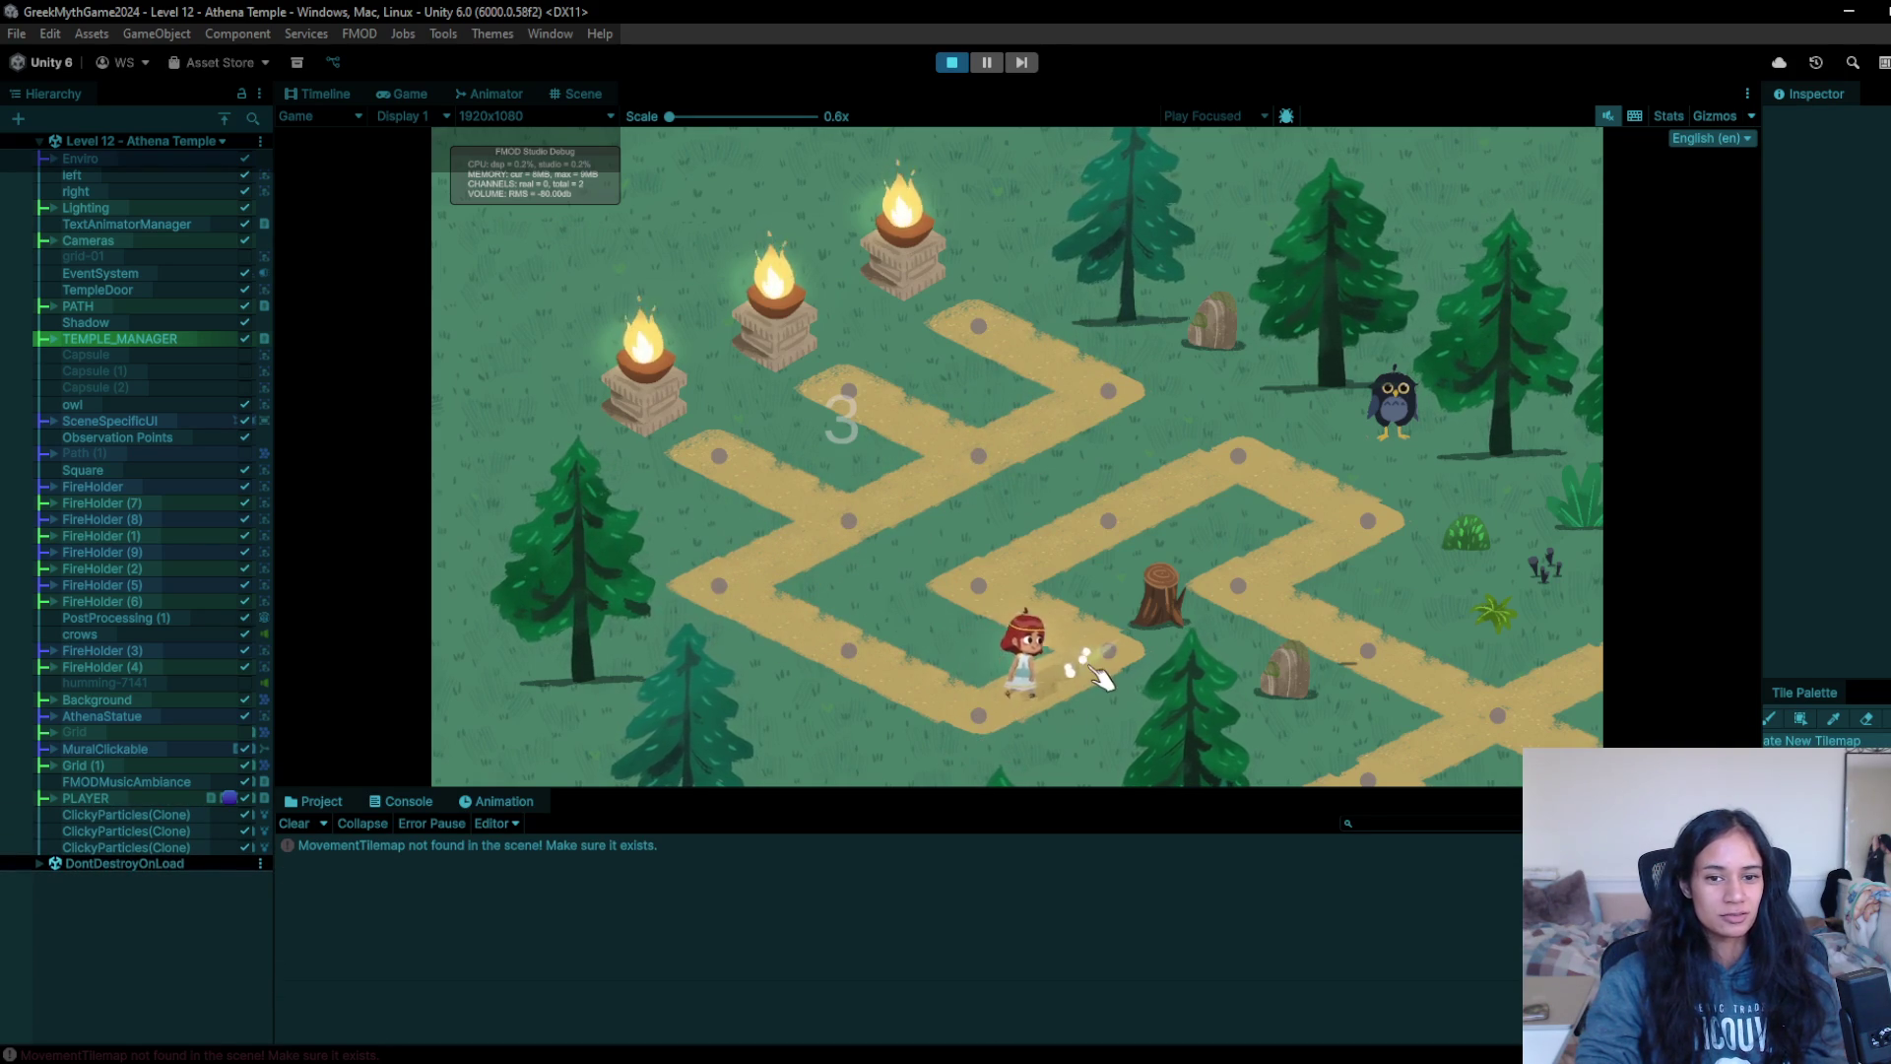
left_click(952, 548)
left_click(1218, 455)
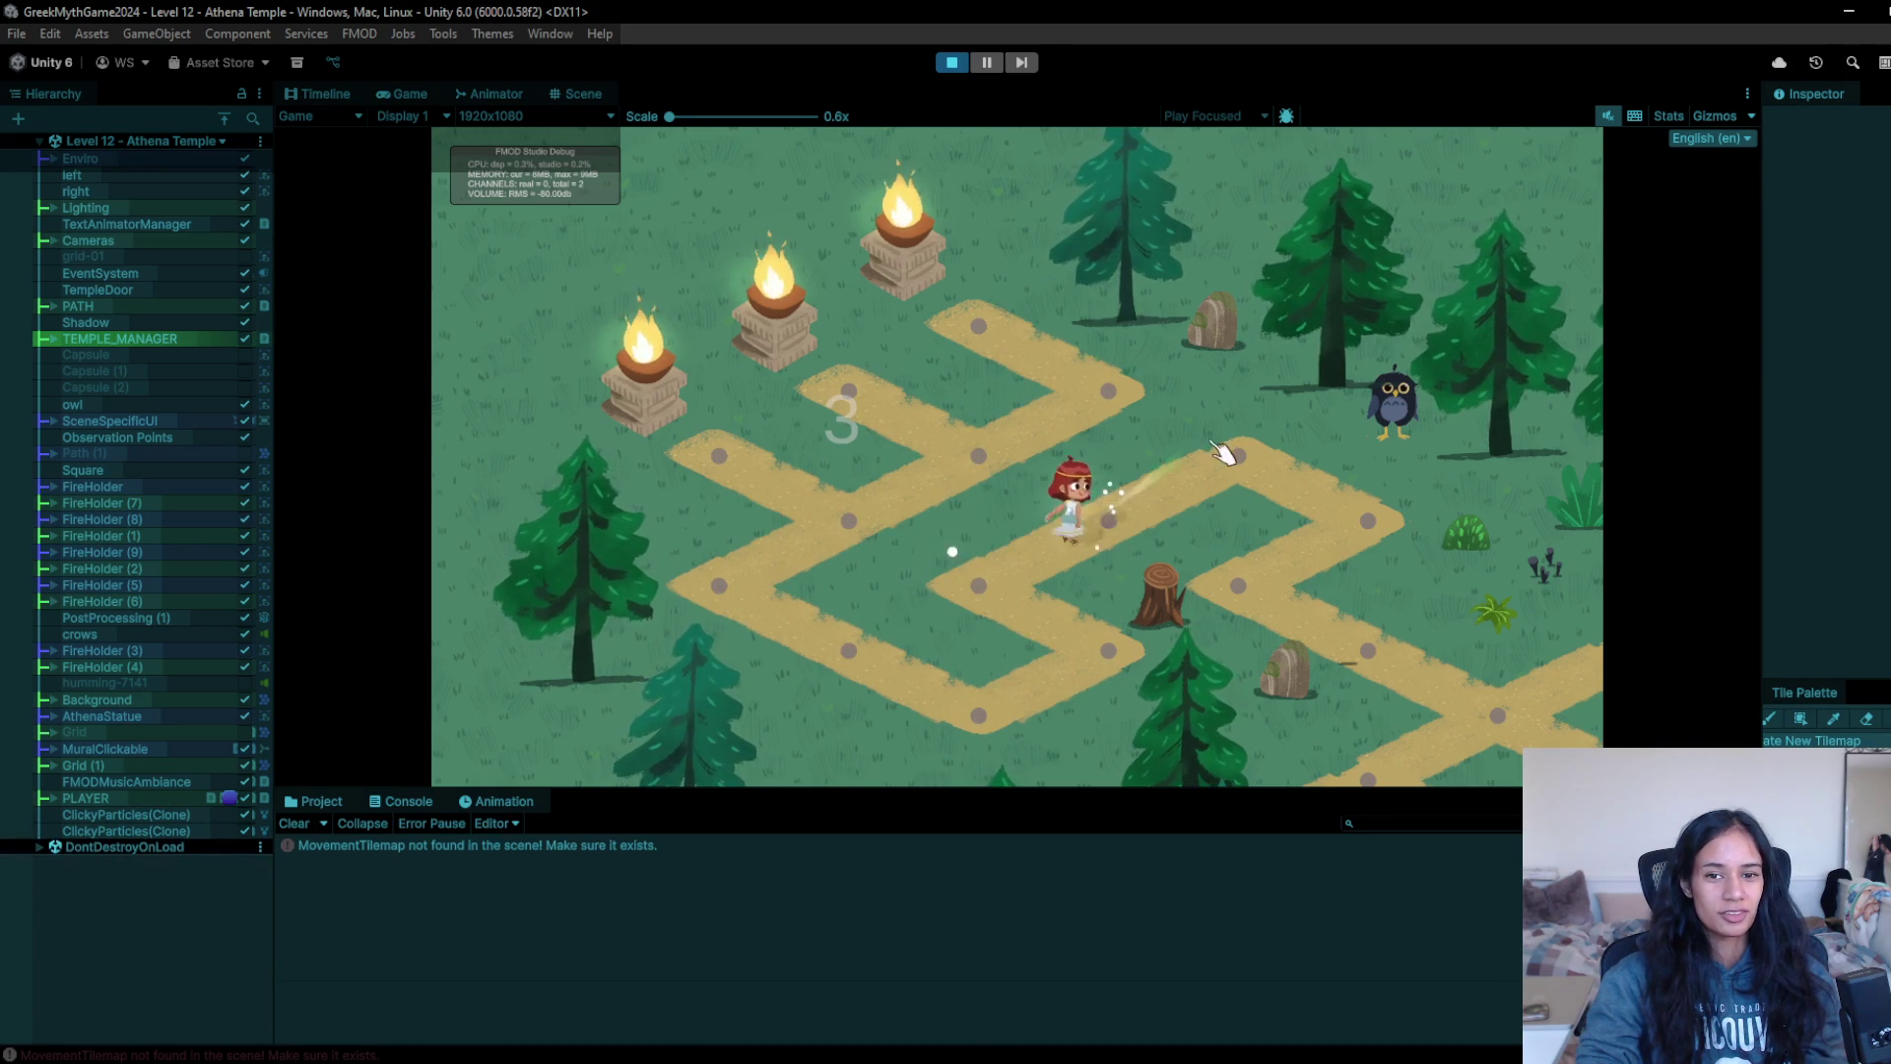
left_click(1379, 514)
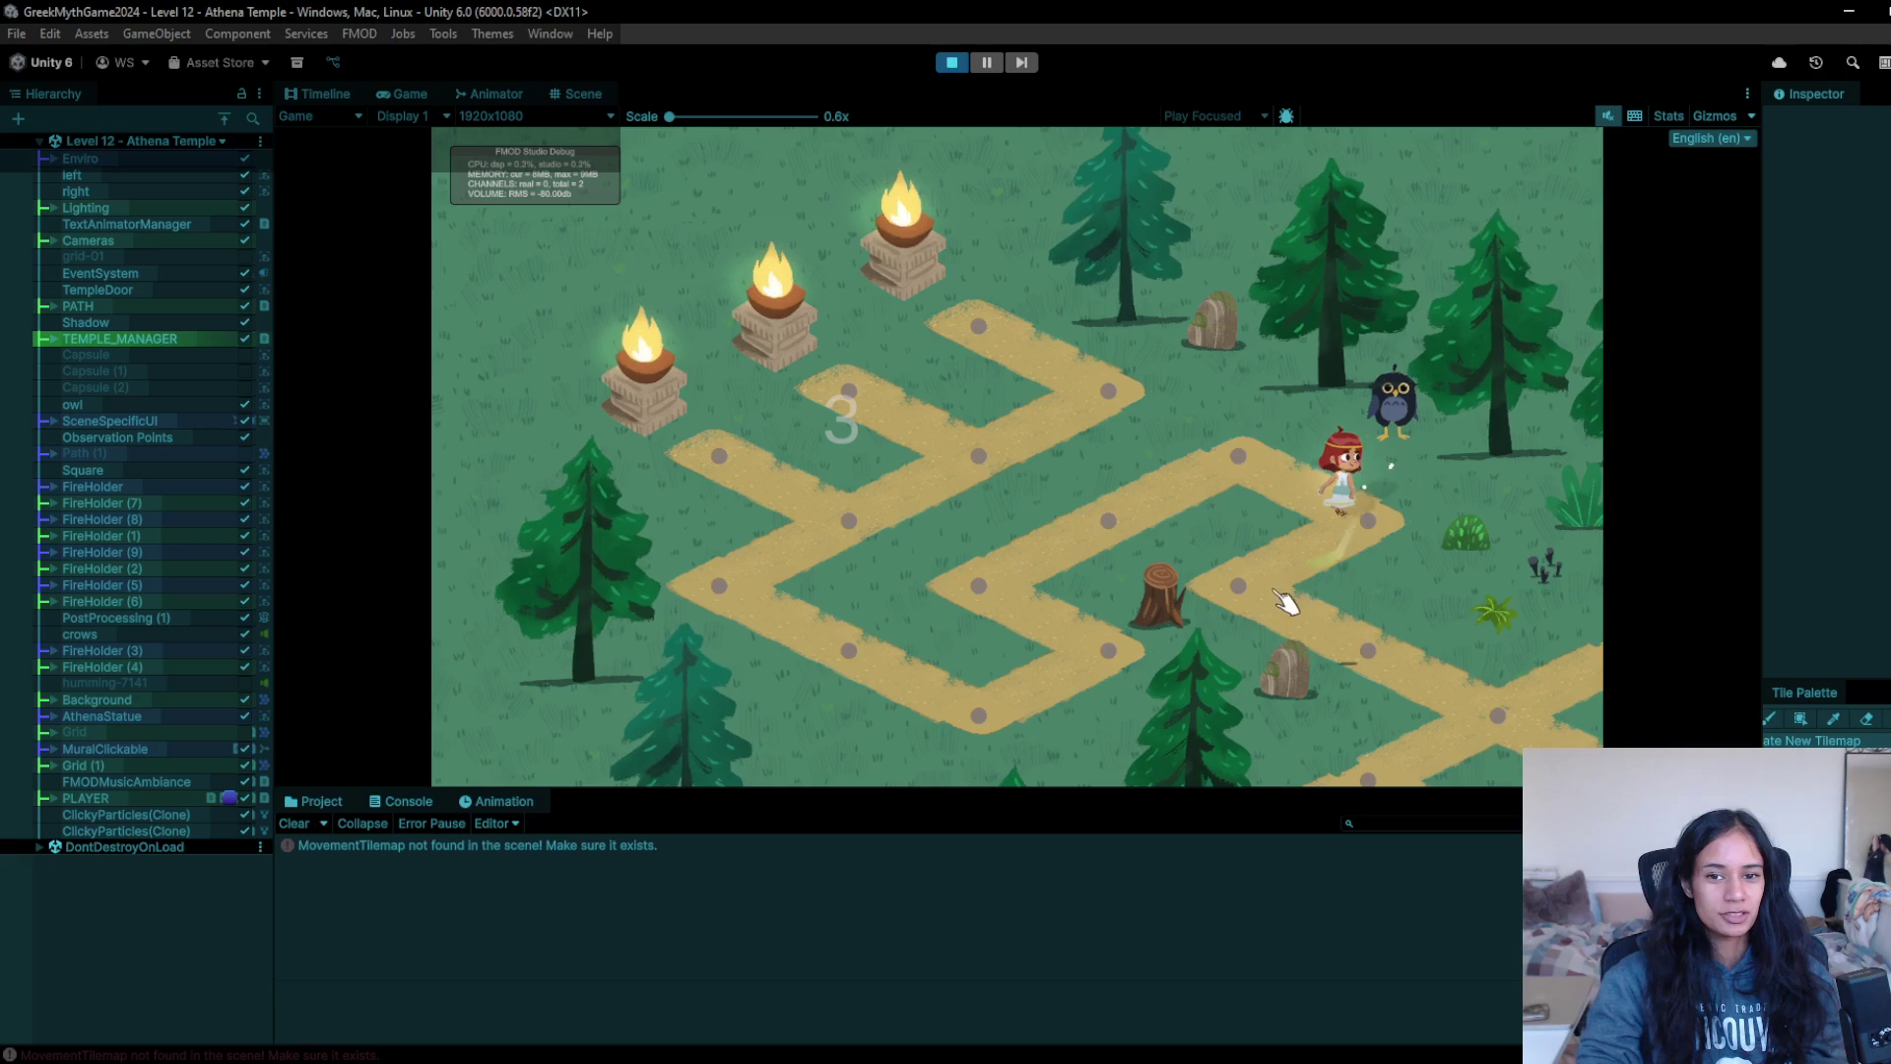
left_click(1226, 599)
left_click(1379, 641)
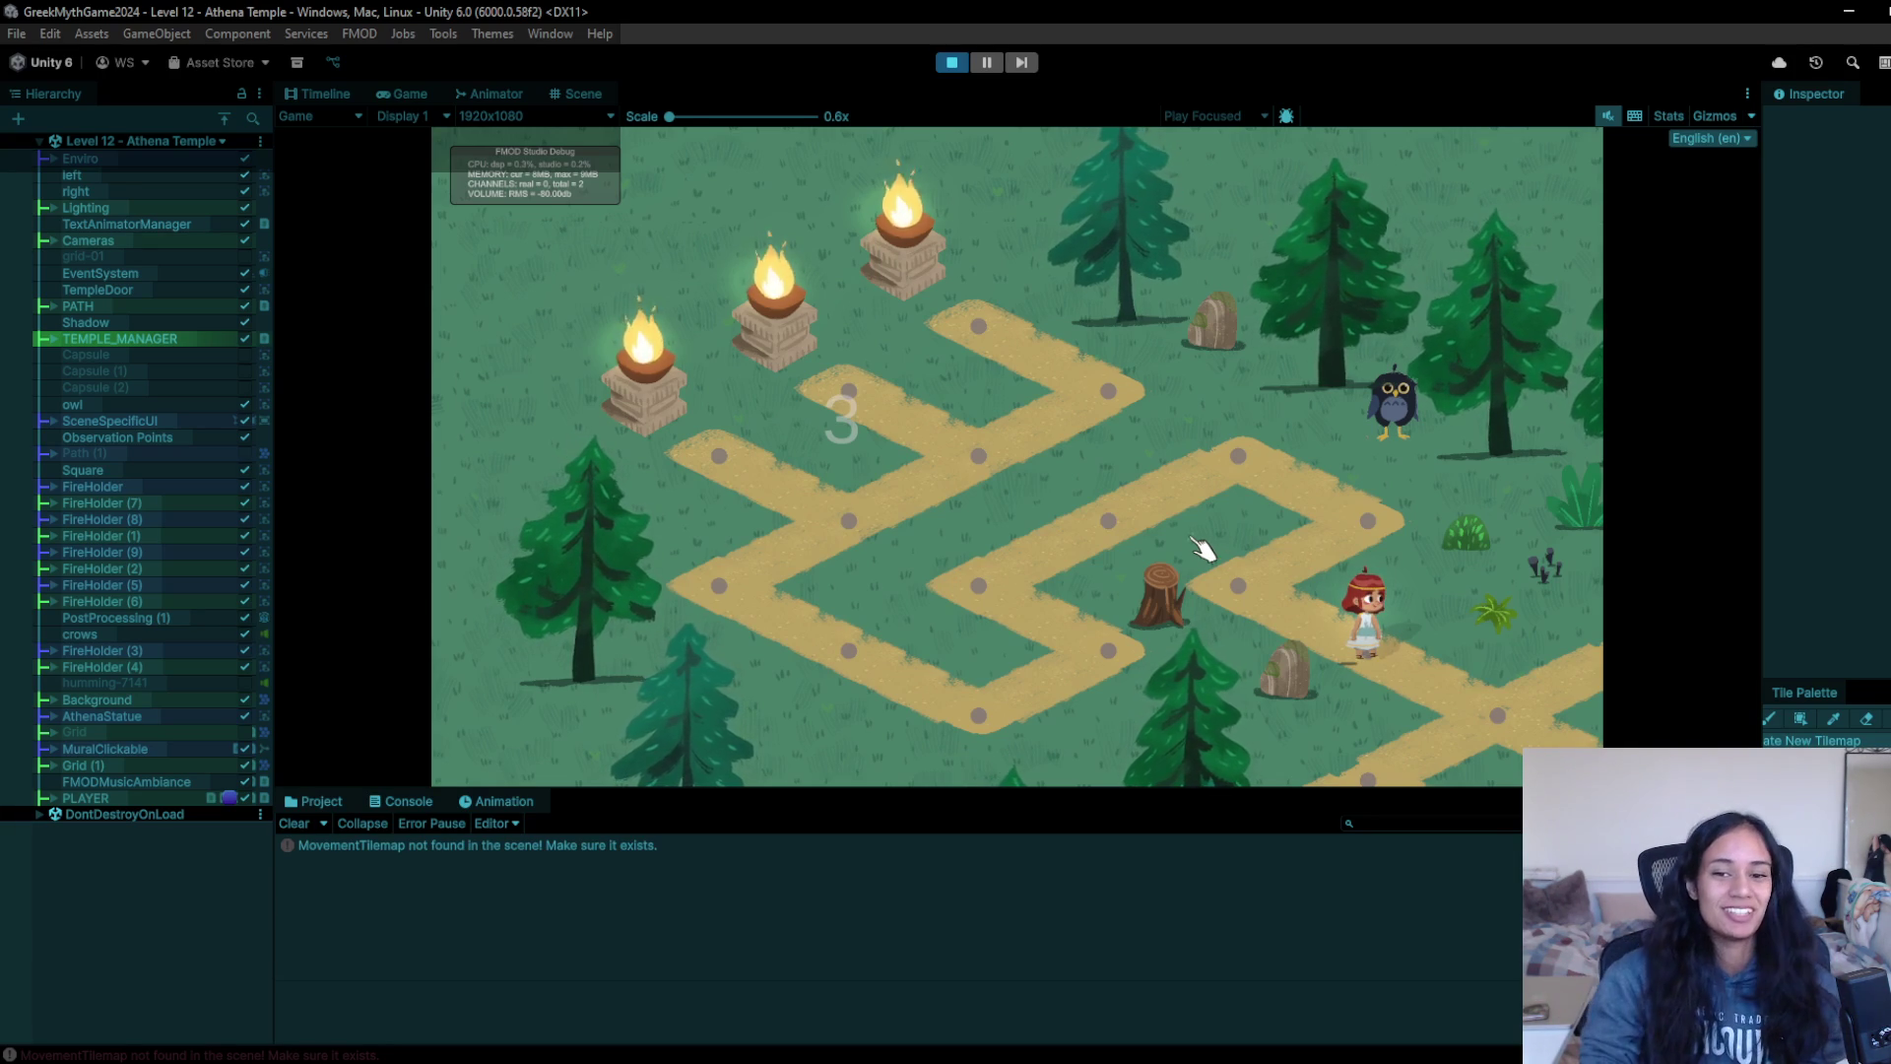
- Walk her toward the temple, left past the fire bowls, and down to a path spot
left_click(1440, 694)
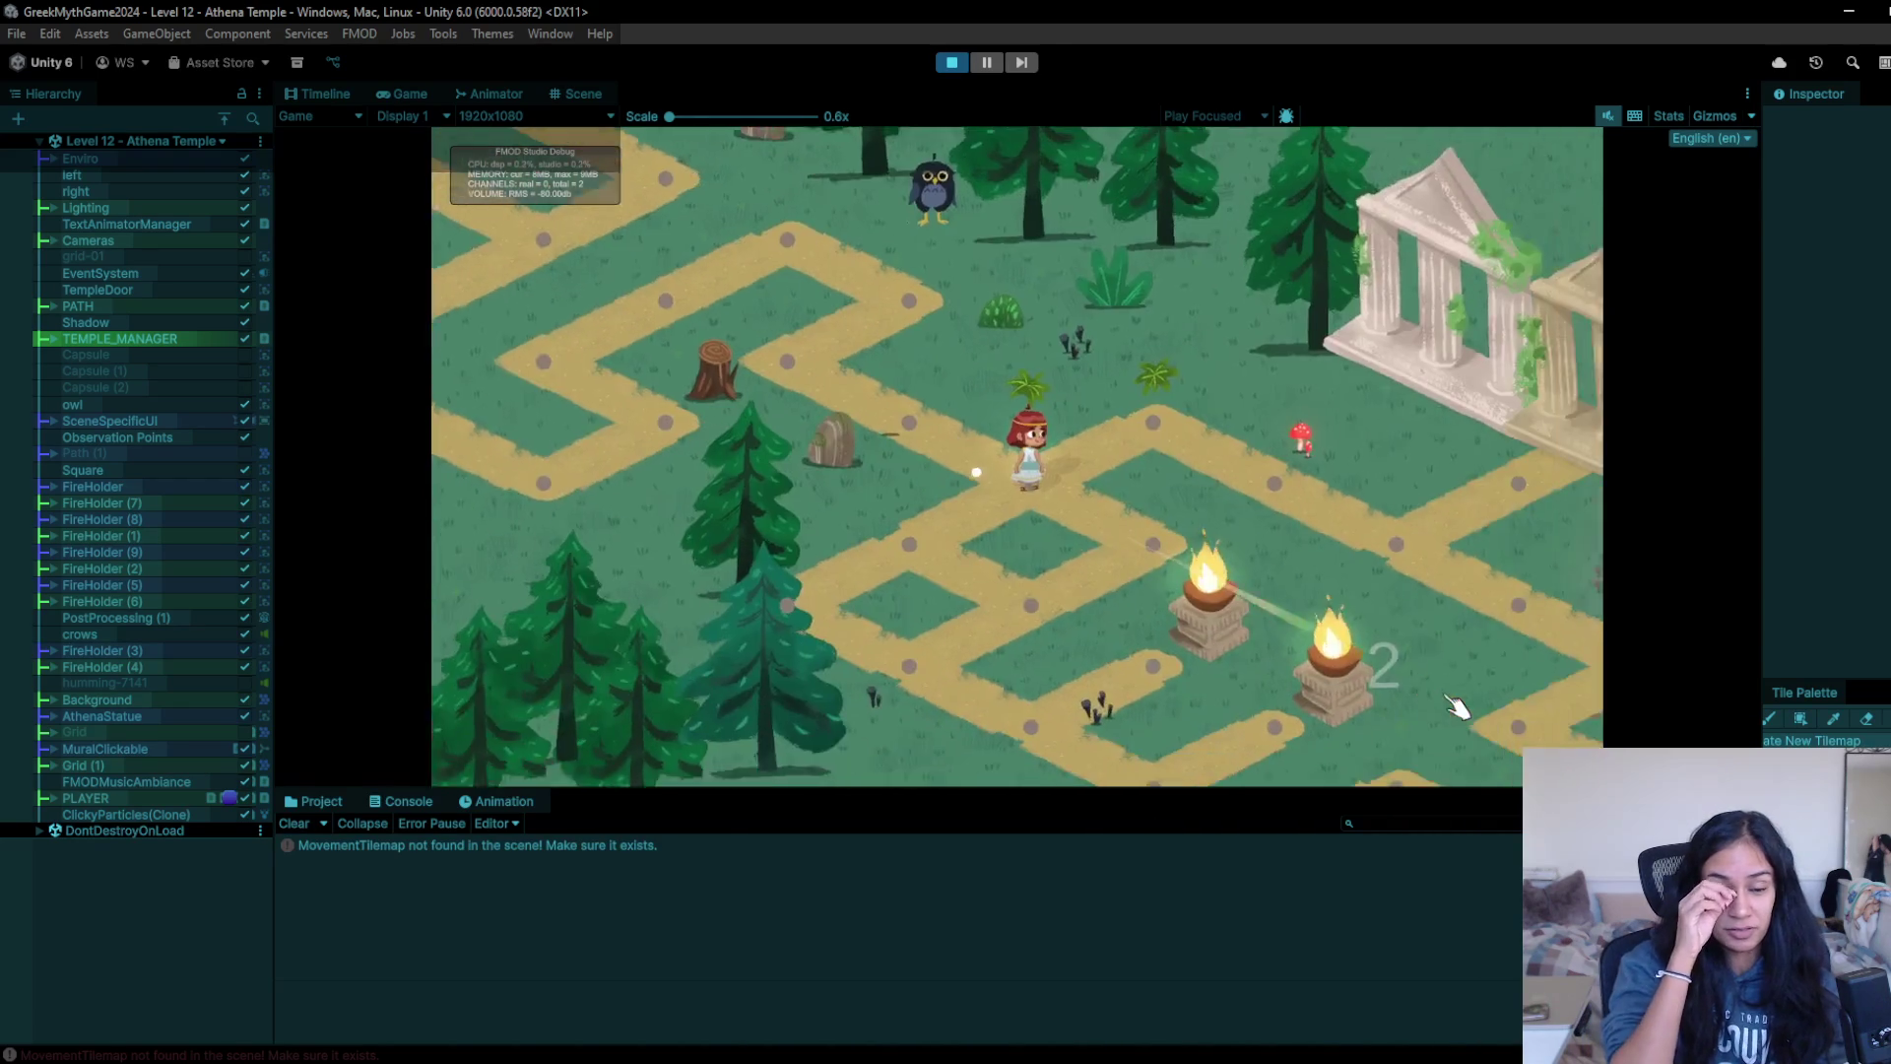
left_click(920, 338)
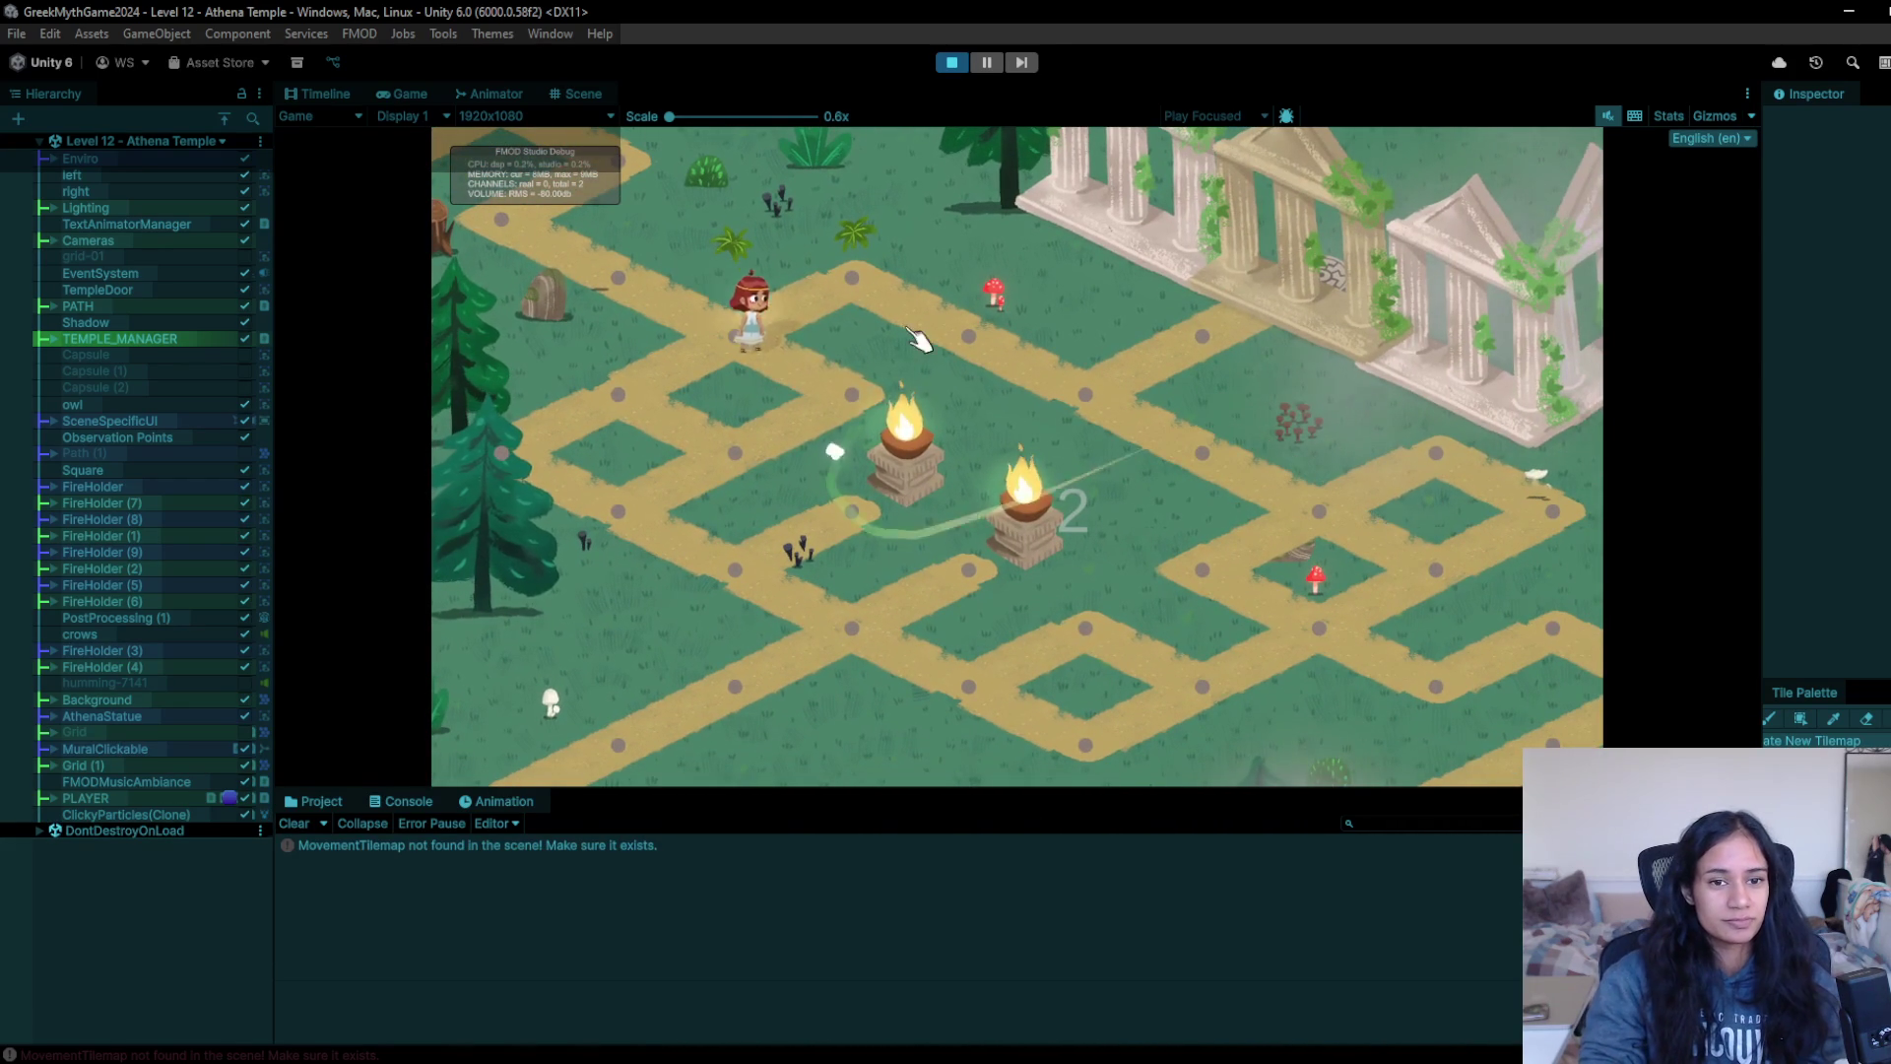
left_click(707, 491)
left_click(727, 589)
left_click(808, 652)
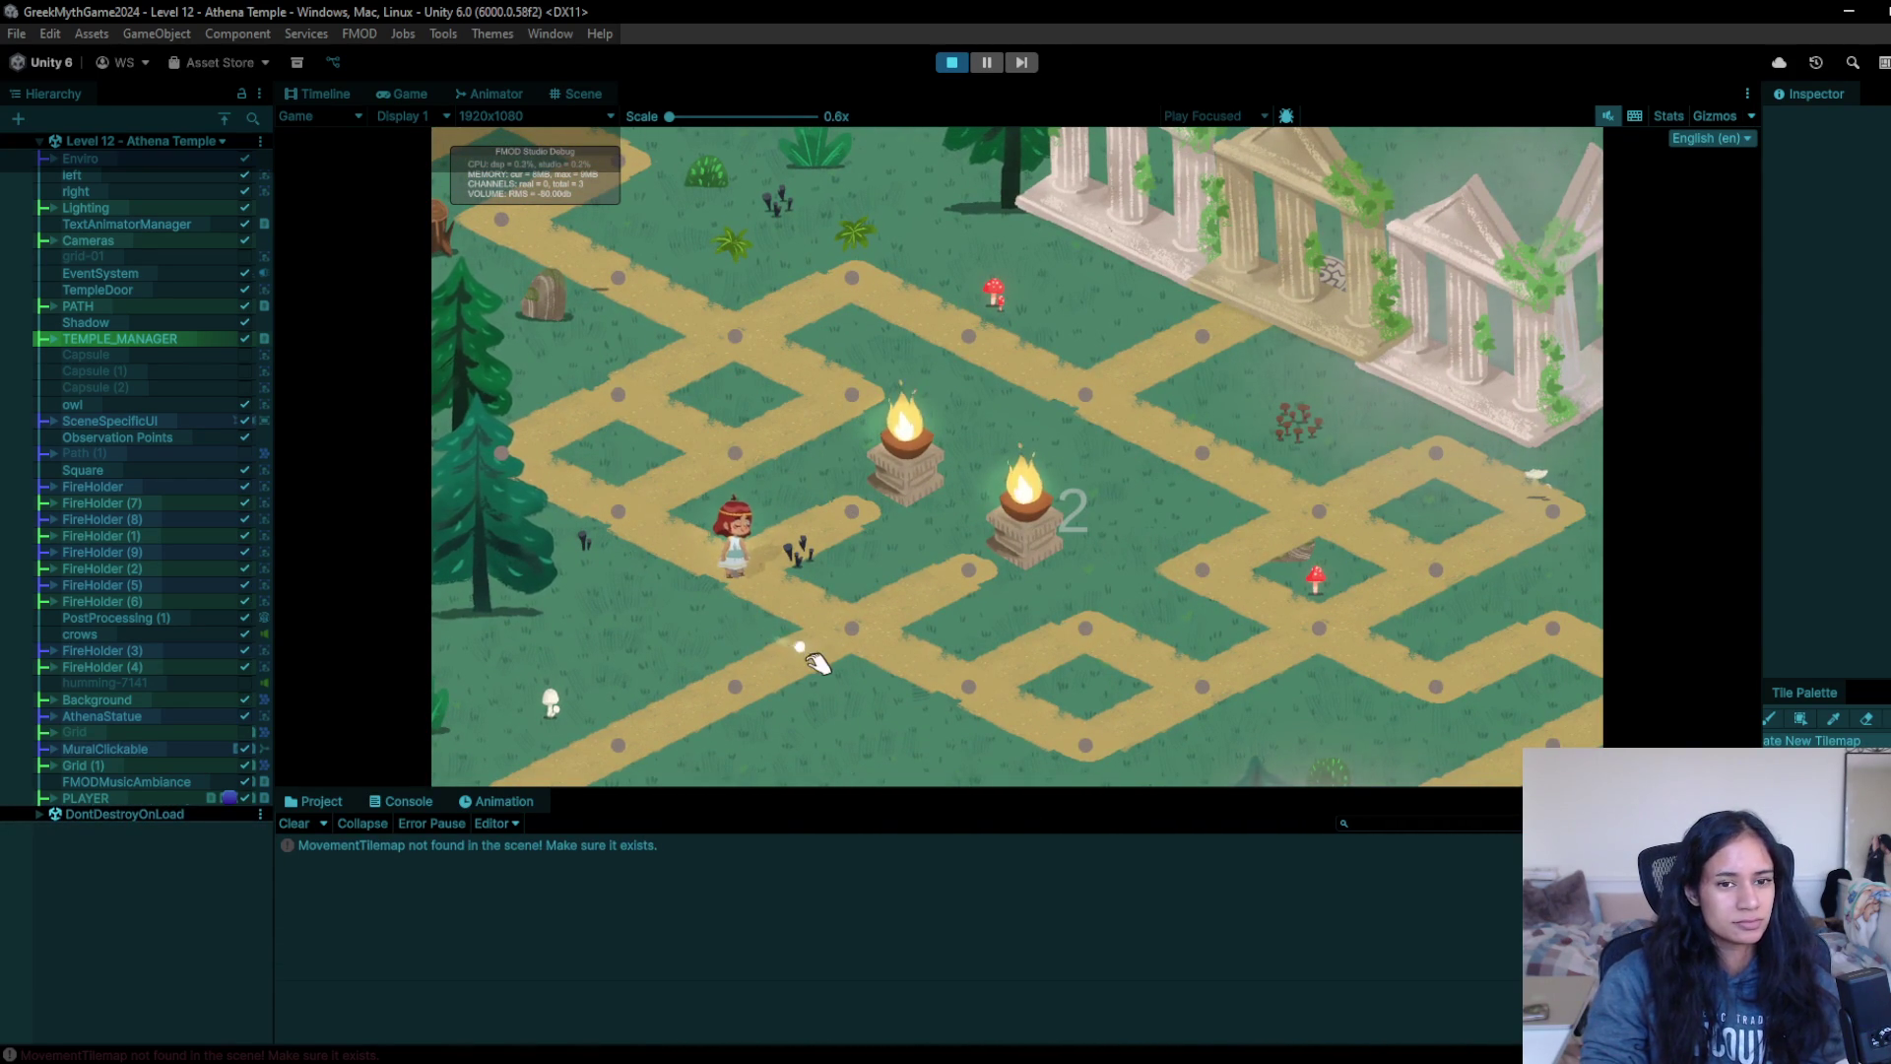
- Stop the temple playtest and load Level 1, answering the unsaved-changes prompt
left_click(951, 62)
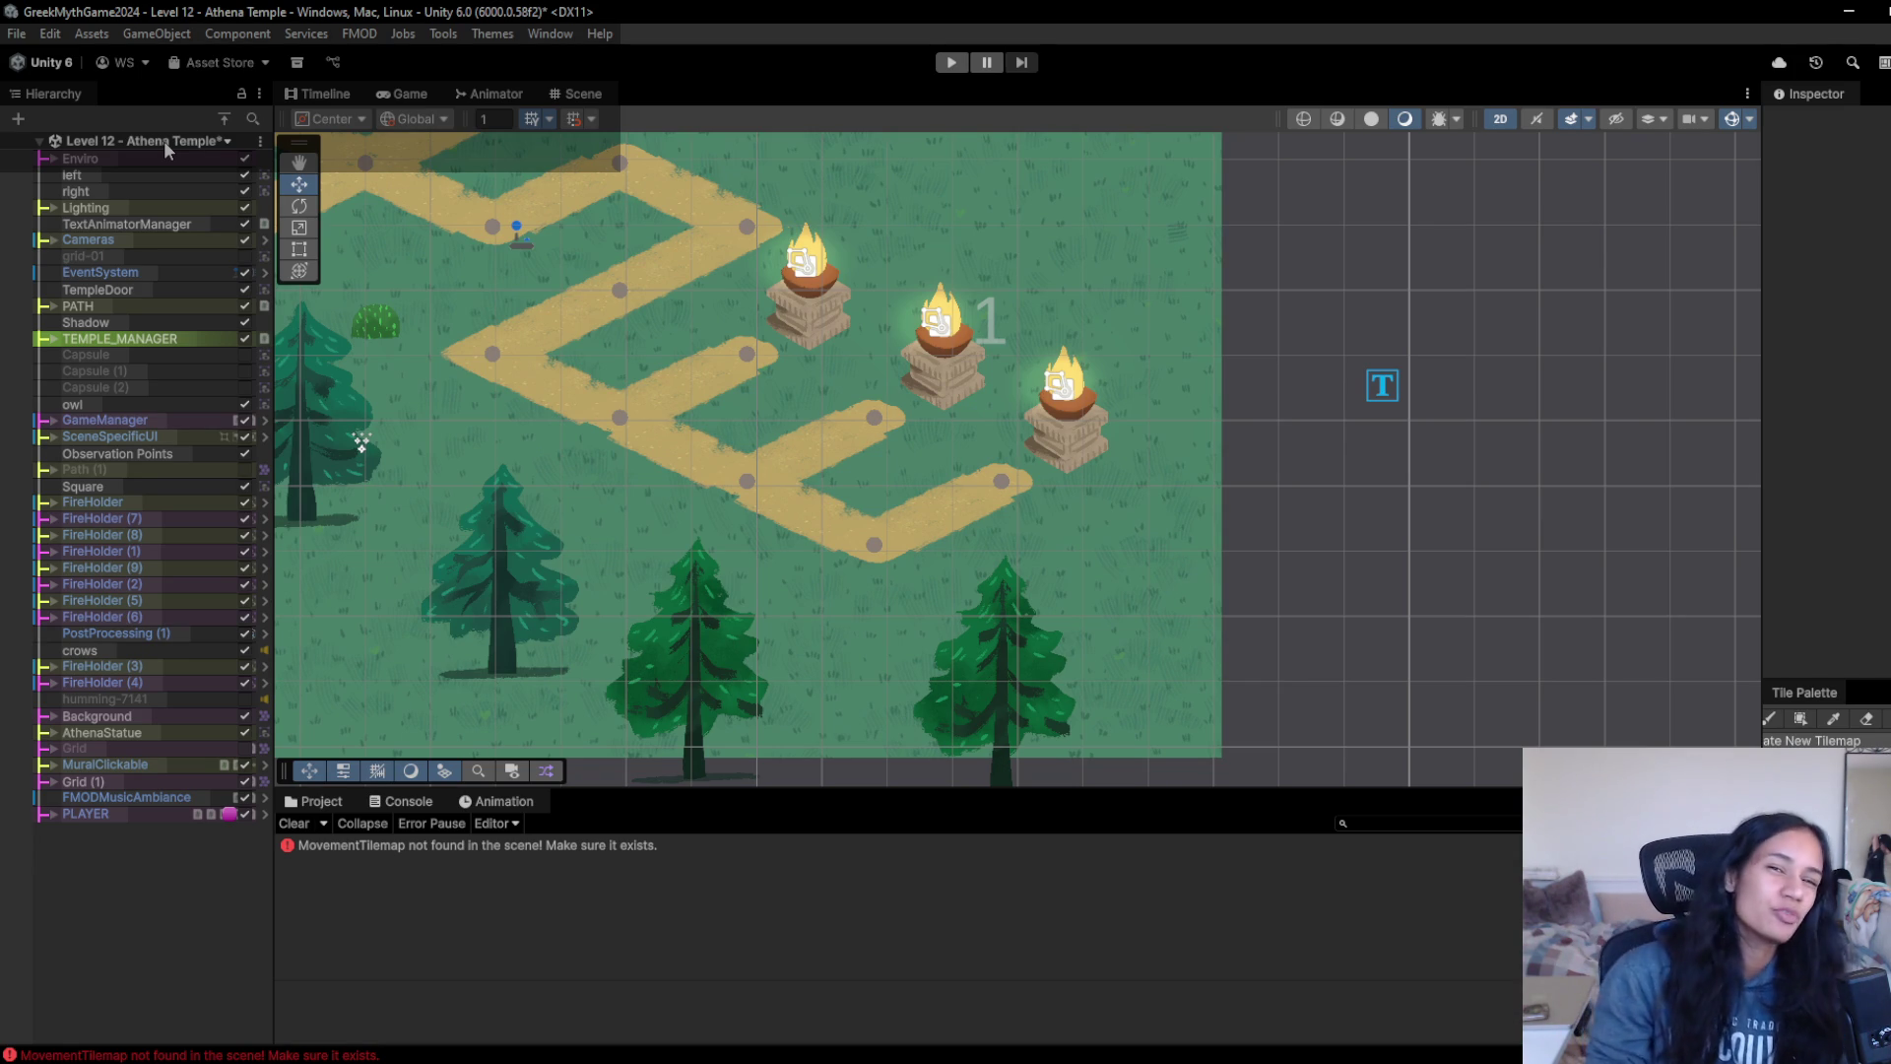
left_click(164, 140)
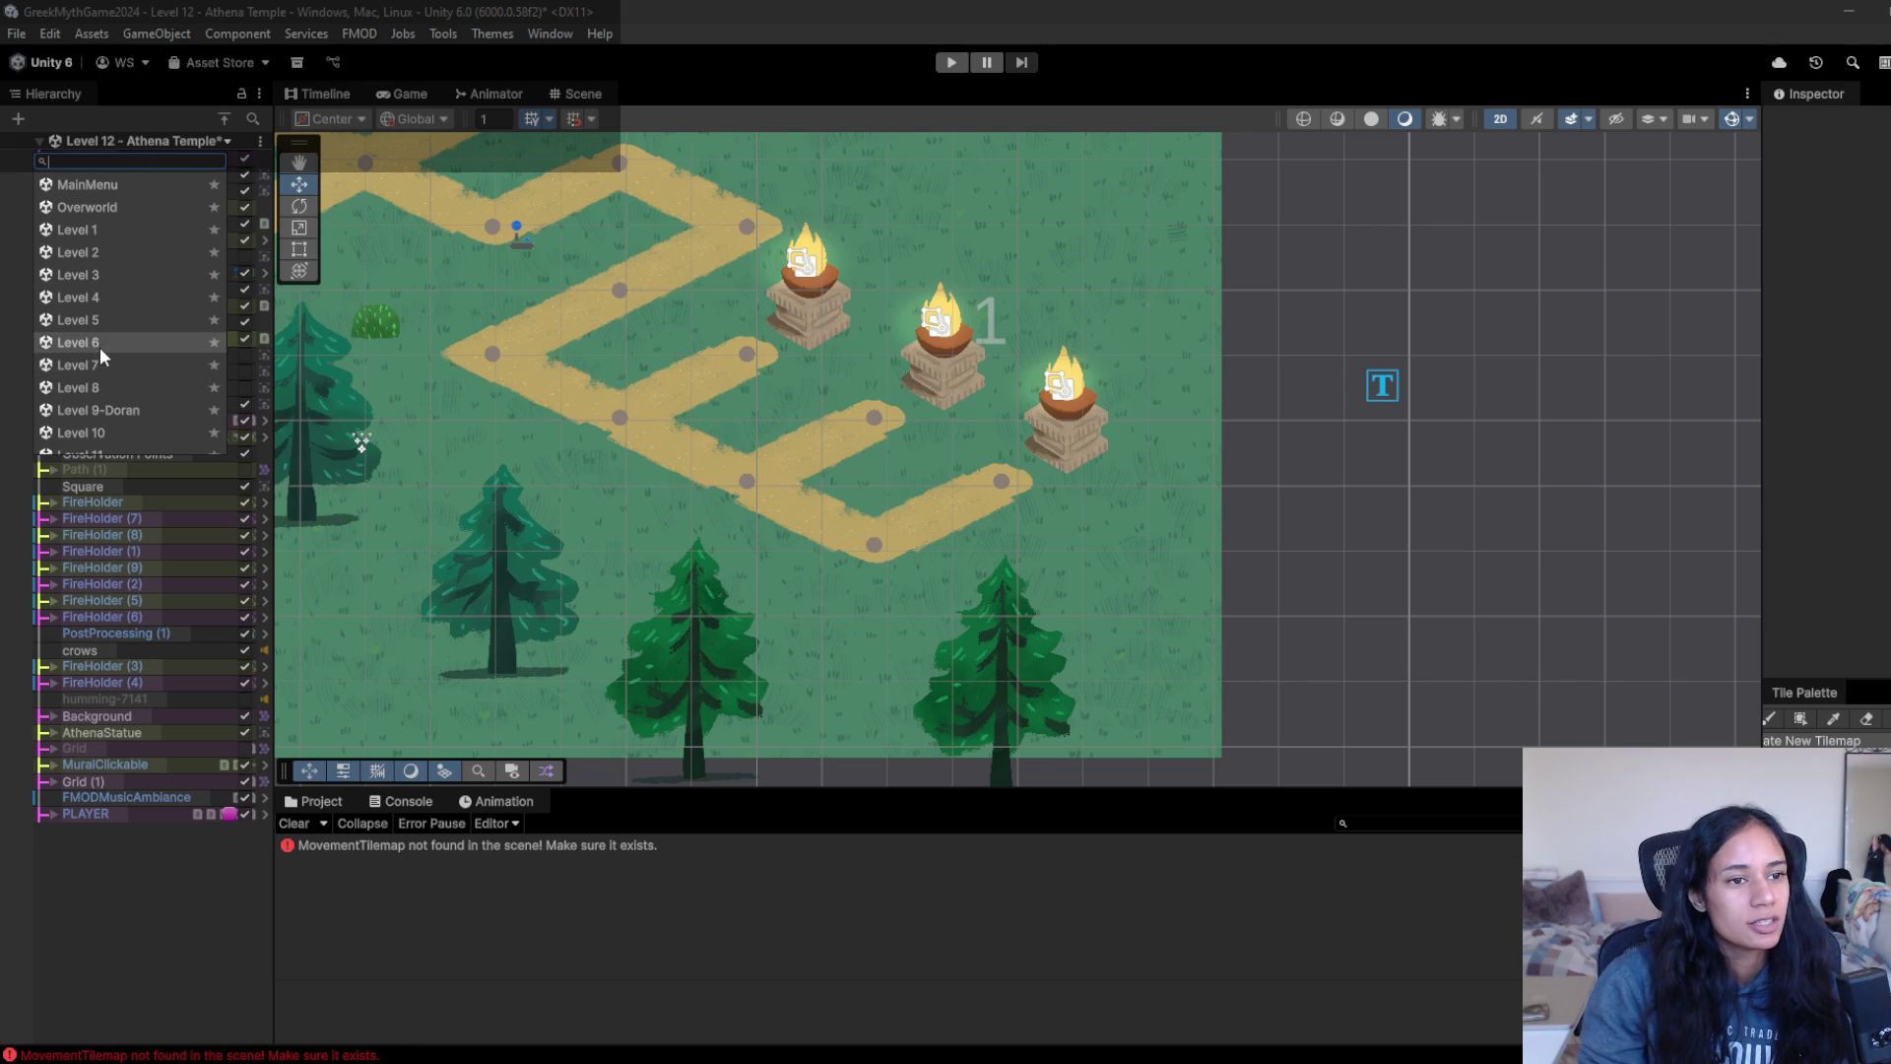
left_click(130, 229)
left_click(973, 589)
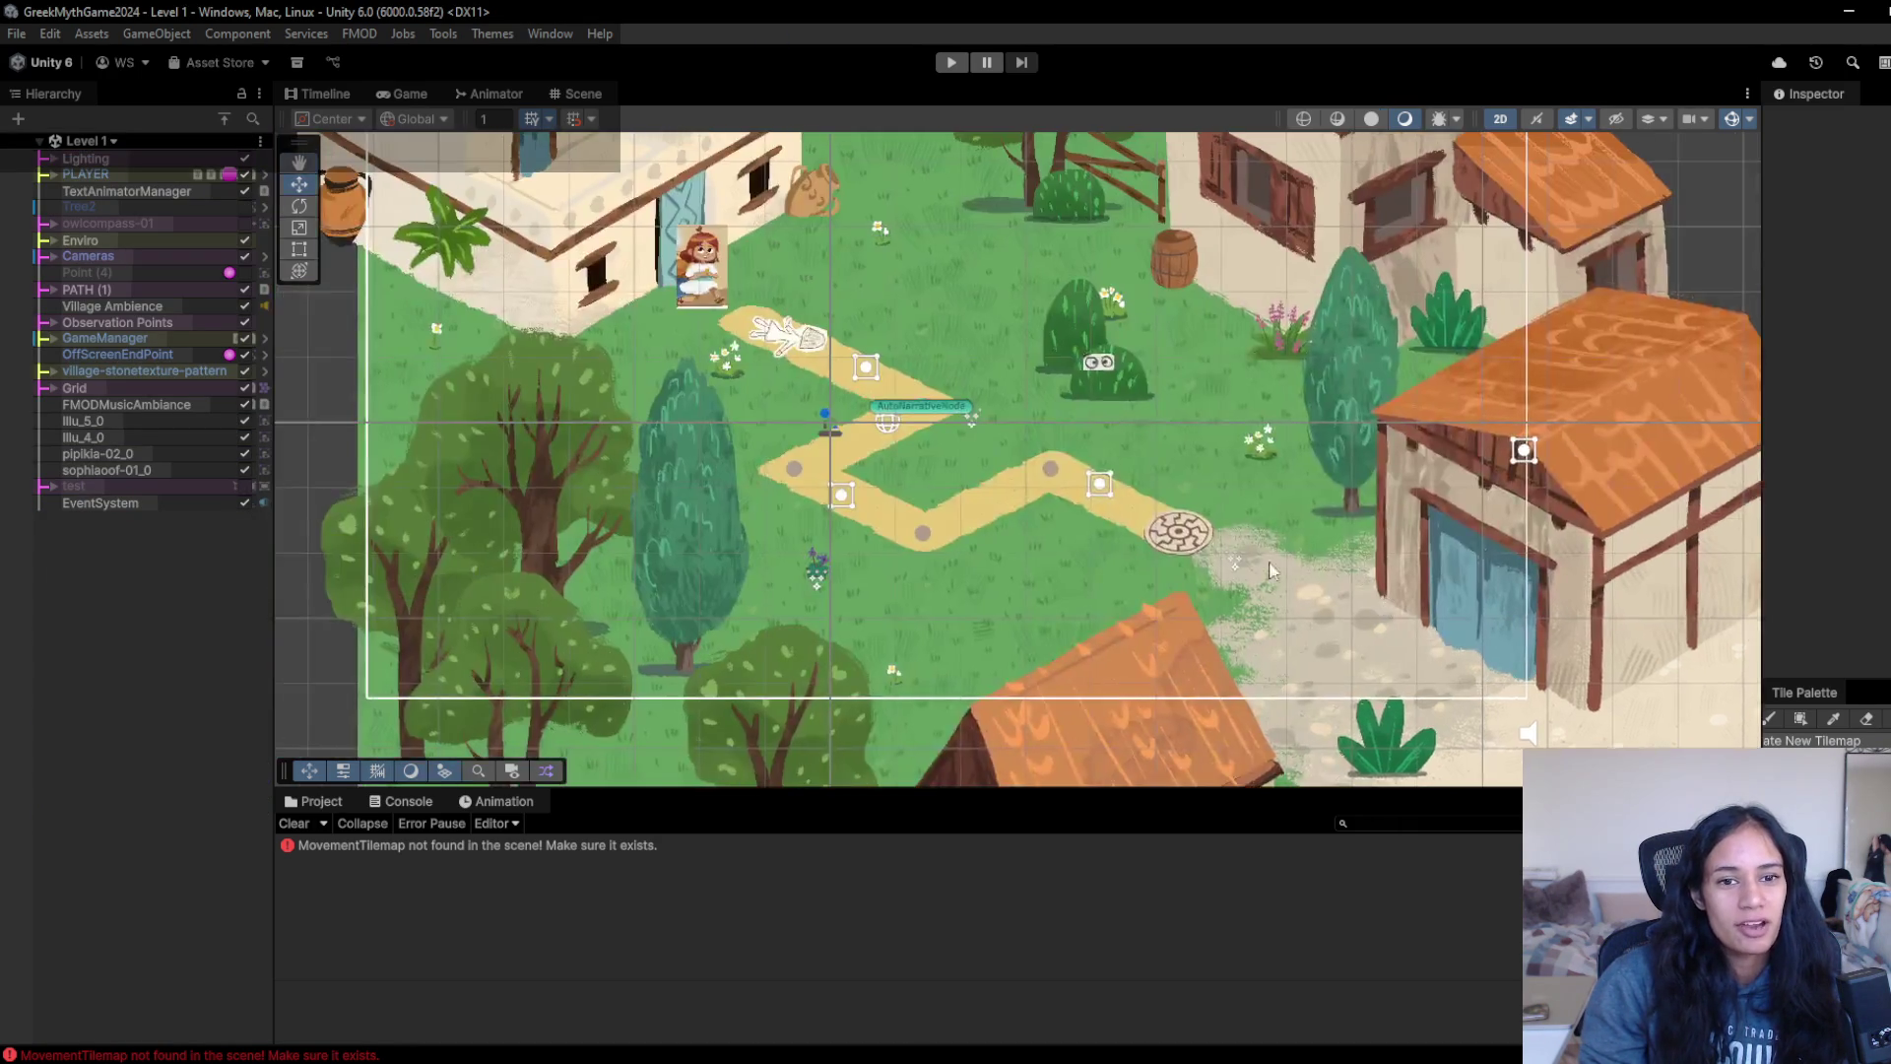
- Select the eye in the bush, then run Level 1 in Play mode
scroll(1109, 317, "up", 3)
left_click(1110, 325)
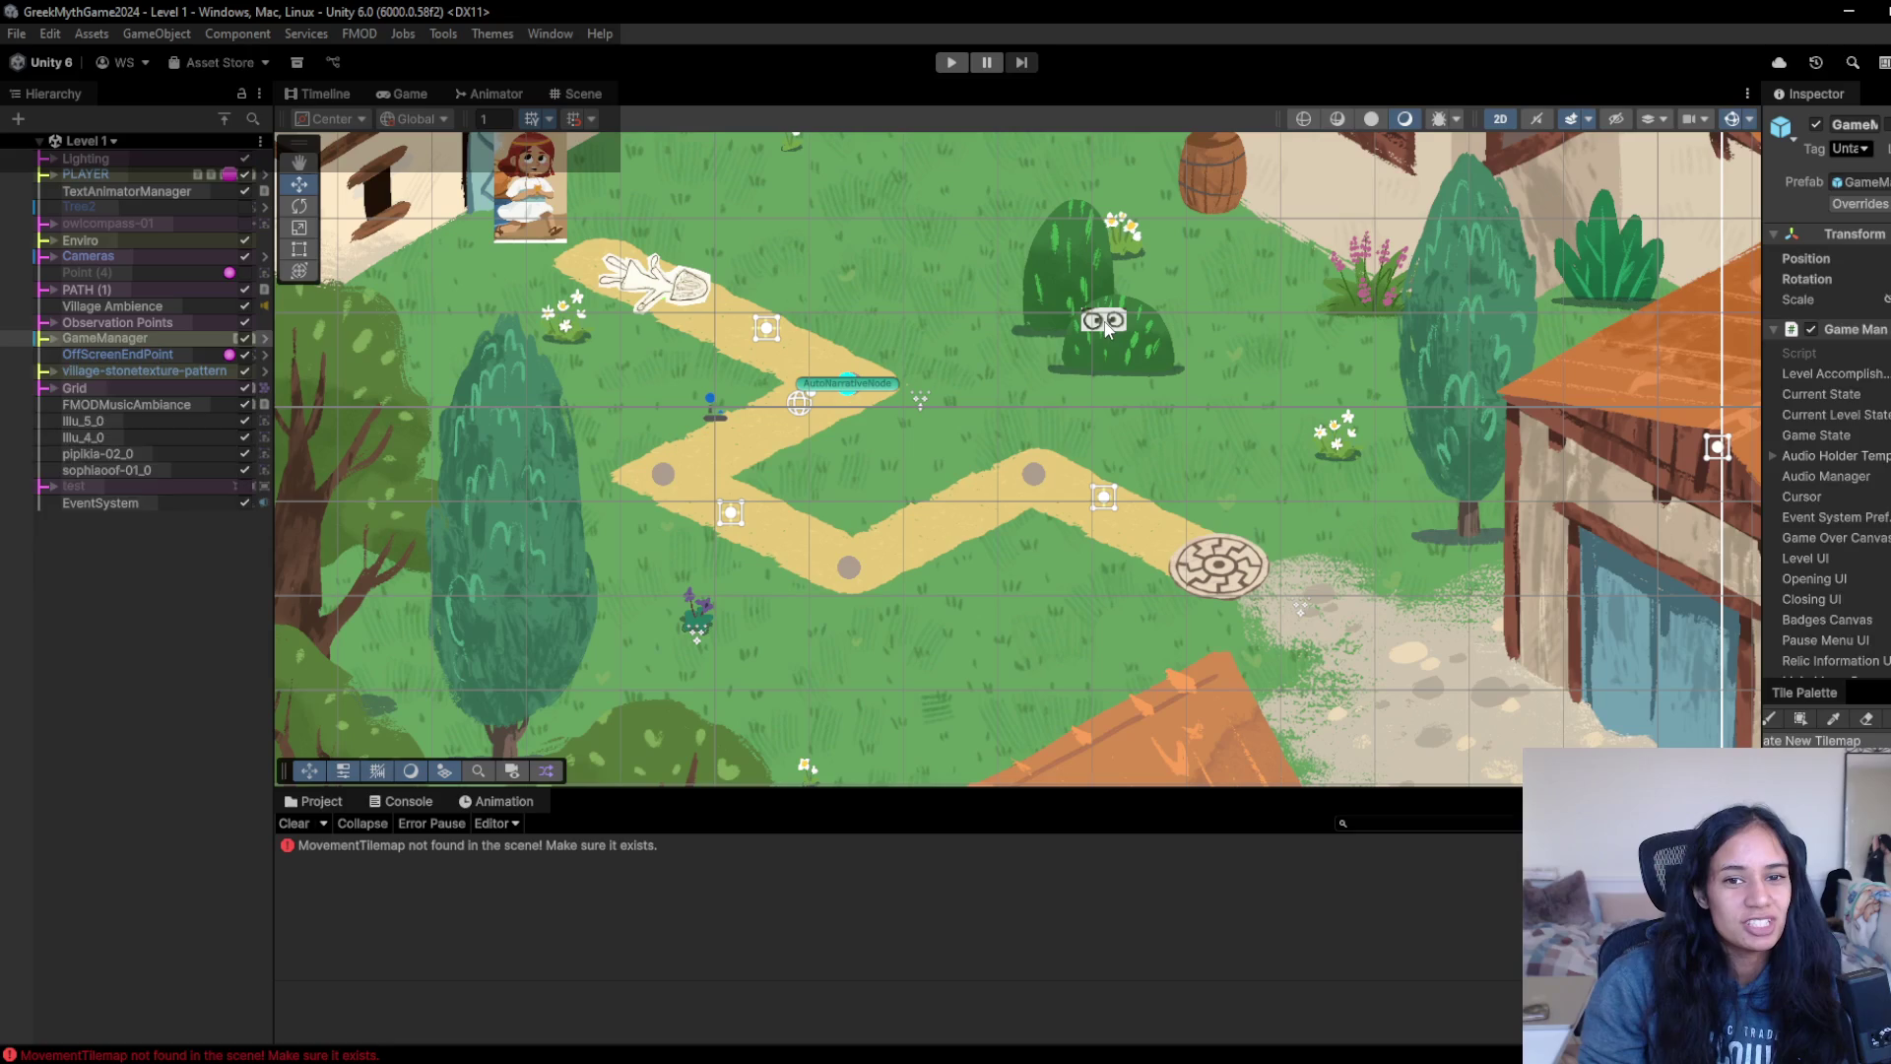
left_click(950, 63)
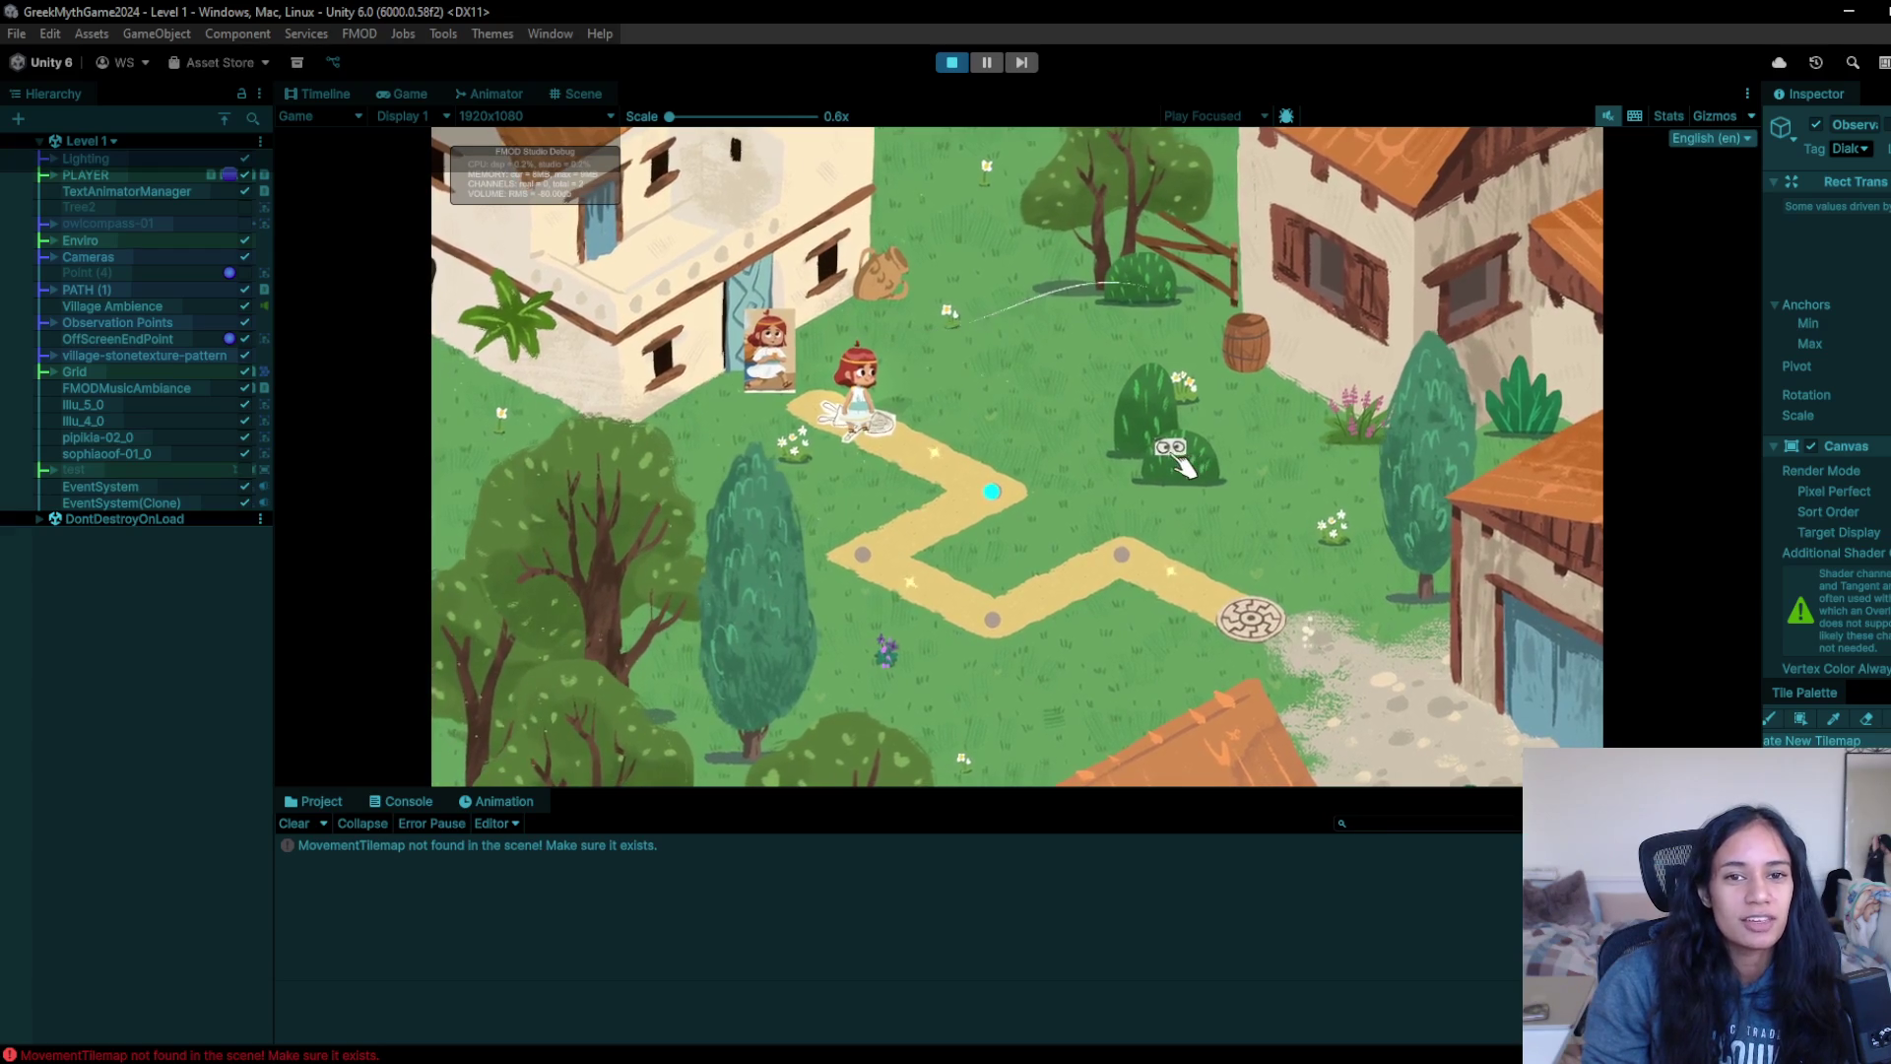
- Walk the girl along Level 1's village path to the stone circle, then stop the game
left_click(990, 493)
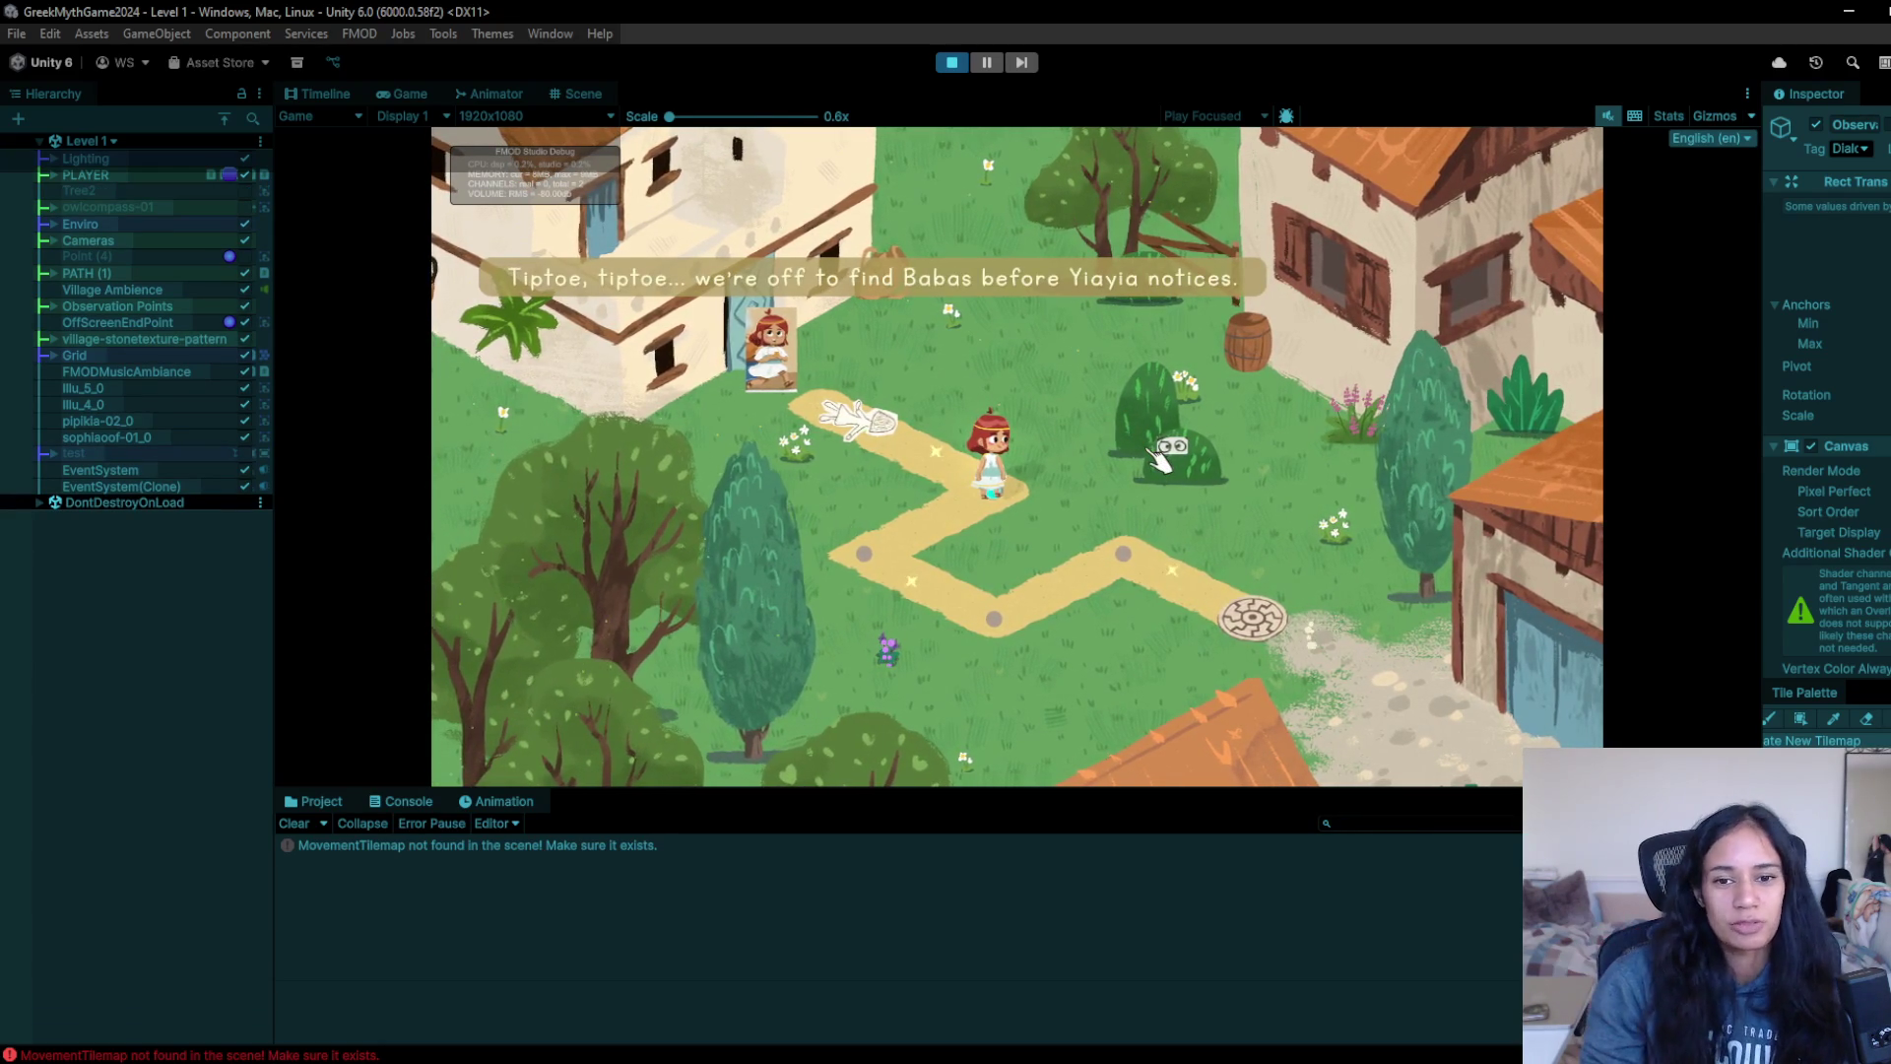
left_click(864, 555)
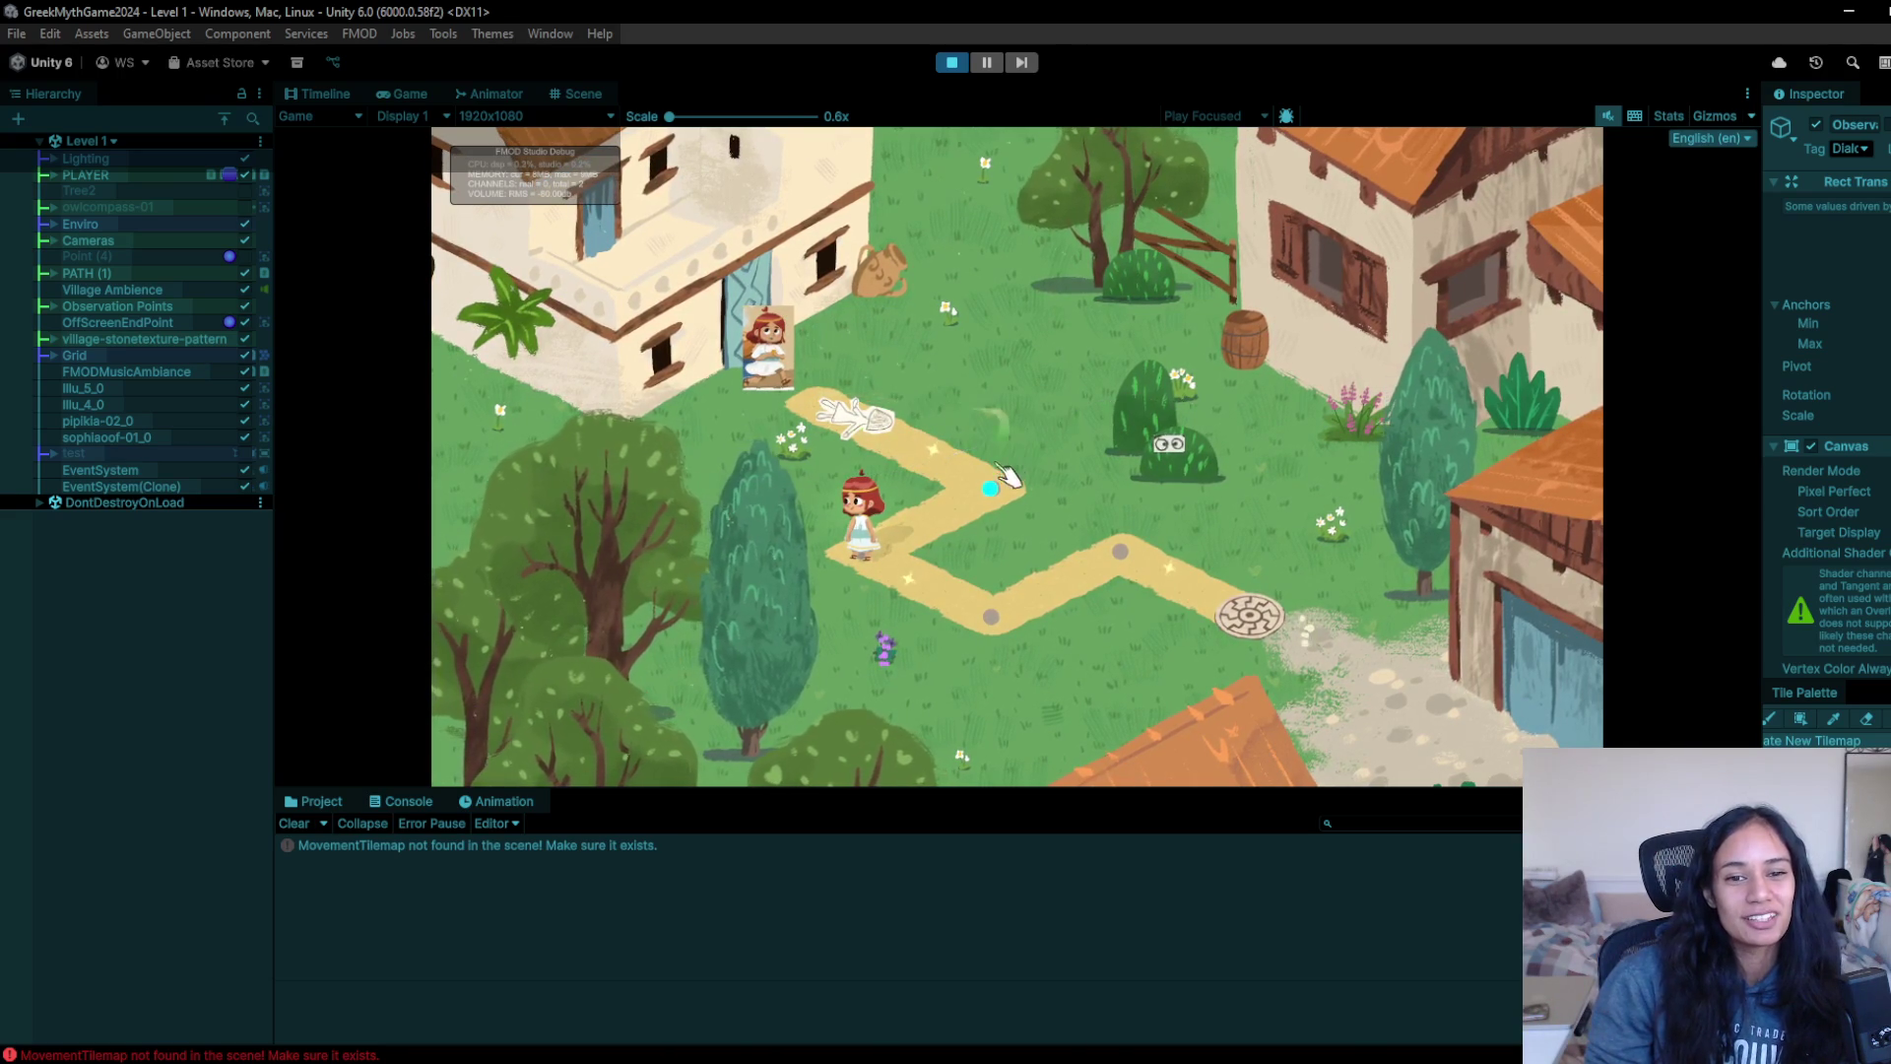
left_click(960, 612)
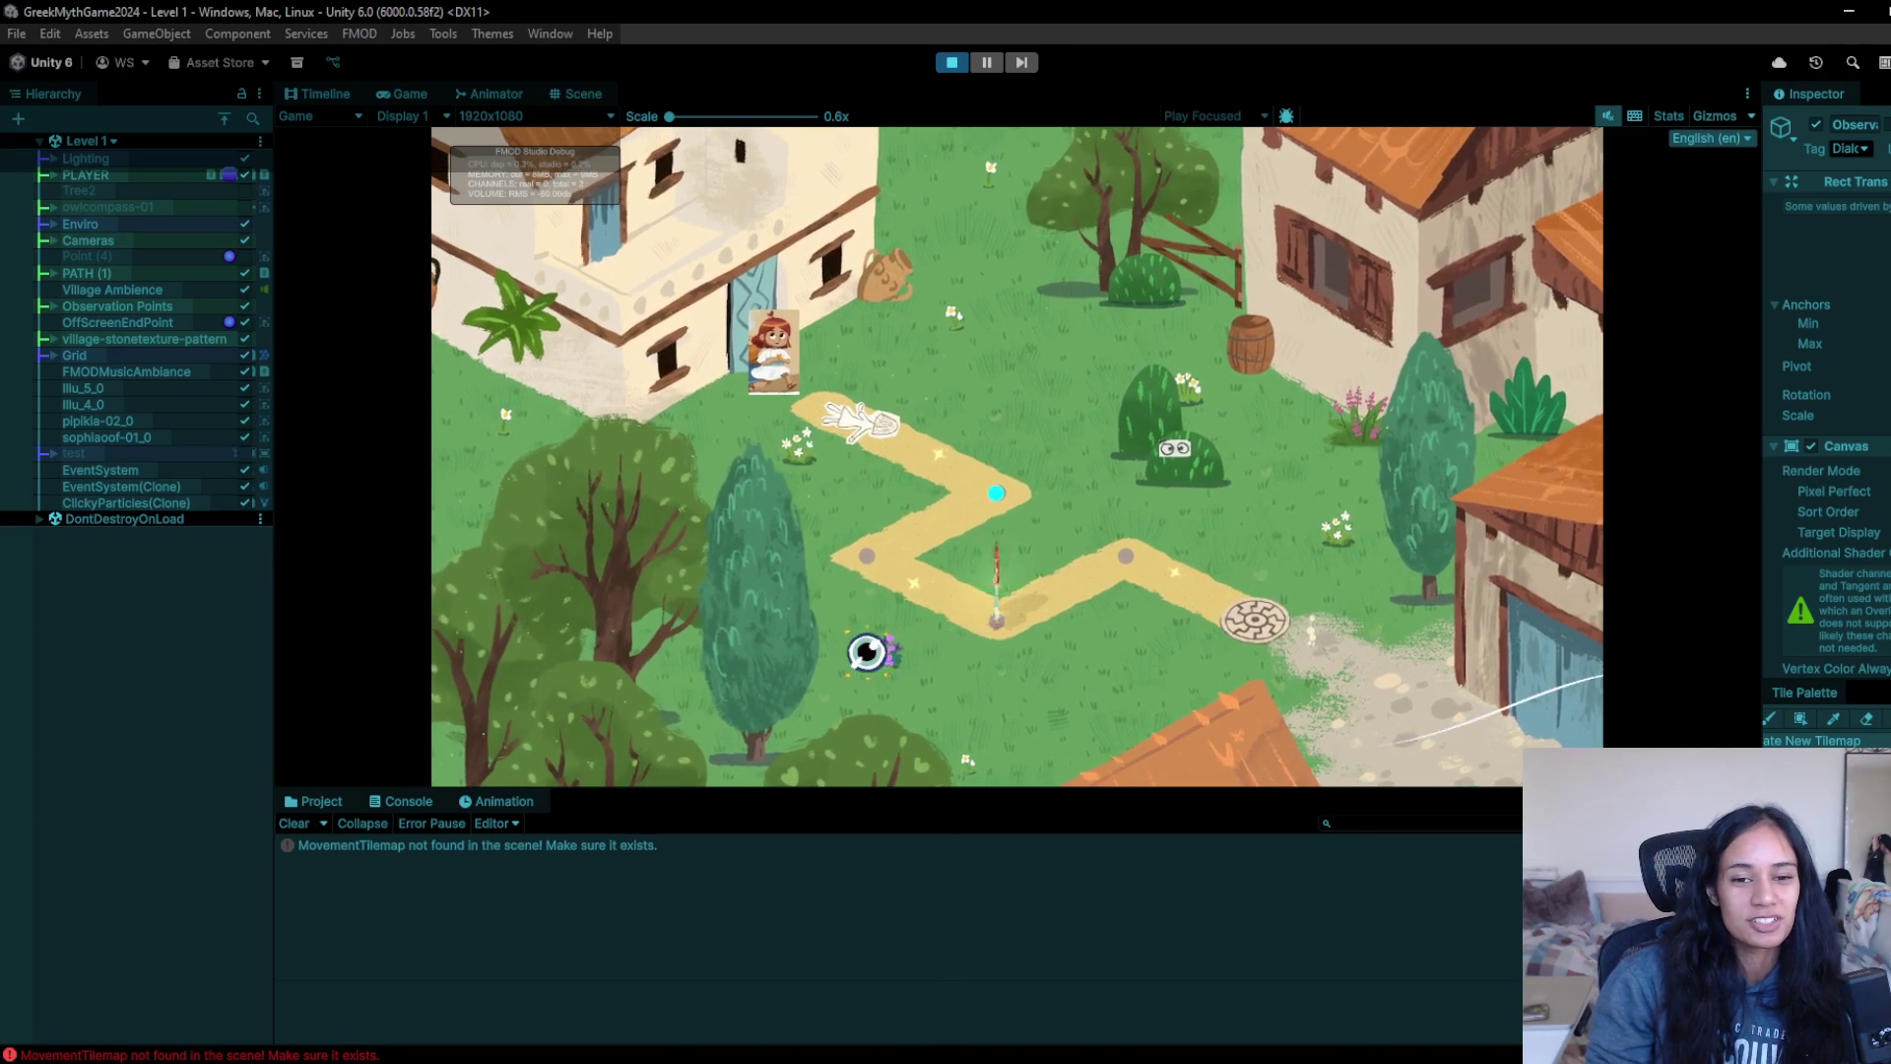
left_click(1266, 621)
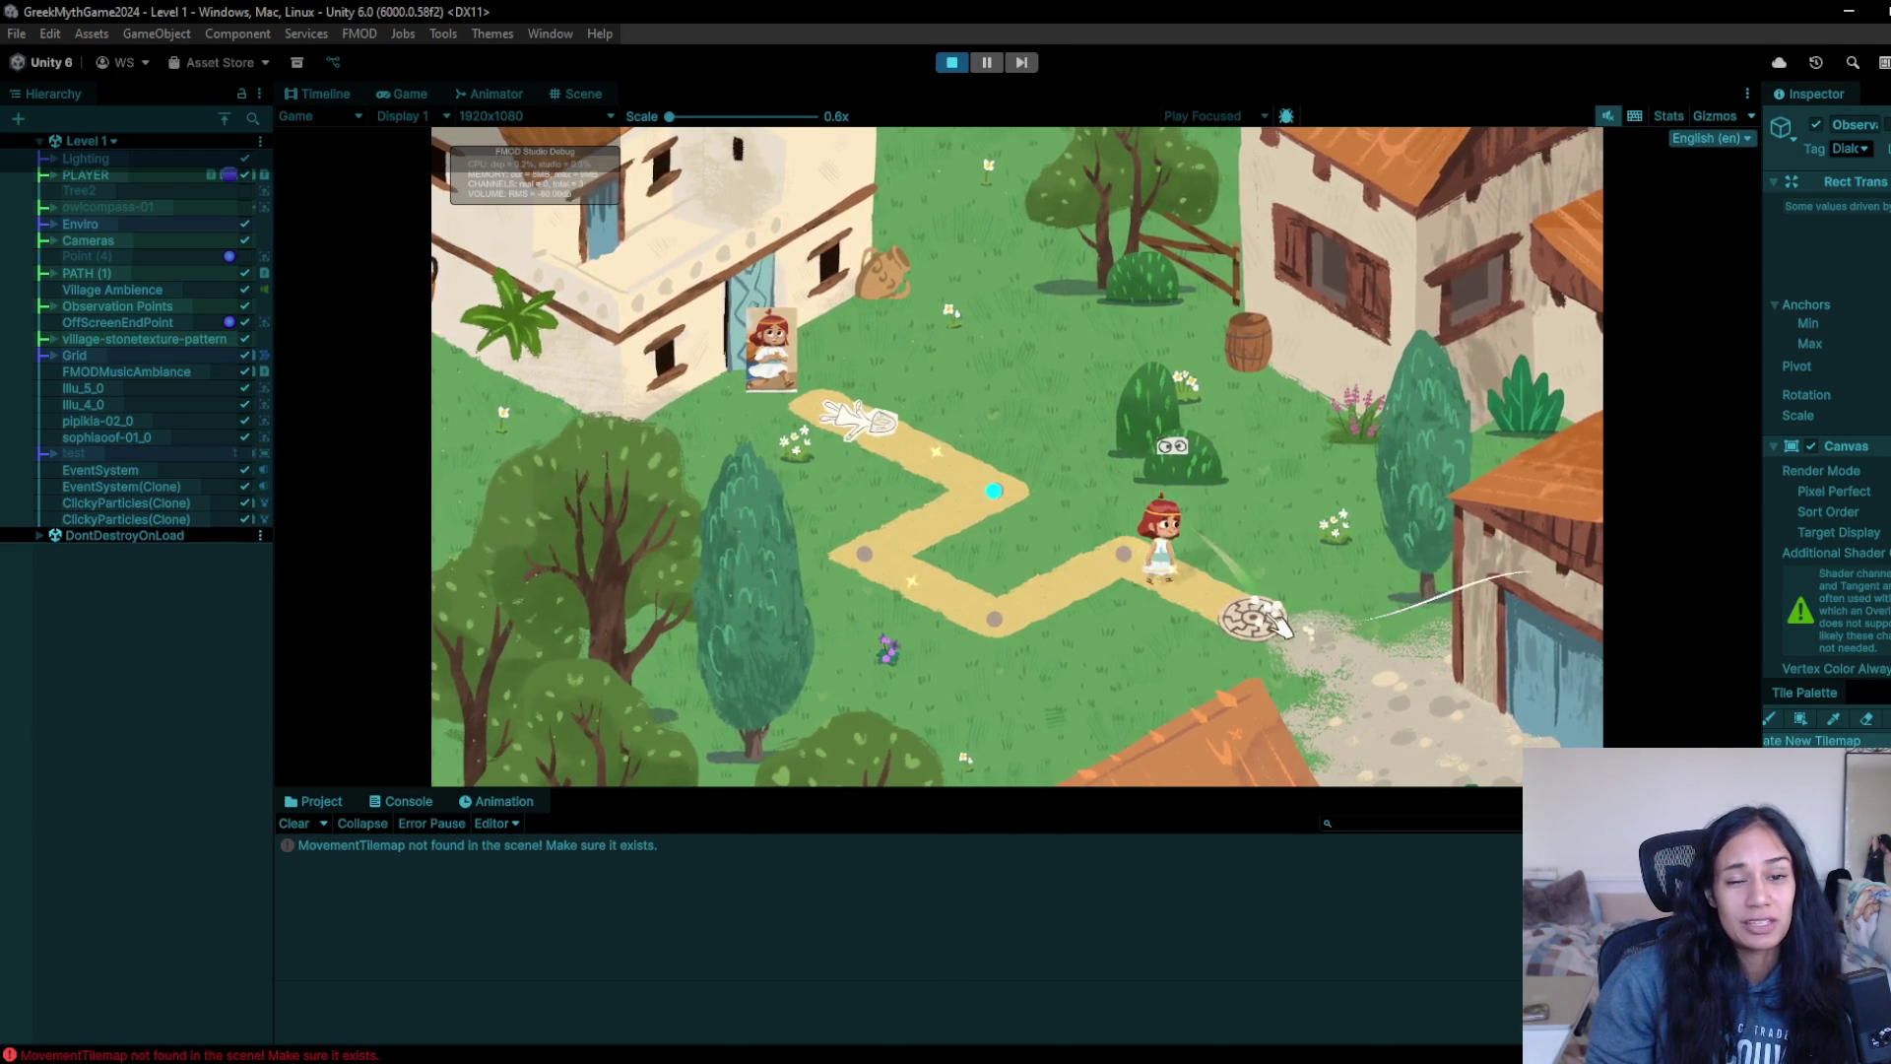
left_click(952, 63)
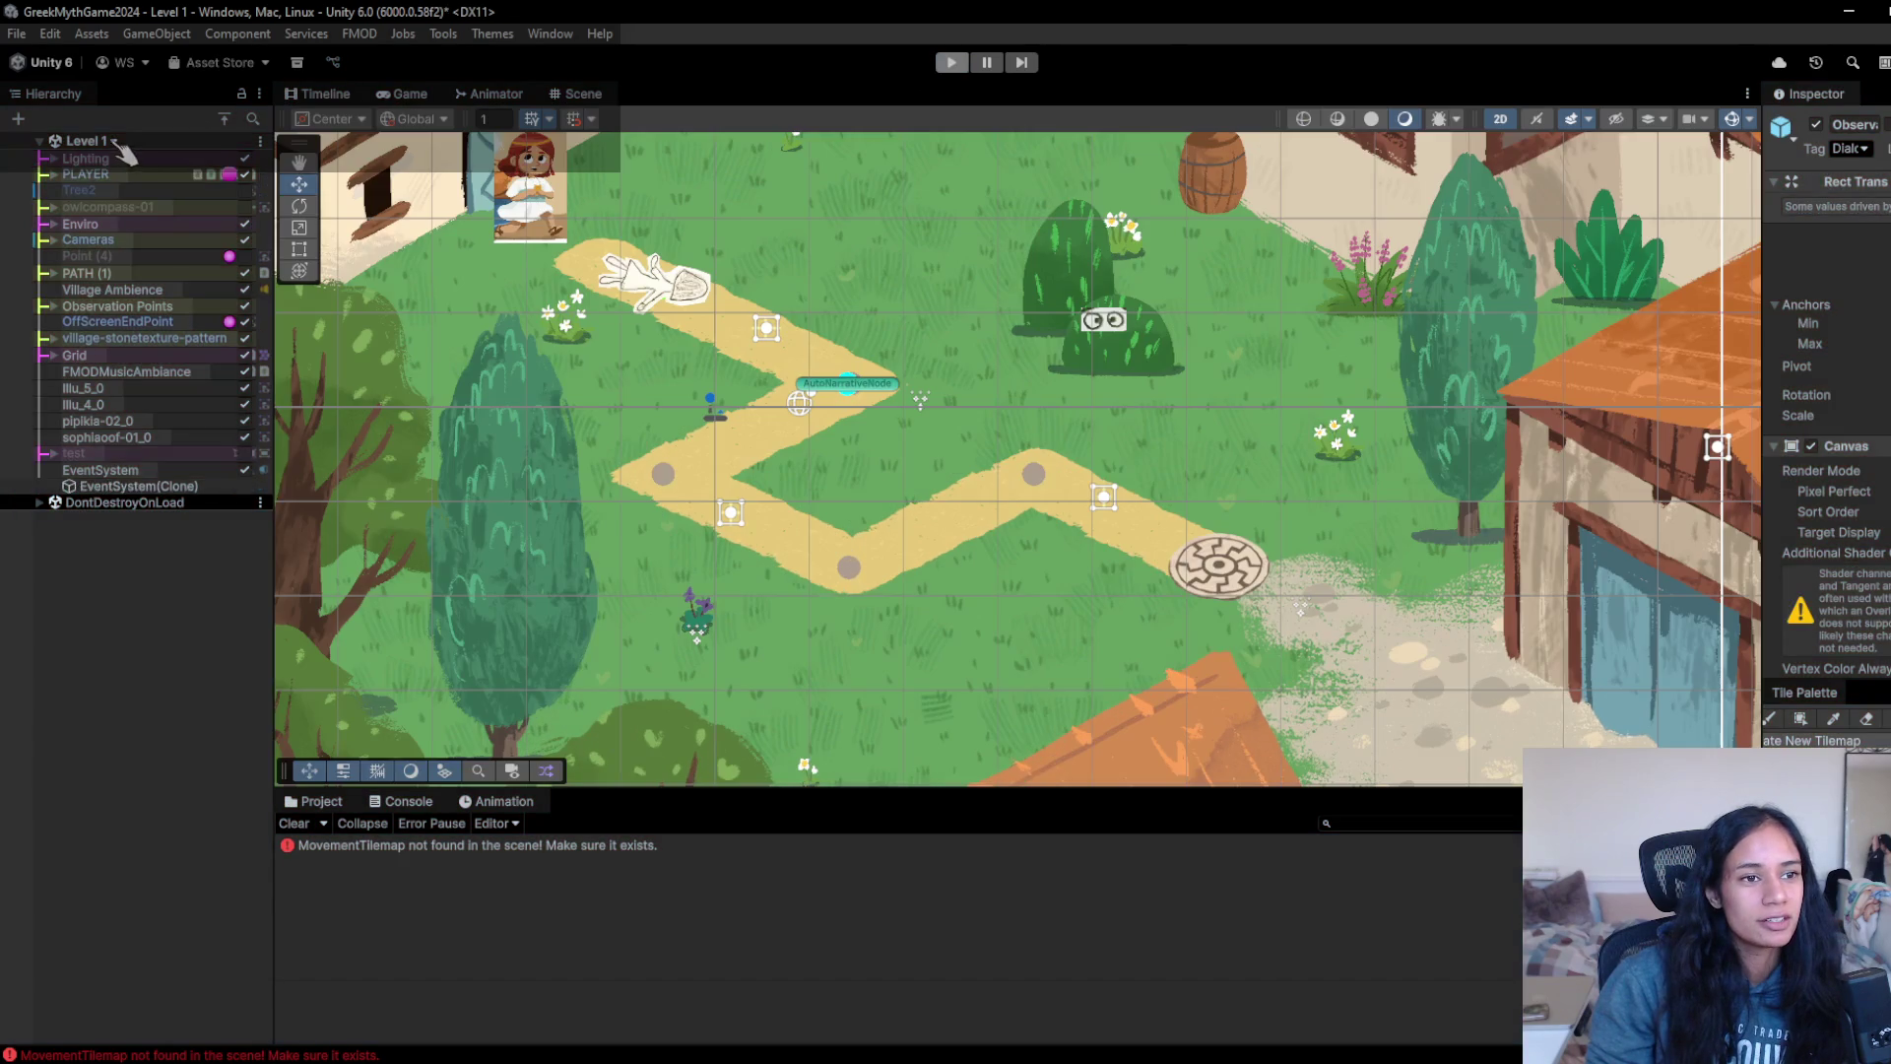
- Load Level 6, answering the Level 1 save prompt, and start playing it
left_click(114, 141)
left_click(126, 344)
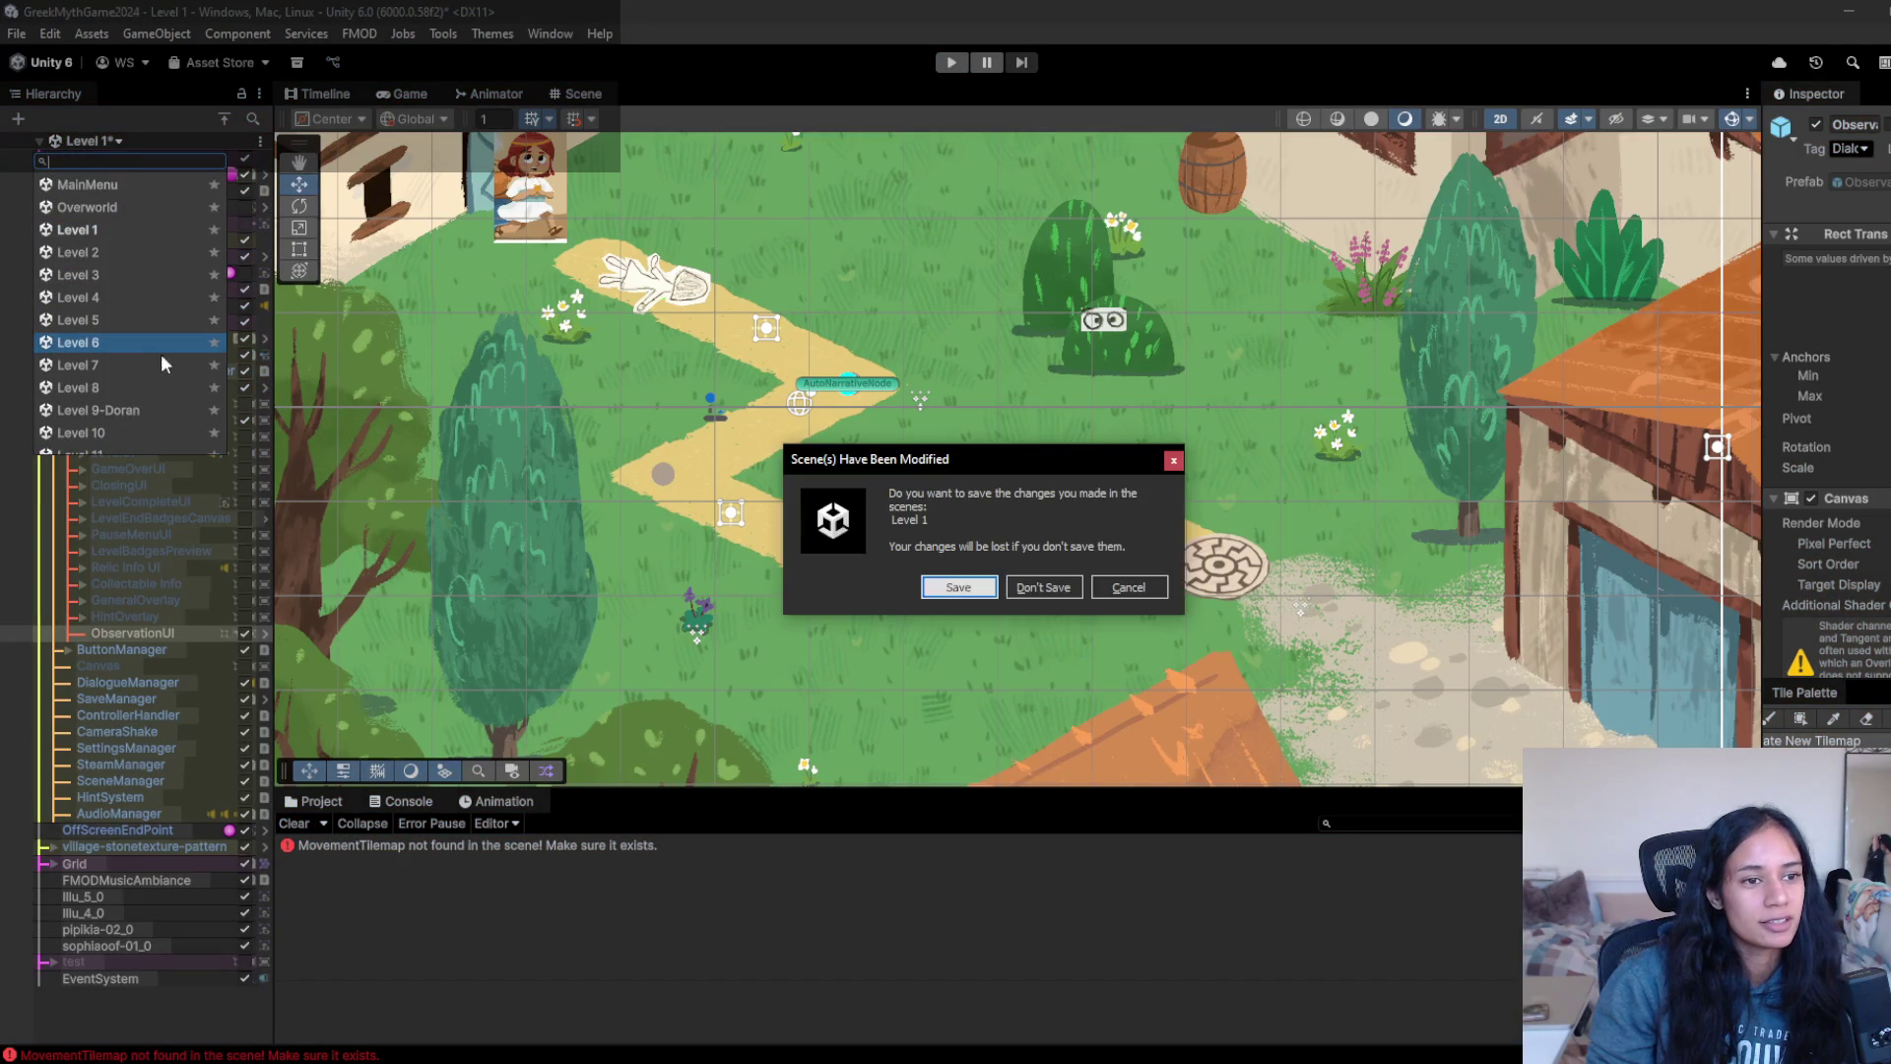
left_click(990, 587)
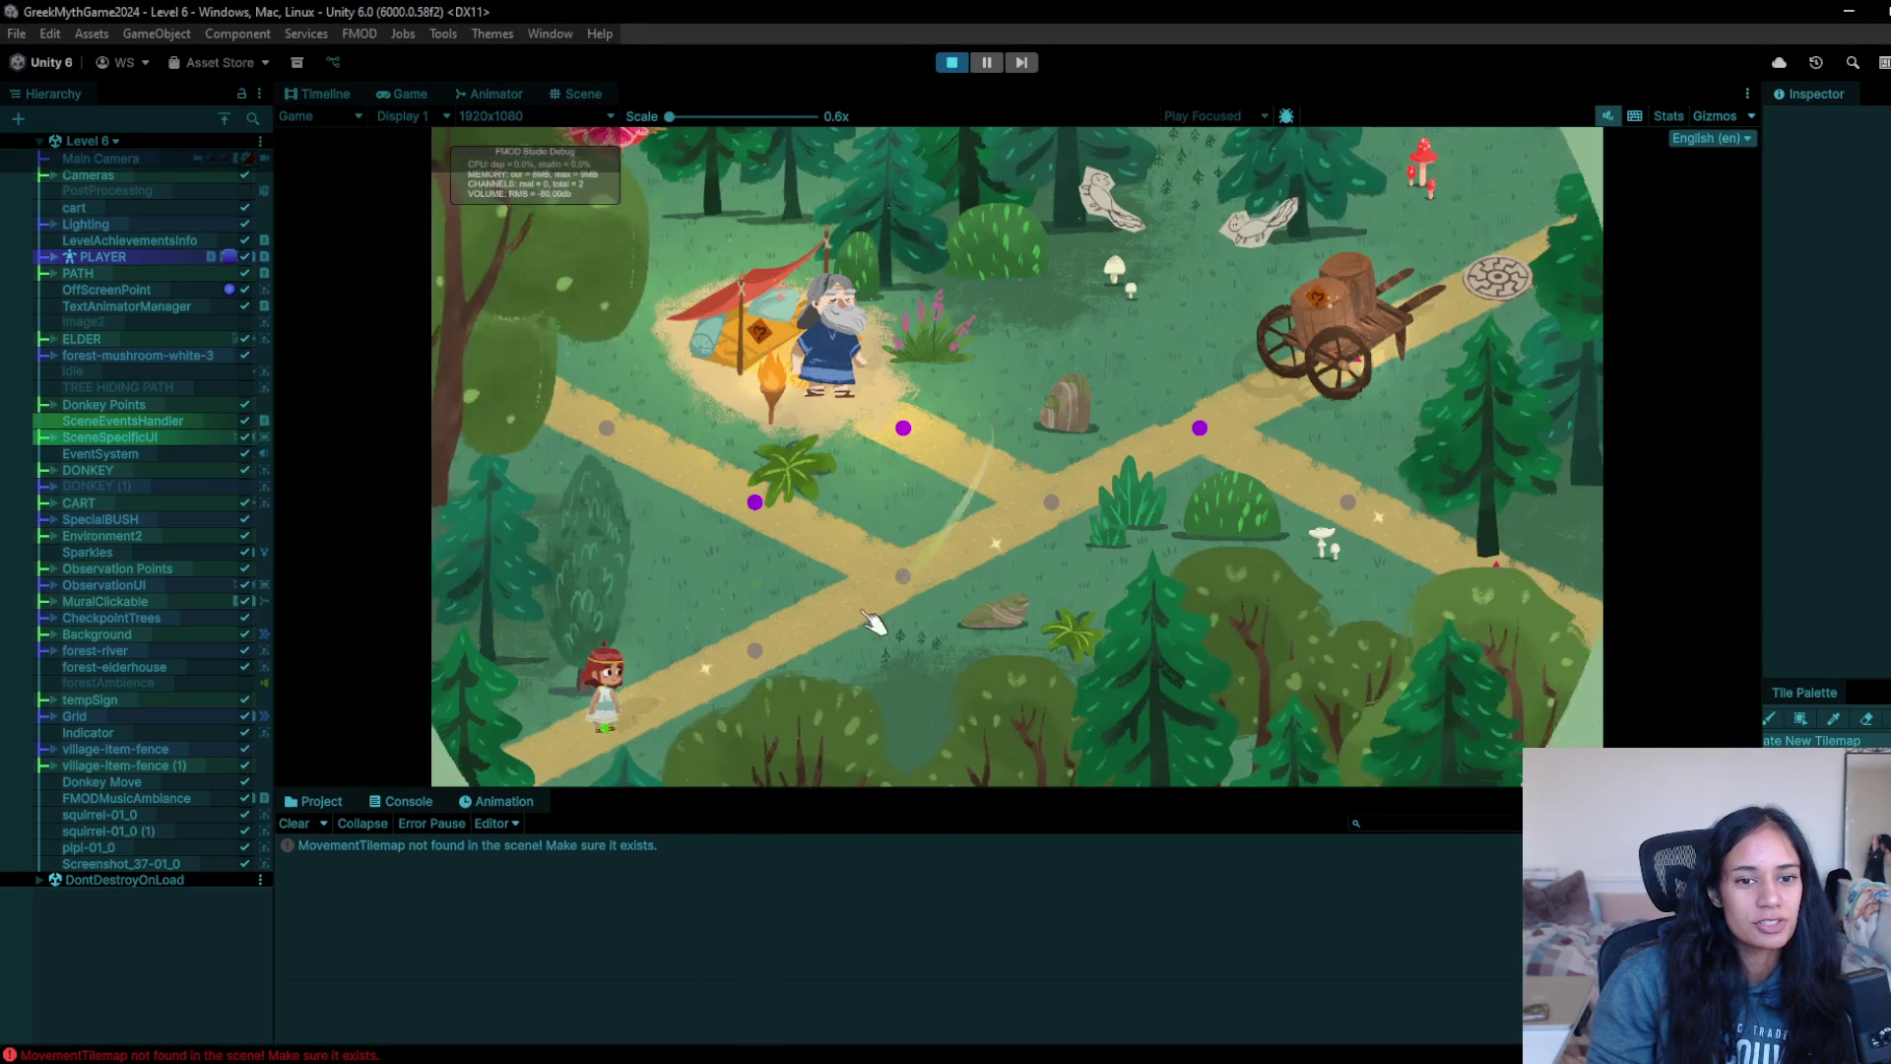
left_click(865, 628)
- Walk the girl to the Elder, go through his dialogue, and continue along the path
left_click(1048, 475)
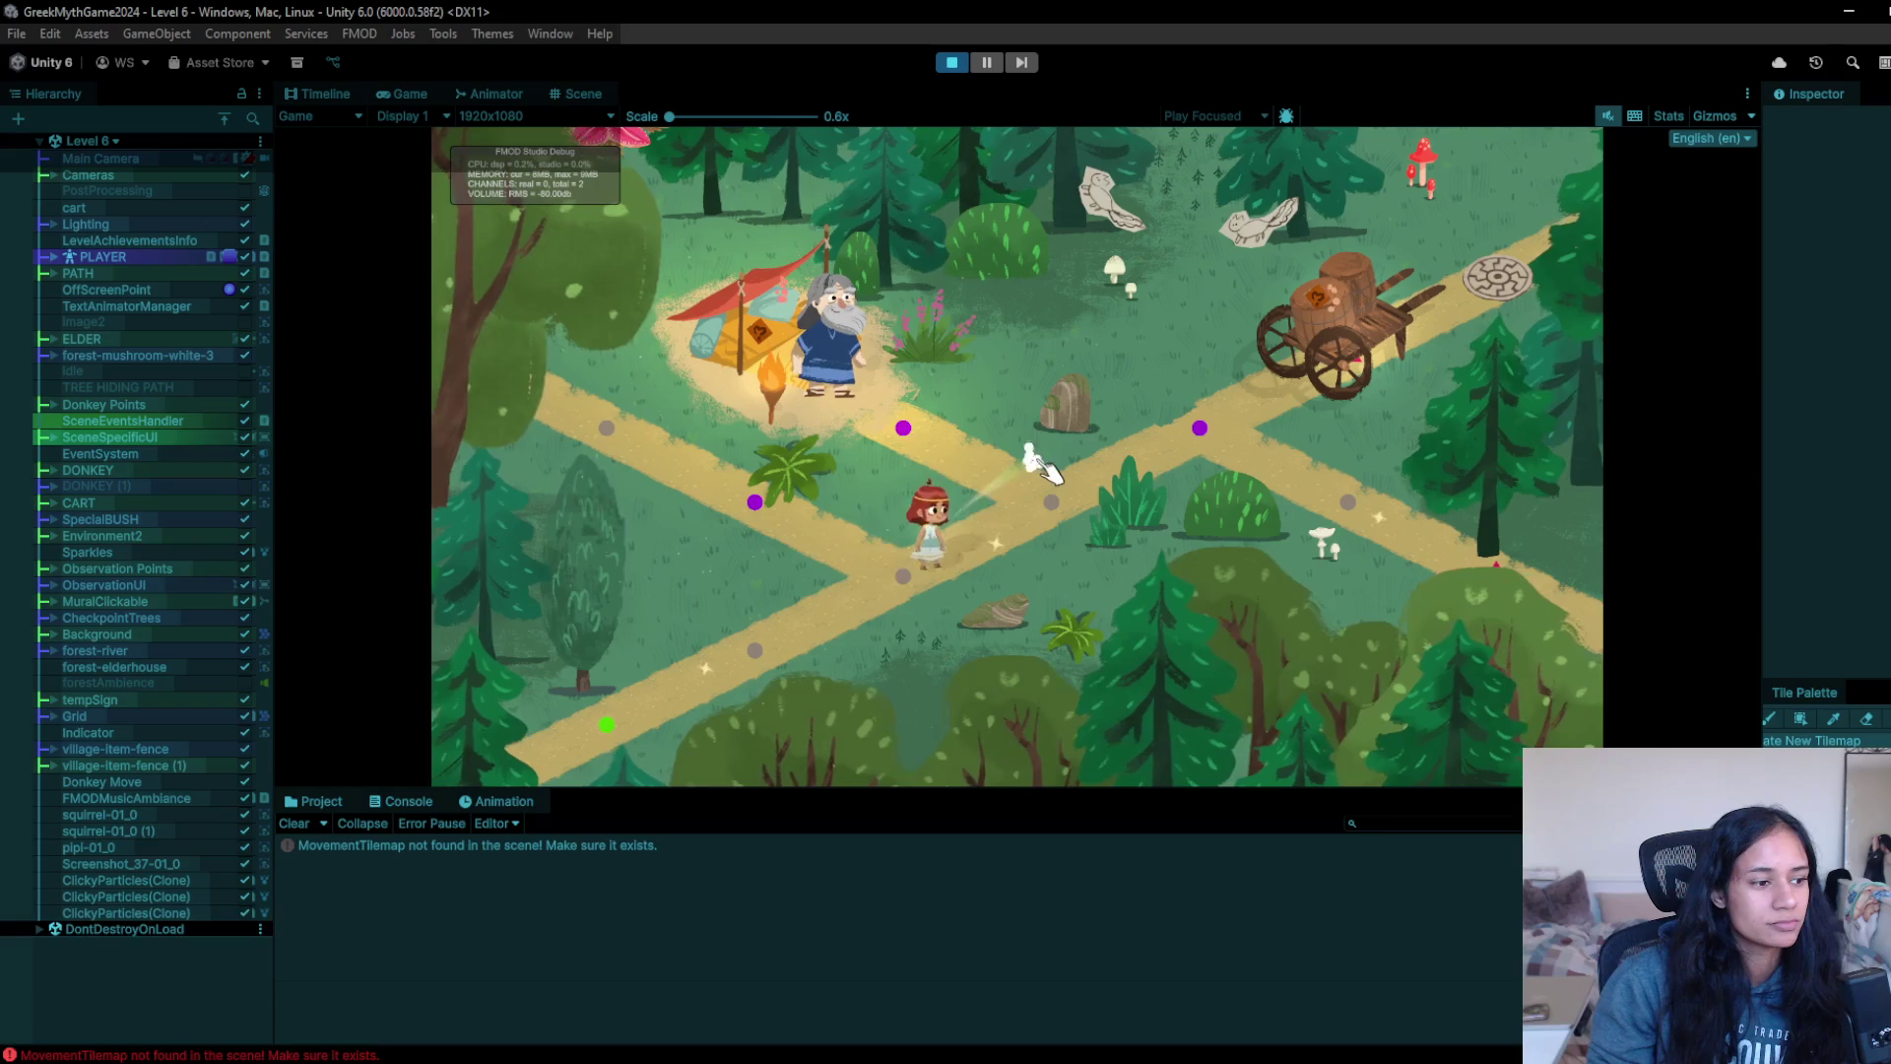
left_click(863, 386)
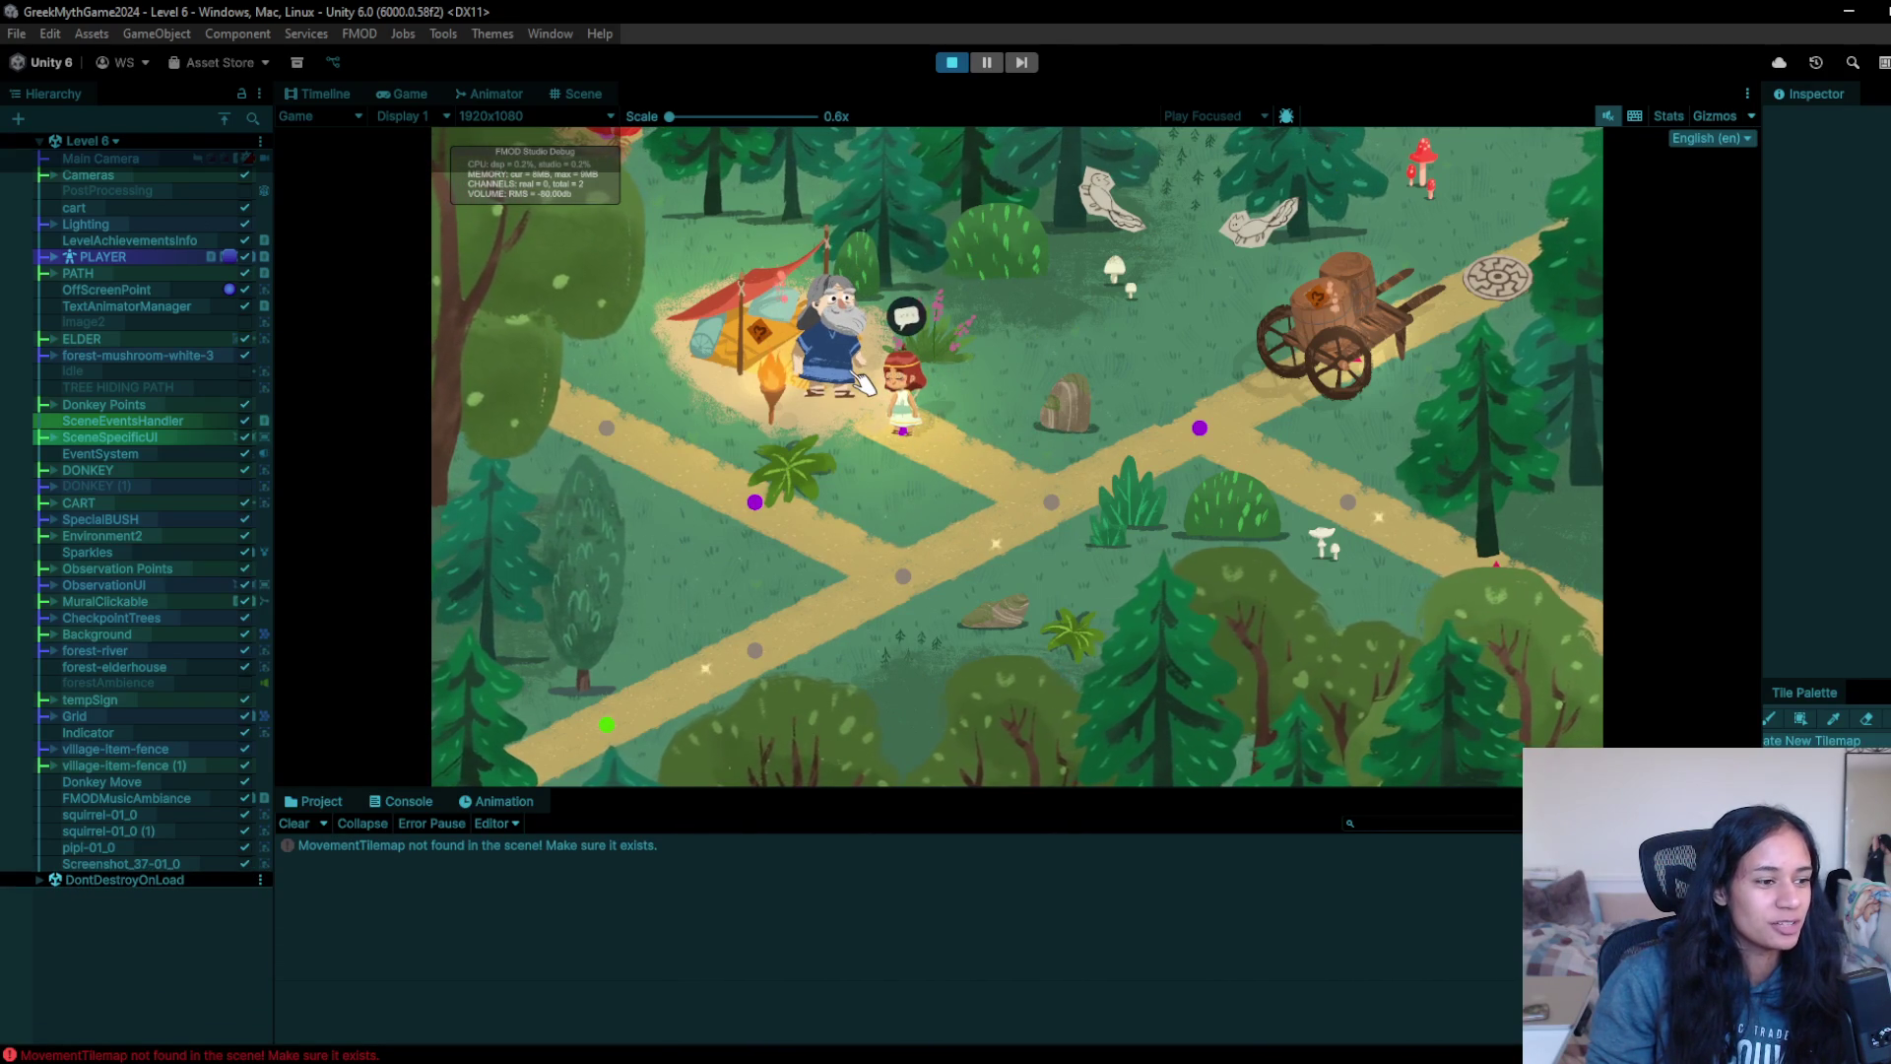
left_click(867, 402)
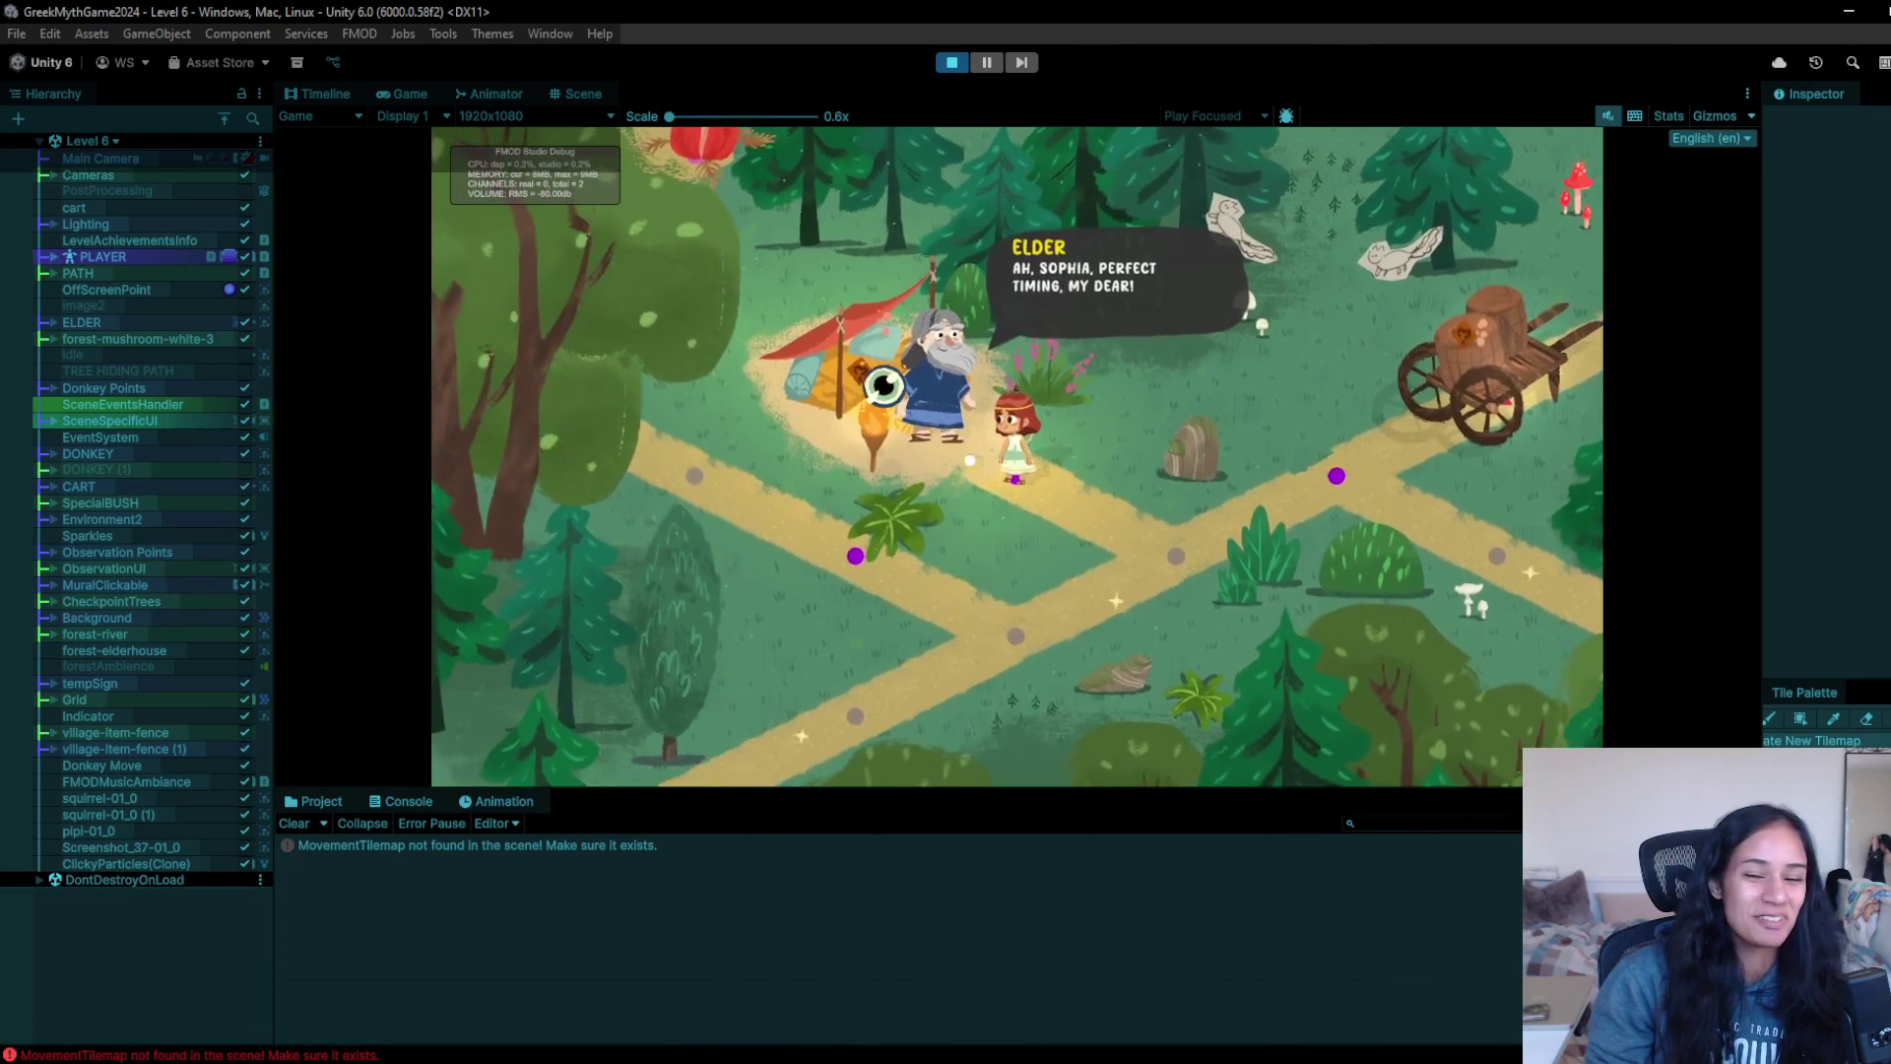
left_click(1025, 463)
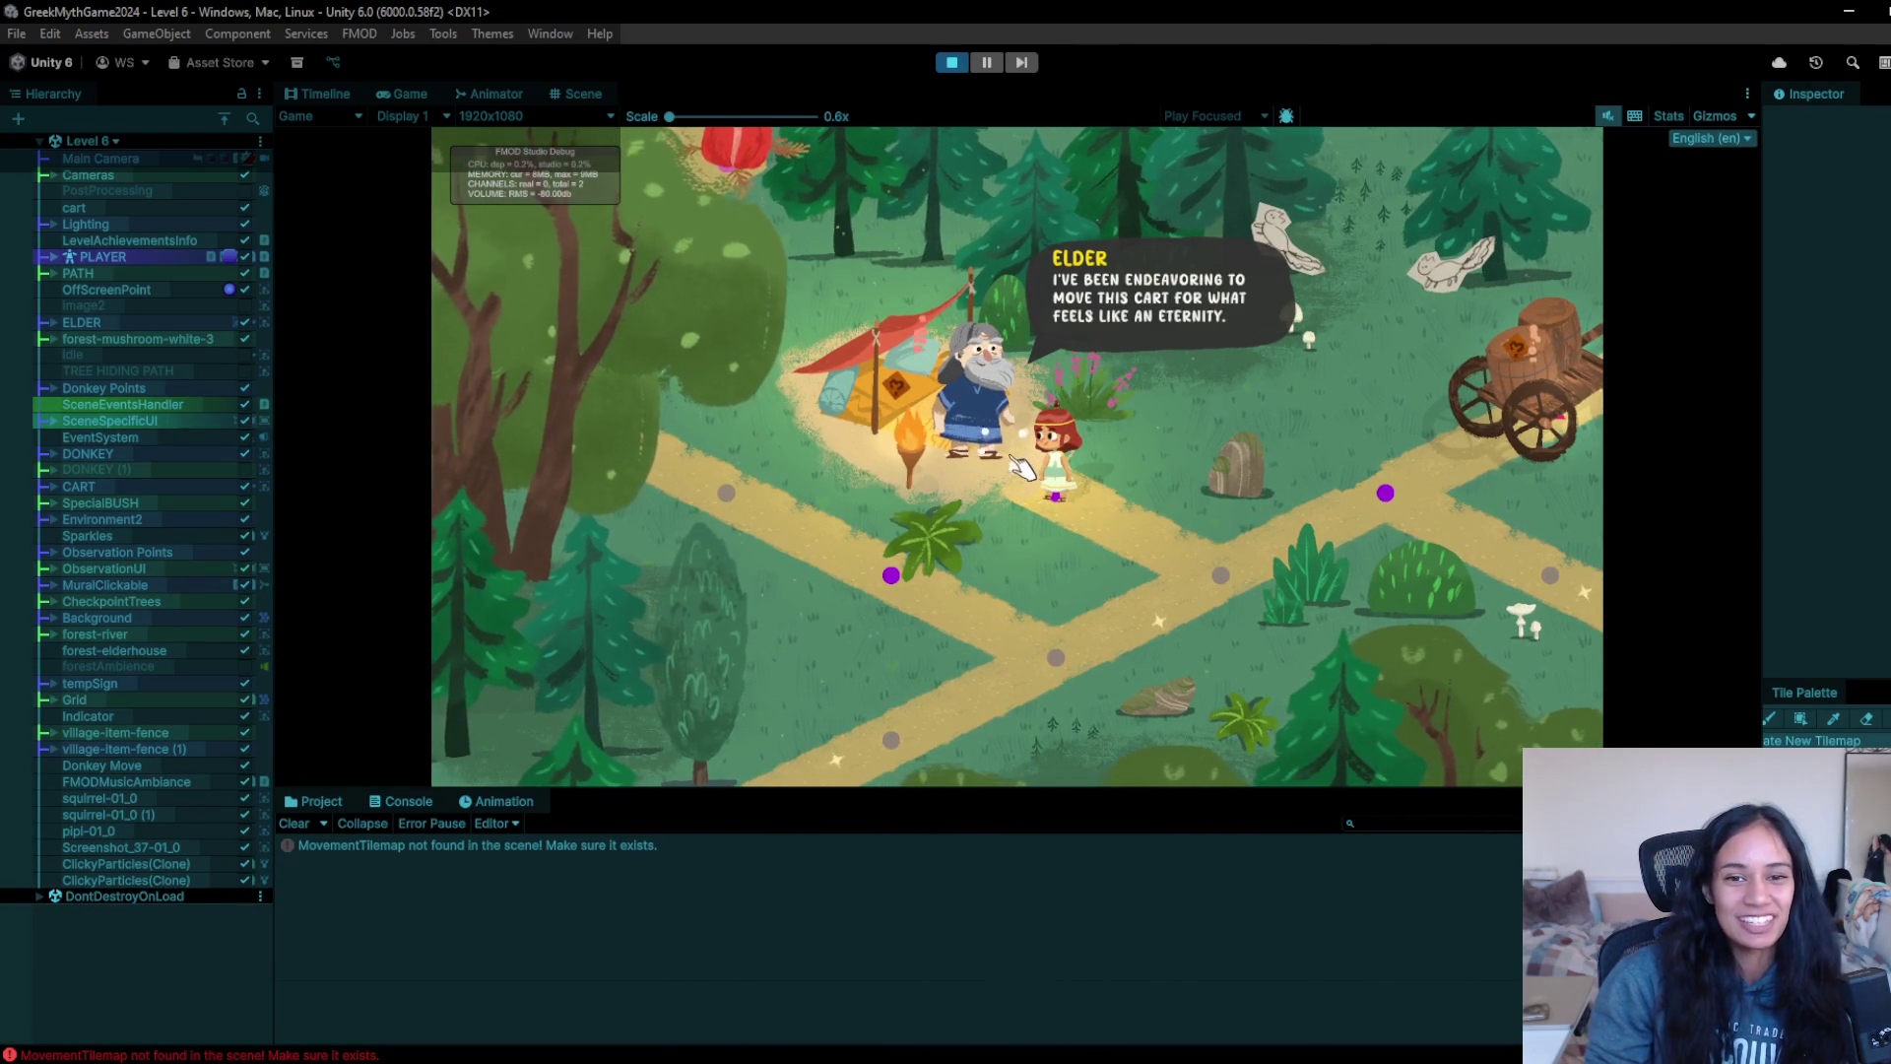
left_click(1027, 487)
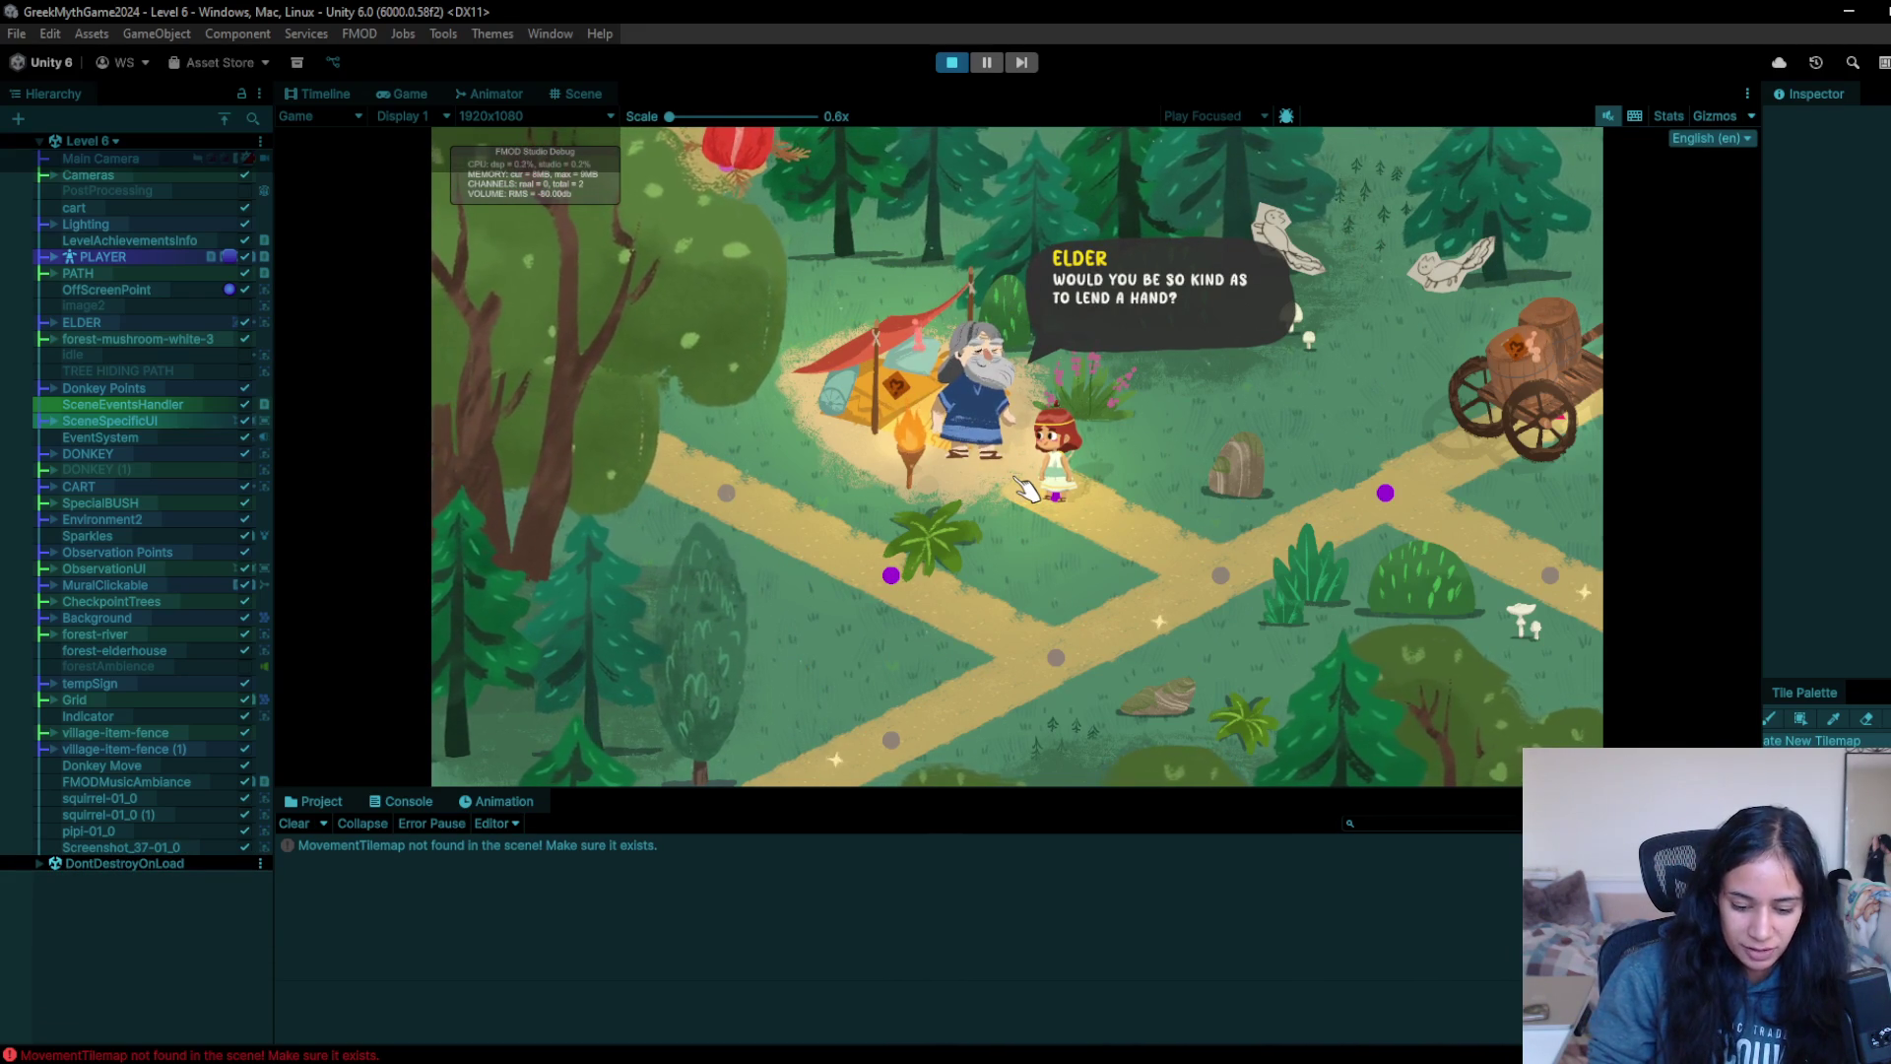
left_click(1208, 551)
left_click(1159, 563)
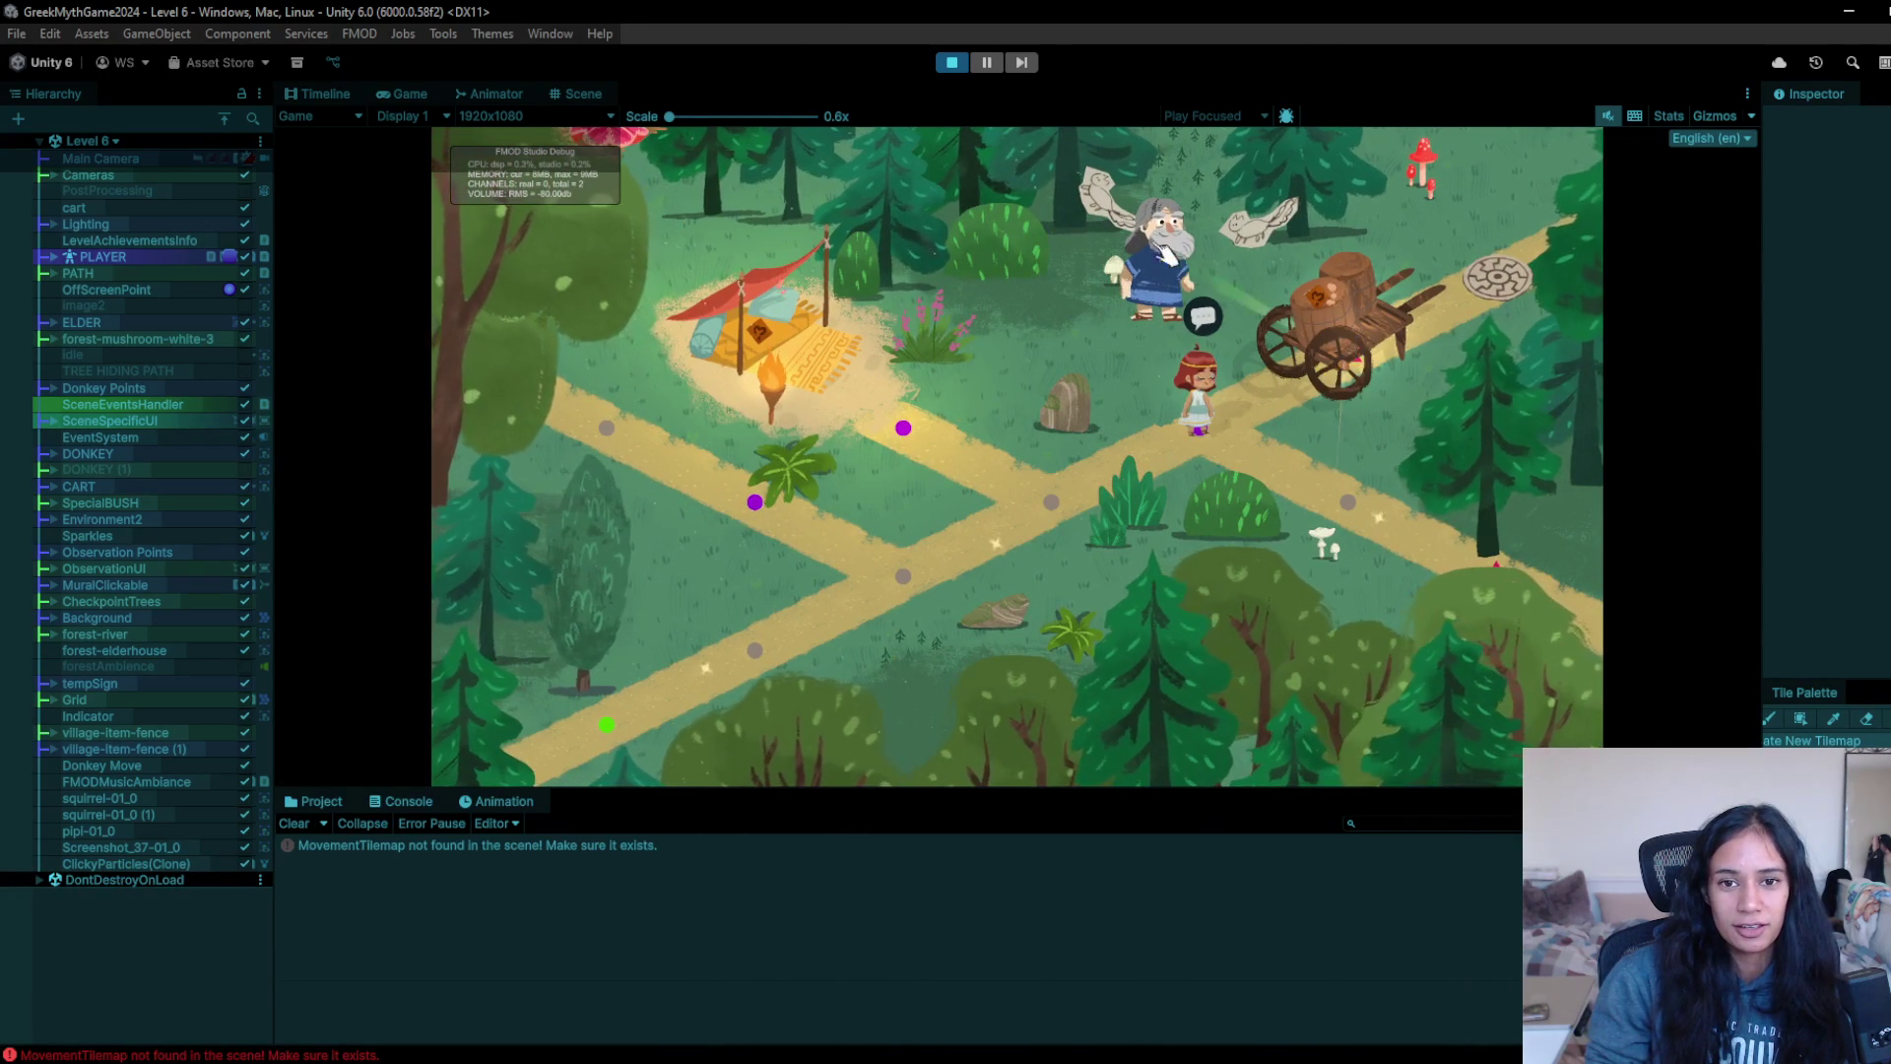
- Hear the Elder's next lines, walk on into the forest, and make the Game view taller
left_click(1194, 313)
left_click(1175, 337)
left_click(1175, 337)
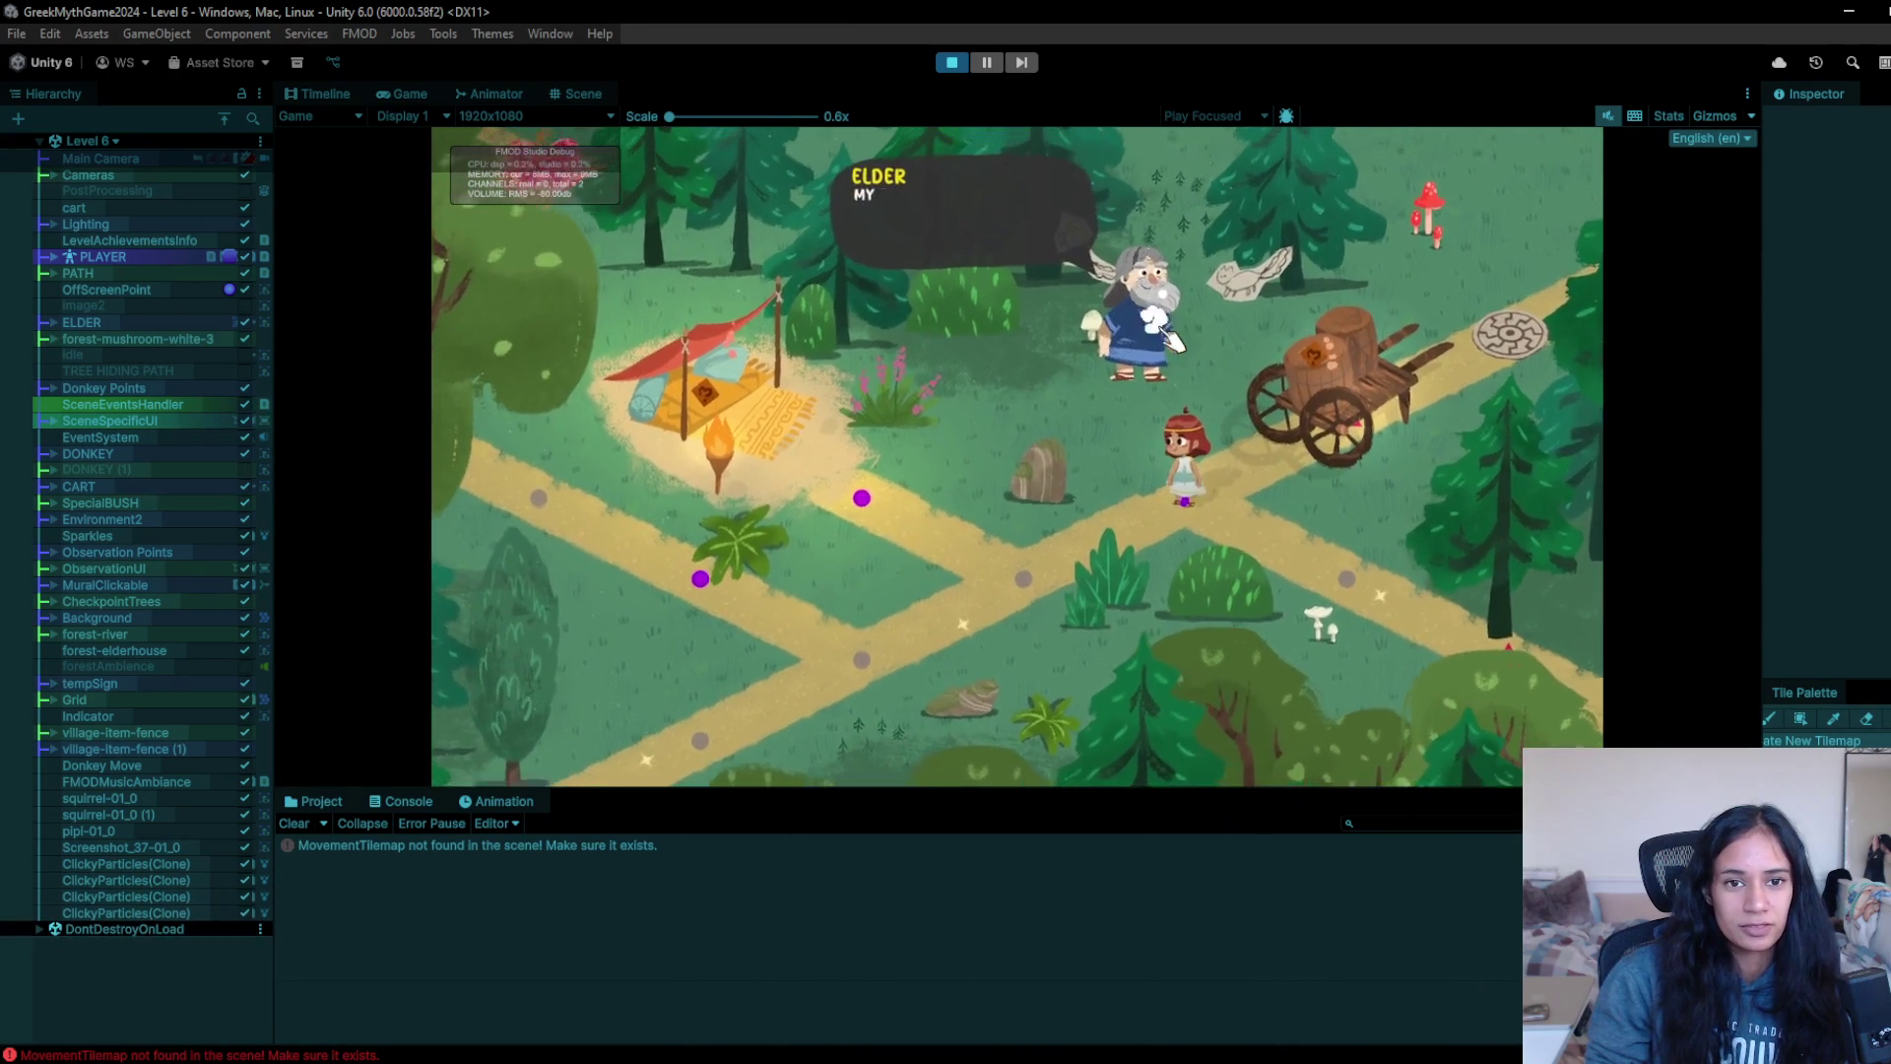
left_click(1172, 353)
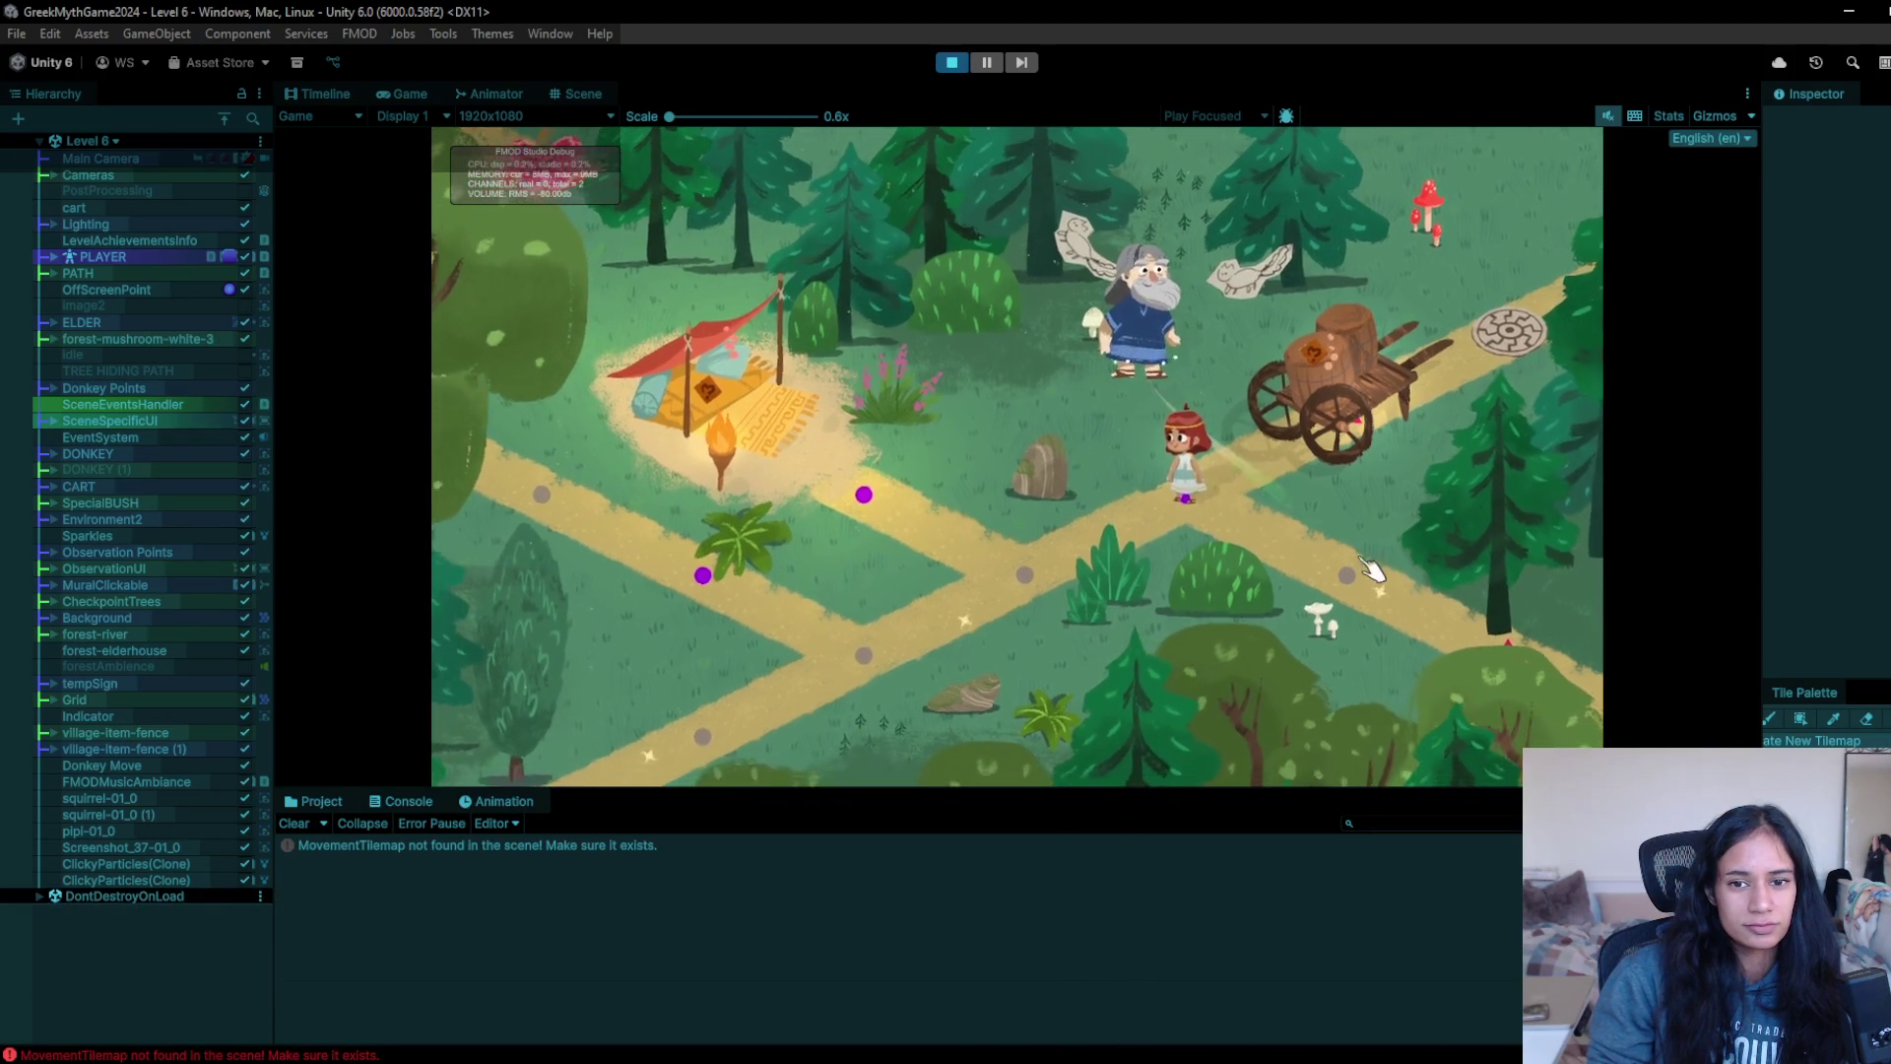
left_click(1365, 561)
left_click(1496, 581)
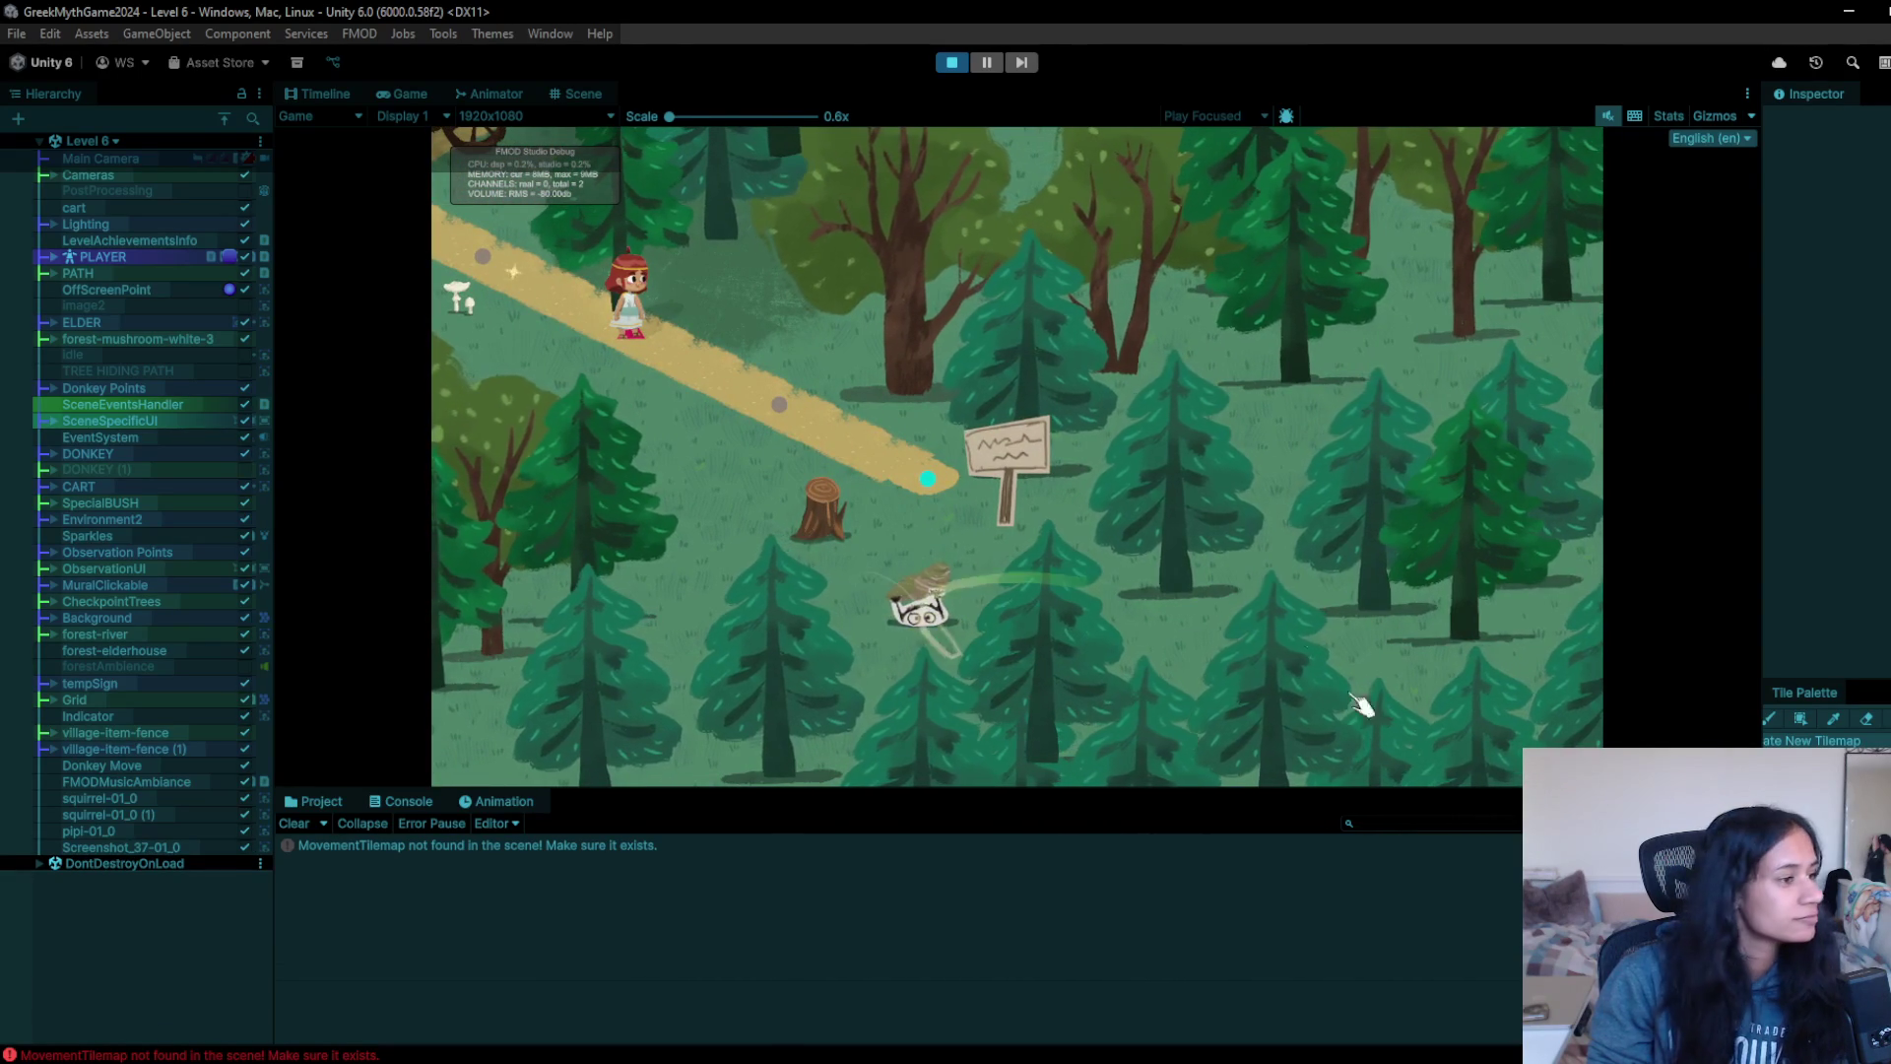
left_click_drag(1354, 791, 1337, 947)
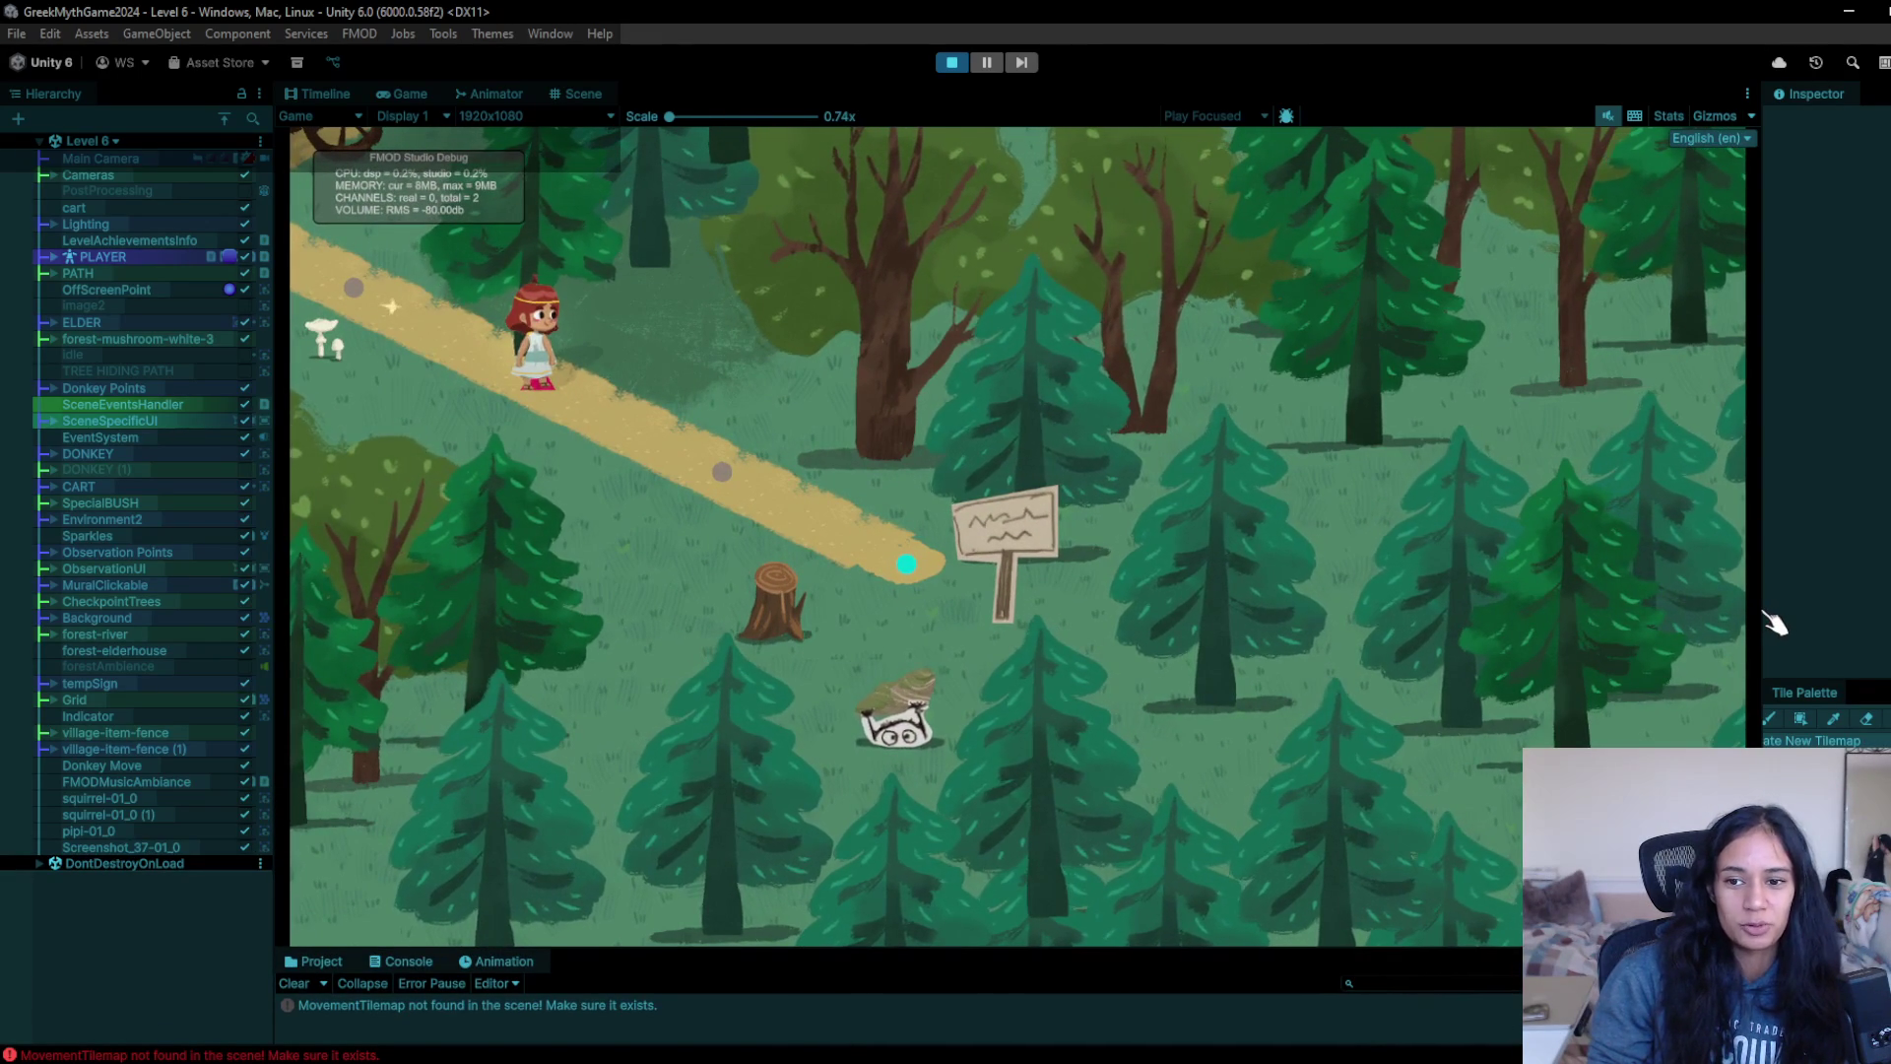
- Widen the Game view on both sides and walk the girl back to the stone creature
left_click_drag(1770, 614, 1866, 619)
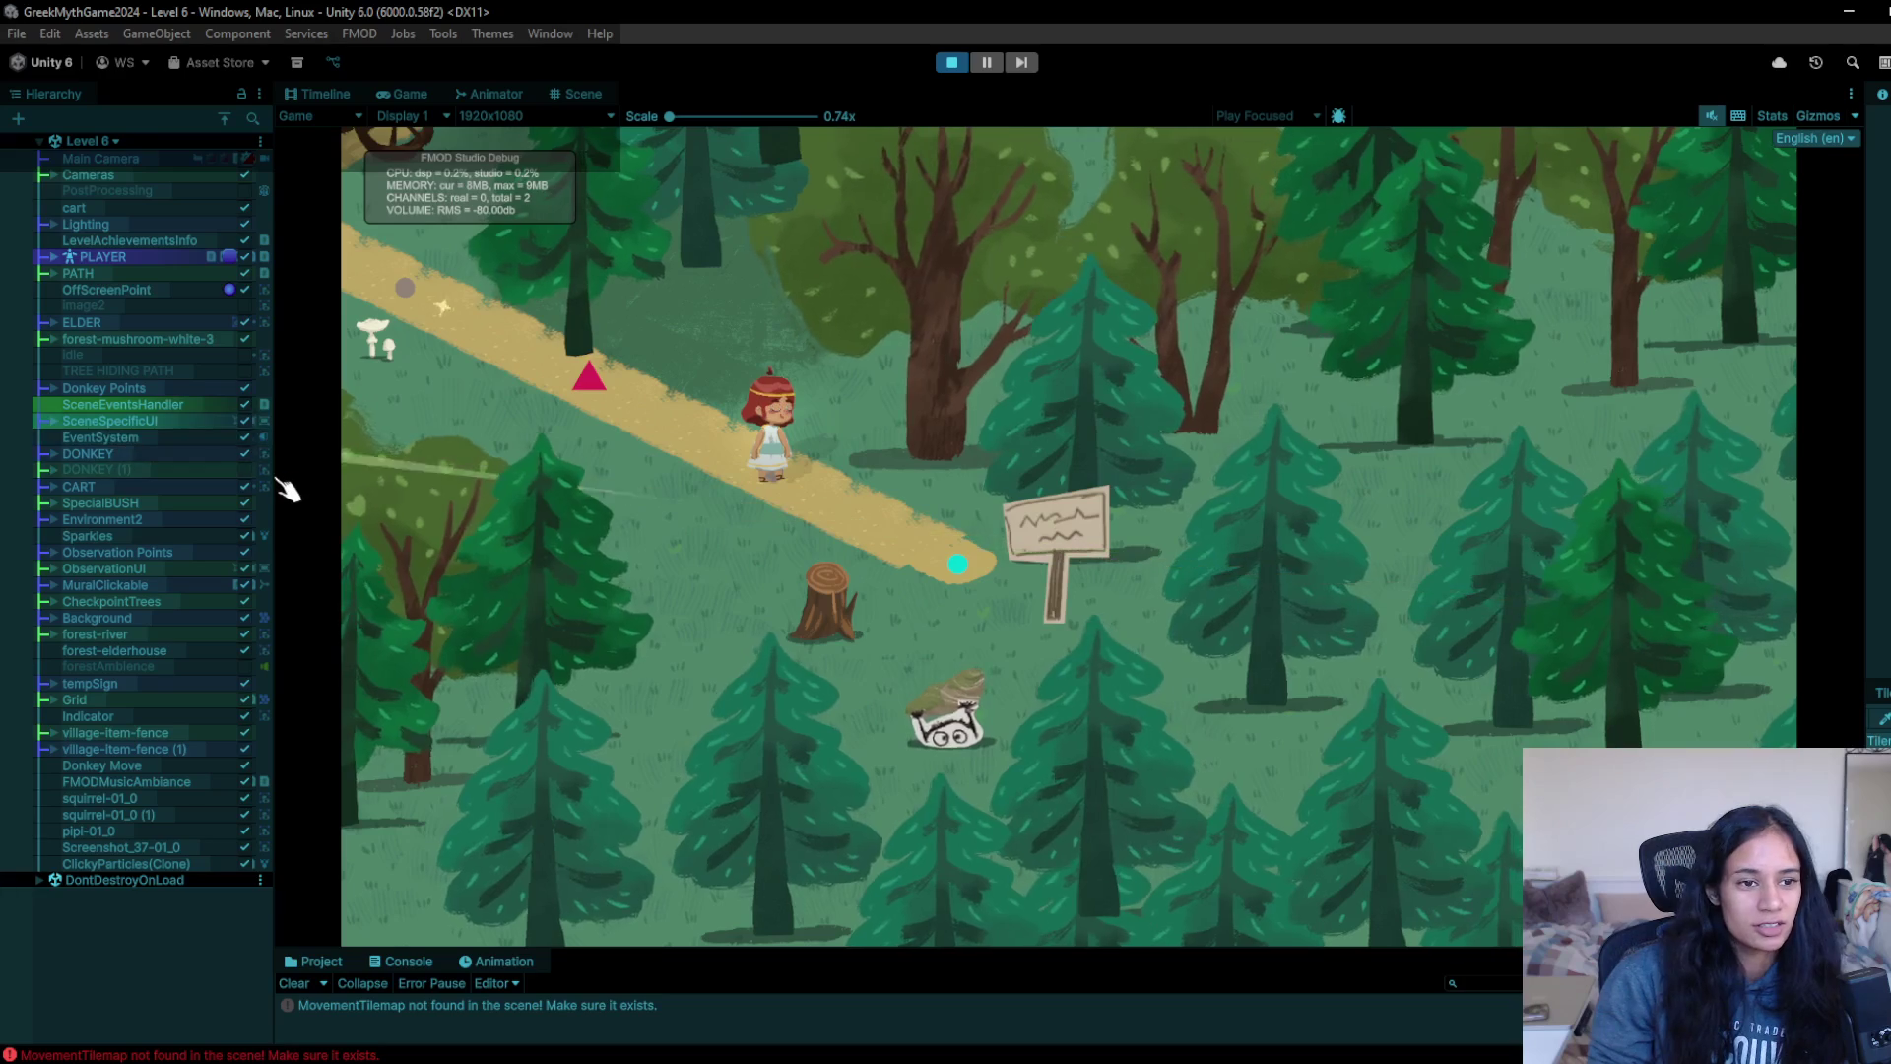
left_click_drag(283, 476, 154, 483)
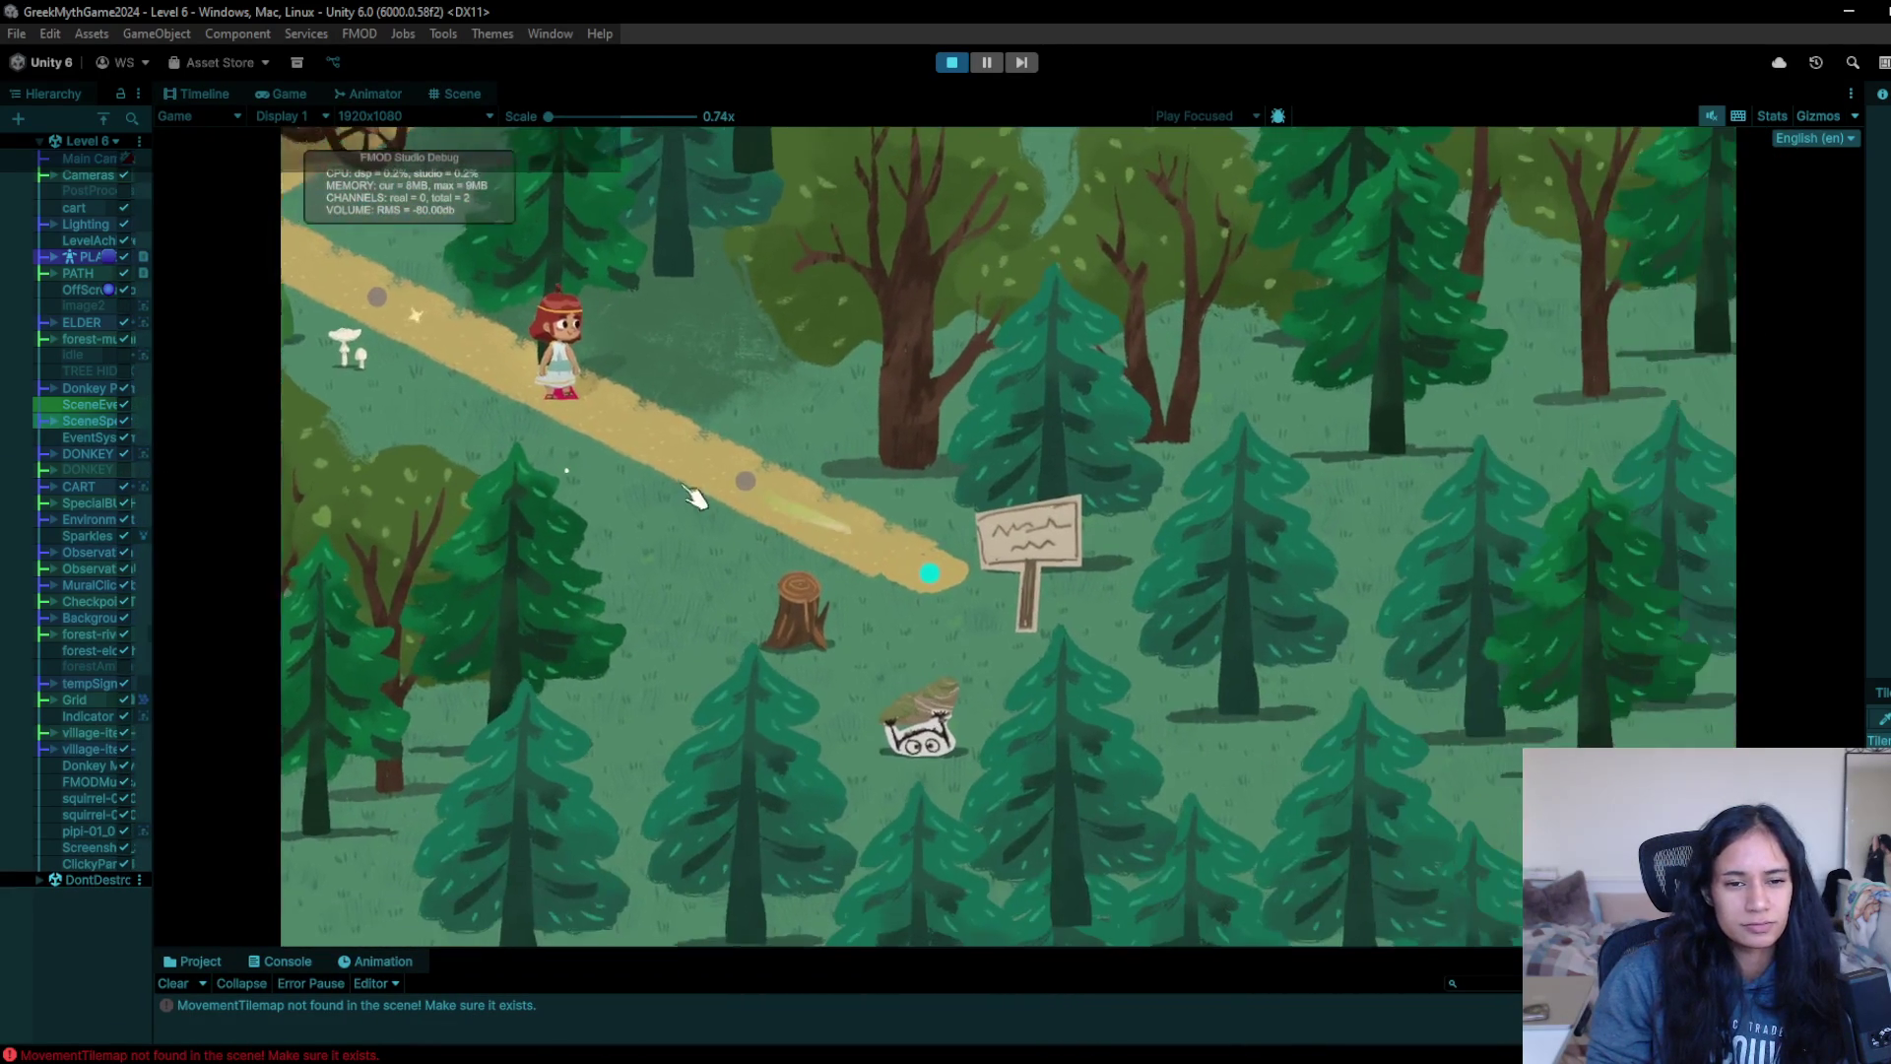
left_click(706, 495)
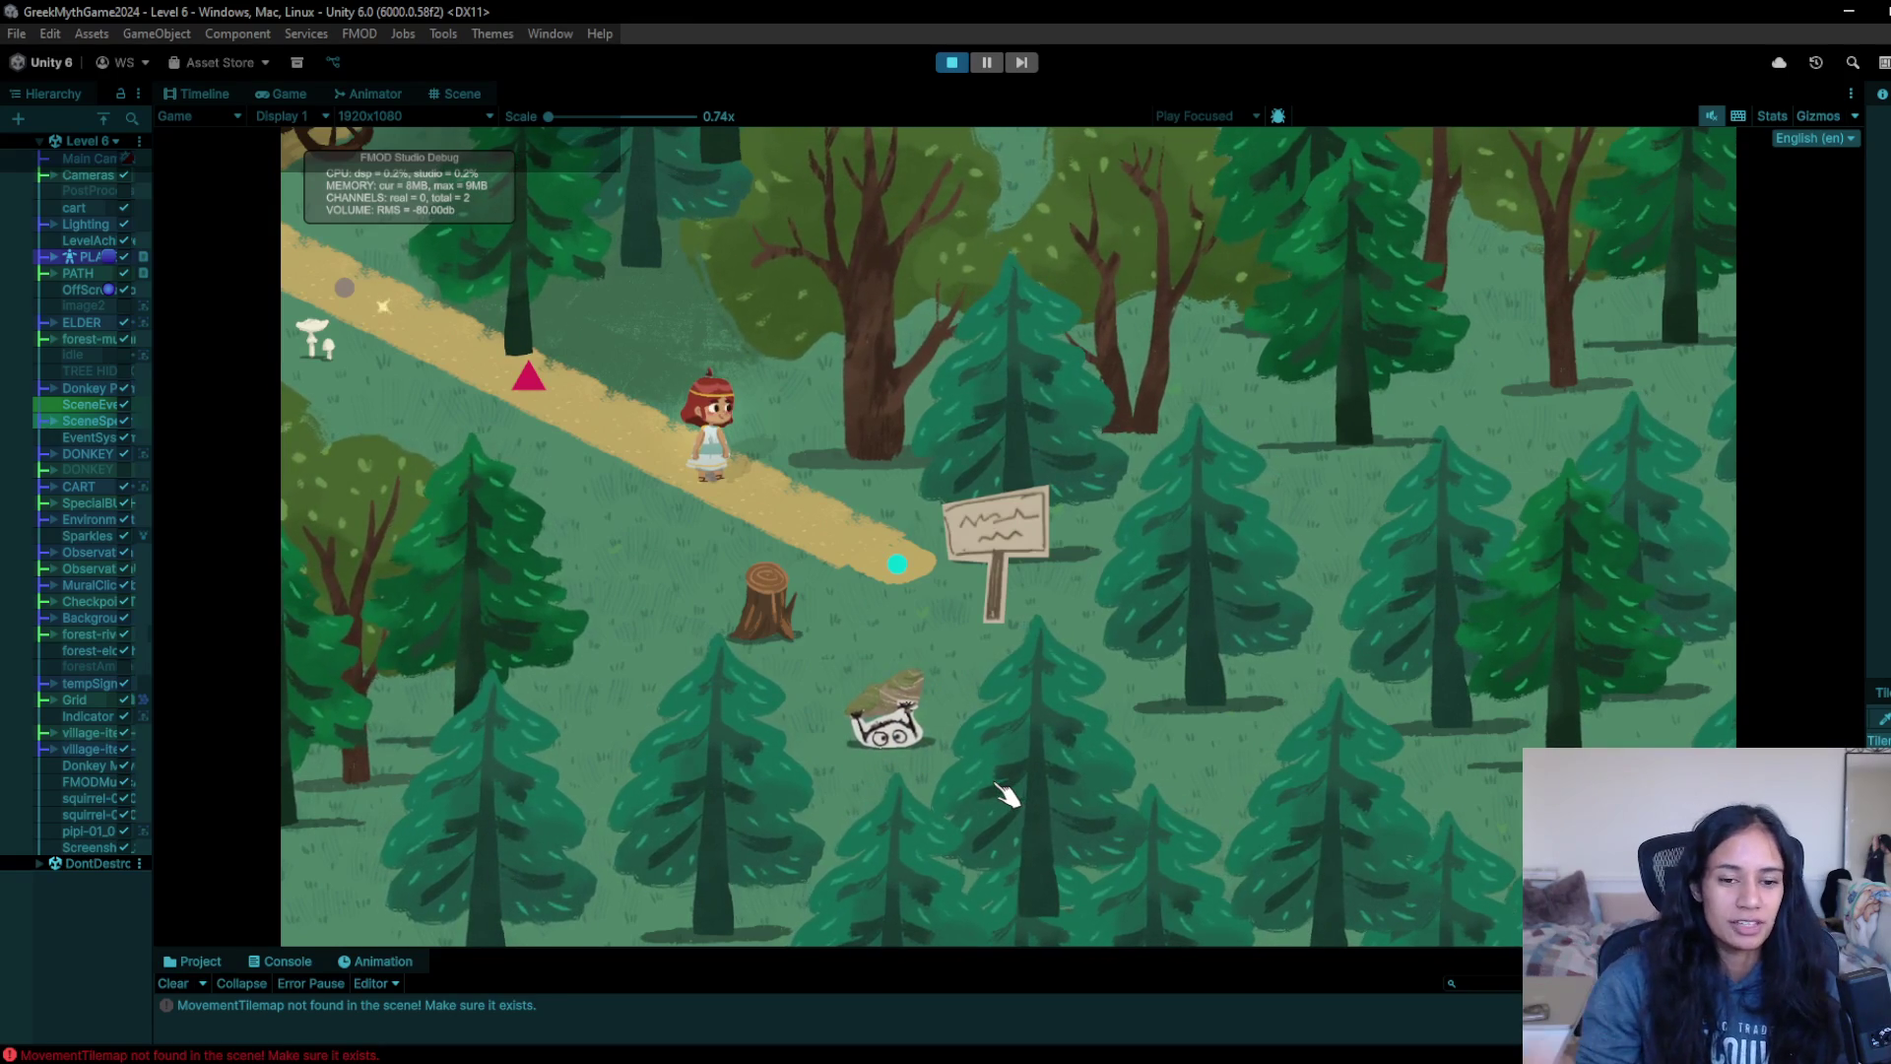
left_click(865, 777)
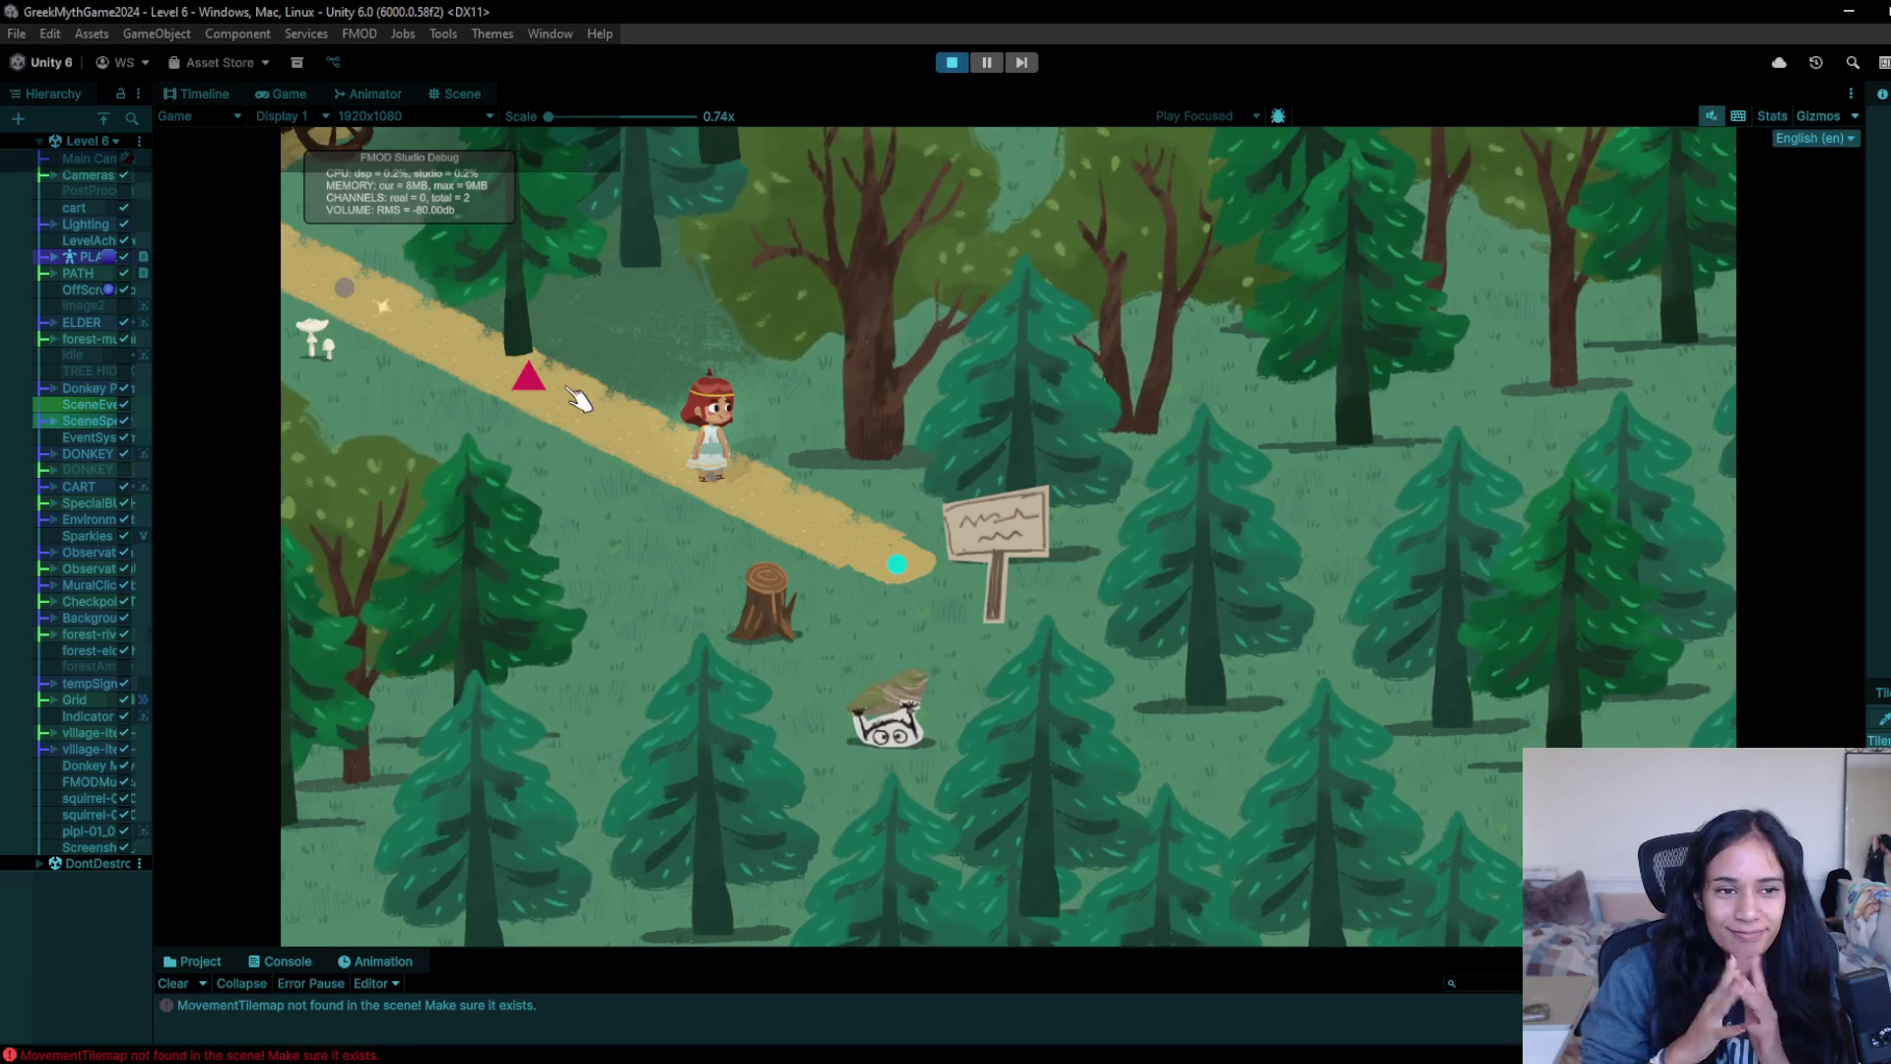
- Walk her up to the blocking cart, interact with it, and stop the game
left_click(525, 387)
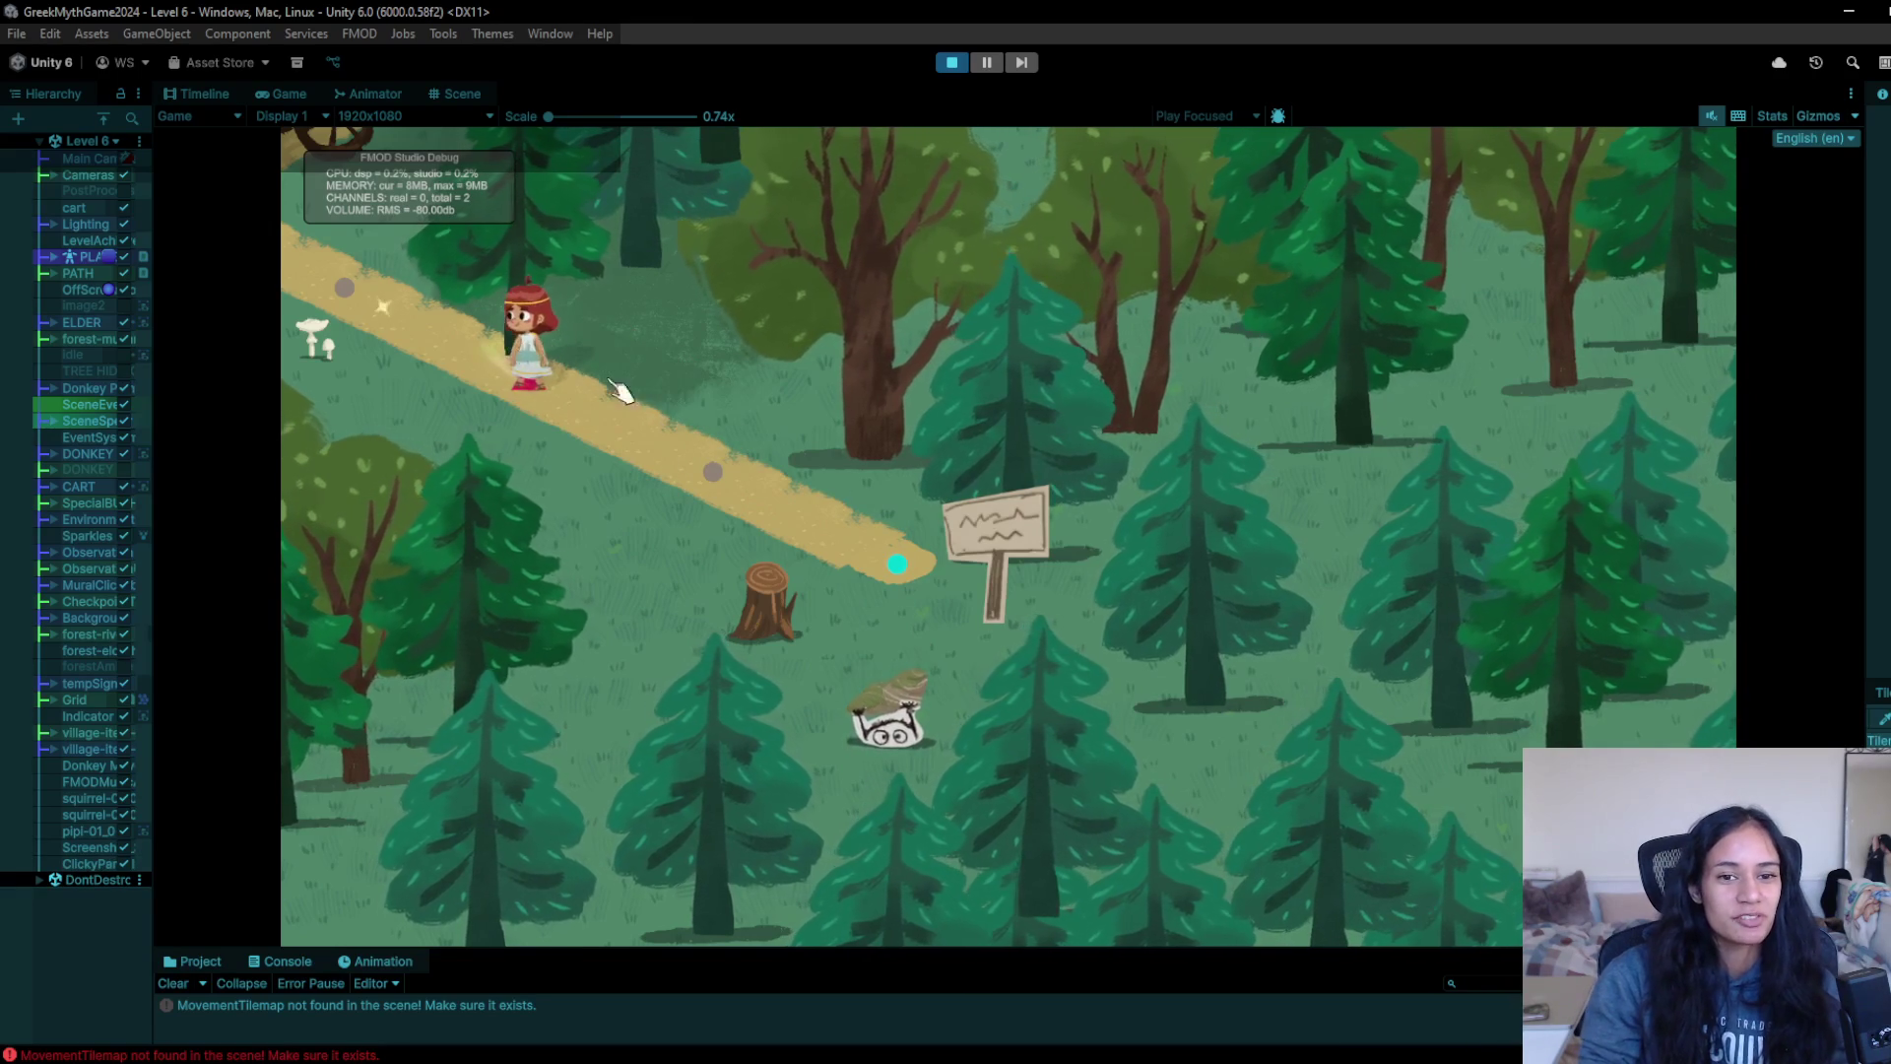
left_click(419, 304)
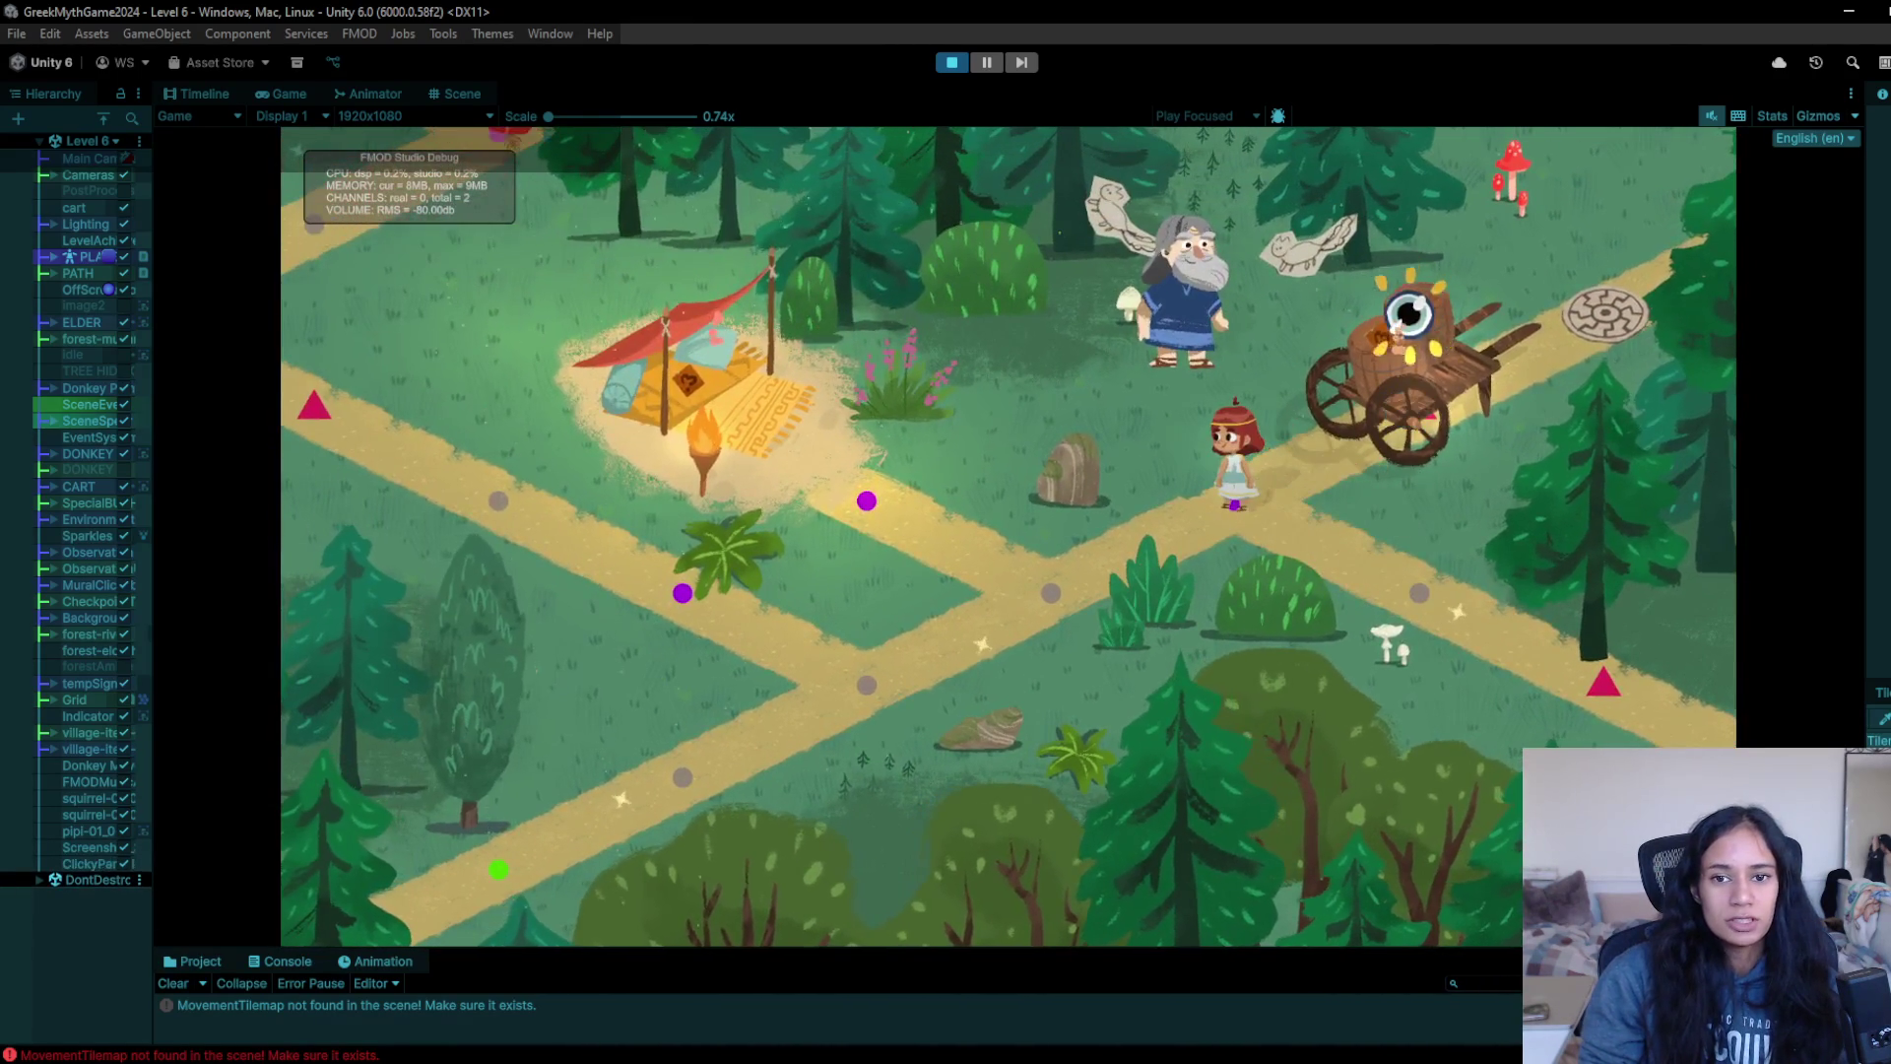
left_click(1408, 314)
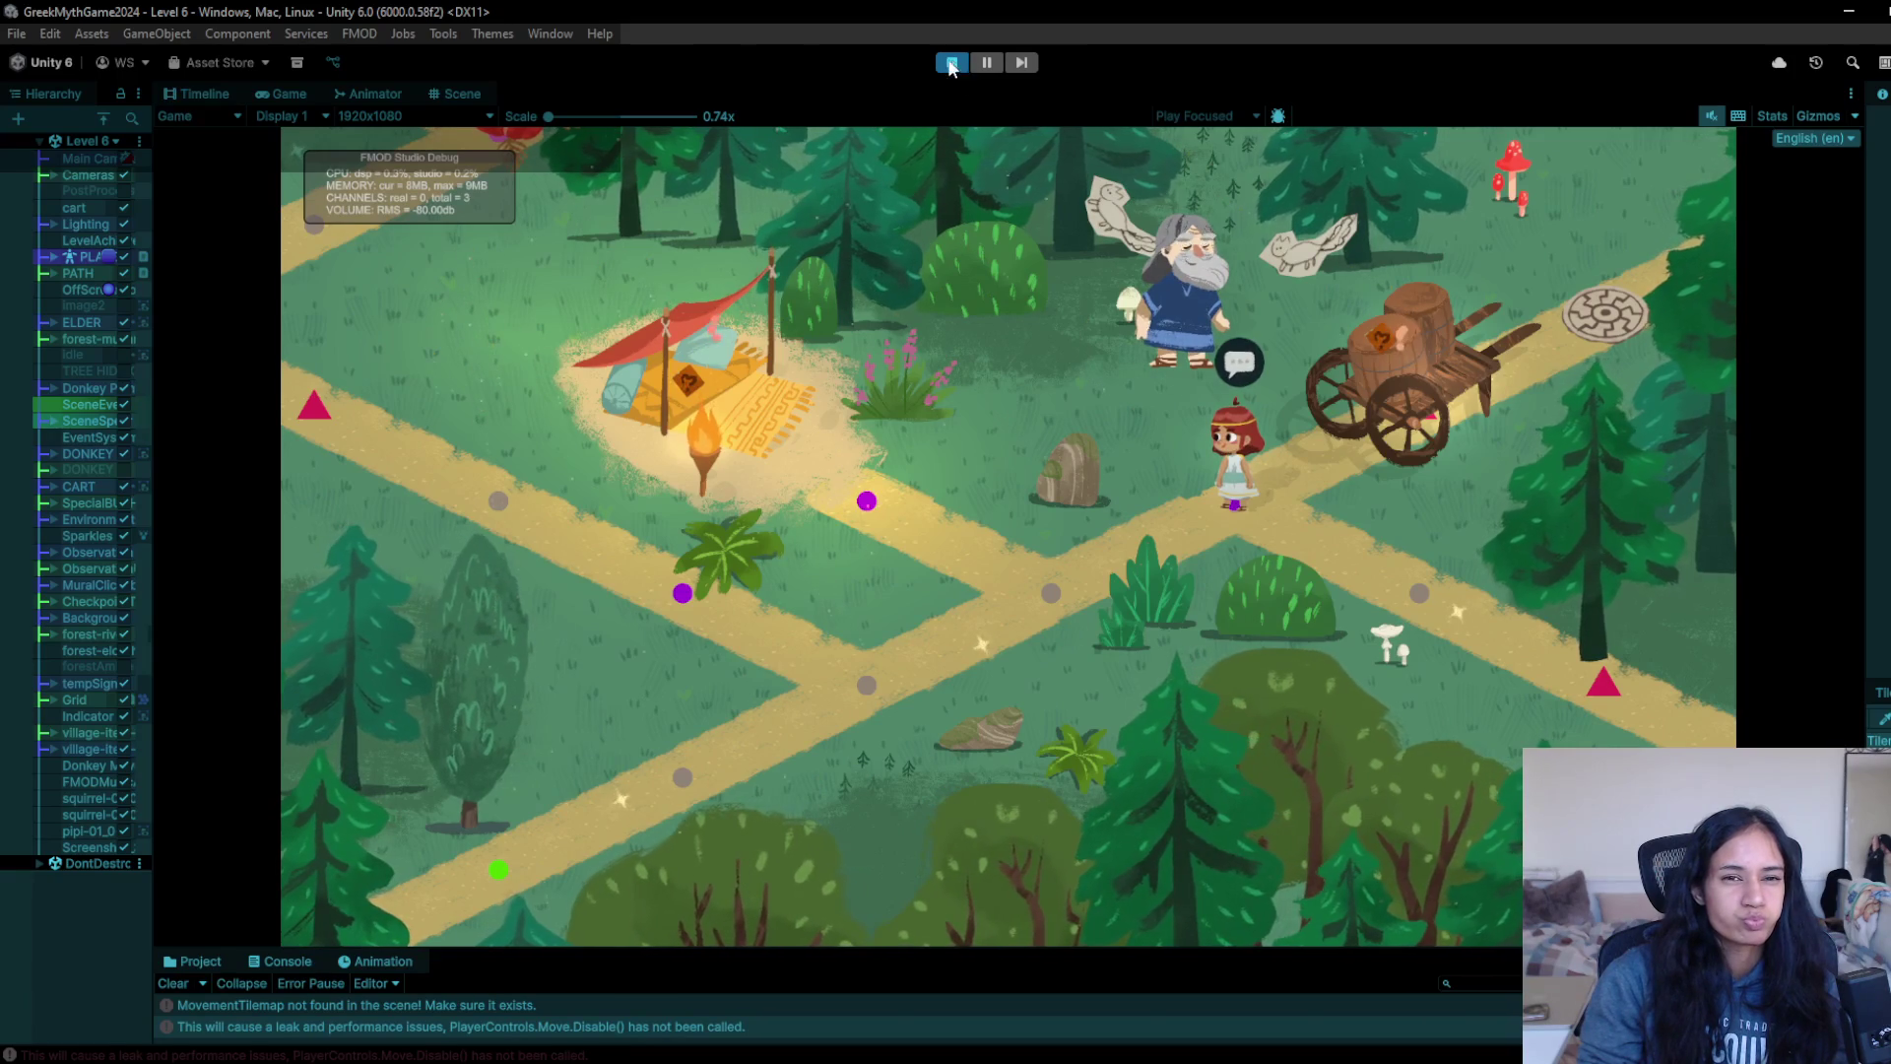
left_click(953, 63)
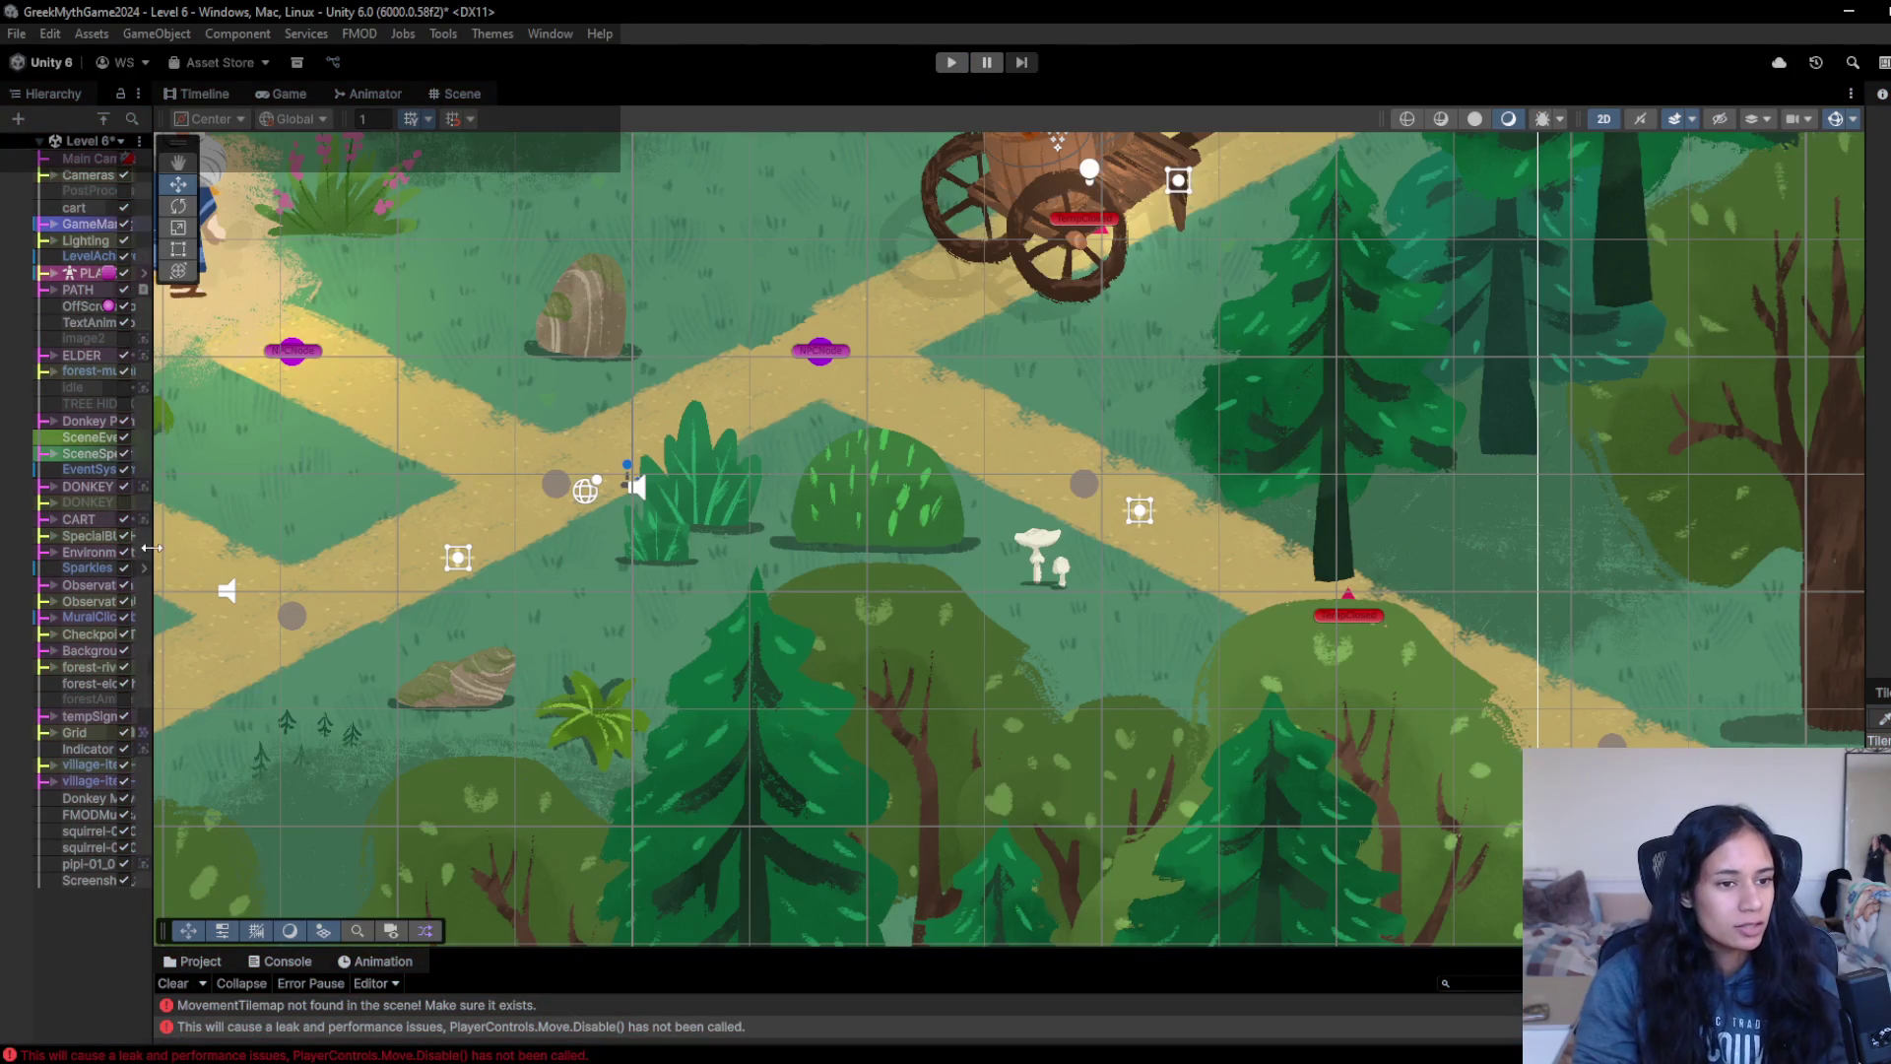
- Widen the Hierarchy panel, then save Level 6 and open Level 7
left_click_drag(155, 543, 221, 542)
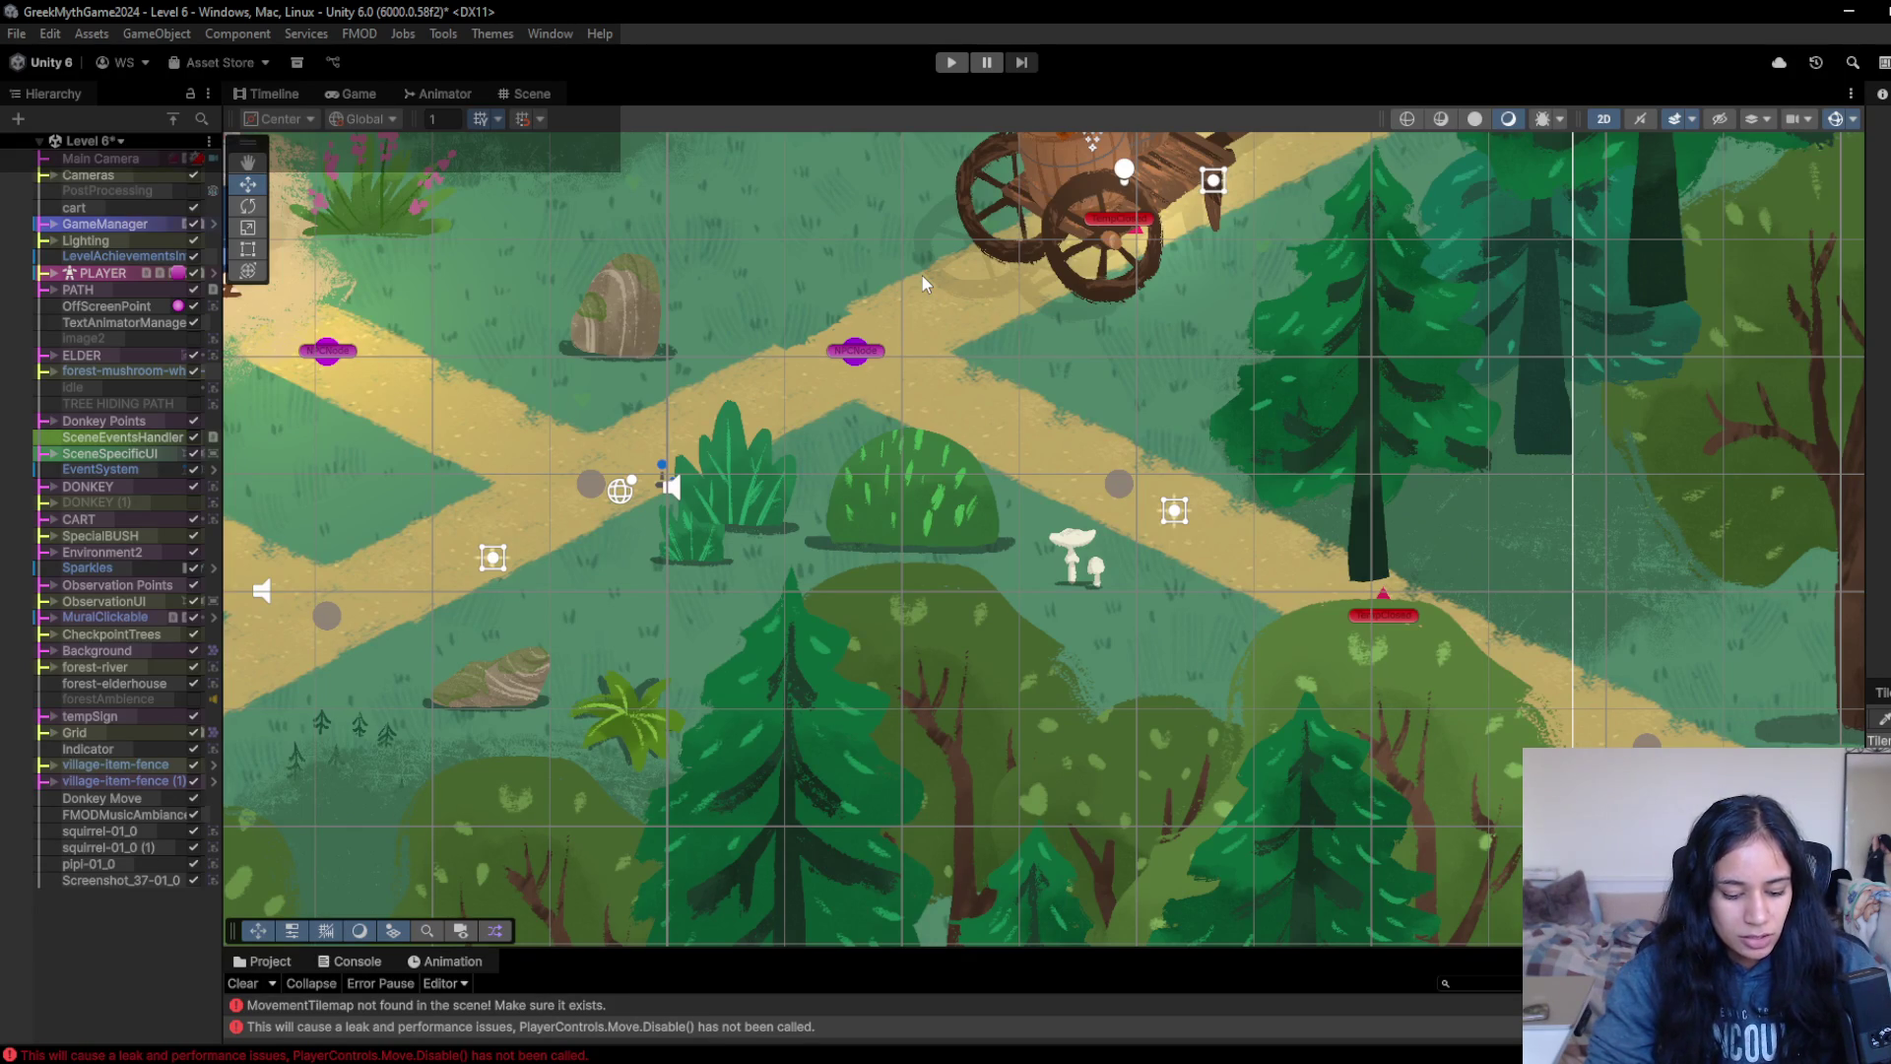
left_click(85, 146)
left_click(131, 364)
left_click(947, 583)
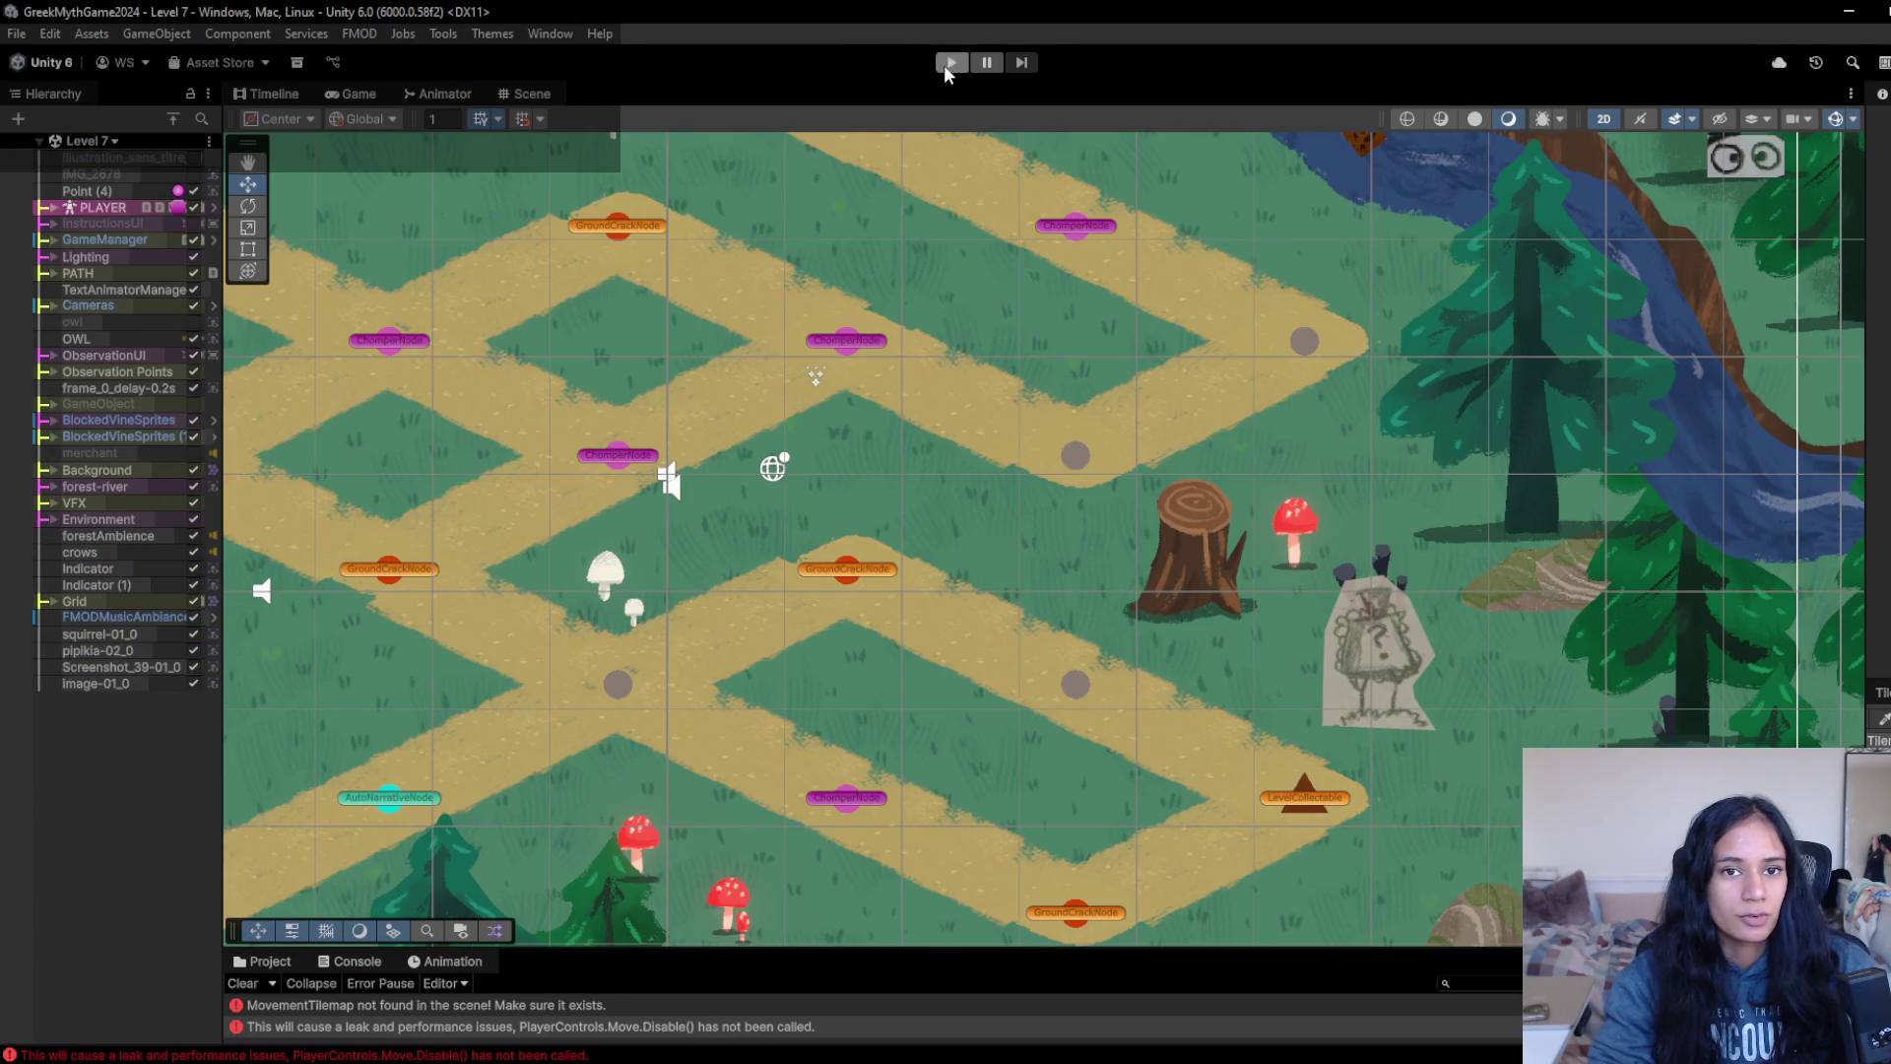
- Play Level 7 briefly, walking the girl toward the cyan marker, then stop
left_click(951, 63)
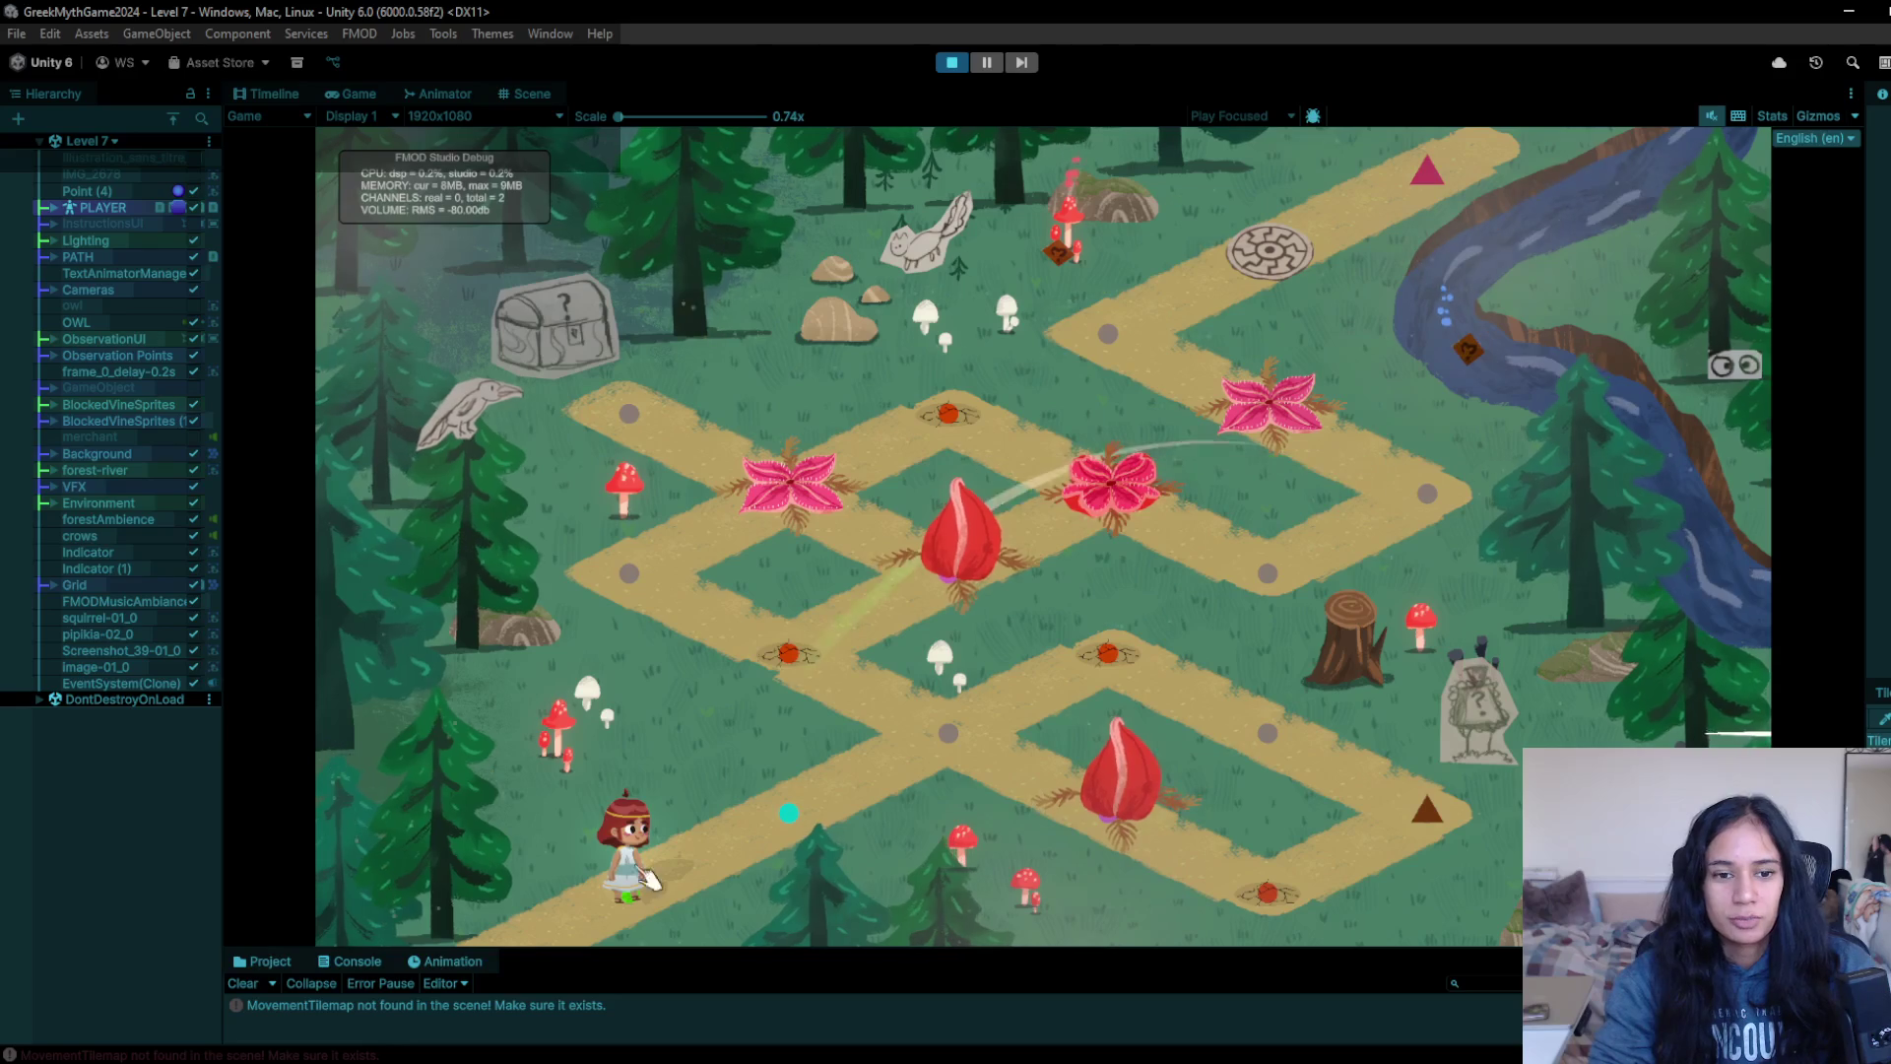
left_click(861, 802)
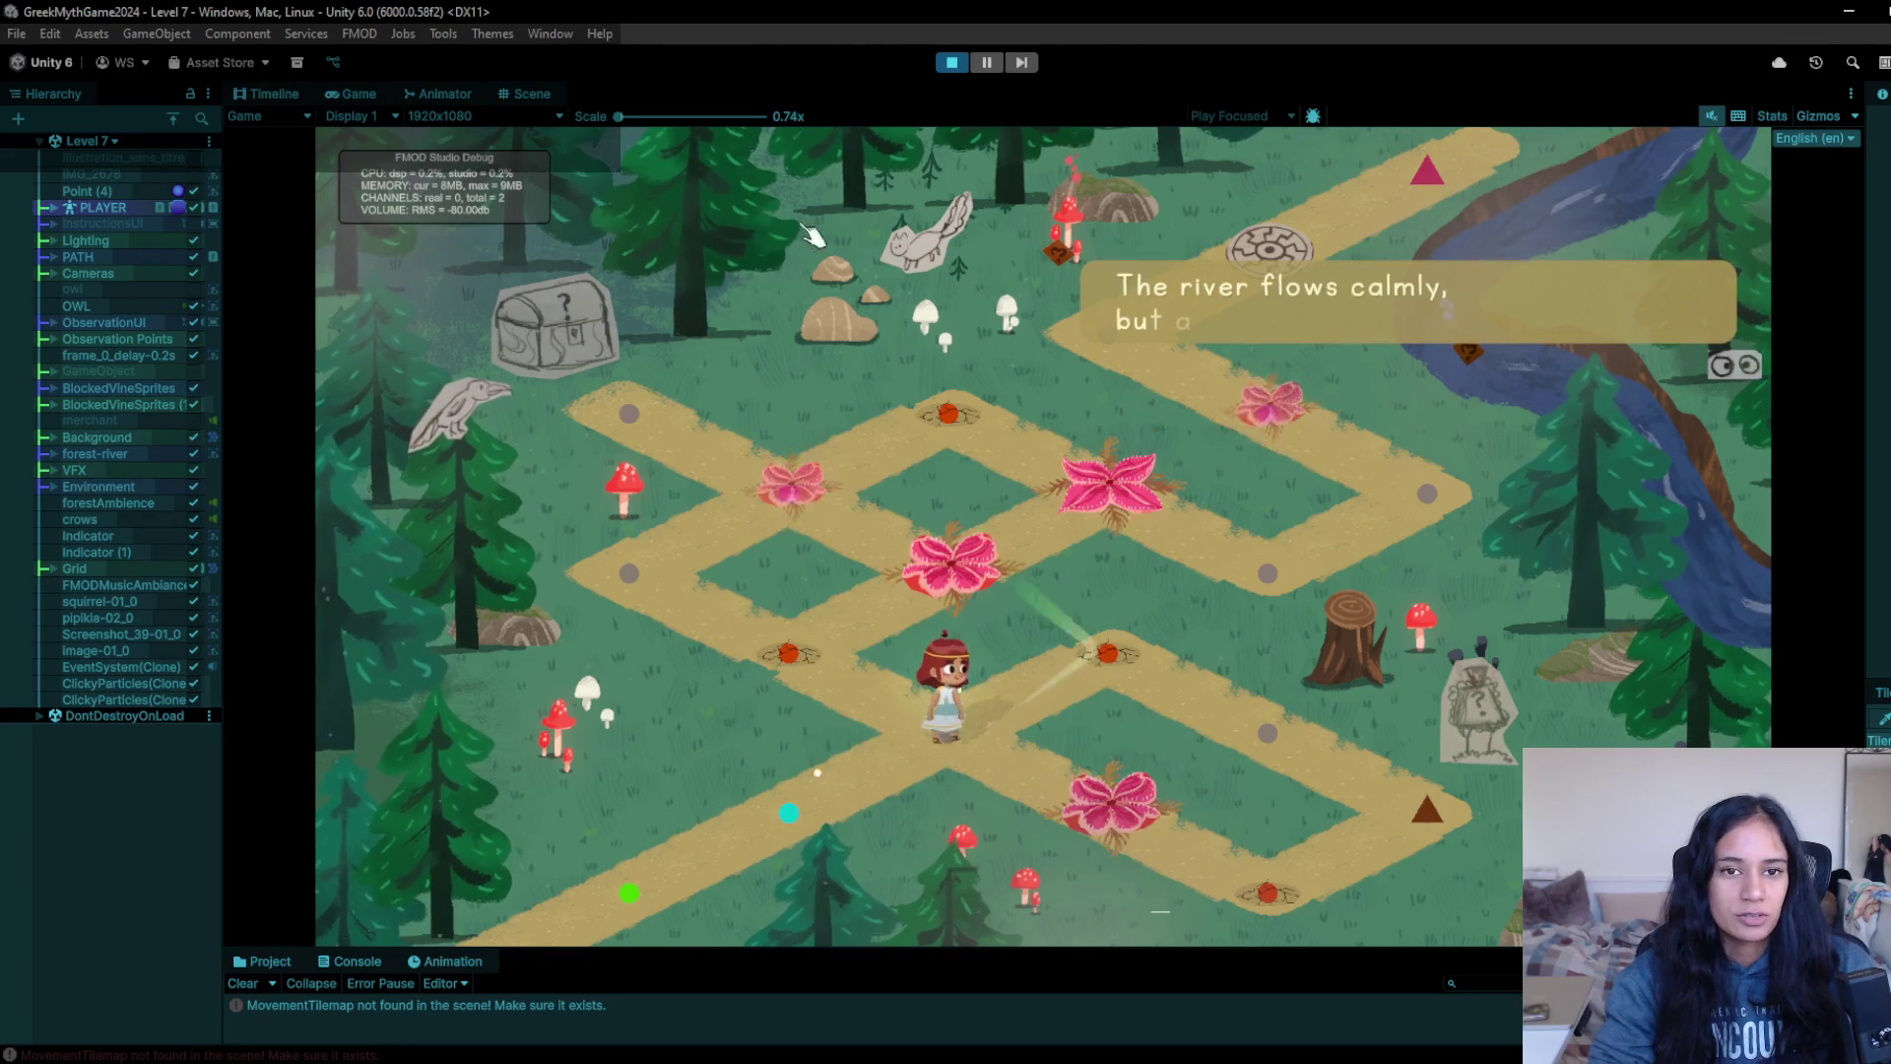
left_click(952, 62)
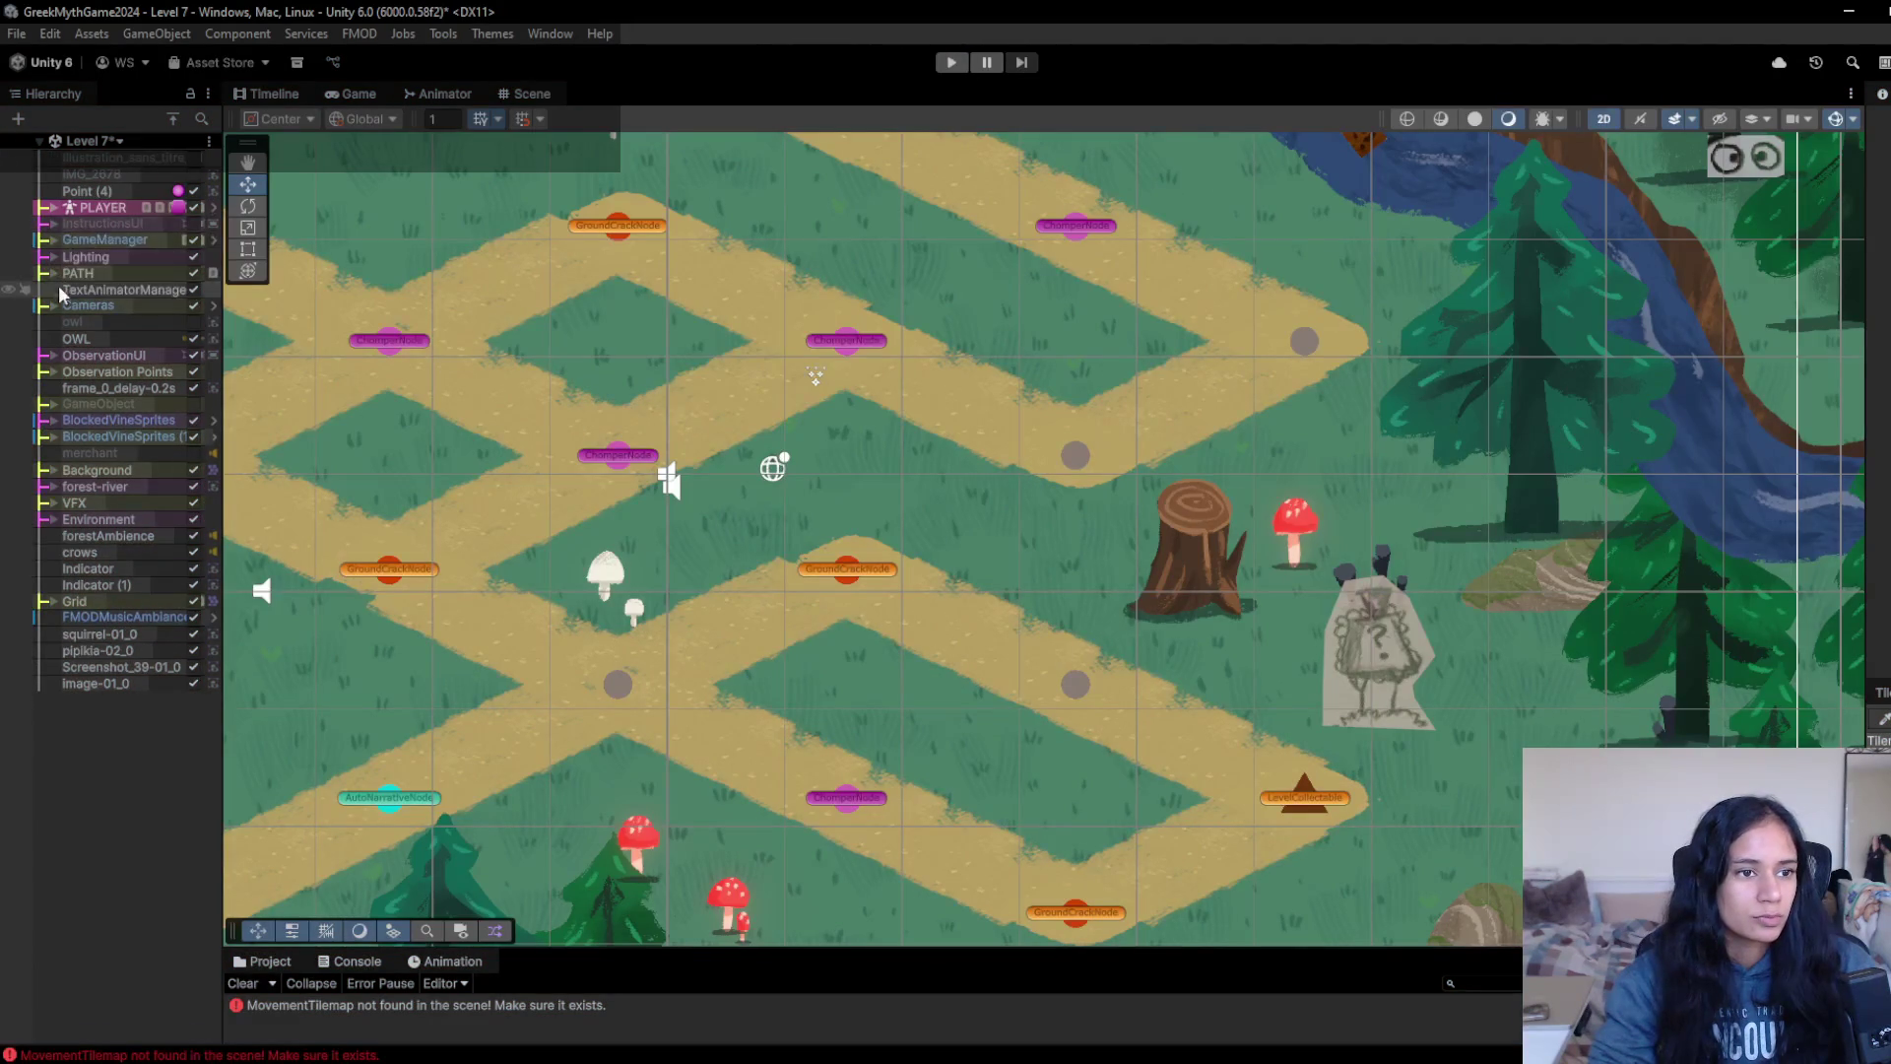
- Add the Subtle Camera Movement script to Level 7's Main Camera under Cameras
left_click(51, 305)
left_click(100, 337)
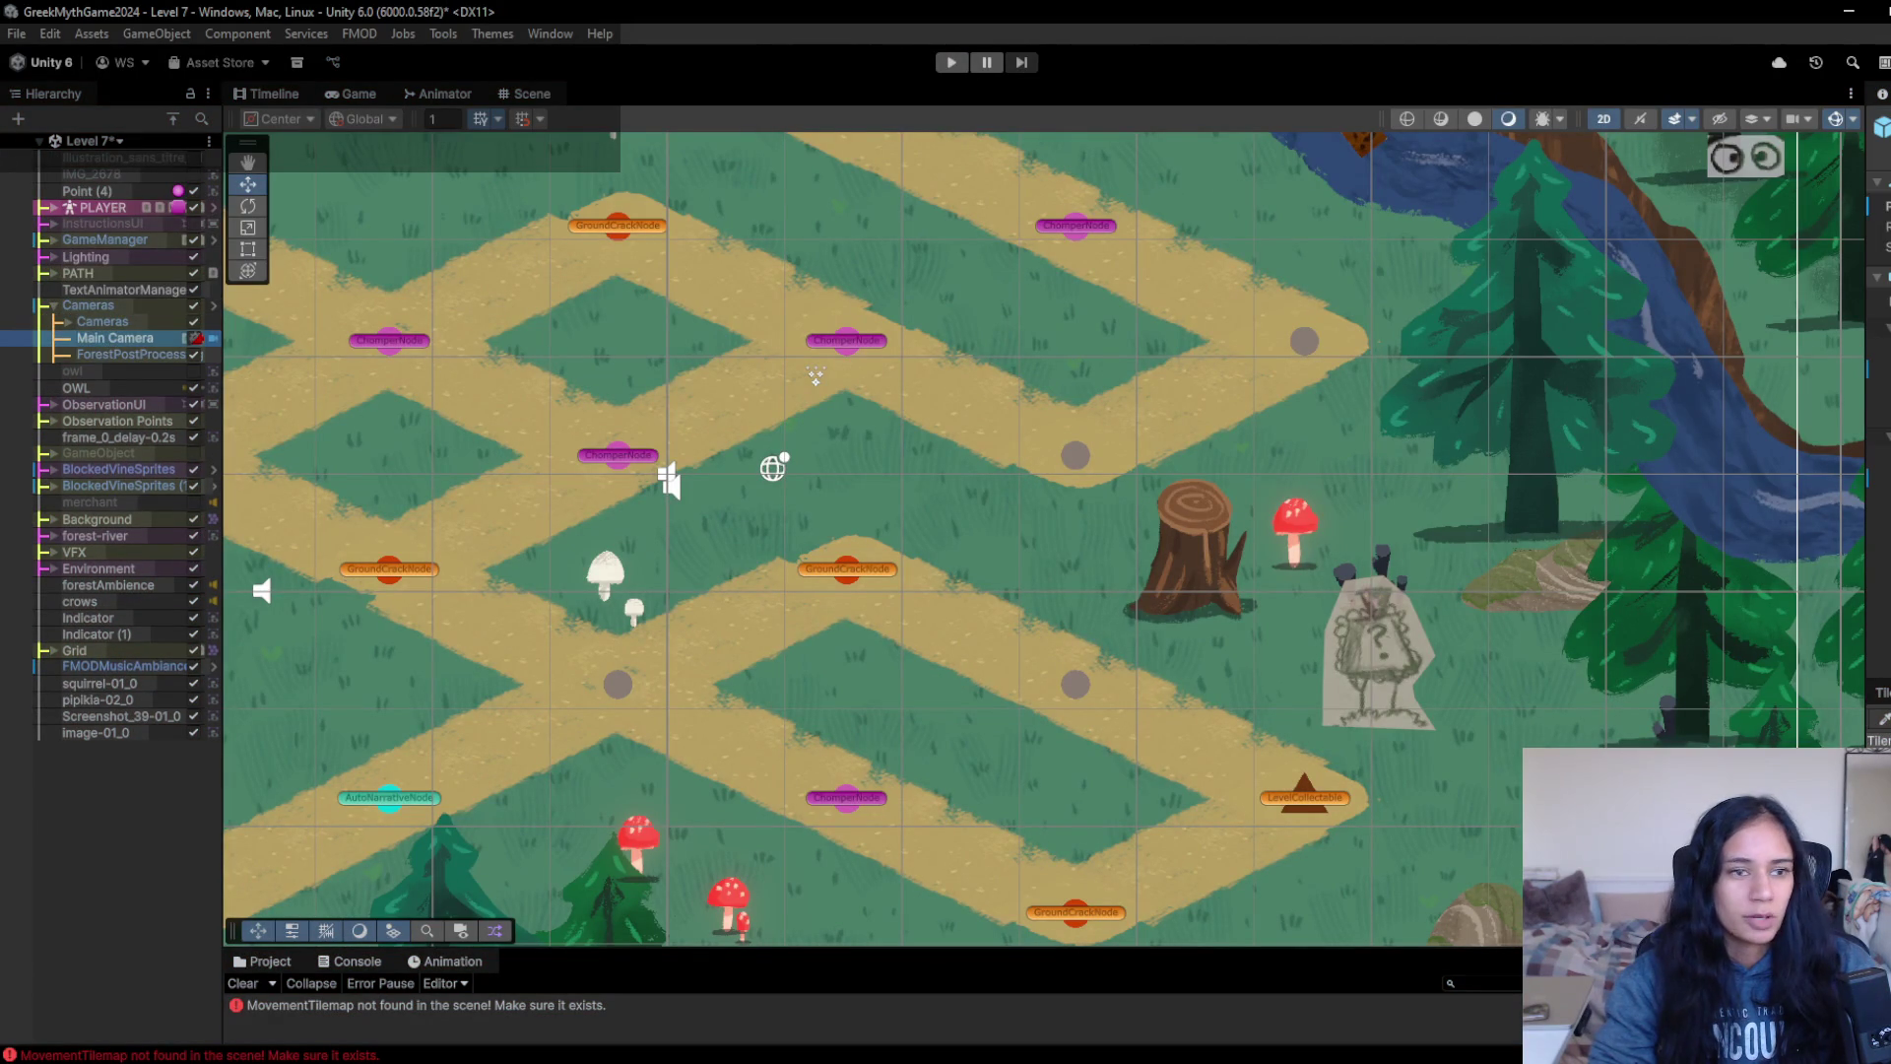
left_click_drag(1866, 443, 1612, 443)
scroll(1767, 565, "down", 8)
scroll(1783, 627, "down", 2)
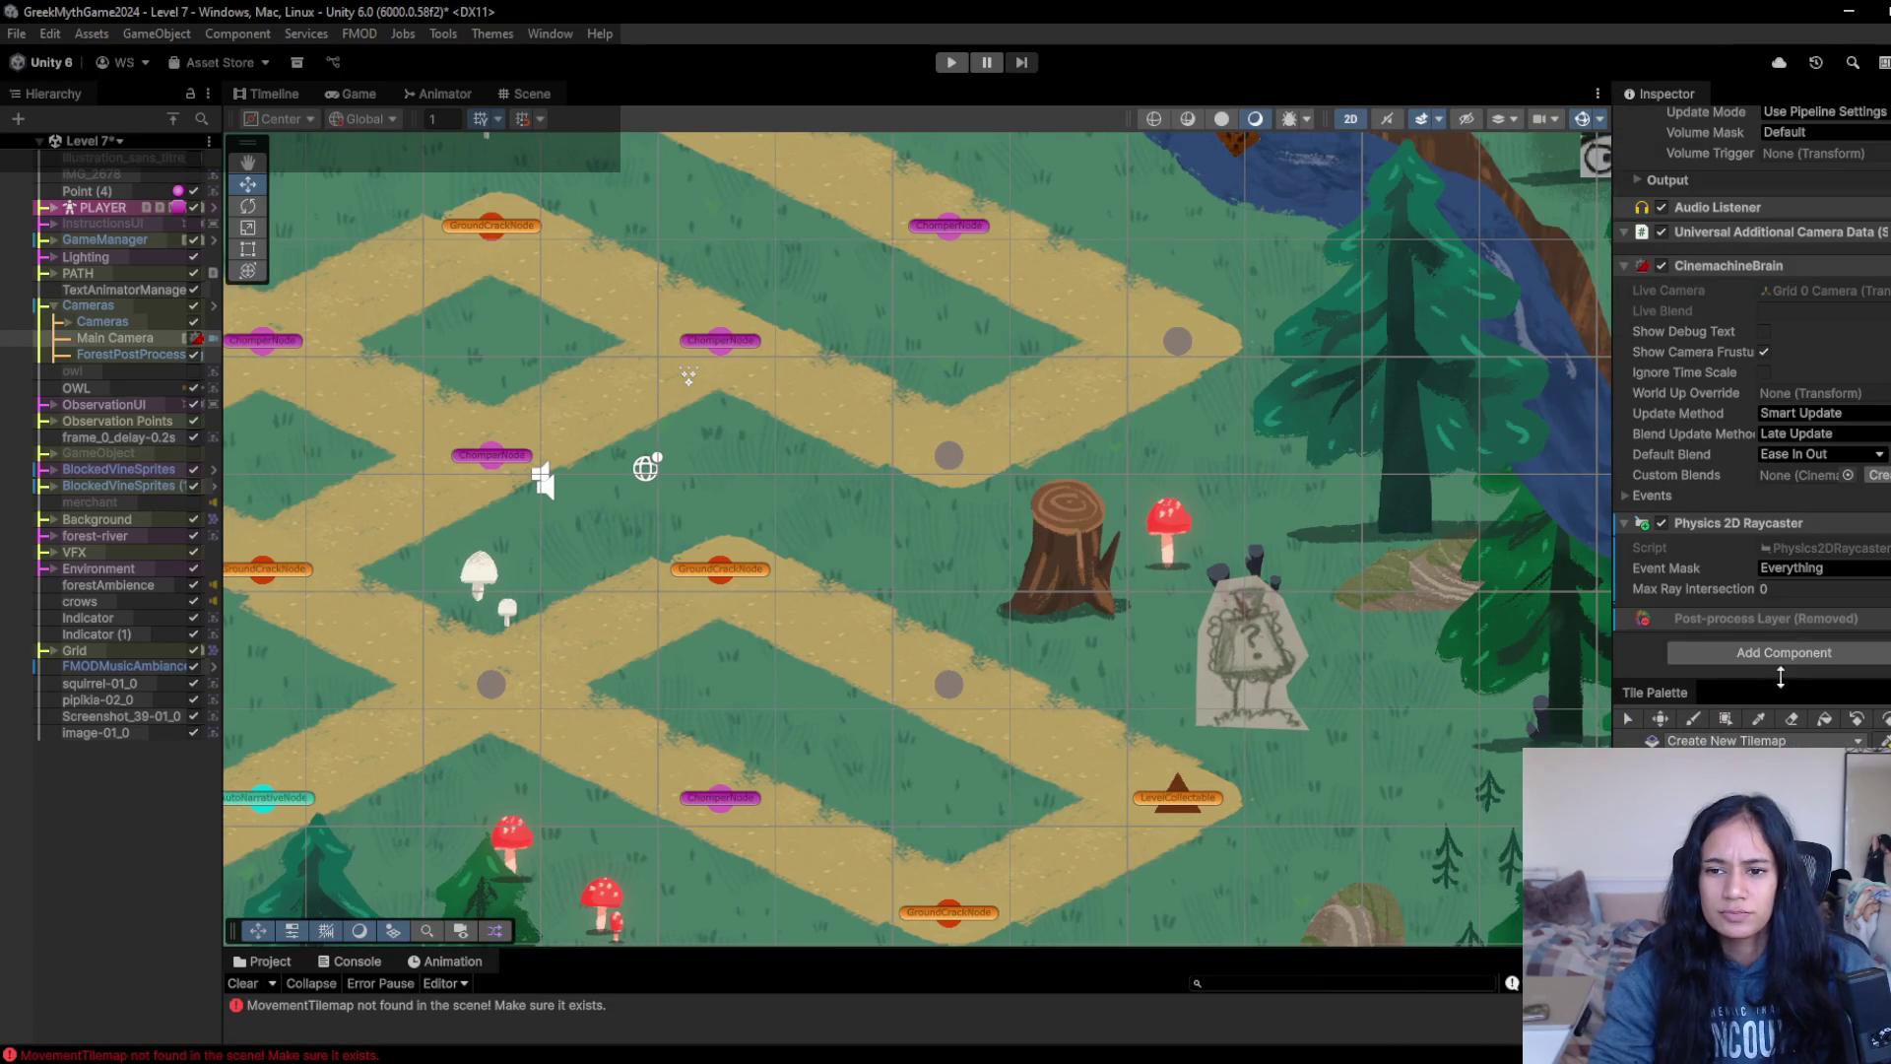
left_click(1783, 658)
type("subt")
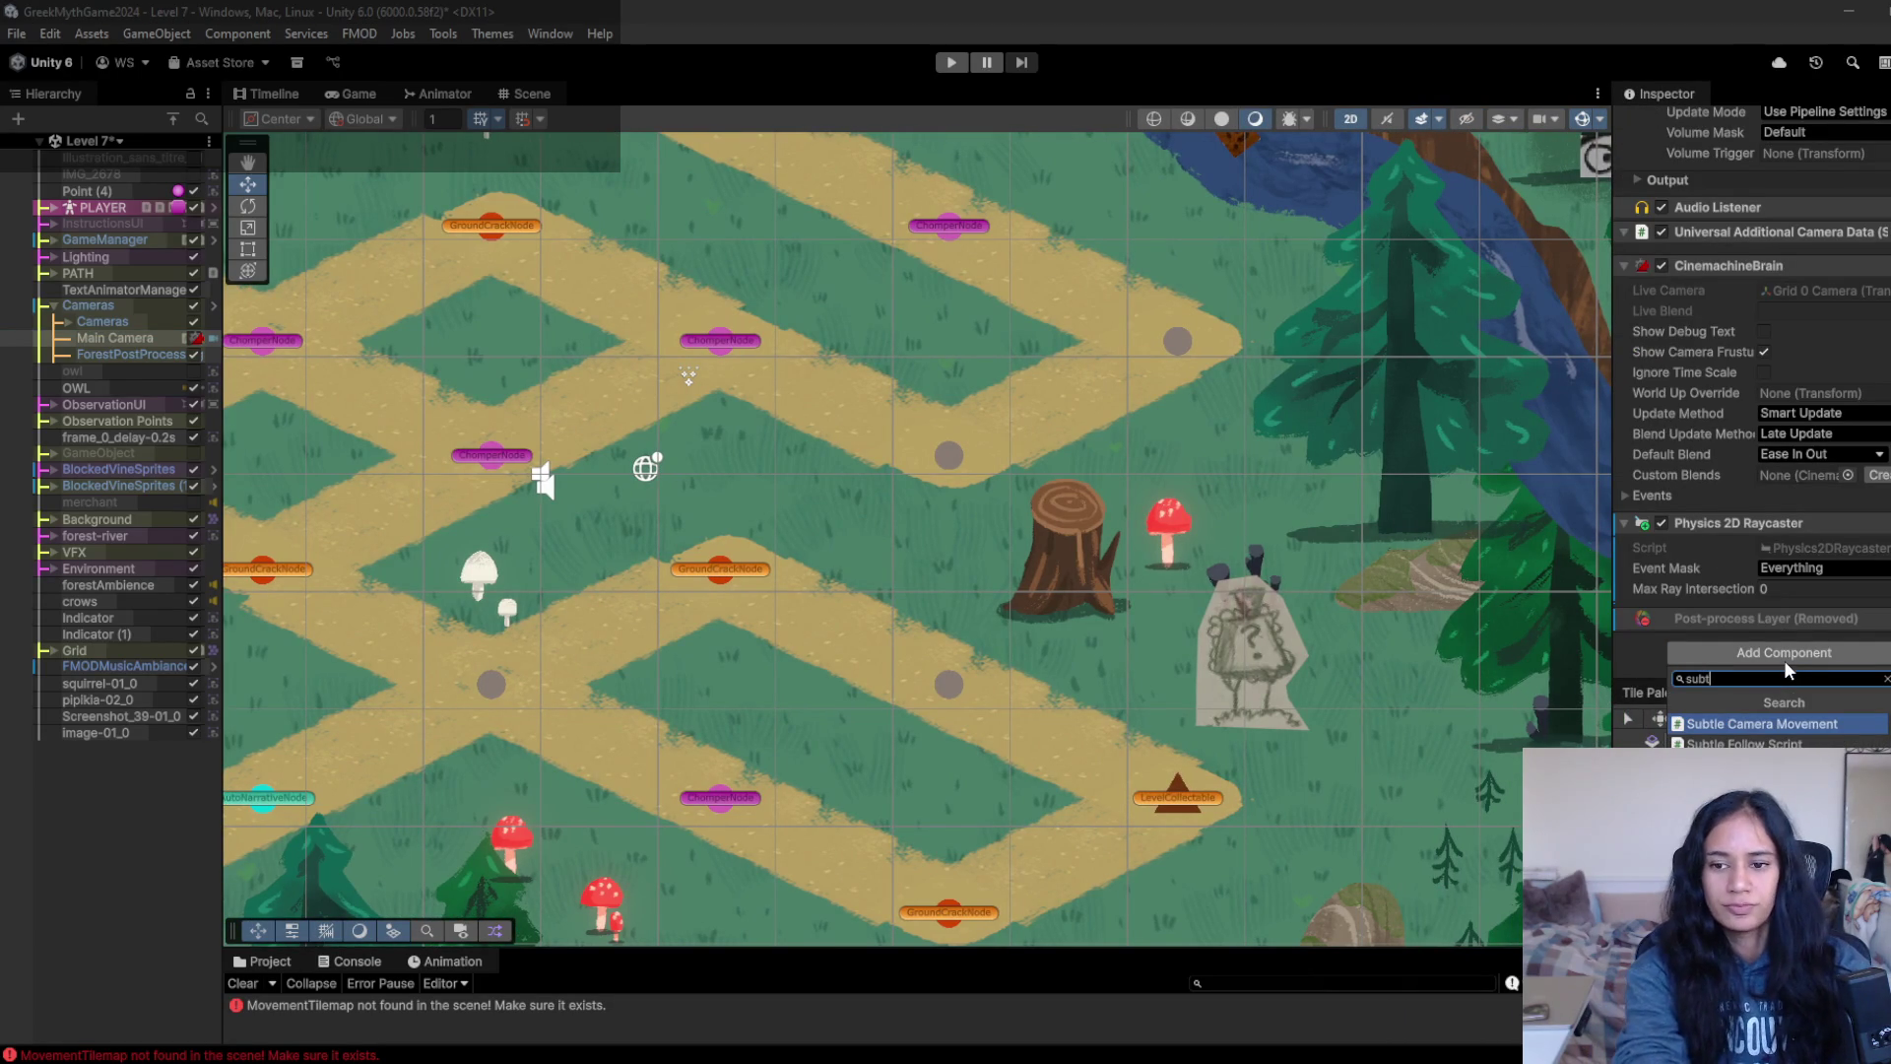
key("Return")
- Play-test the camera movement, stop it, and bring up the script's component options
left_click(953, 62)
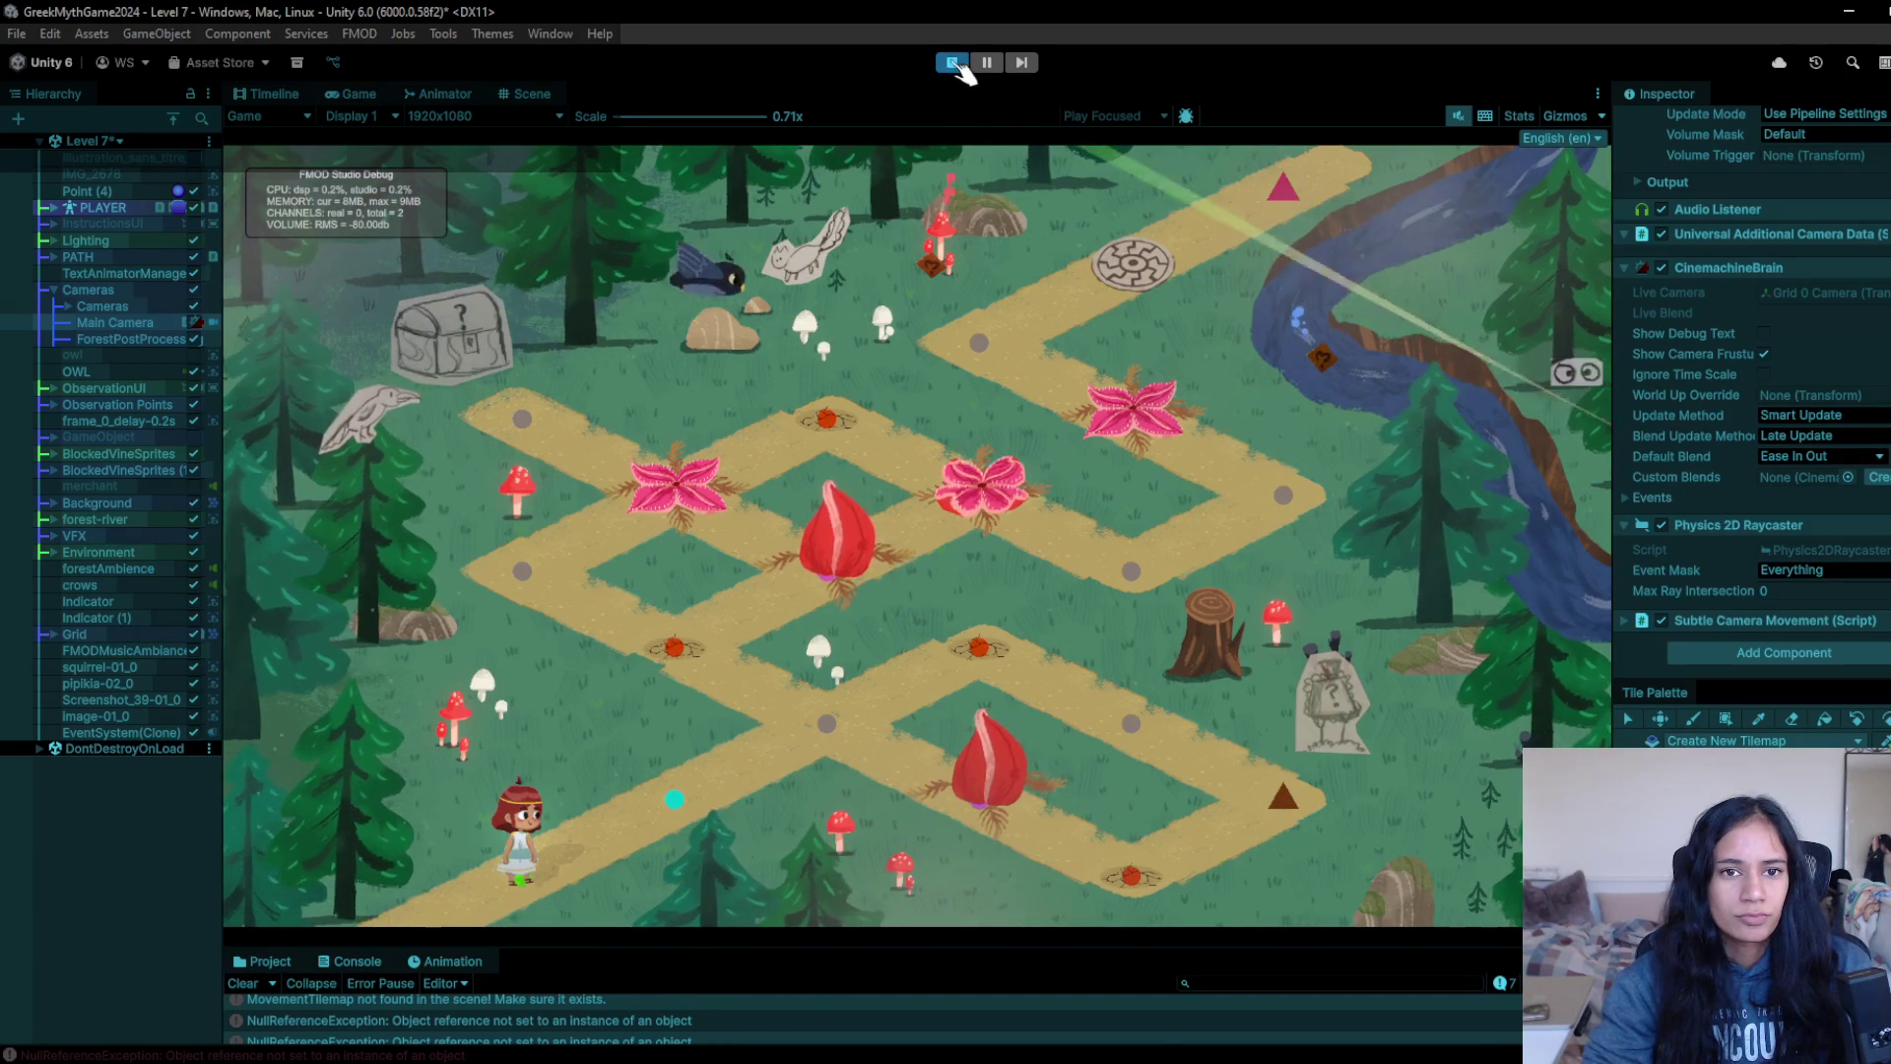
key("ctrl+p")
right_click(1723, 626)
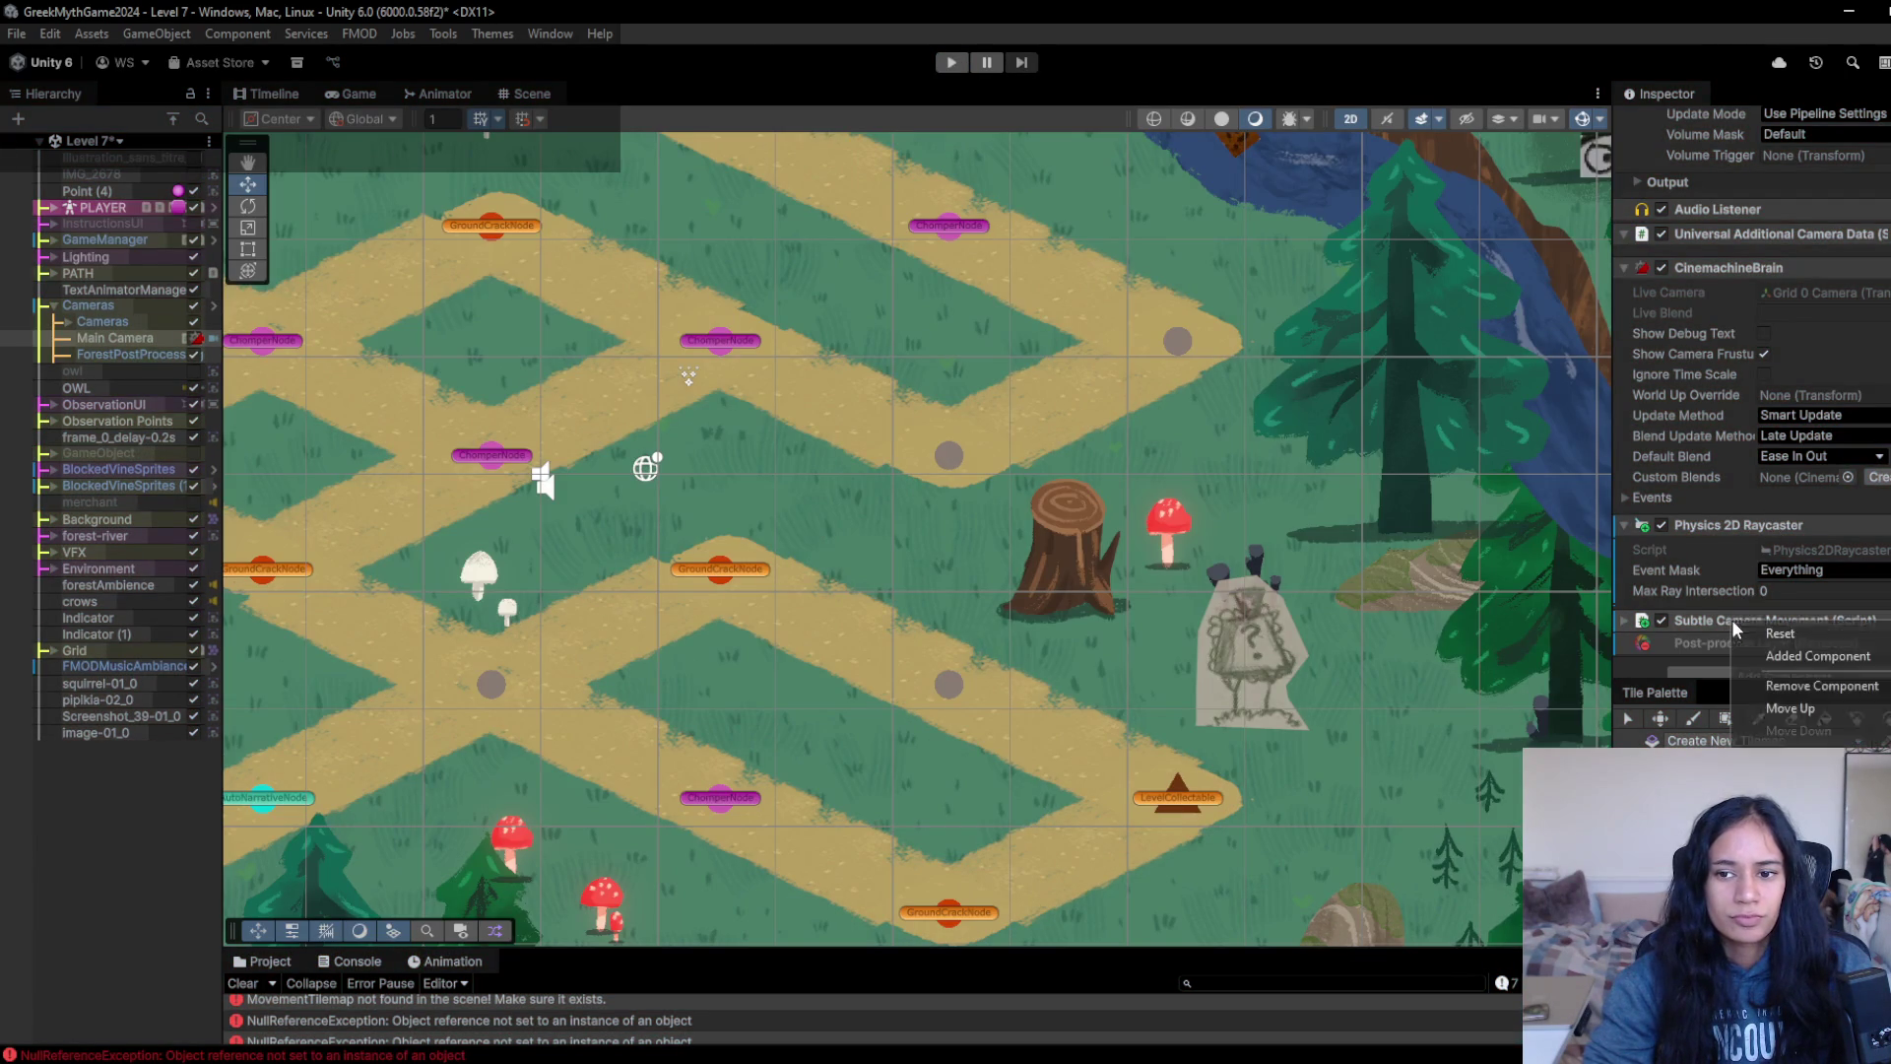
- Remove Subtle Camera Movement from Main Camera and select Grid 0 Camera under Cameras
left_click(1822, 686)
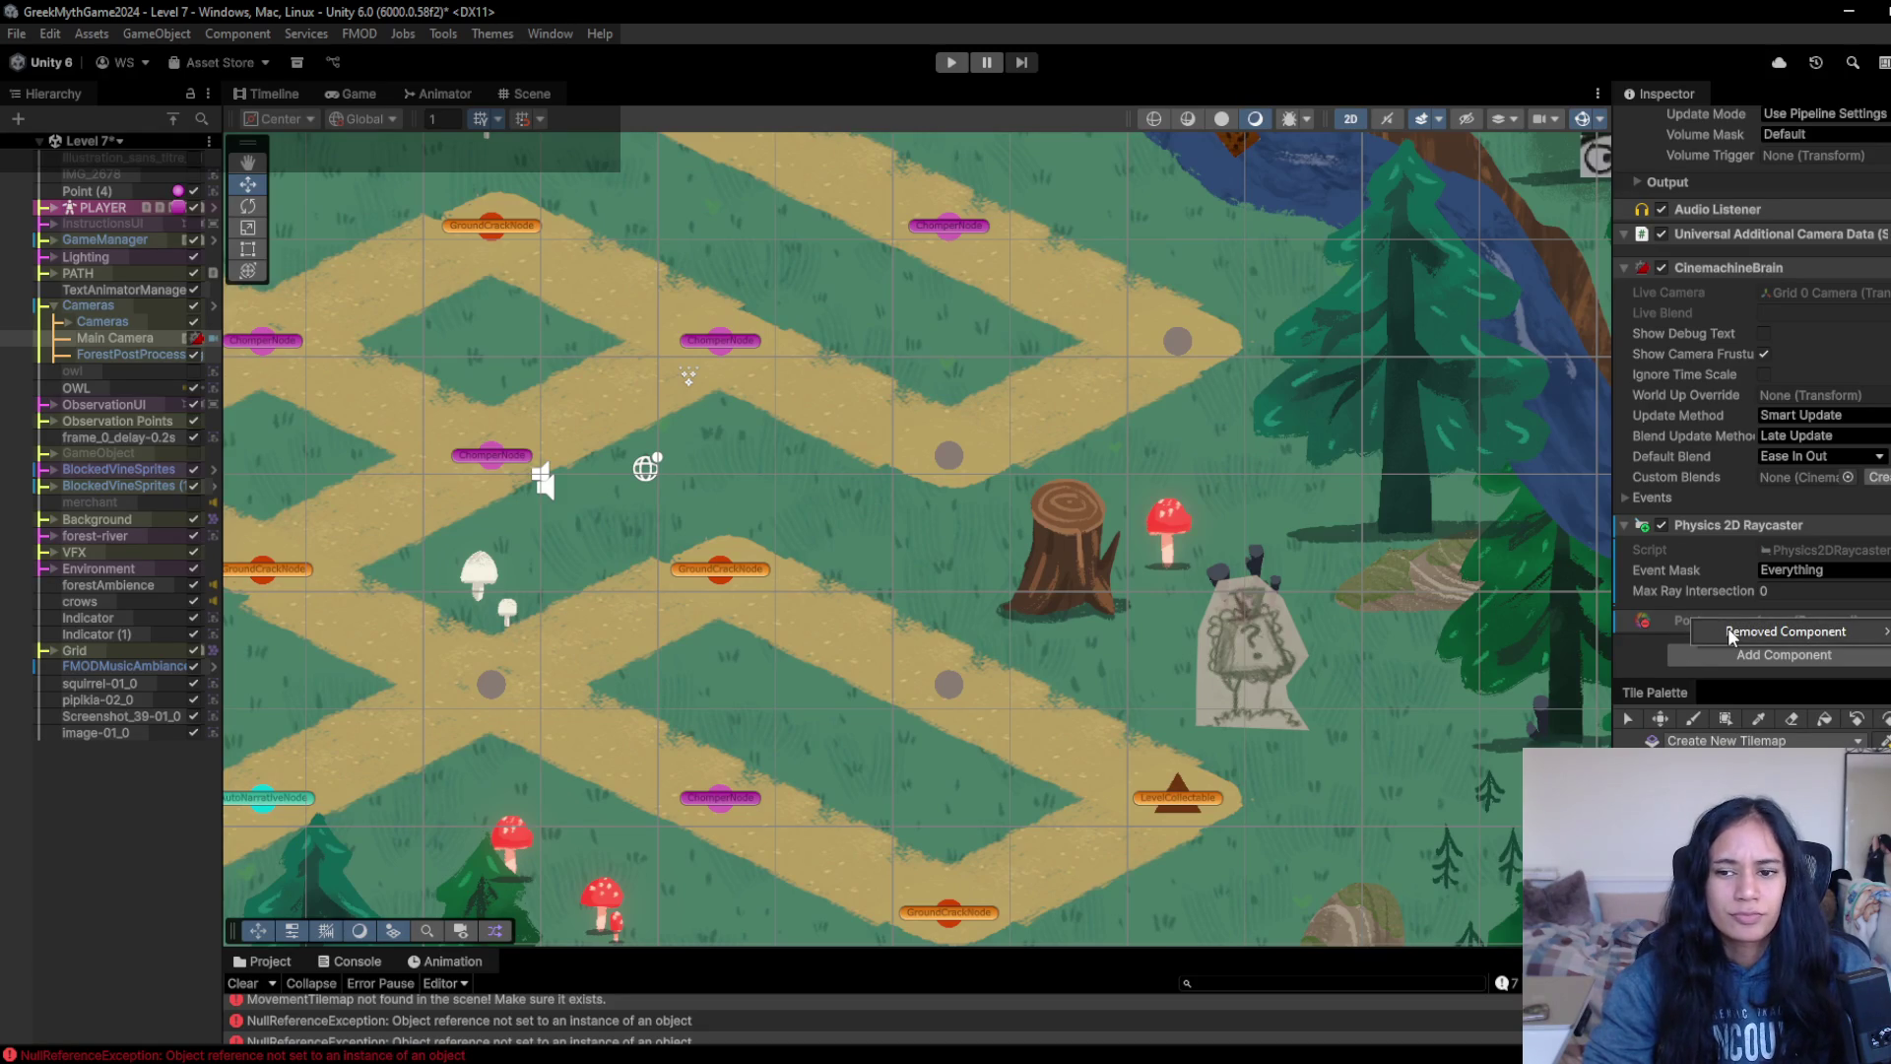
left_click(119, 141)
left_click(112, 803)
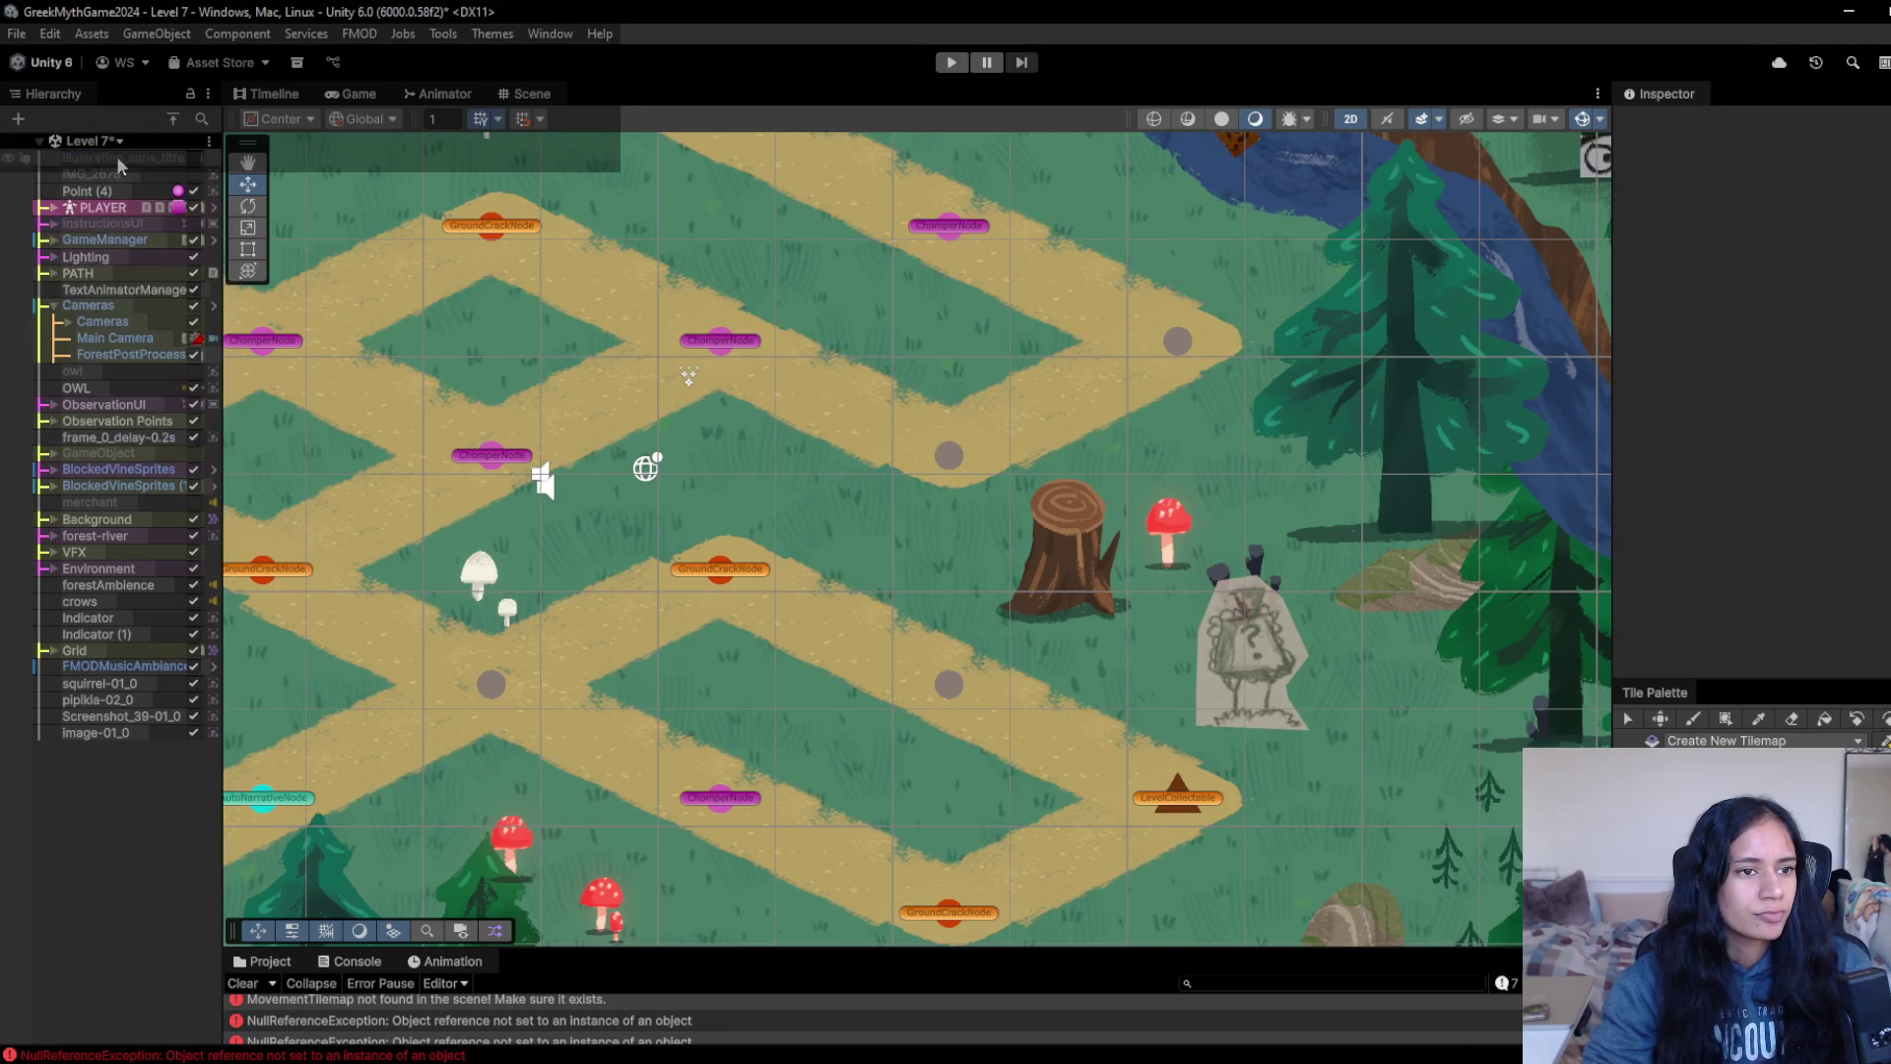
left_click(68, 322)
left_click(122, 338)
- Add Subtle Camera Movement to Grid 0 Camera, set Grid 0 Camera as its virtual camera, and play-test
left_click(1829, 662)
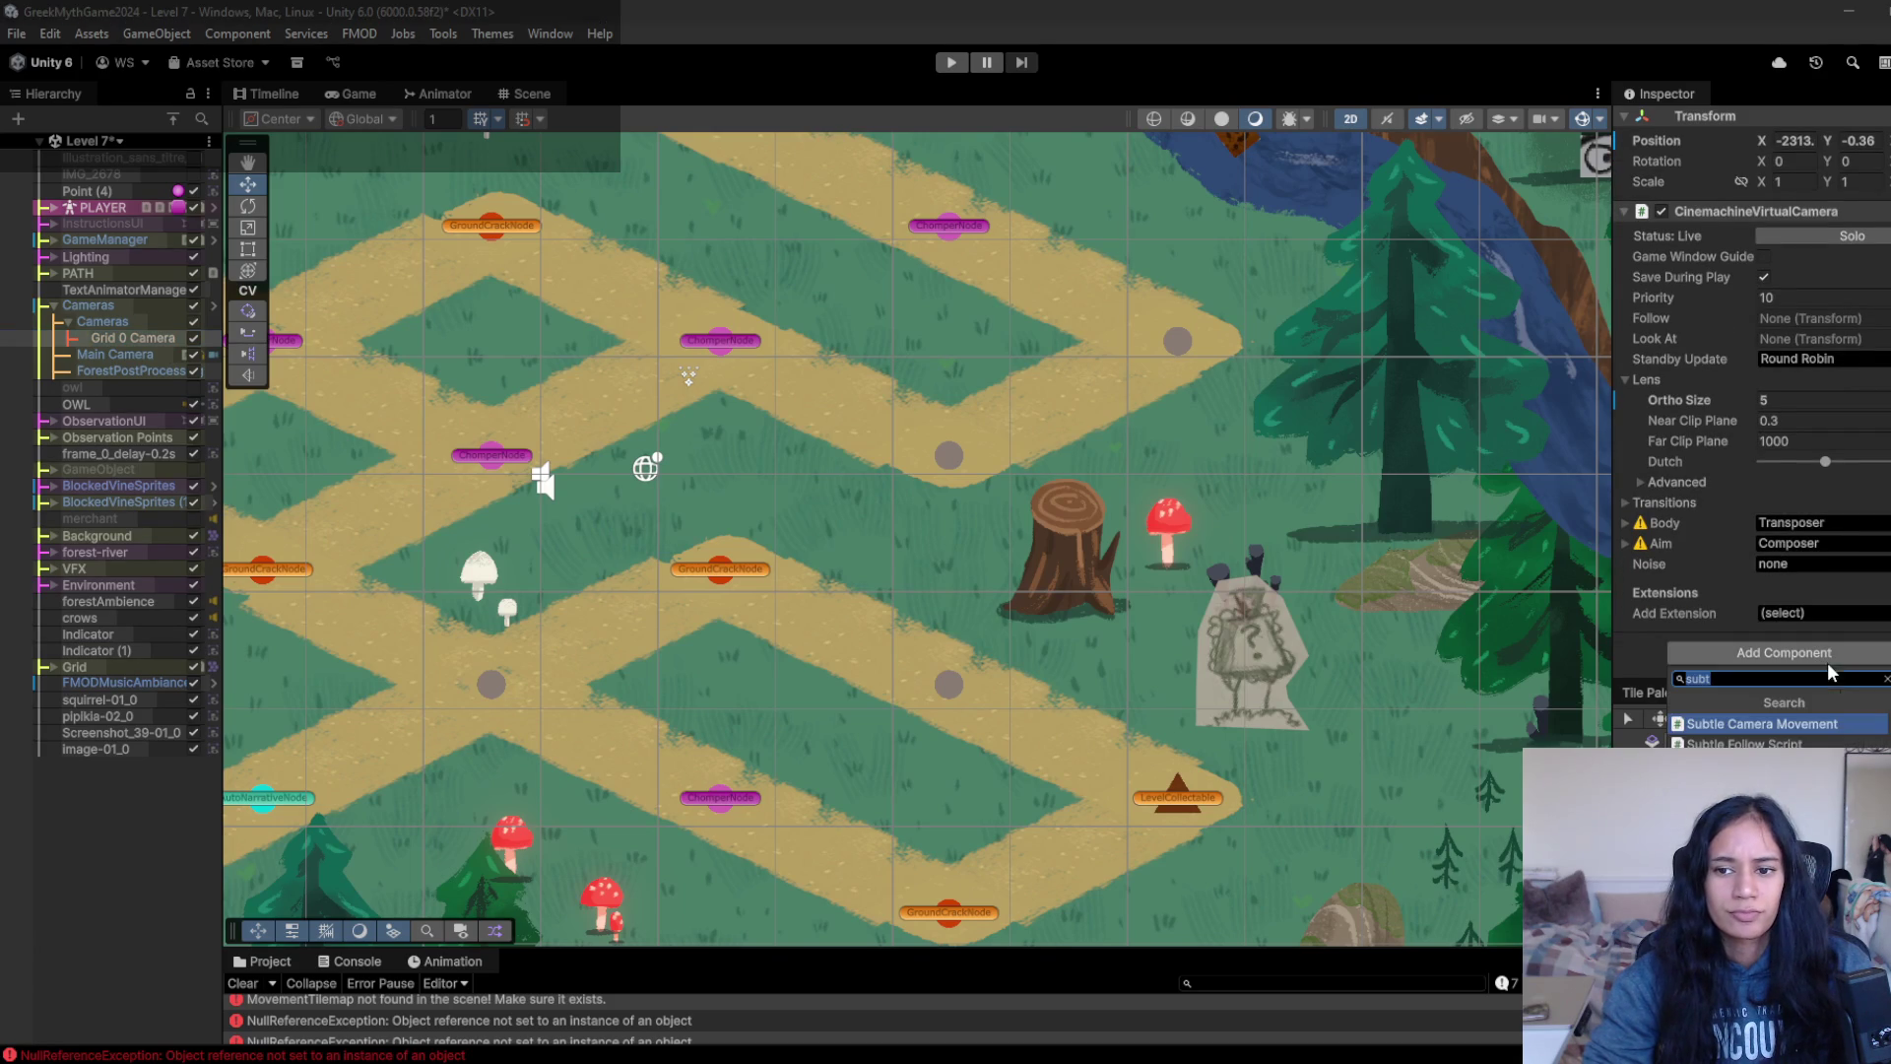
left_click(1795, 717)
scroll(1652, 535, "down", 1)
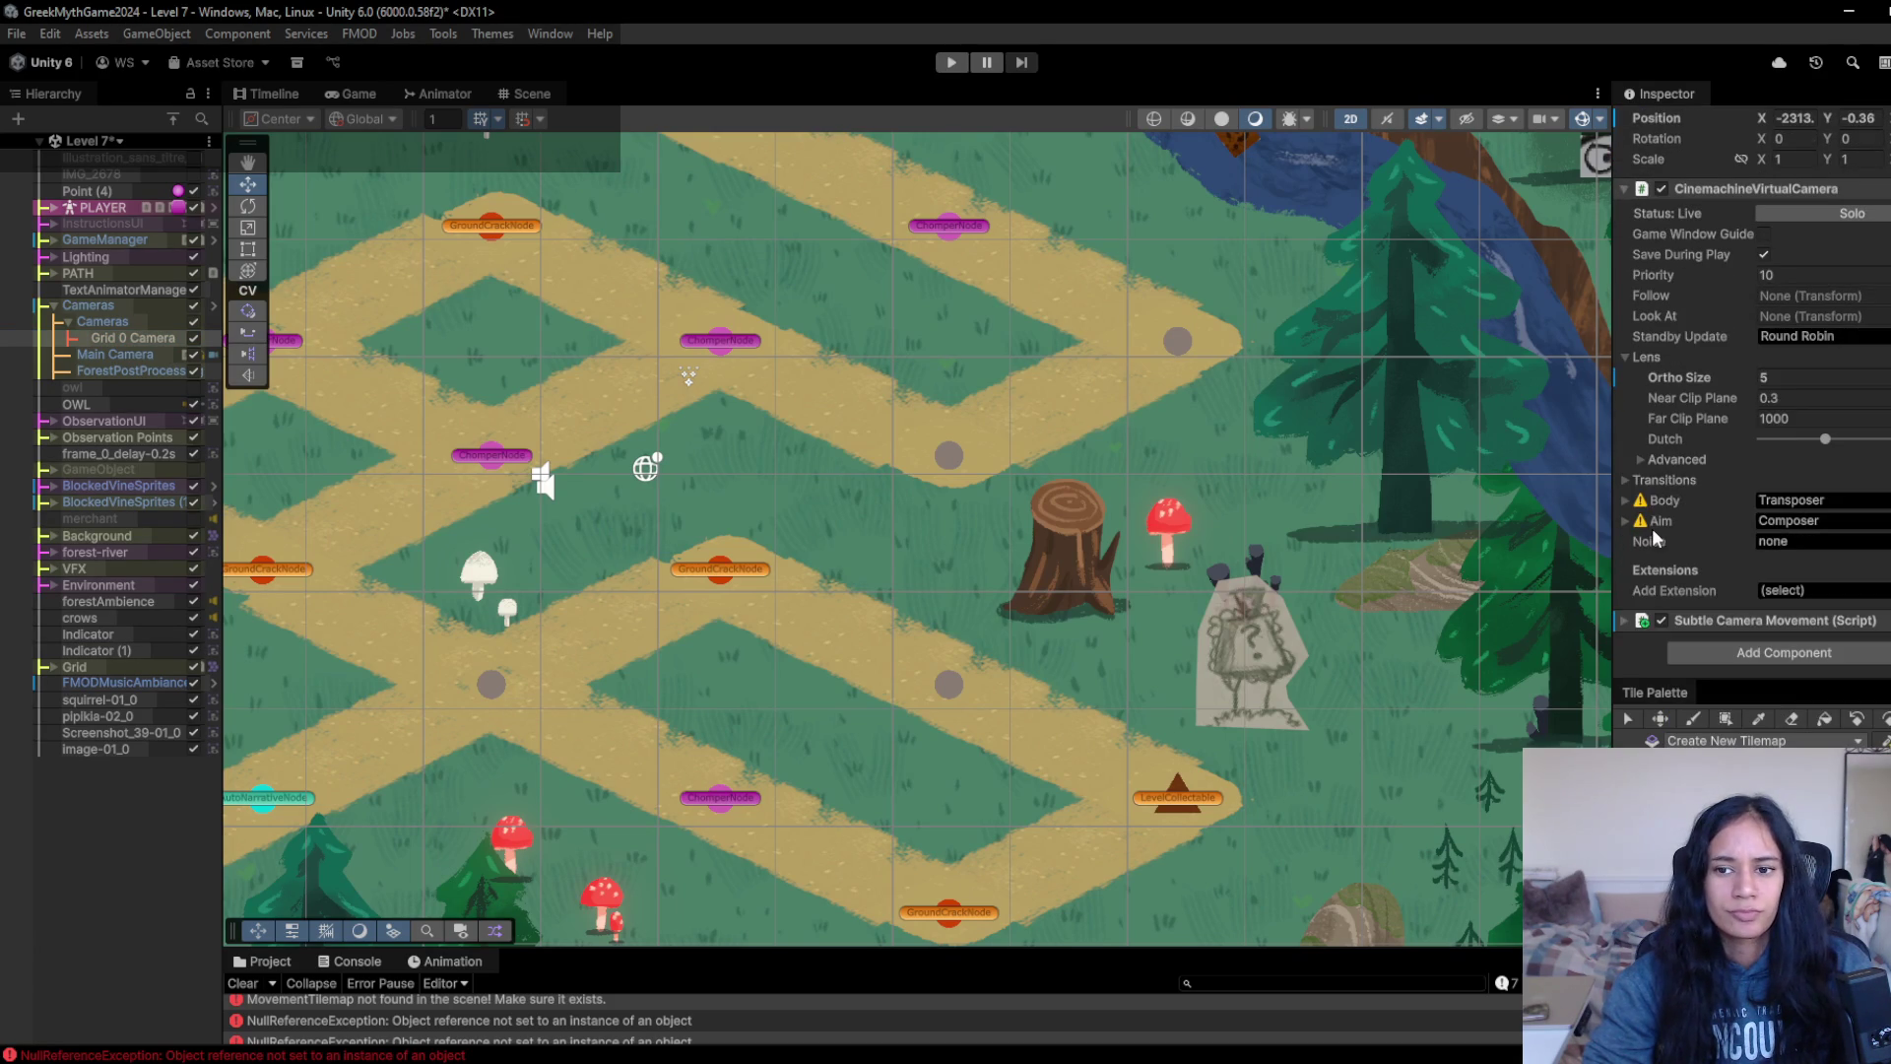
left_click(1739, 616)
scroll(1741, 605, "down", 3)
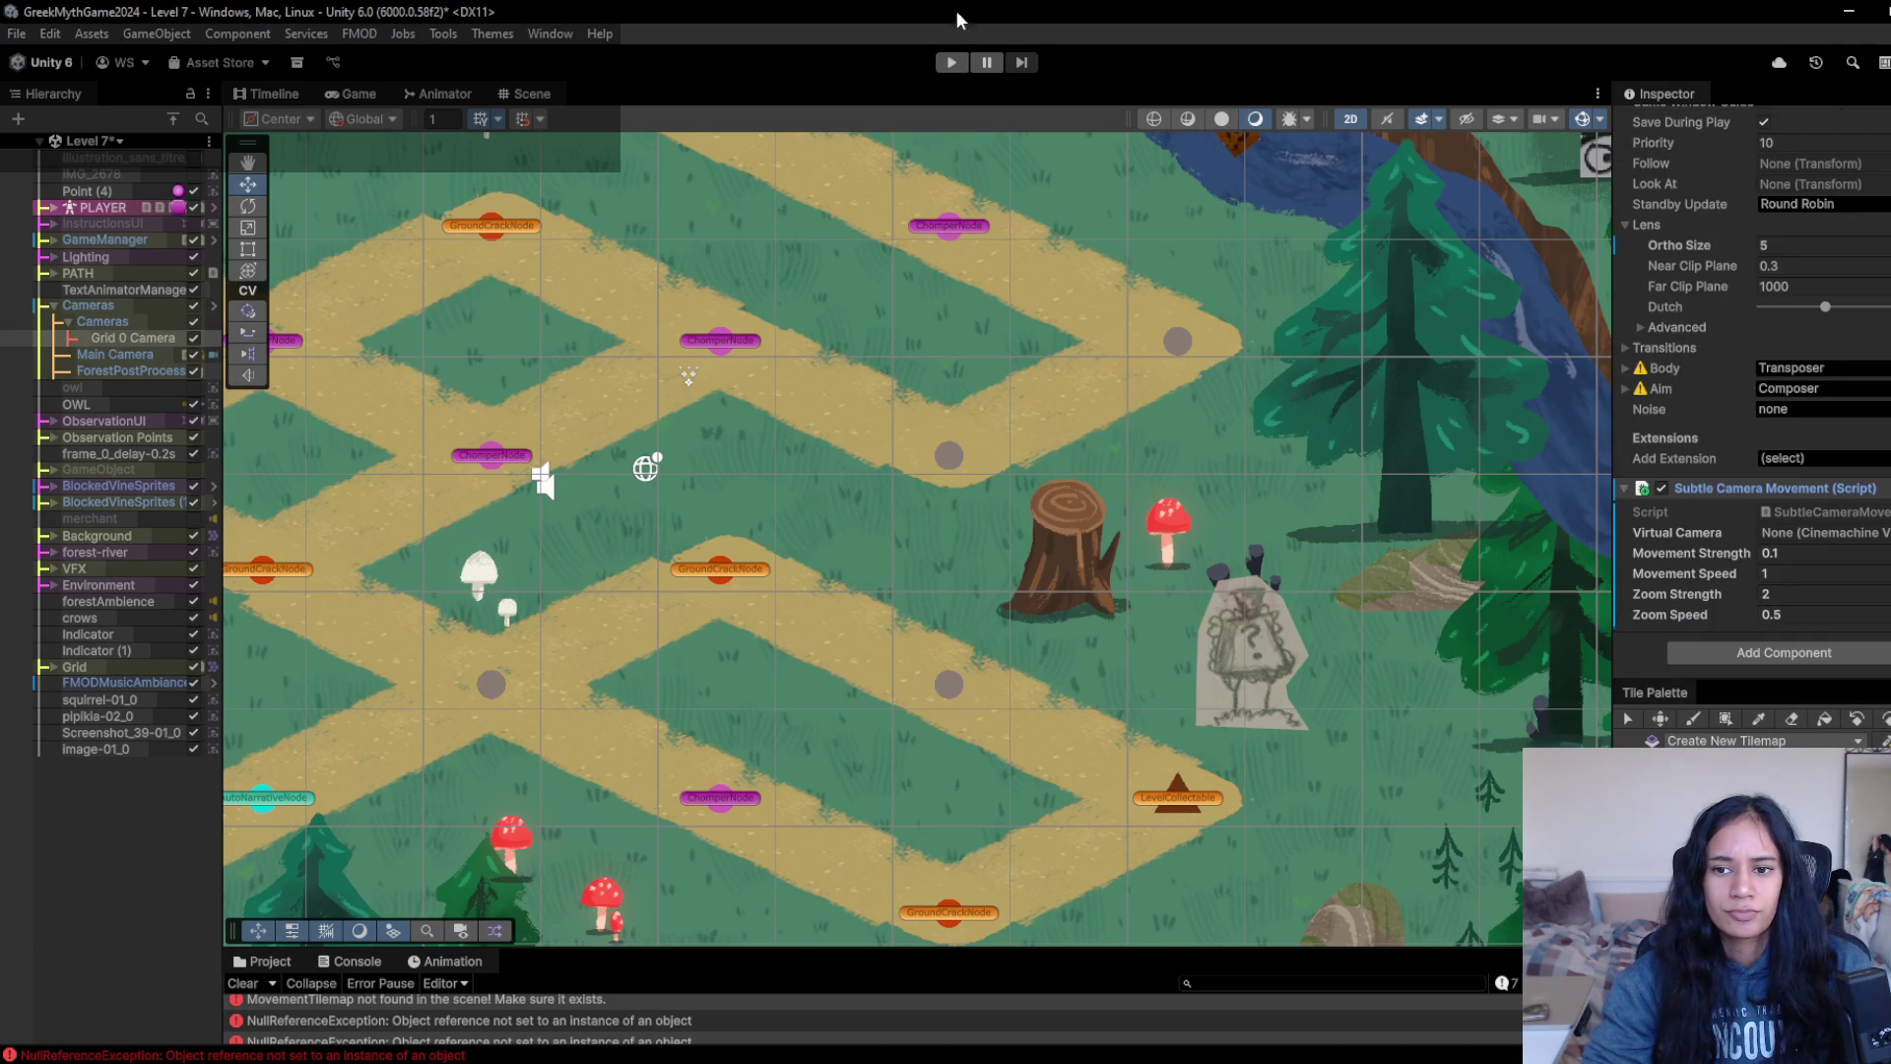
left_click(1882, 532)
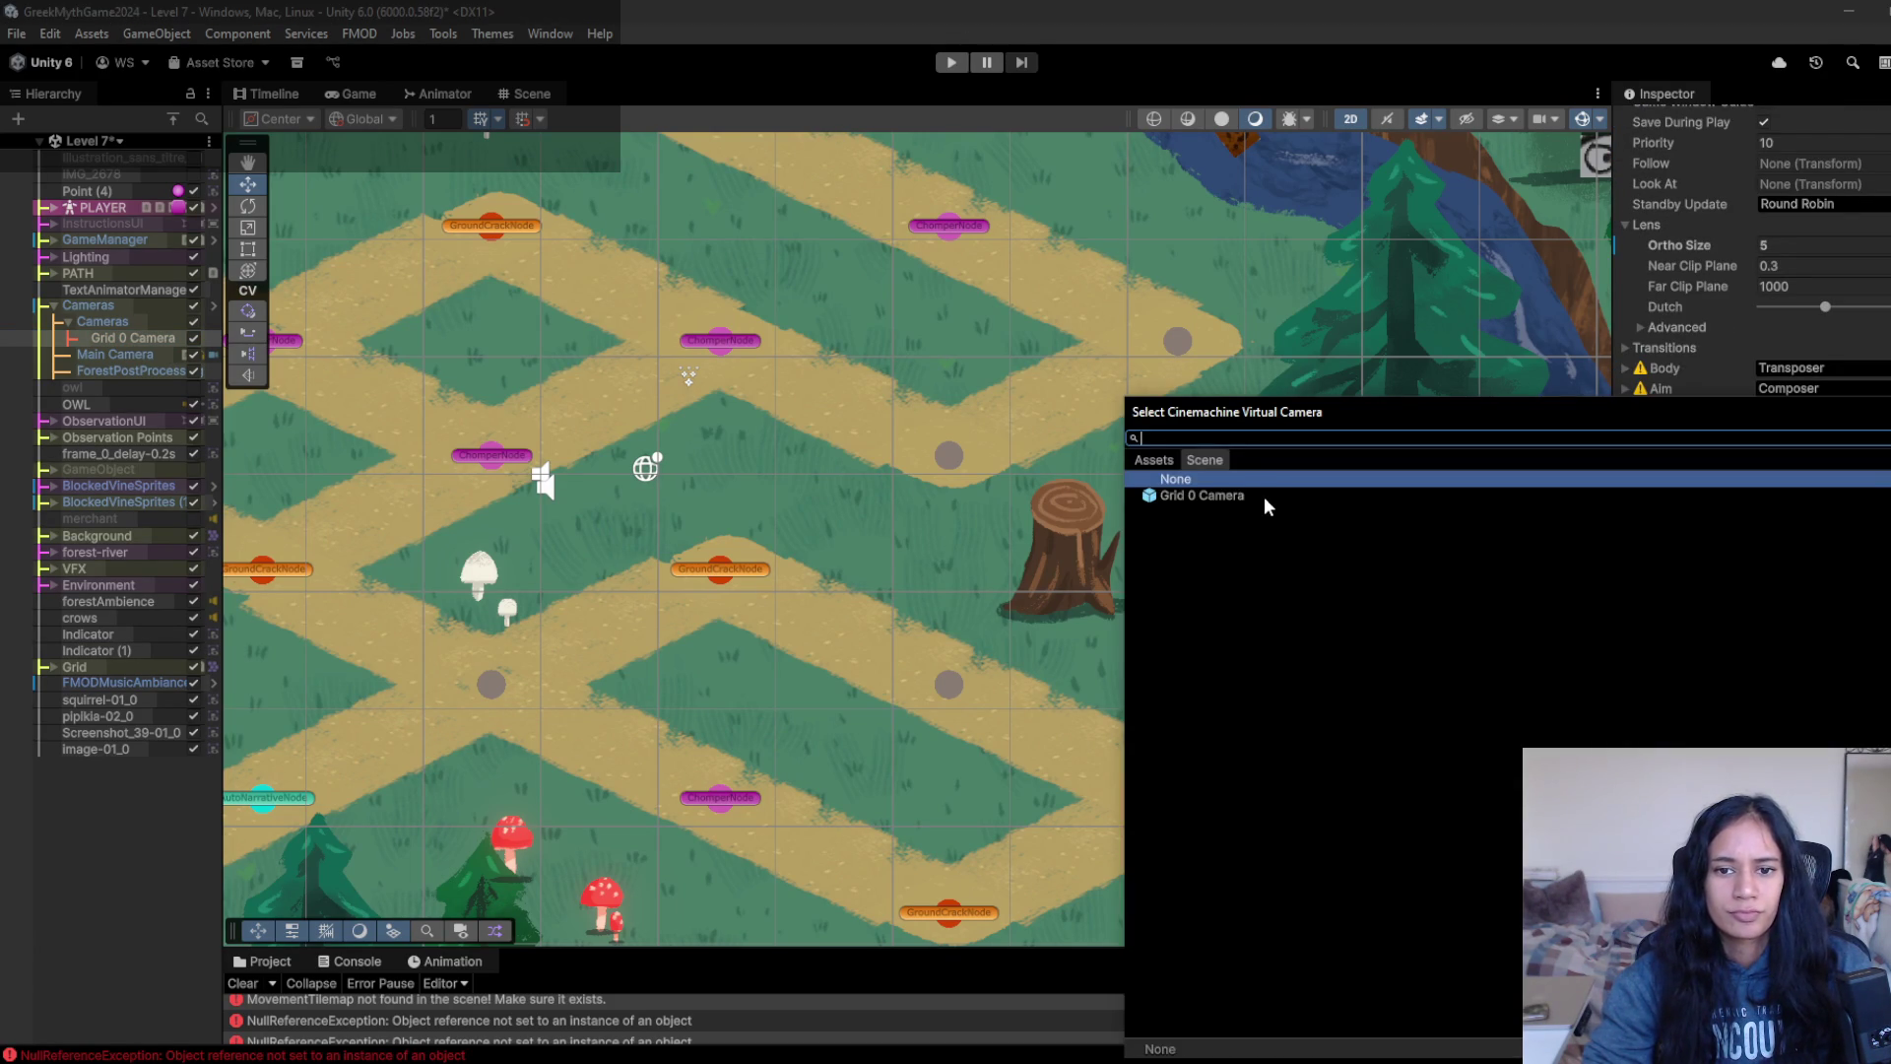
double_click(1265, 500)
left_click(951, 64)
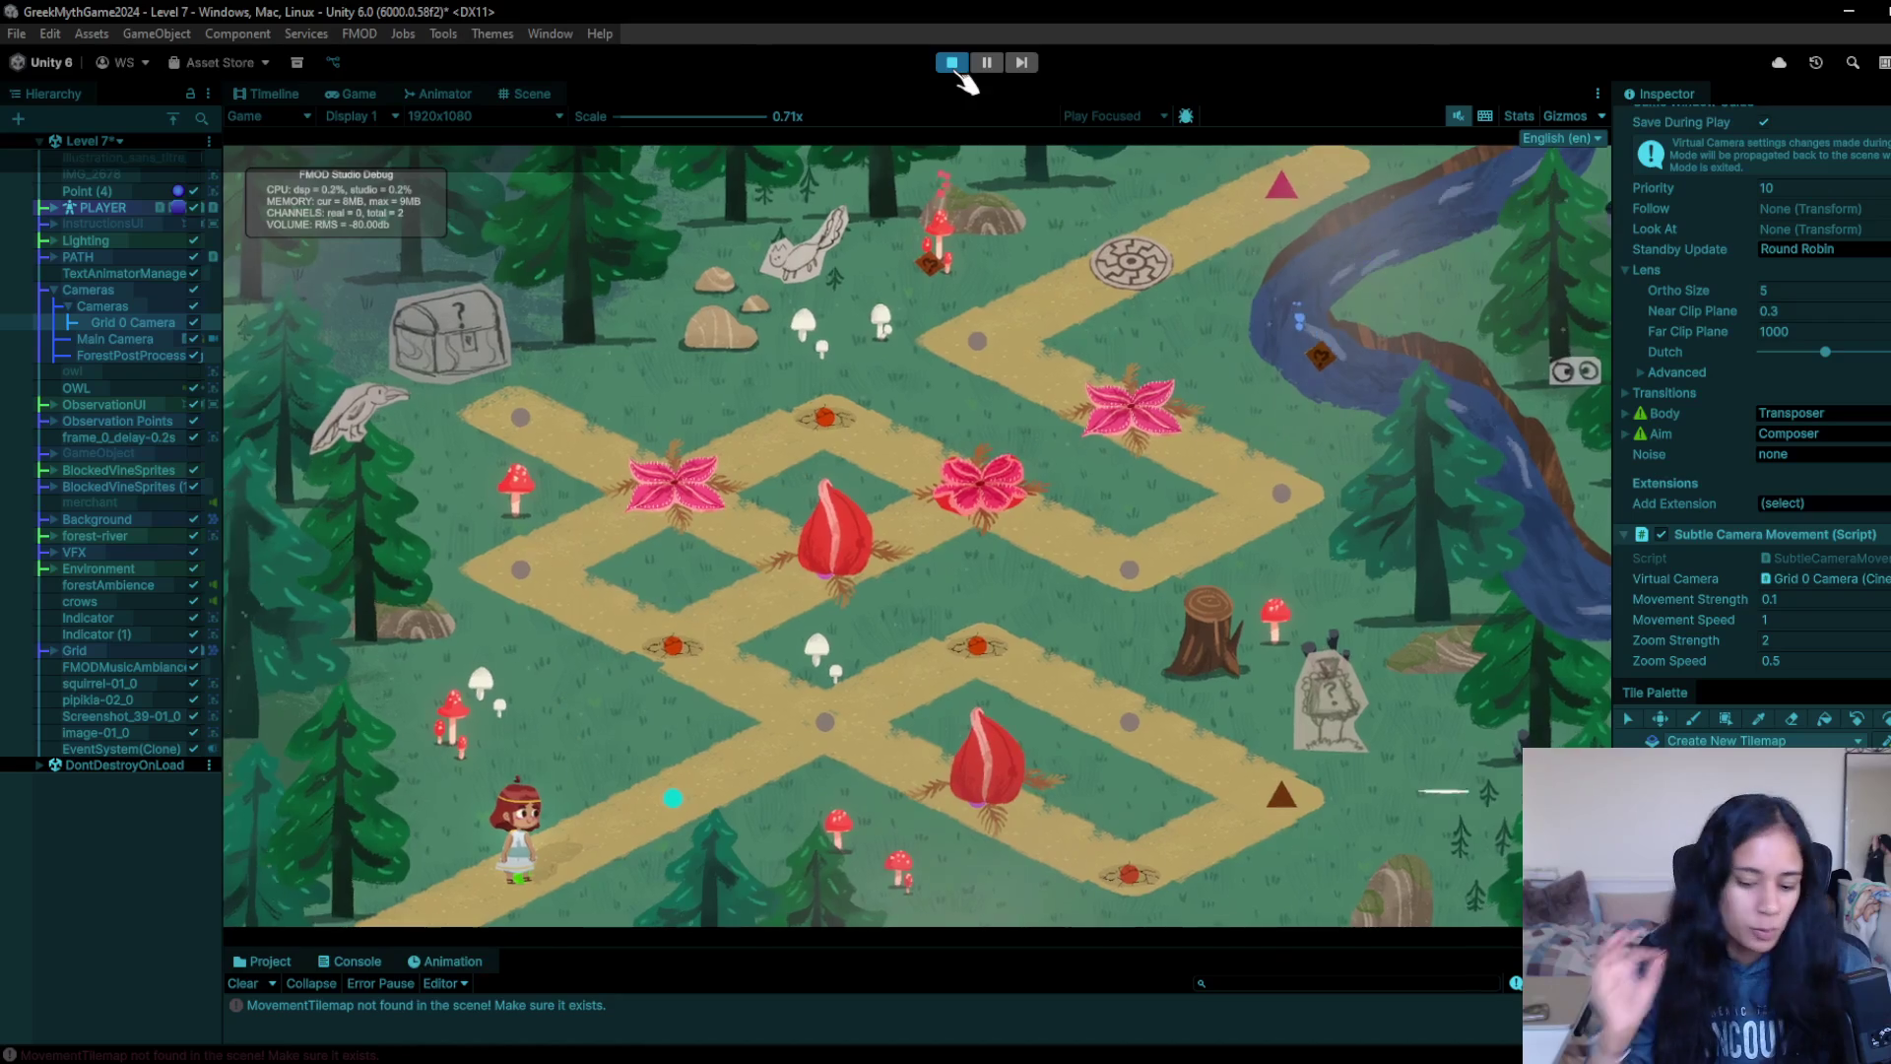
left_click(955, 69)
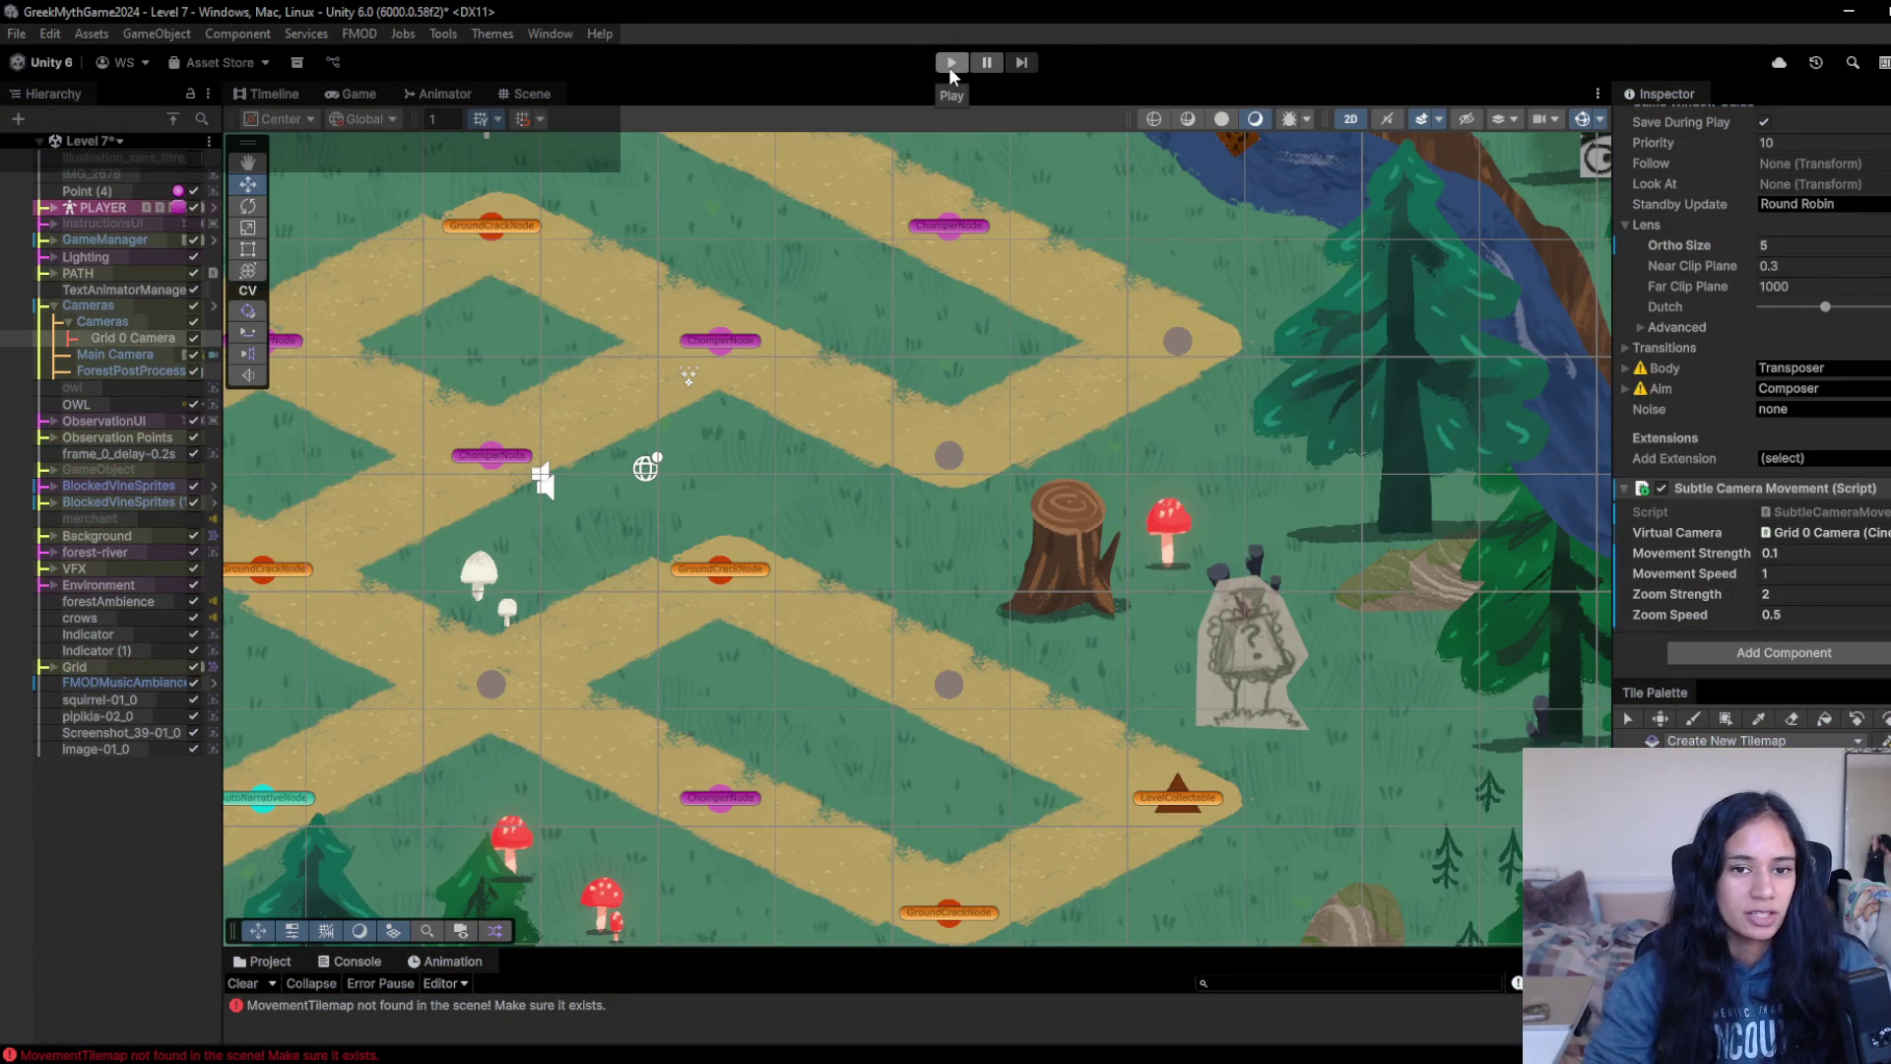
- Switch to the Level 8 scene, saving Level 7's changes
left_click(91, 141)
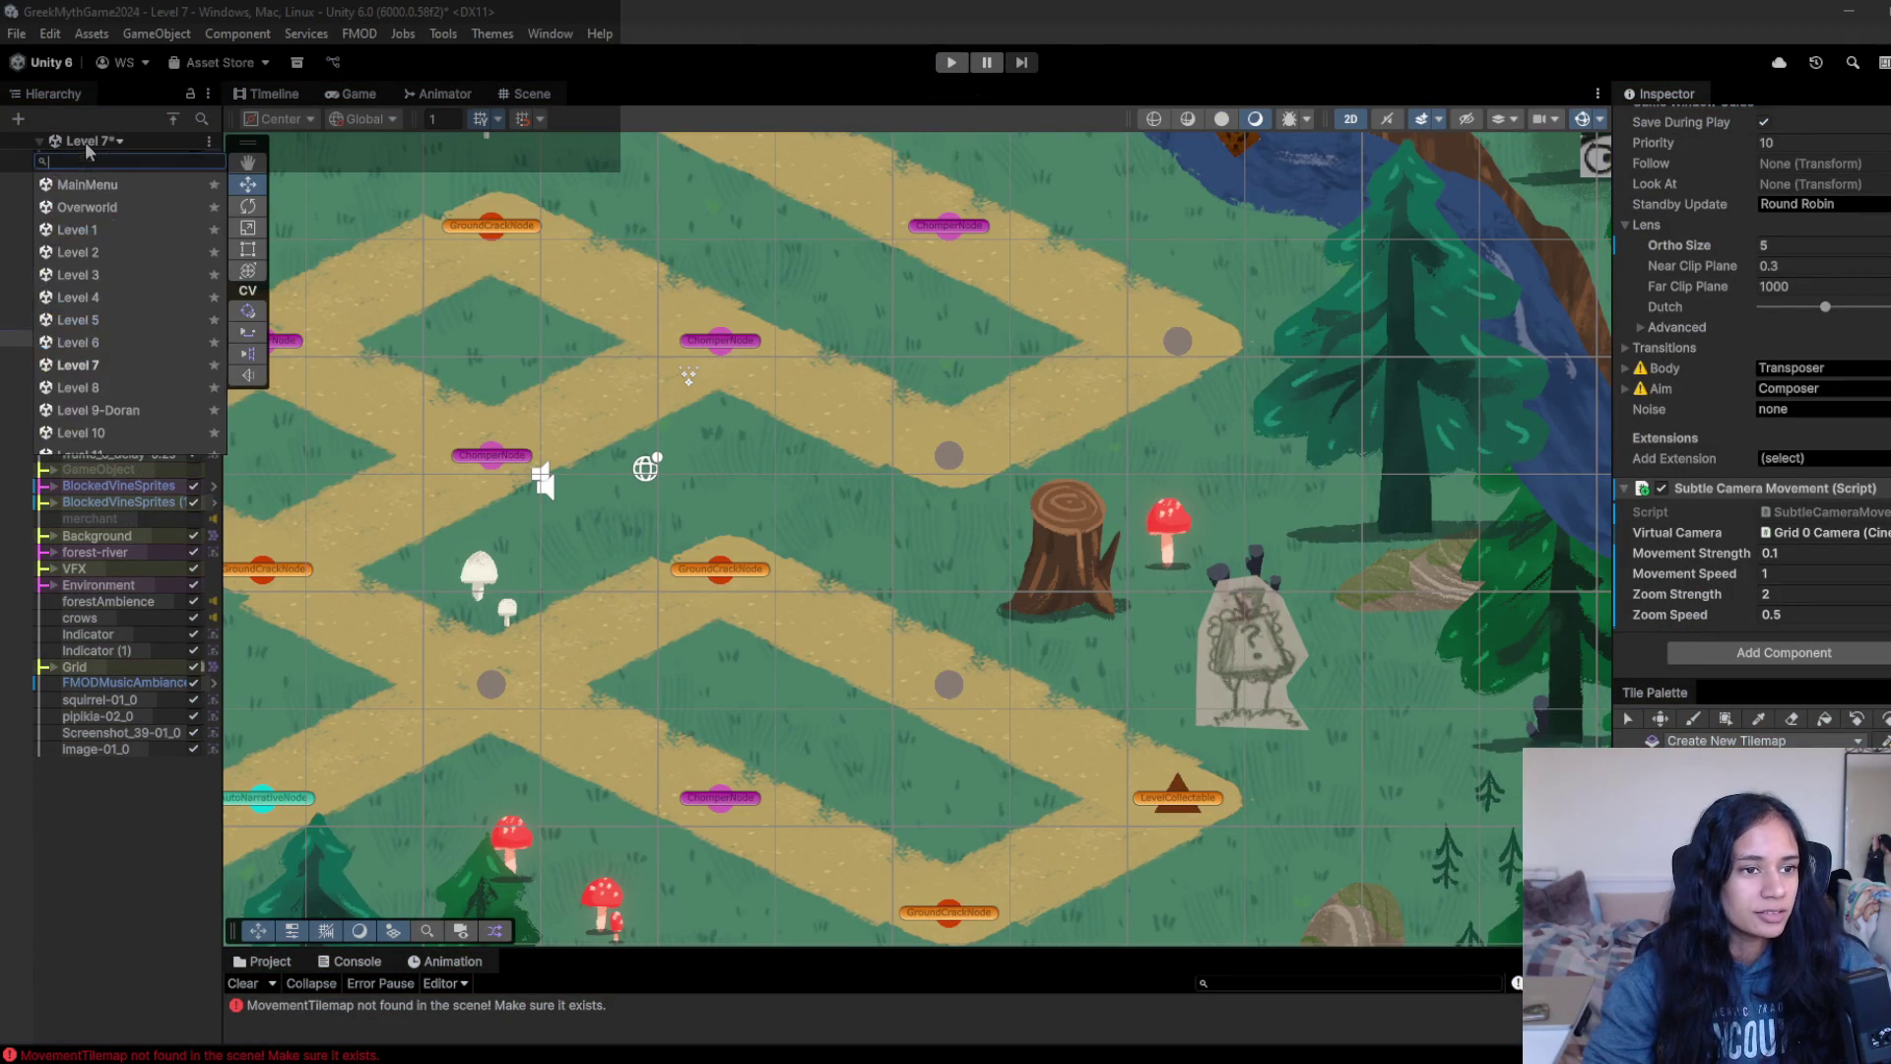
left_click(98, 387)
left_click(971, 589)
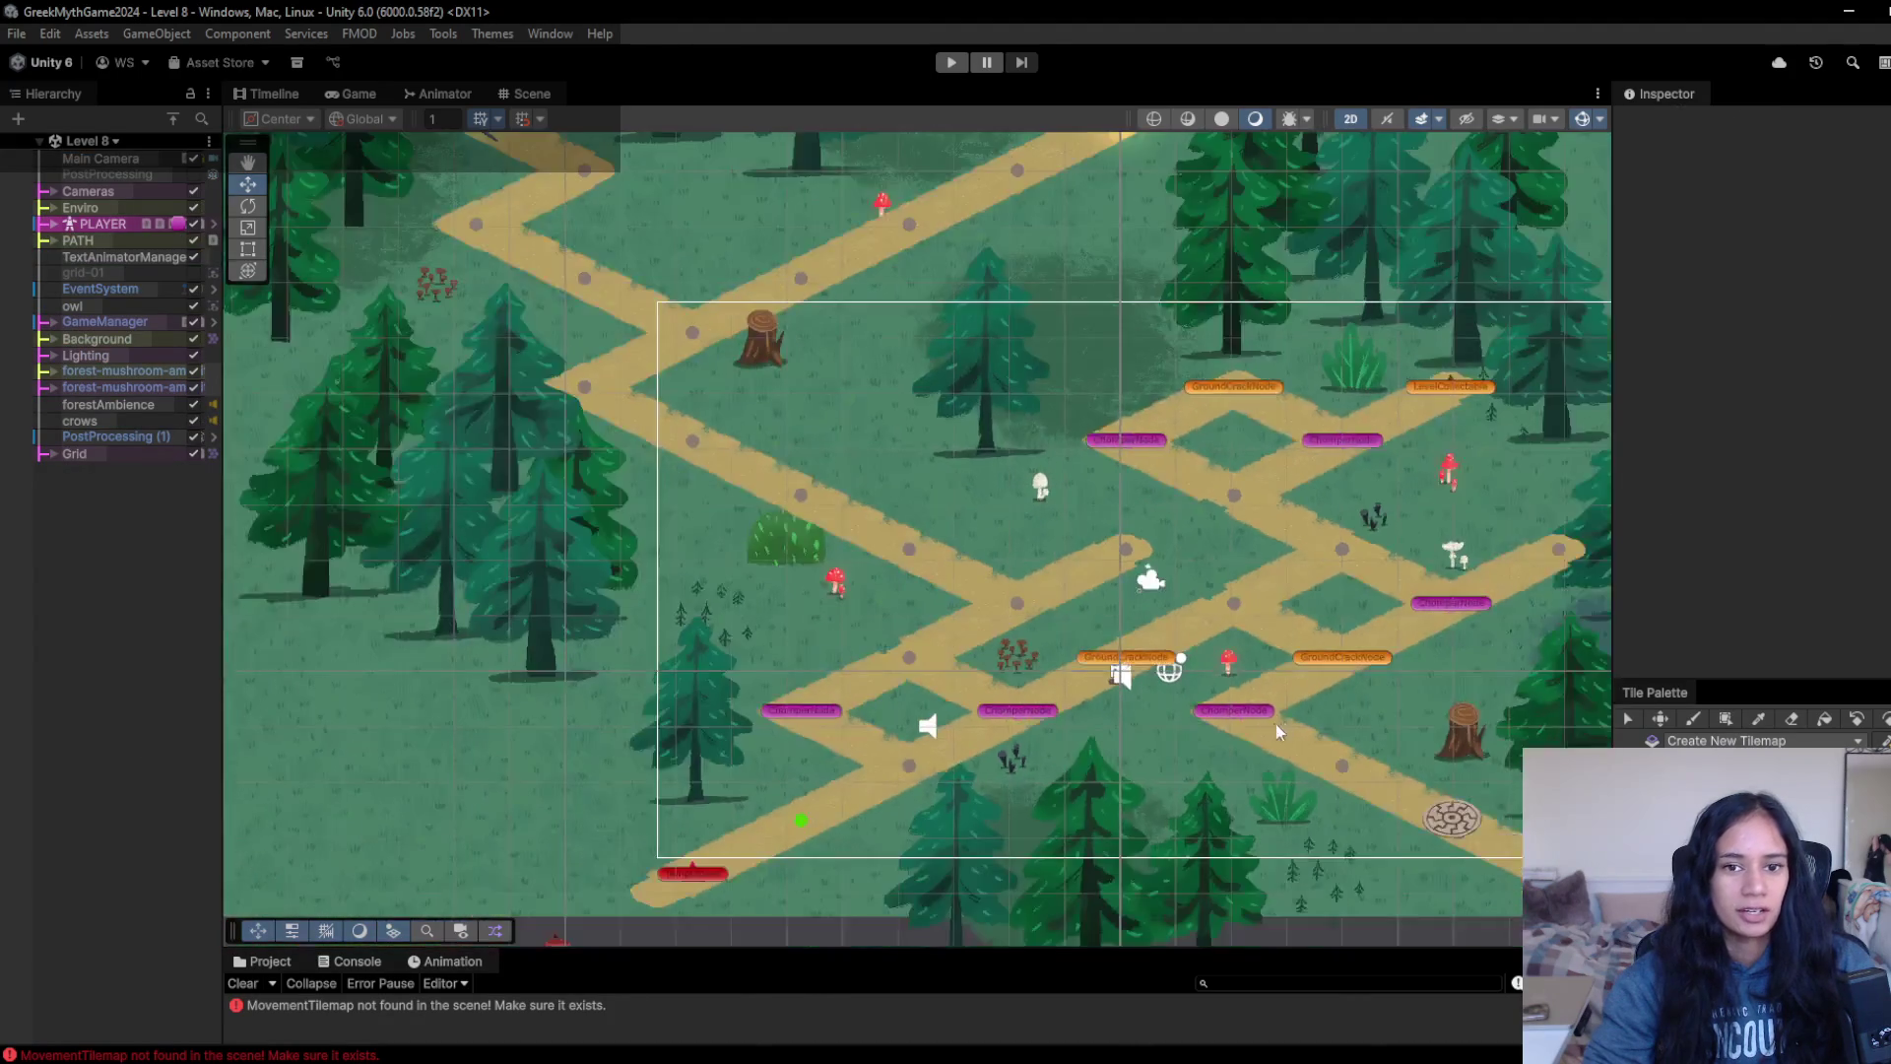
- Pan around the Level 8 map, then open the Level 9-Doran scene
scroll(1273, 723, "down", 3)
mouse_move(1274, 723)
left_mouse_down()
mouse_move(995, 749)
mouse_move(1252, 790)
mouse_move(1096, 648)
left_mouse_up()
left_click_drag(883, 414, 1156, 599)
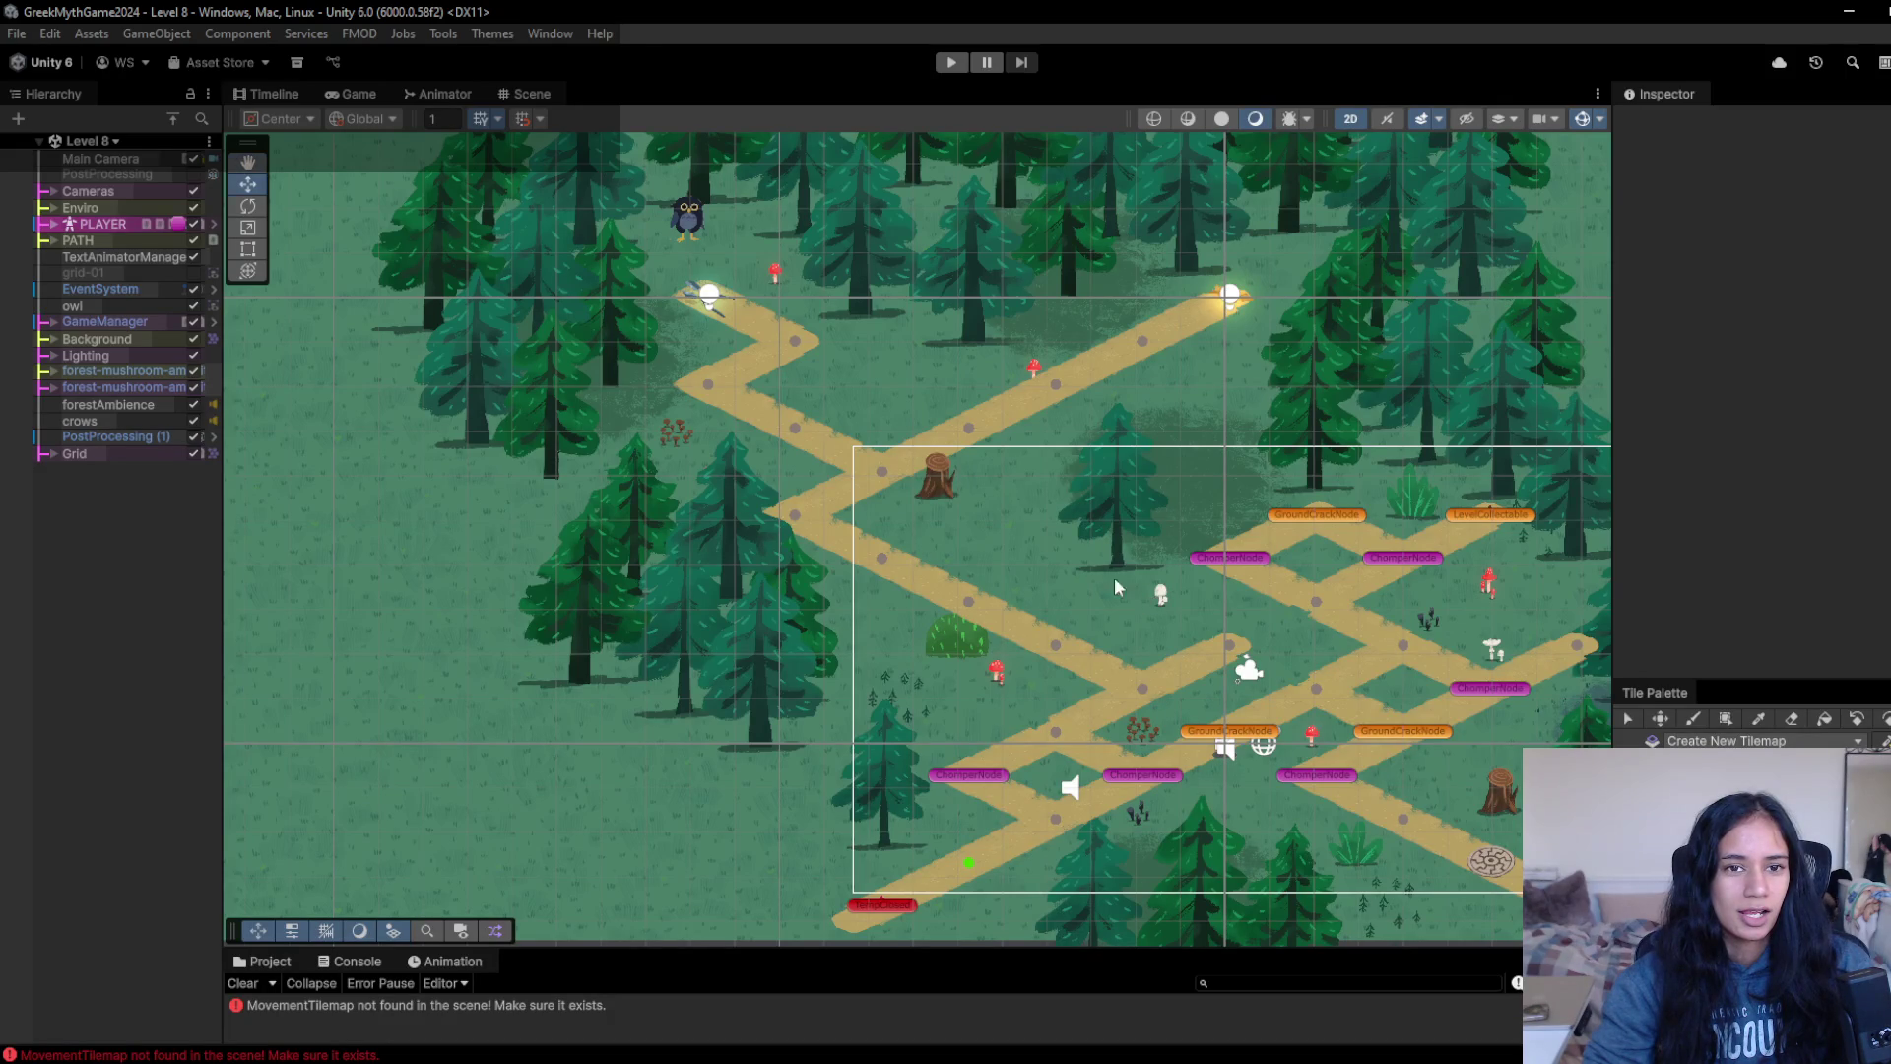
left_click(74, 141)
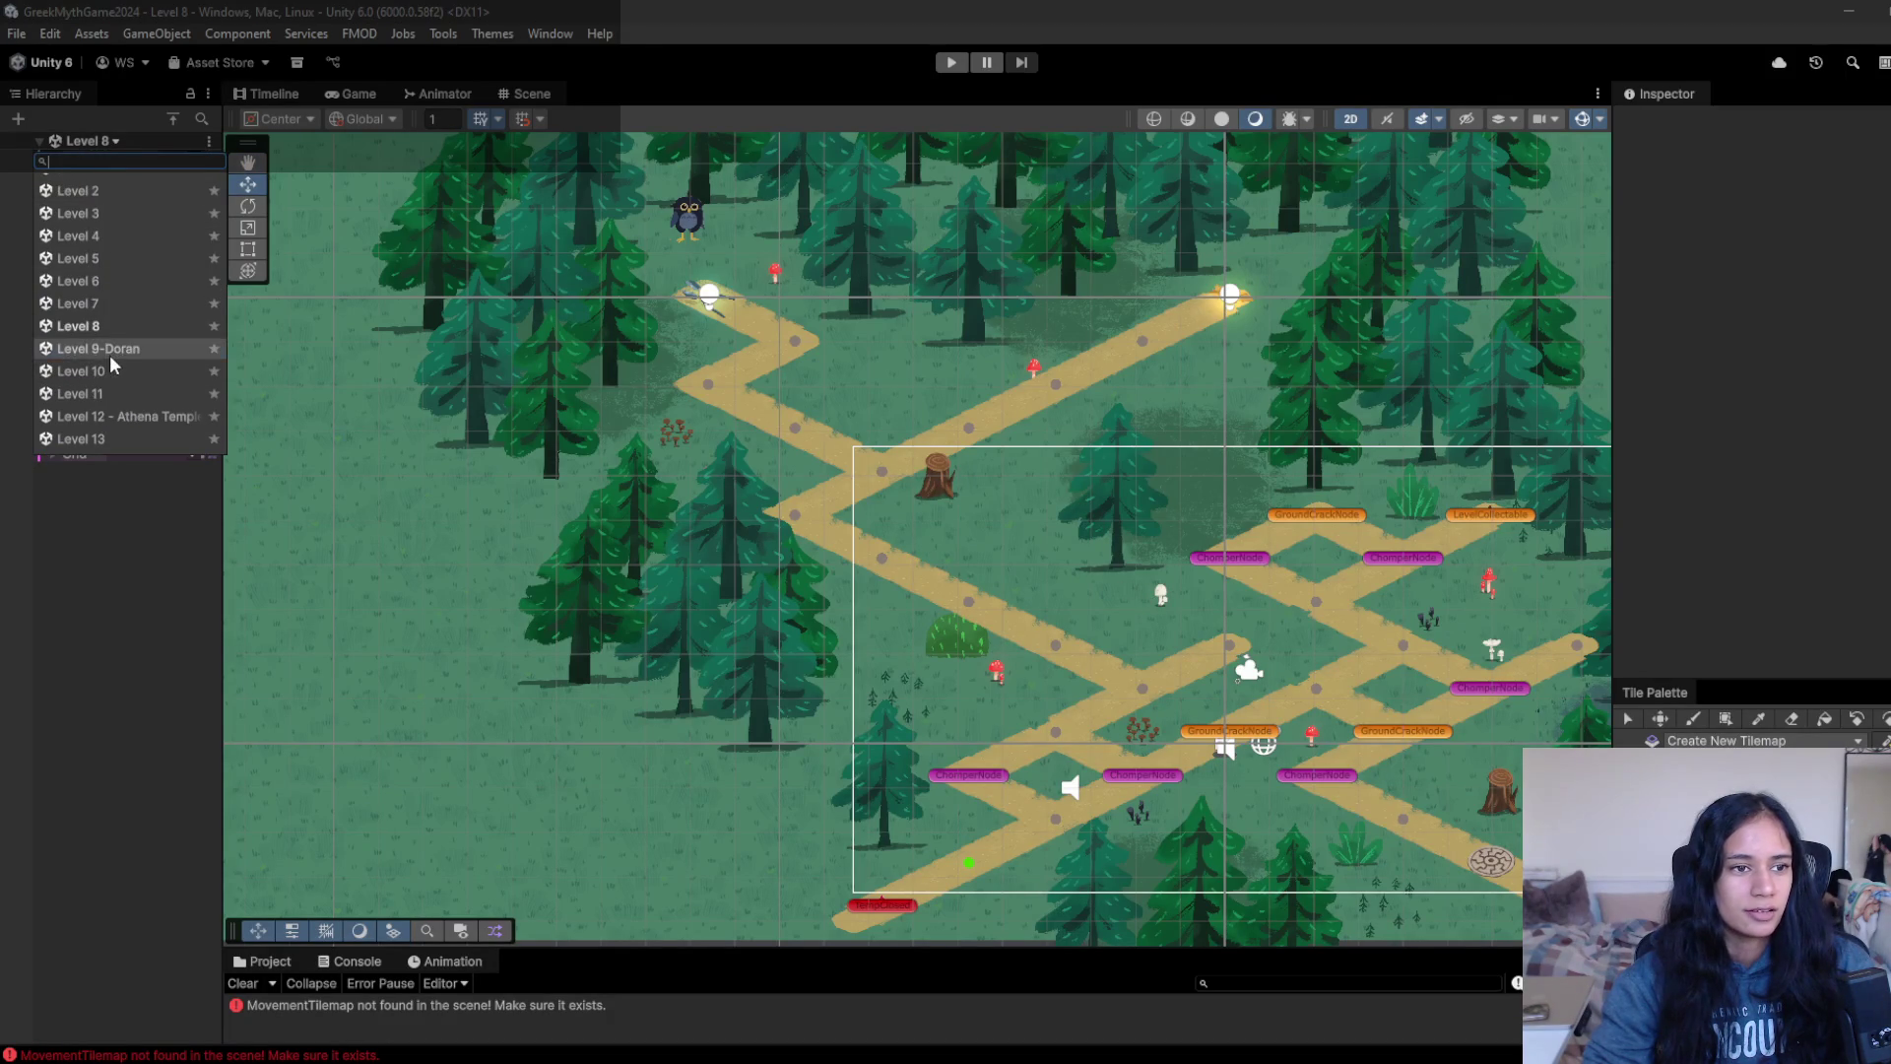
left_click(98, 349)
- Play-test Level 9-Doran, dimming the global Light 2D intensity to 0.72 while it runs
left_click_drag(1284, 448, 892, 229)
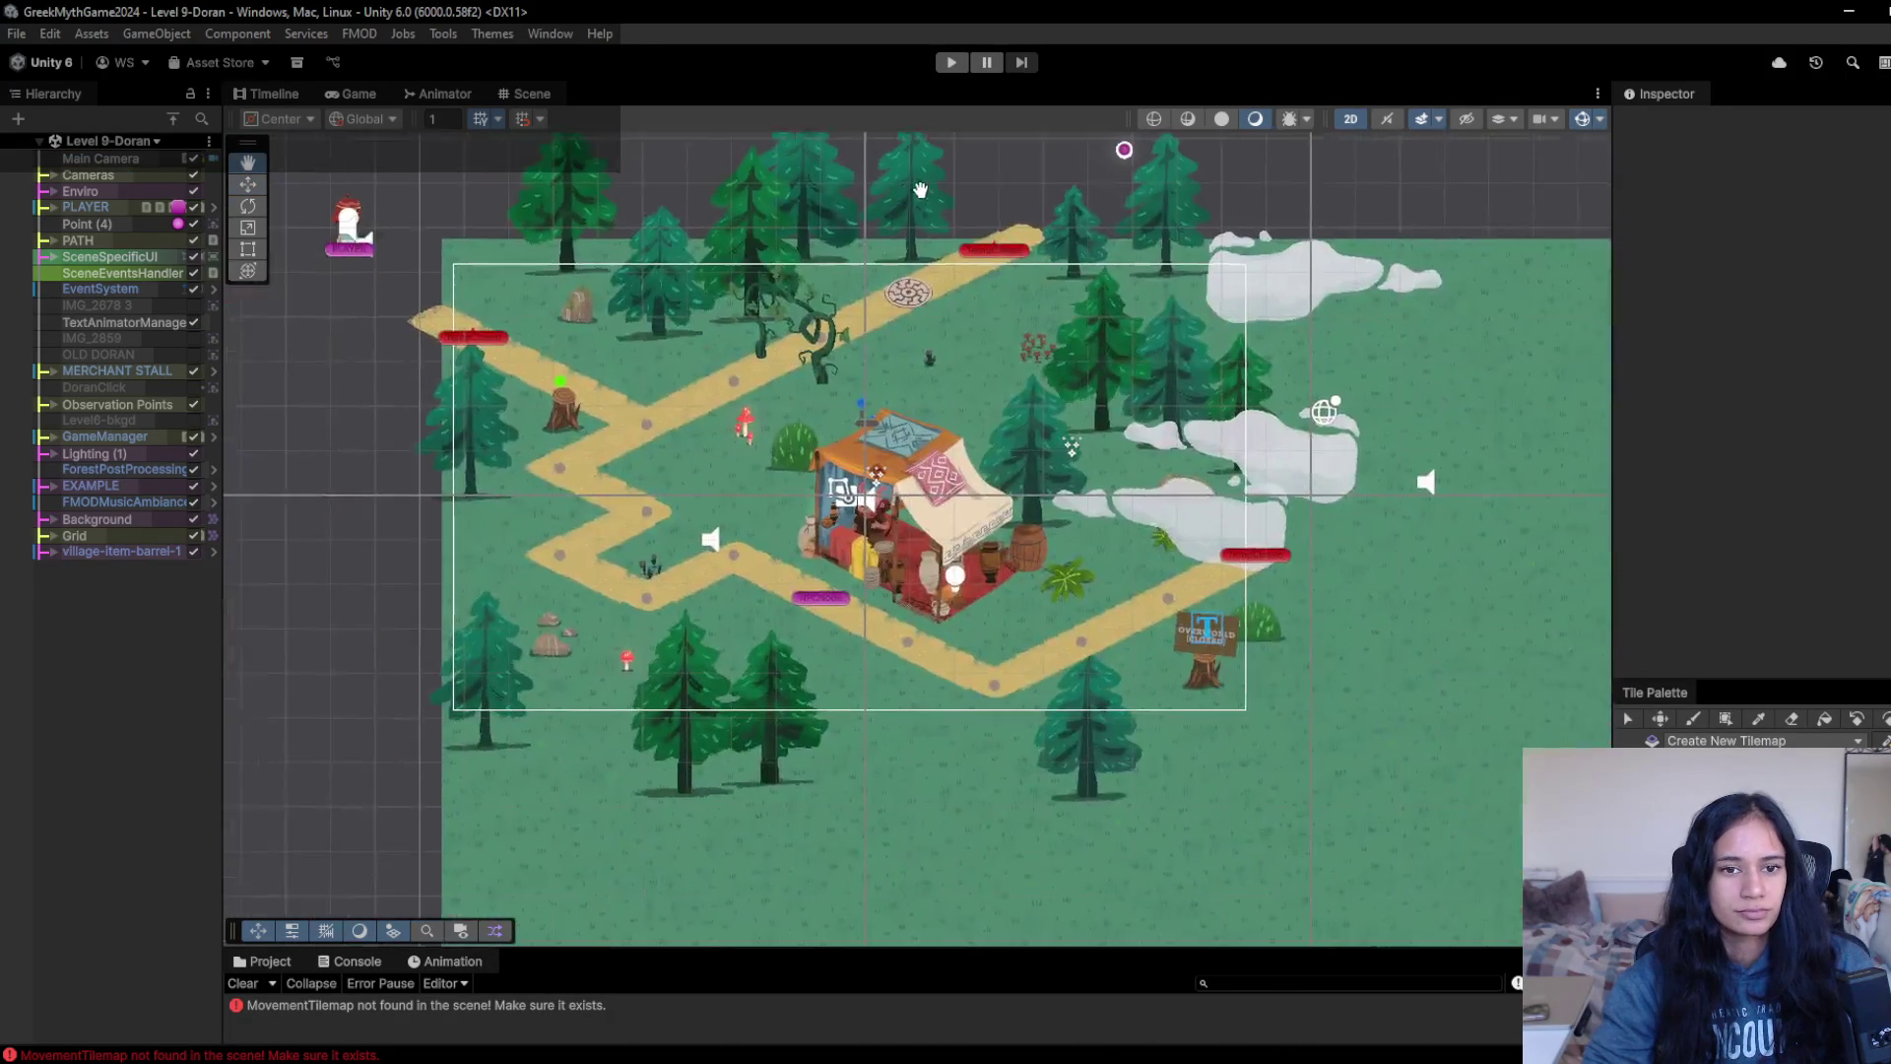
scroll(965, 397, "up", 1)
scroll(966, 388, "up", 2)
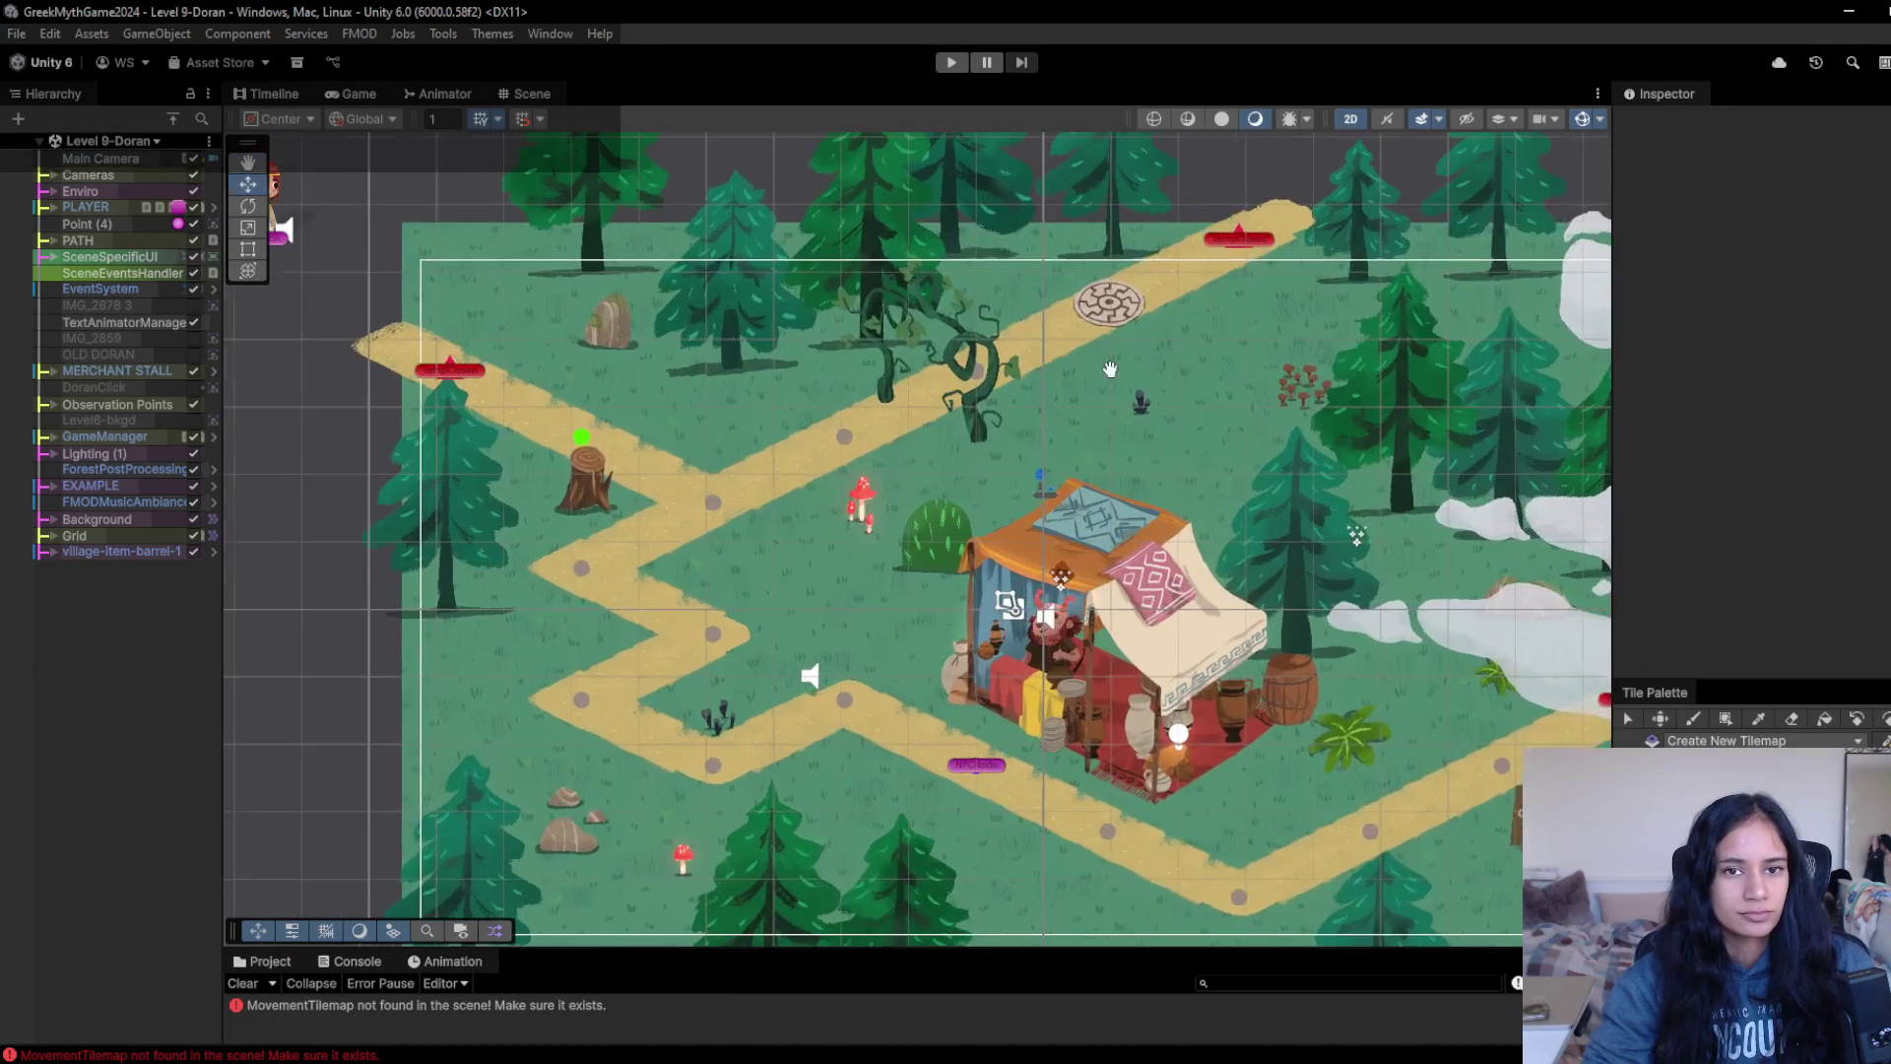
left_click(952, 62)
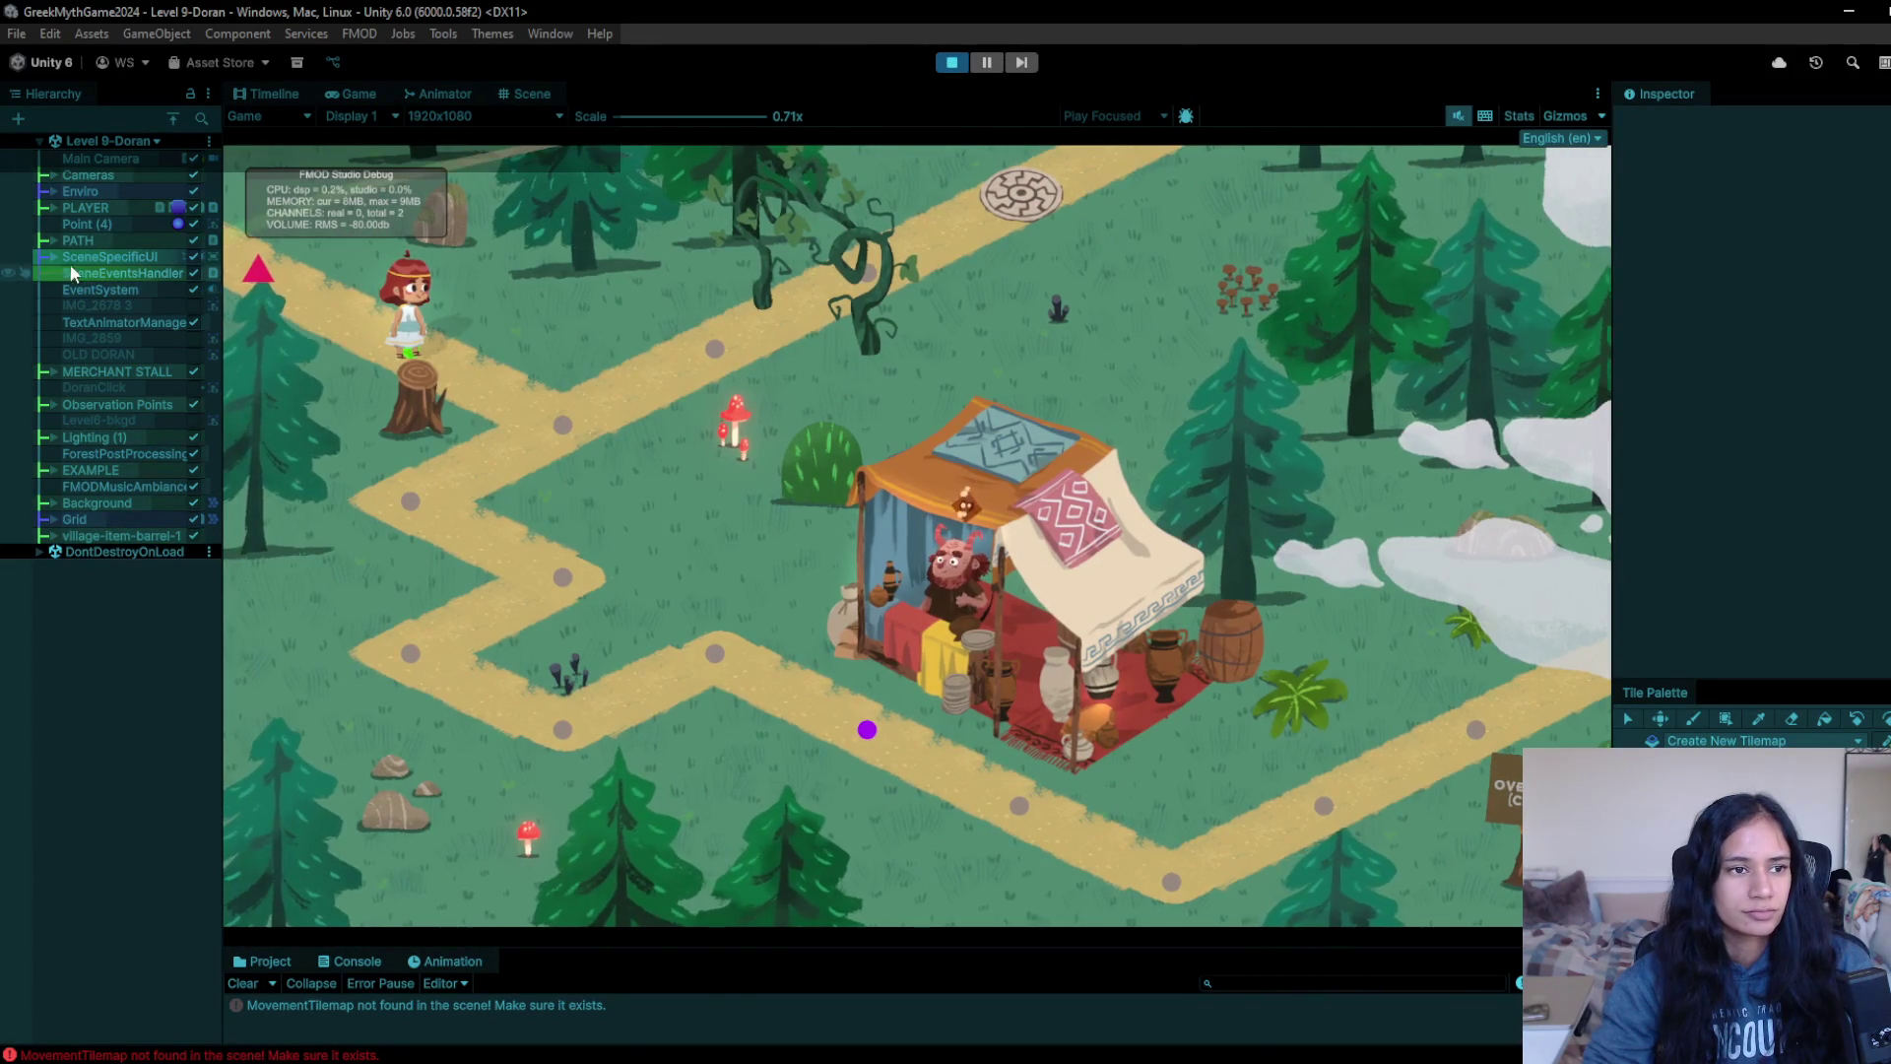
left_click(54, 437)
left_click(98, 487)
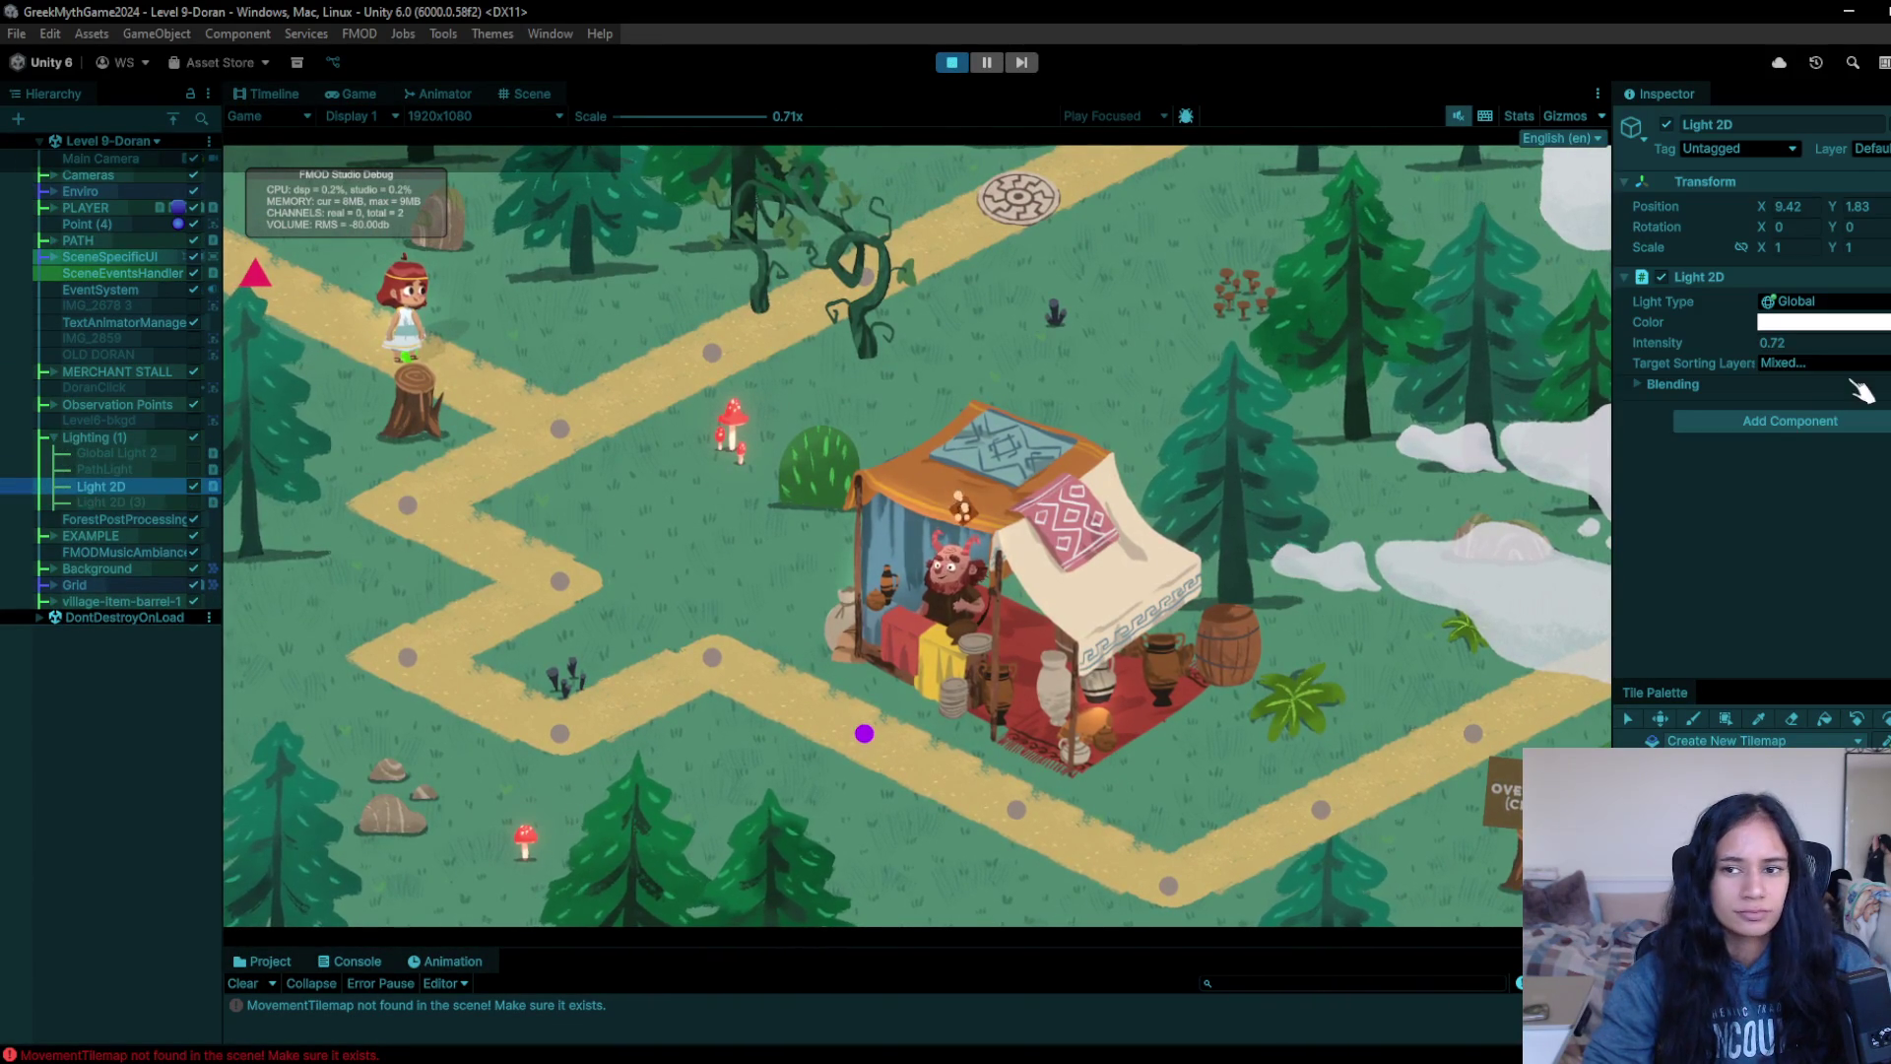
mouse_move(1745, 357)
left_mouse_down()
mouse_move(1714, 359)
mouse_move(1759, 376)
left_mouse_up()
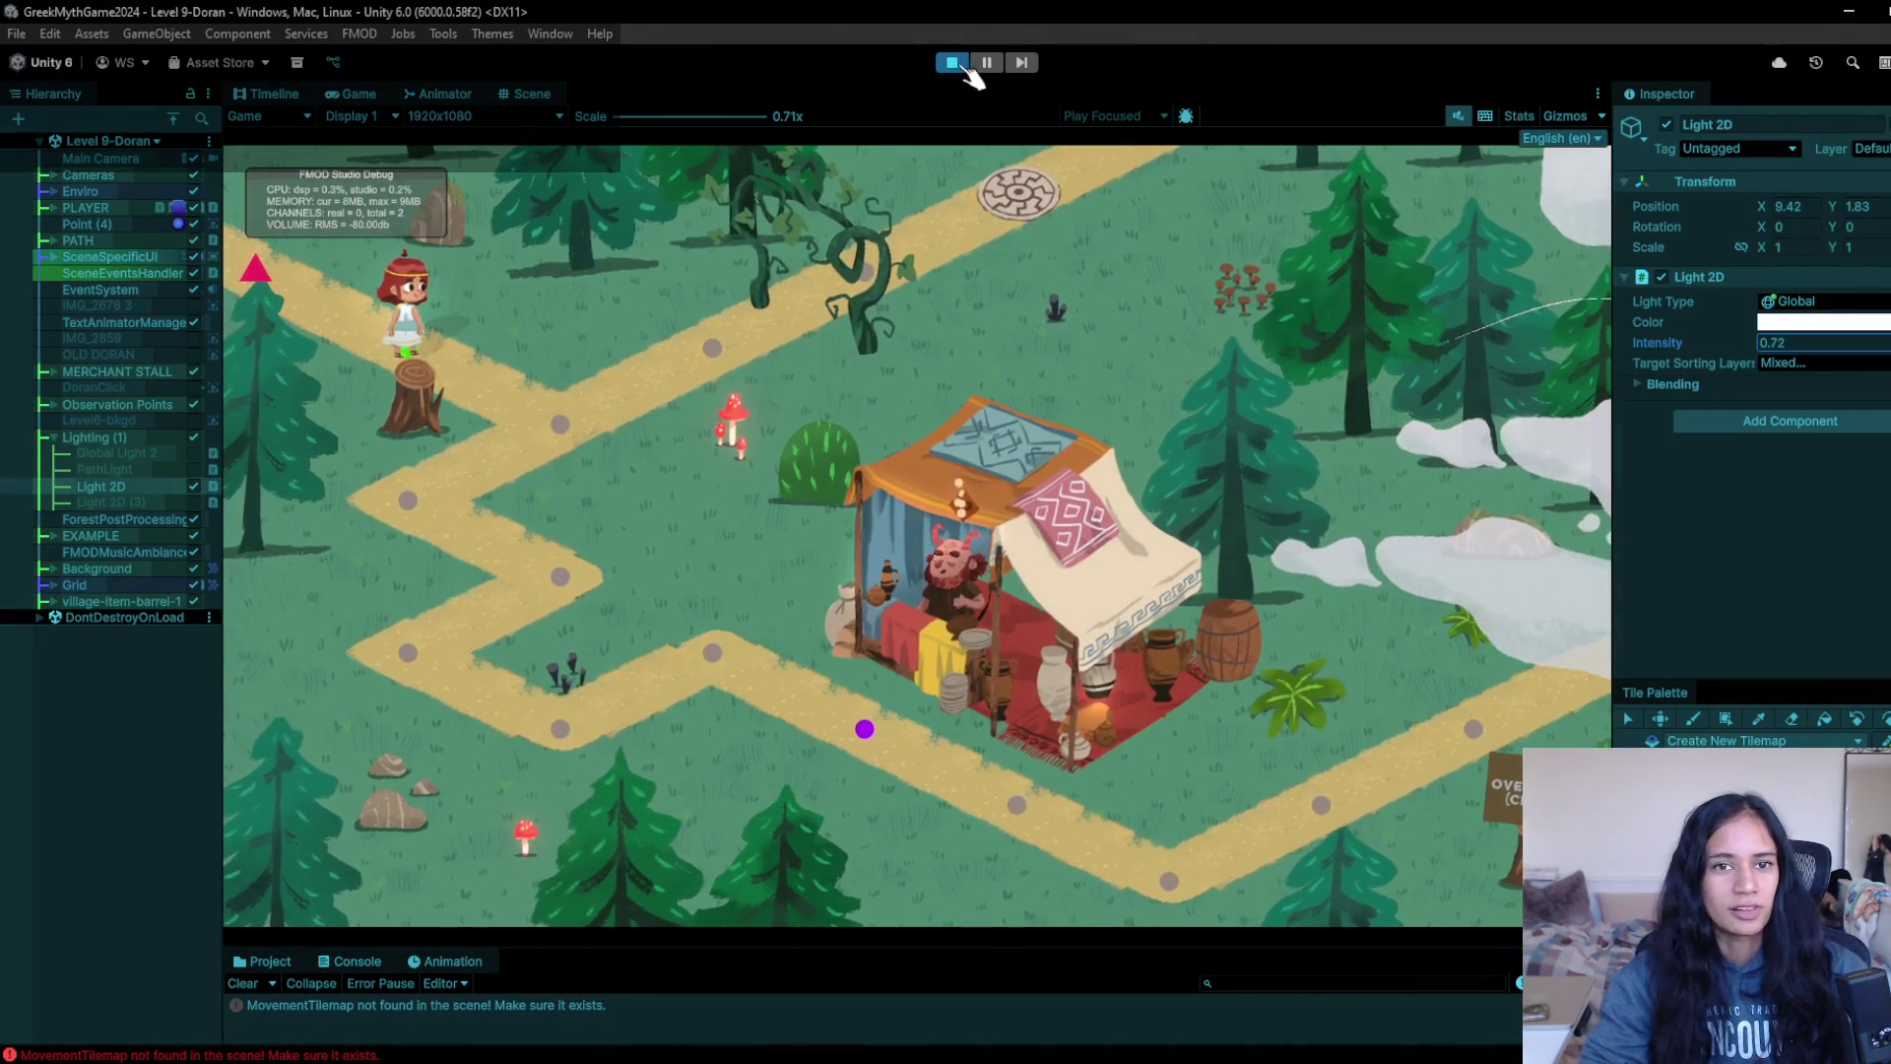
left_click(965, 67)
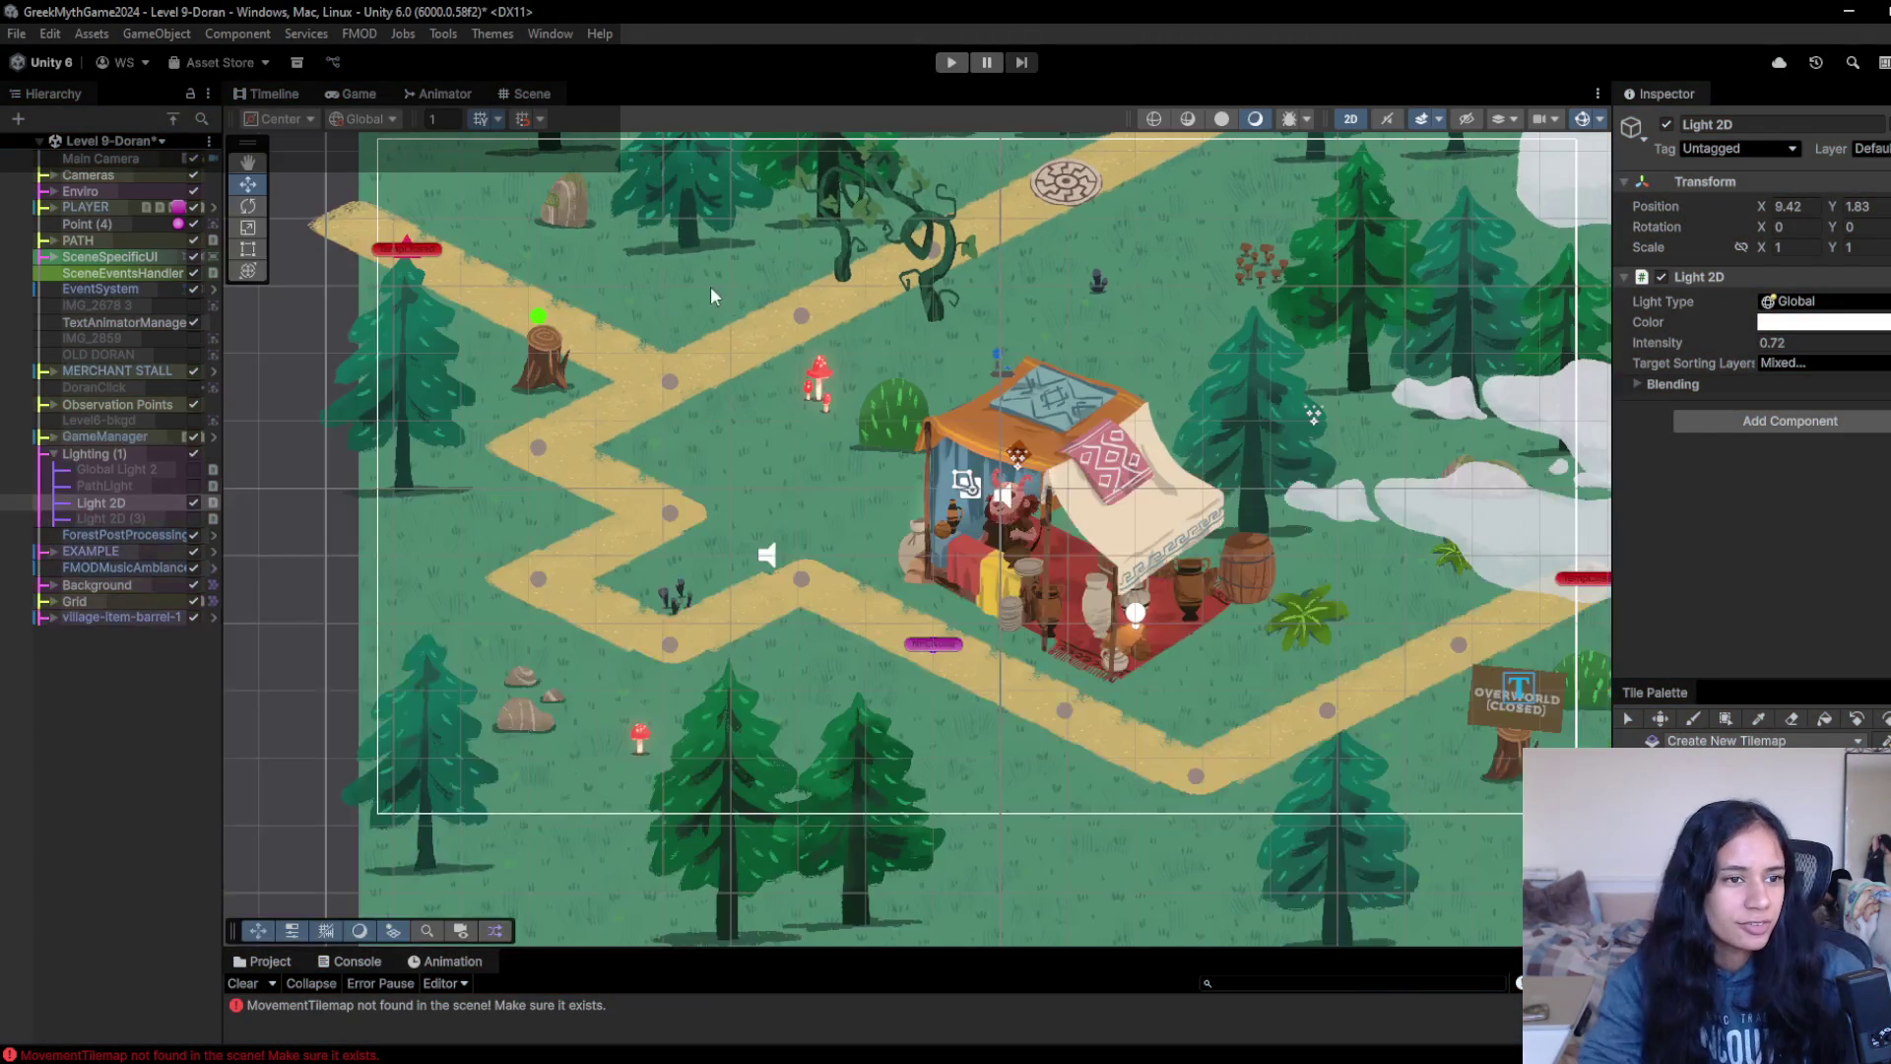
left_click(128, 455)
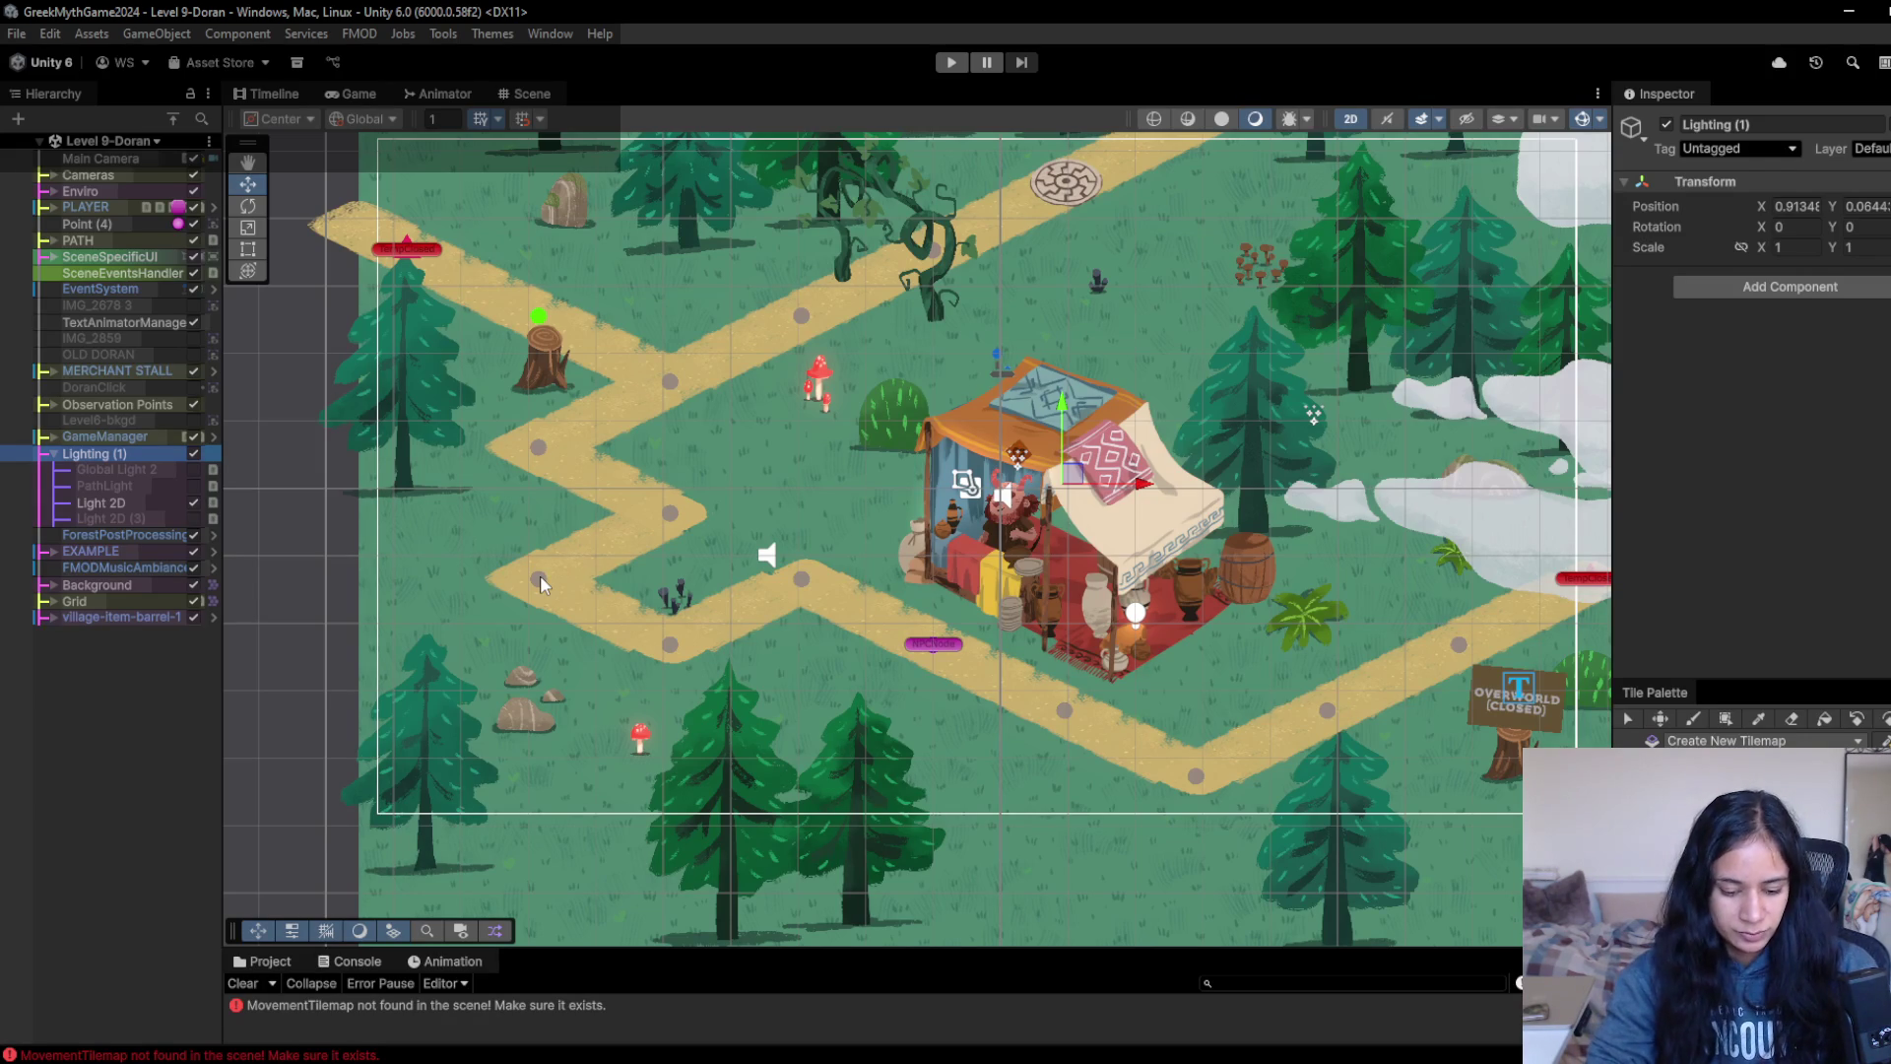
left_click(139, 146)
left_click(108, 252)
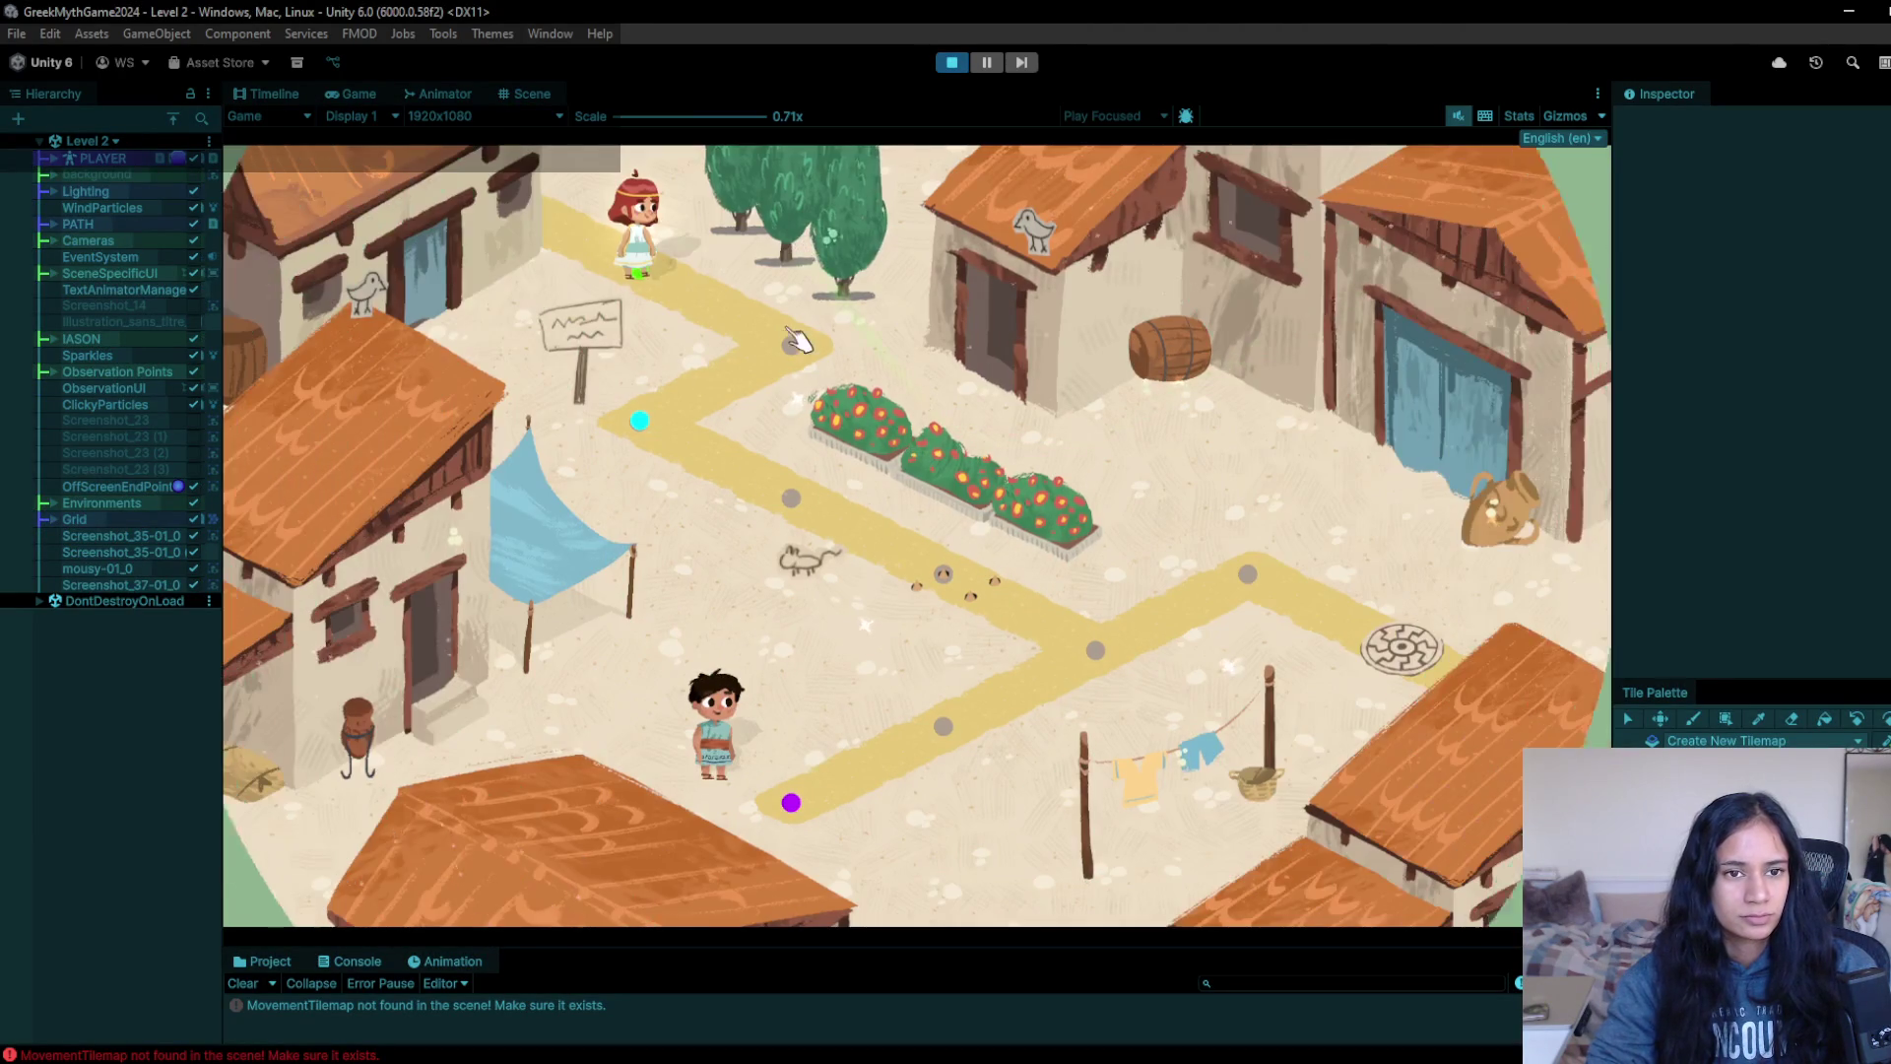
- Walk the girl through several waypoints along the Level 2 village path, then stop playing
left_click(642, 420)
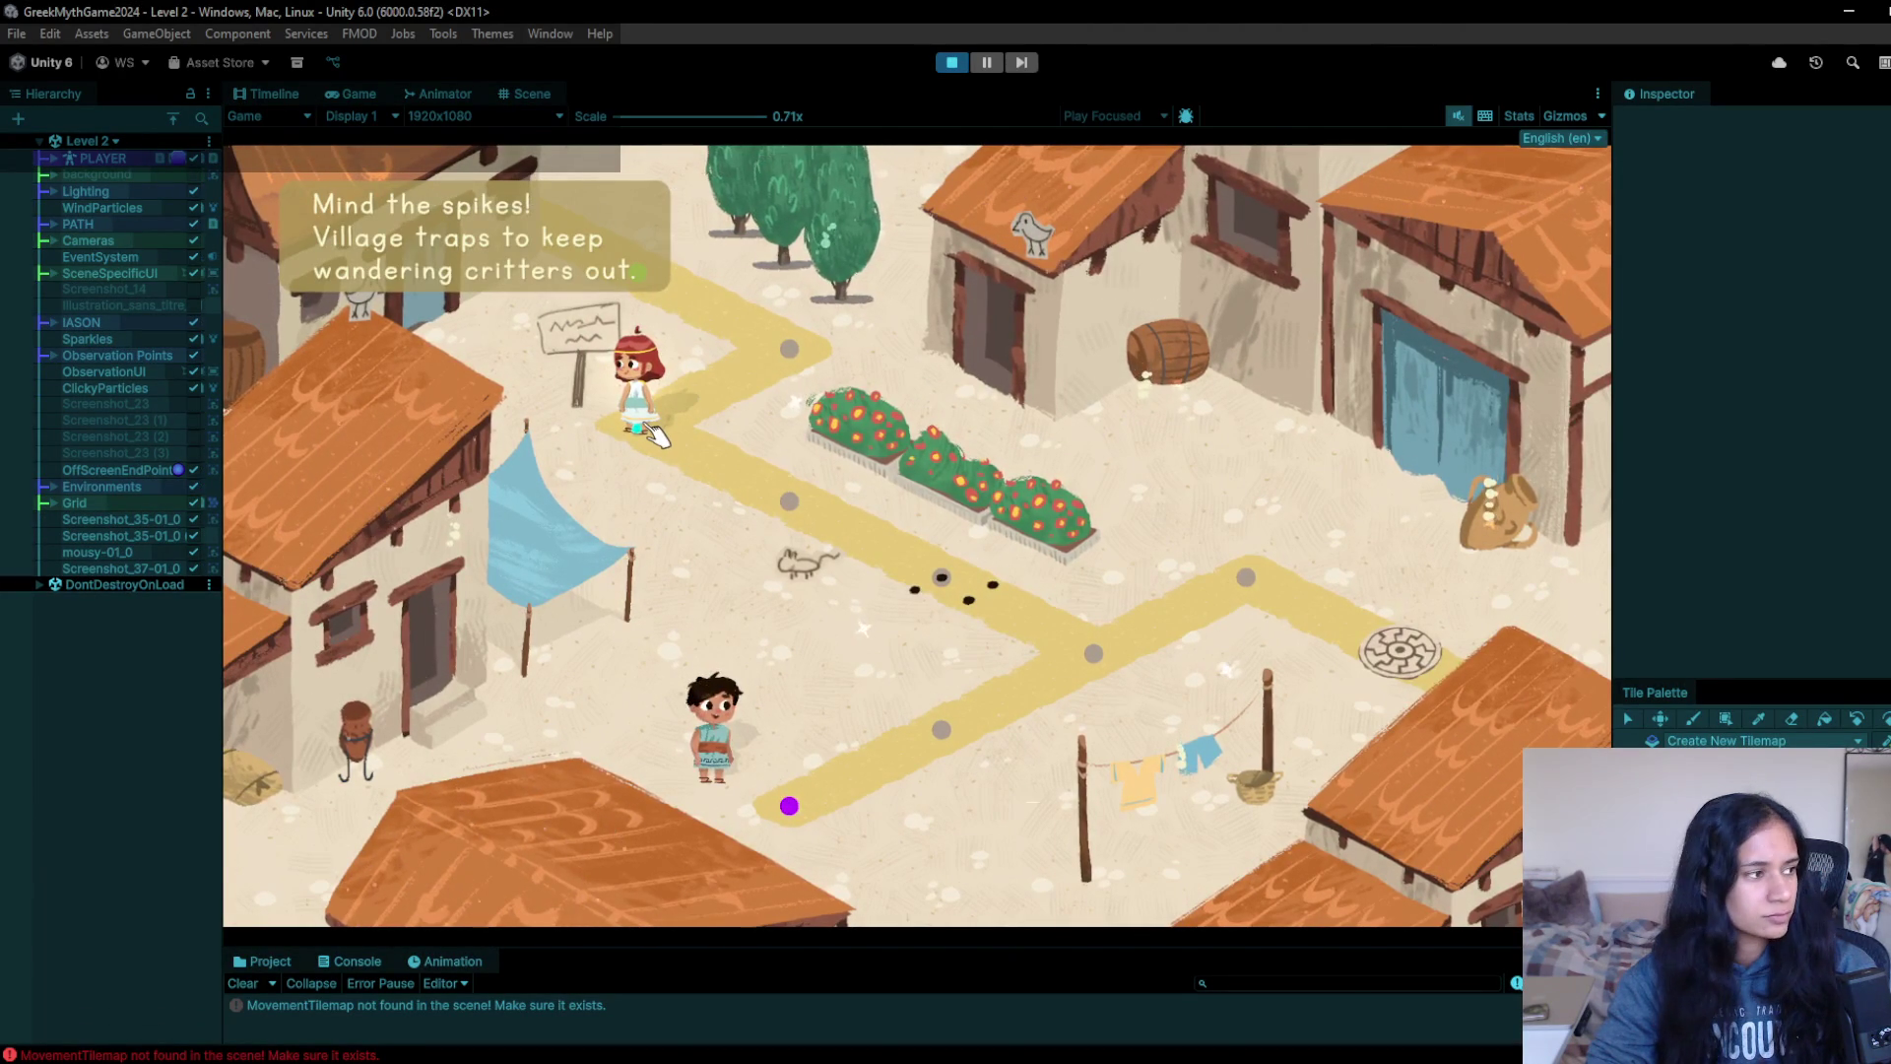
left_click(828, 532)
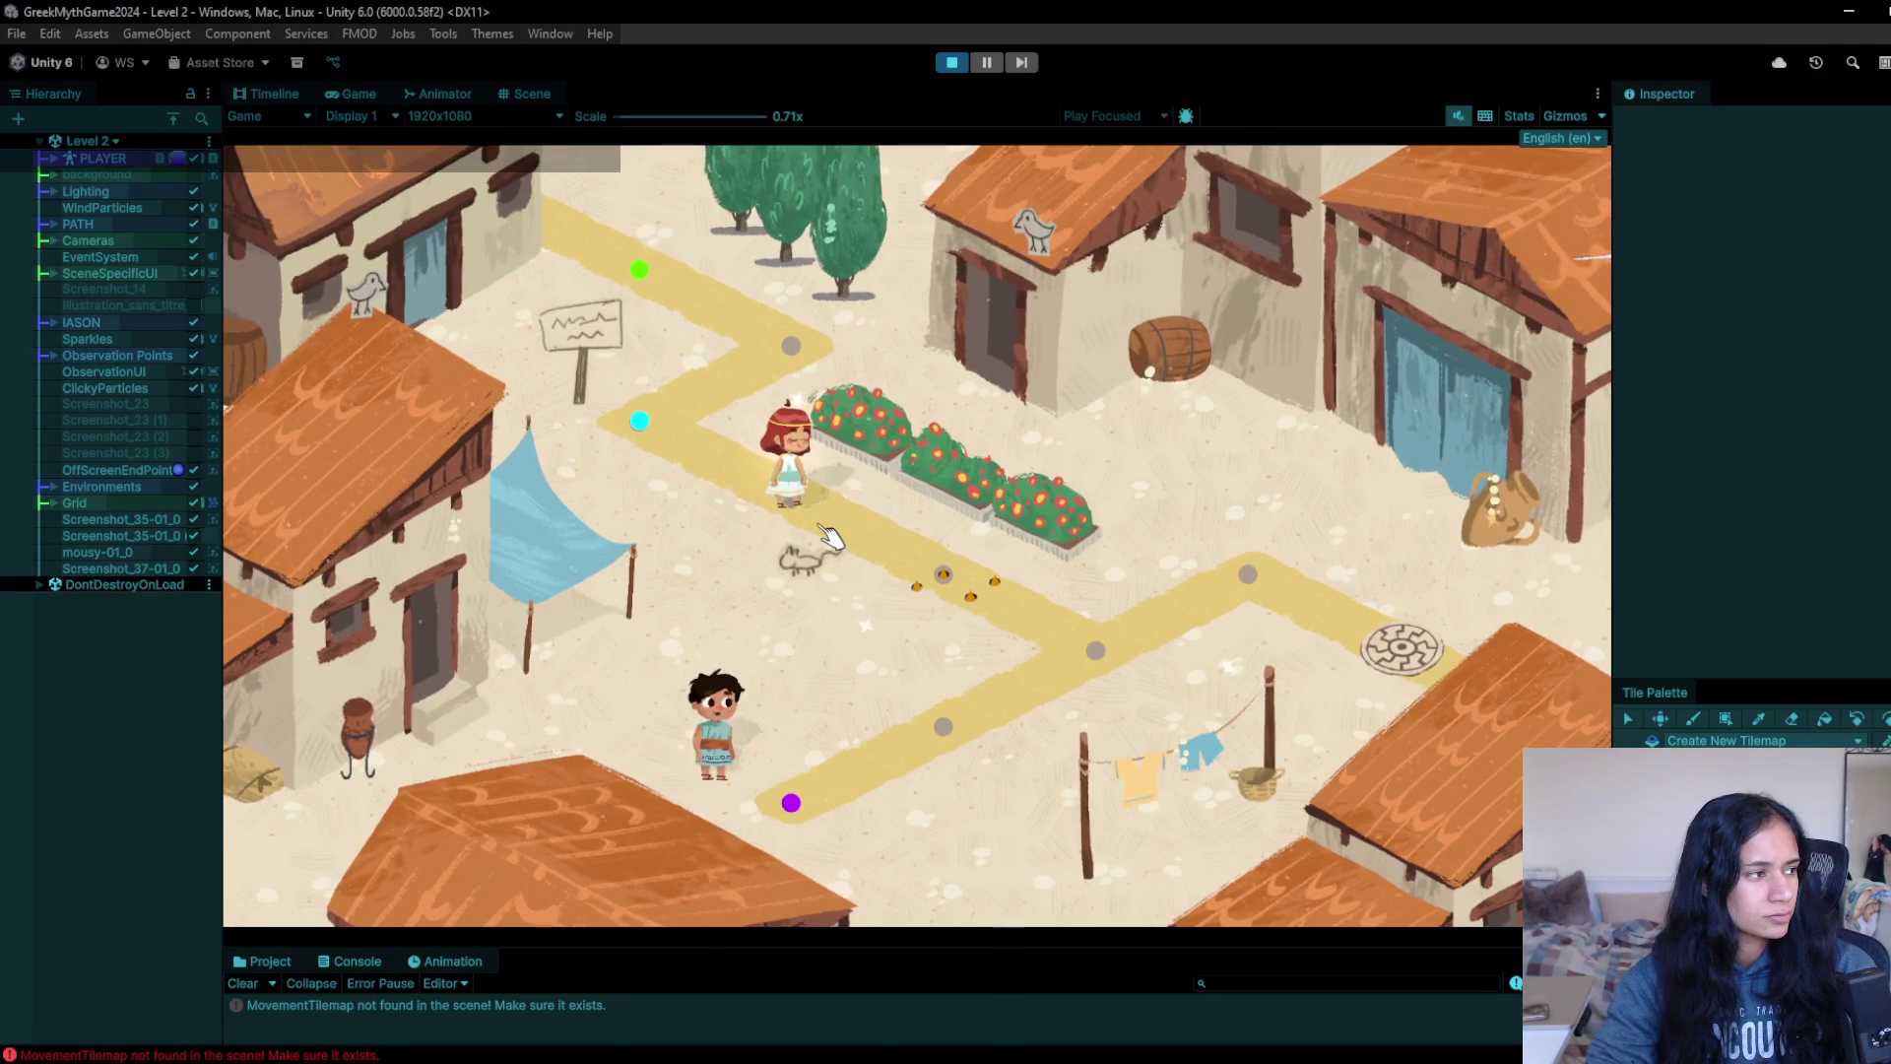
left_click(719, 502)
left_click(688, 436)
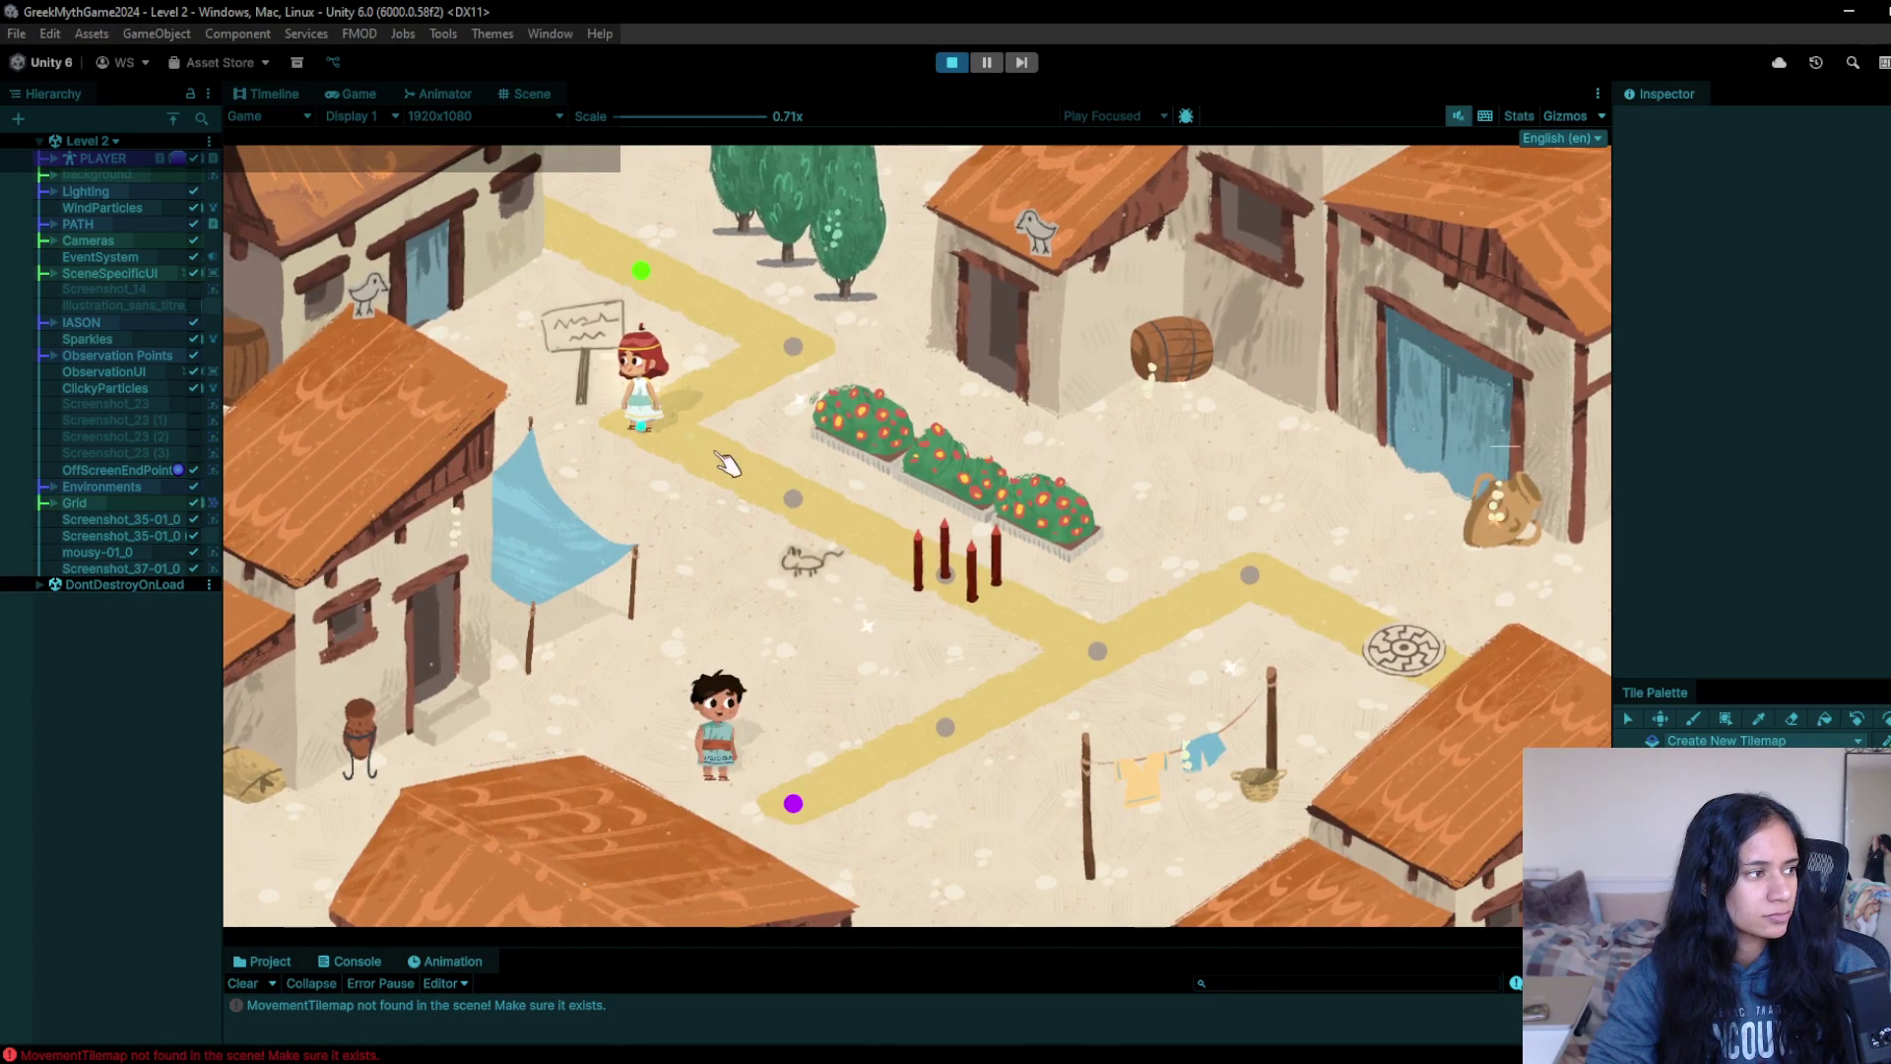
left_click(778, 497)
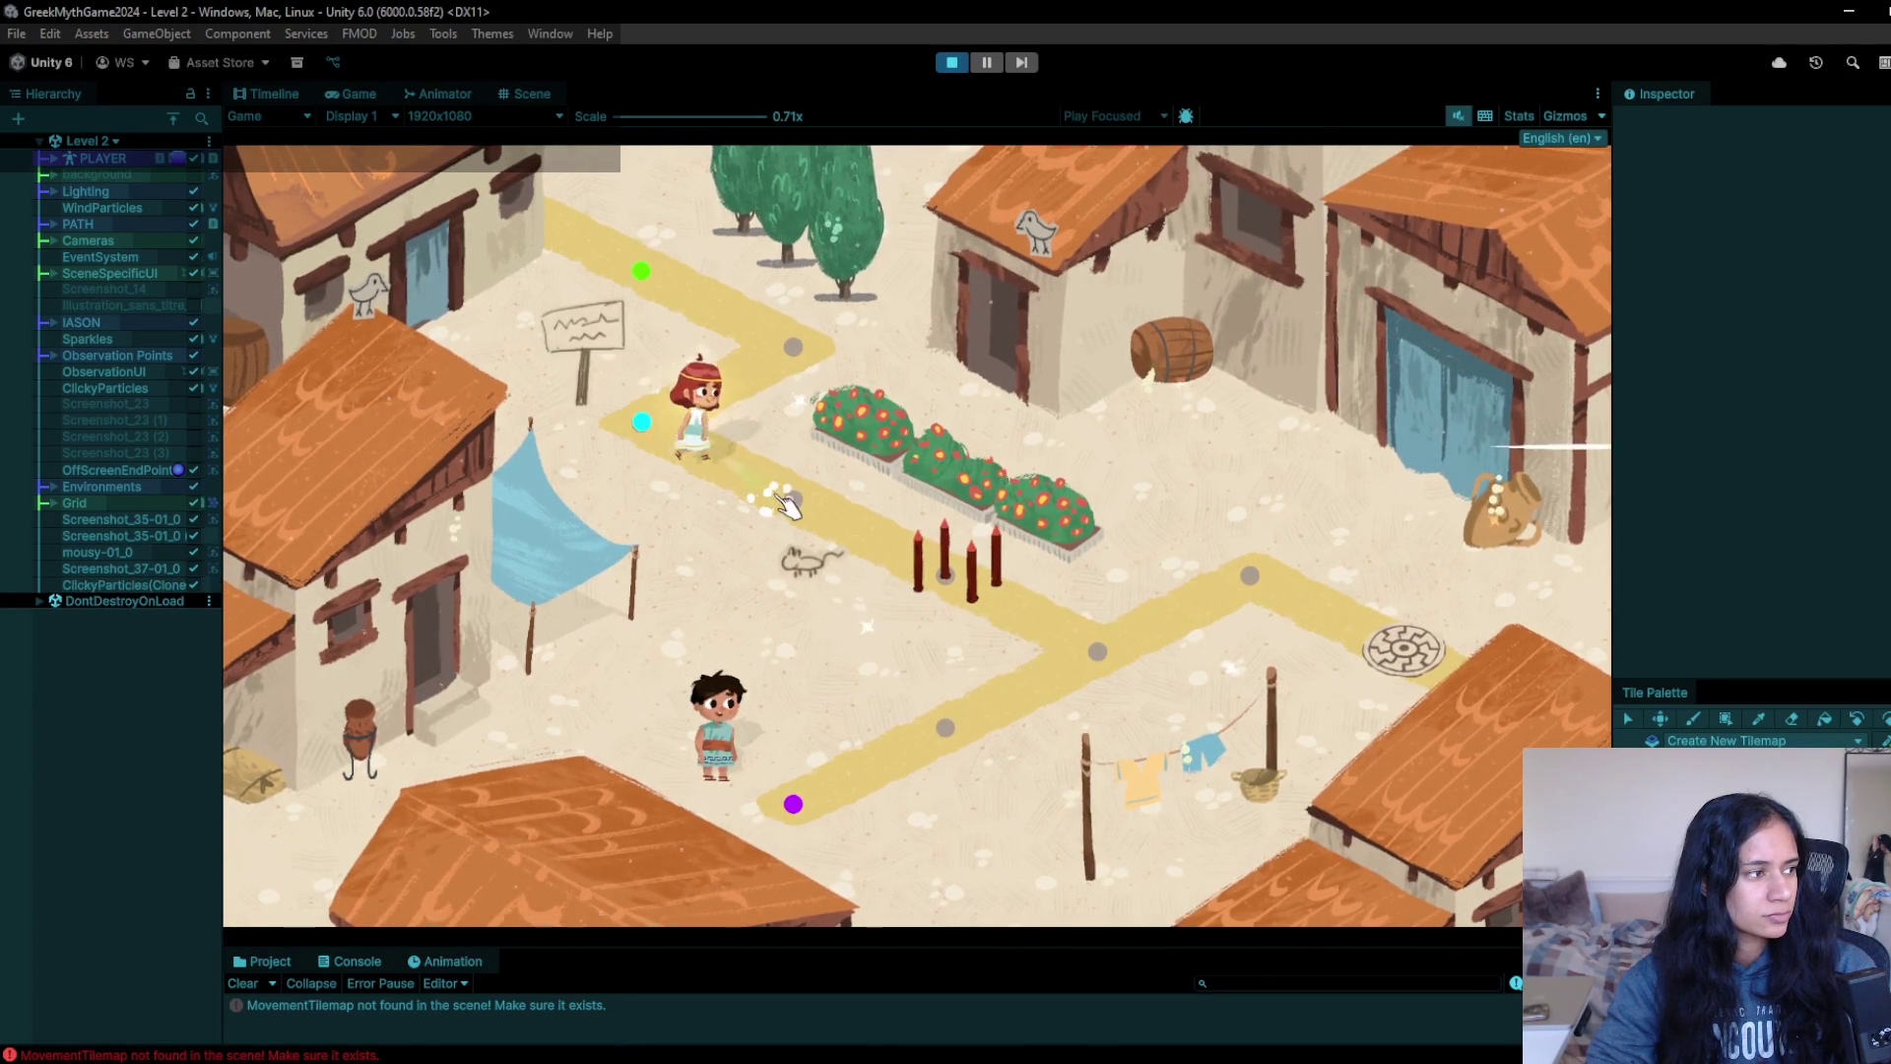
left_click(726, 390)
left_click(782, 358)
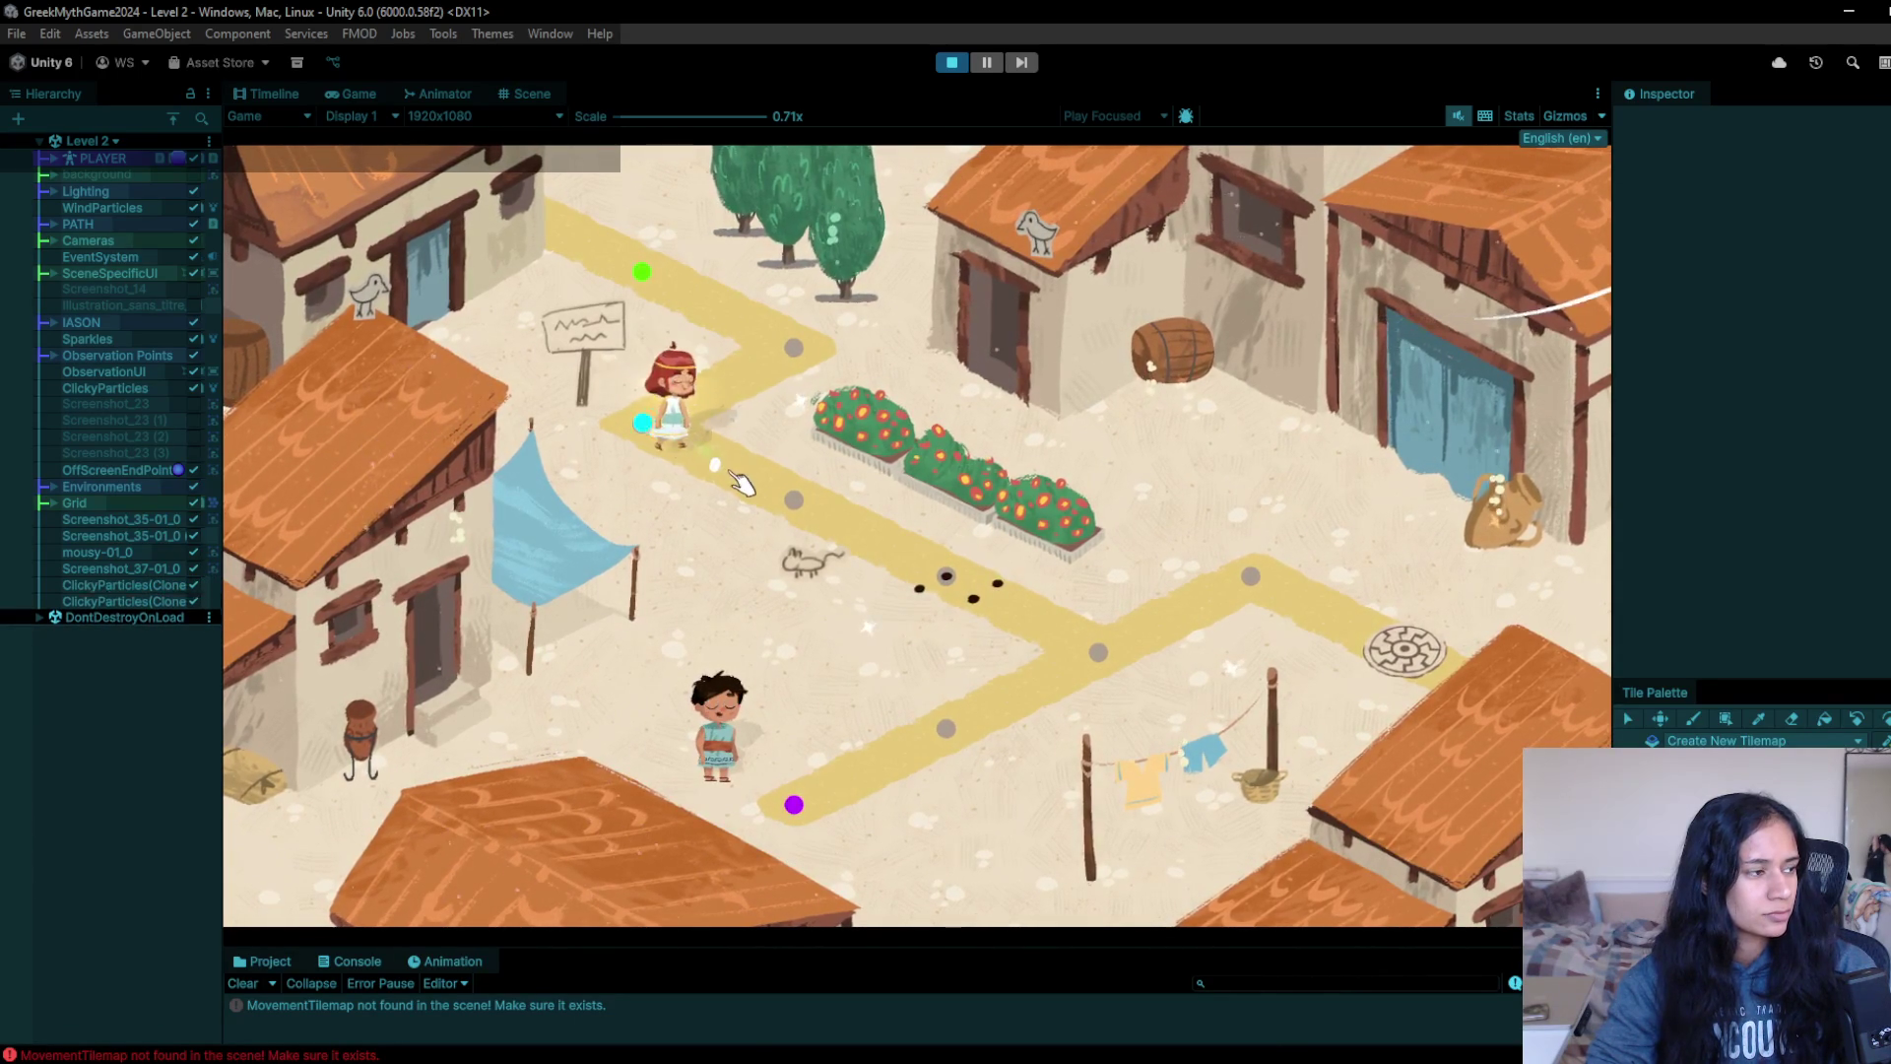
left_click(952, 62)
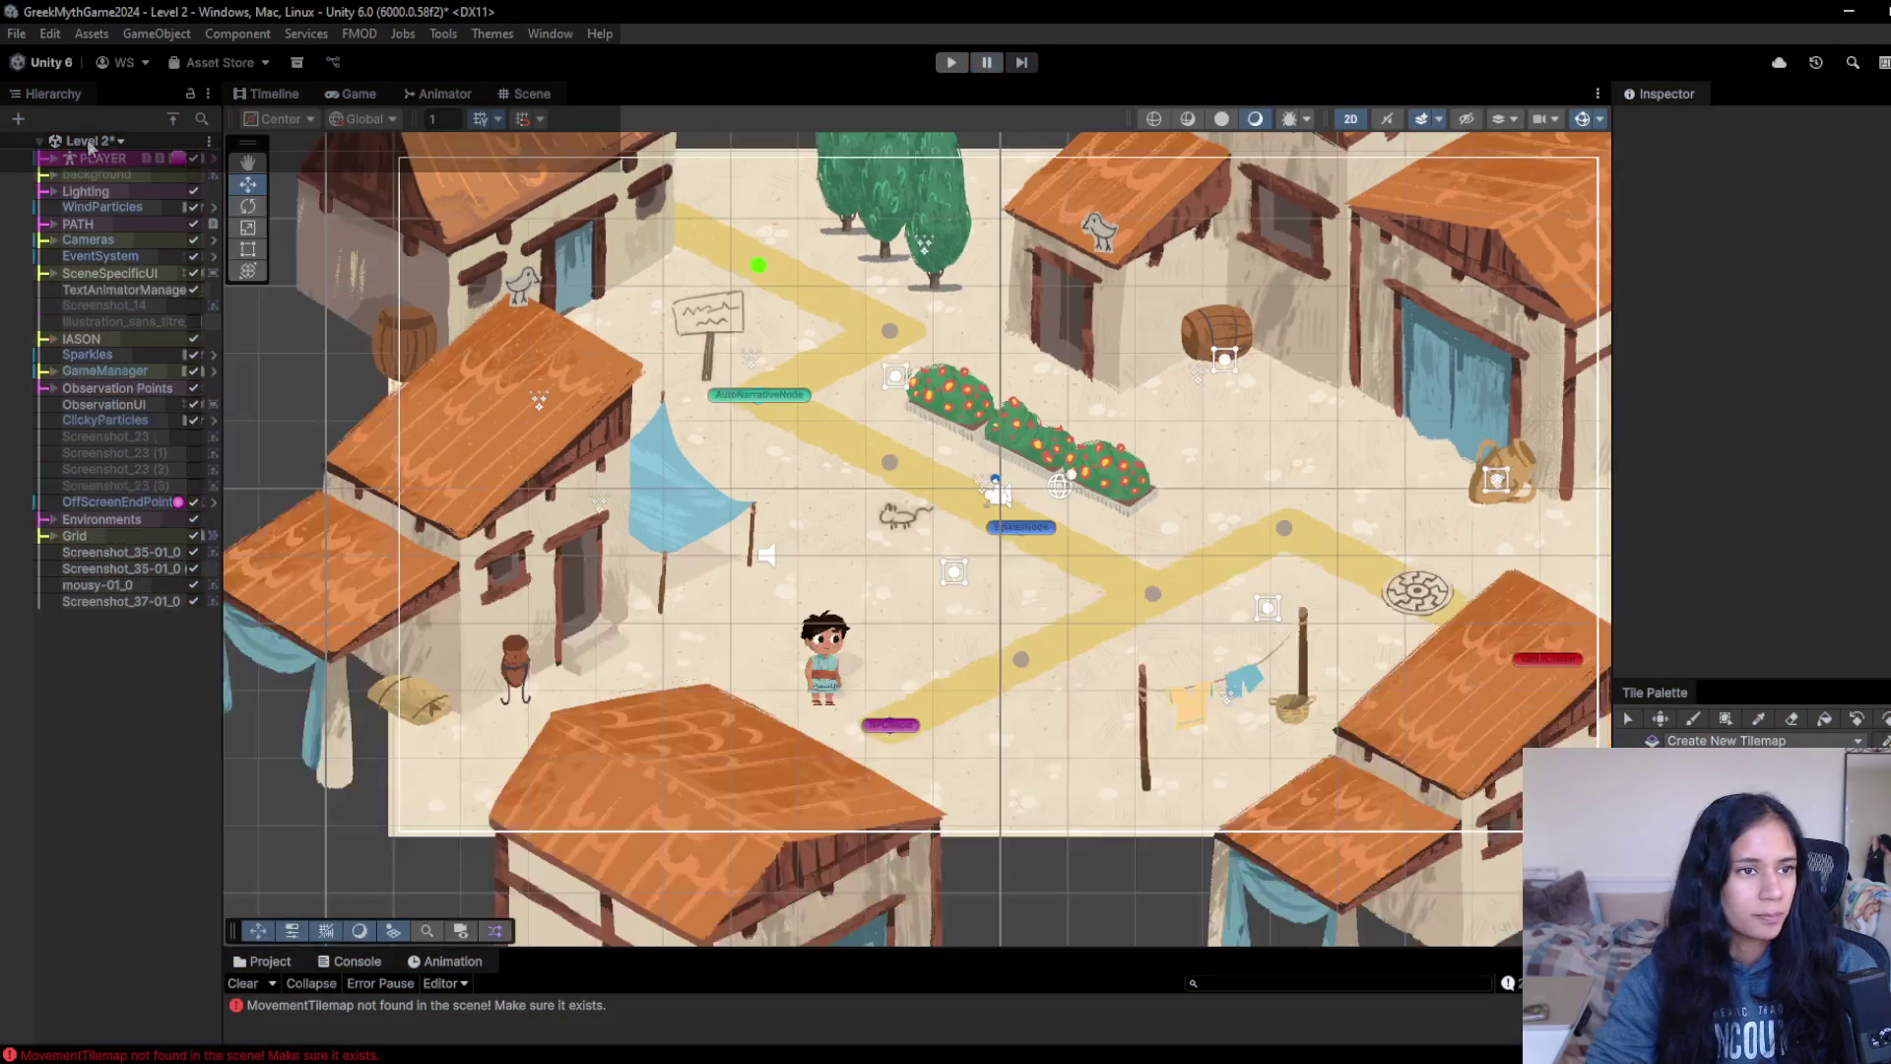
- Switch to the Level 12 - Athena Temple scene, saving Level 2's changes first
left_click(103, 143)
scroll(121, 372, "down", 3)
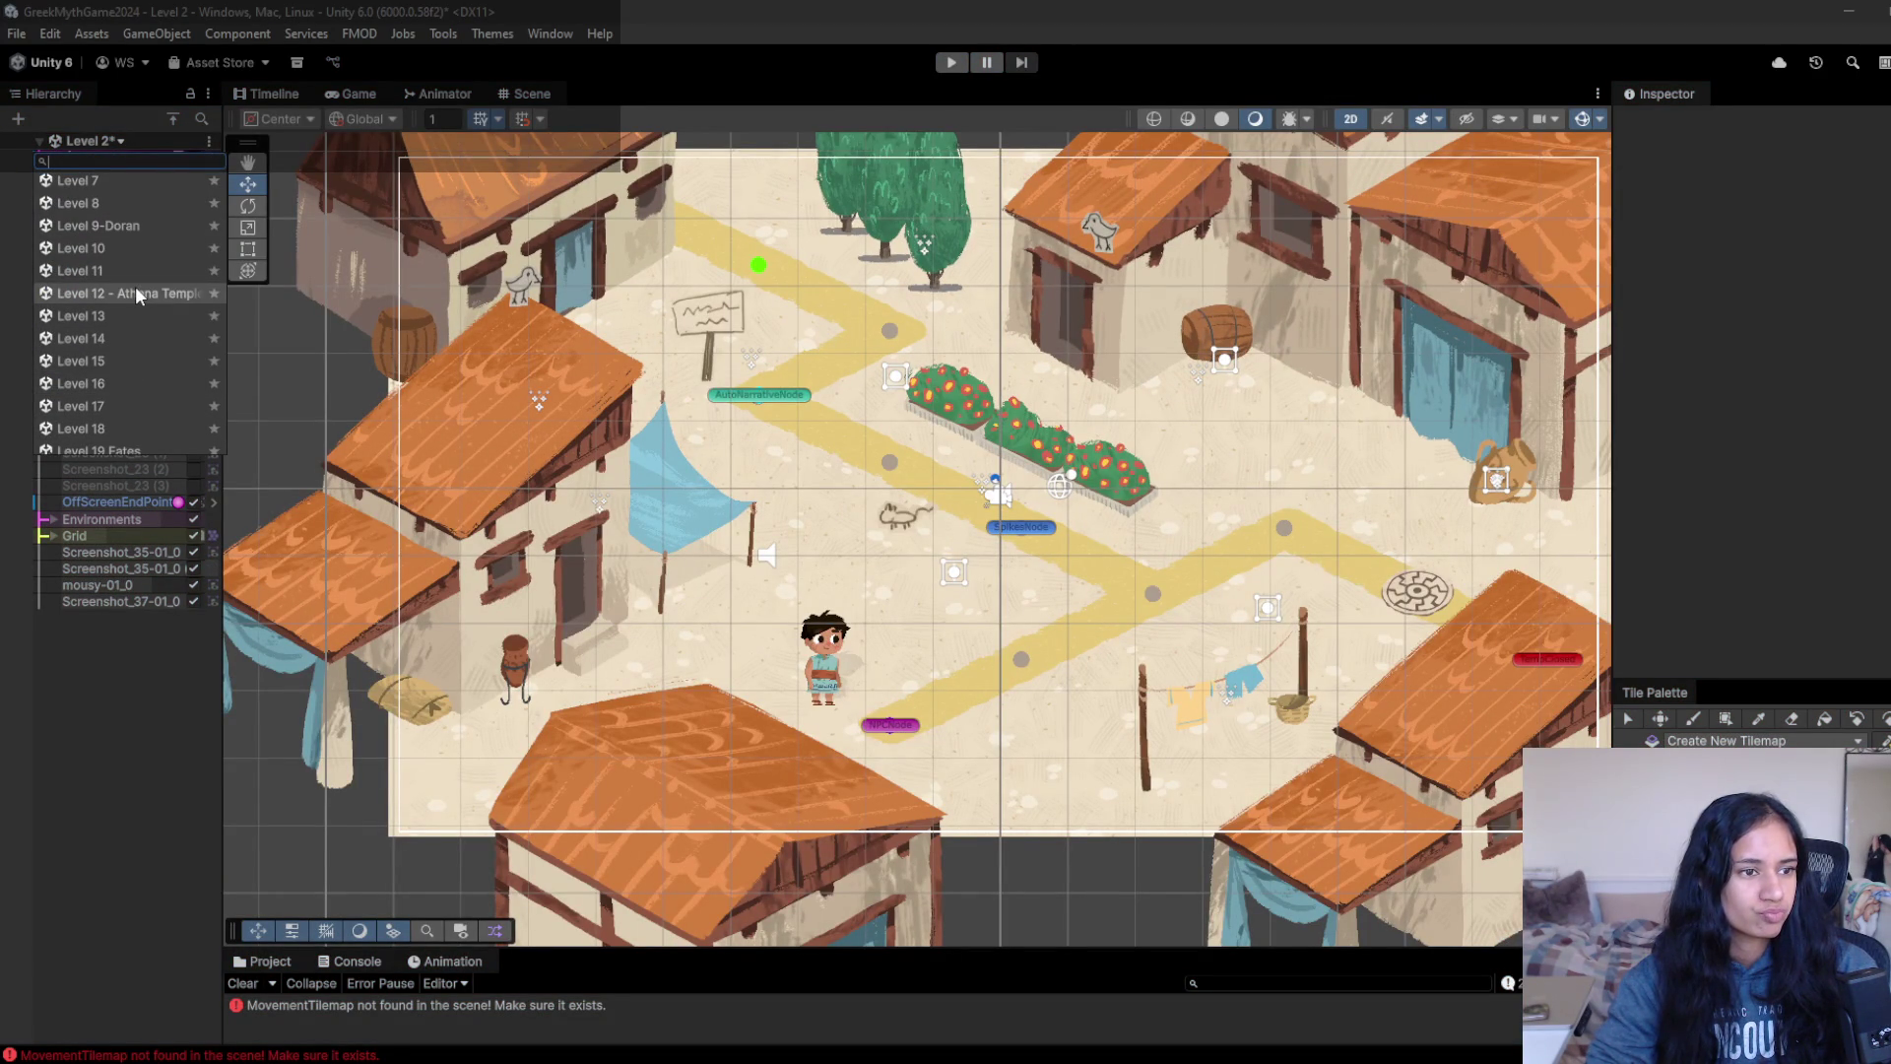
left_click(137, 294)
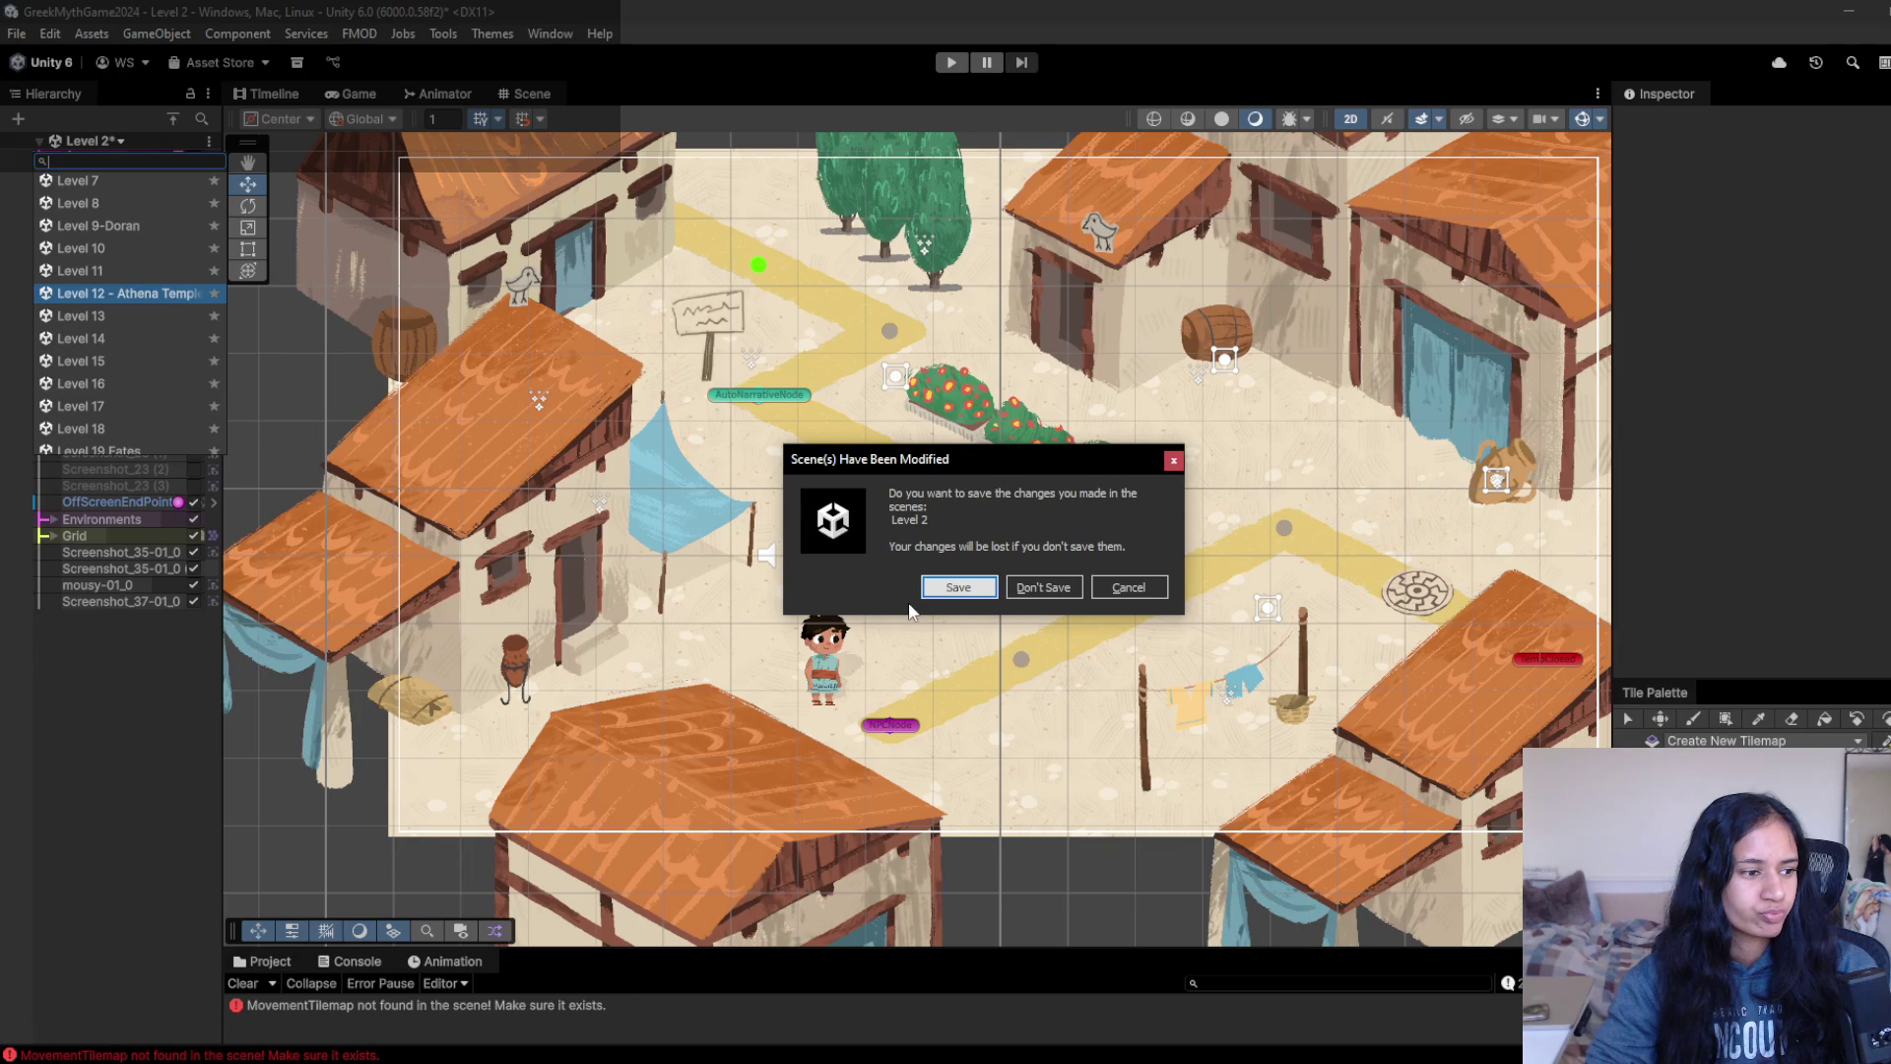
left_click(956, 588)
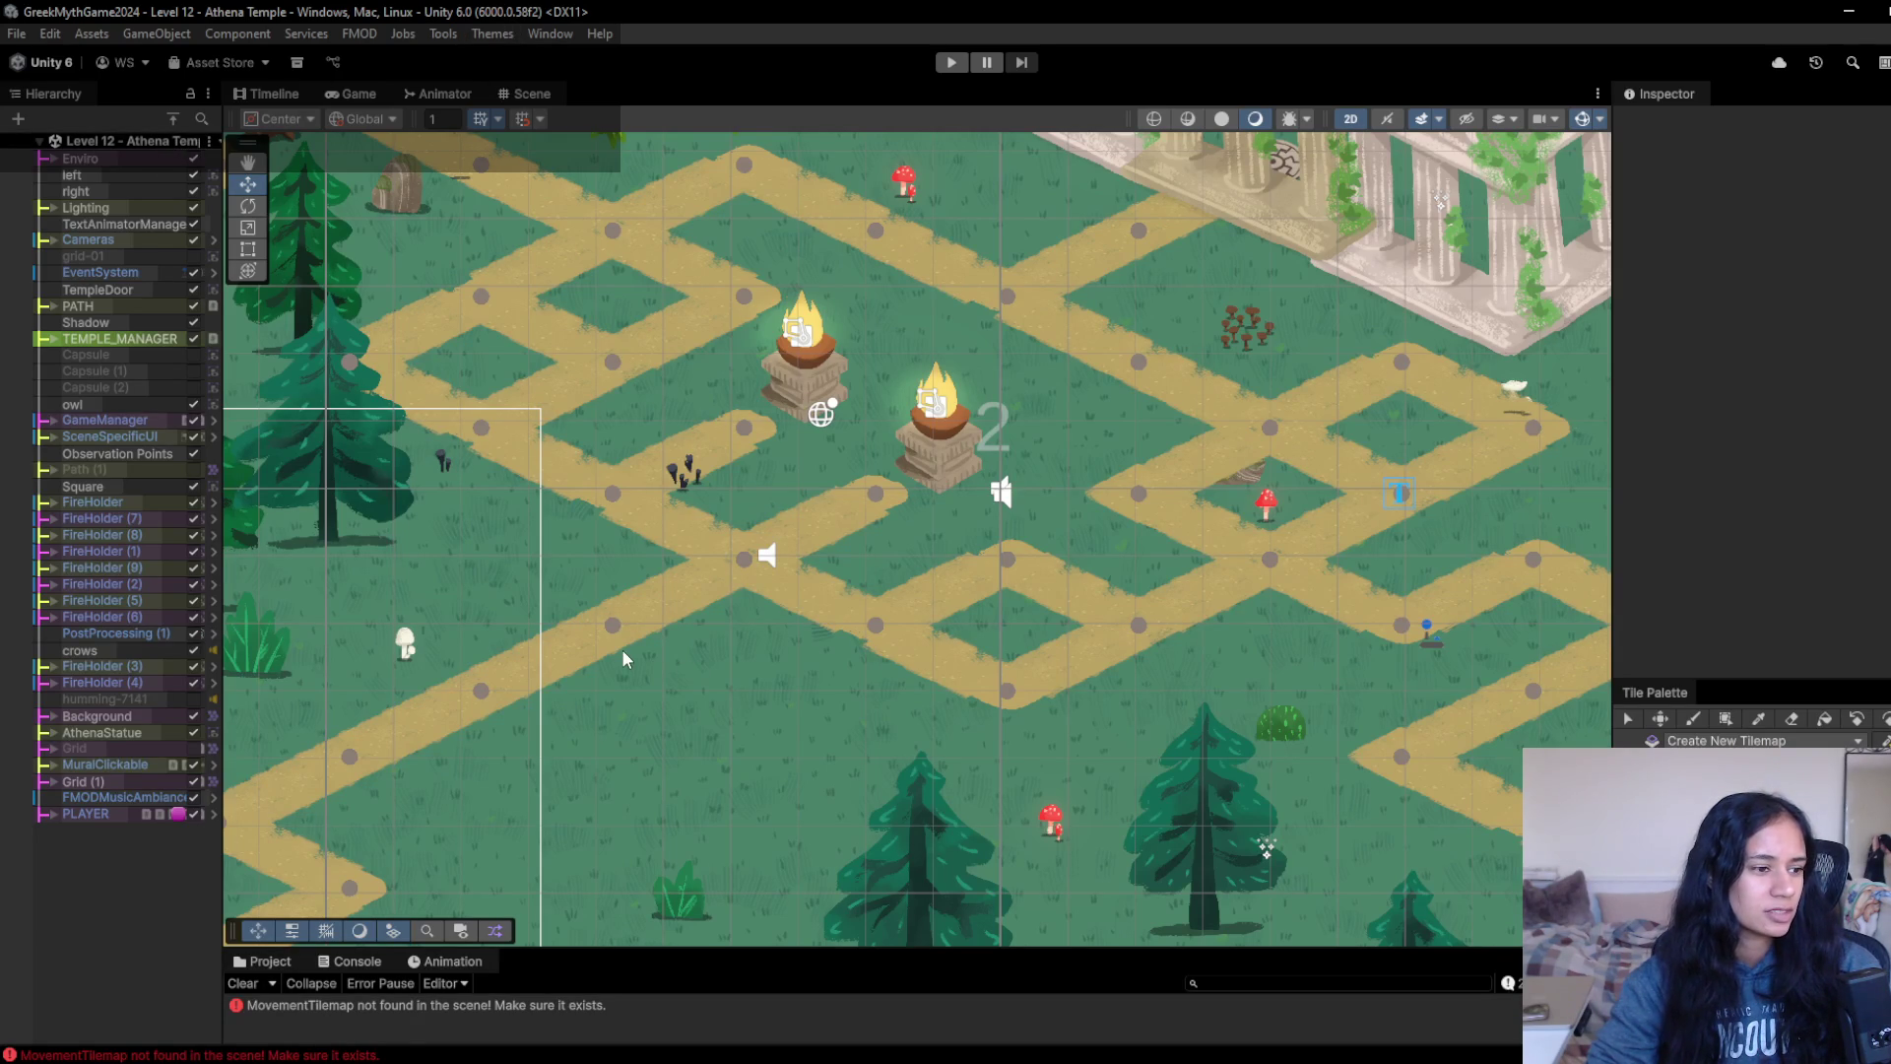
left_click(137, 140)
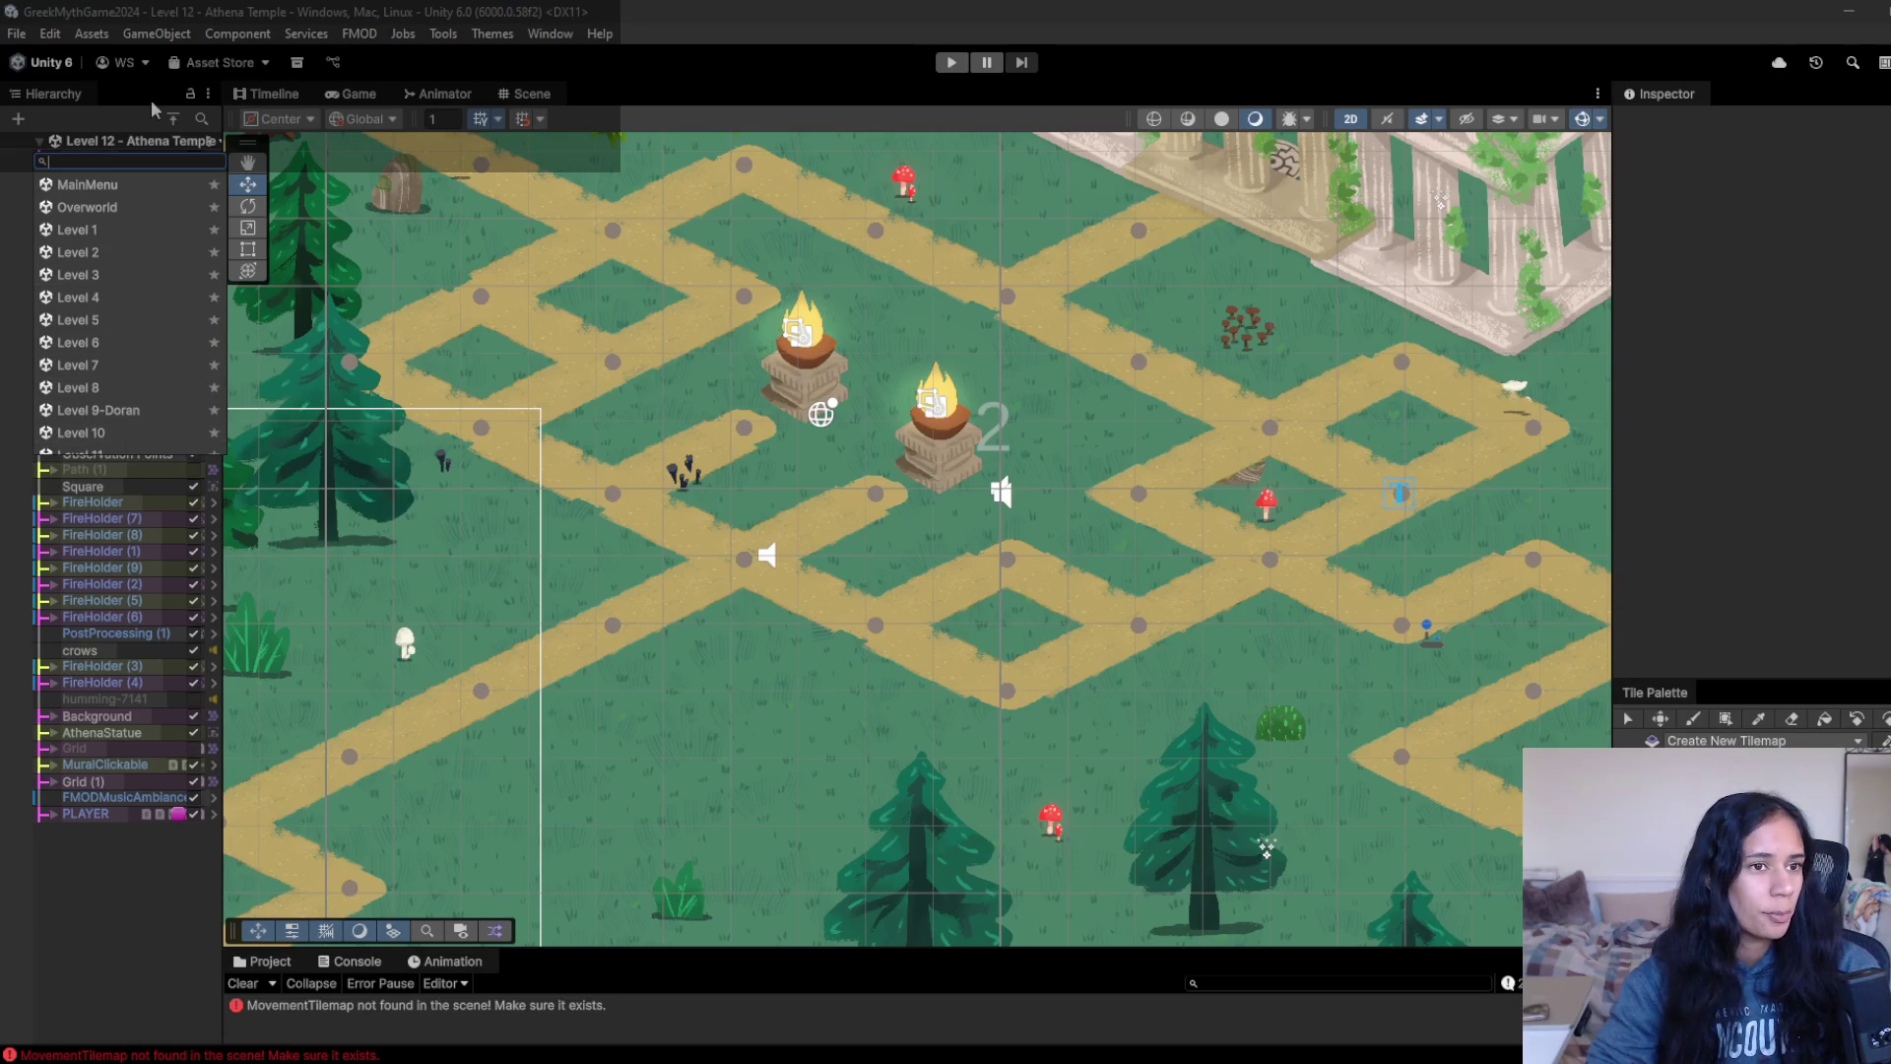
- Inspect FireHolder (2) and FireHolder (8) in the Hierarchy, then clear the selection
left_click(151, 144)
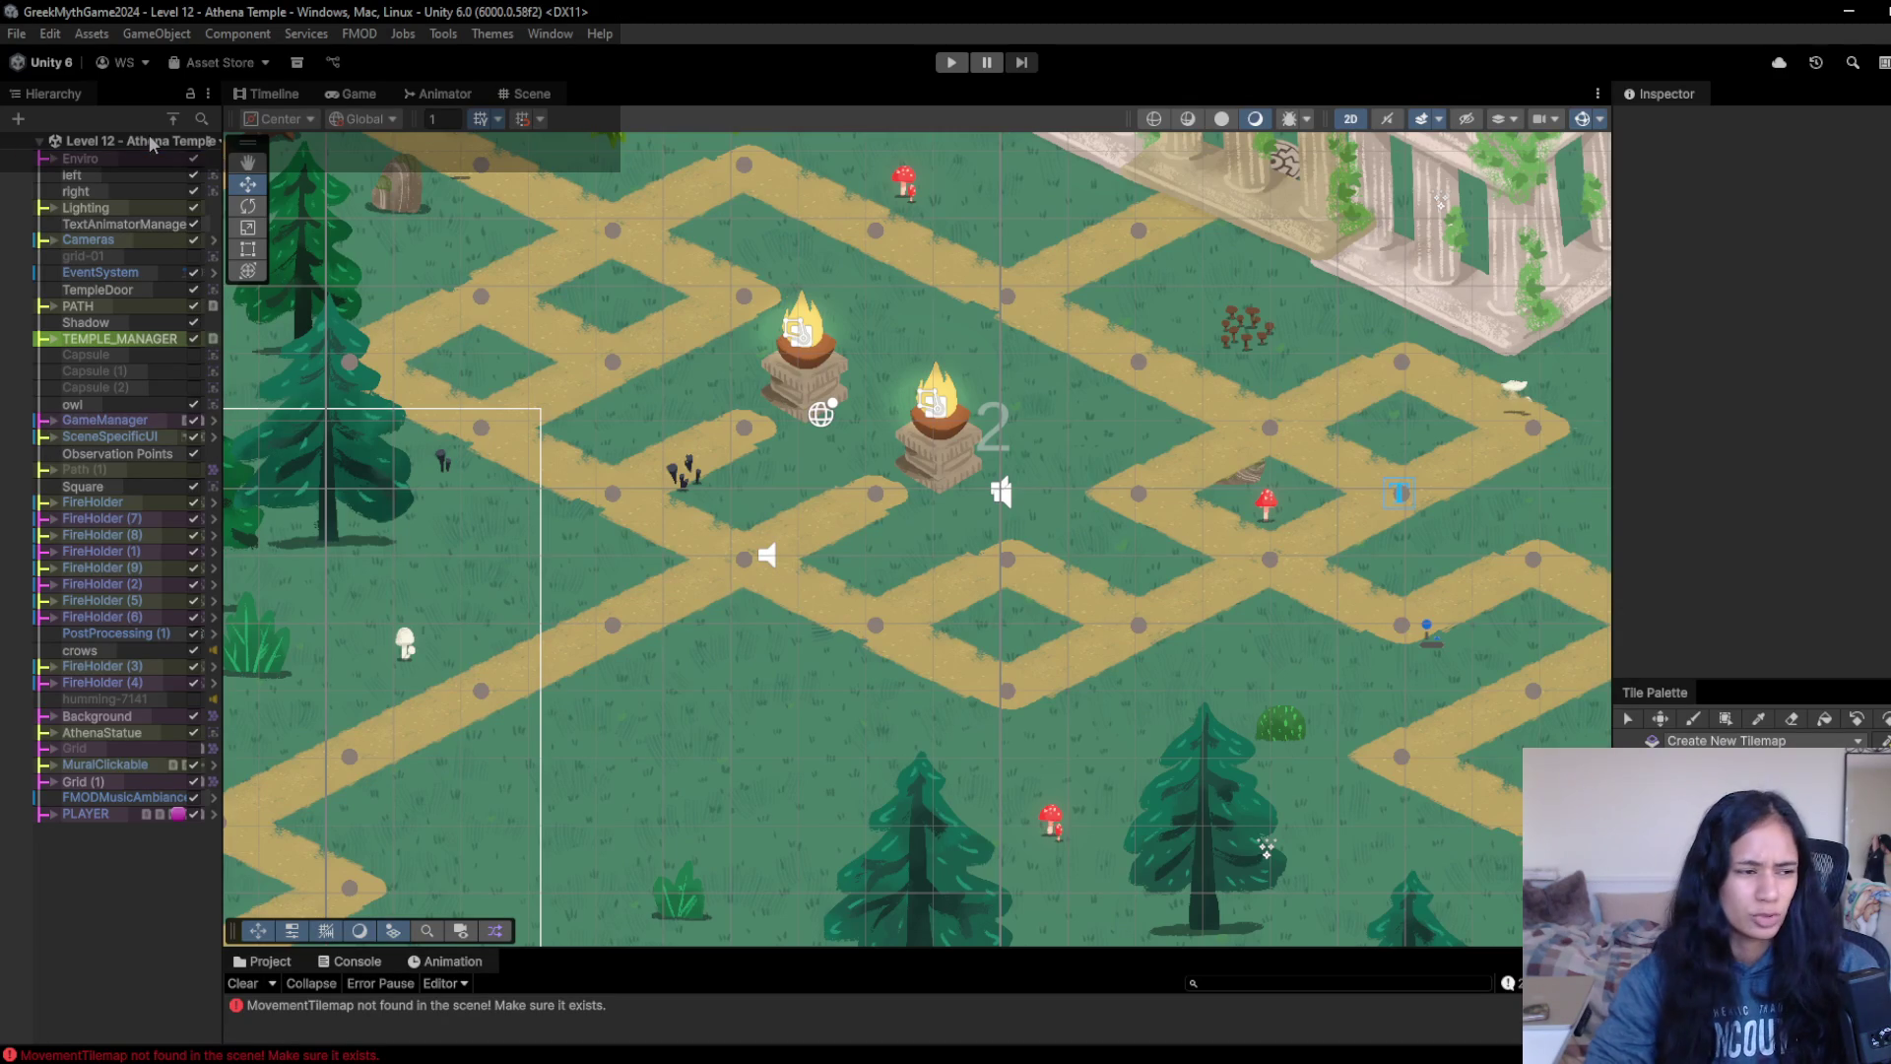
left_click(118, 584)
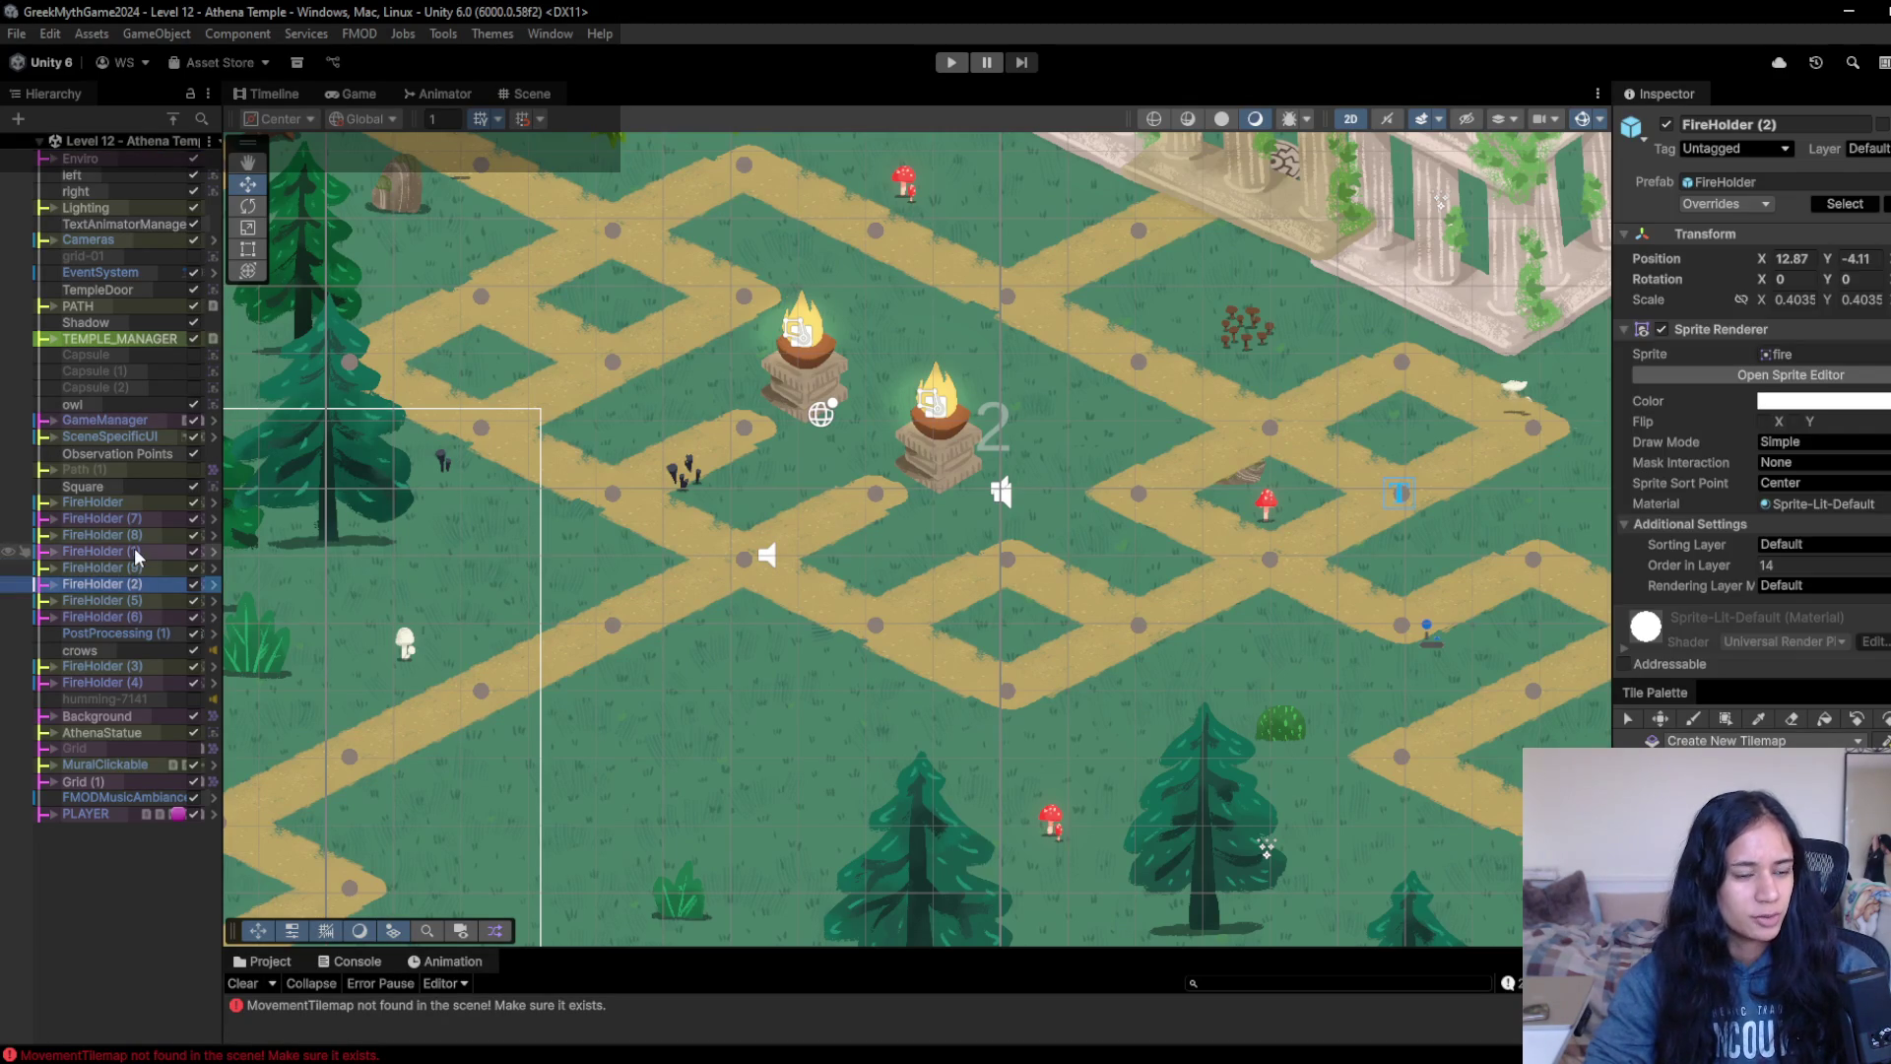
left_click(130, 537)
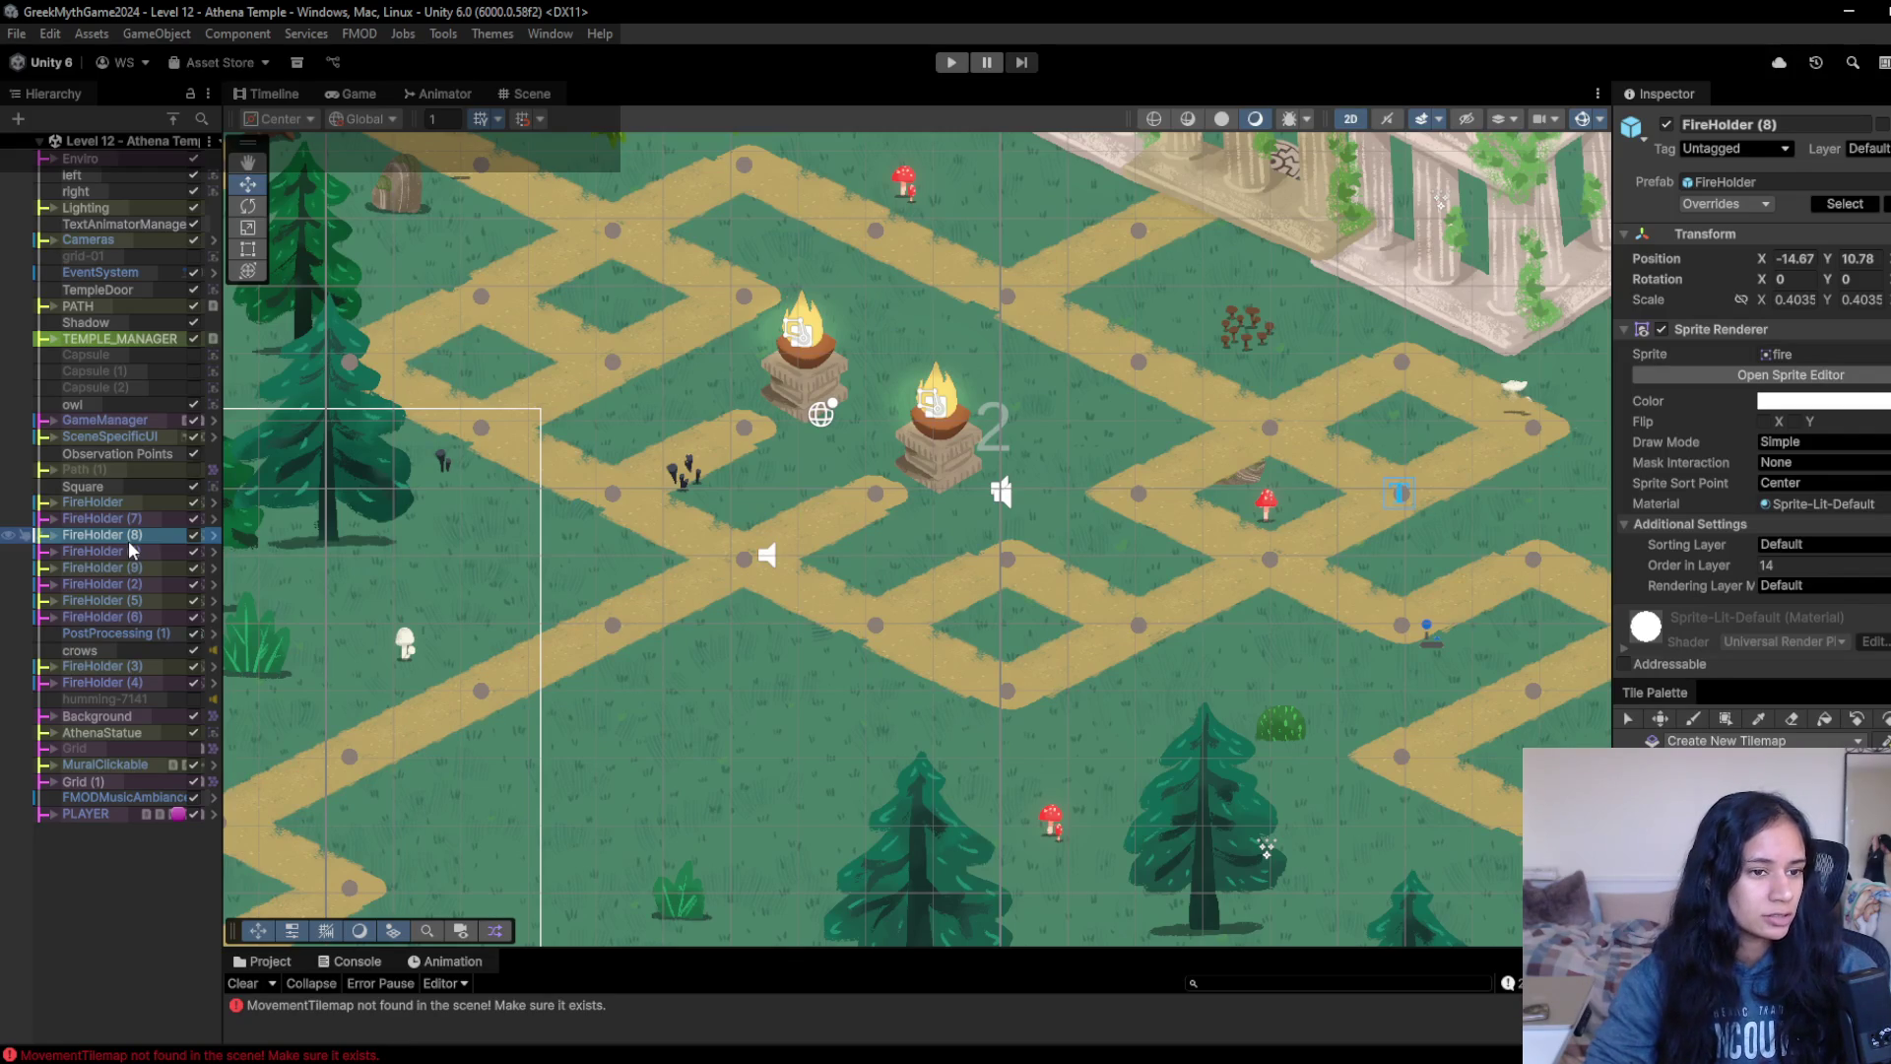
left_click(129, 545, "alt")
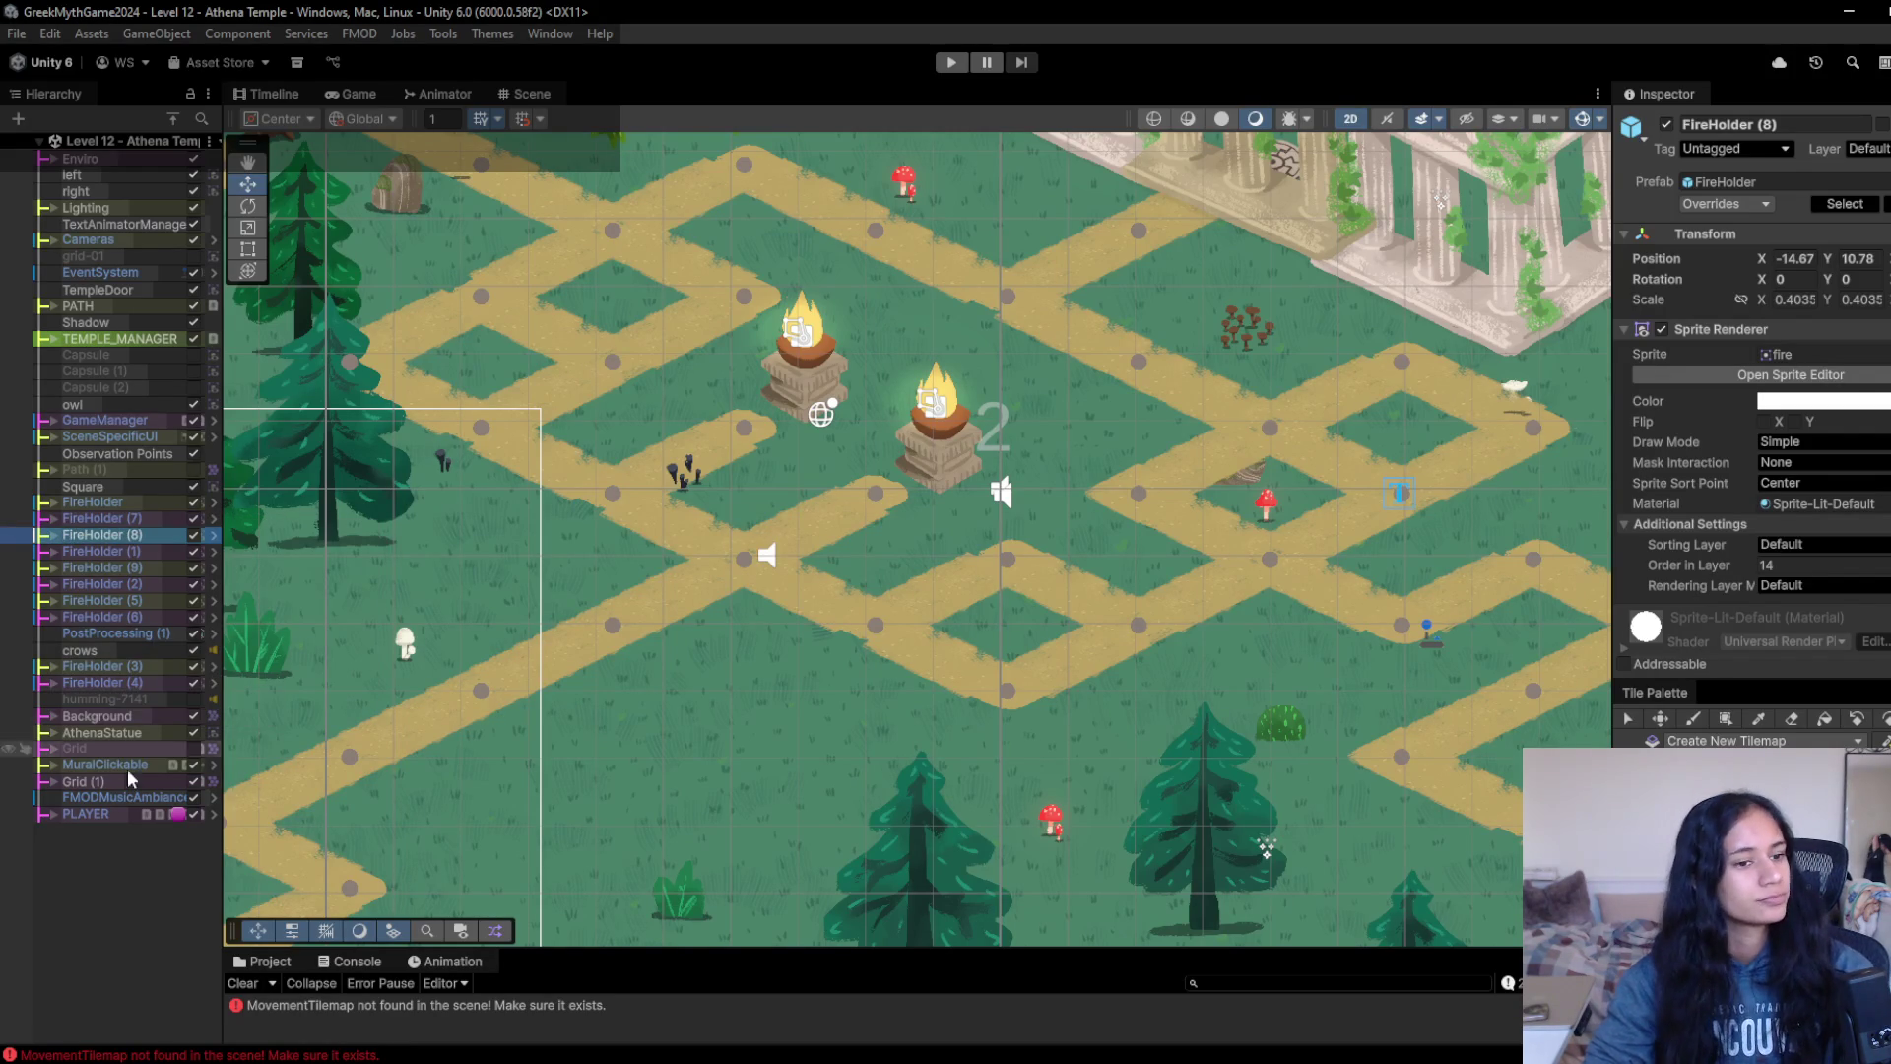
left_click(120, 885)
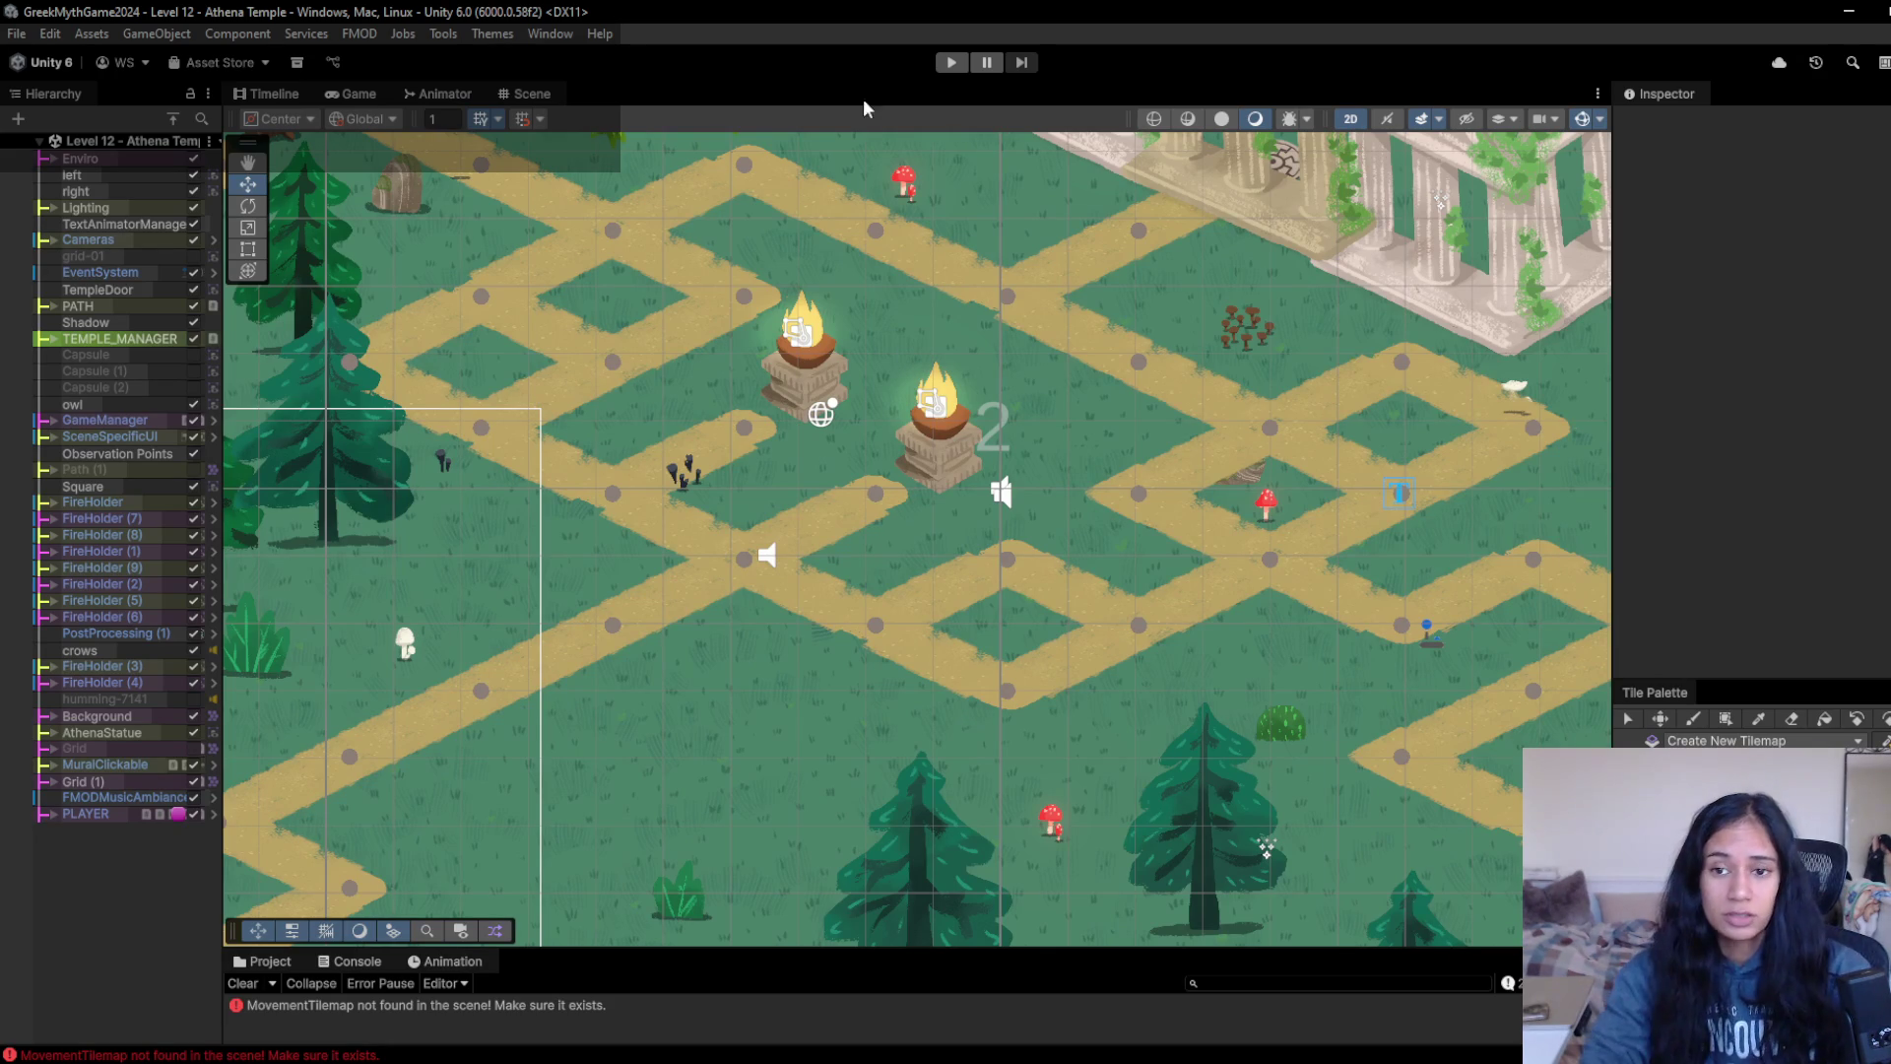
- Cycle through overlapping scene objects to the white mushroom sprite, then bring up the SophiasPath spreadsheet in Chrome
left_click(1517, 409)
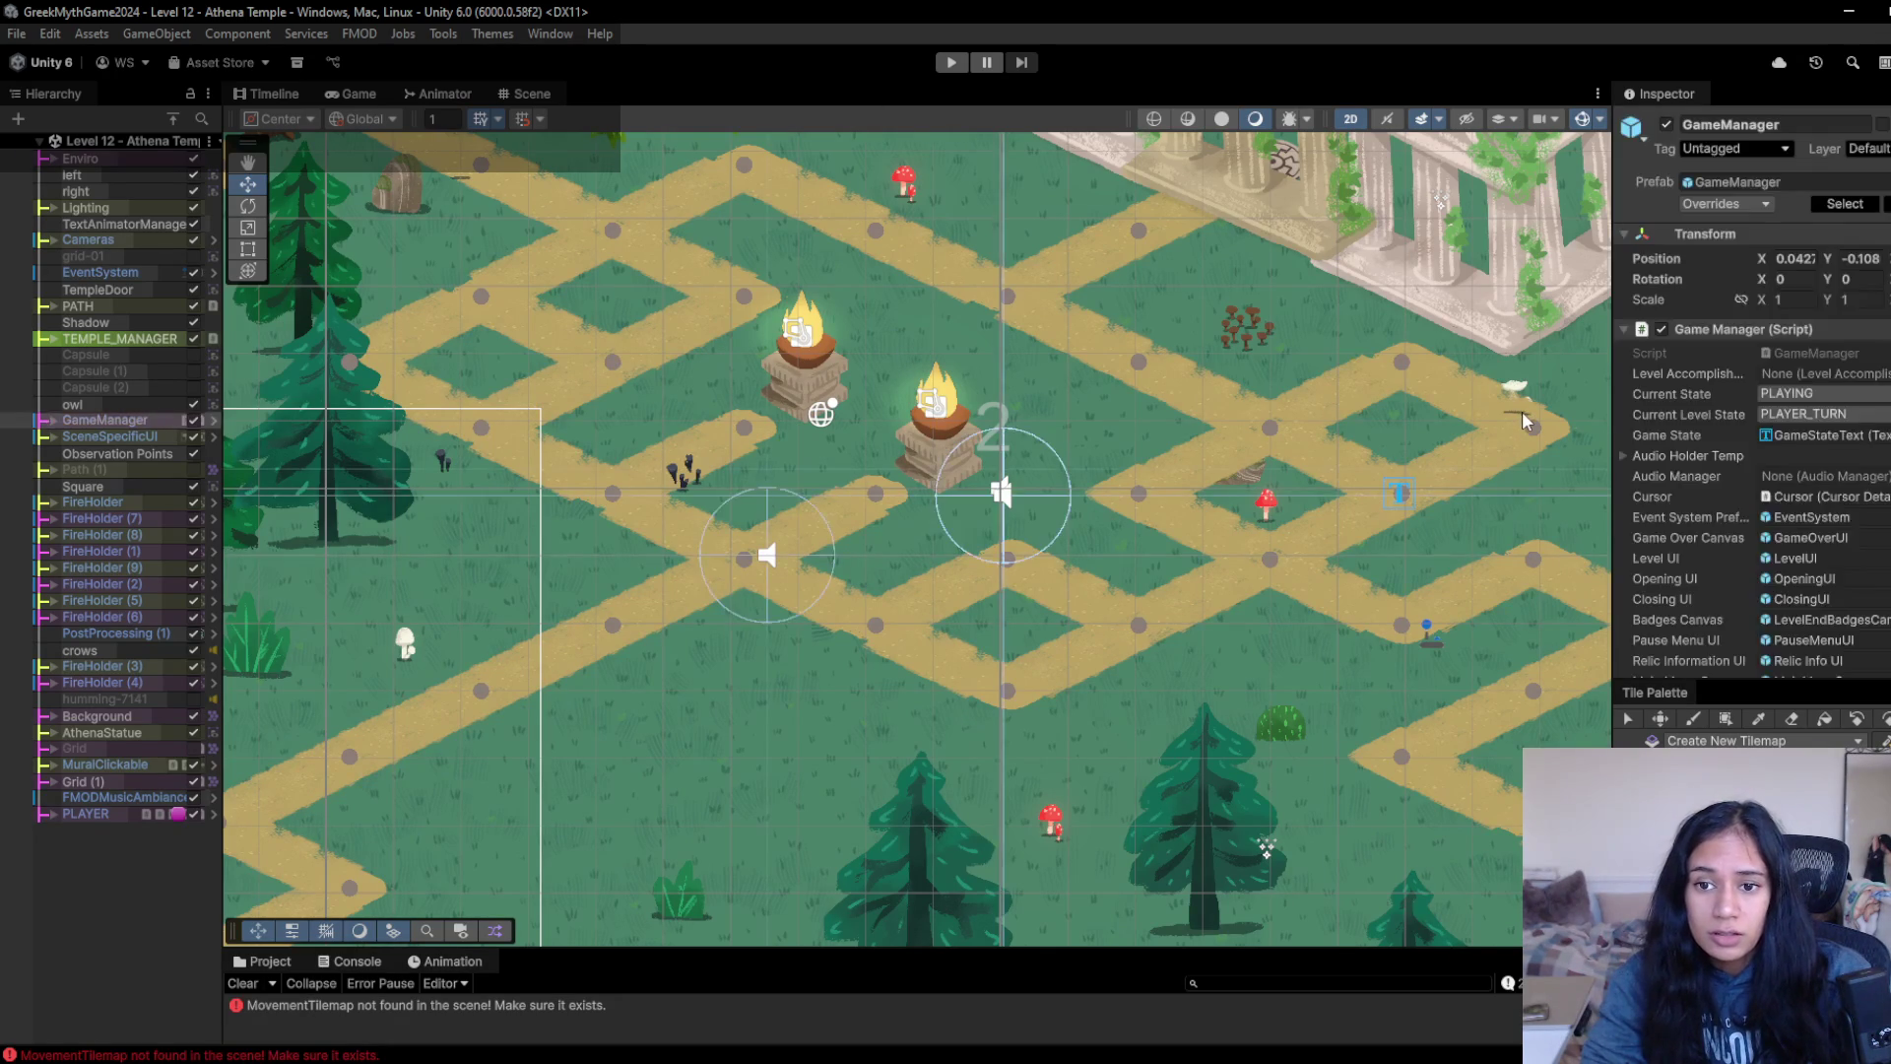
left_click(1522, 410)
left_click(1522, 410)
left_click(1522, 411)
left_click(1522, 411)
left_click(1522, 410)
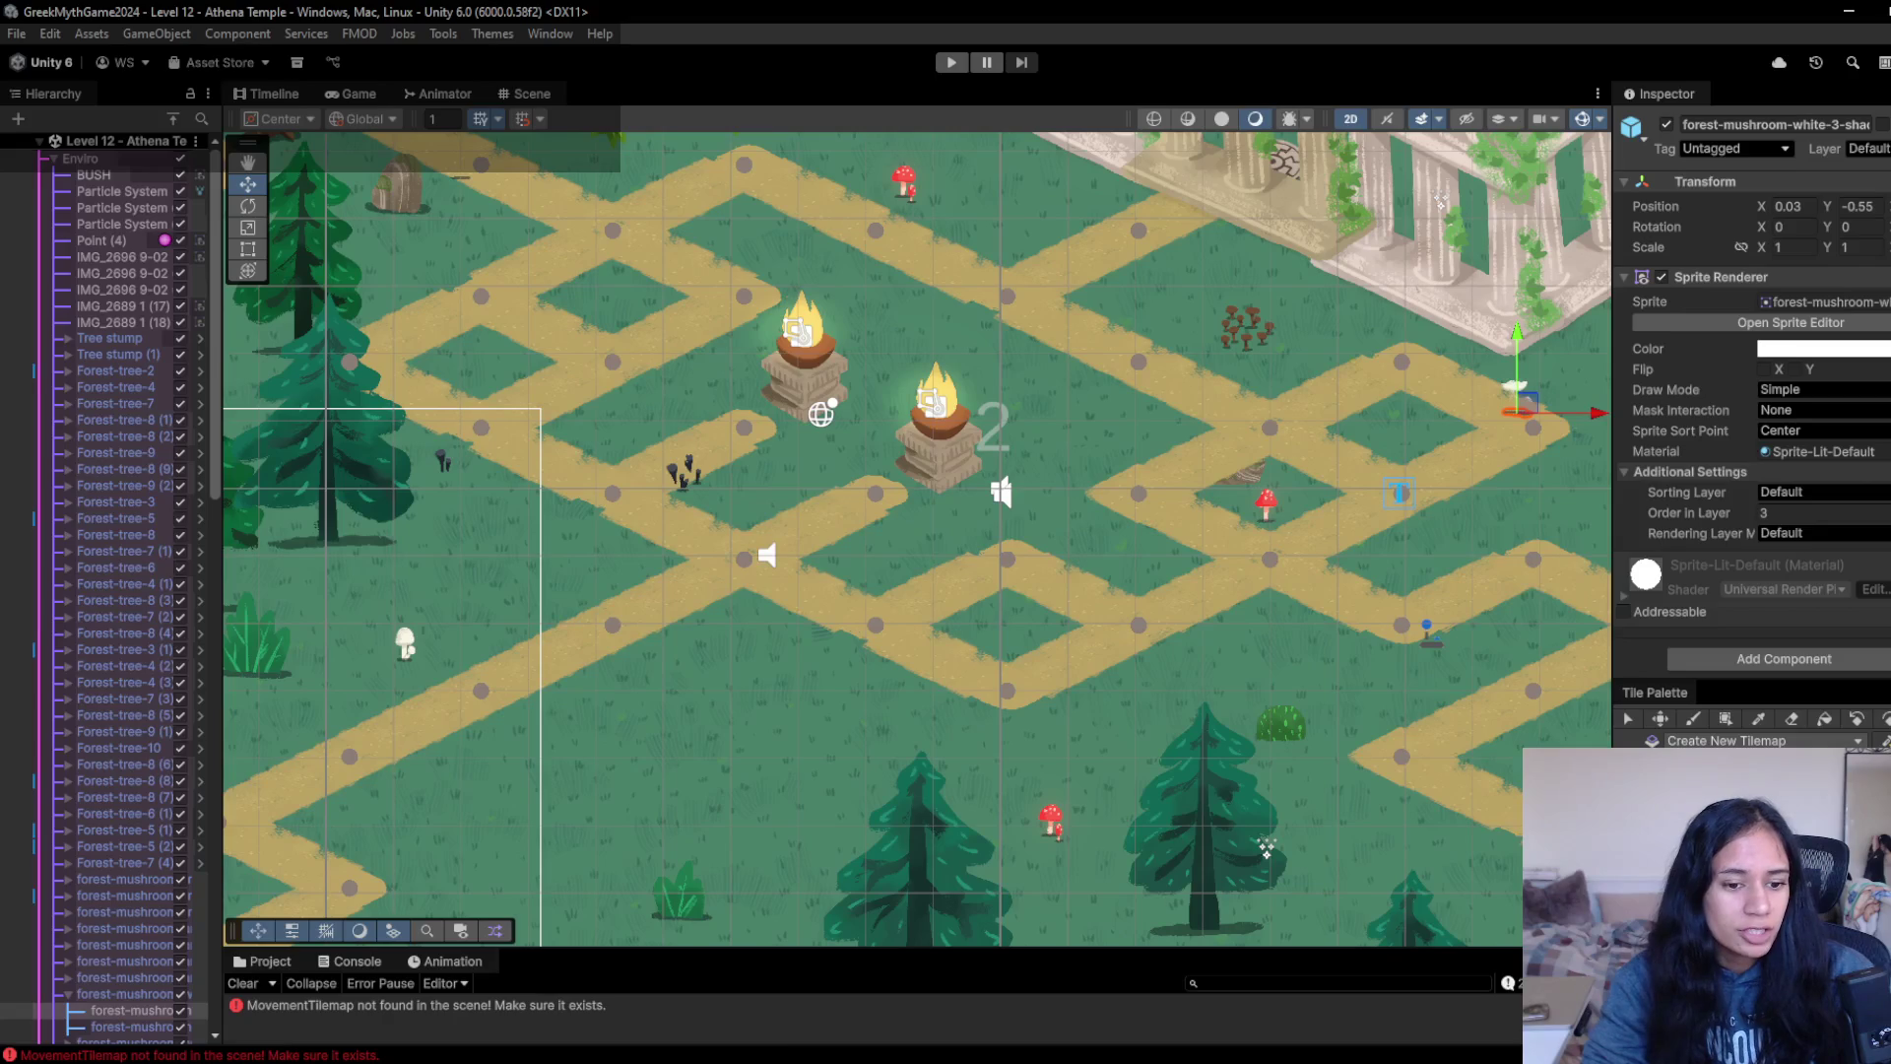
mouse_move(578, 1056)
left_click(507, 1024)
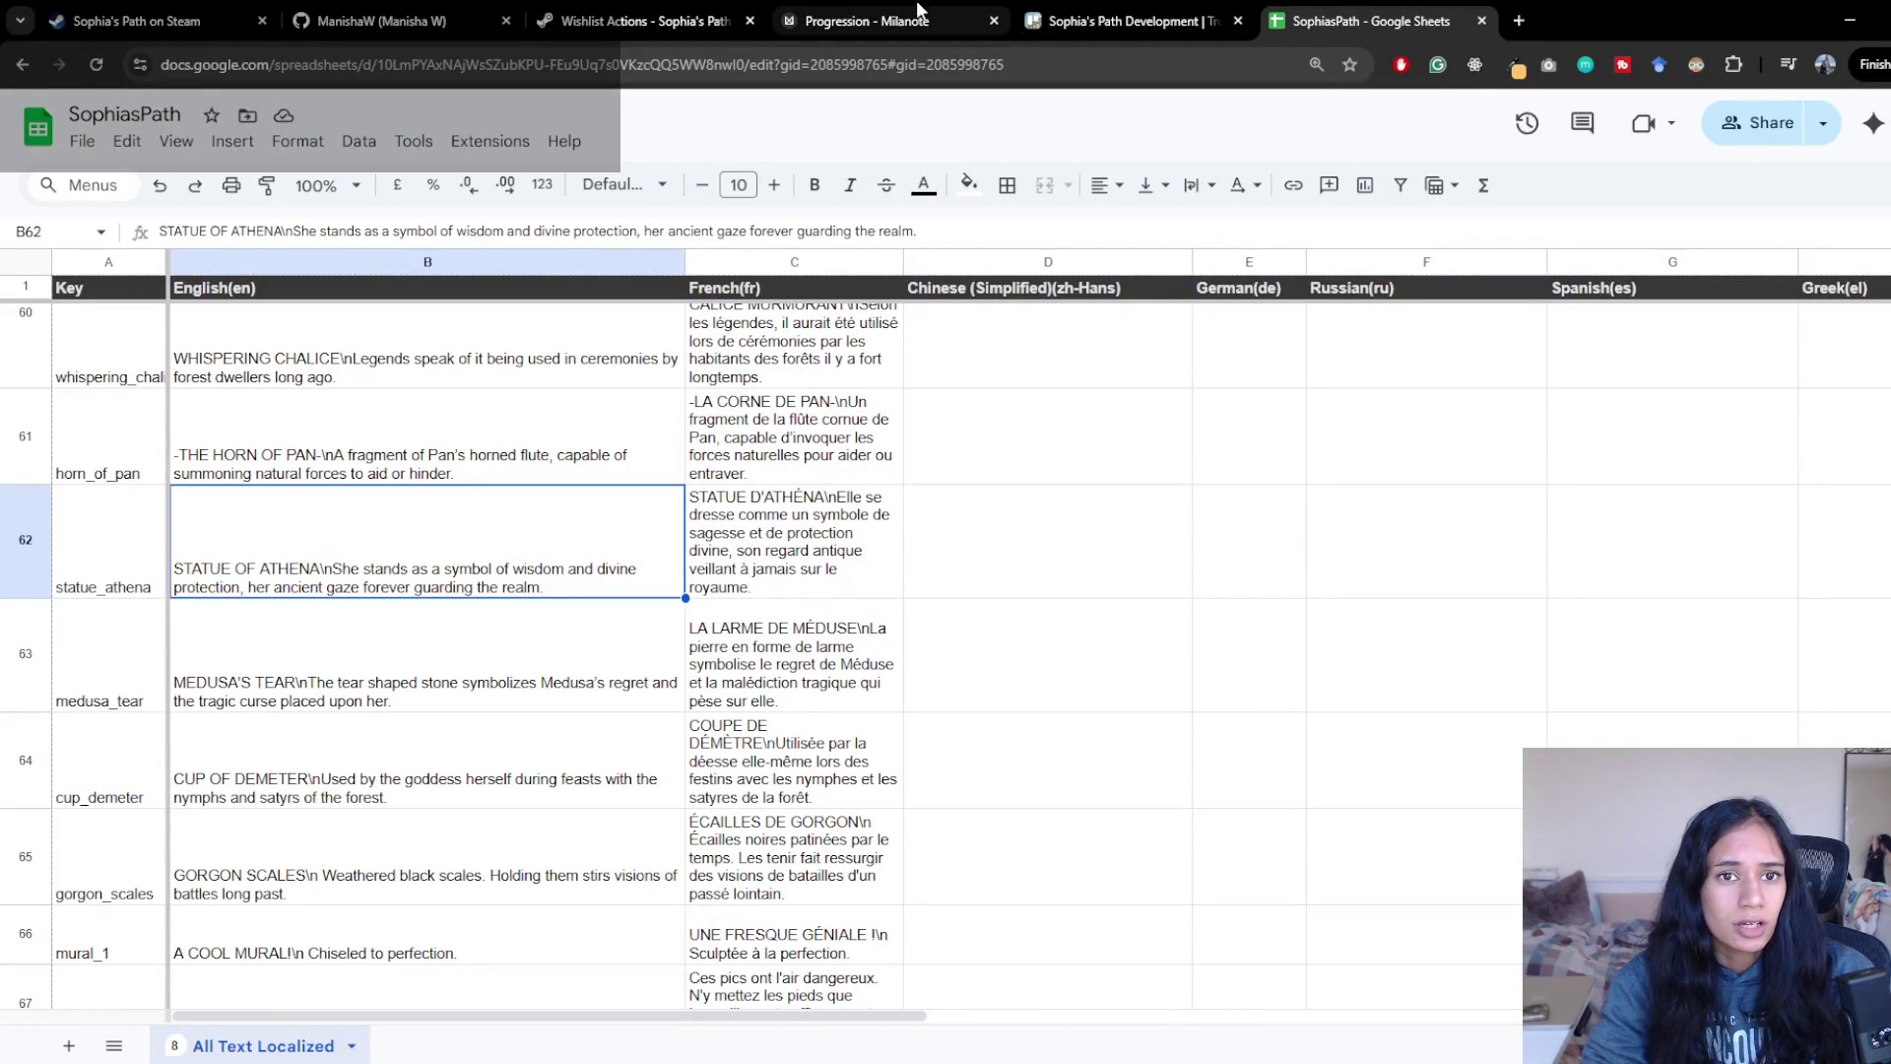
- Preview the lower Path 12 - Temple Entrance screenshot on the Milanote Progression board
left_click(917, 10)
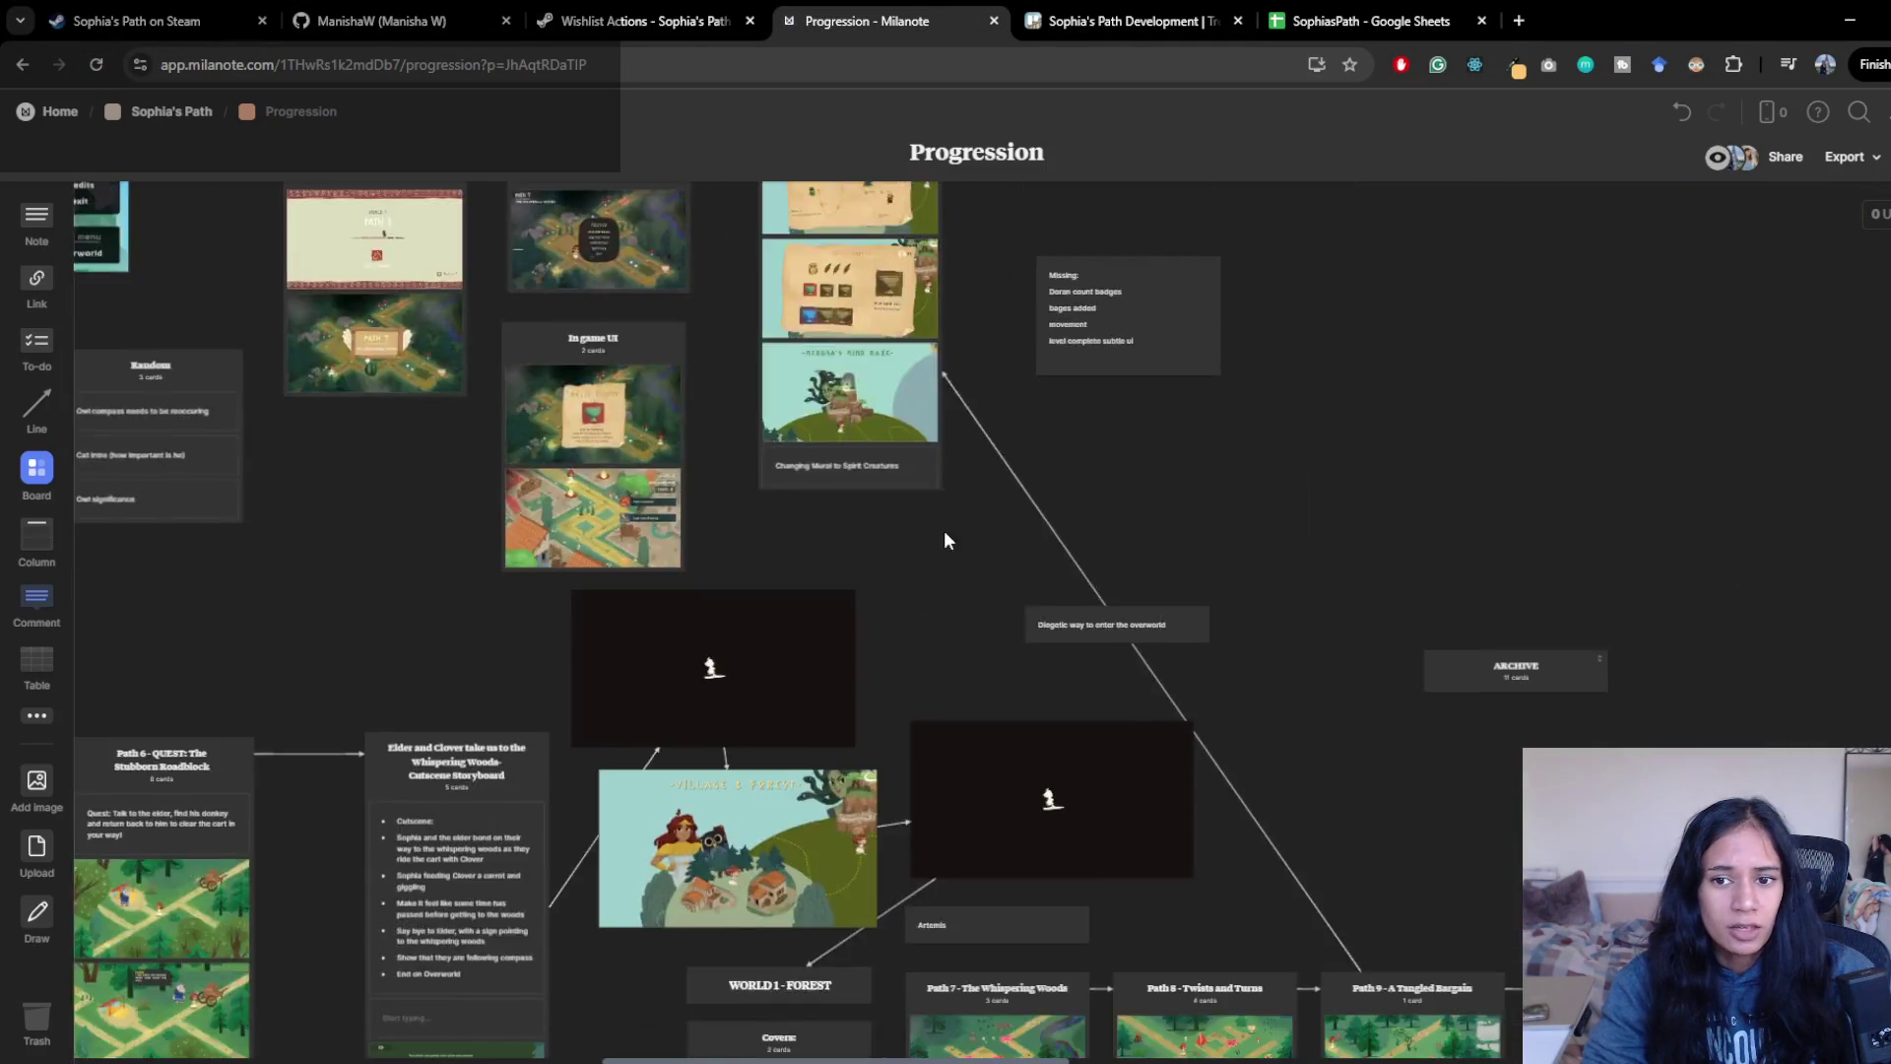
scroll(815, 374, "down", 8)
scroll(814, 374, "right", 15)
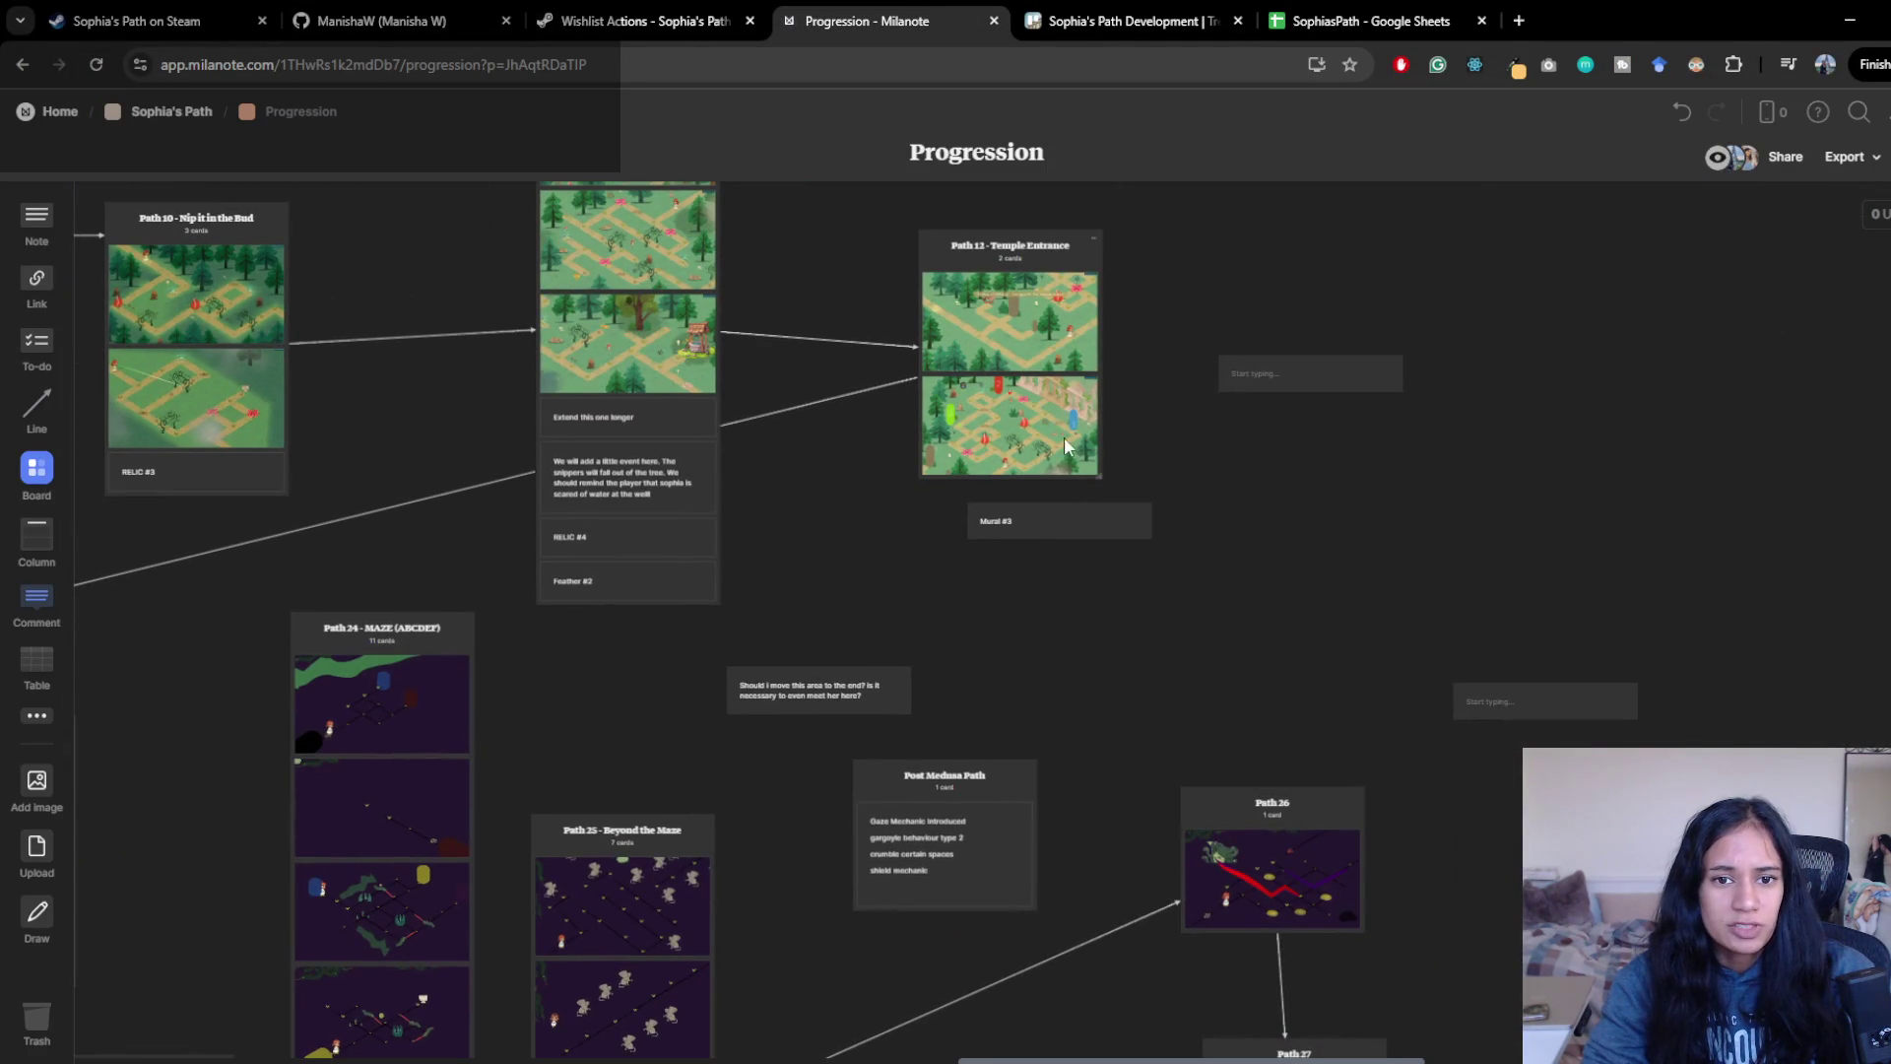
left_click(1030, 441)
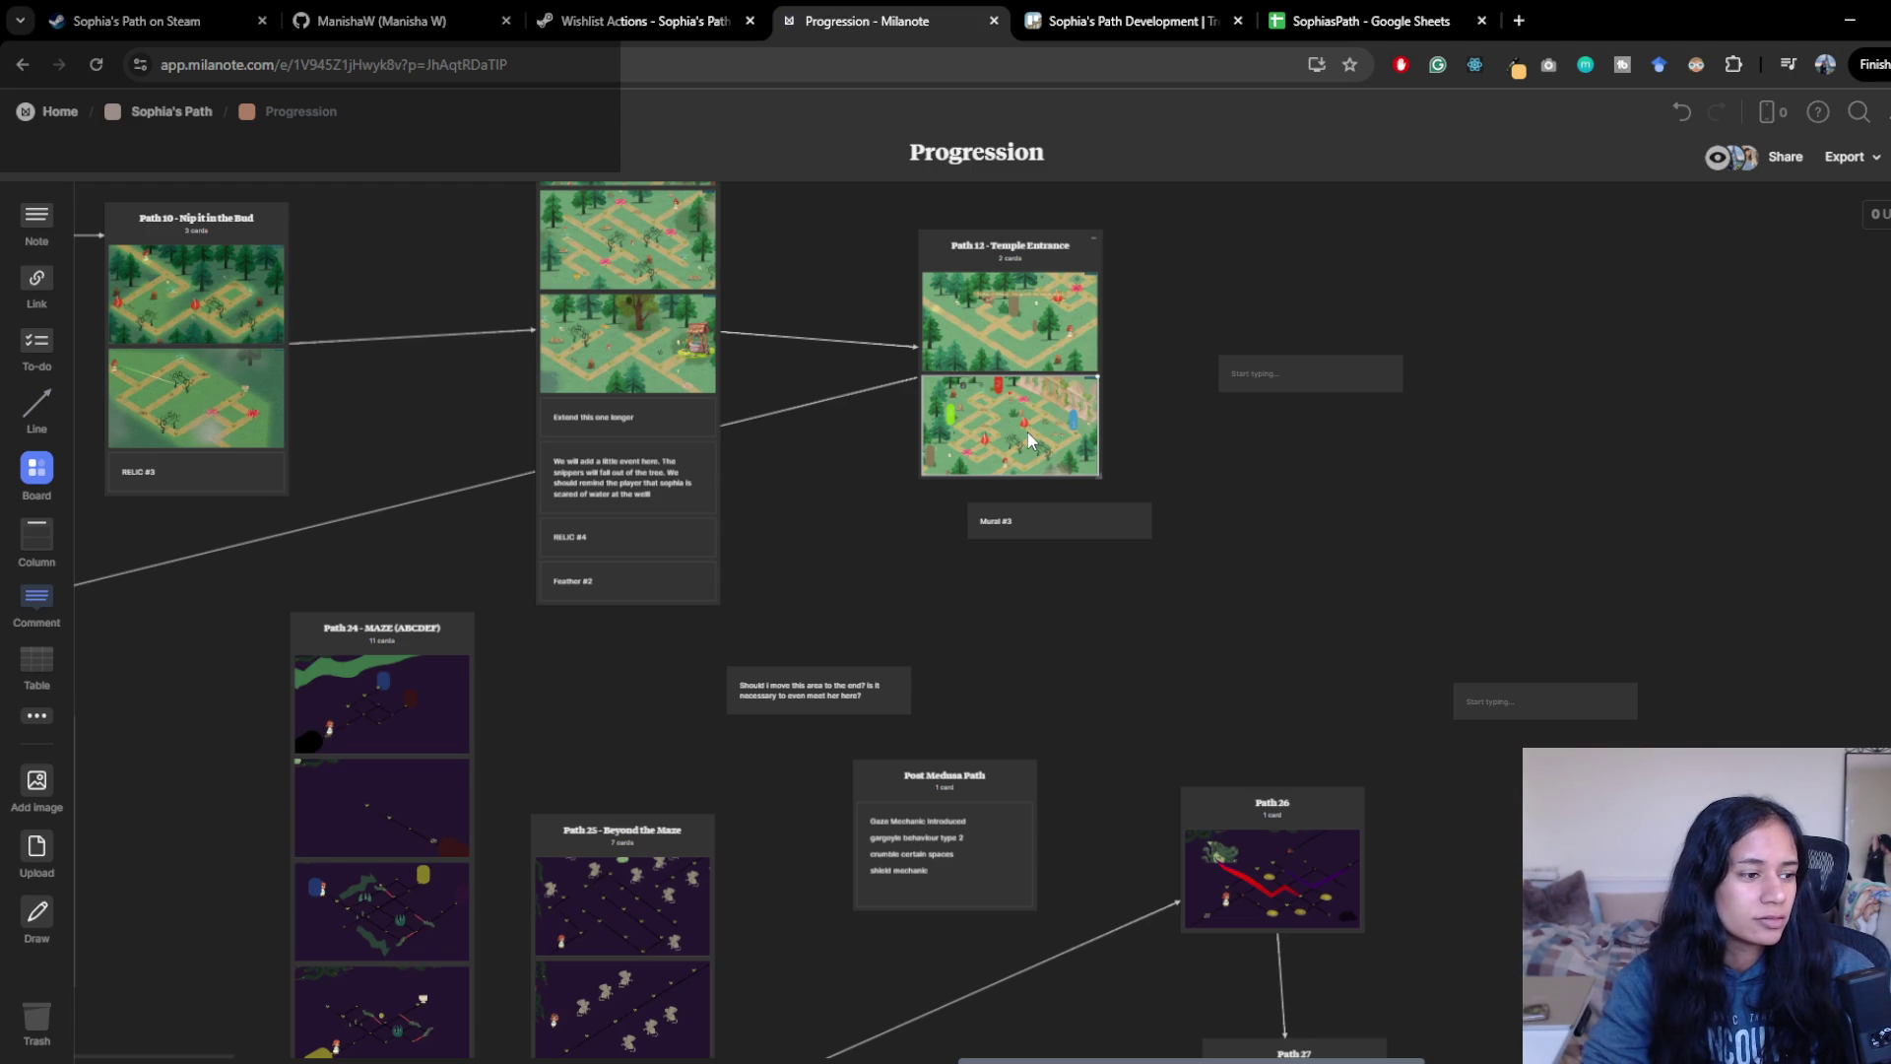
double_click(1029, 441)
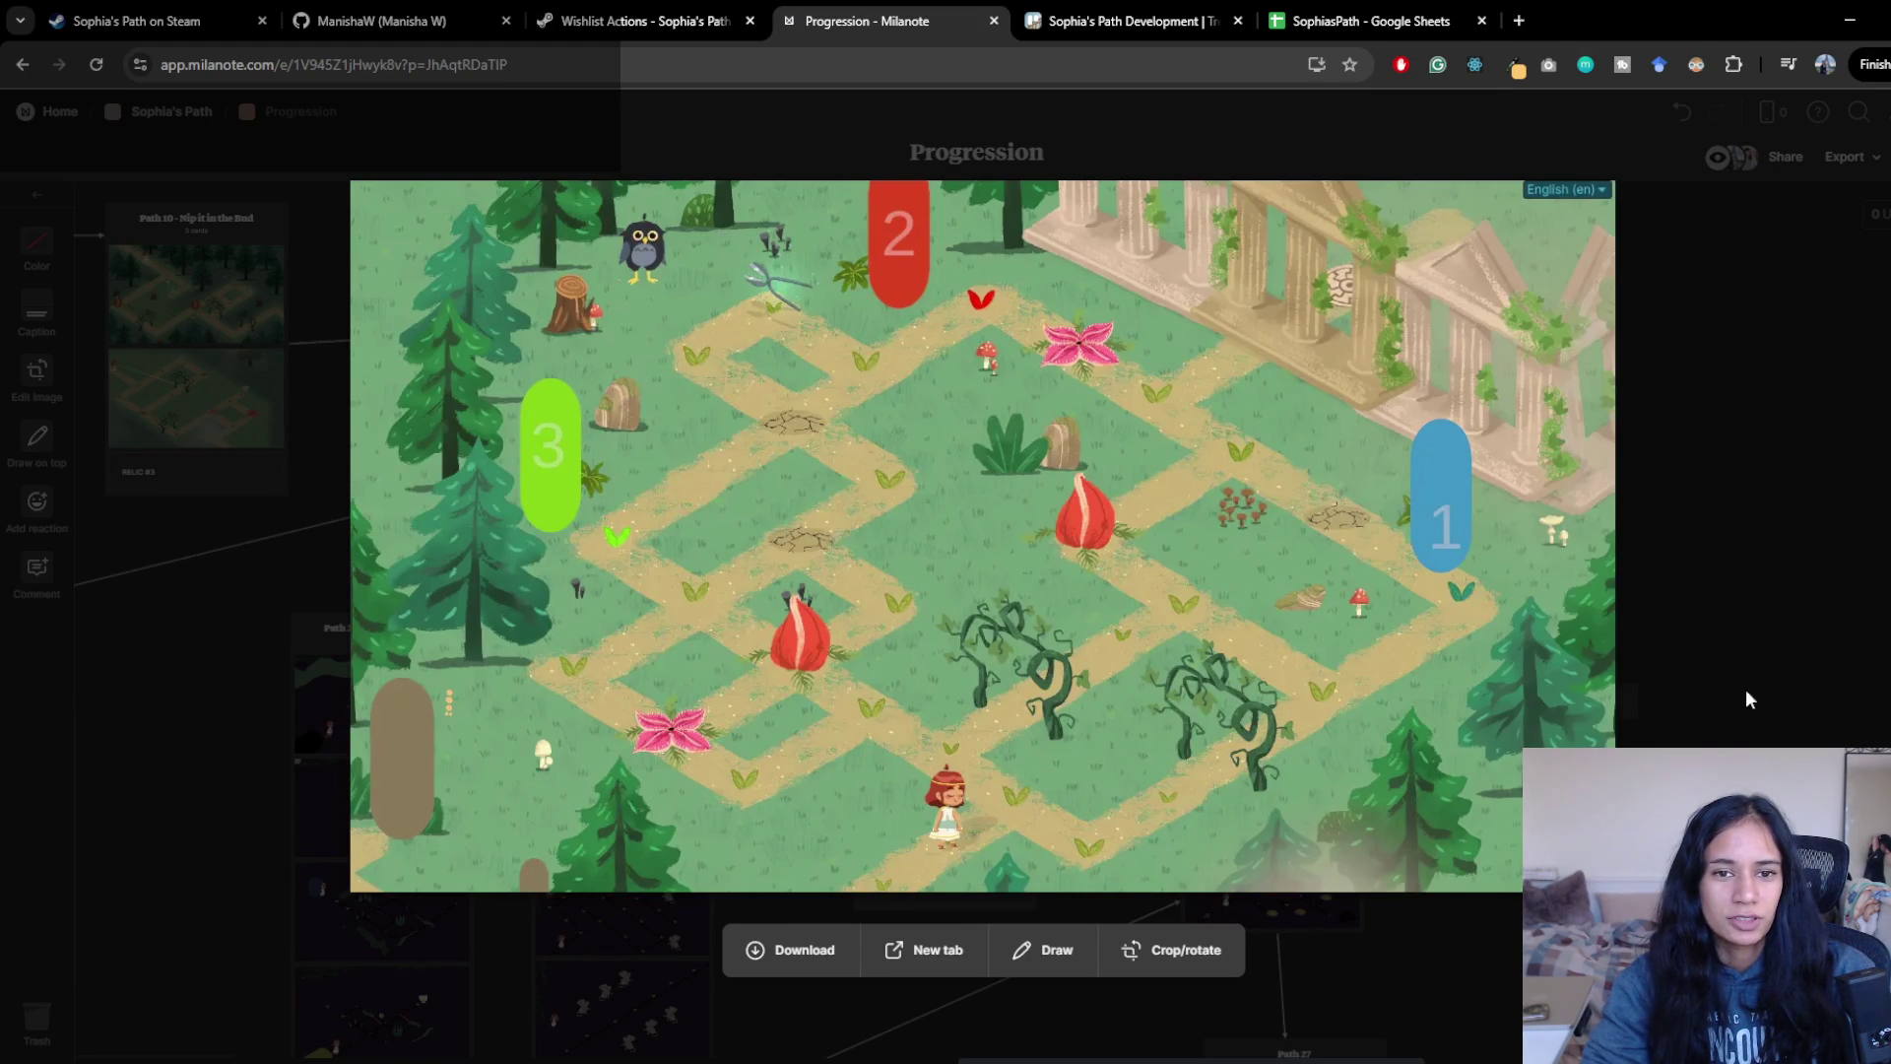
left_click(1711, 424)
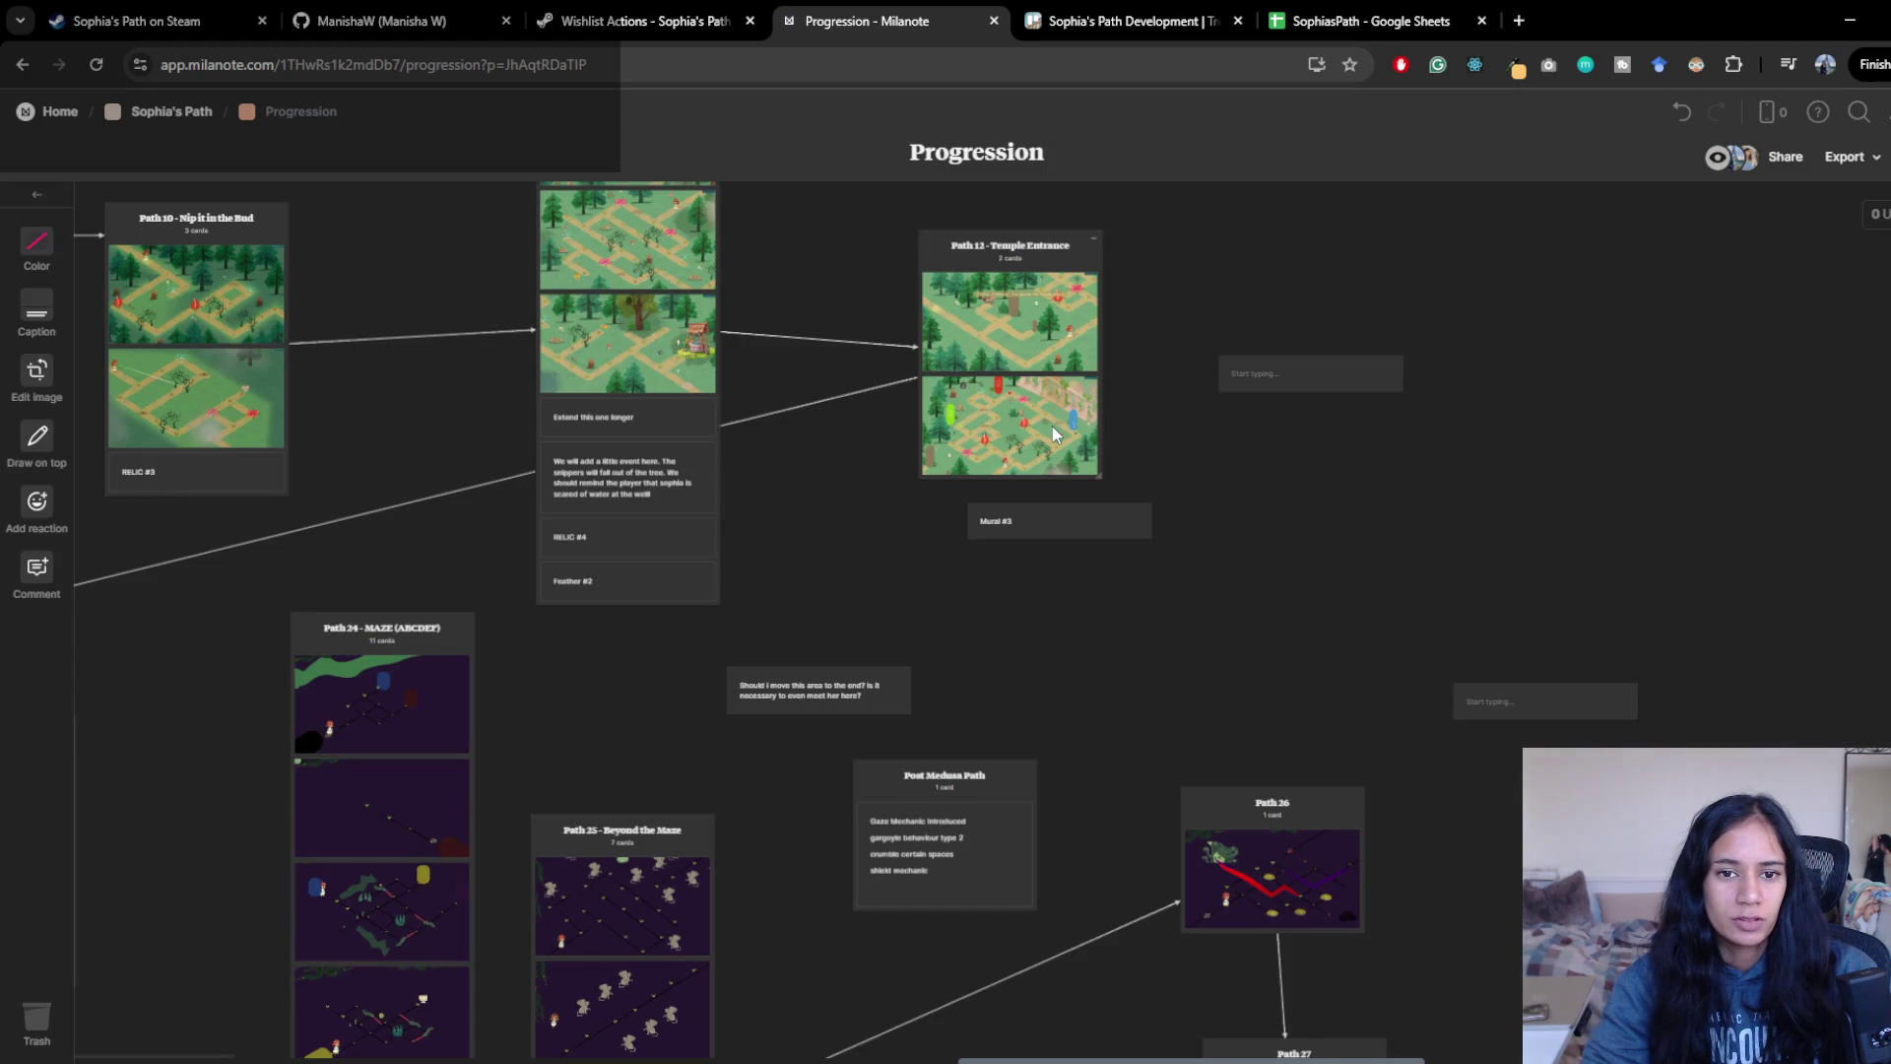
- Return to Unity and pan around the Level 12 Scene view
scroll(1035, 670, "up", 1)
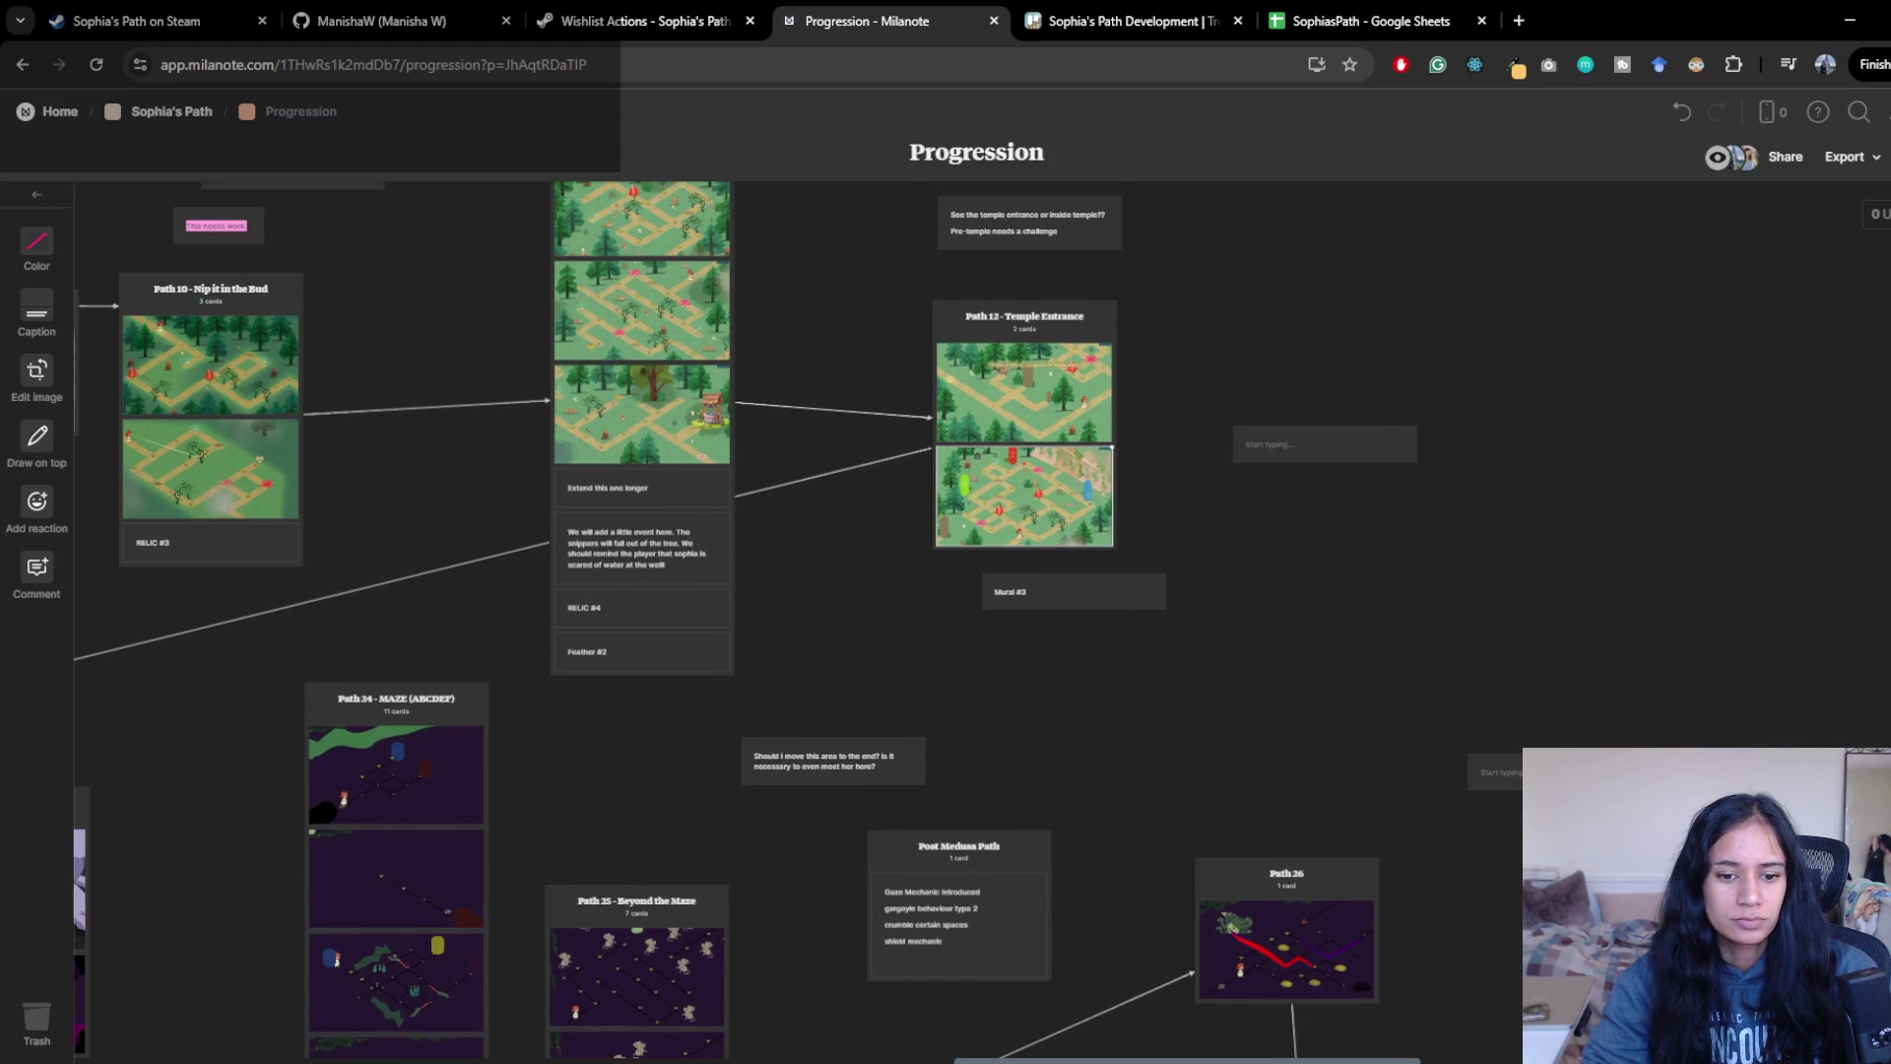
key("alt+Tab")
mouse_move(970, 552)
left_mouse_down()
mouse_move(1084, 710)
mouse_move(848, 671)
left_mouse_up()
left_click_drag(828, 531, 951, 503)
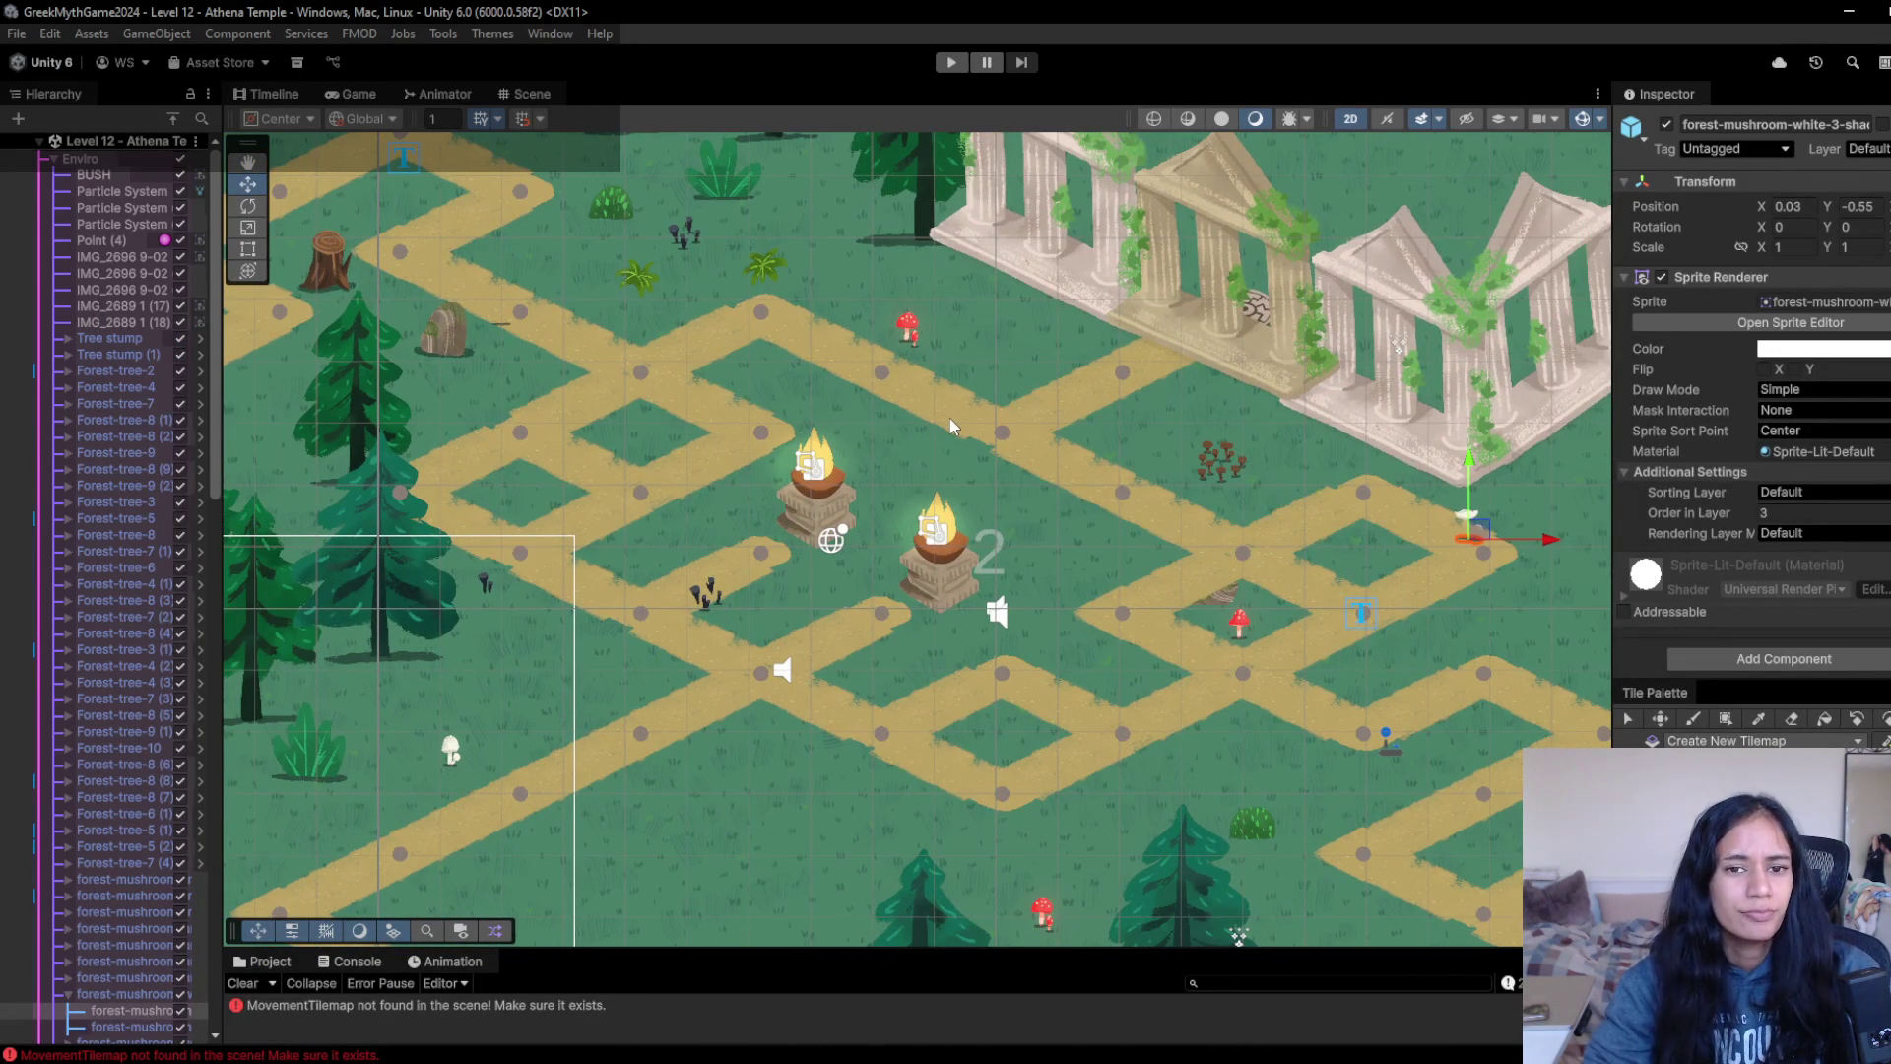
- Walk the character down the Athena Temple path in Play mode, then stop and pan to the torches
left_click(948, 63)
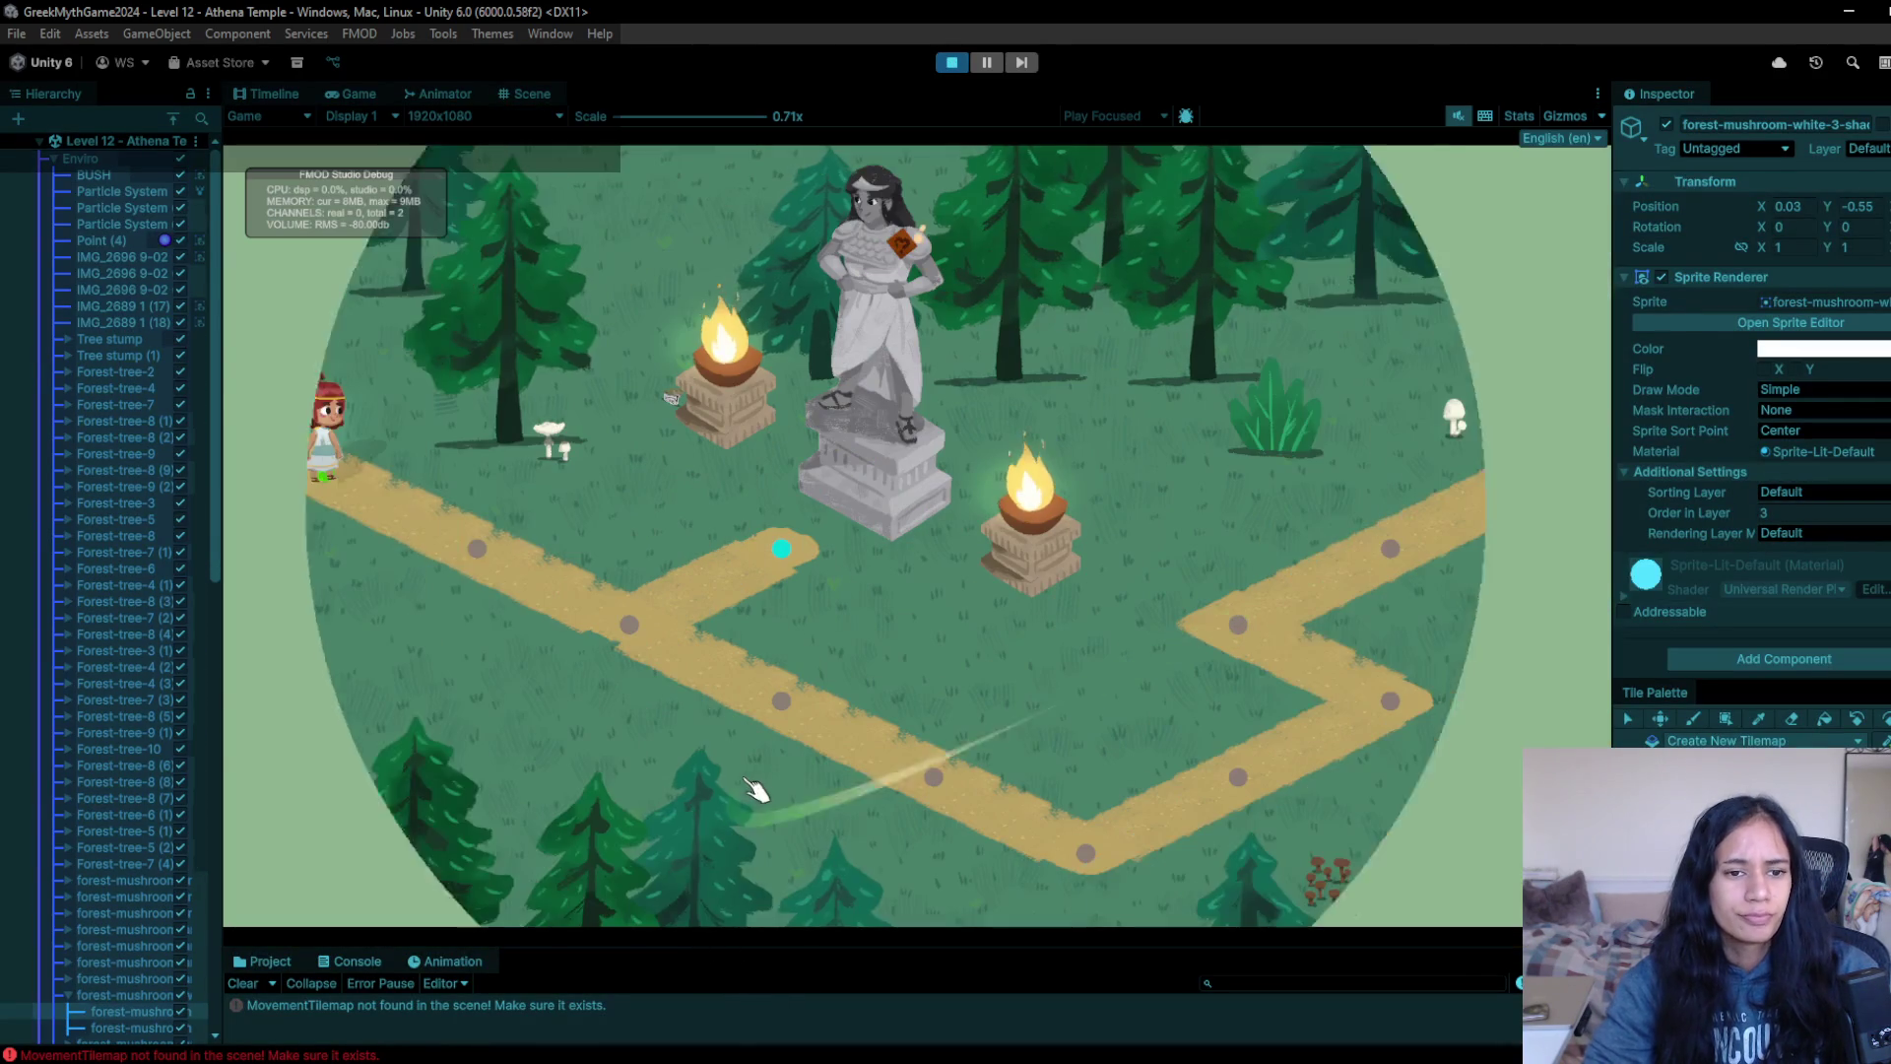
left_click(541, 595)
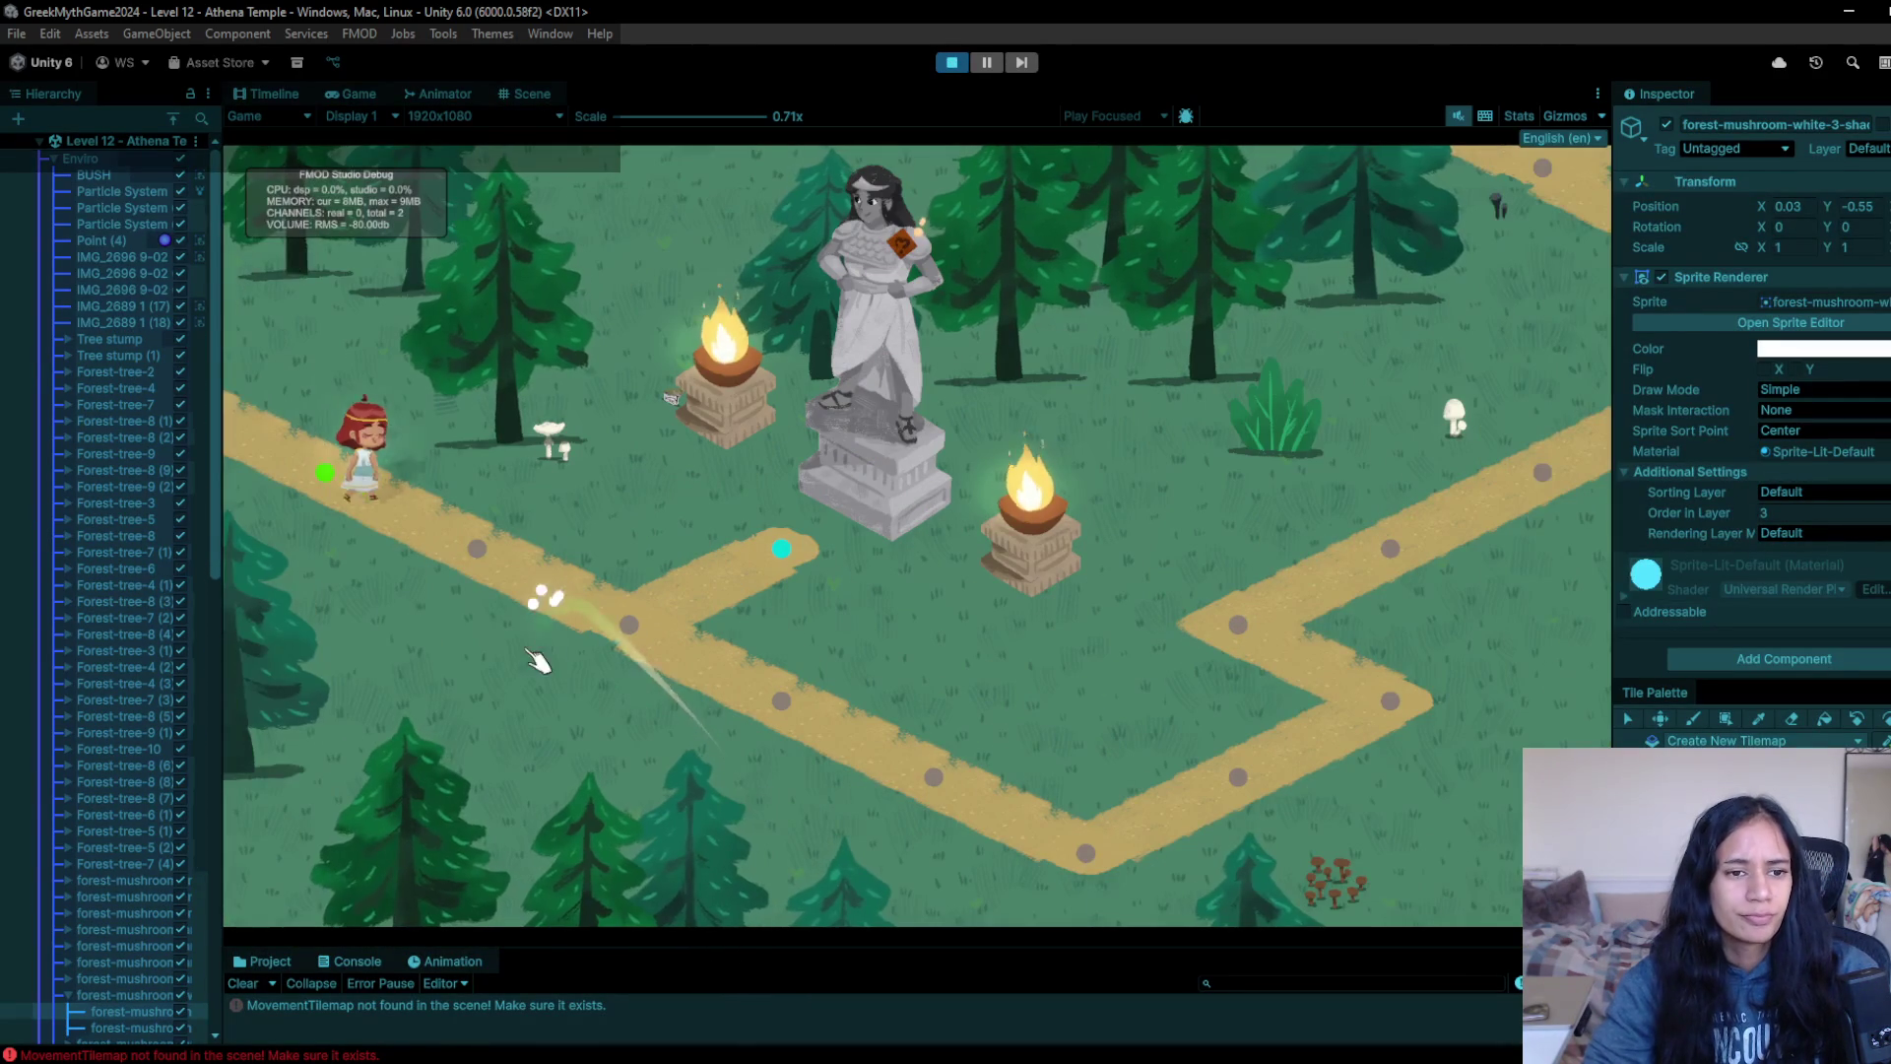
mouse_move(687, 678)
left_mouse_down()
mouse_move(1061, 809)
mouse_move(1089, 845)
mouse_move(1431, 697)
mouse_move(1245, 625)
mouse_move(1435, 582)
mouse_move(1415, 549)
mouse_move(1640, 408)
mouse_move(1310, 473)
mouse_move(940, 655)
mouse_move(680, 684)
mouse_move(571, 660)
mouse_move(504, 611)
left_mouse_up()
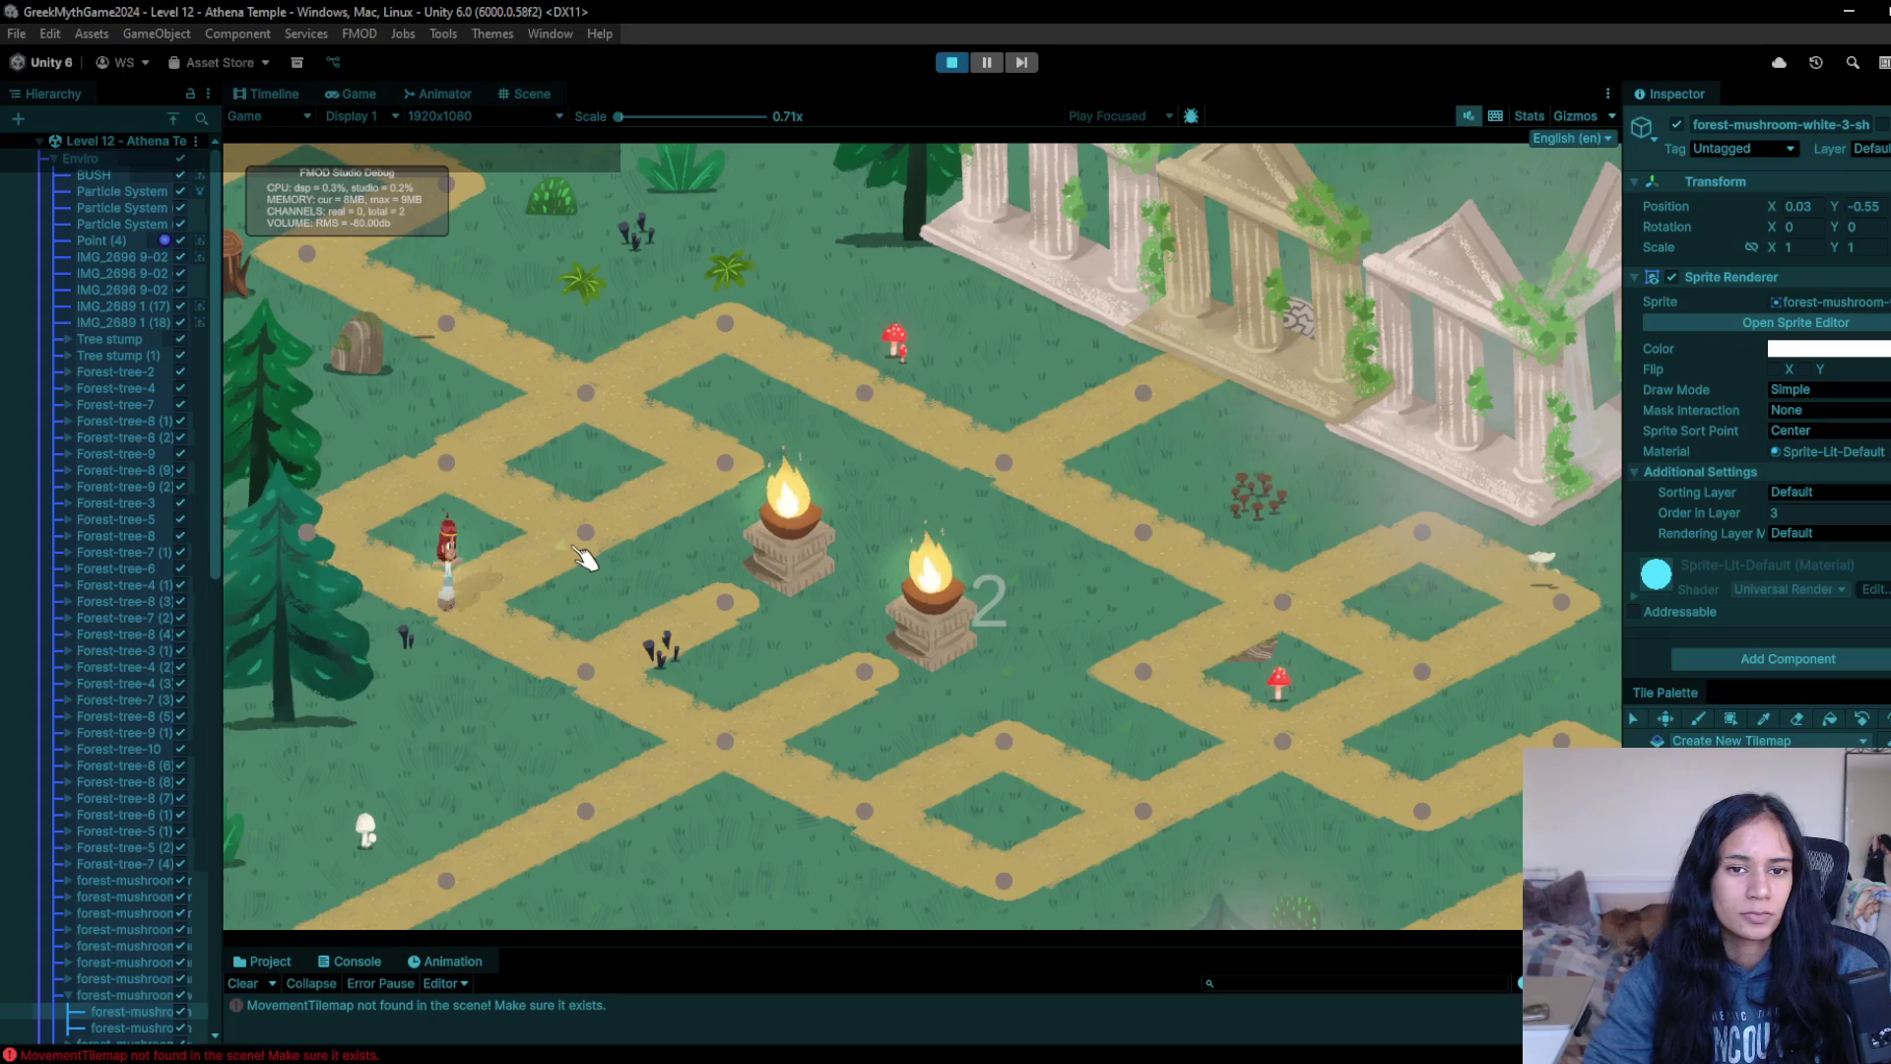
left_click(953, 62)
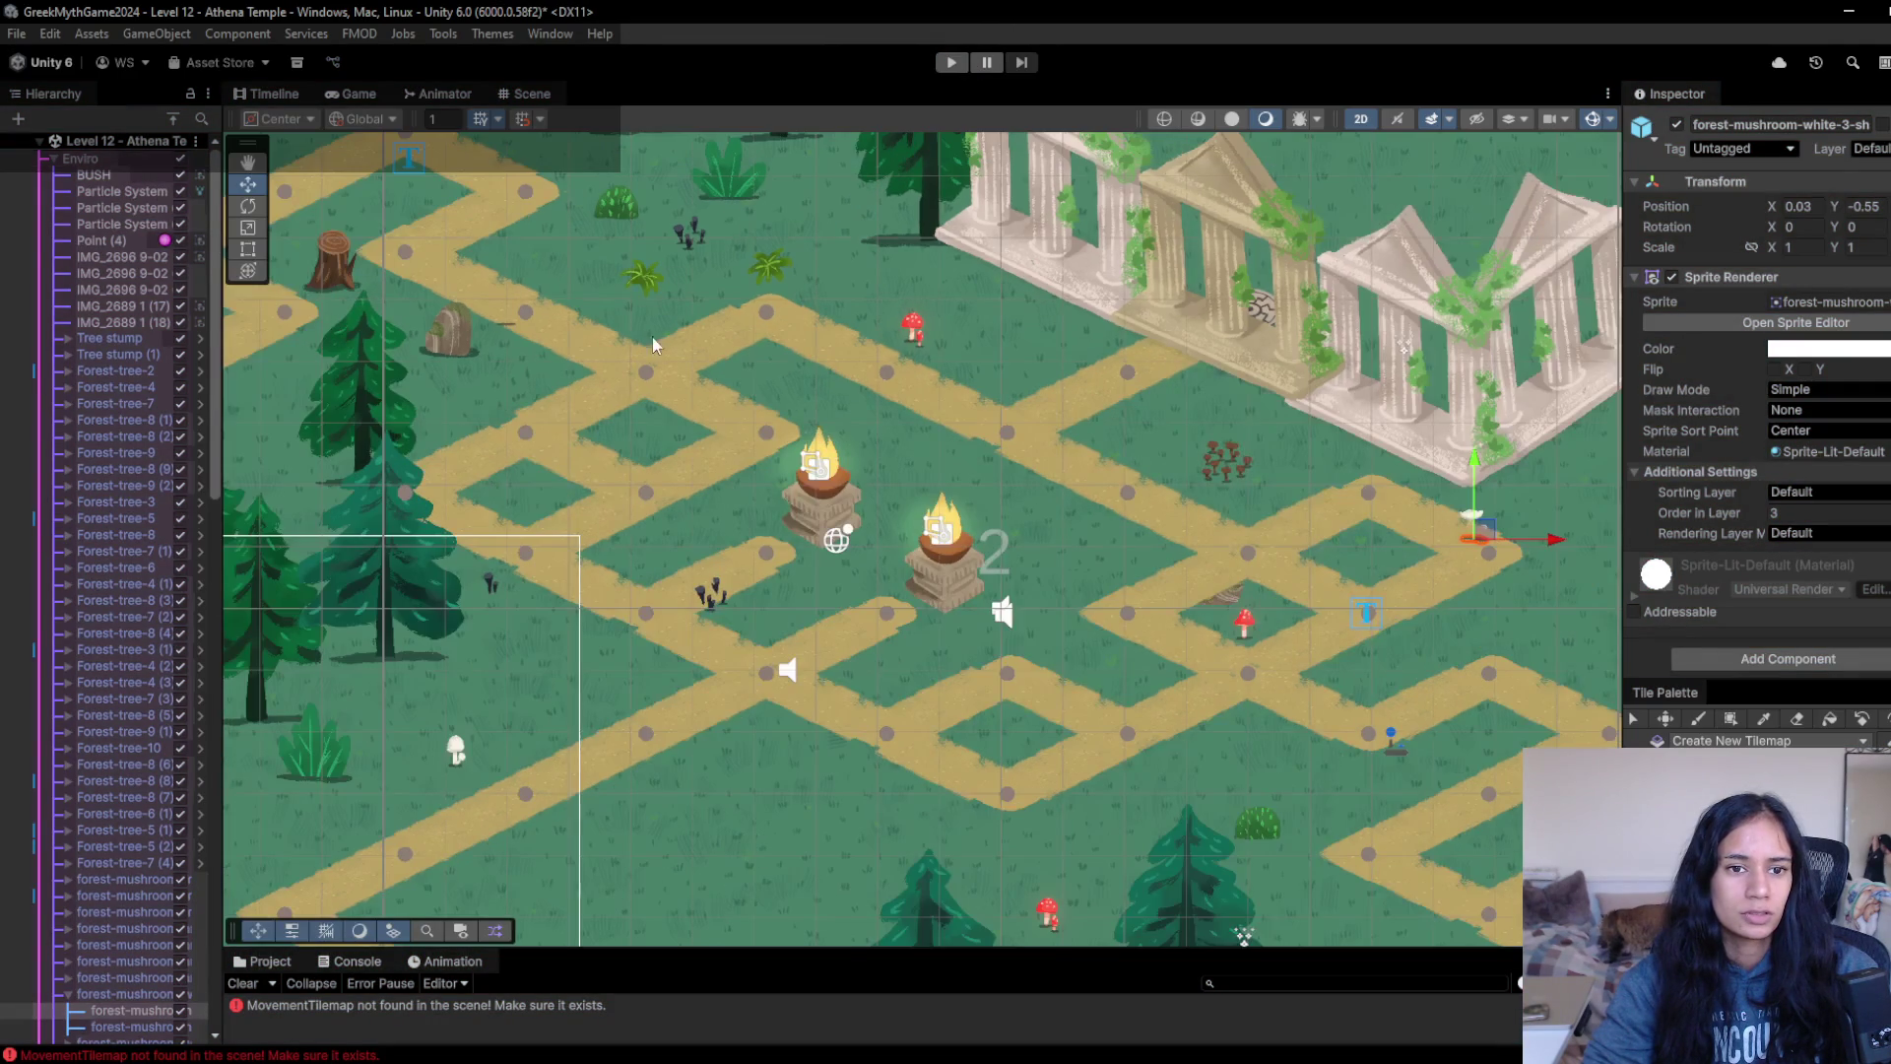
left_click_drag(653, 345, 788, 515)
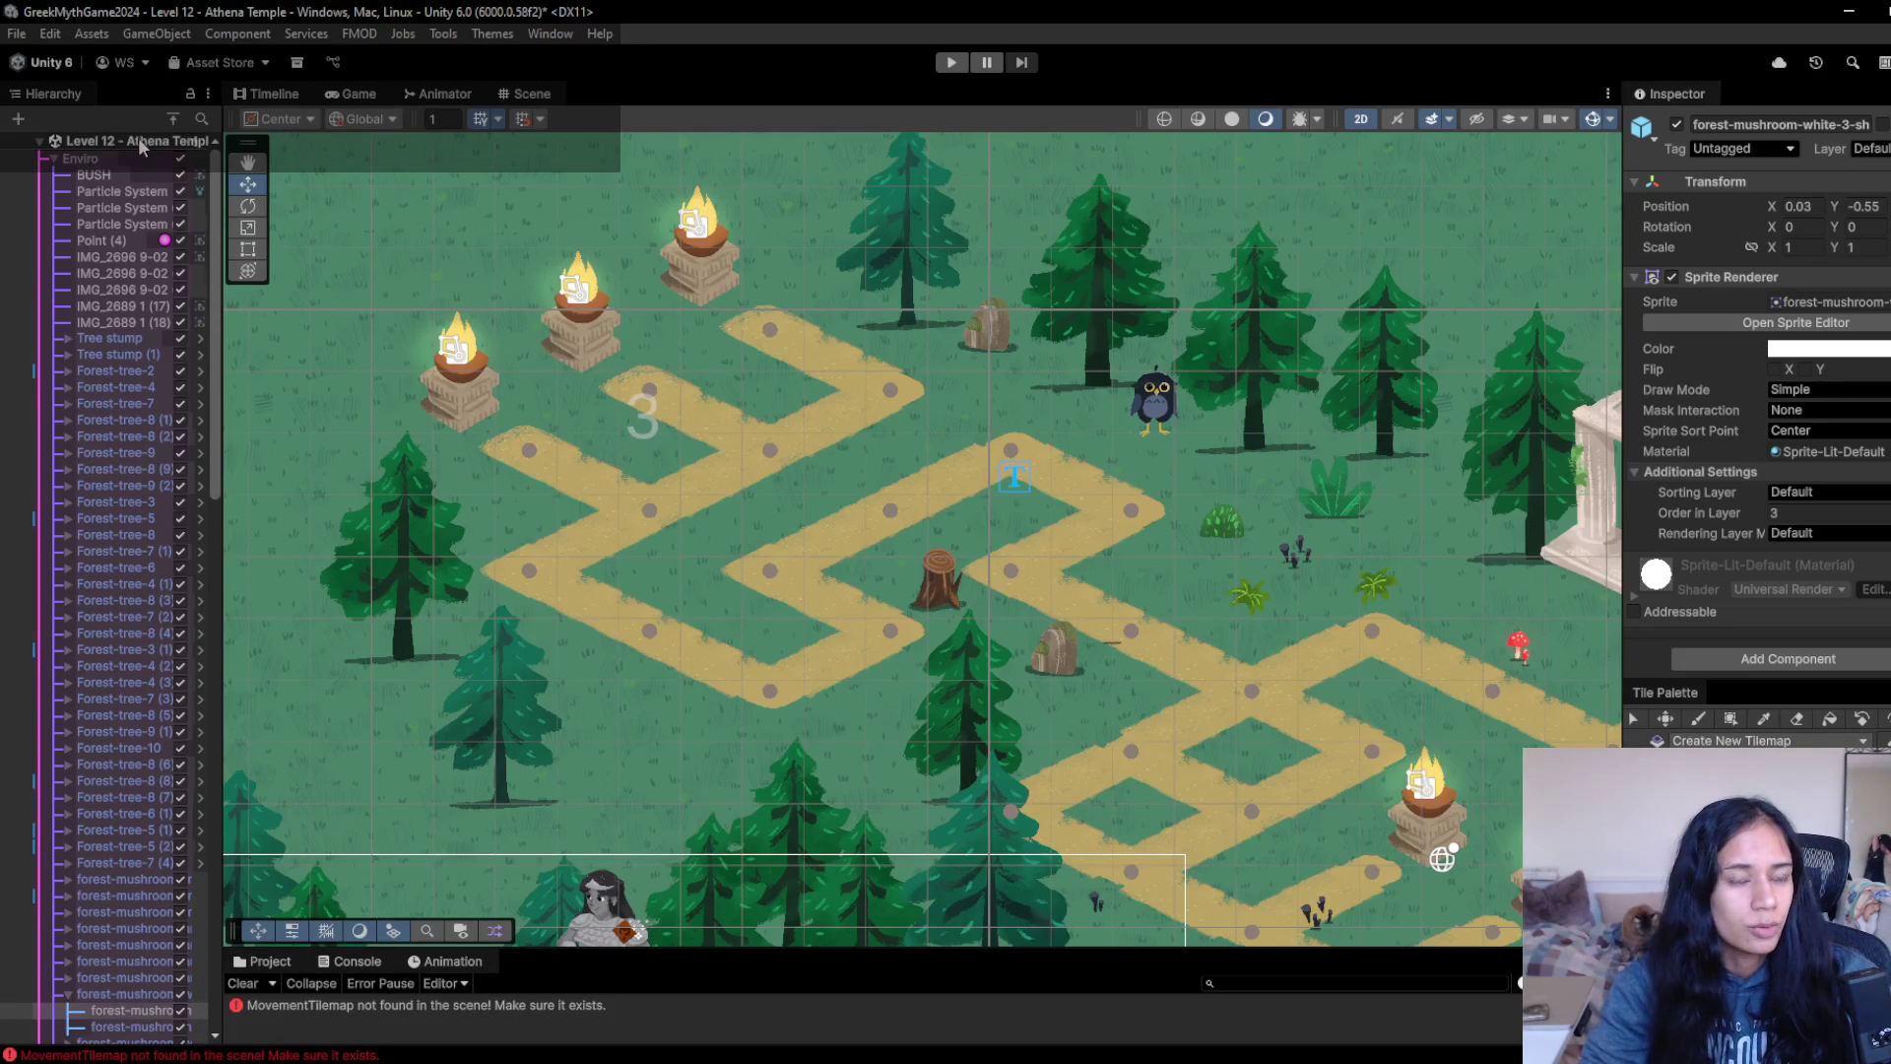
- Enlarge the bottom panel and navigate the Project browser to Assets > Concept Art to open Illu_4.gif
mouse_move(772, 948)
left_mouse_down()
mouse_move(689, 680)
mouse_move(375, 652)
left_mouse_up()
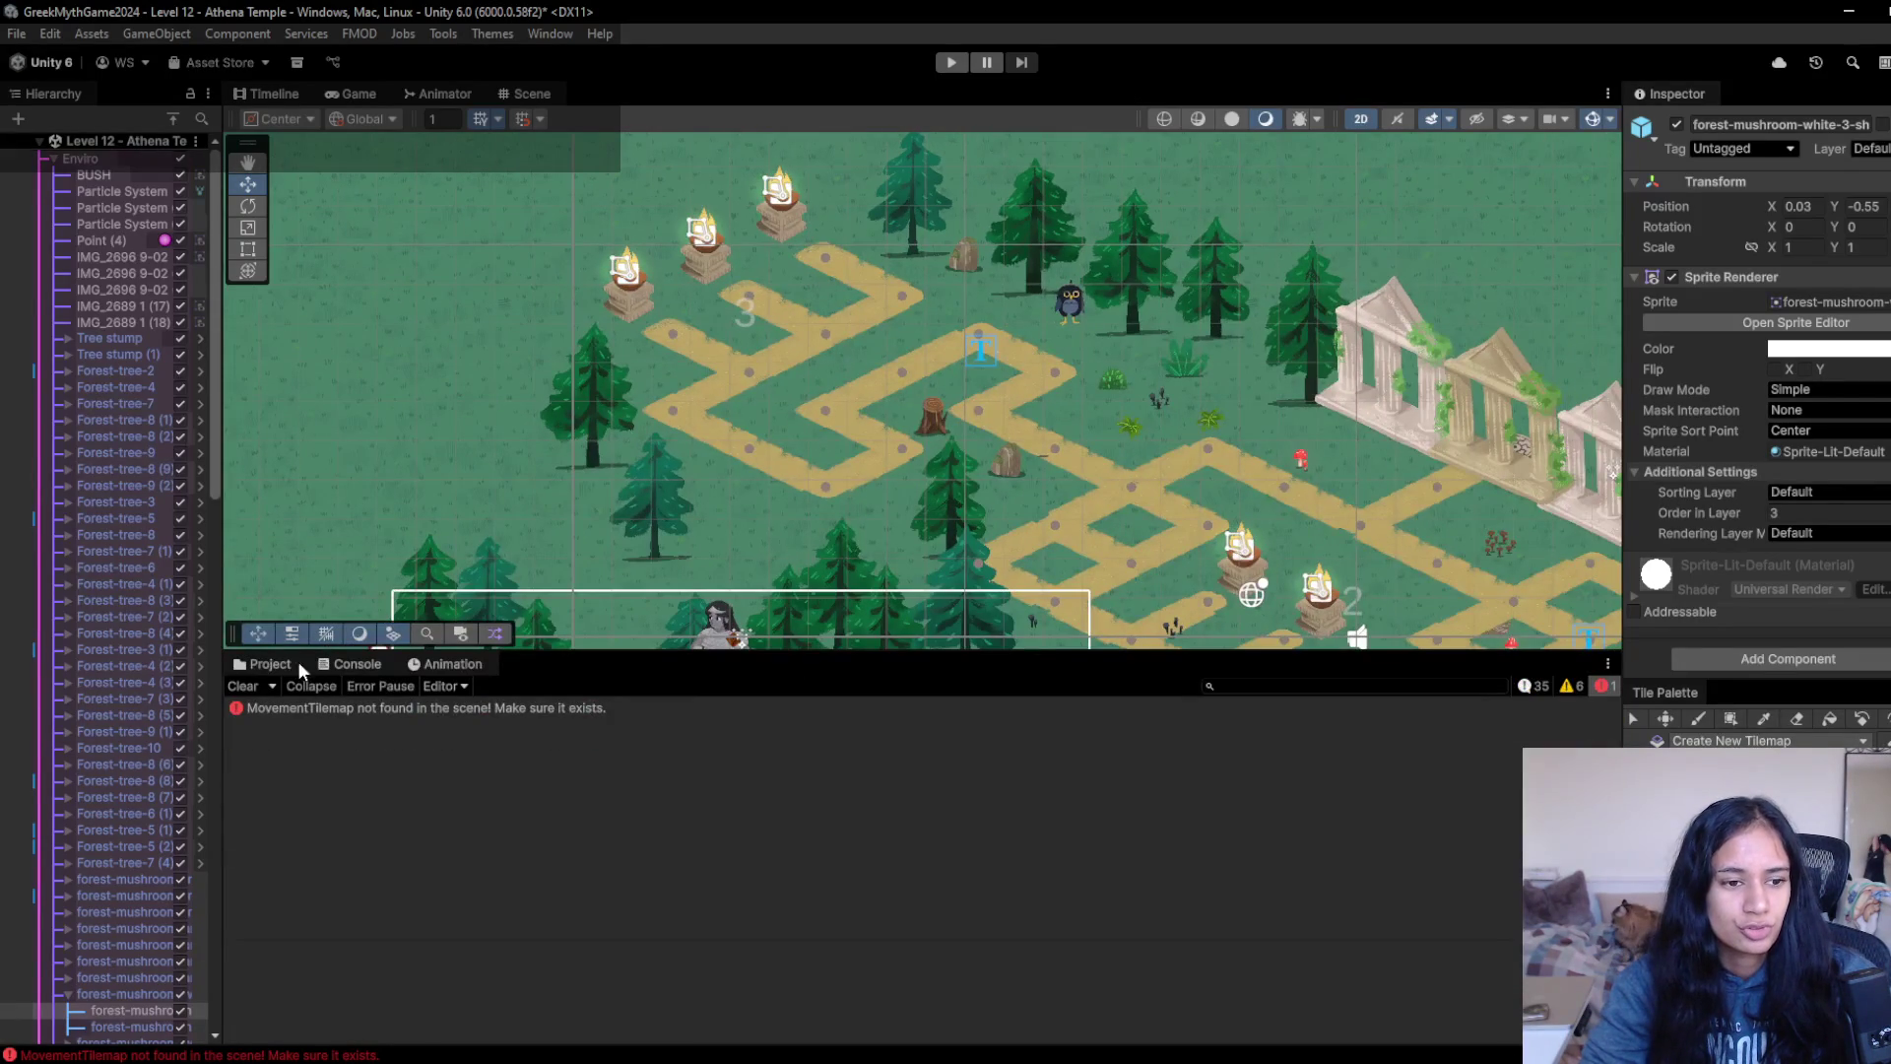
left_click(268, 664)
left_click(422, 706)
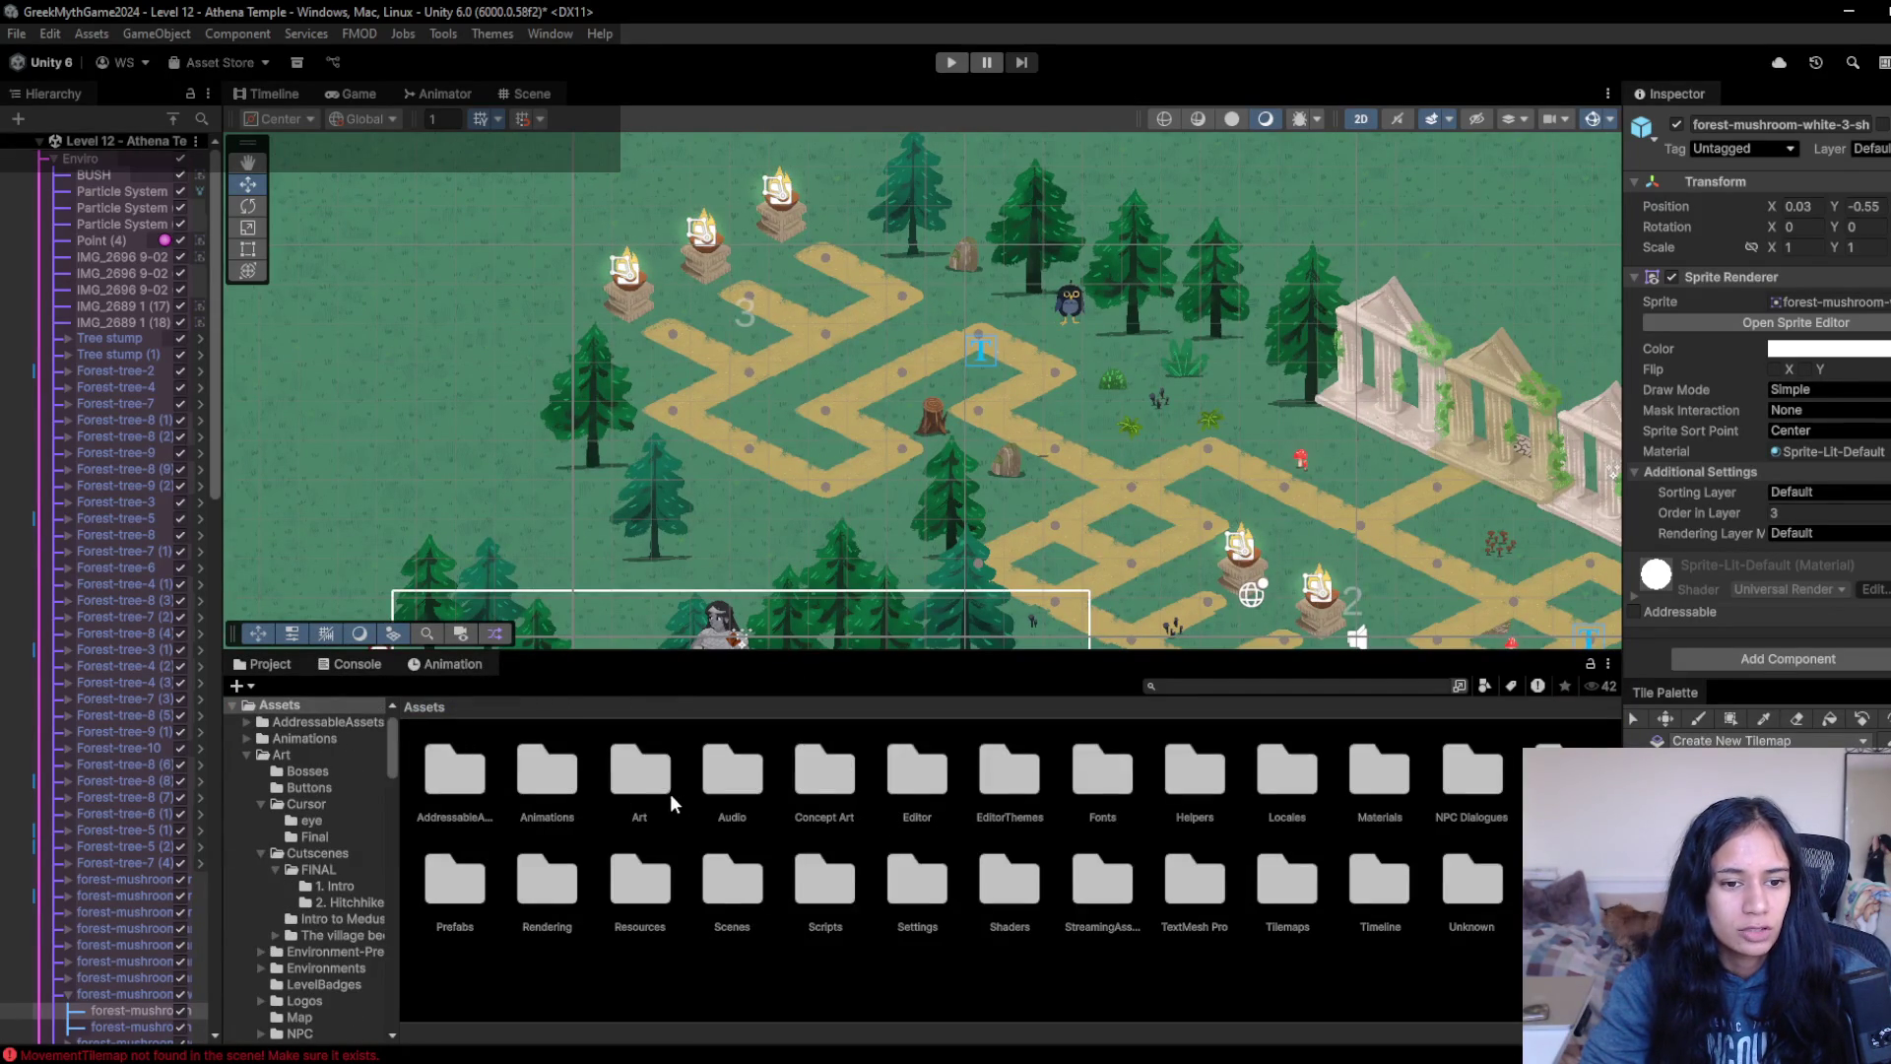
left_click(647, 792)
double_click(648, 792)
left_click(423, 706)
double_click(827, 778)
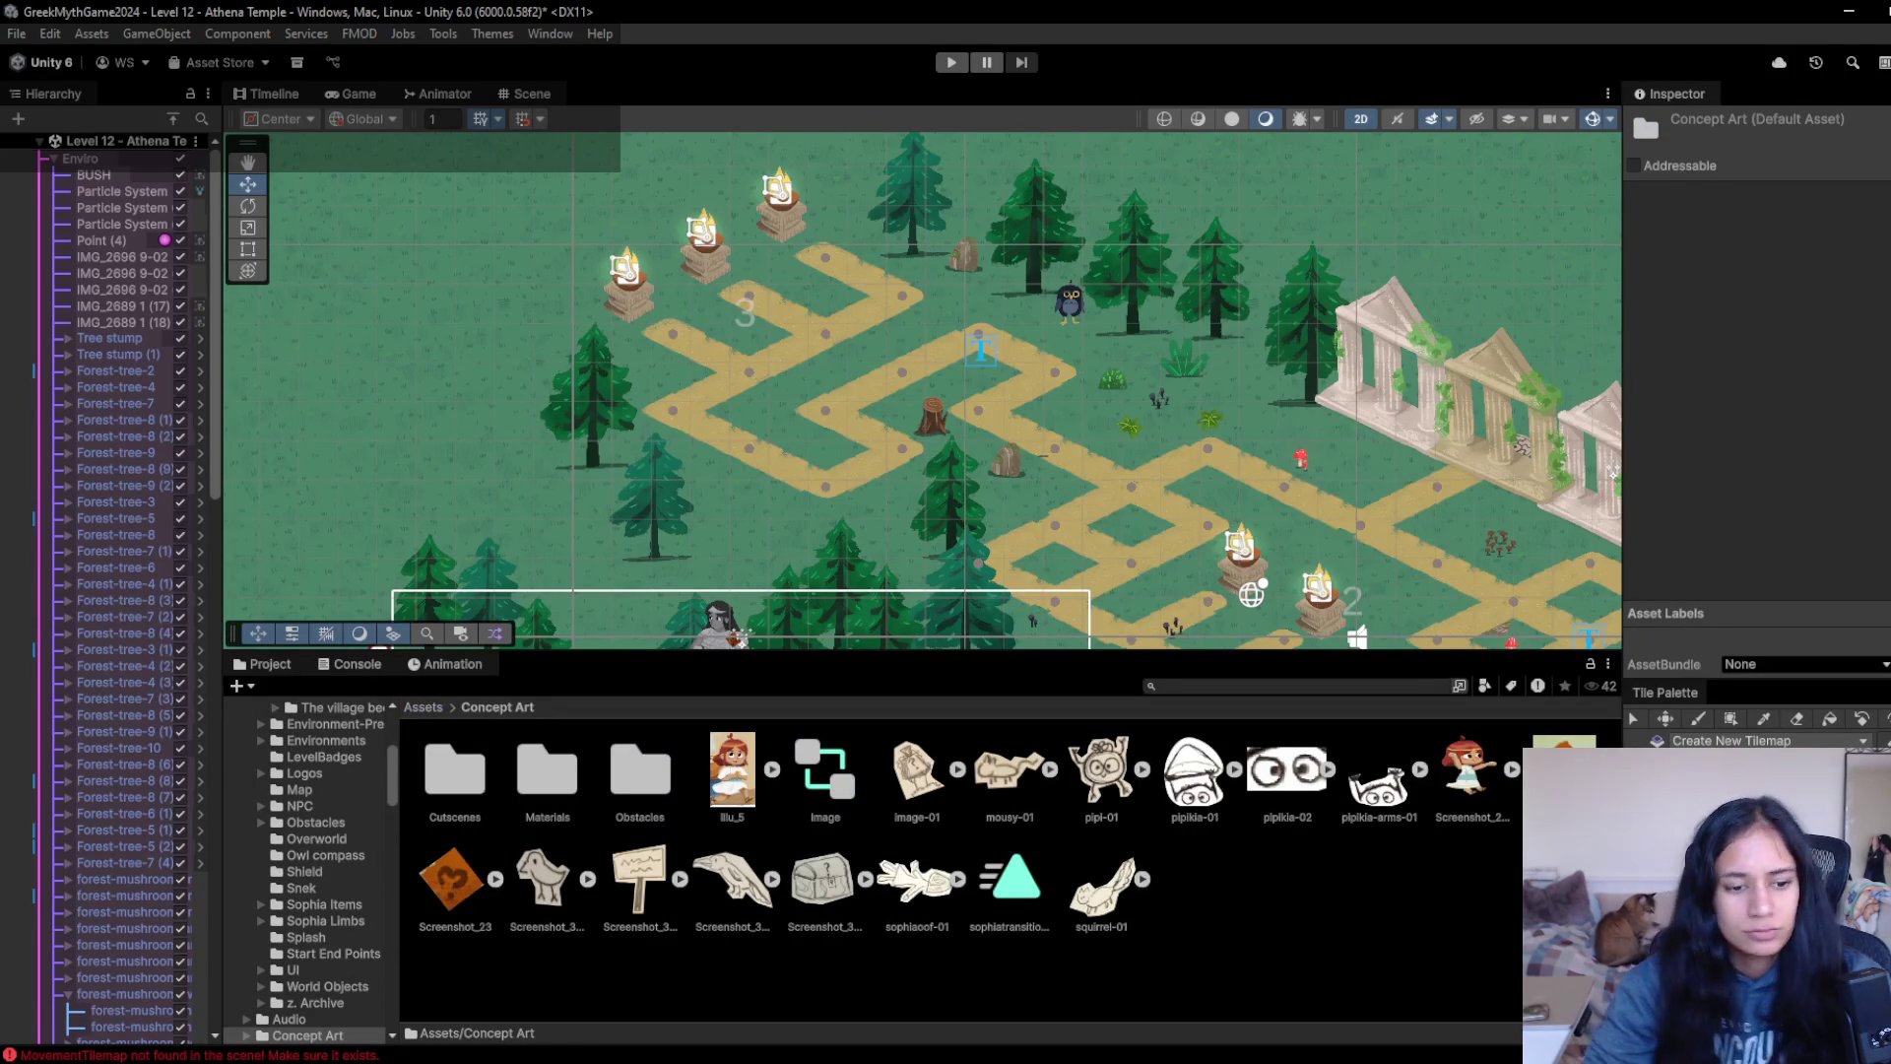
mouse_move(372, 1062)
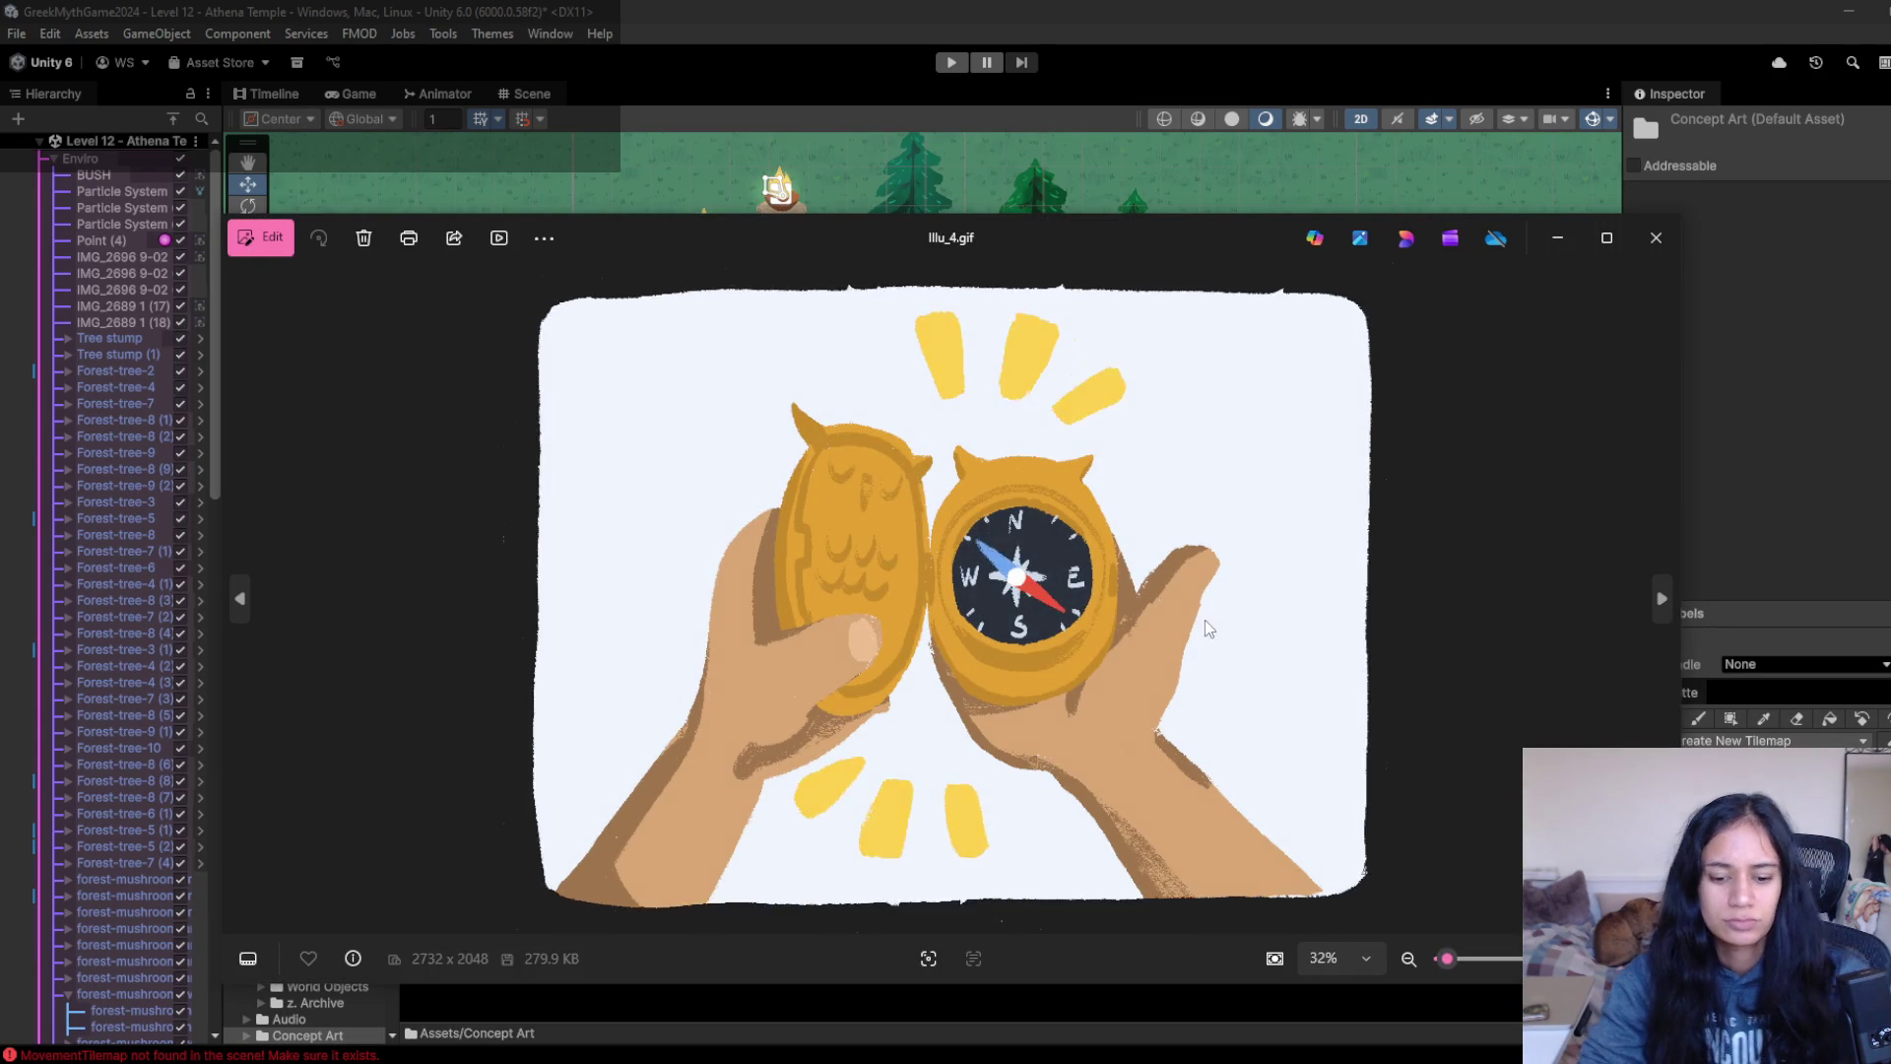
- Snip the owl compass illustration and save it as Screenshot_40.jpg in the new version folder
key("super+shift+s")
left_click_drag(576, 305, 1338, 887)
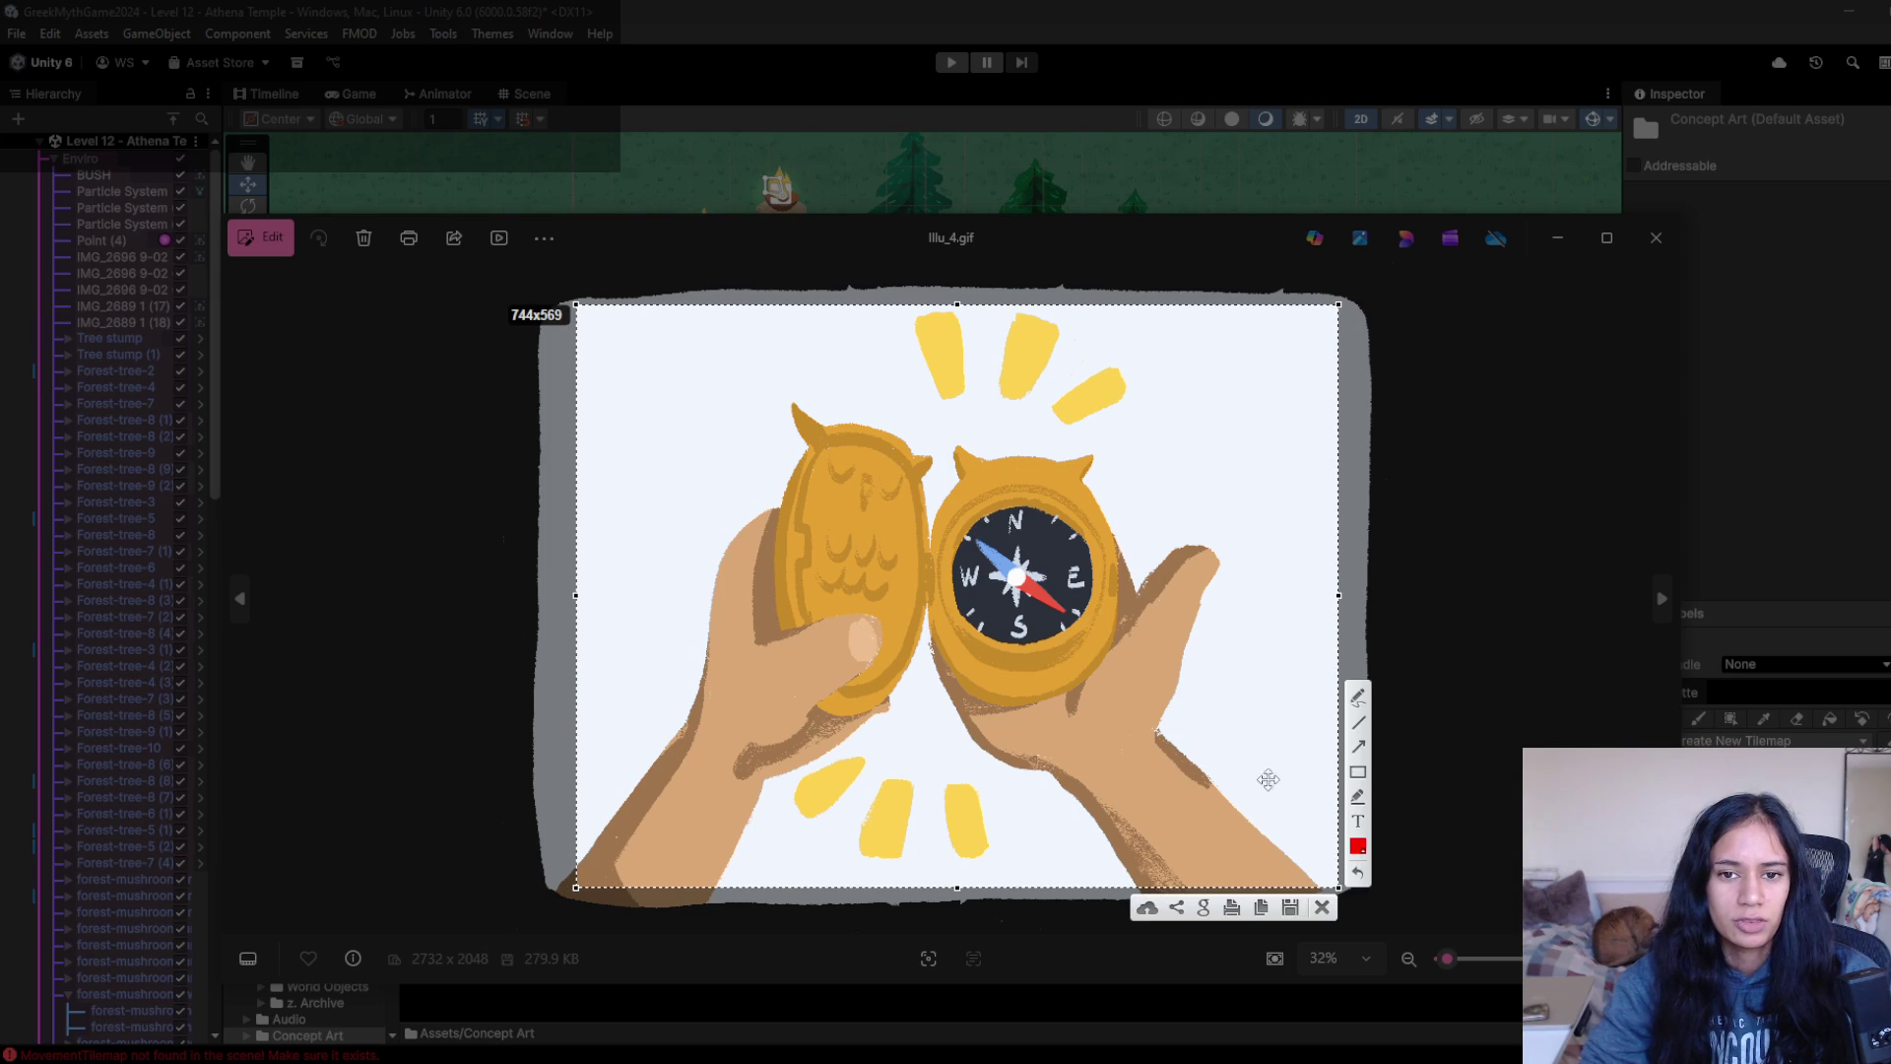
left_click(1291, 907)
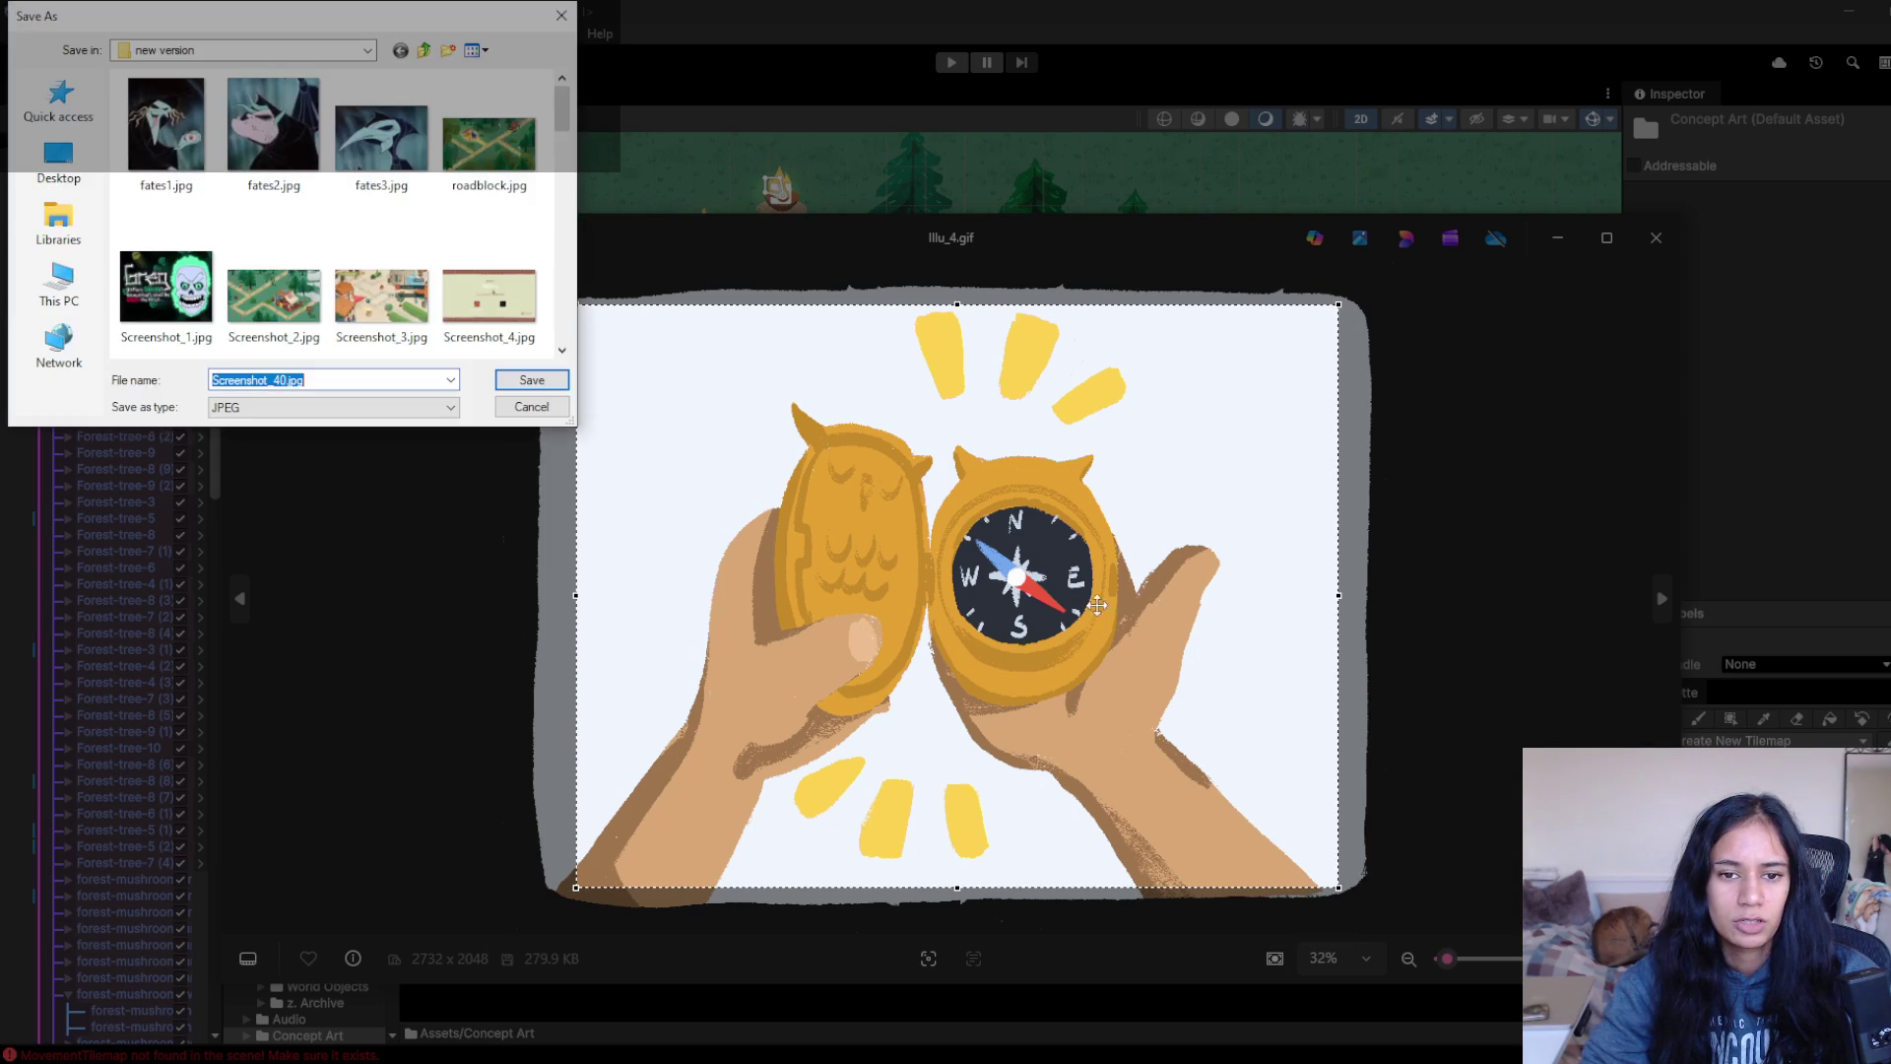
left_click(545, 386)
left_click(998, 1007)
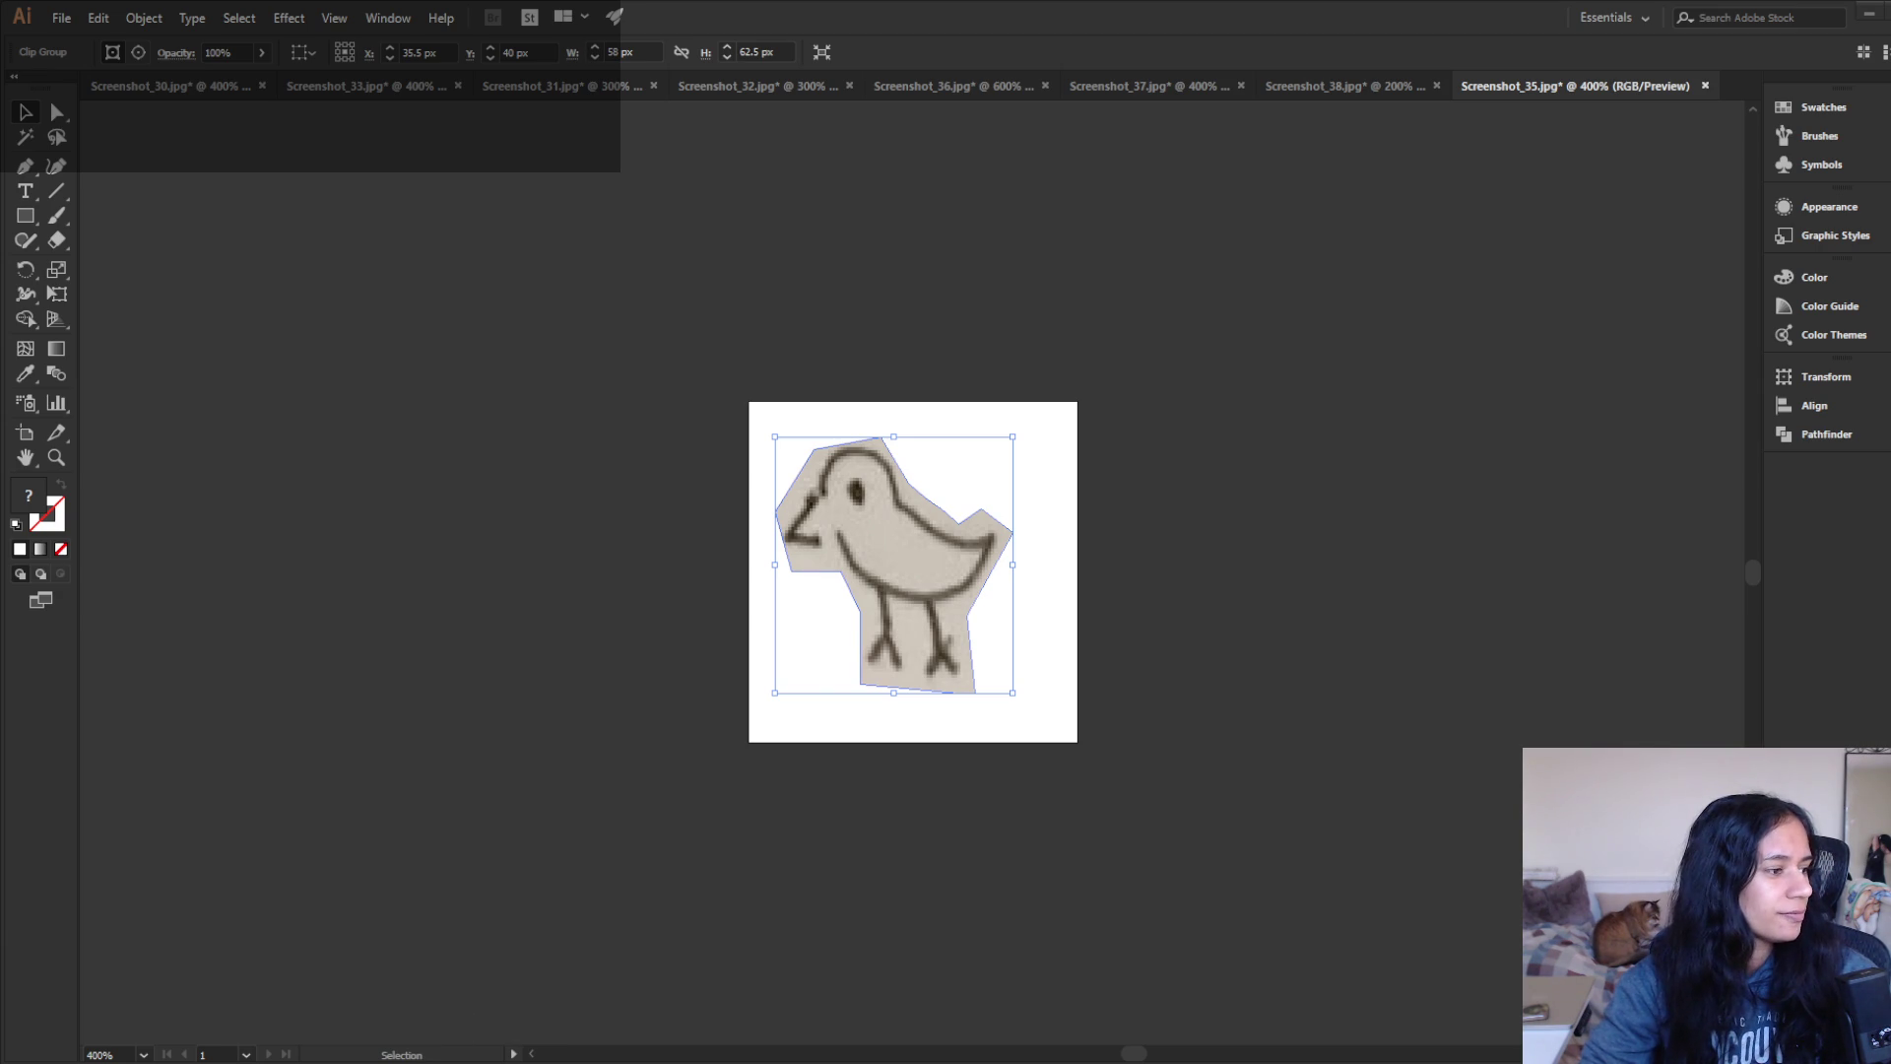
- Open Screenshot_40.jpg in Illustrator and start a Pen outline along the compass's bottom, right side and top
mouse_move(428, 666)
left_mouse_down()
mouse_move(850, 522)
mouse_move(1686, 73)
mouse_move(1692, 114)
left_mouse_up()
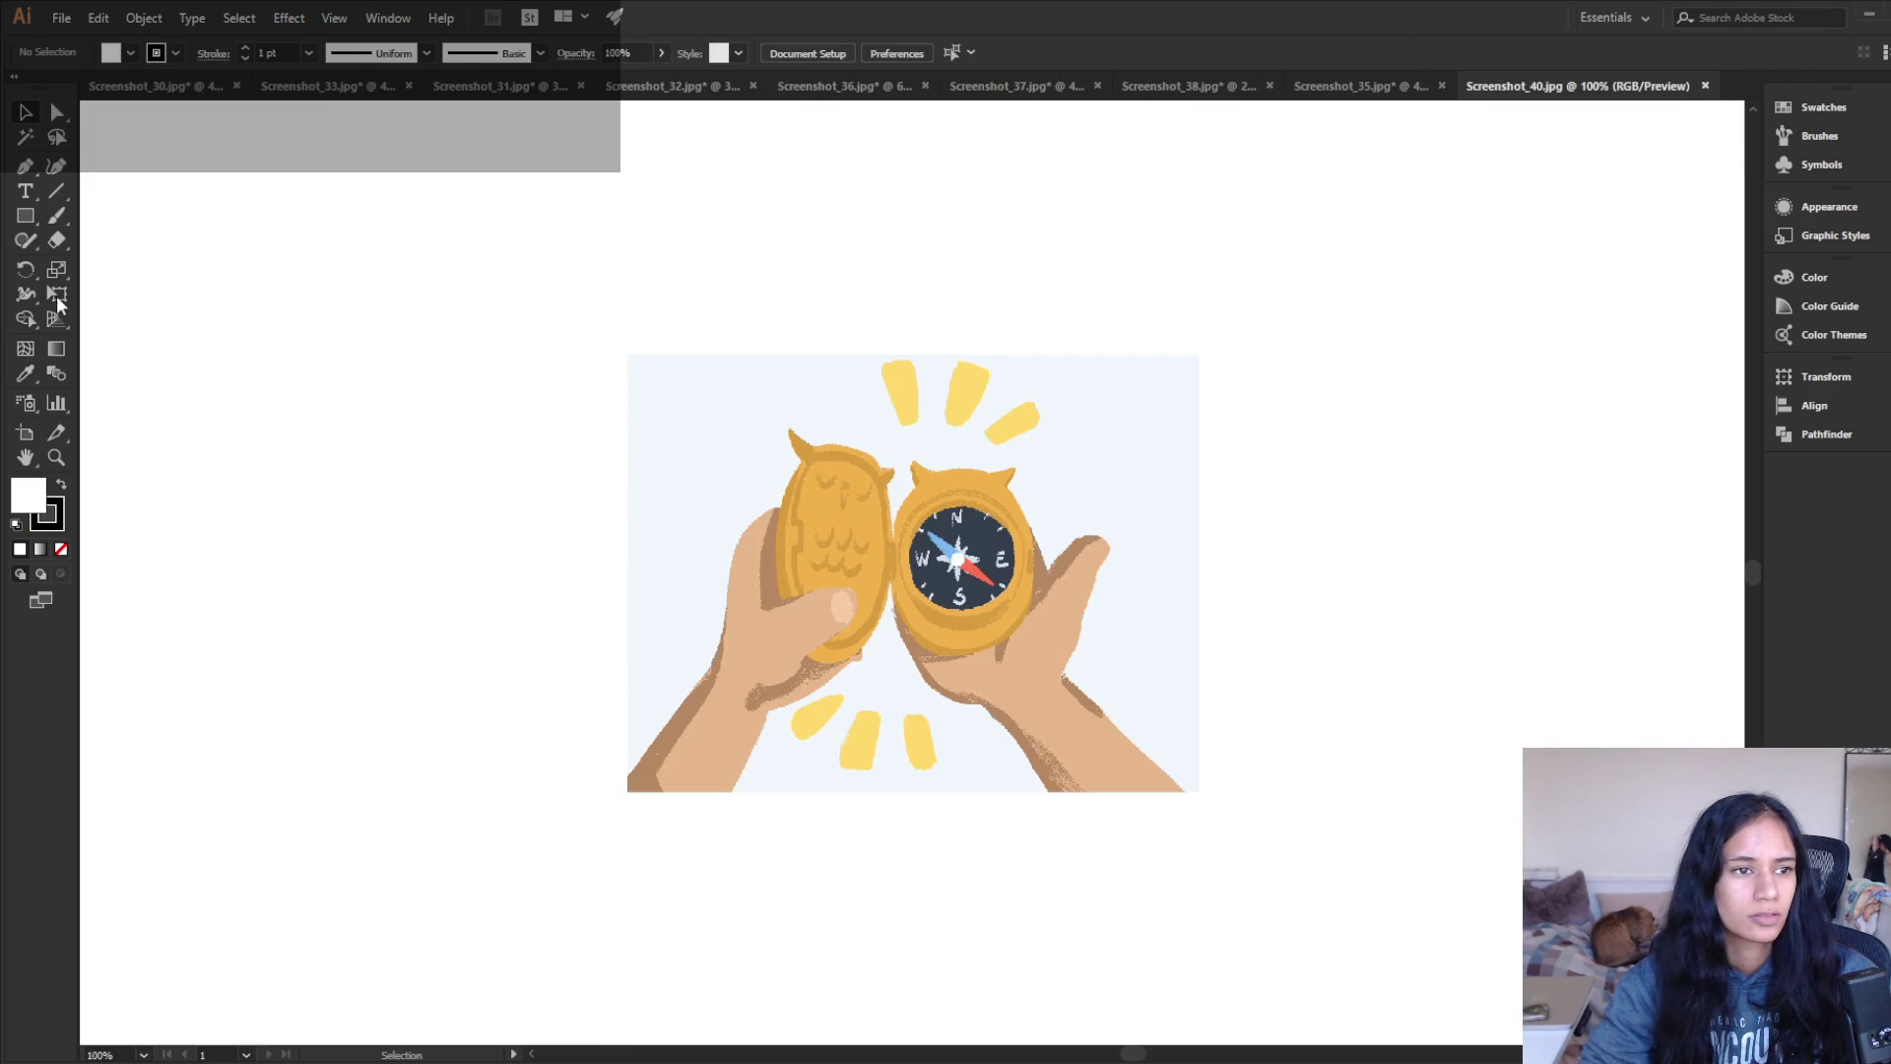
left_click(25, 432)
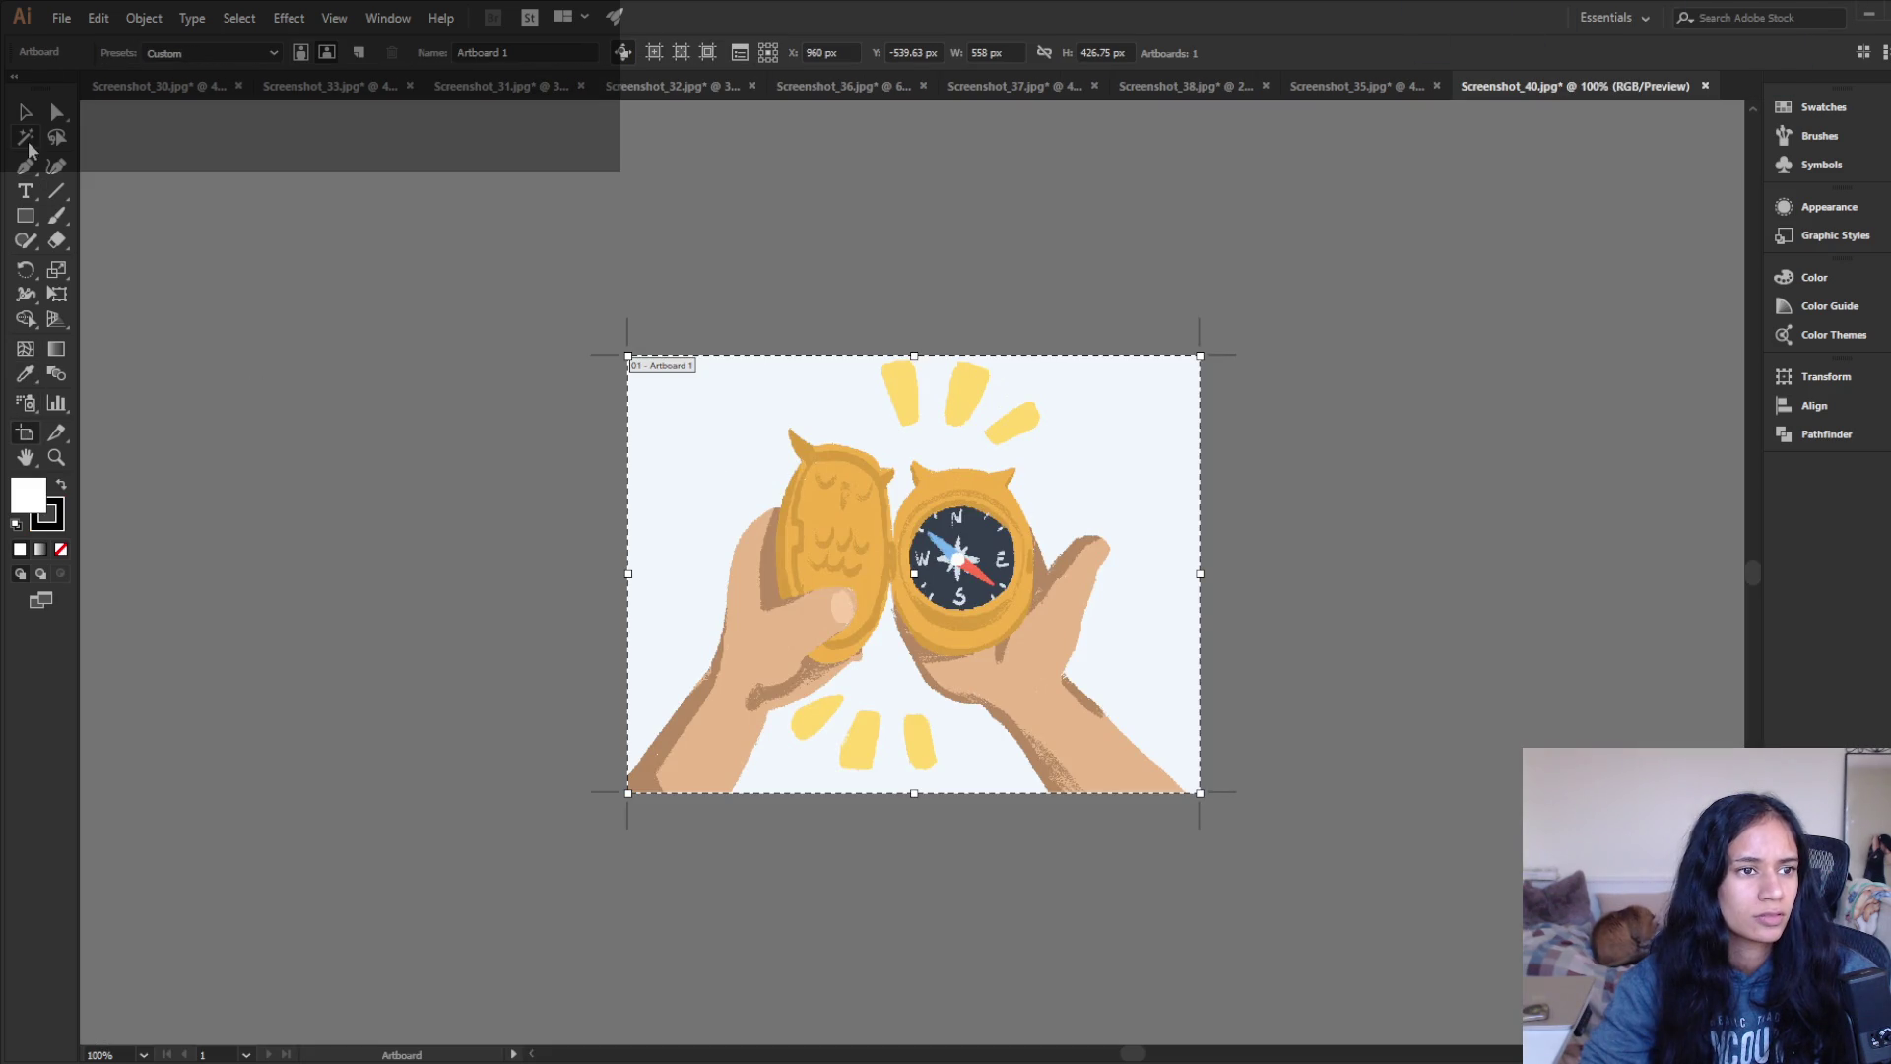
key("p")
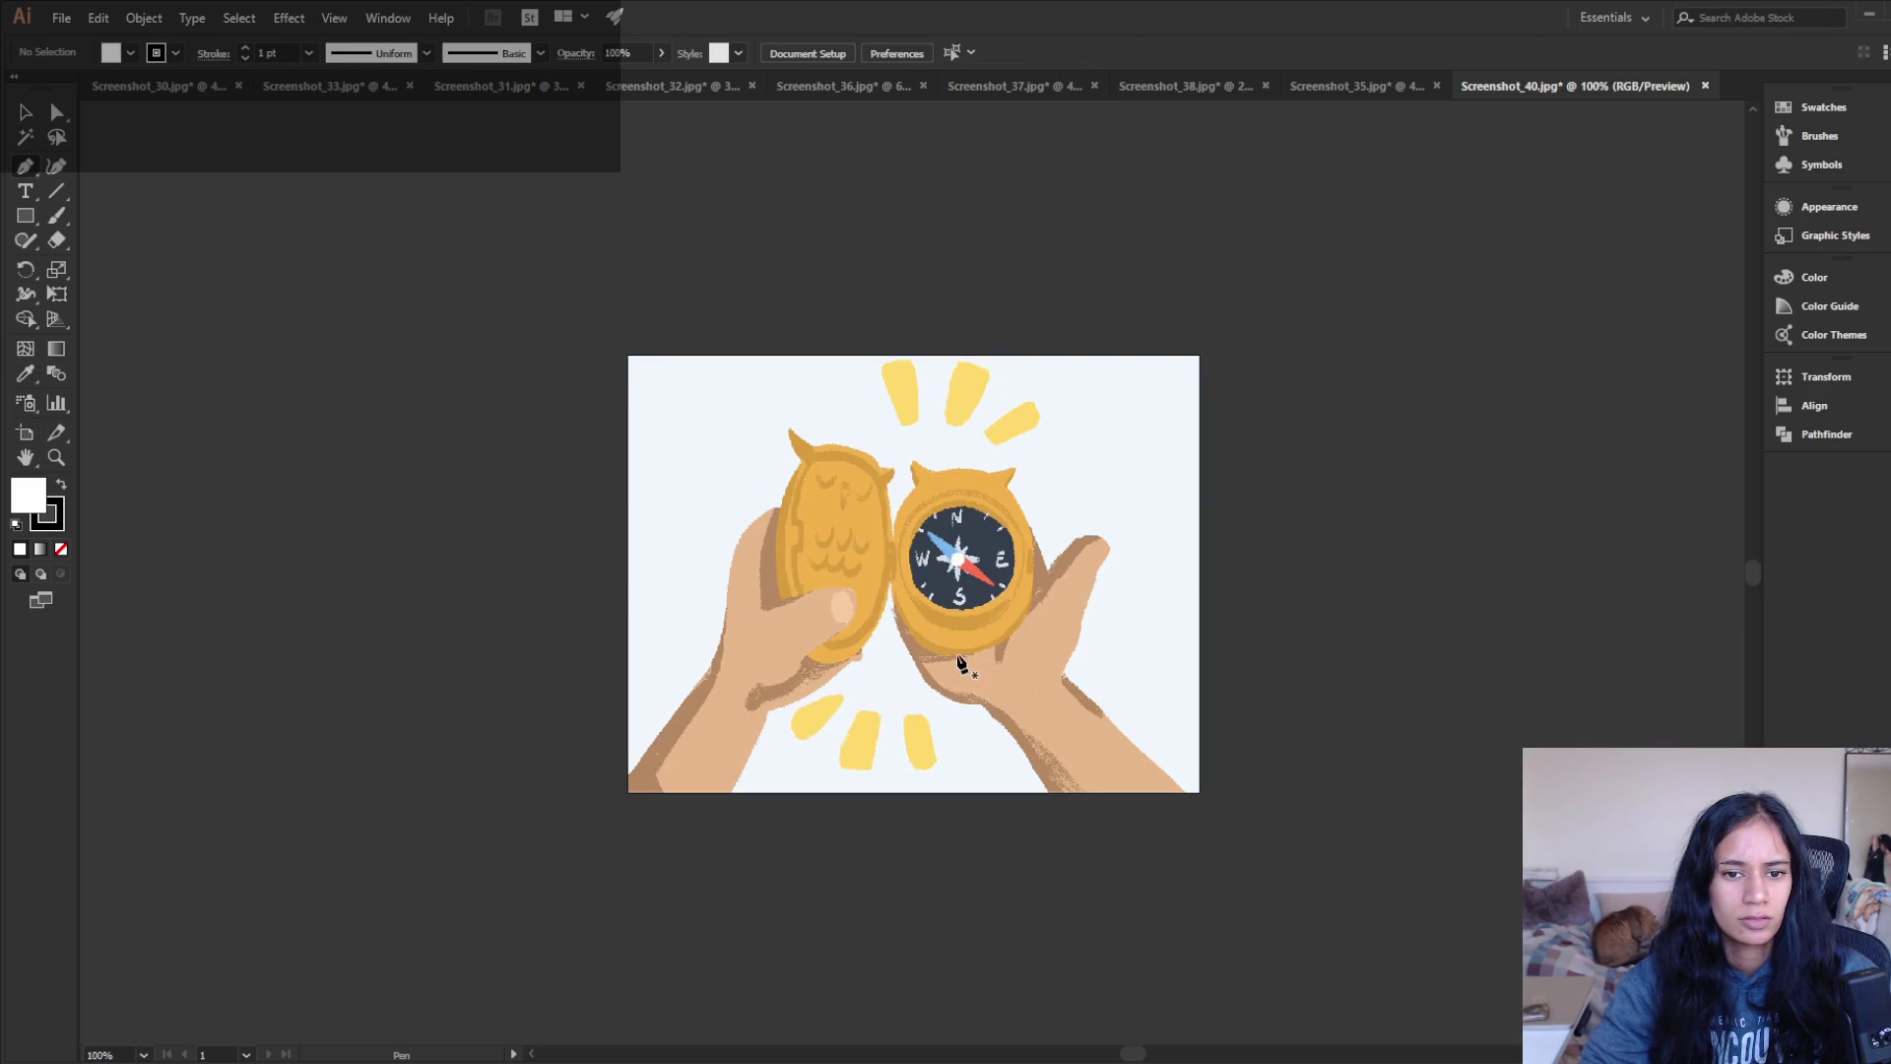
left_click(930, 655)
left_click(978, 655)
left_click(1018, 637)
left_click(1031, 616)
left_click(1036, 547)
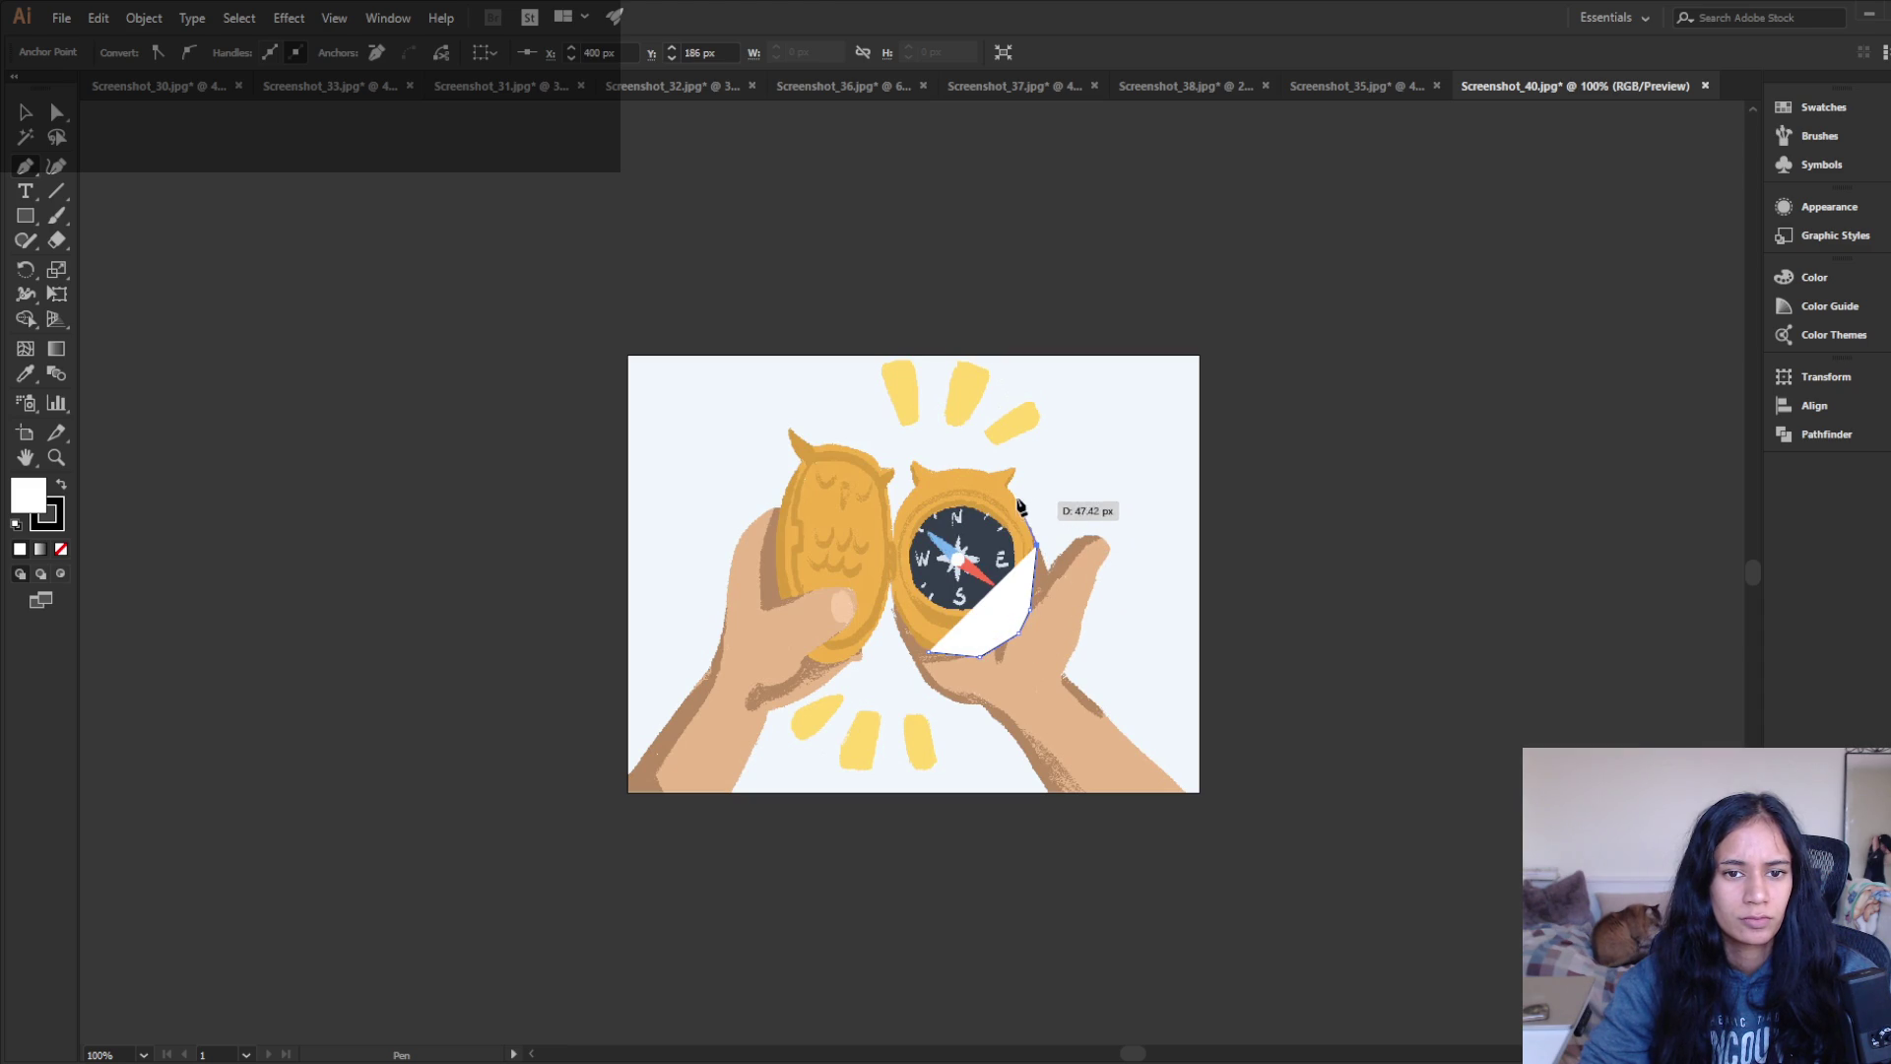
left_click(1018, 489)
left_click(1028, 460)
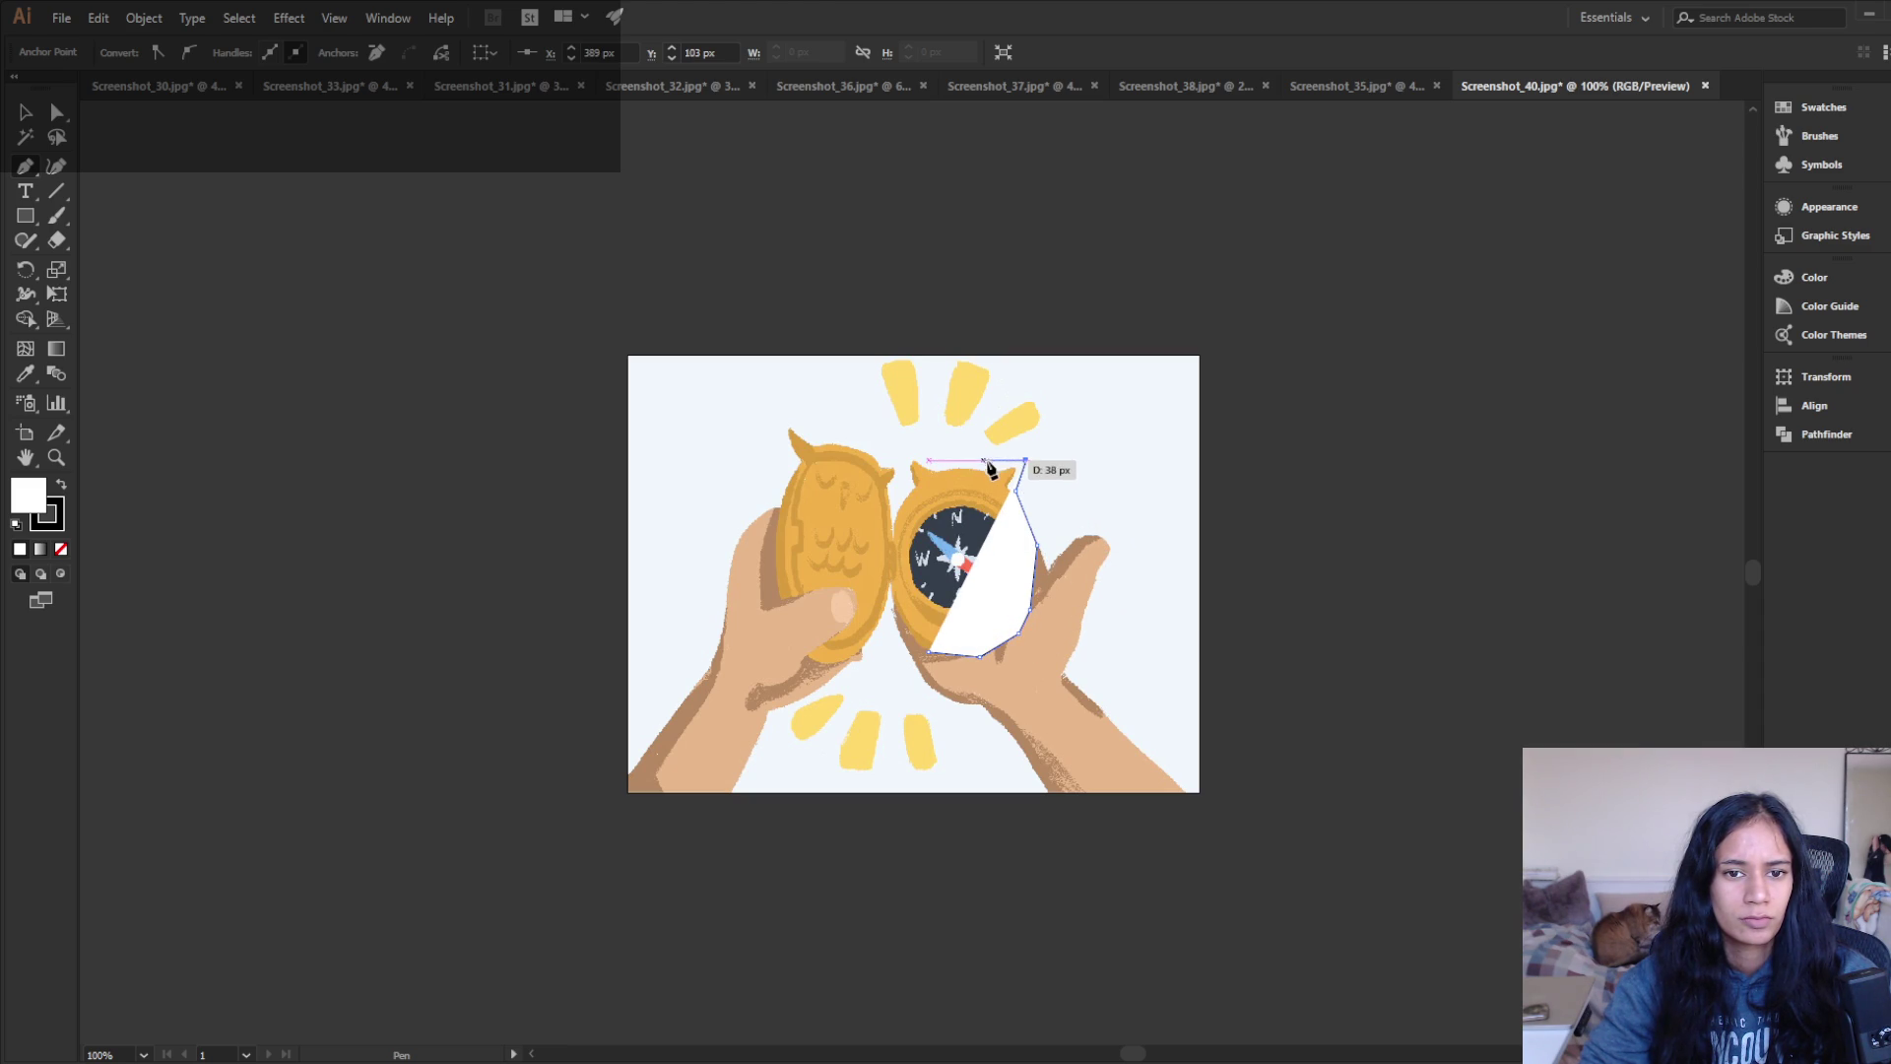
left_click(982, 465)
left_click(935, 464)
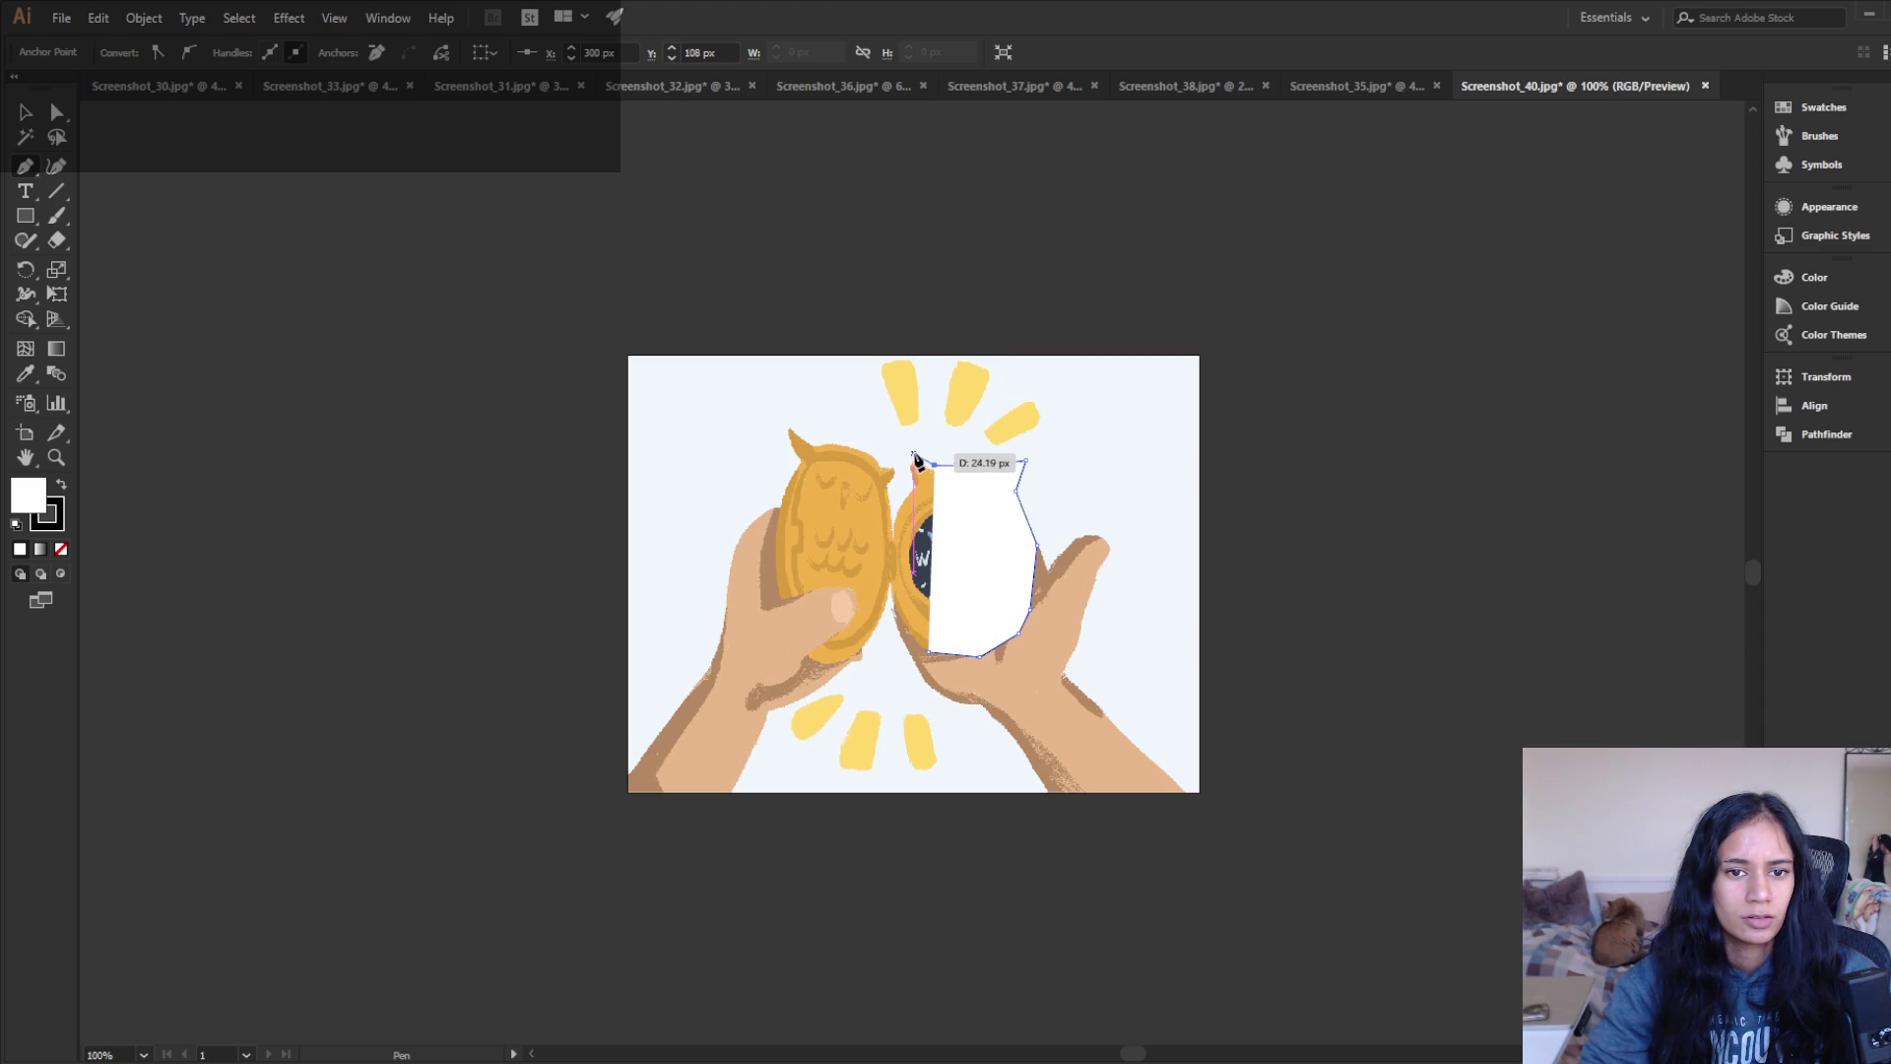
left_click(912, 453)
- Trace the owl's ear, left side and bottom edge, closing the outline at its starting point
left_click(901, 489)
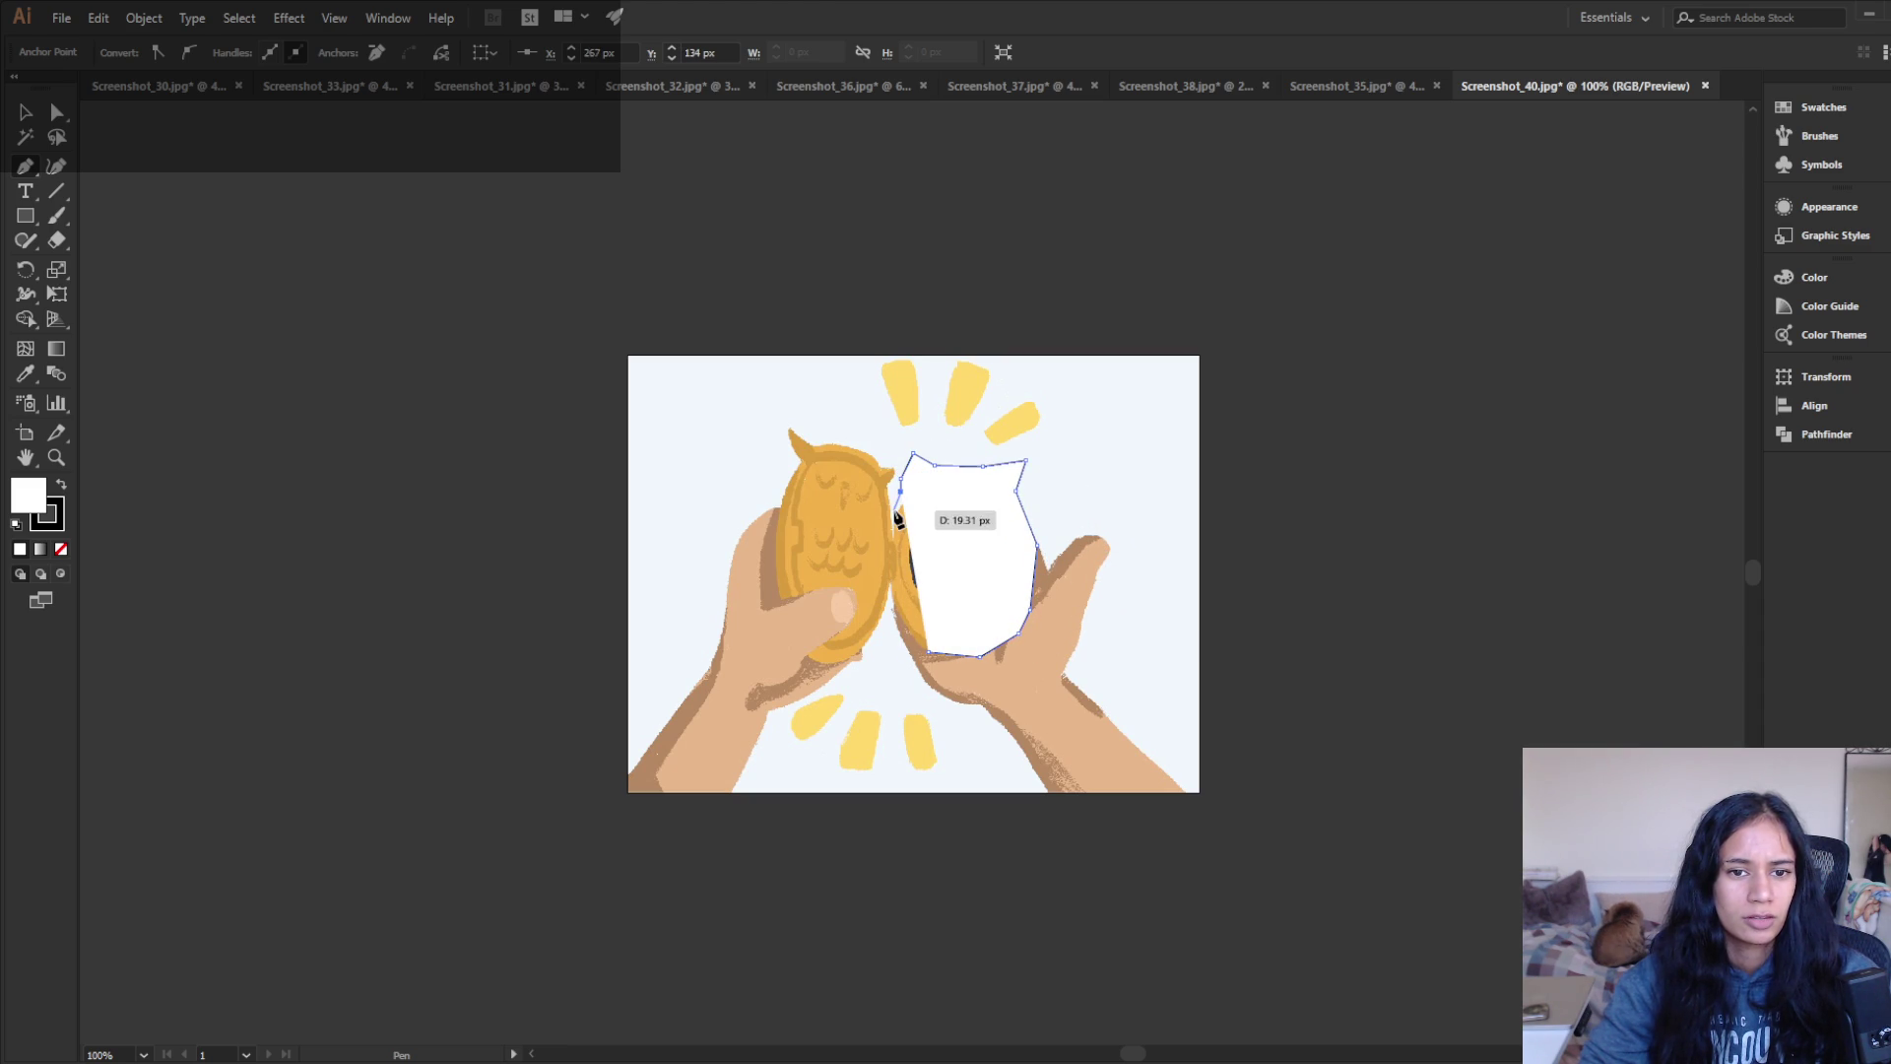
mouse_move(895, 485)
left_mouse_down()
mouse_move(901, 461)
mouse_move(791, 428)
left_mouse_up()
left_click(877, 446)
left_click(807, 434)
left_click(779, 455)
left_click(777, 502)
left_click(778, 586)
left_click(804, 657)
left_click(847, 672)
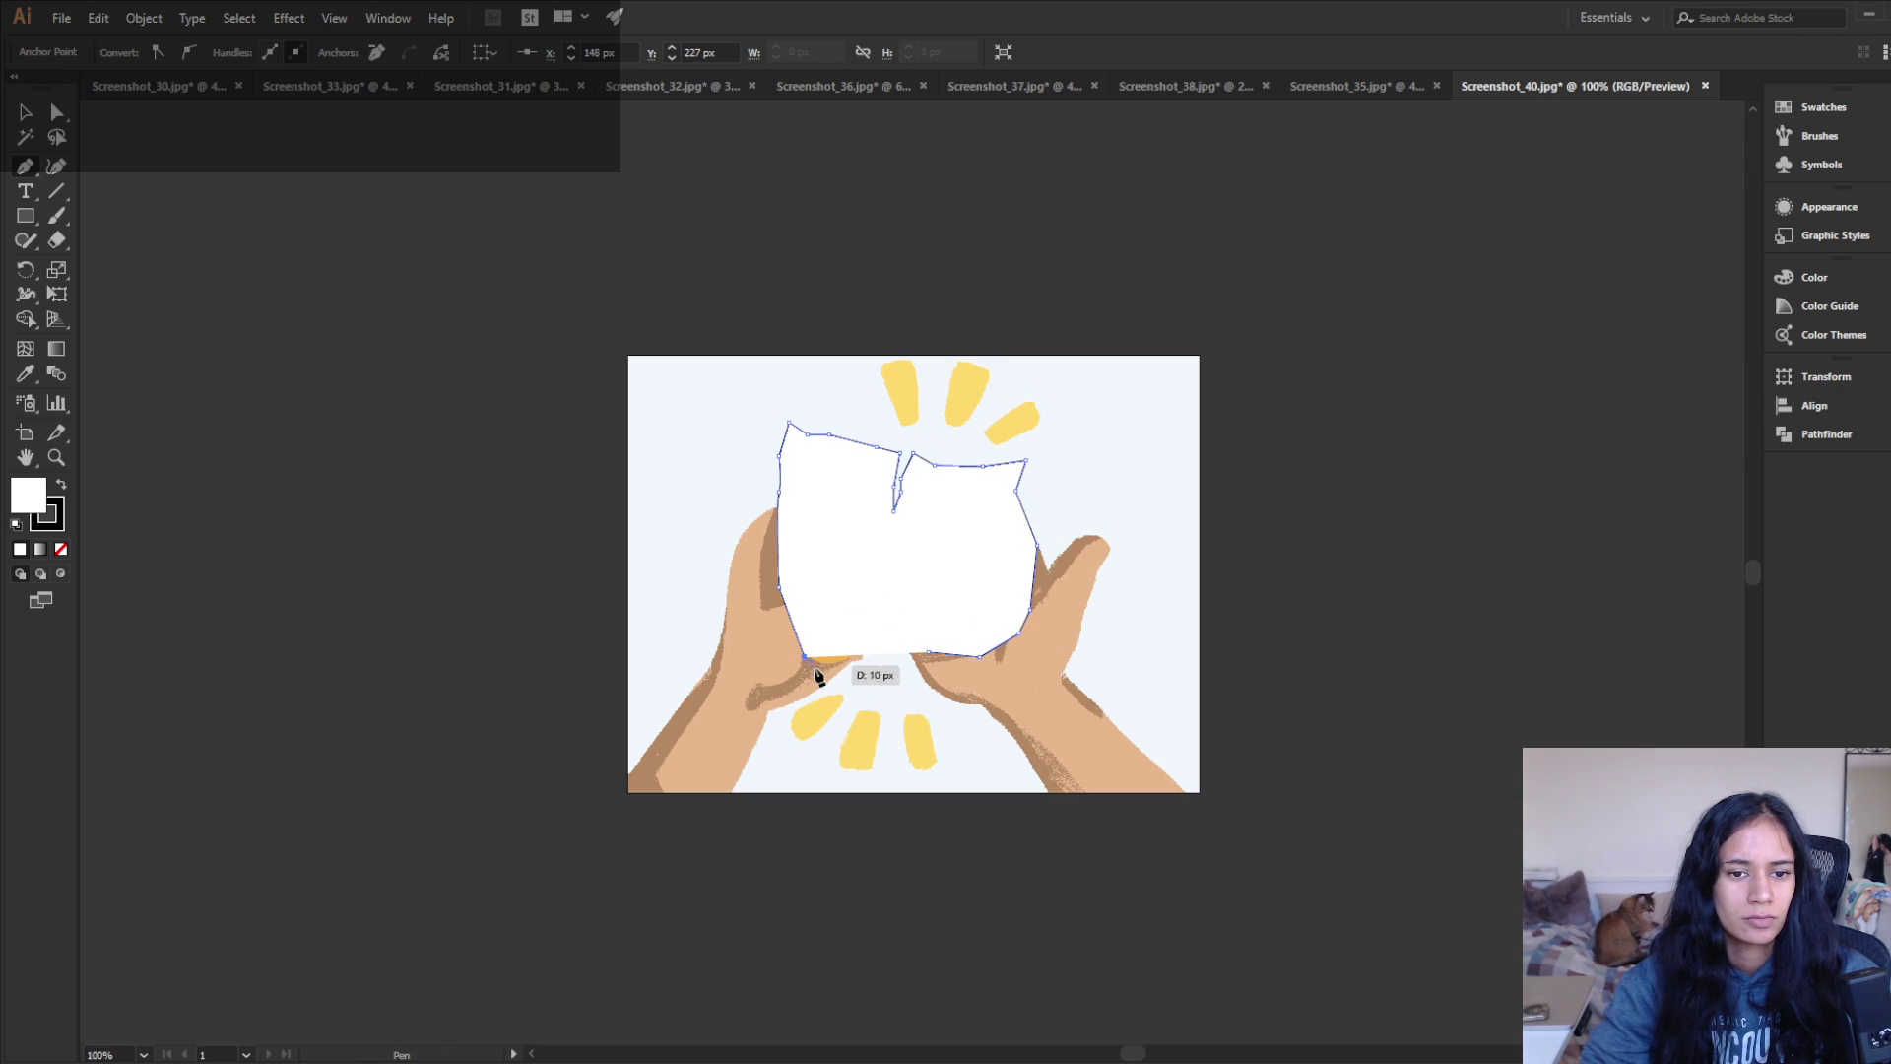
left_click(869, 646)
left_click(894, 646)
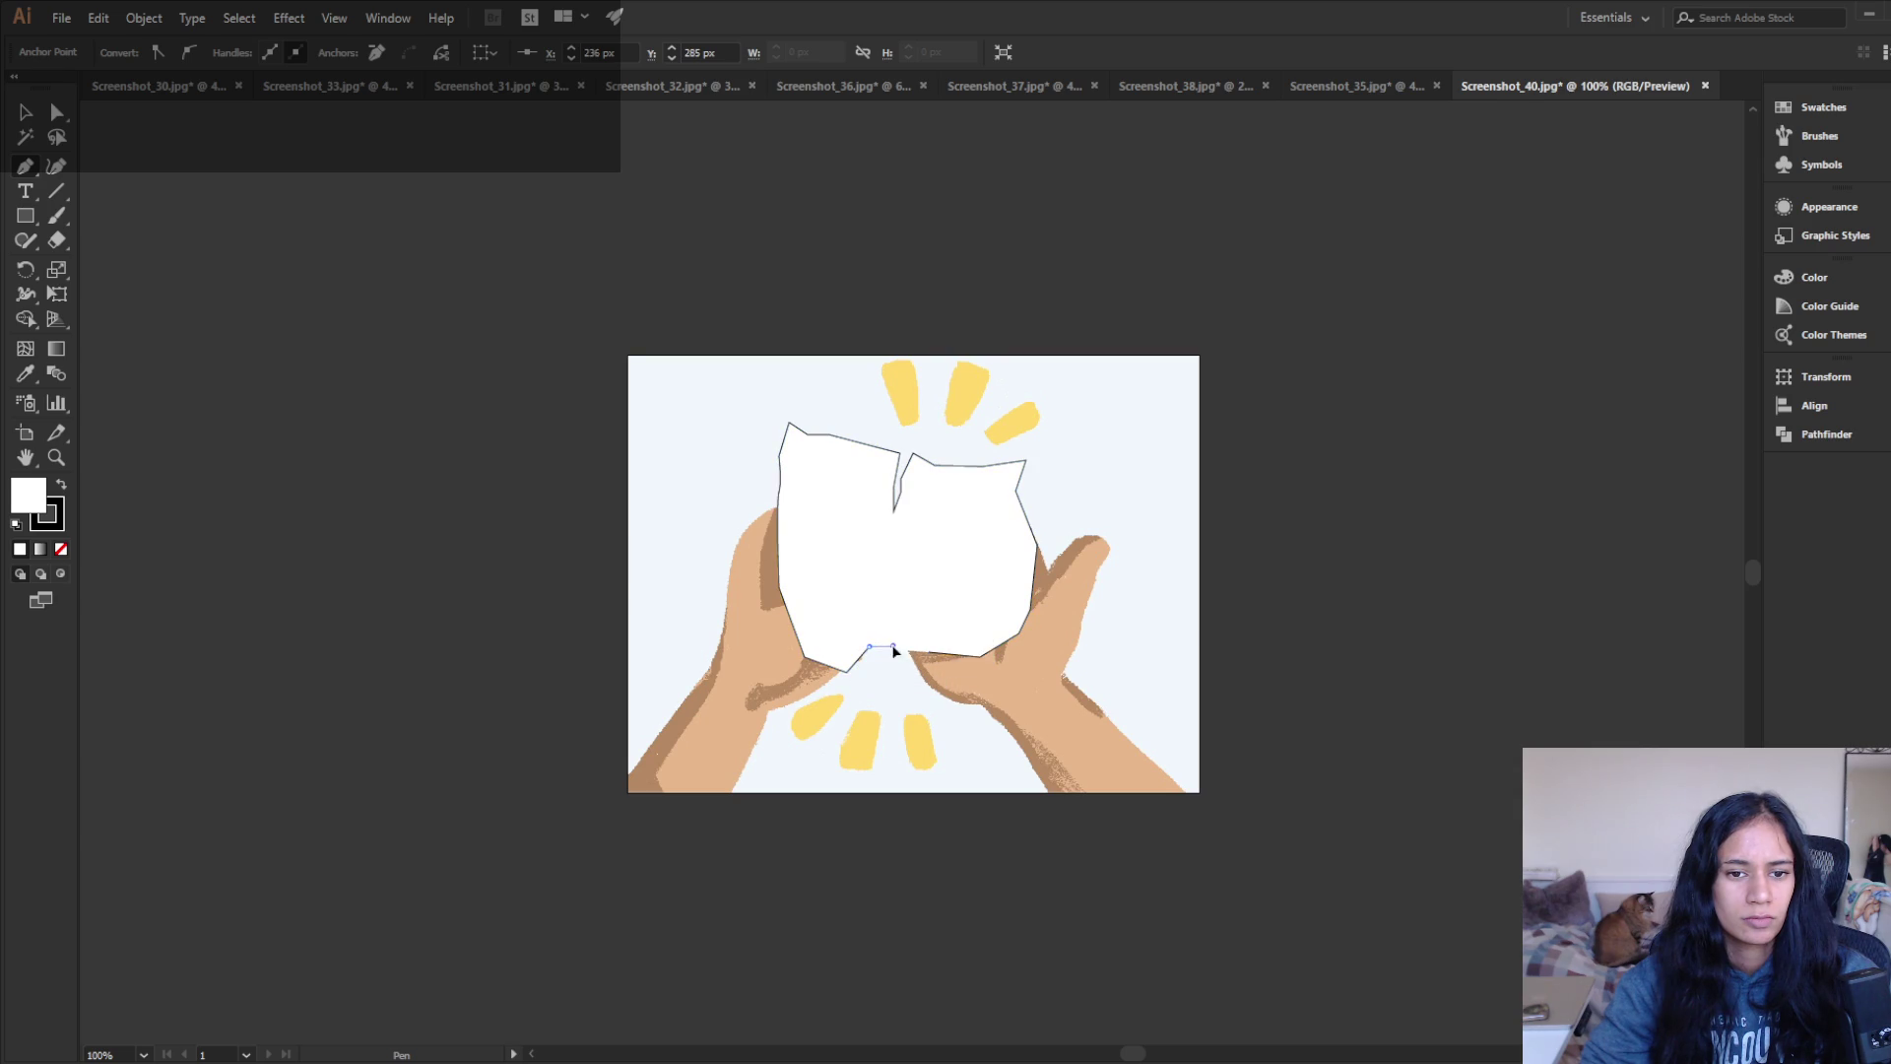
left_click(932, 657)
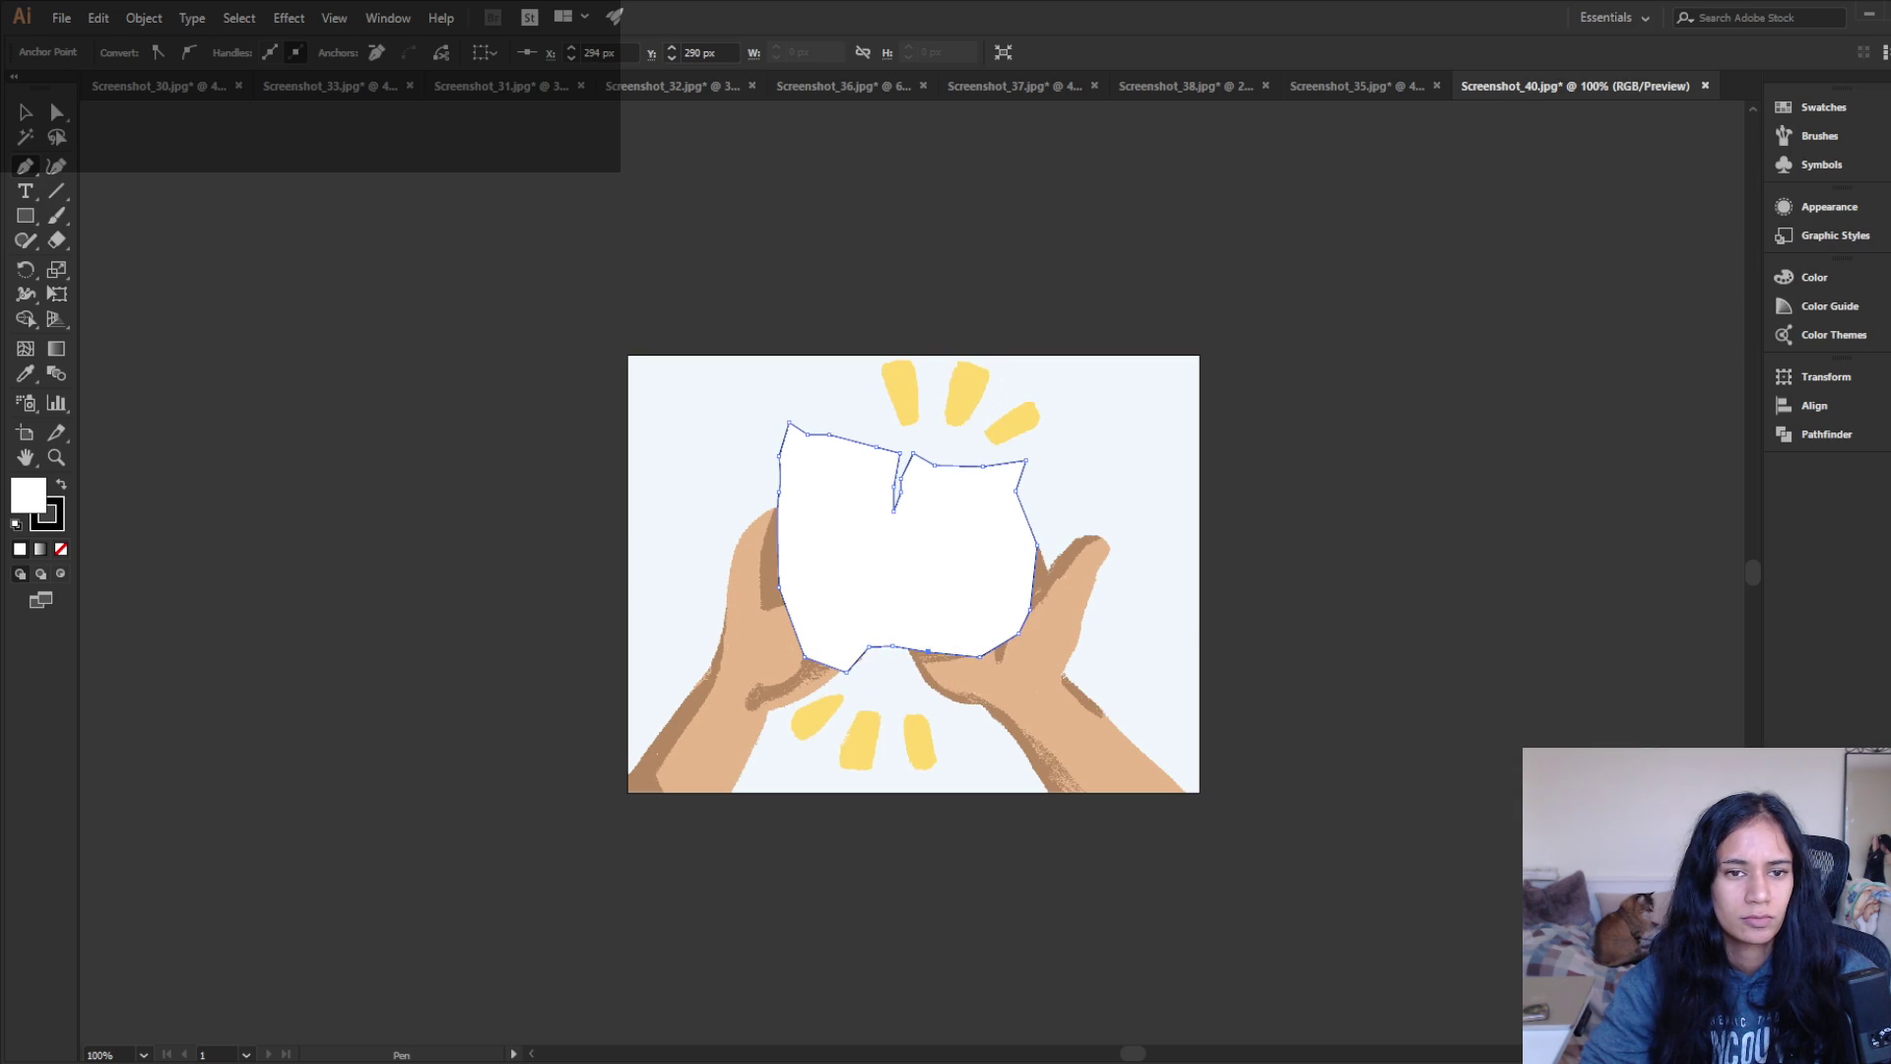
- Select the outline with the photo and make a clipping mask to remove hands and background
left_click(26, 111)
left_click(1048, 620)
right_click(913, 558)
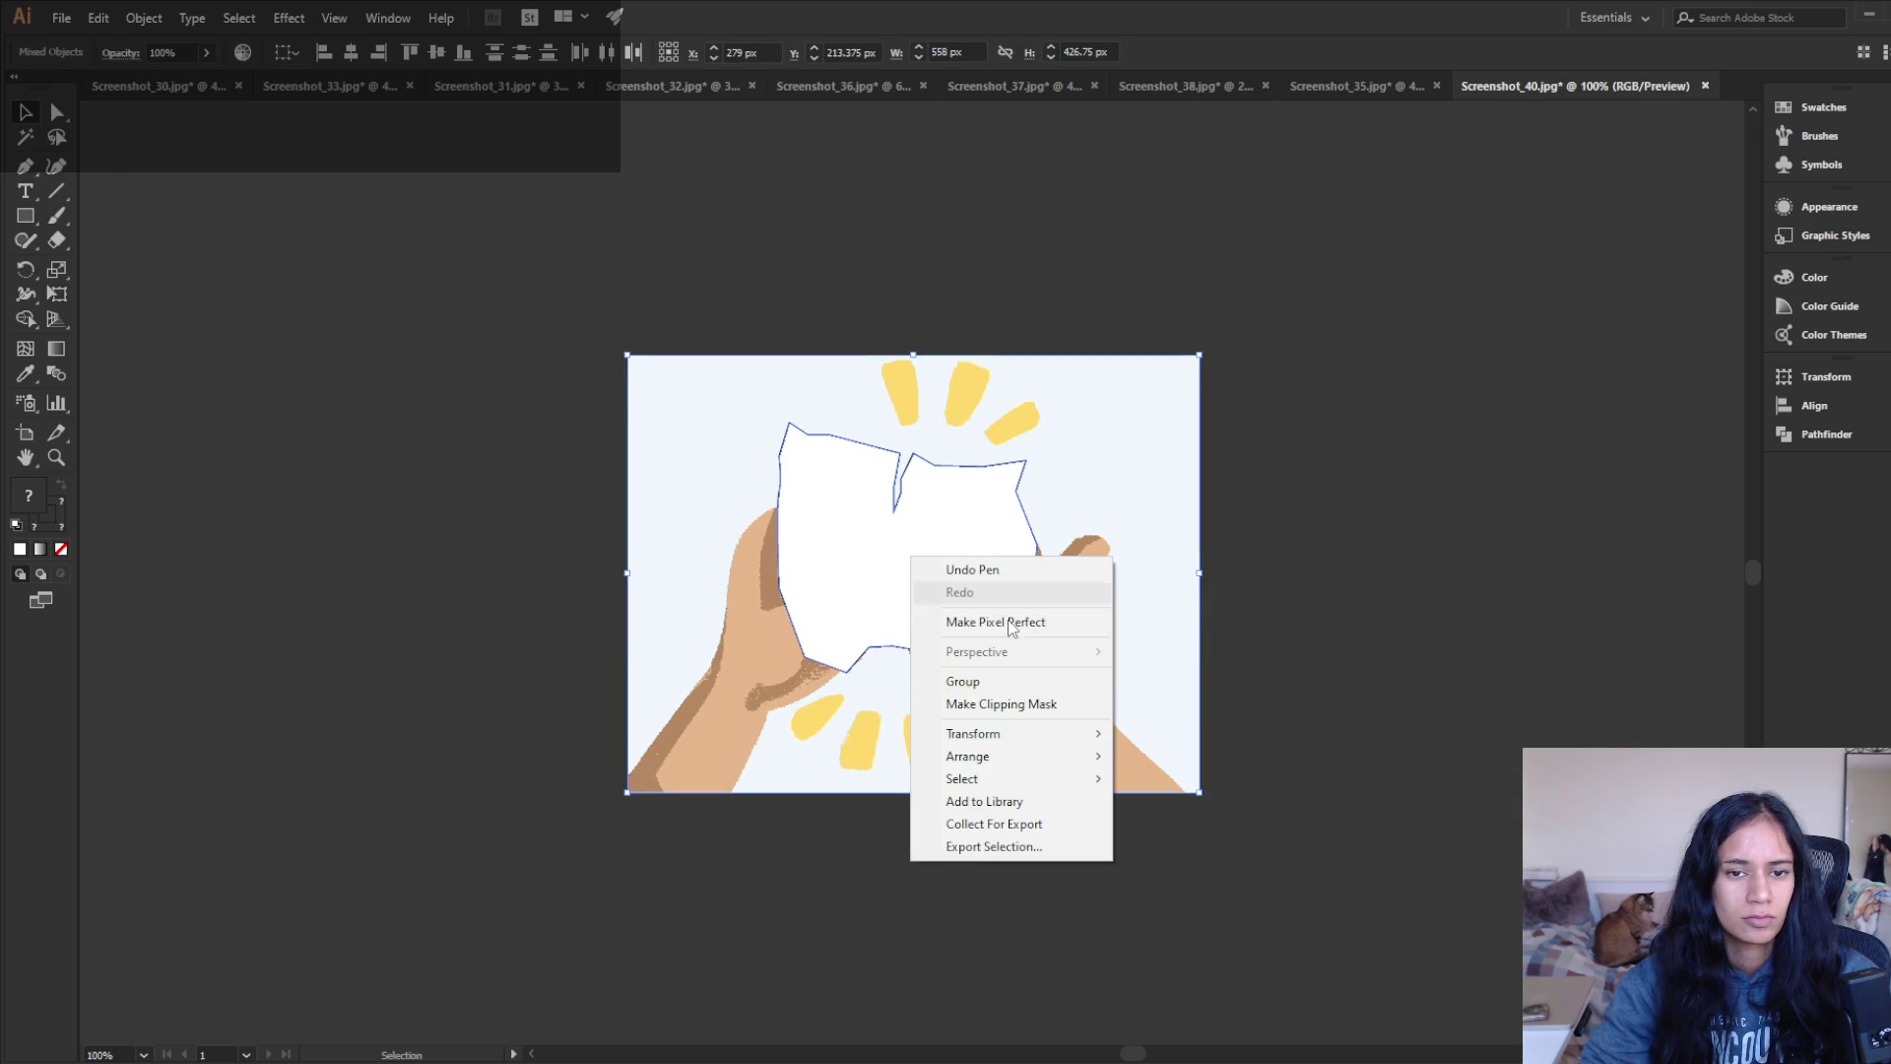
left_click(1073, 704)
left_click(482, 660)
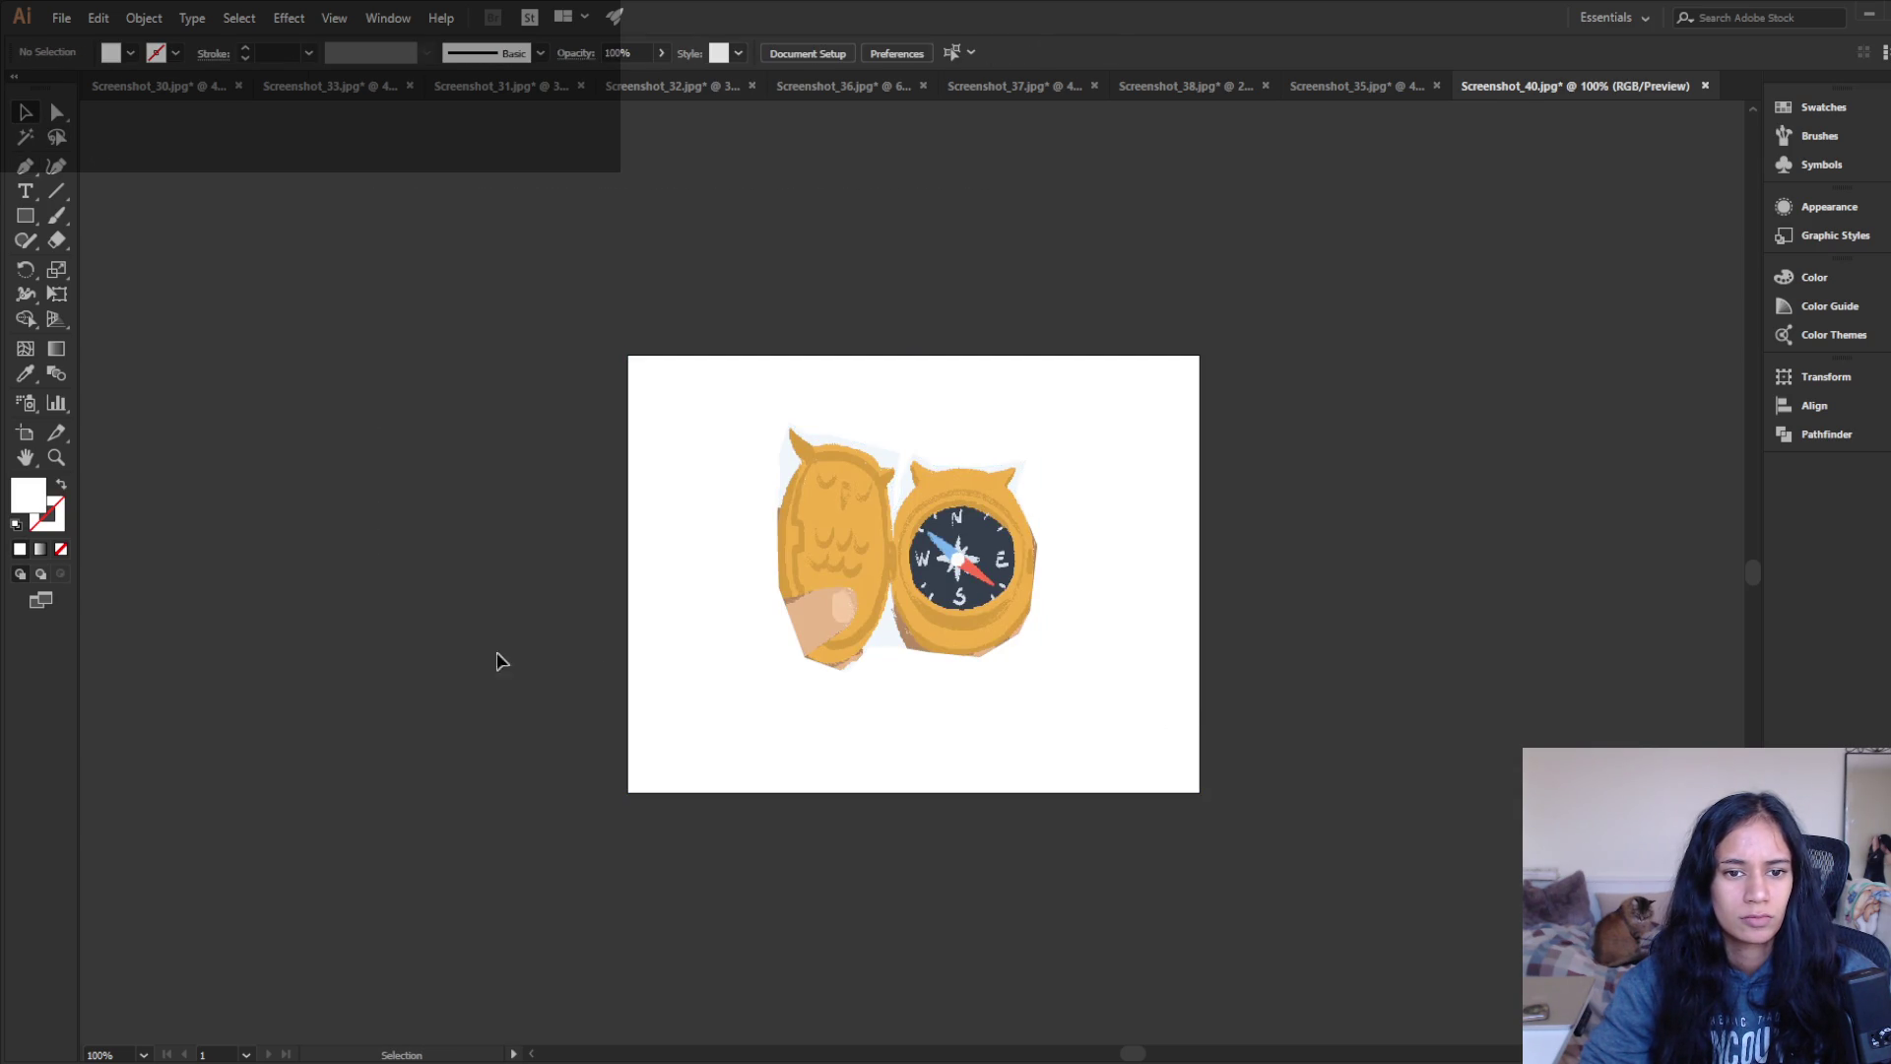
left_click(1014, 601)
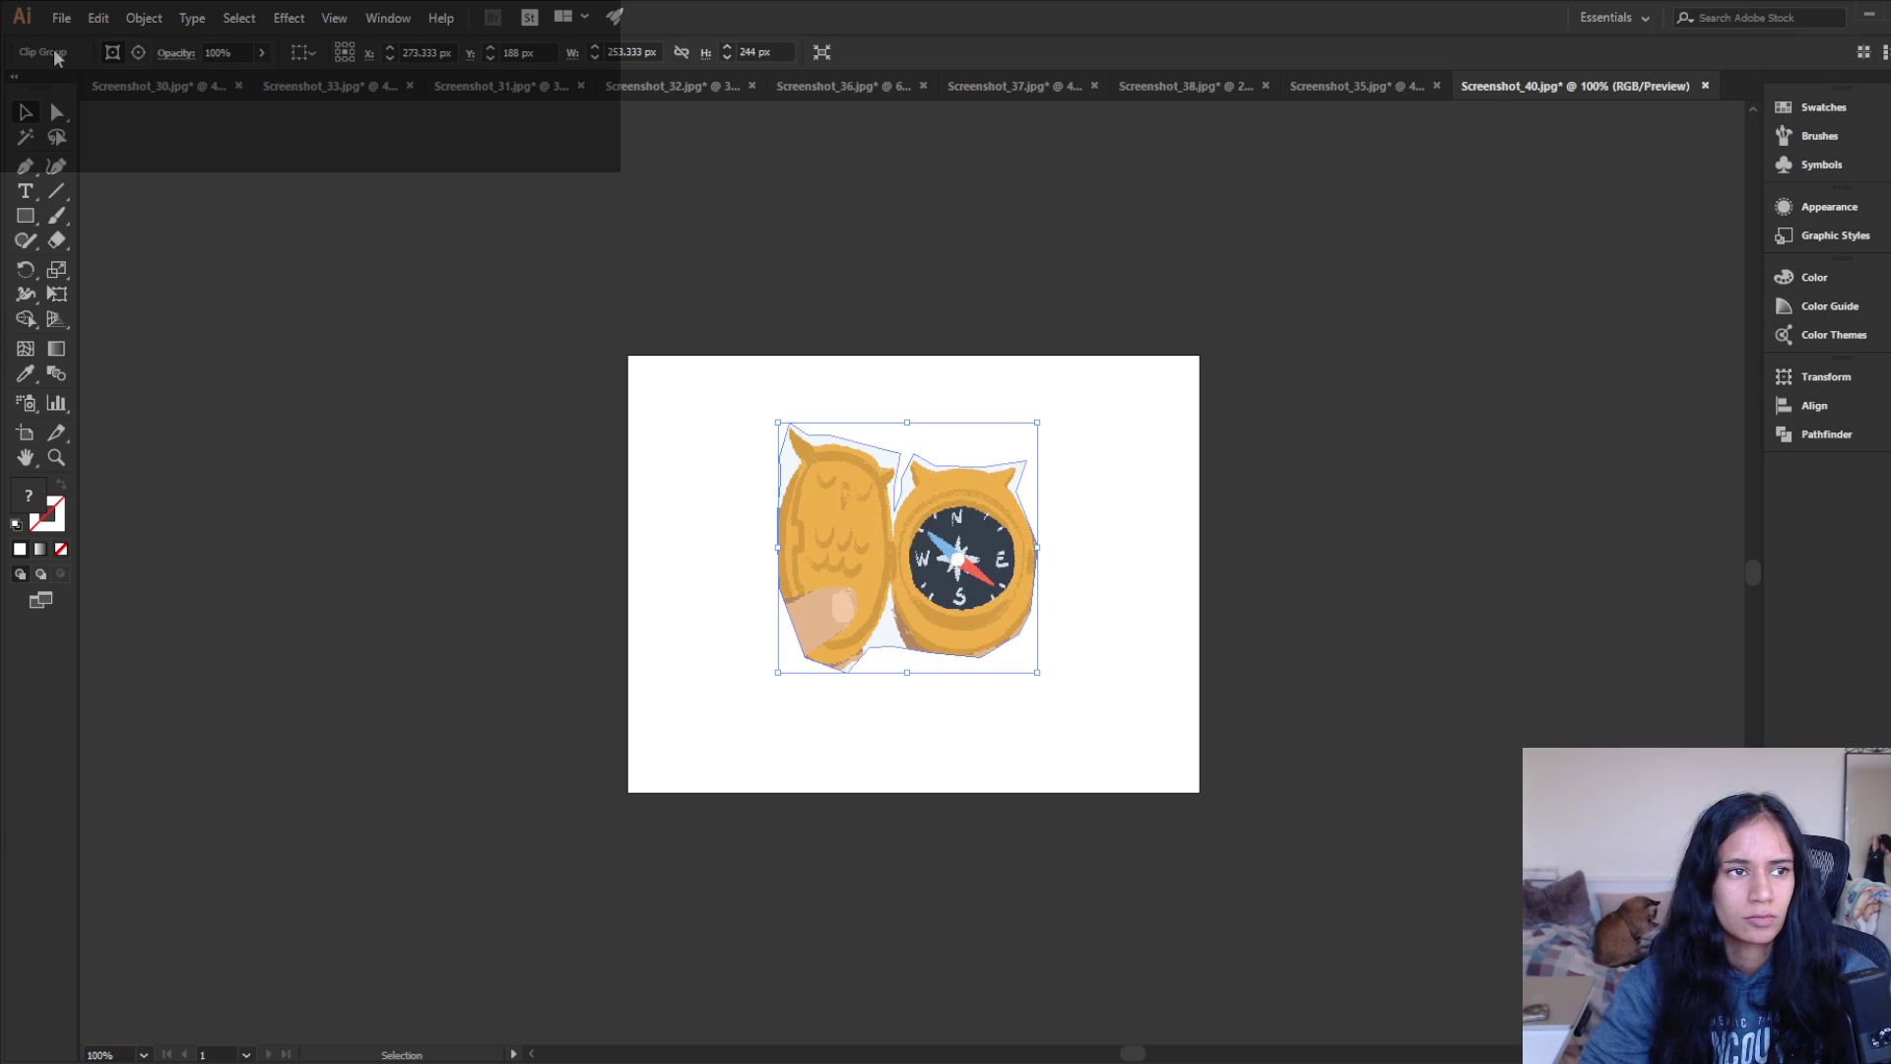
left_click(60, 18)
- Export the clipped artwork as a JPEG named compass using artboard bounds, accepting default JPEG options
mouse_move(222, 381)
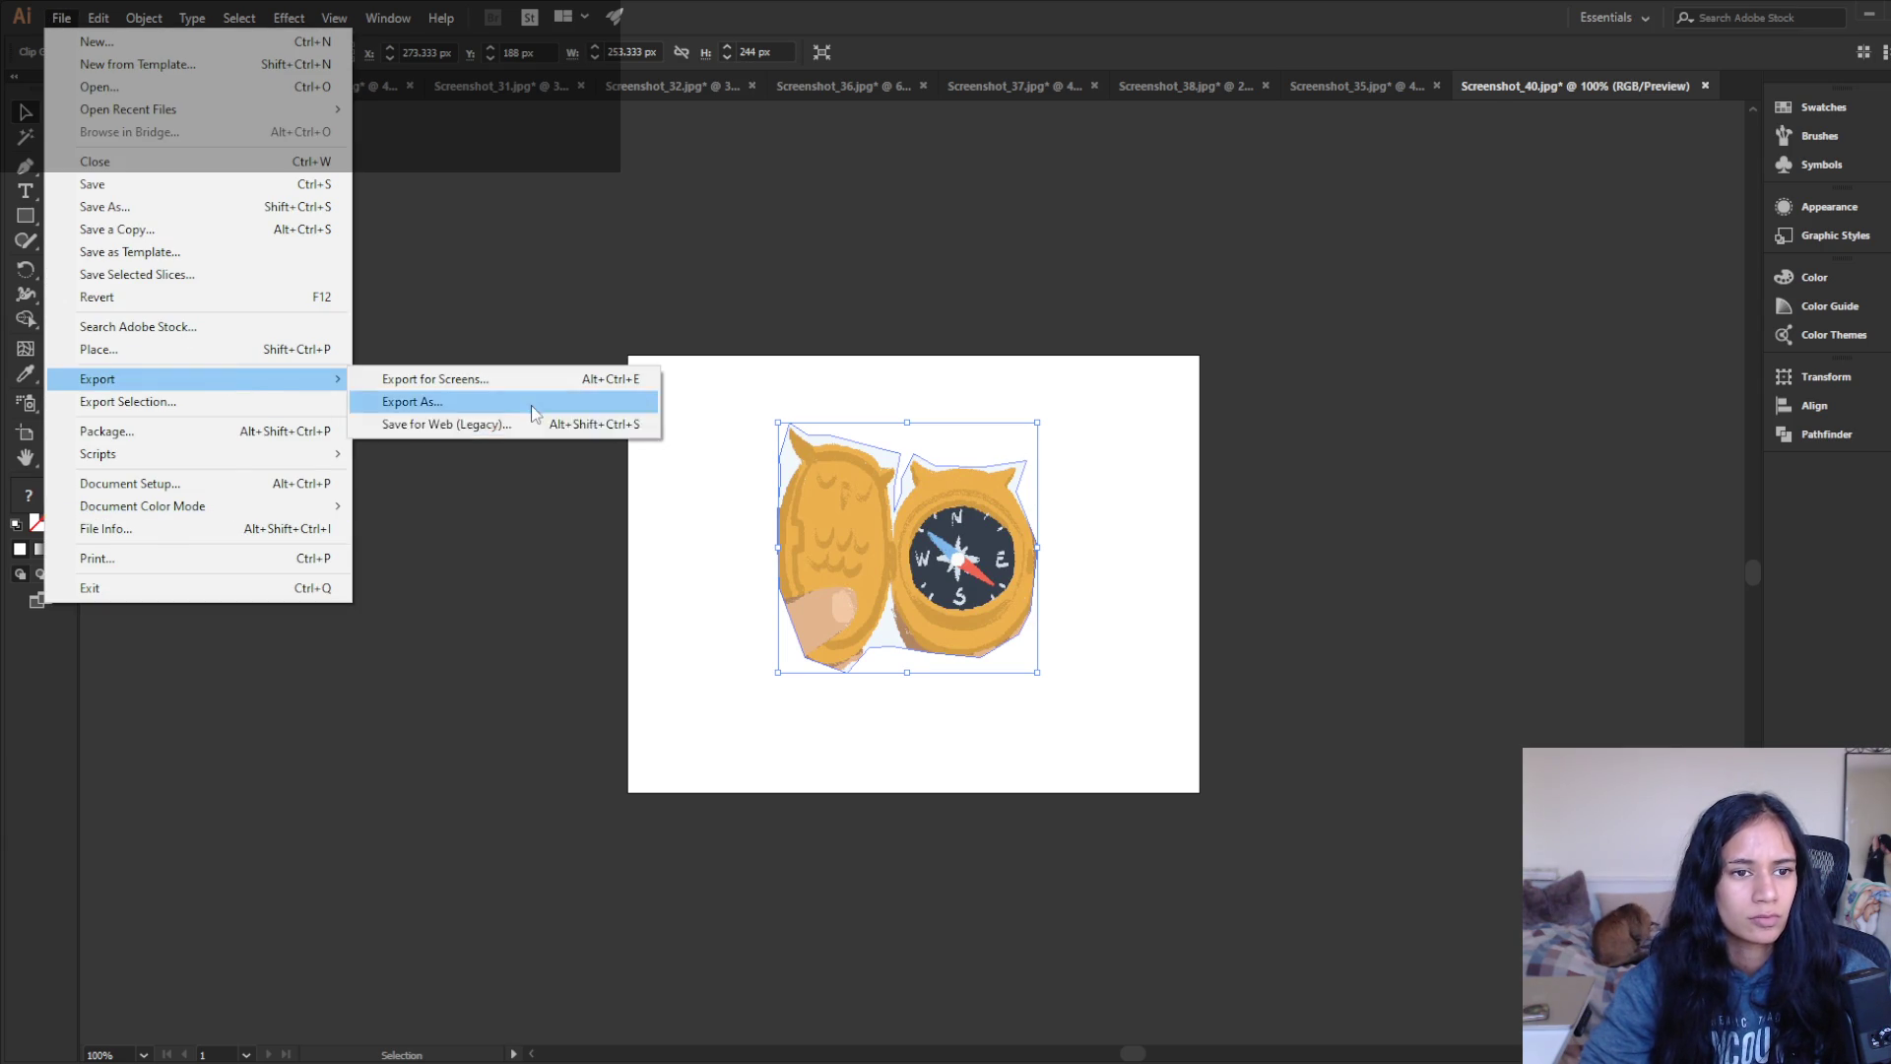
left_click(424, 402)
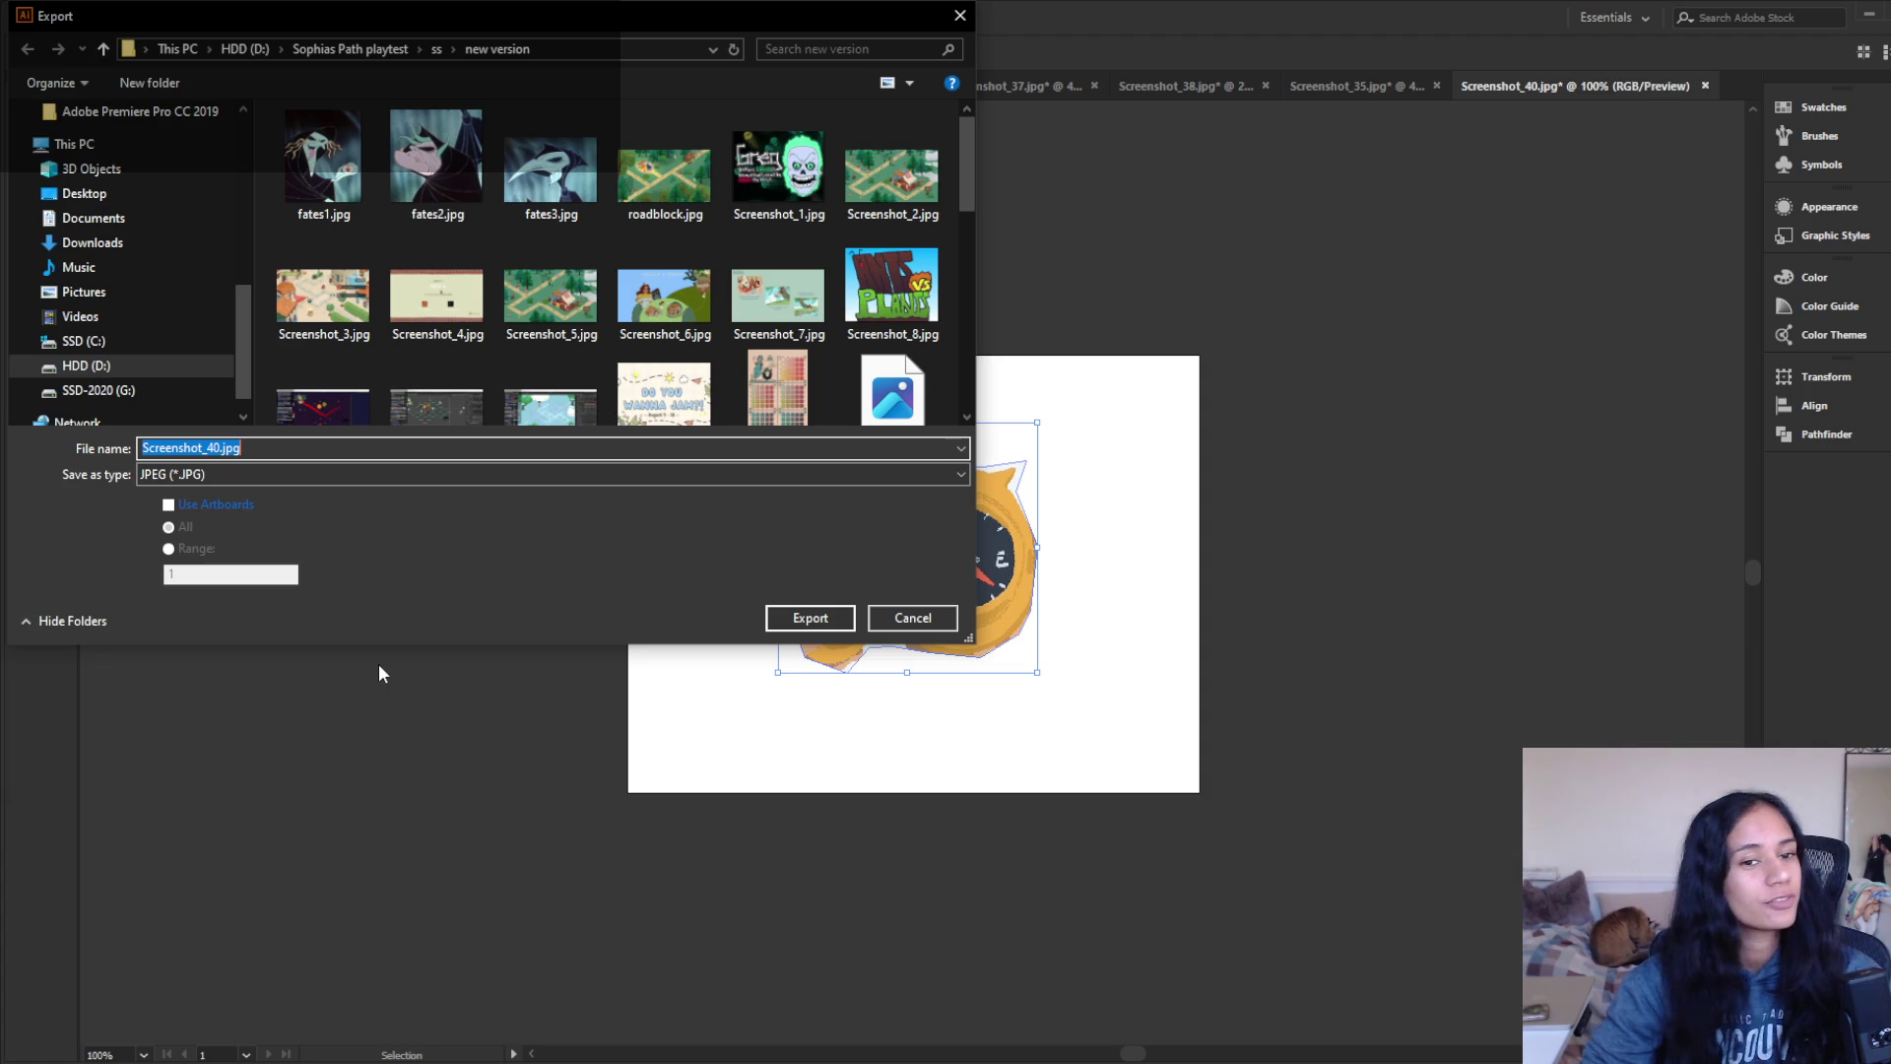
left_click(168, 505)
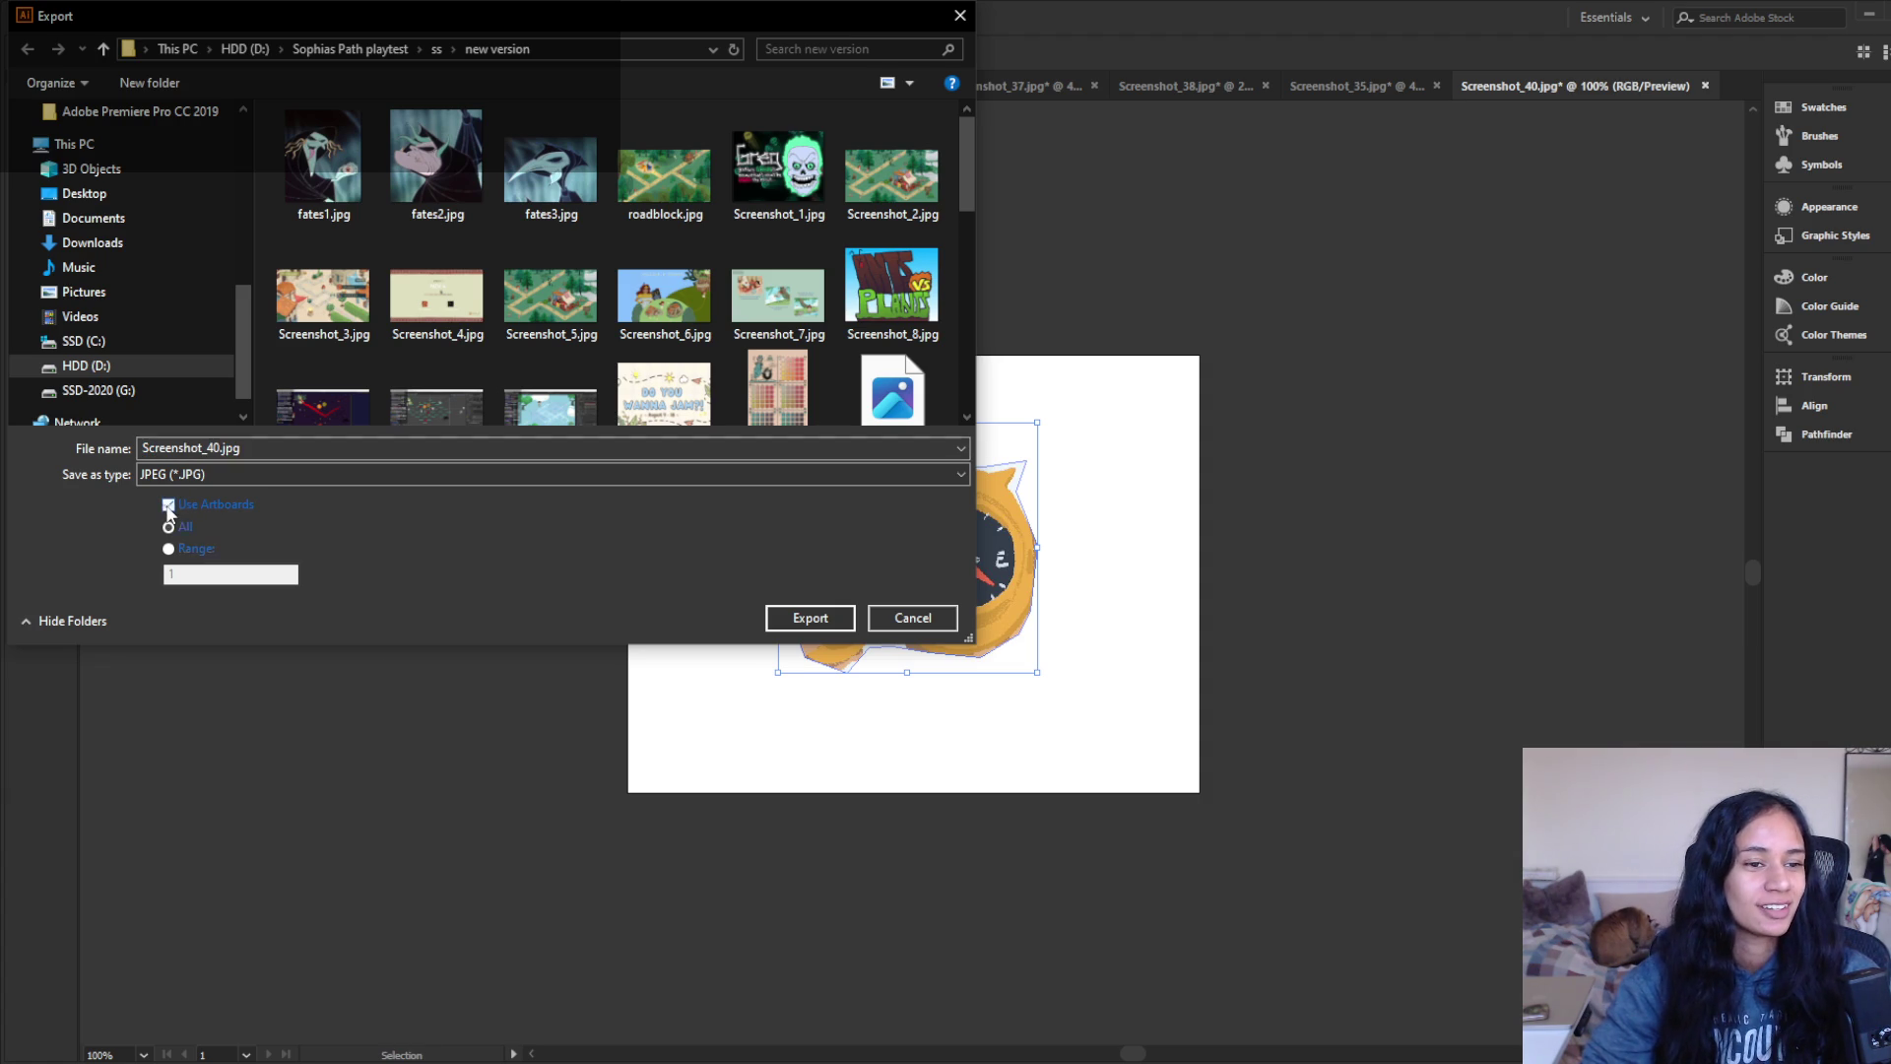
double_click(246, 449)
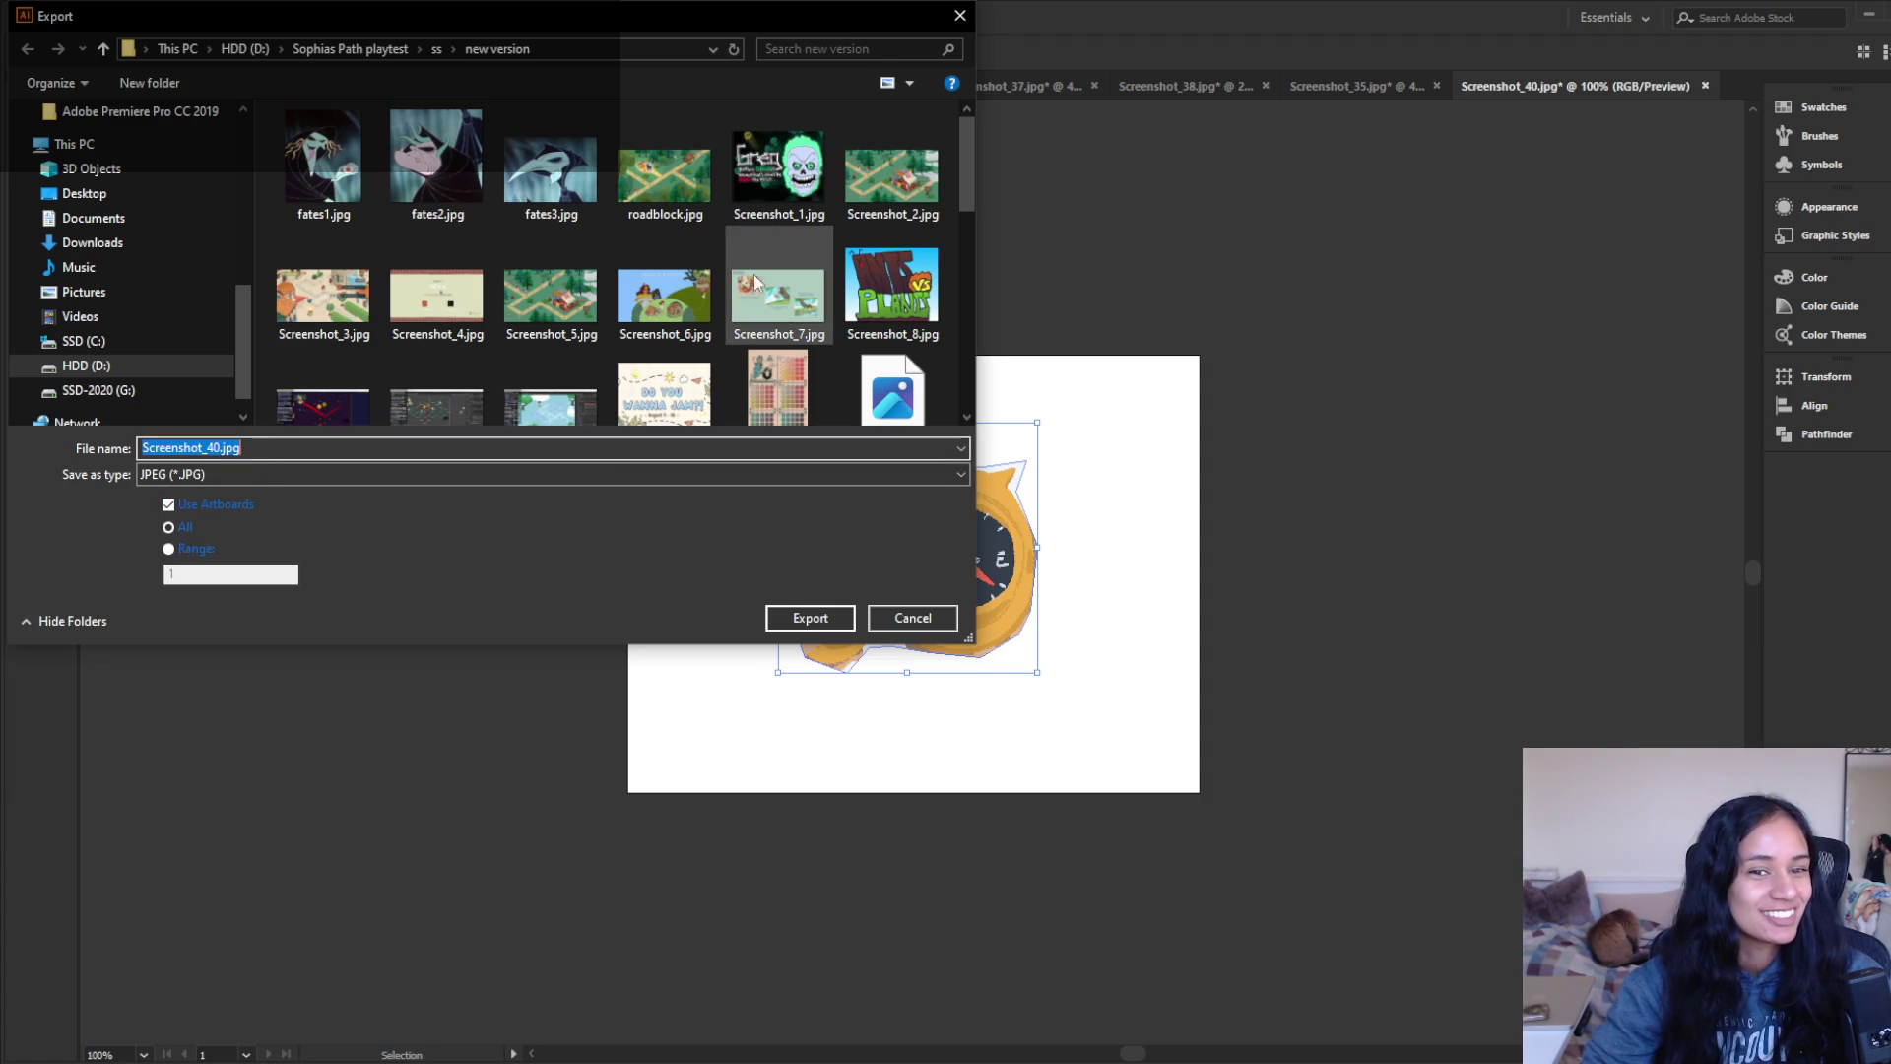
left_click_drag(973, 195, 946, 410)
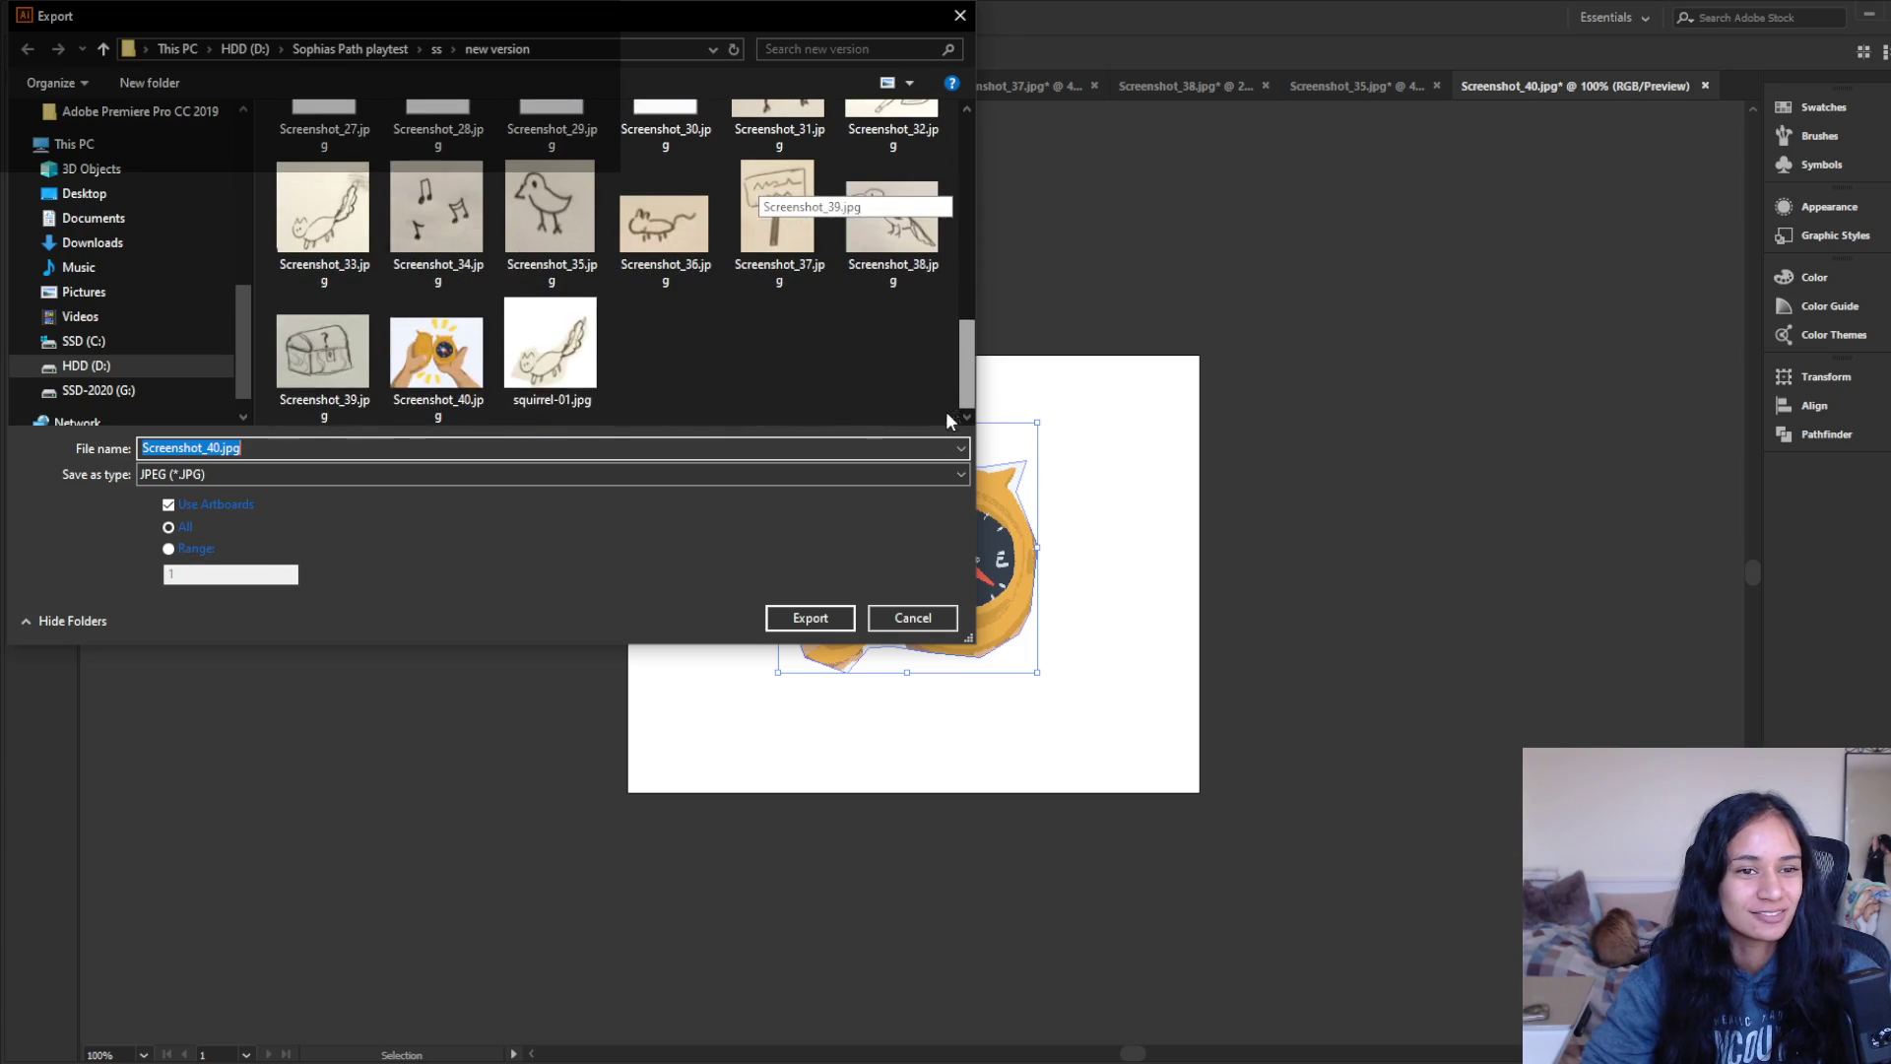
type("compass")
left_click(829, 623)
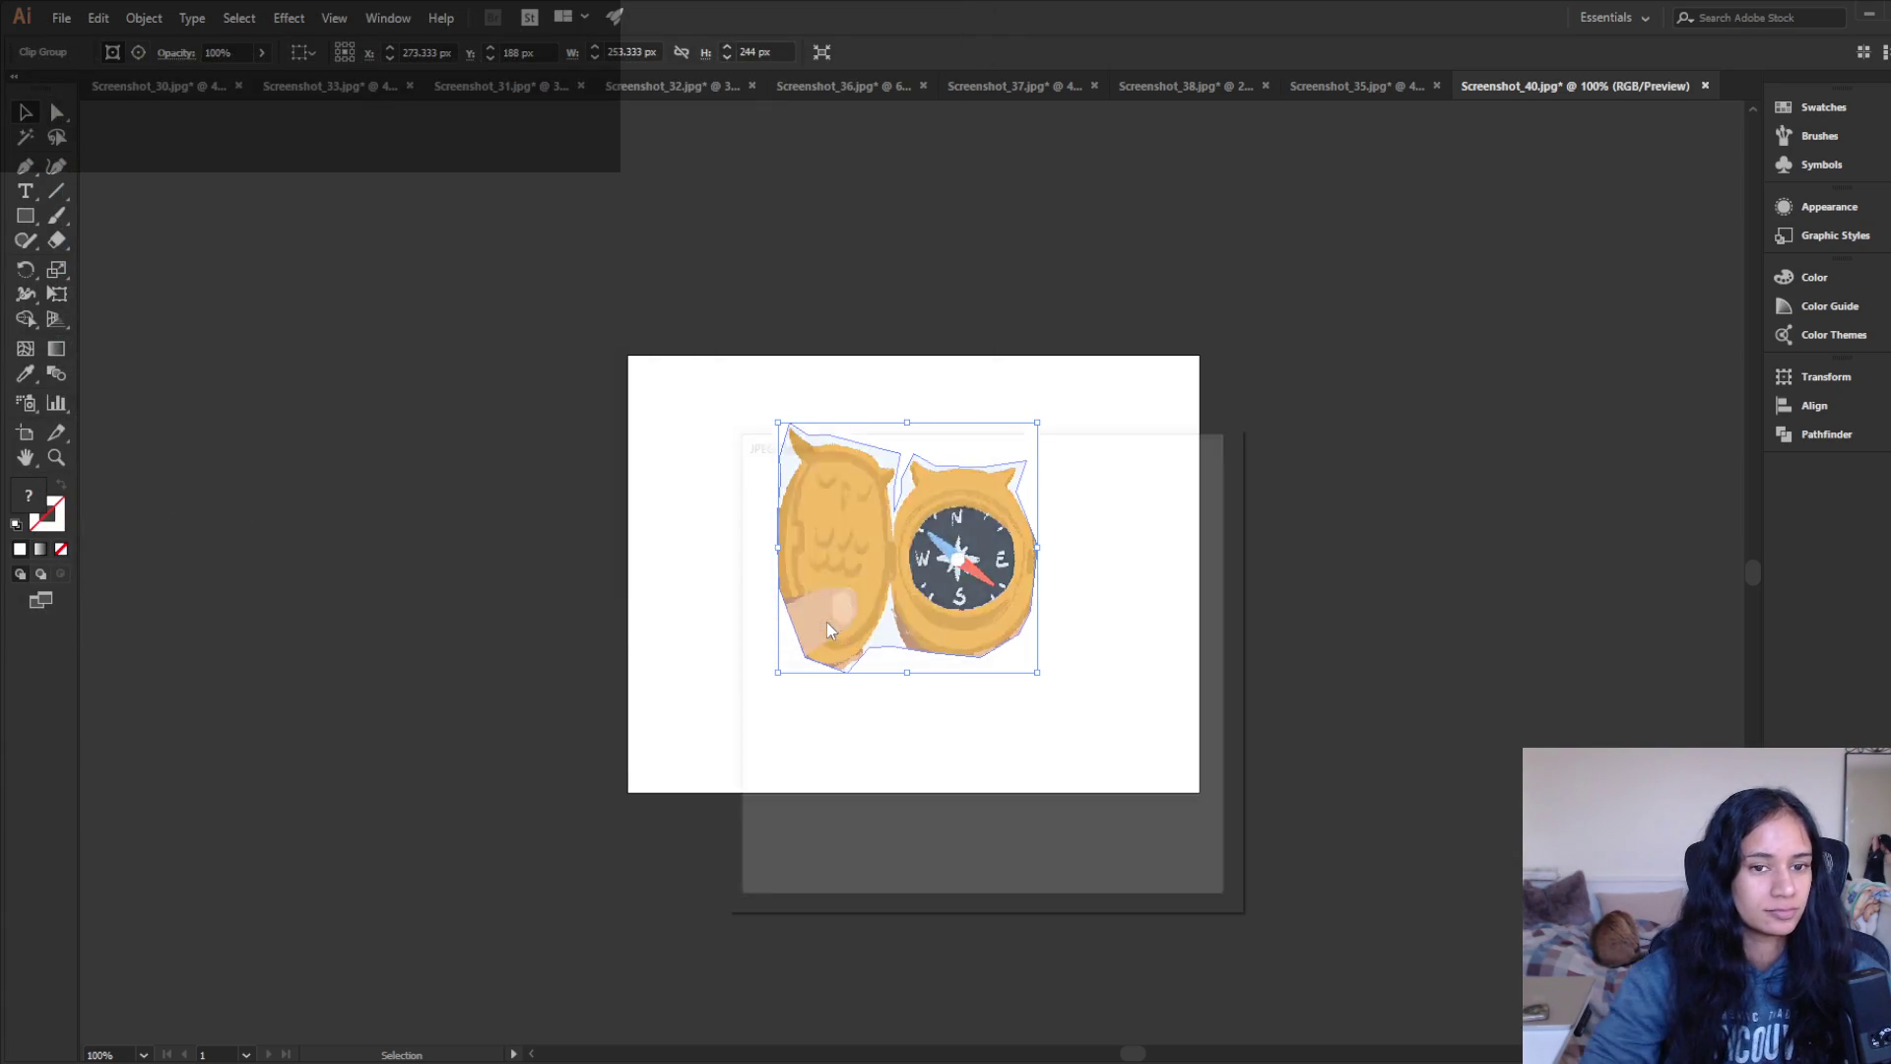
left_click(1073, 859)
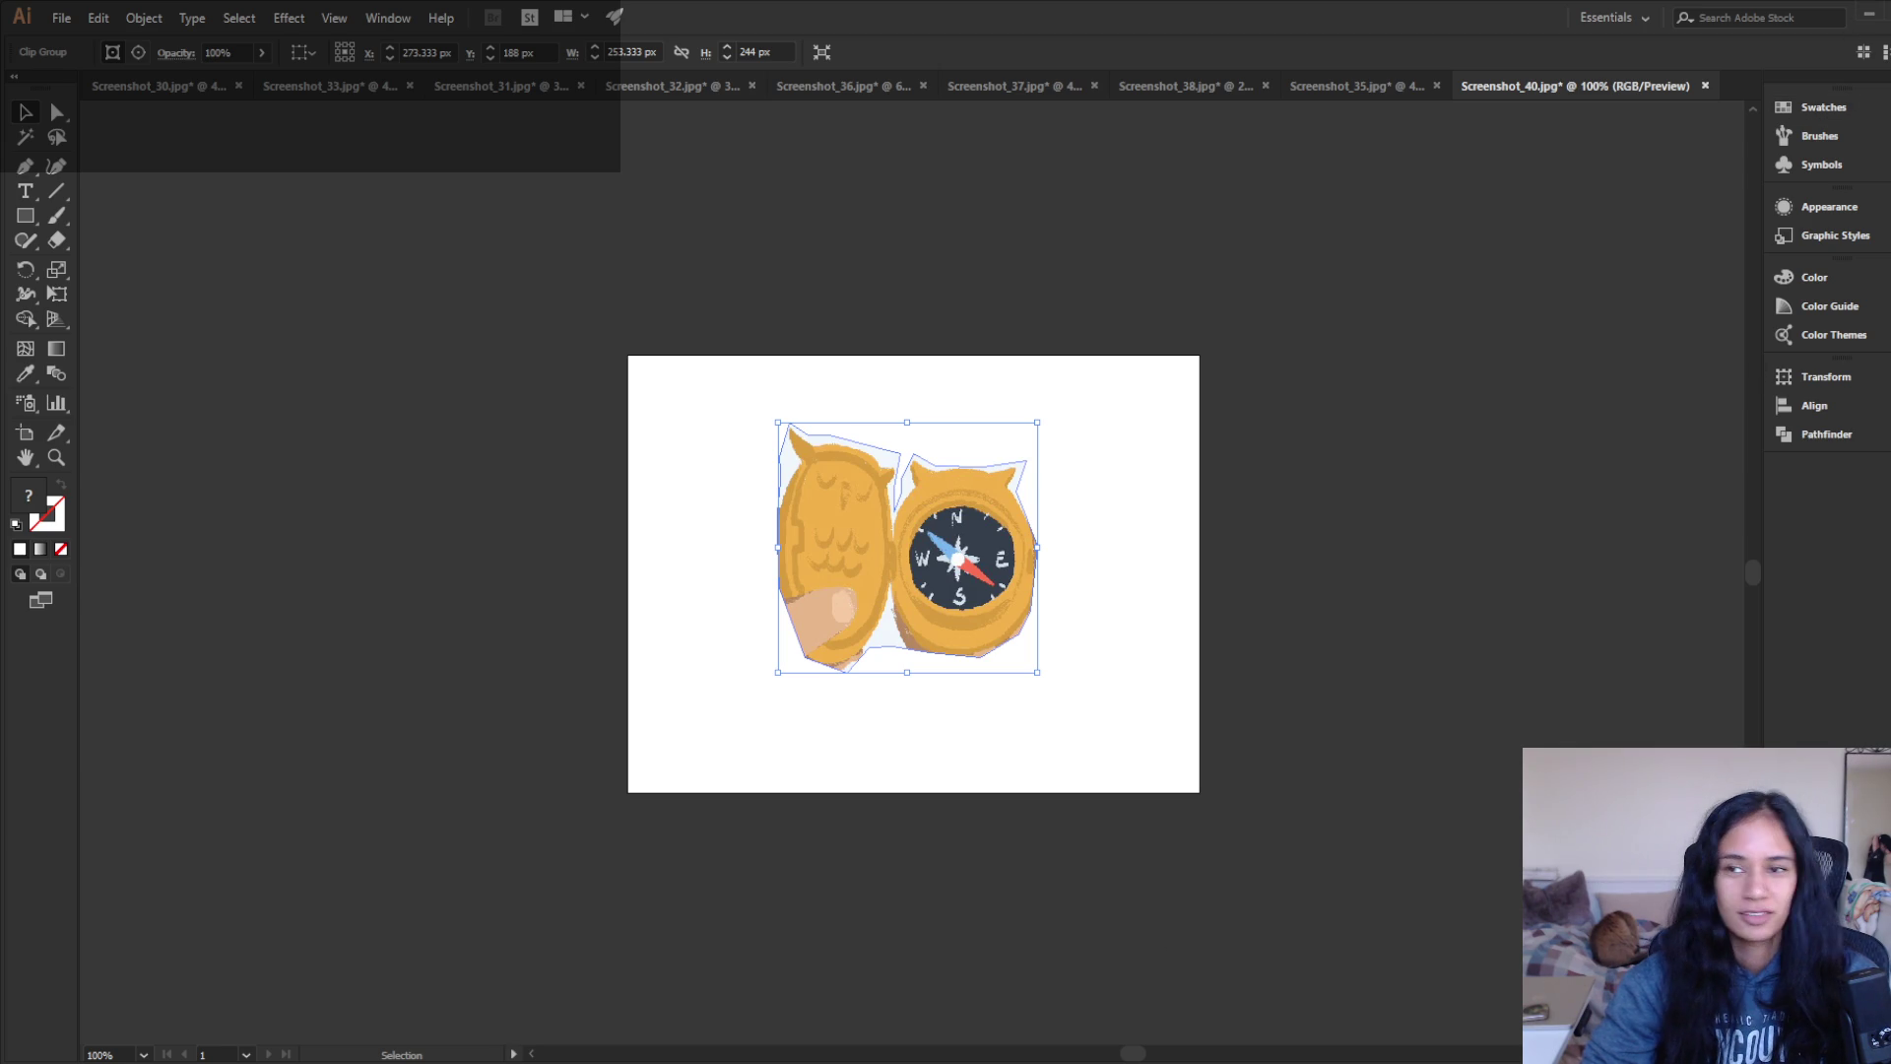
- Glance back at Unity, then open Illustrator's web export preview
left_click(1869, 13)
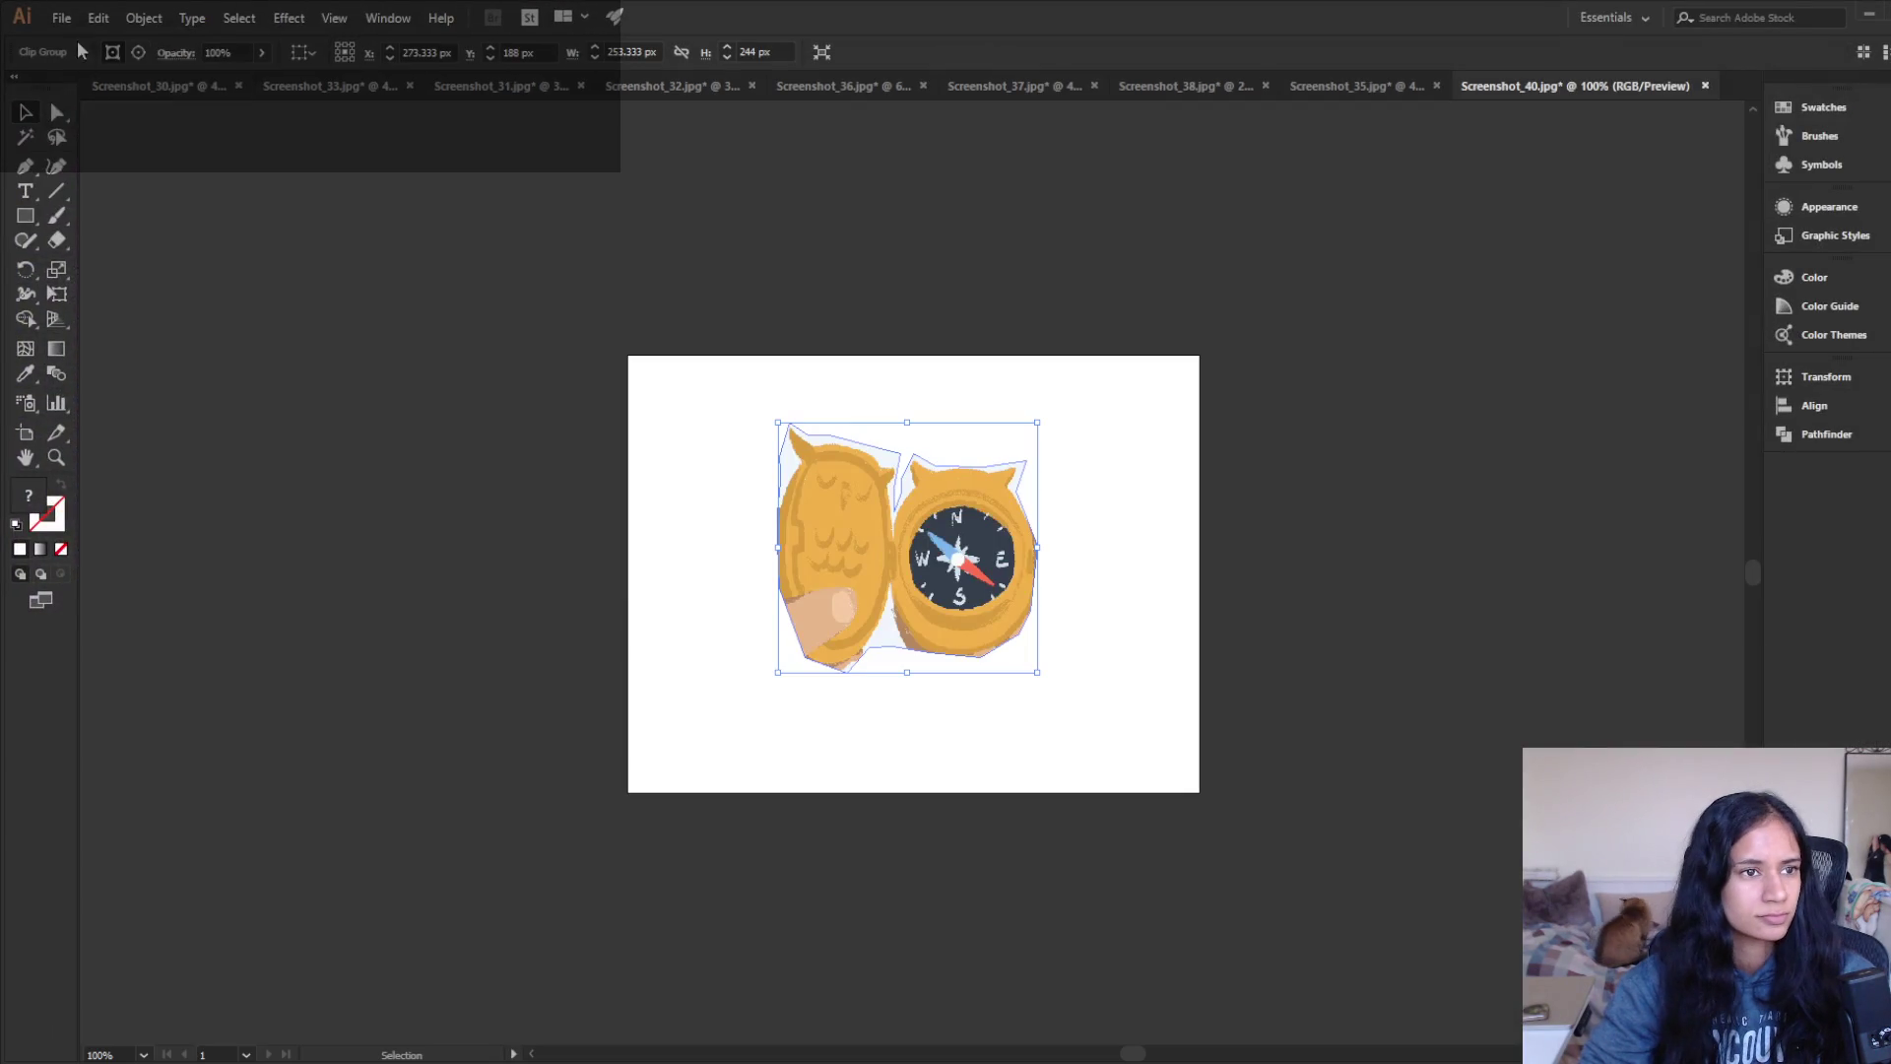
left_click(61, 18)
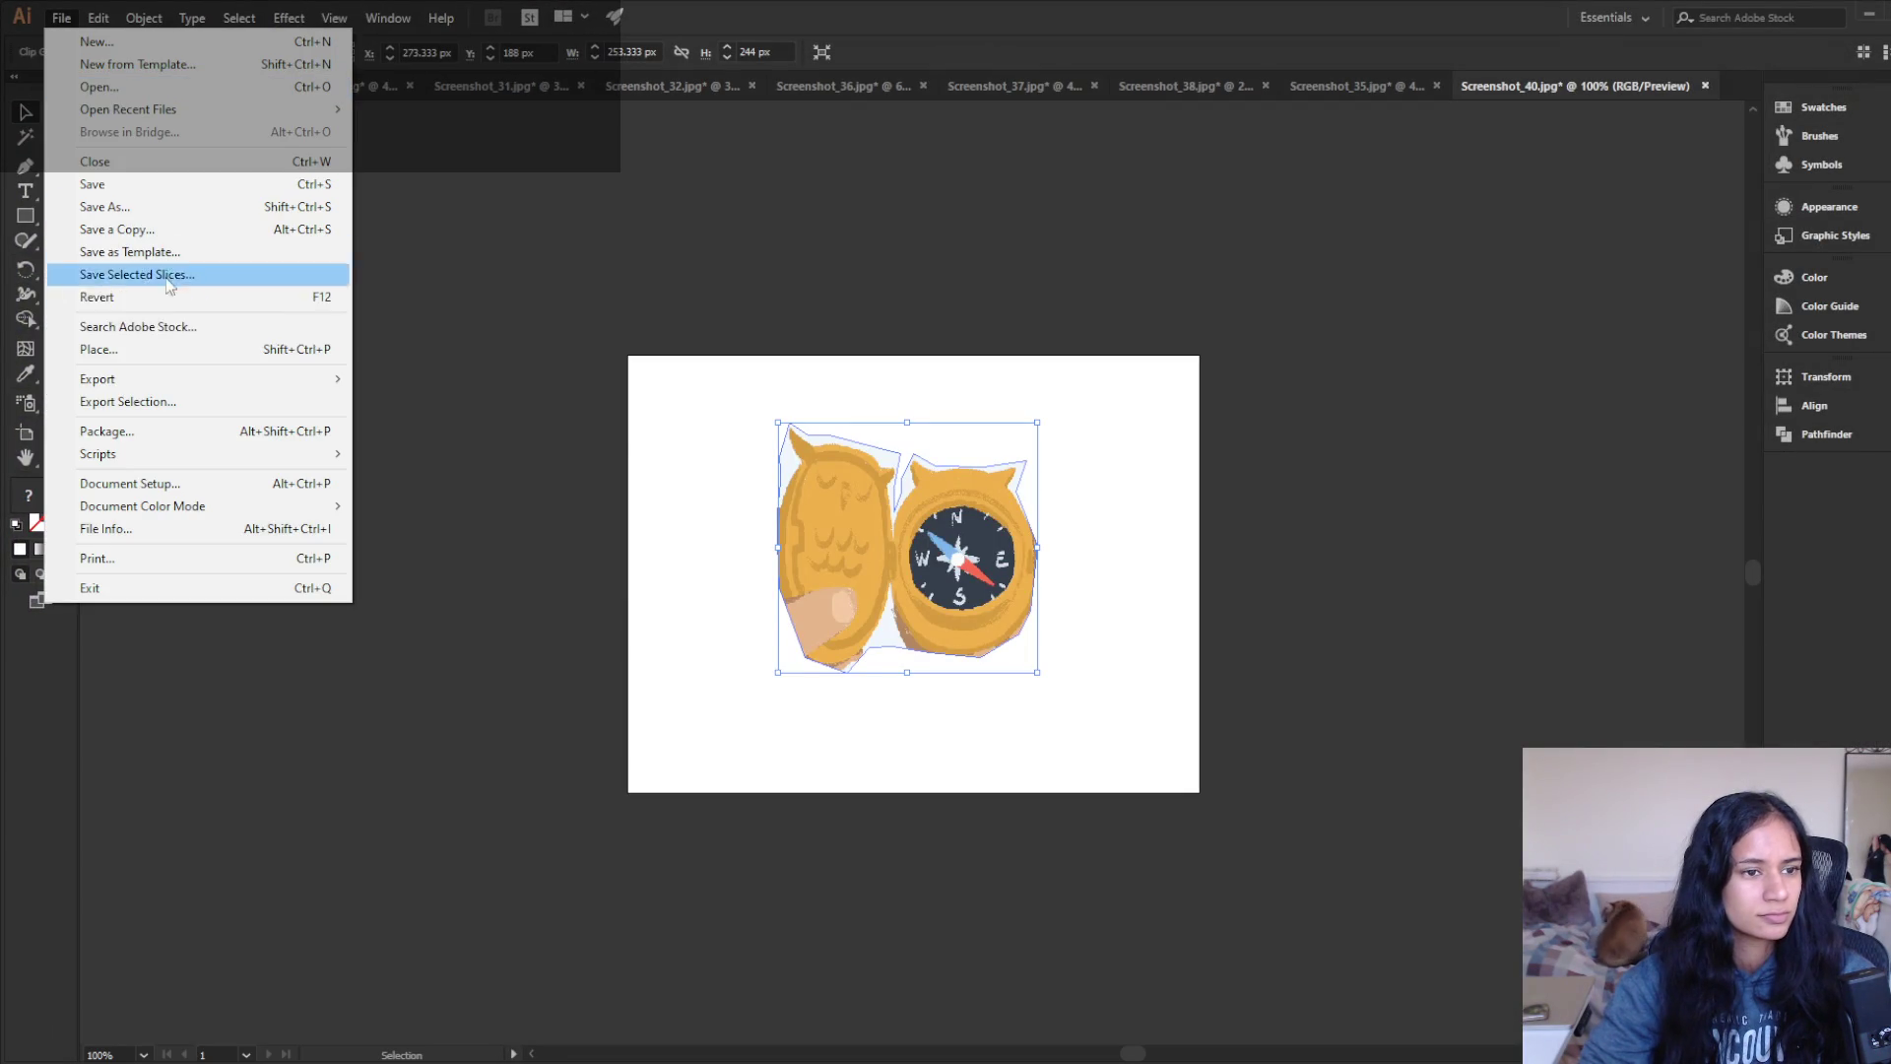
mouse_move(197, 380)
left_click(554, 425)
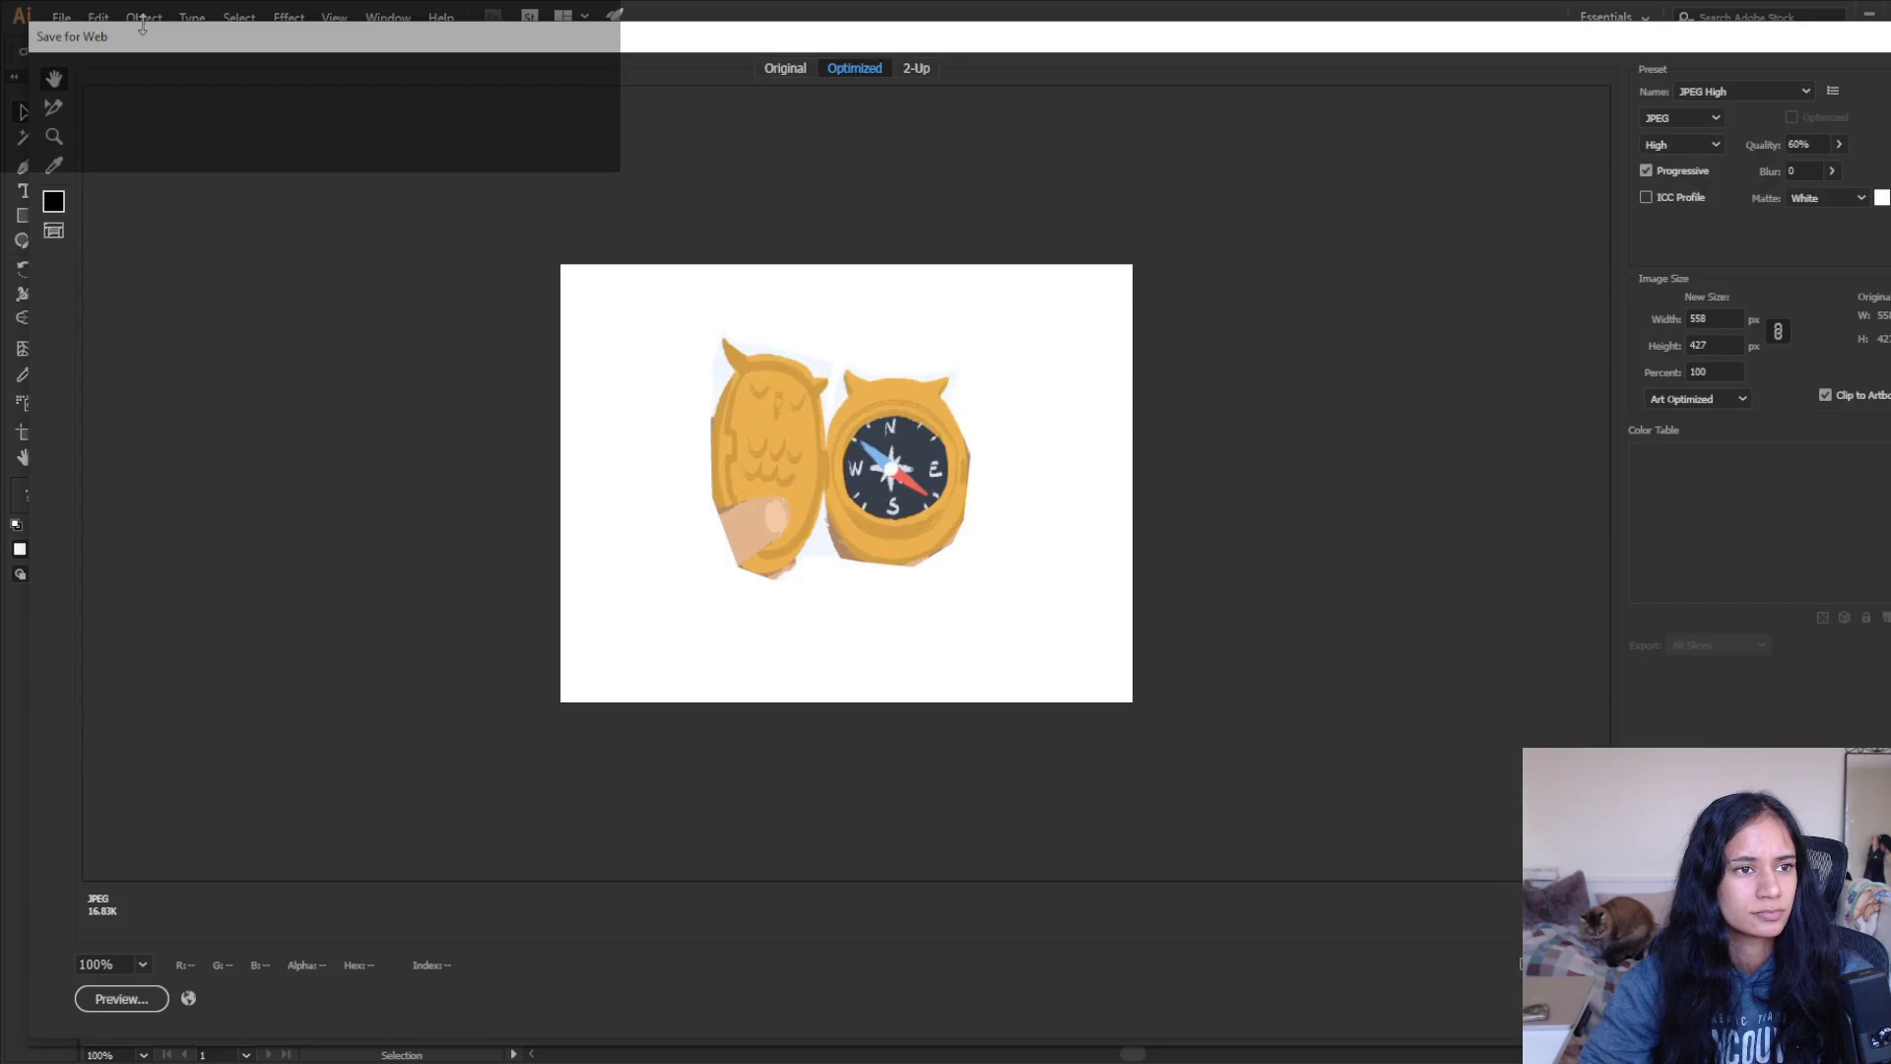
- Export the owl compass again as a PNG with a transparent background
mouse_move(197, 379)
left_click(483, 401)
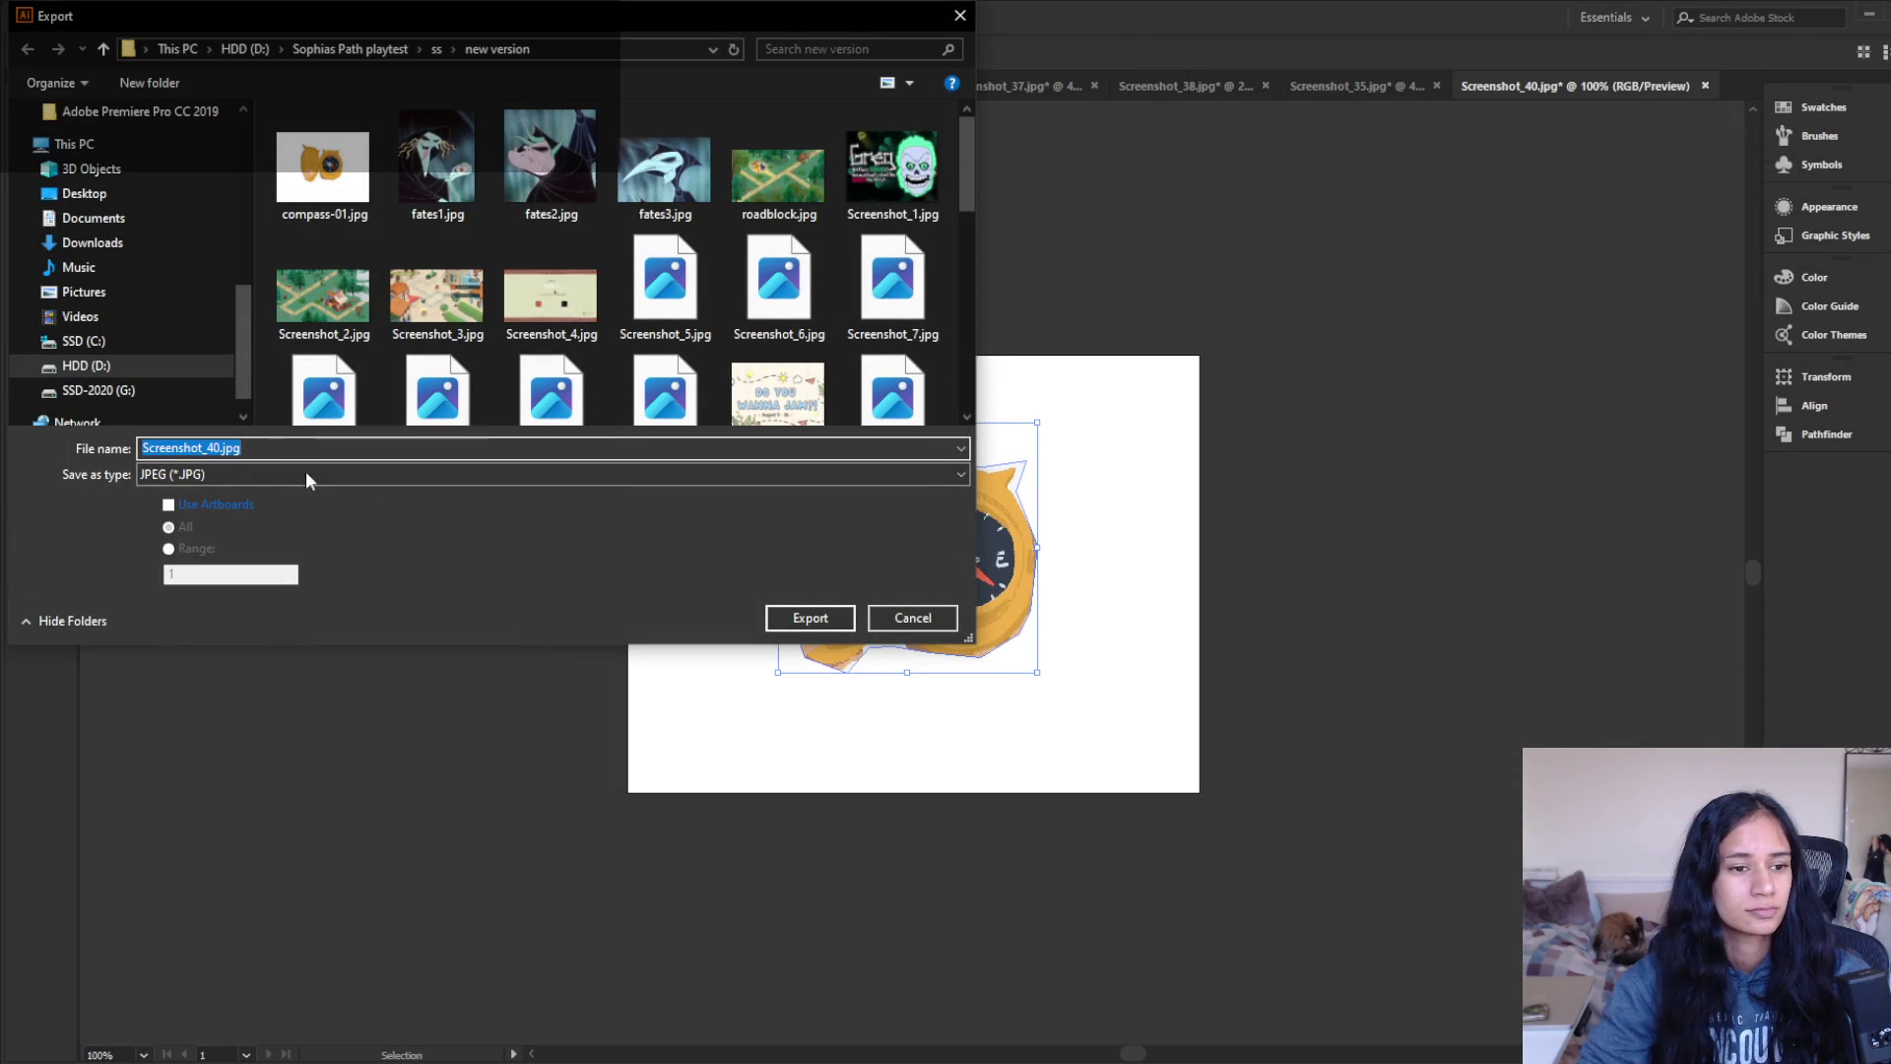
left_click(187, 475)
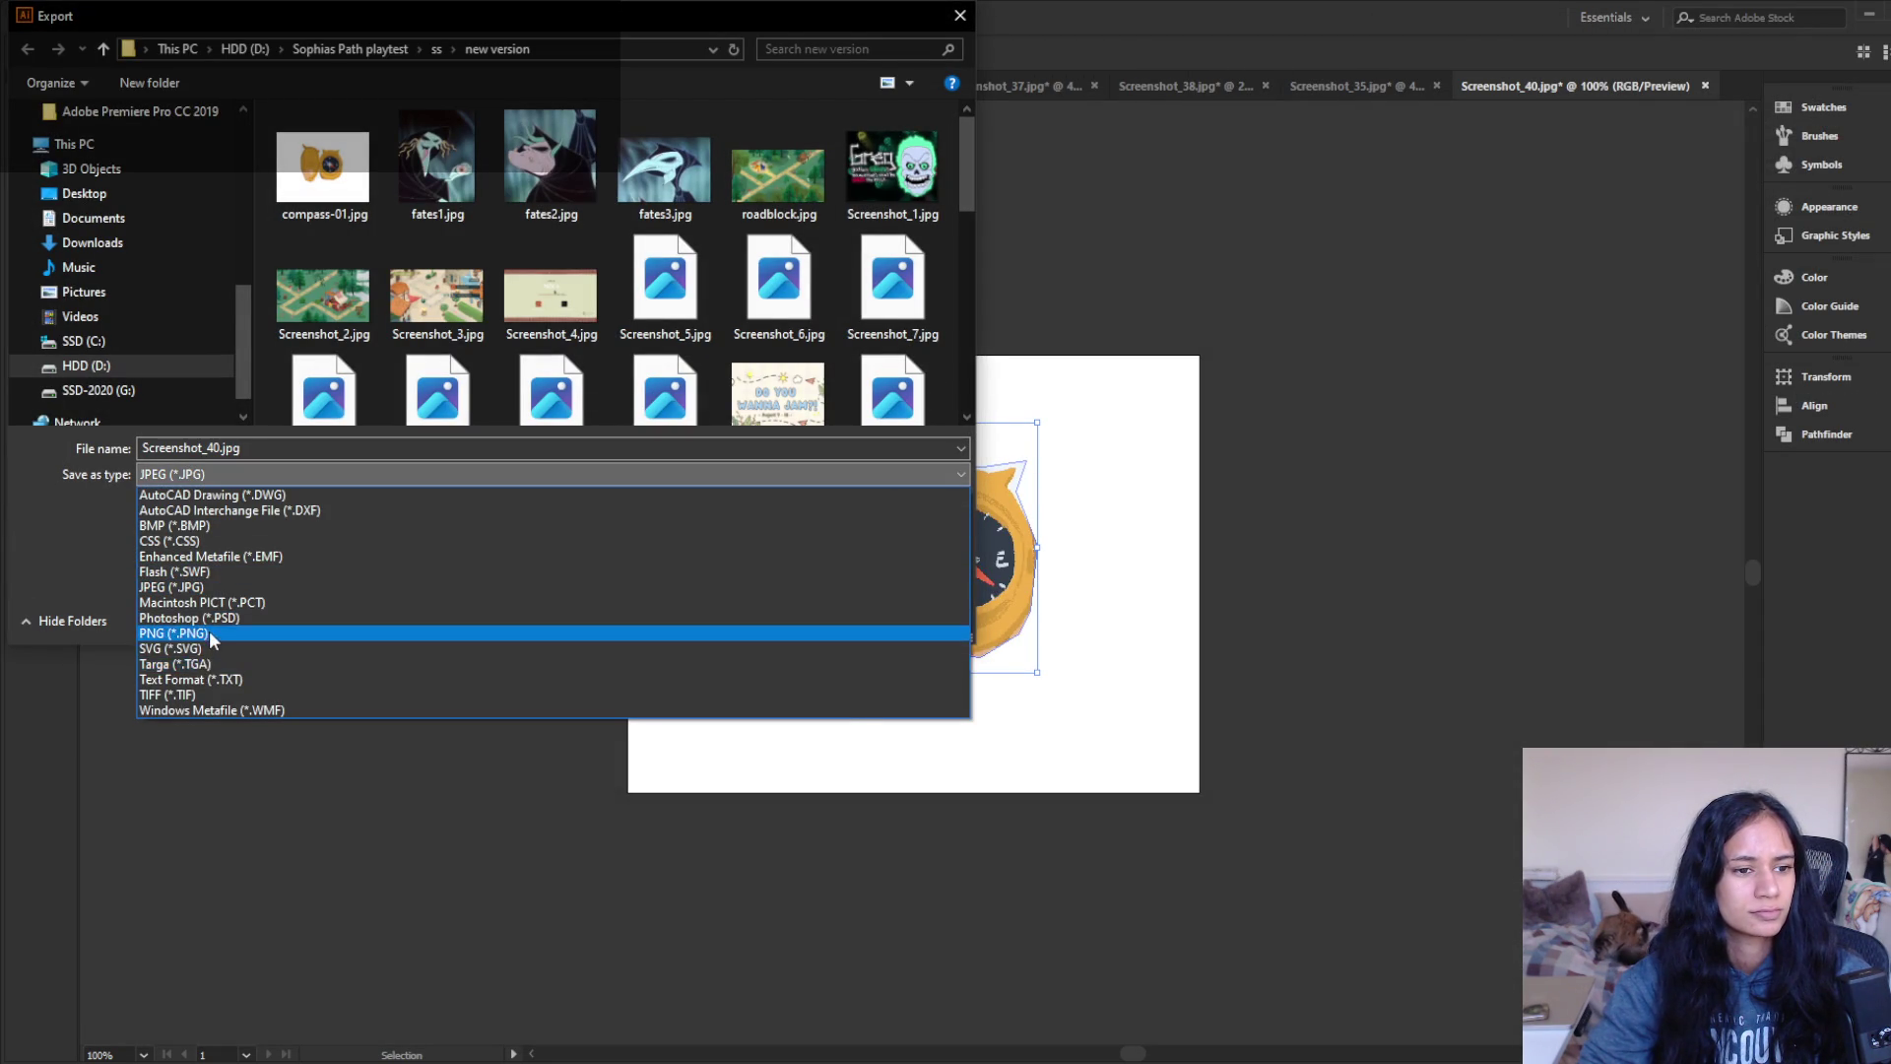
left_click(192, 633)
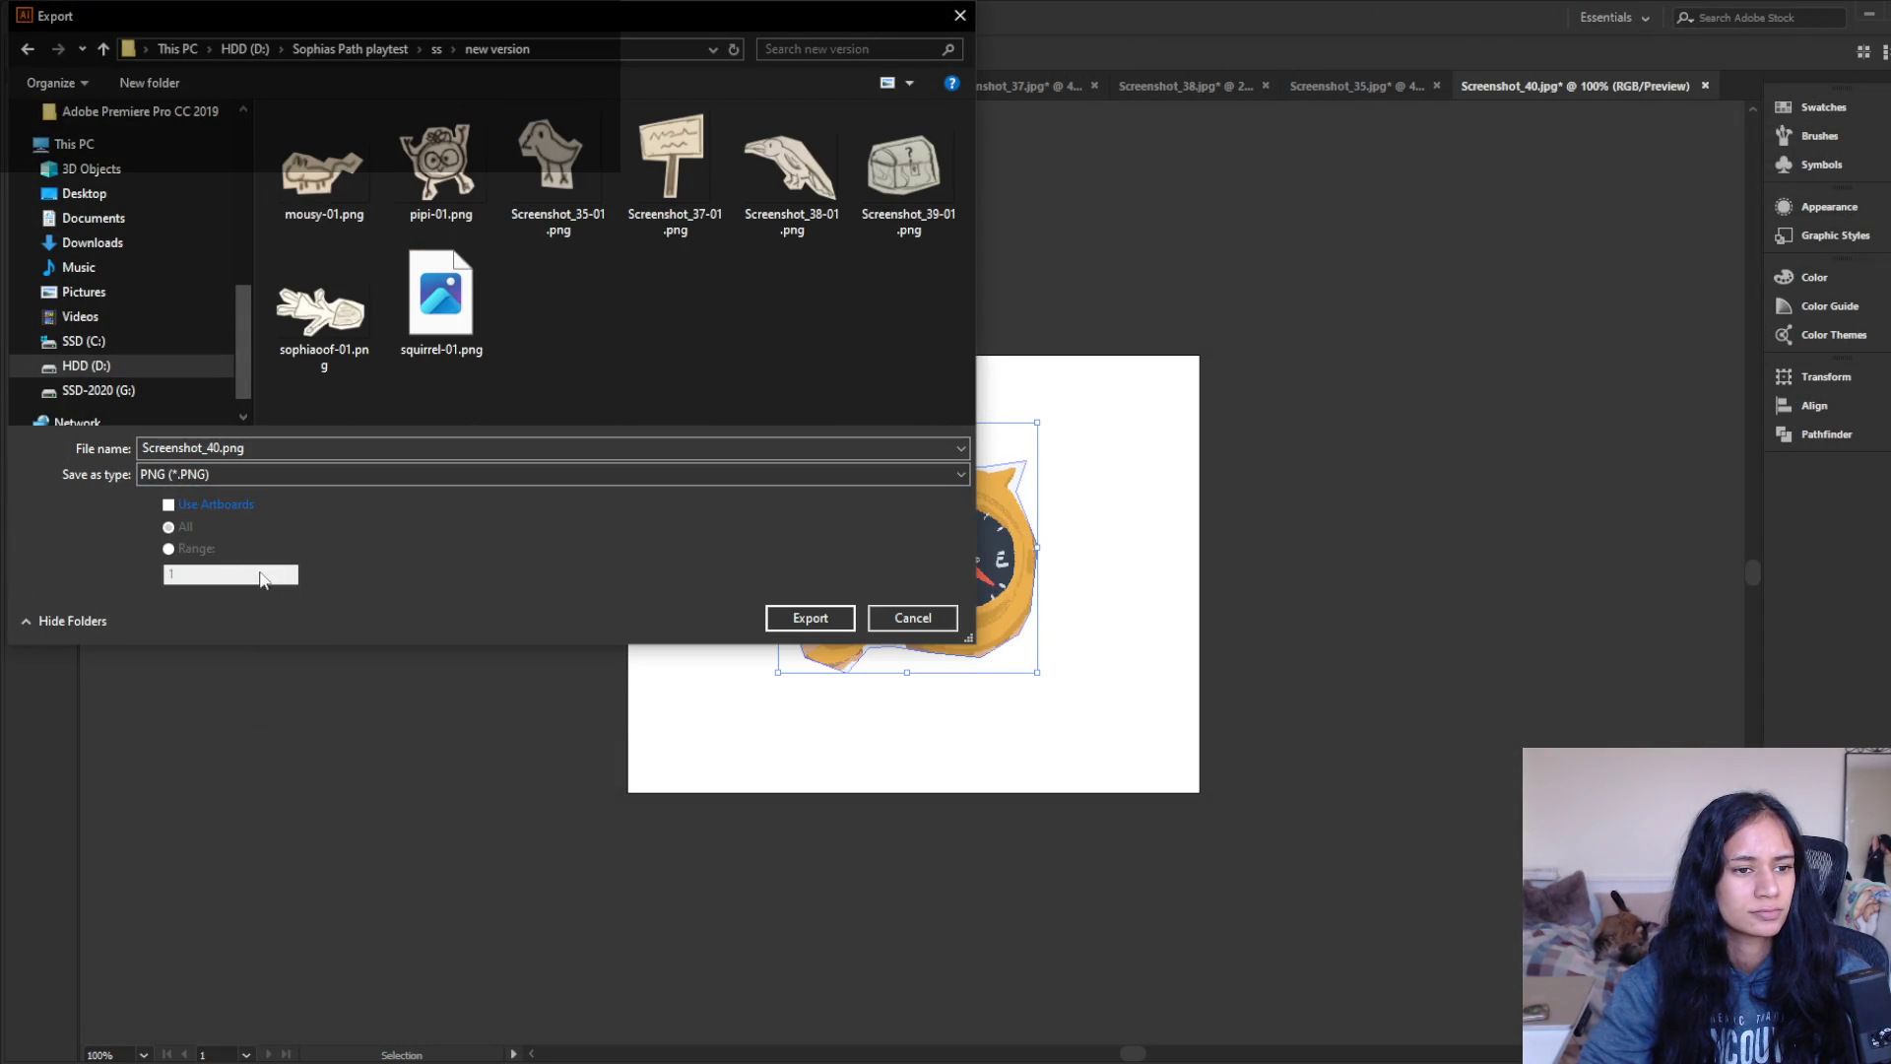
left_click(821, 622)
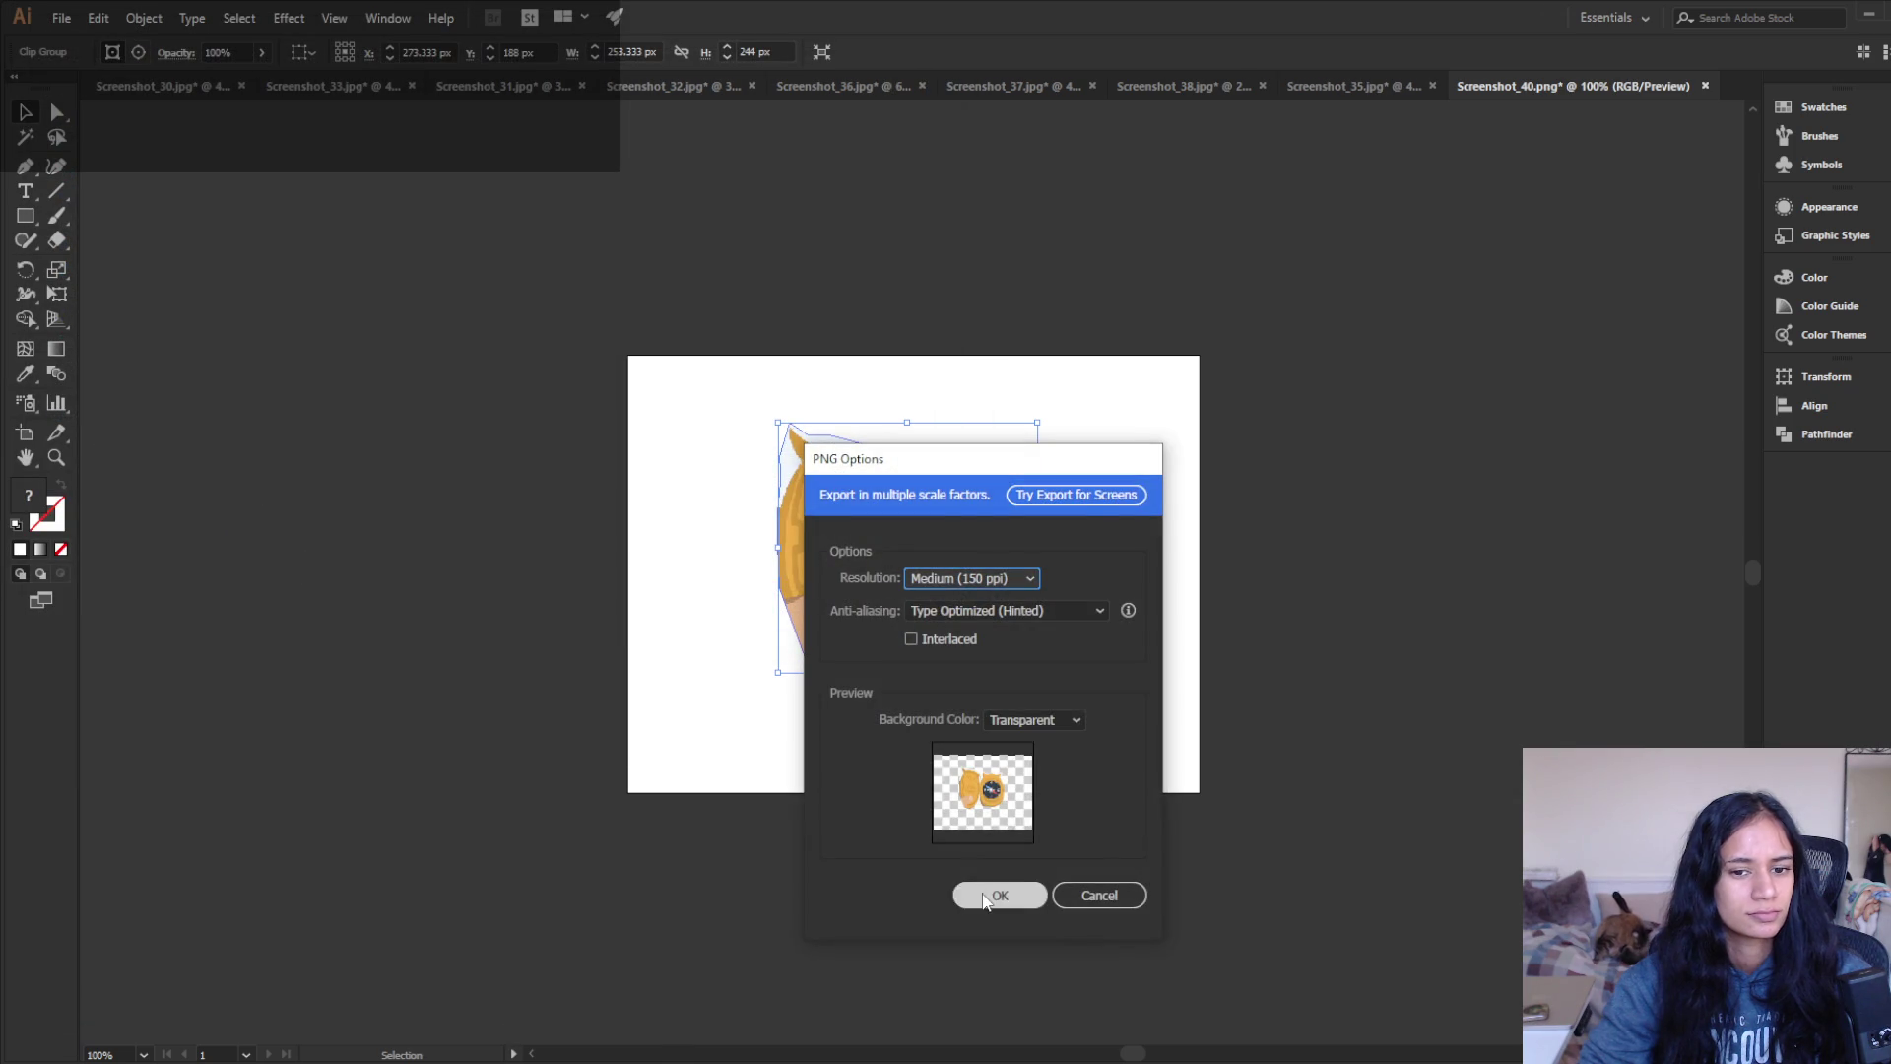
left_click(985, 896)
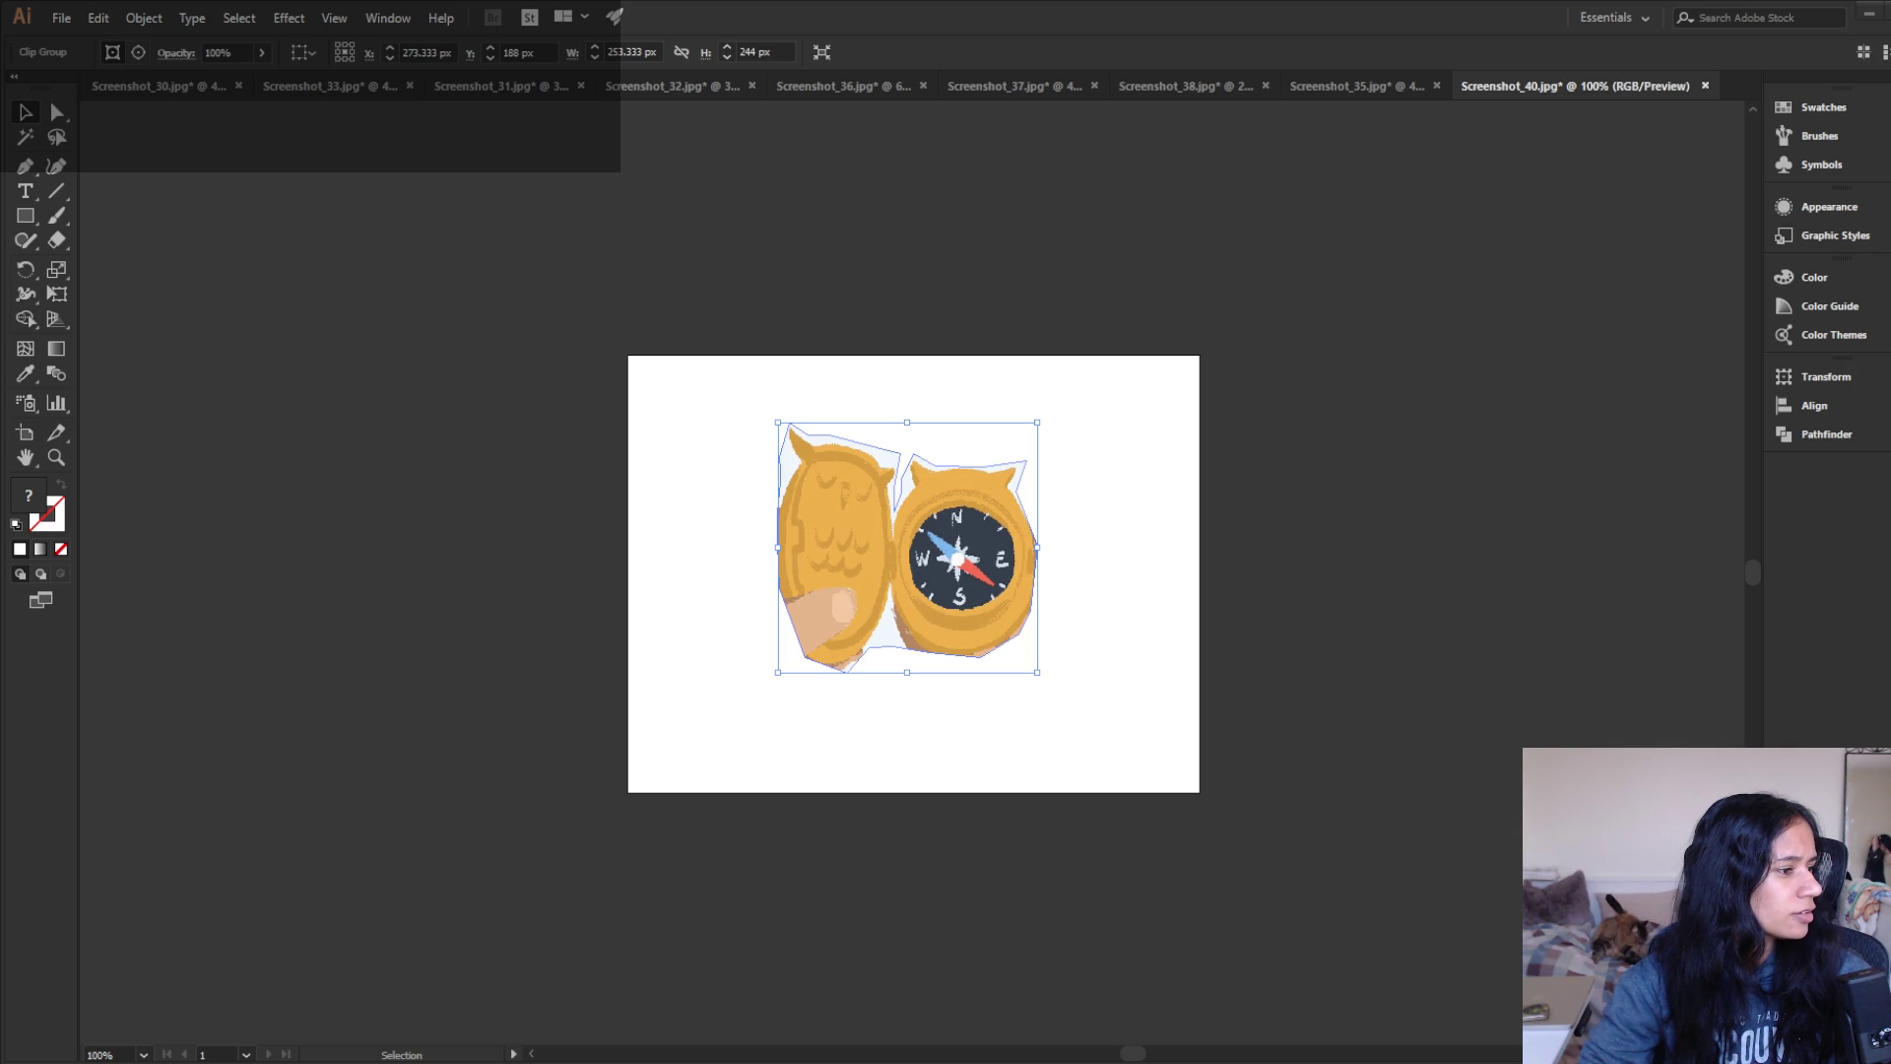
- Import the compass PNG into Concept Art, then open Level 1 after saving Level 12
mouse_move(93, 891)
left_mouse_down()
mouse_move(900, 995)
mouse_move(934, 1019)
mouse_move(1233, 955)
left_mouse_up()
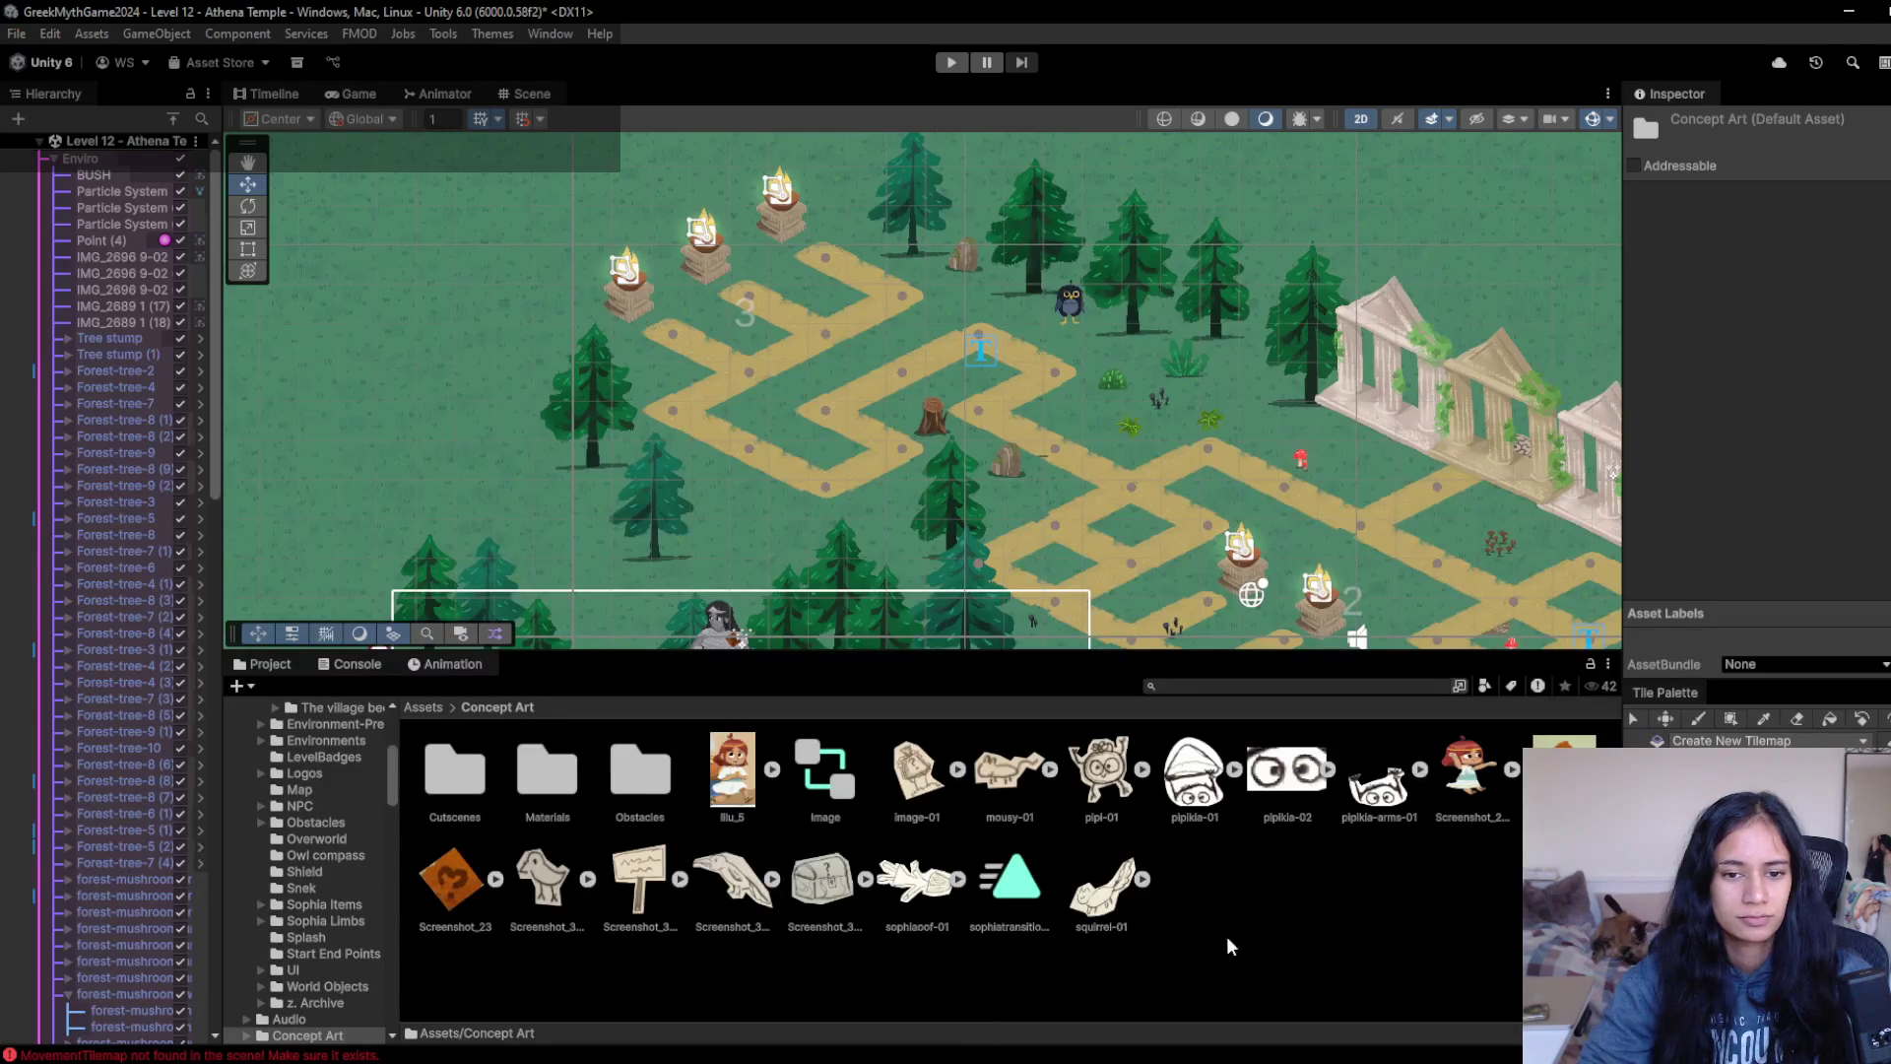
left_click_drag(83, 160, 124, 160)
left_click(108, 143)
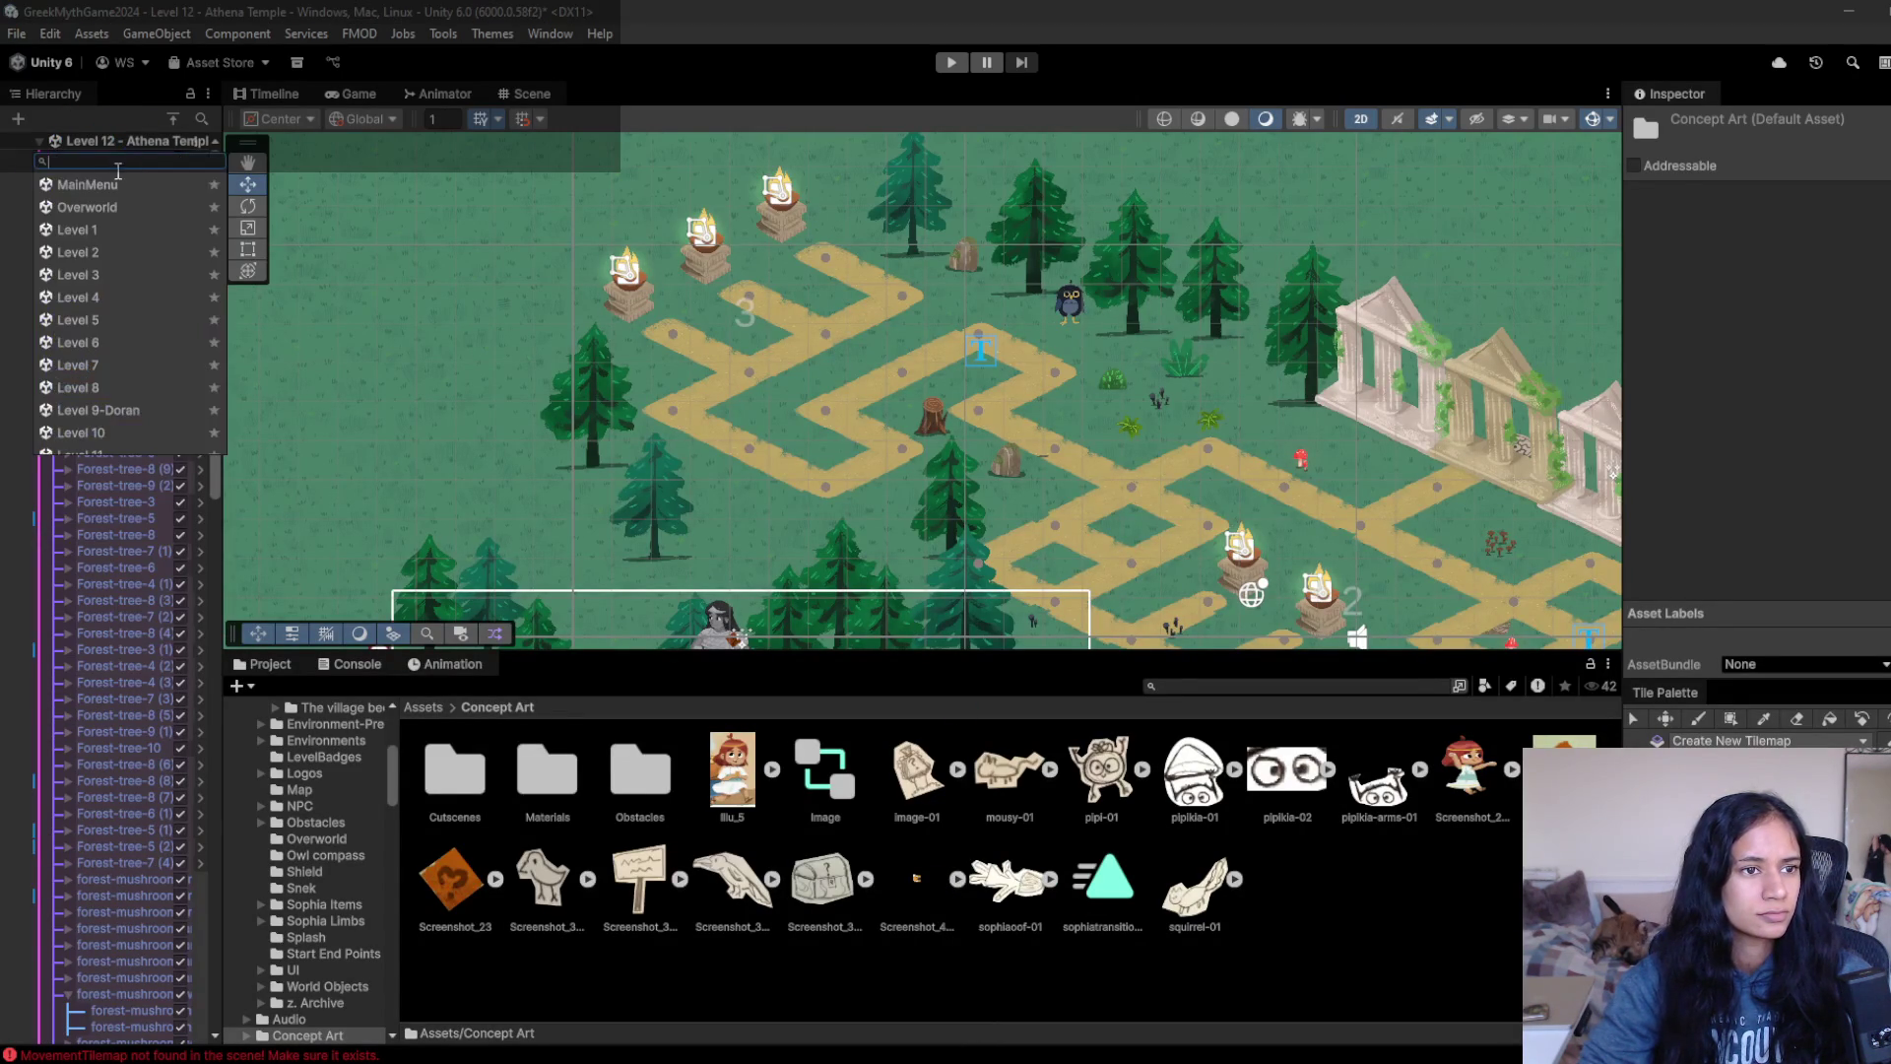
left_click(96, 233)
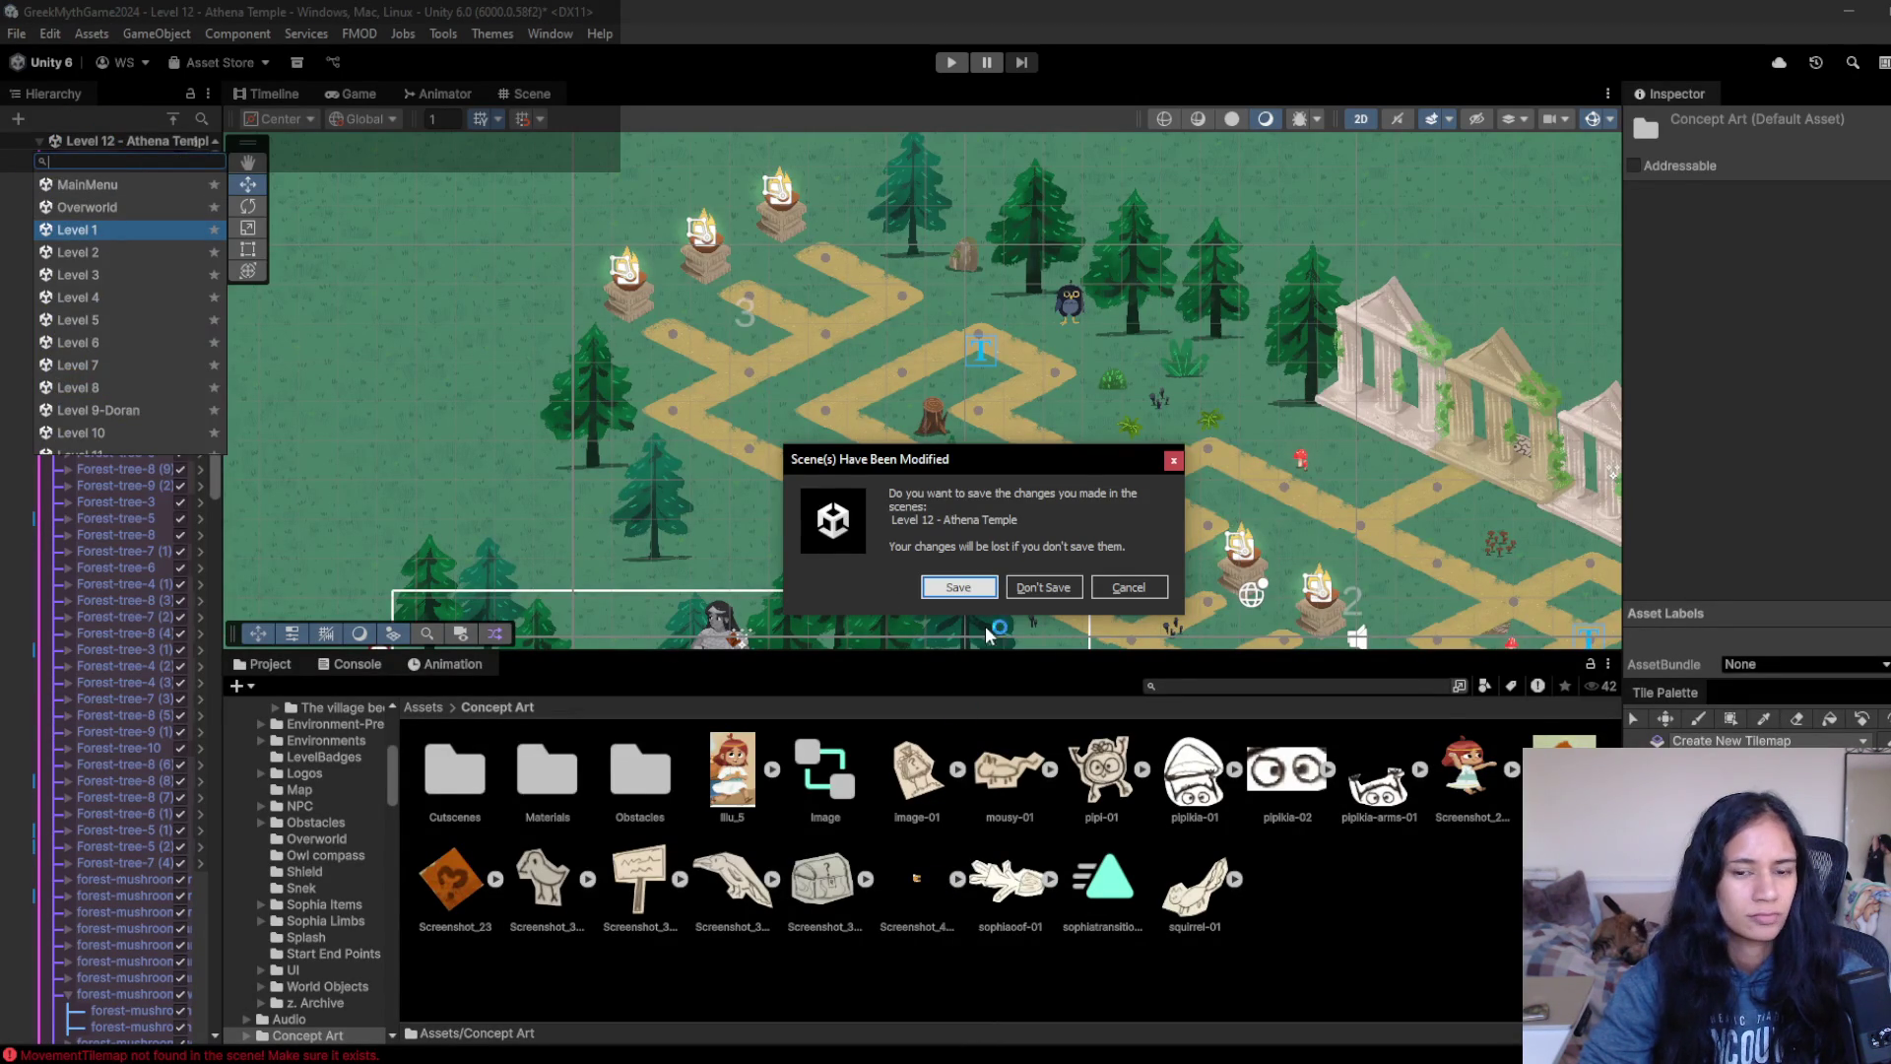
left_click(973, 586)
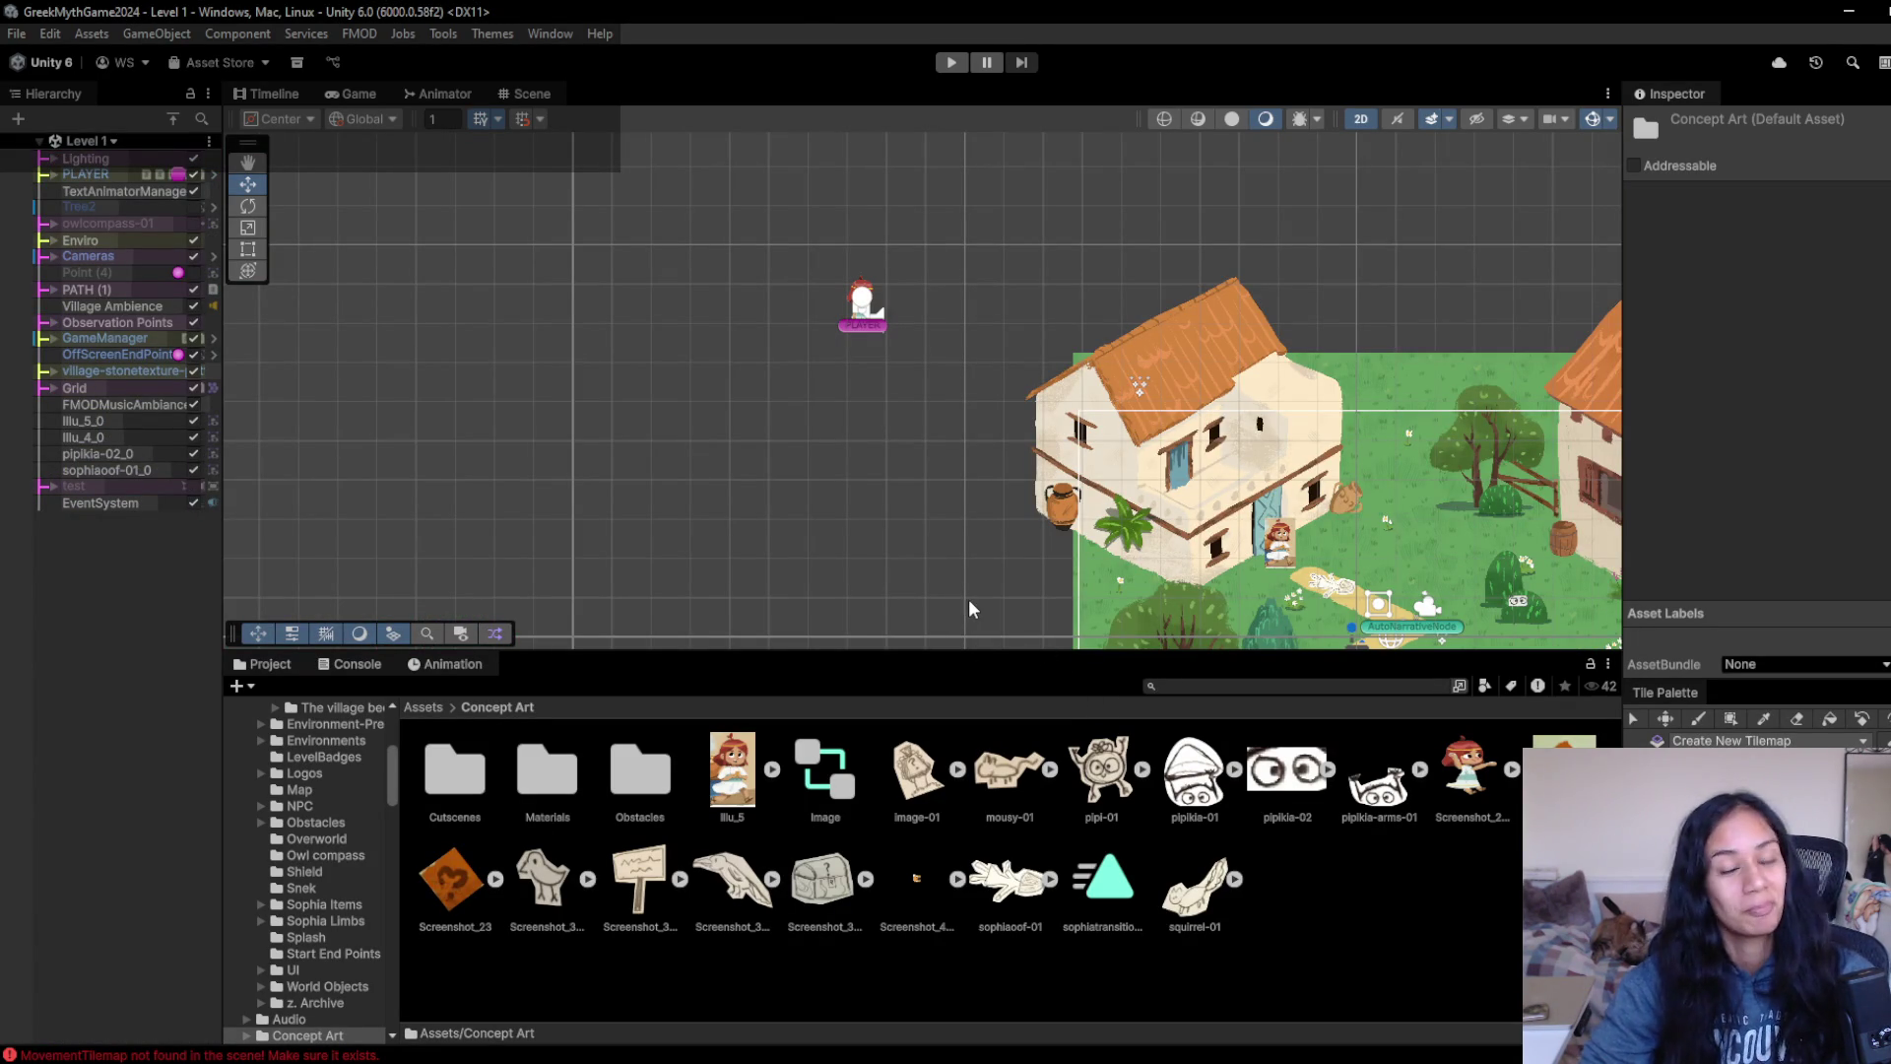
- Select the Image under HintOverlay and frame the HINT circle in the Scene view
mouse_move(1152, 535)
left_mouse_down()
mouse_move(808, 463)
mouse_move(575, 378)
mouse_move(453, 270)
mouse_move(699, 404)
left_mouse_up()
scroll(700, 404, "up", 3)
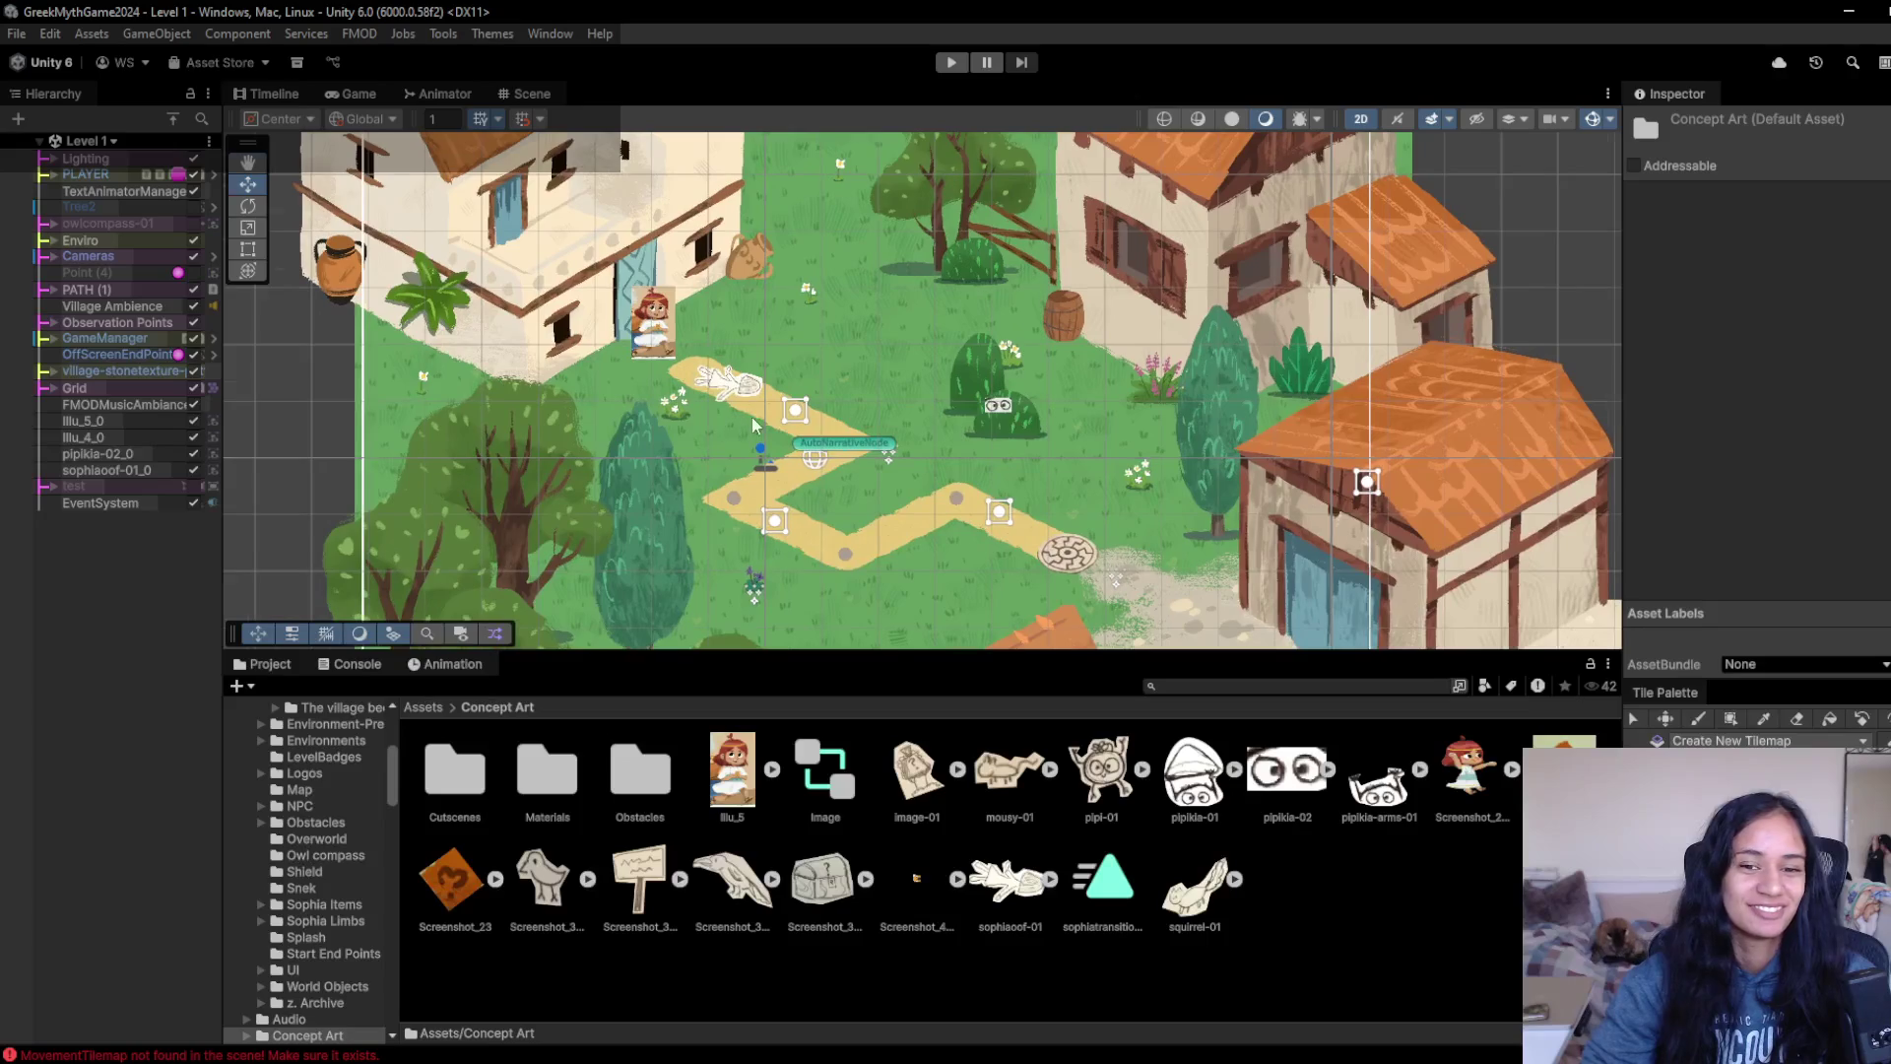
scroll(753, 432, "down", 2)
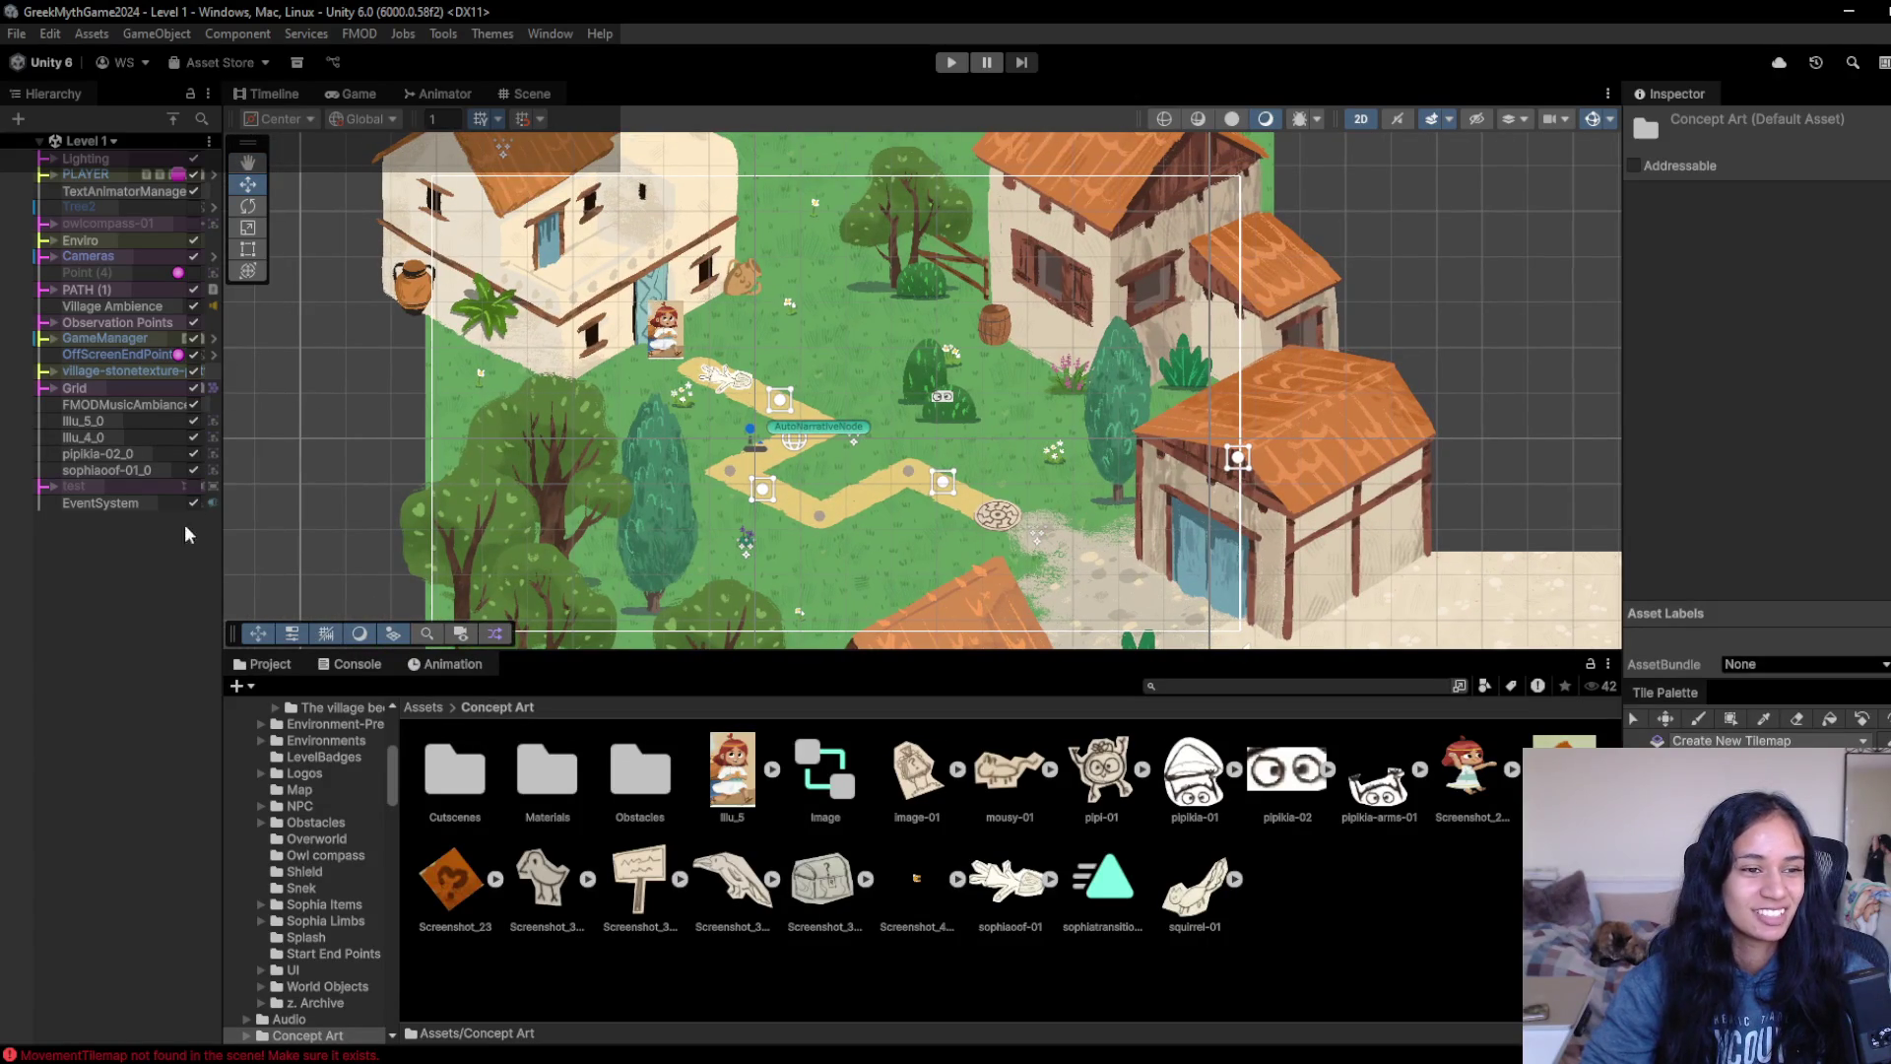
left_click(53, 484)
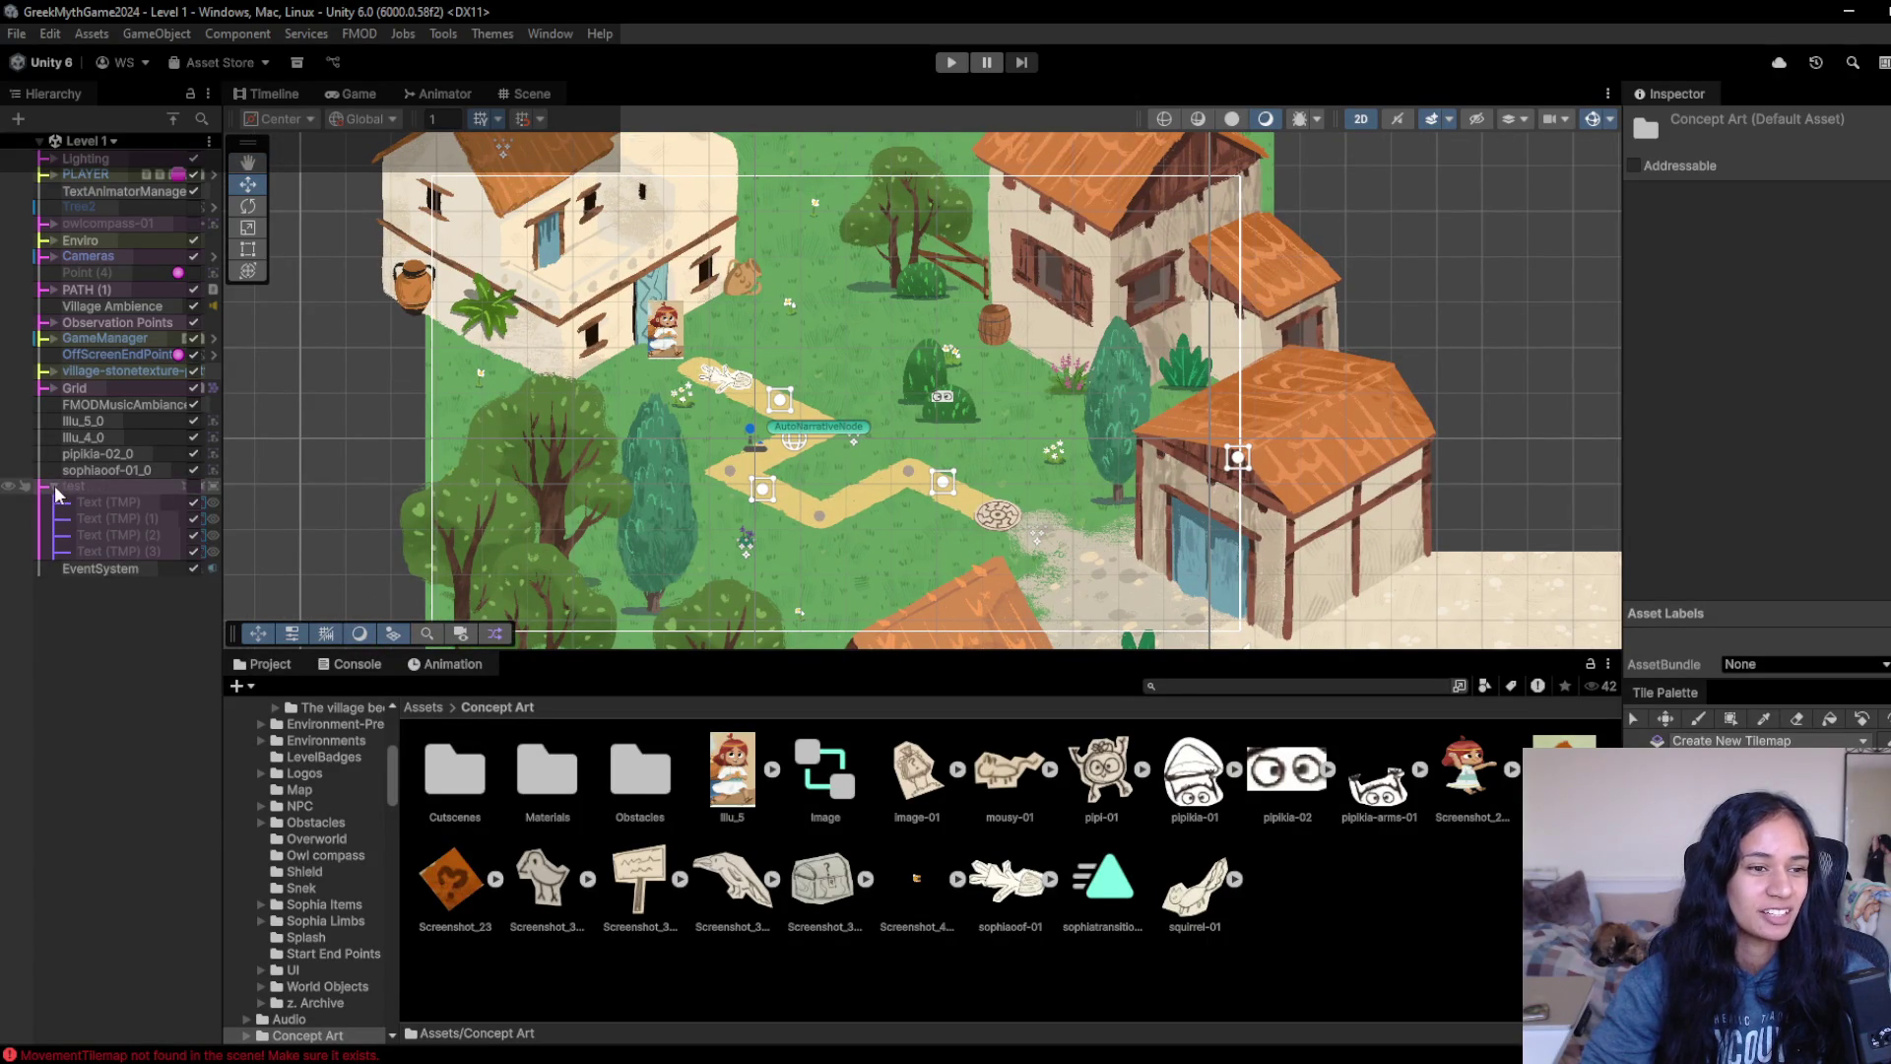
left_click(55, 485)
left_click(121, 601)
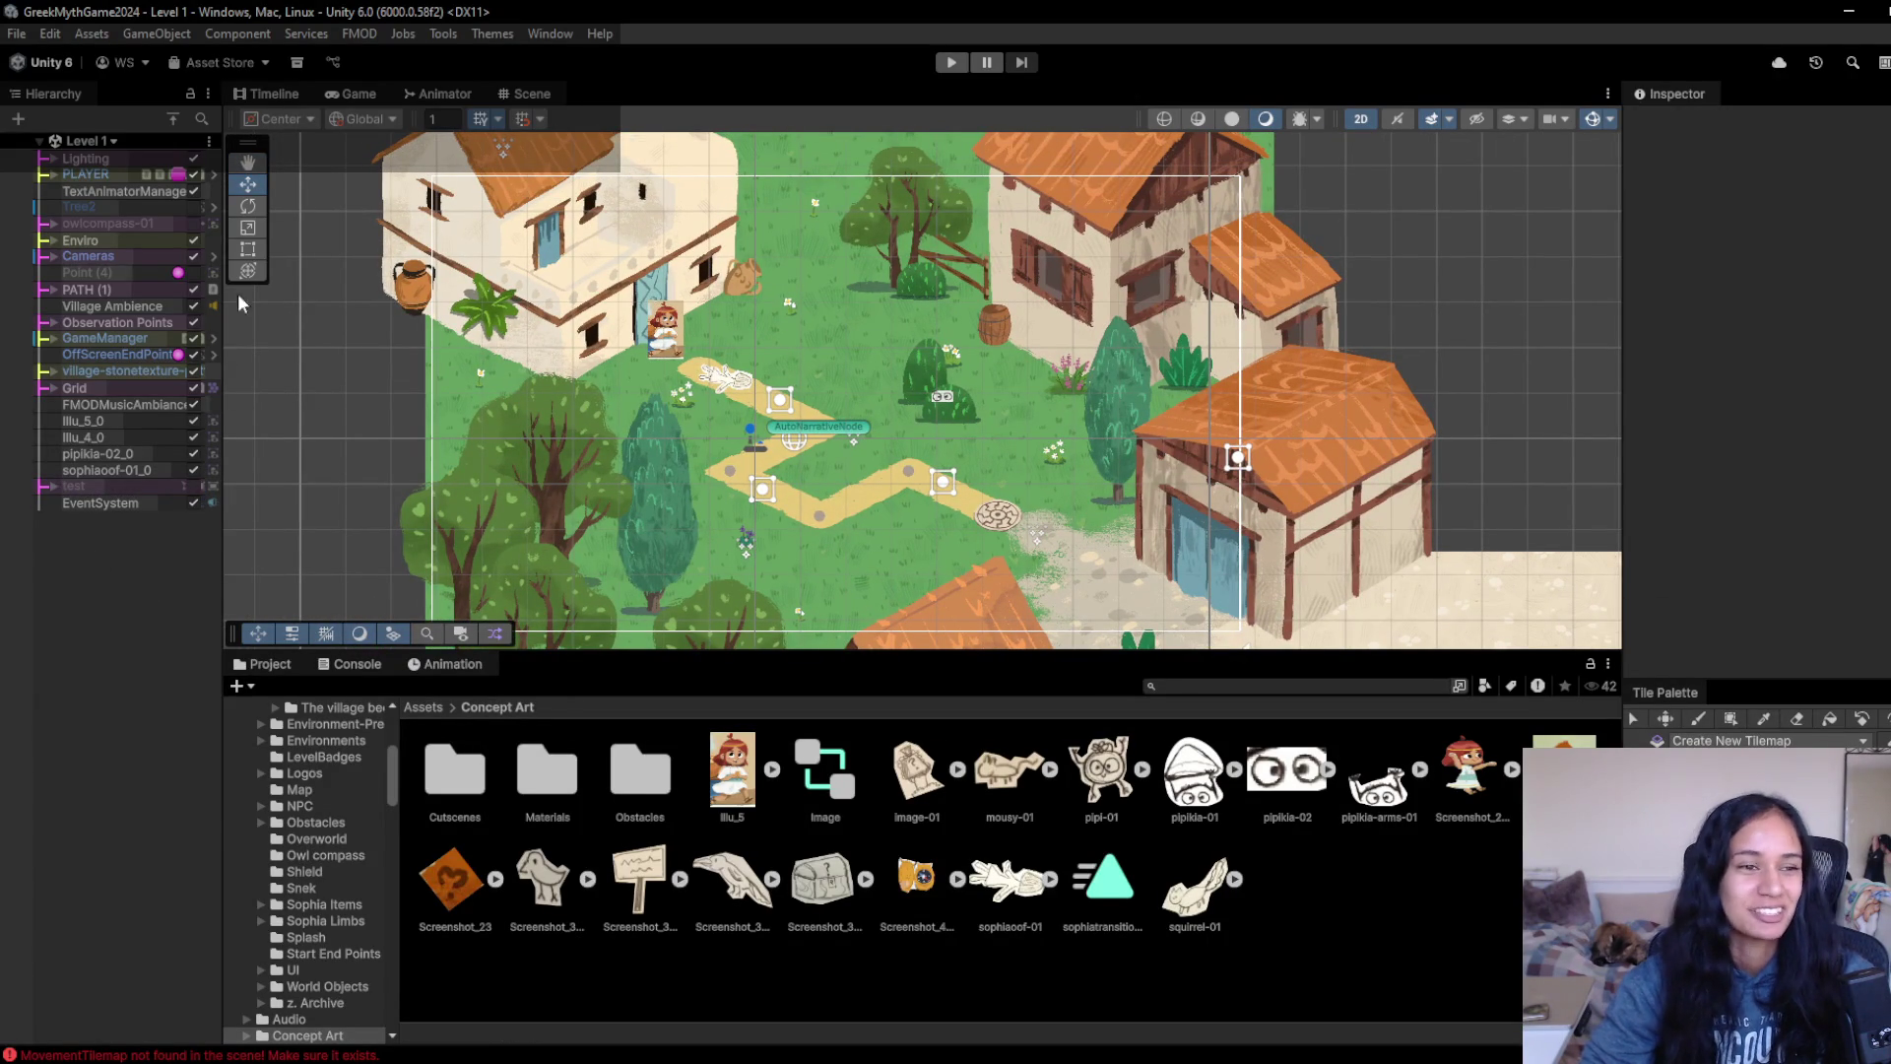
left_click(514, 296)
key("f")
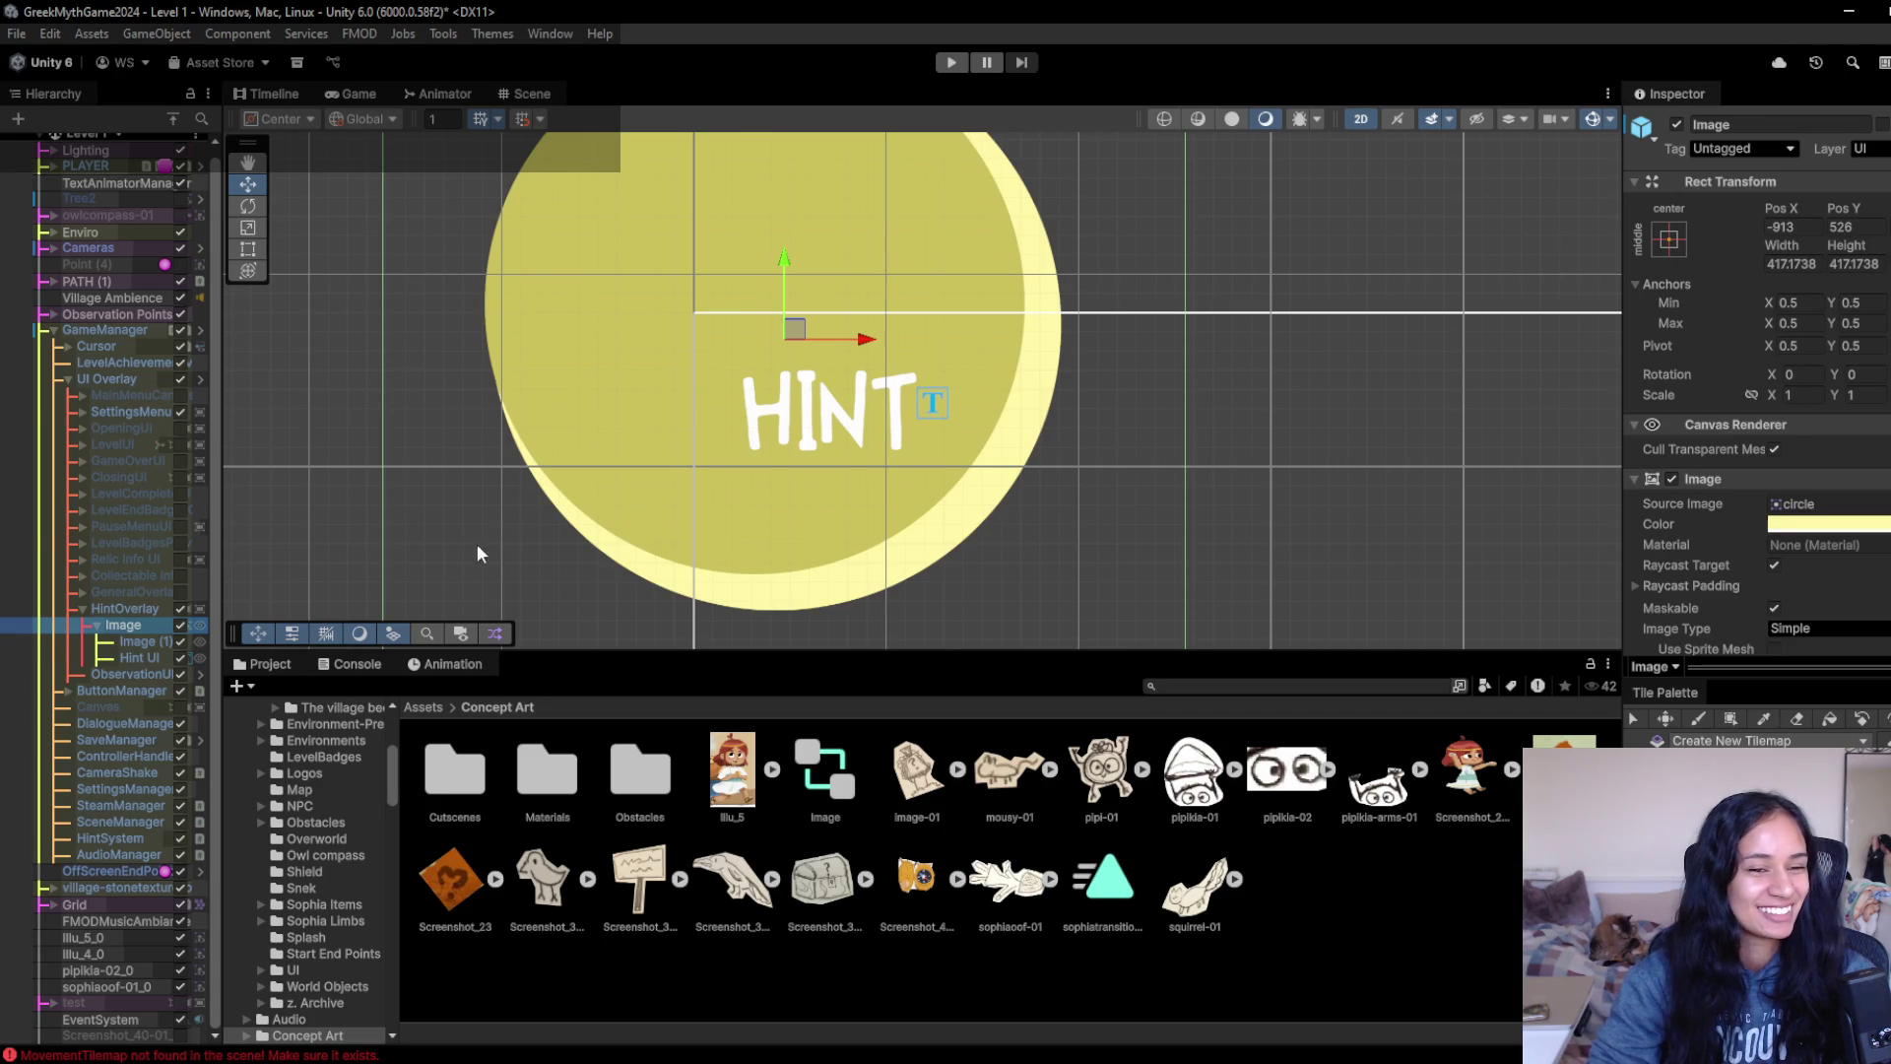
- Disable the Image component on HintOverlay's Image to hide the lighter yellow back circle
left_click(135, 645)
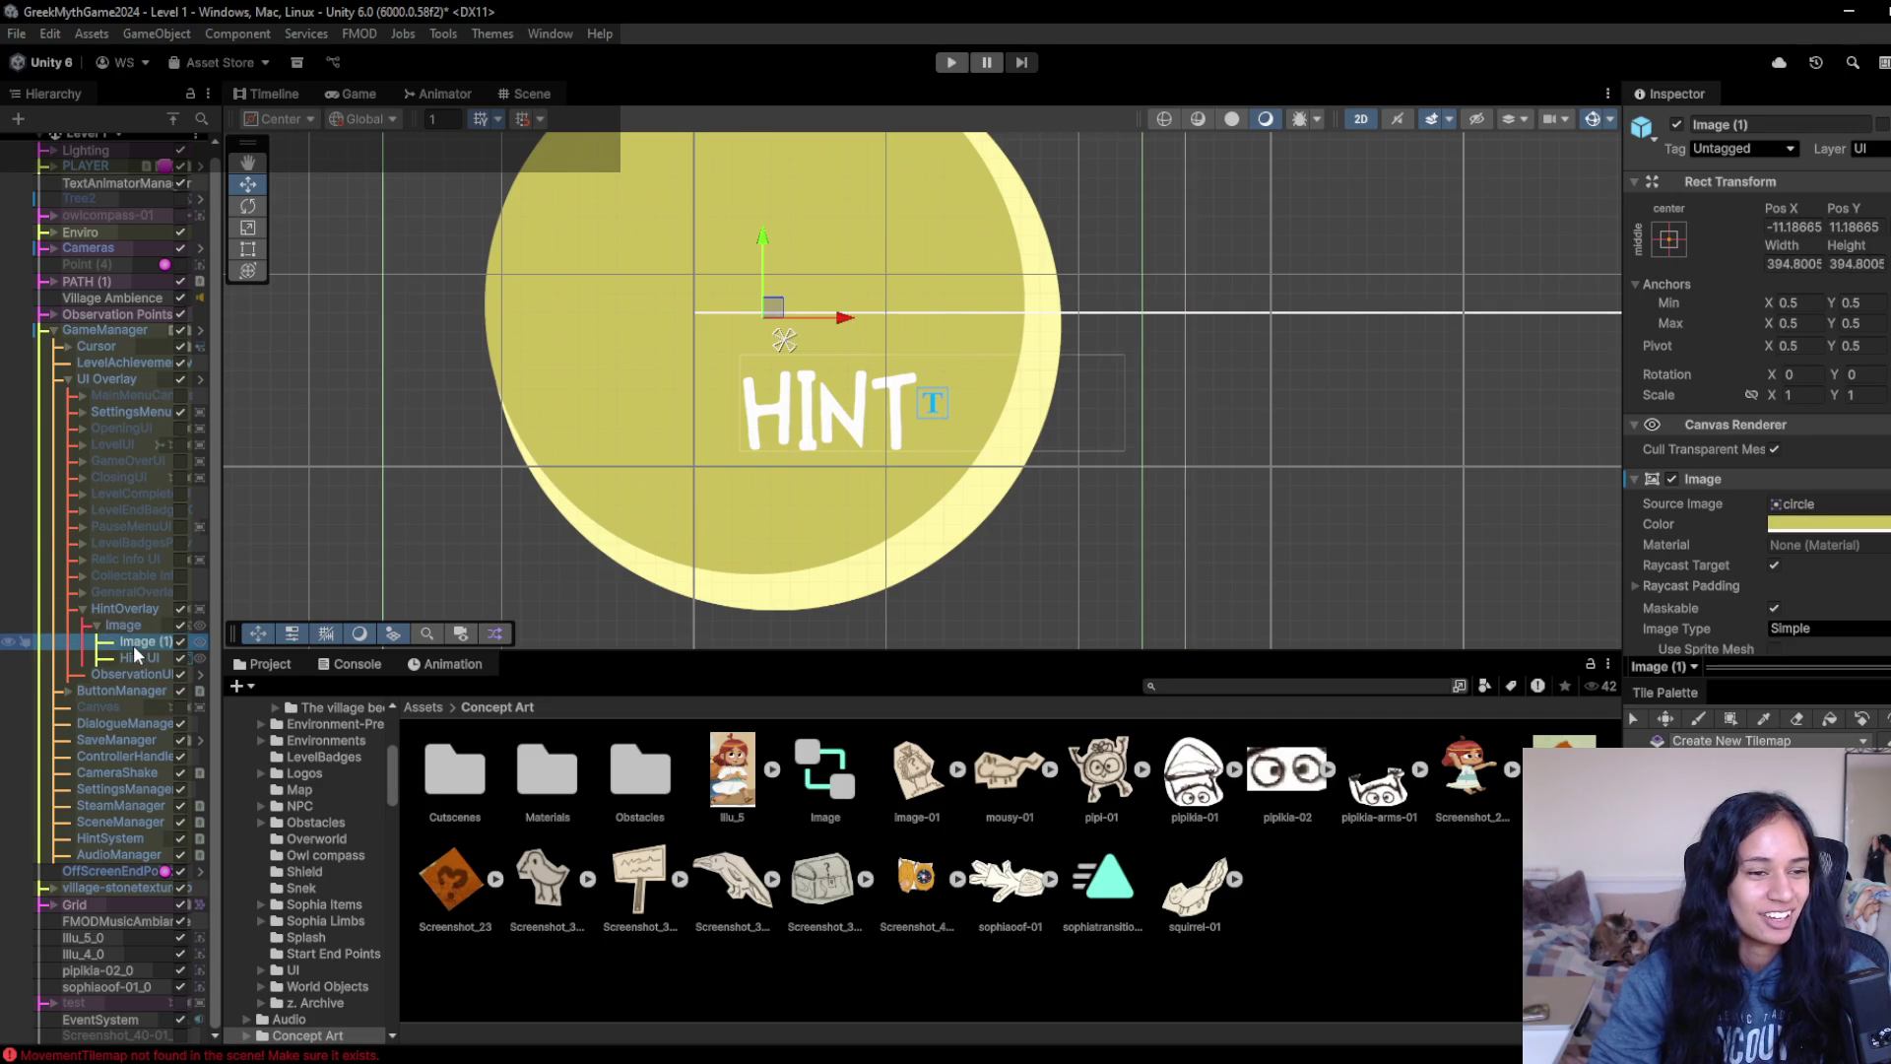
left_click(140, 621)
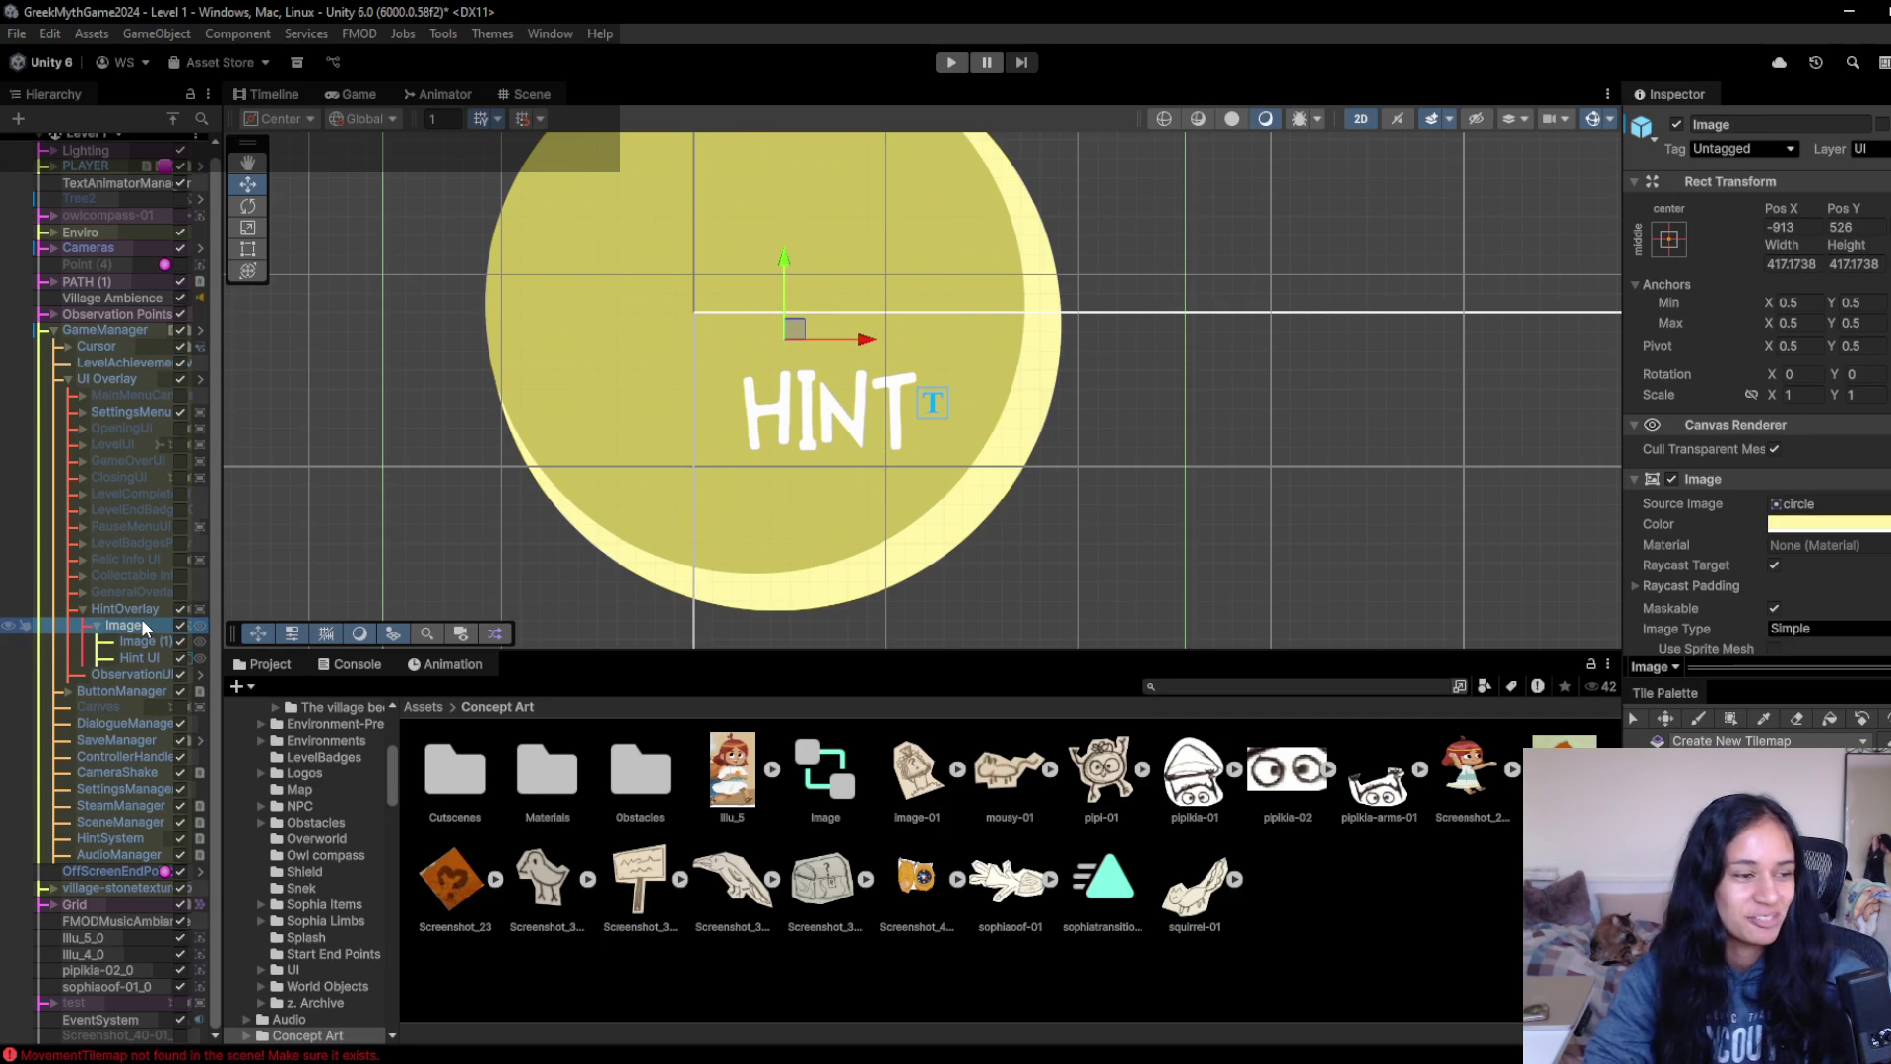
left_click(140, 612)
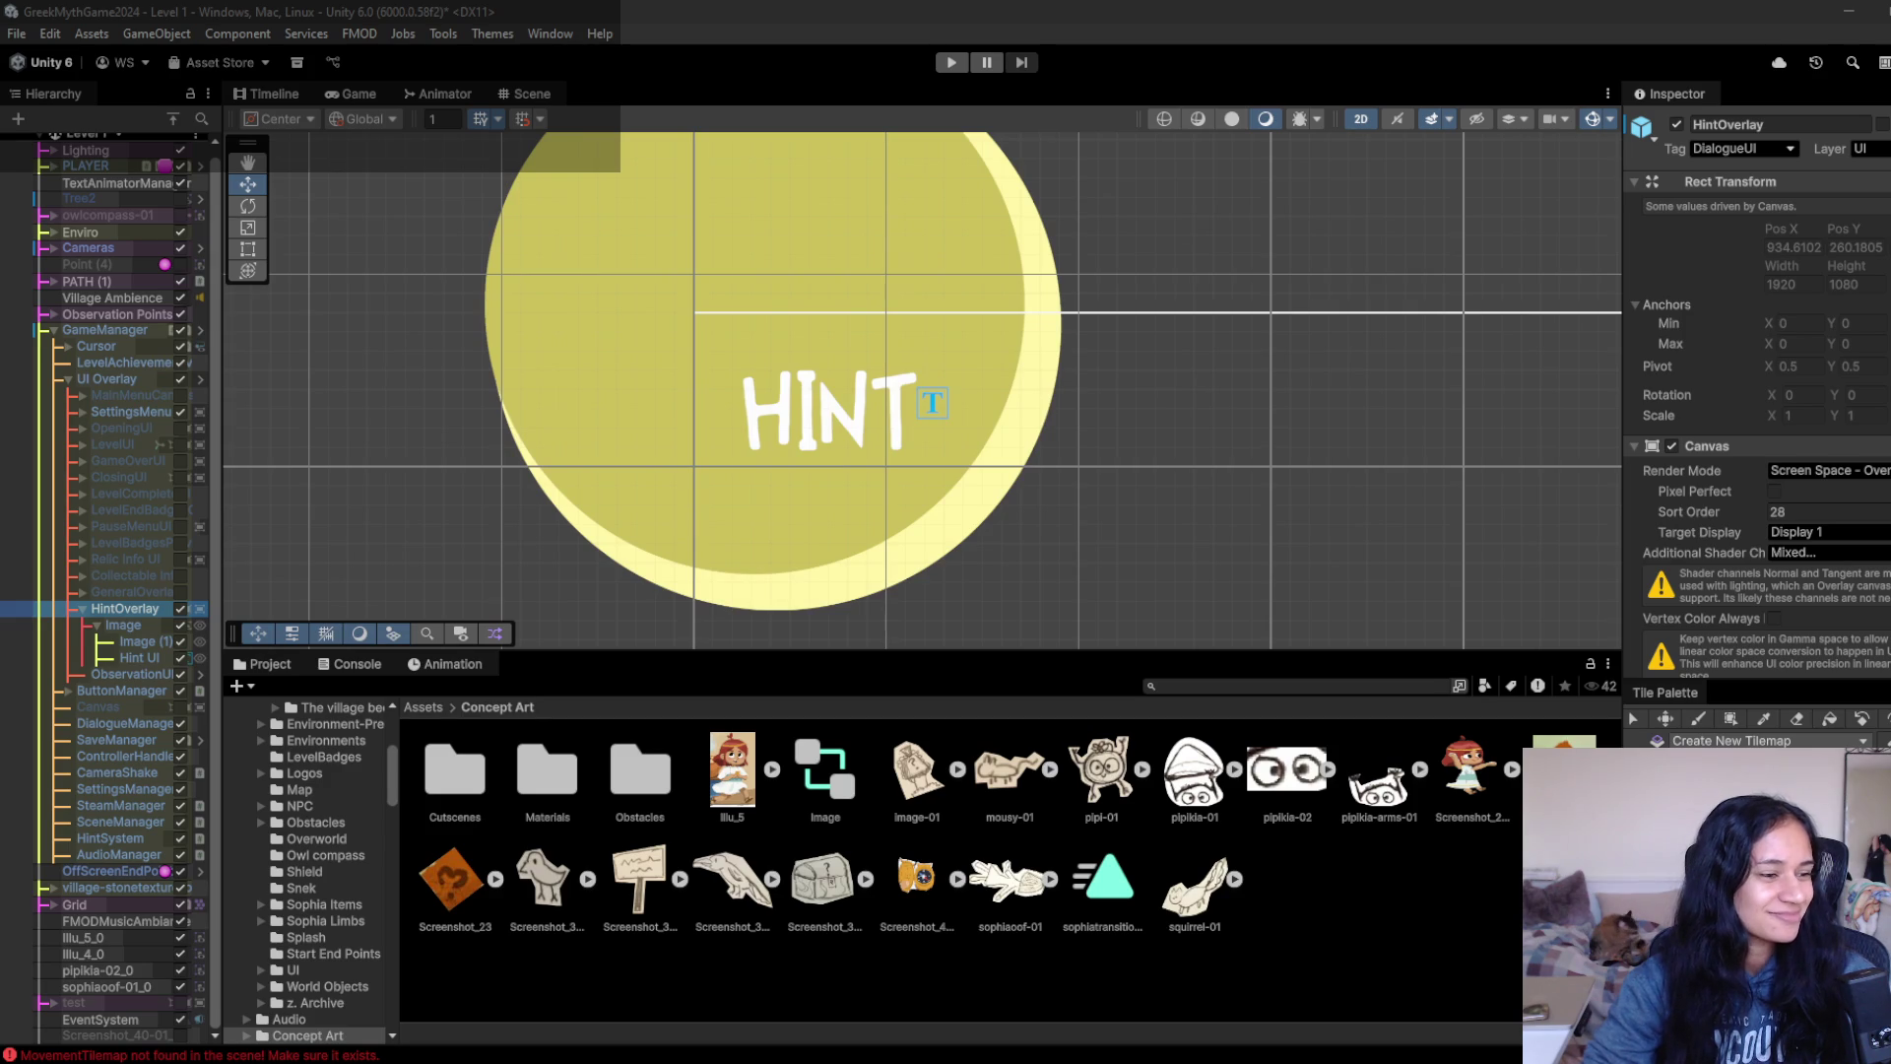
left_click(158, 625)
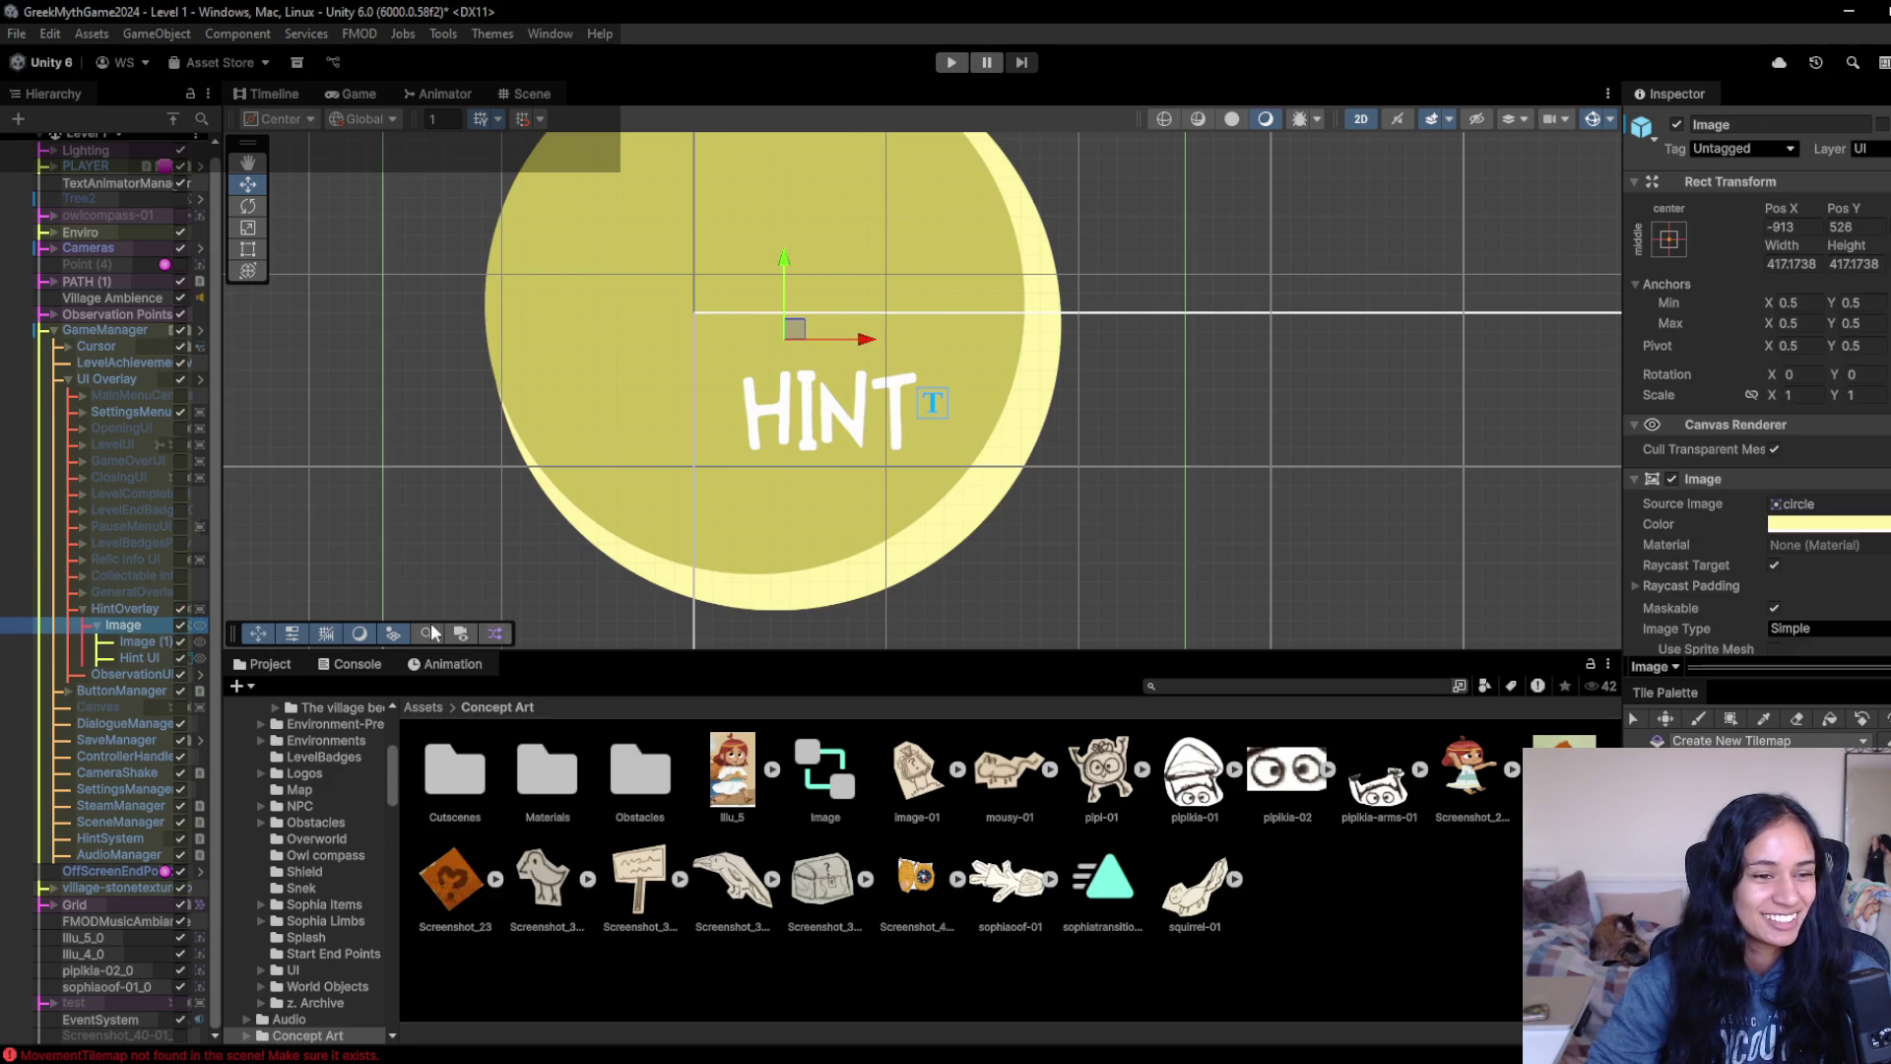
left_click(1670, 479)
- Set Image (1) colour to white and assign the owl compass sprite as its Source Image
left_click(138, 642)
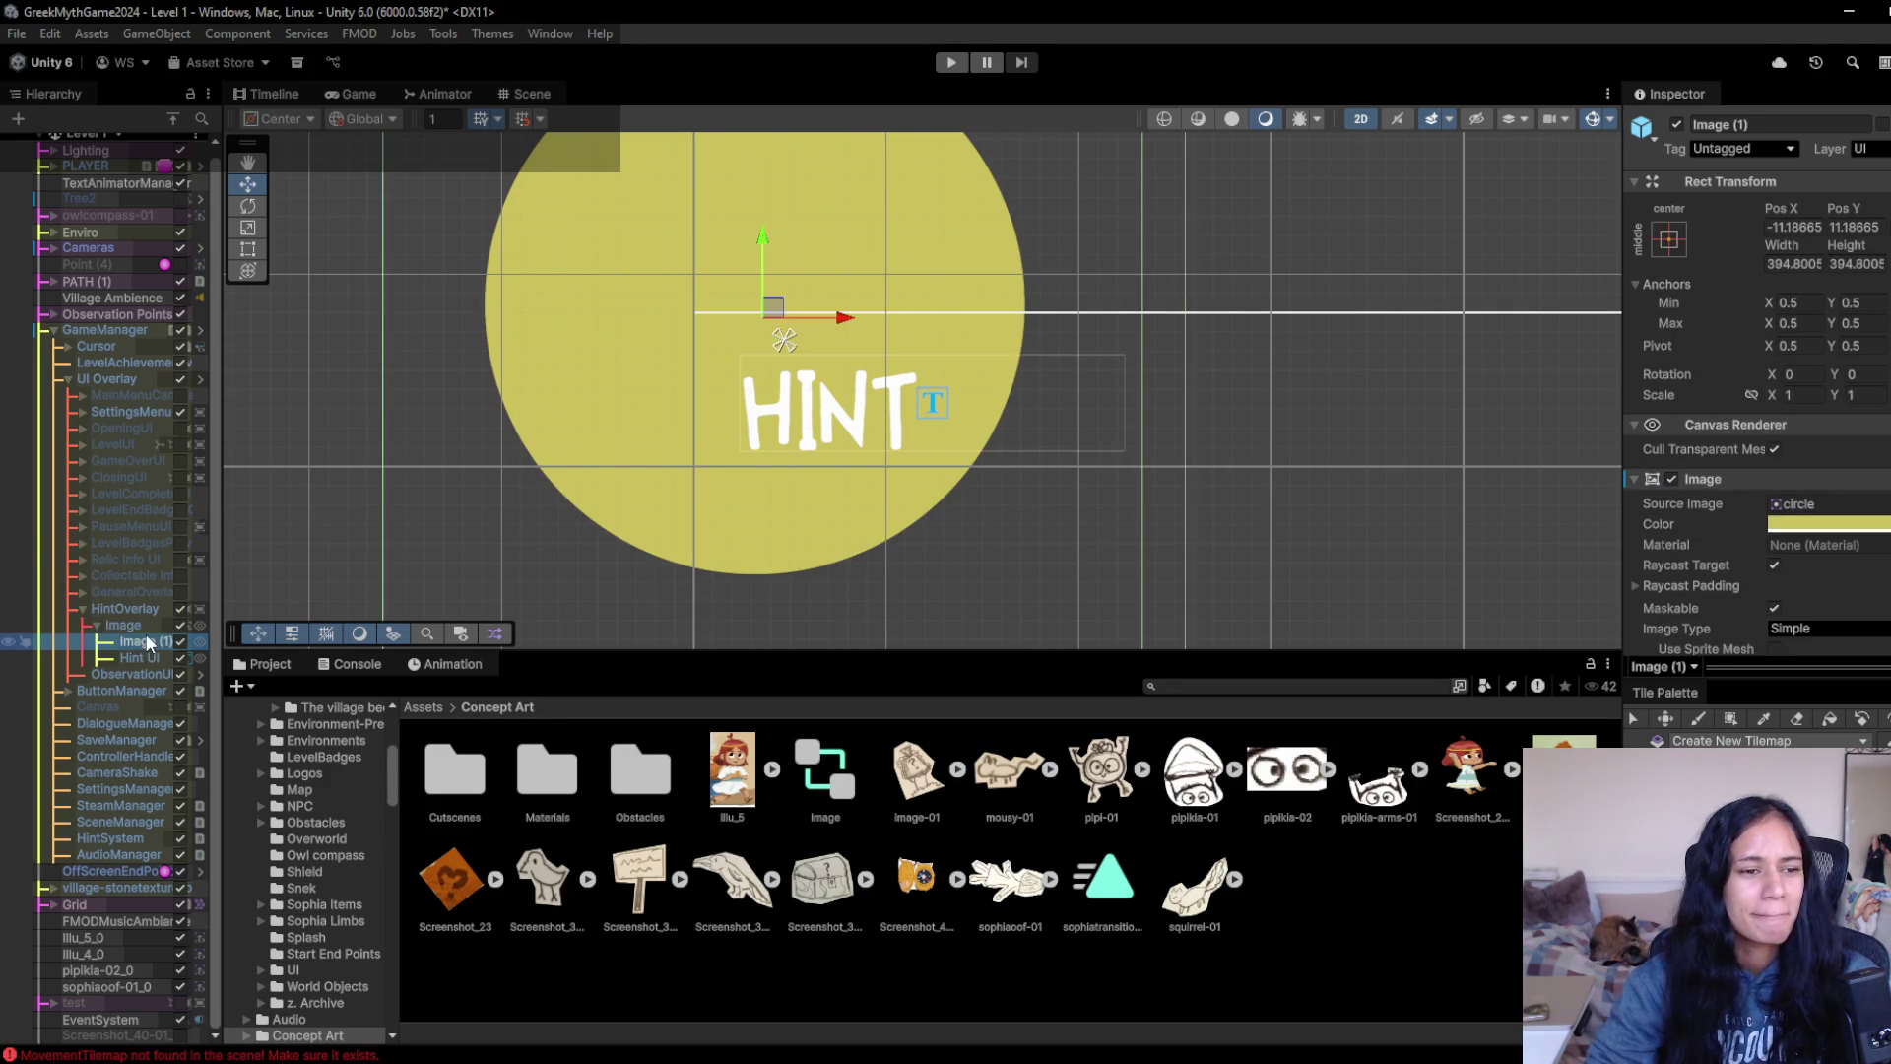
left_click(1827, 524)
left_click_drag(1832, 670, 1785, 613)
left_click(955, 973)
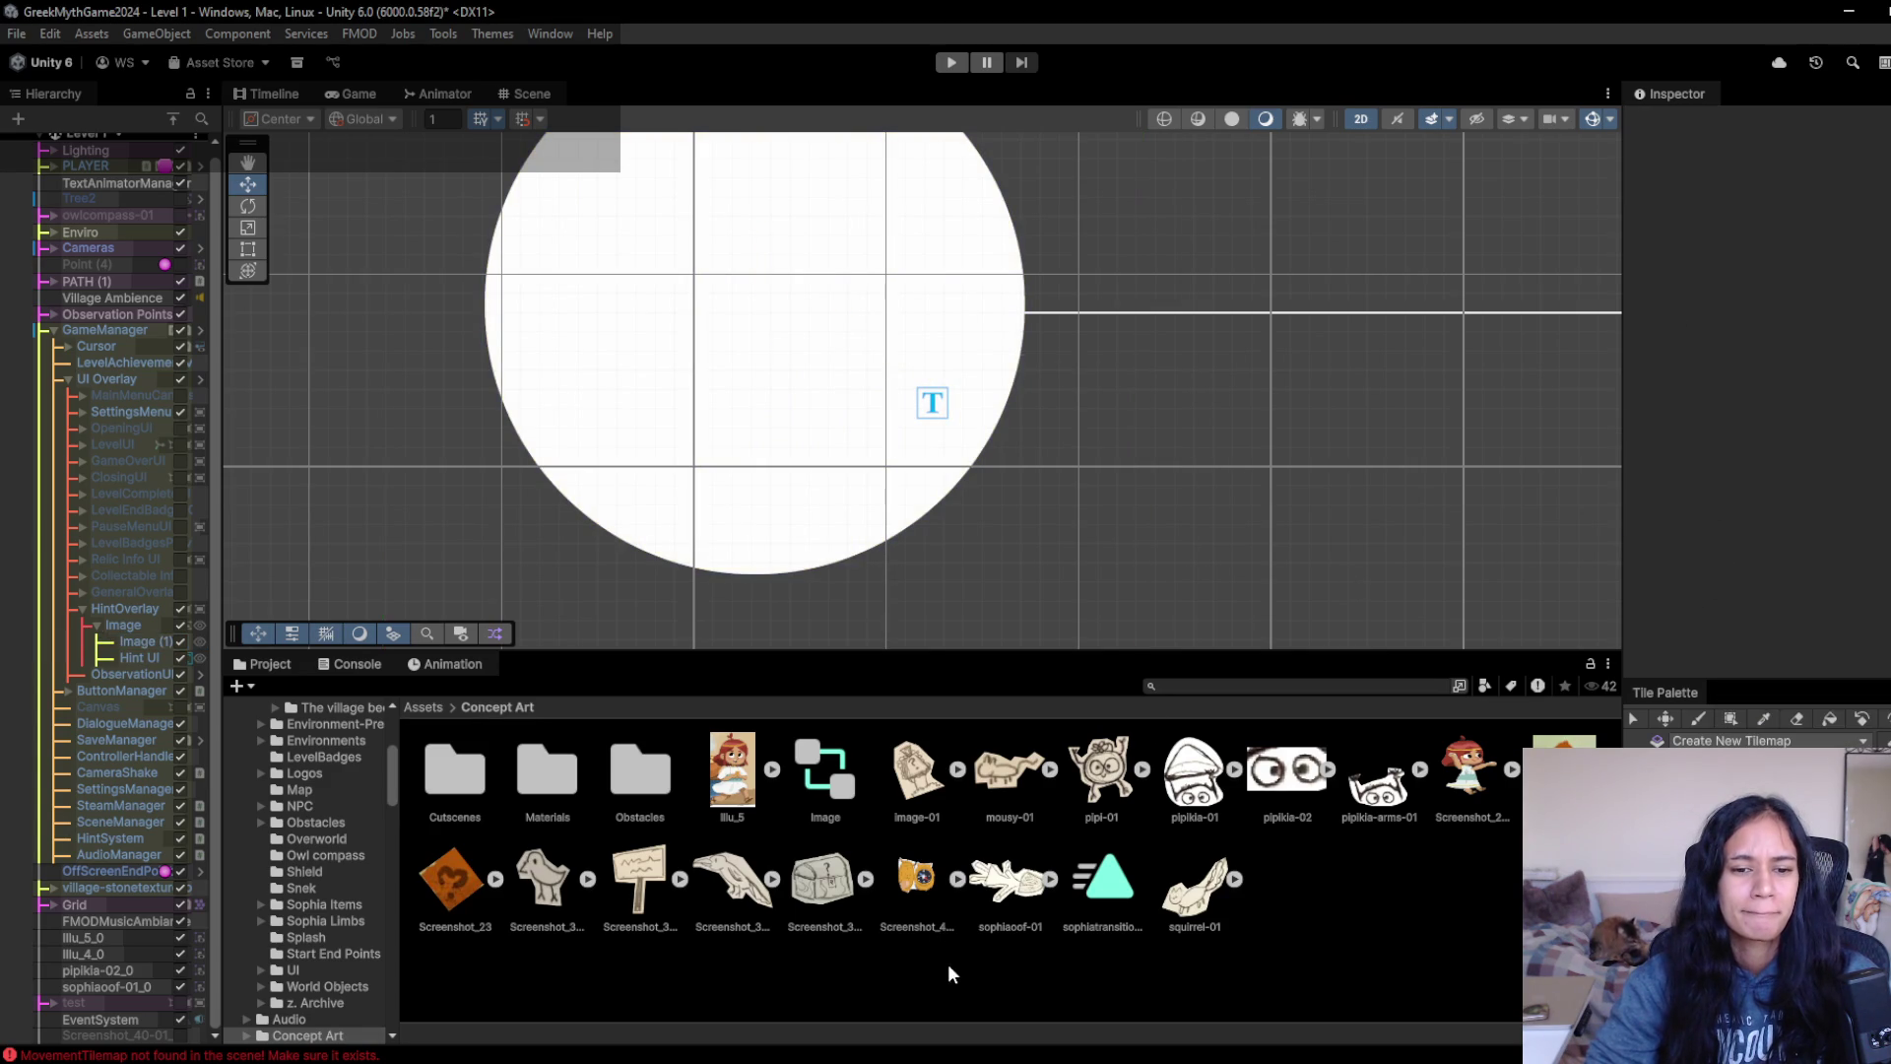
left_click(138, 641)
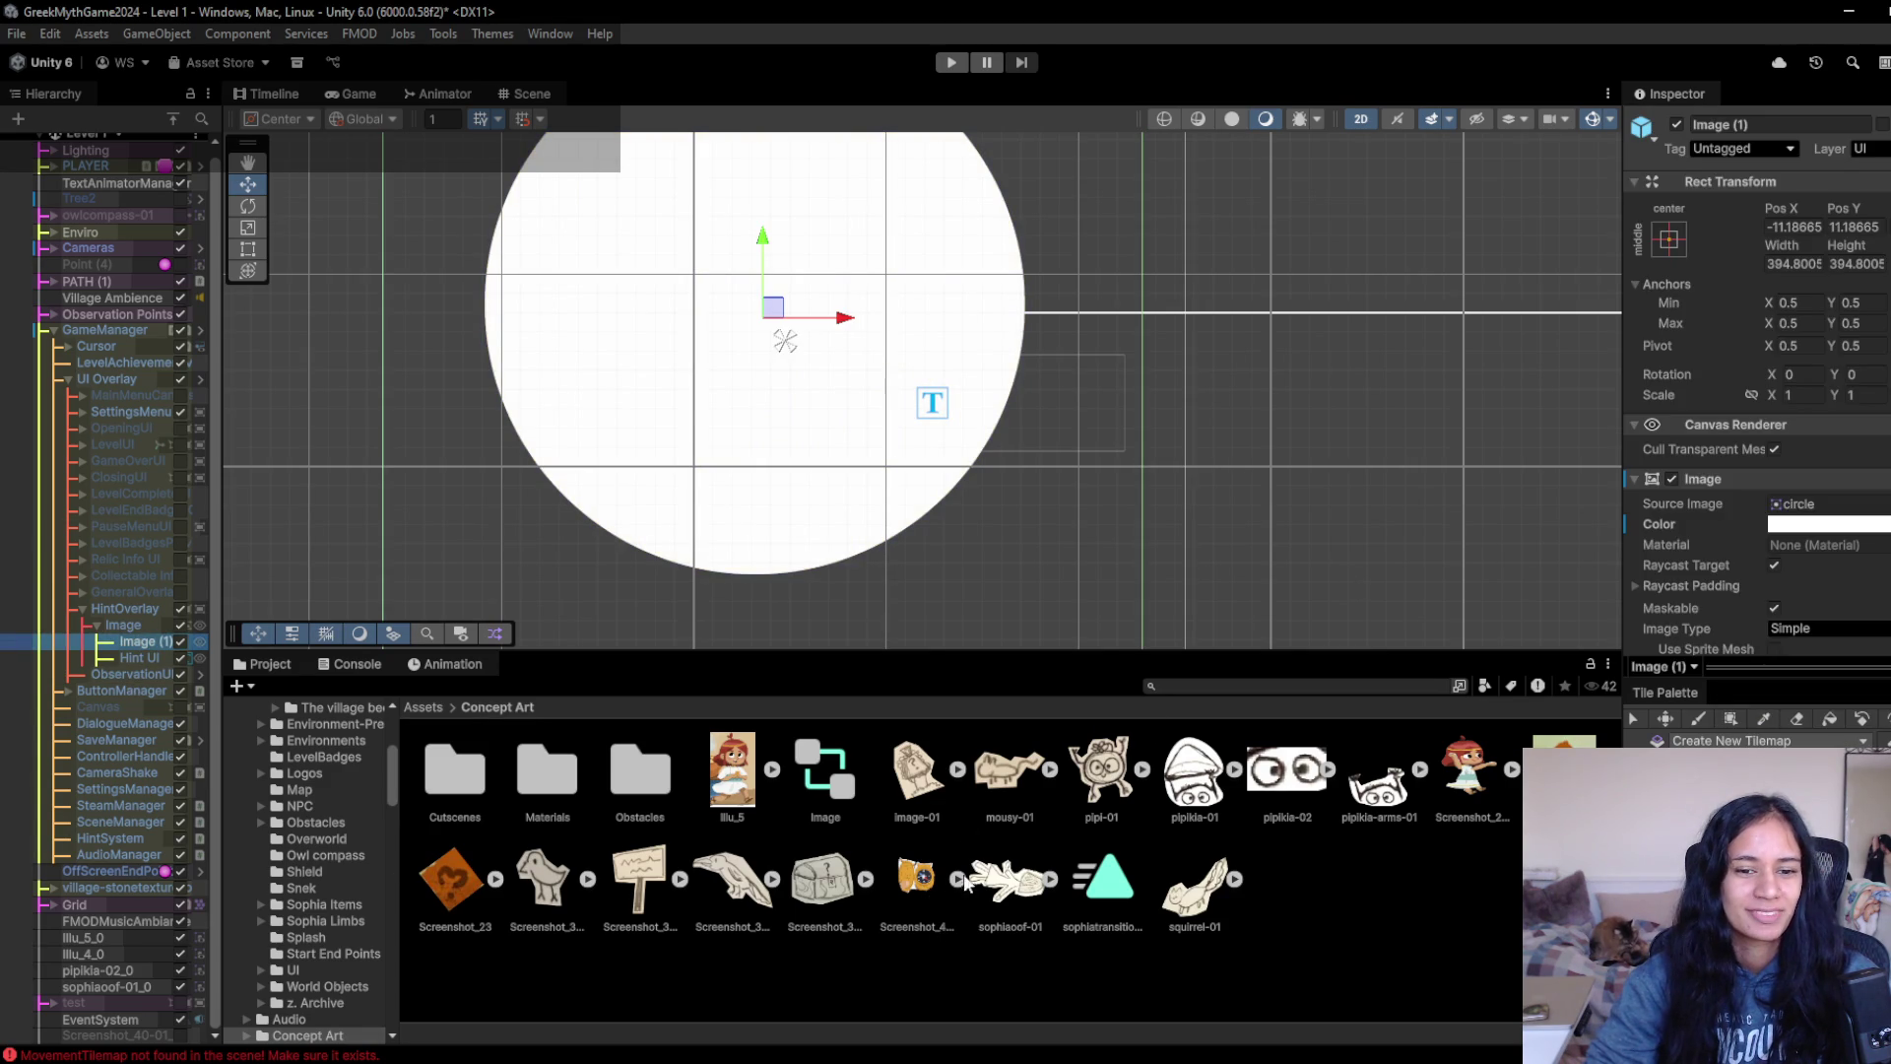
left_click_drag(916, 877, 1822, 504)
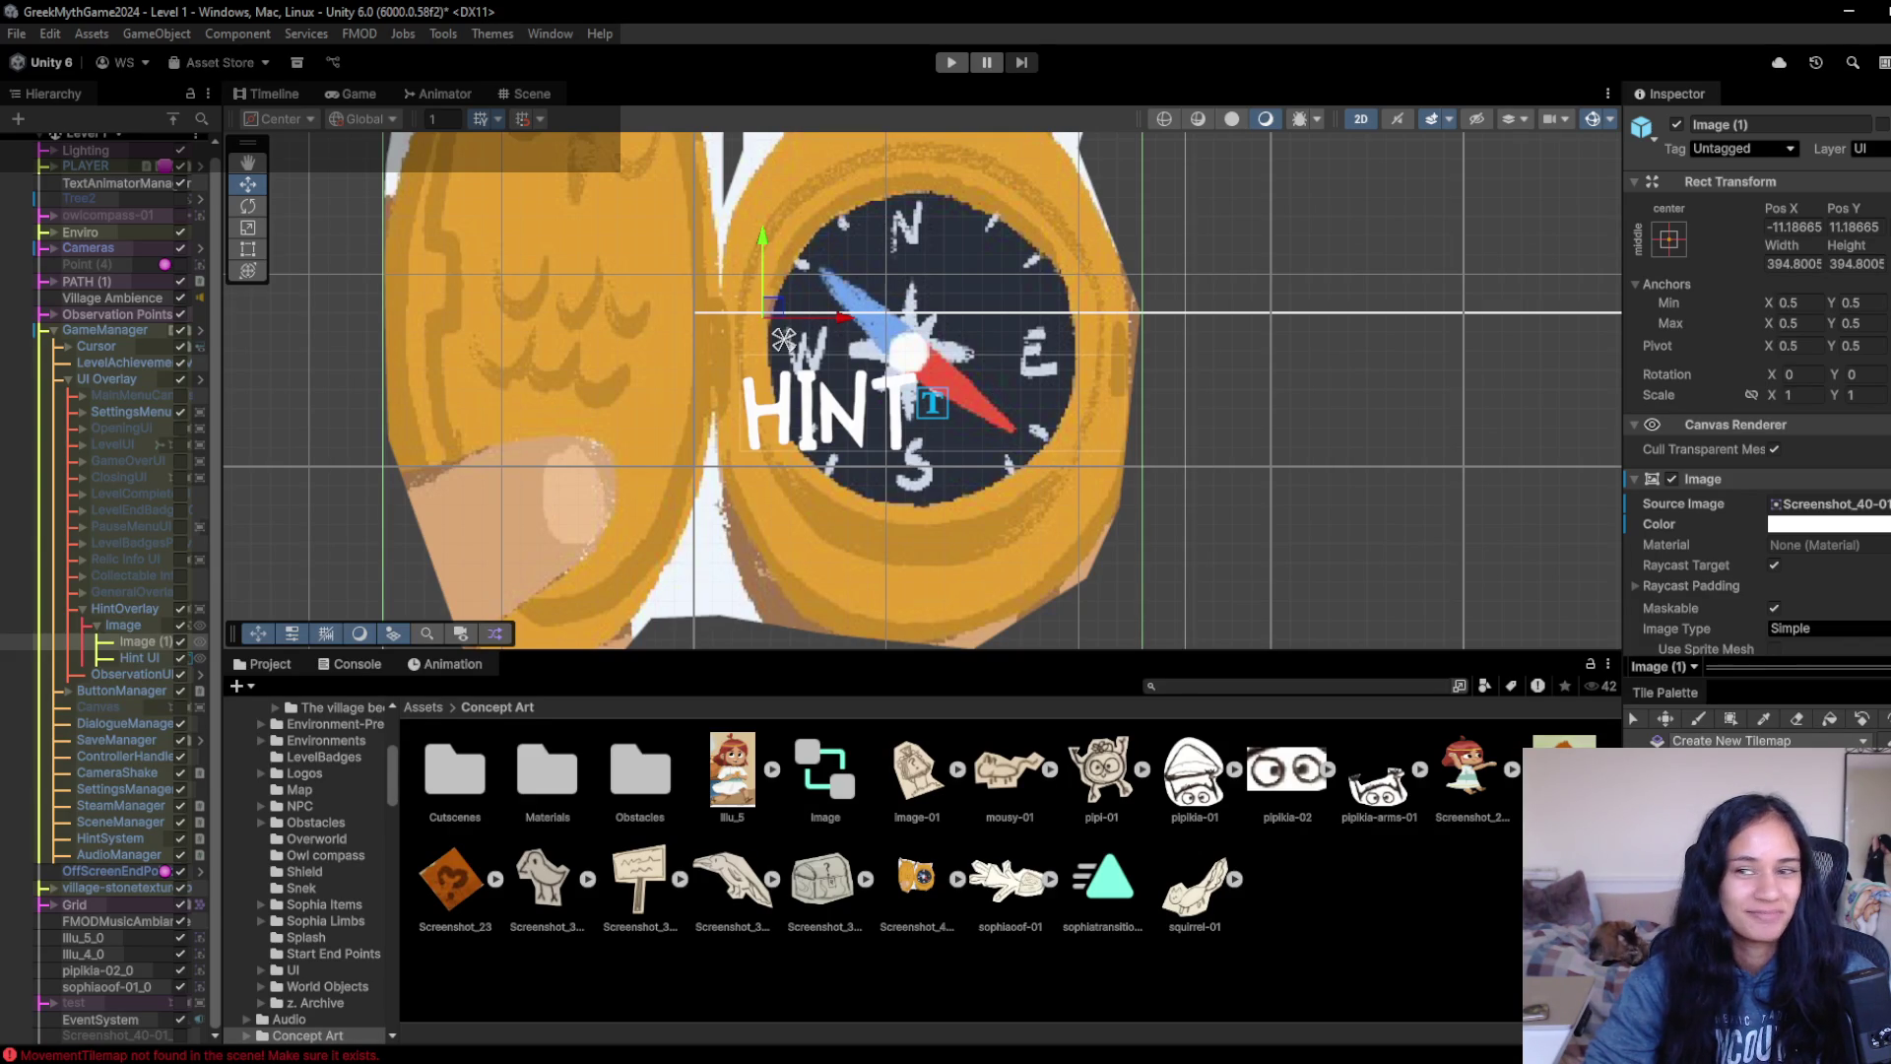
- Set the compass art to native size, scale it to 0.31, move it down-left, and save
scroll(1794, 616, "down", 3)
left_click(1868, 582)
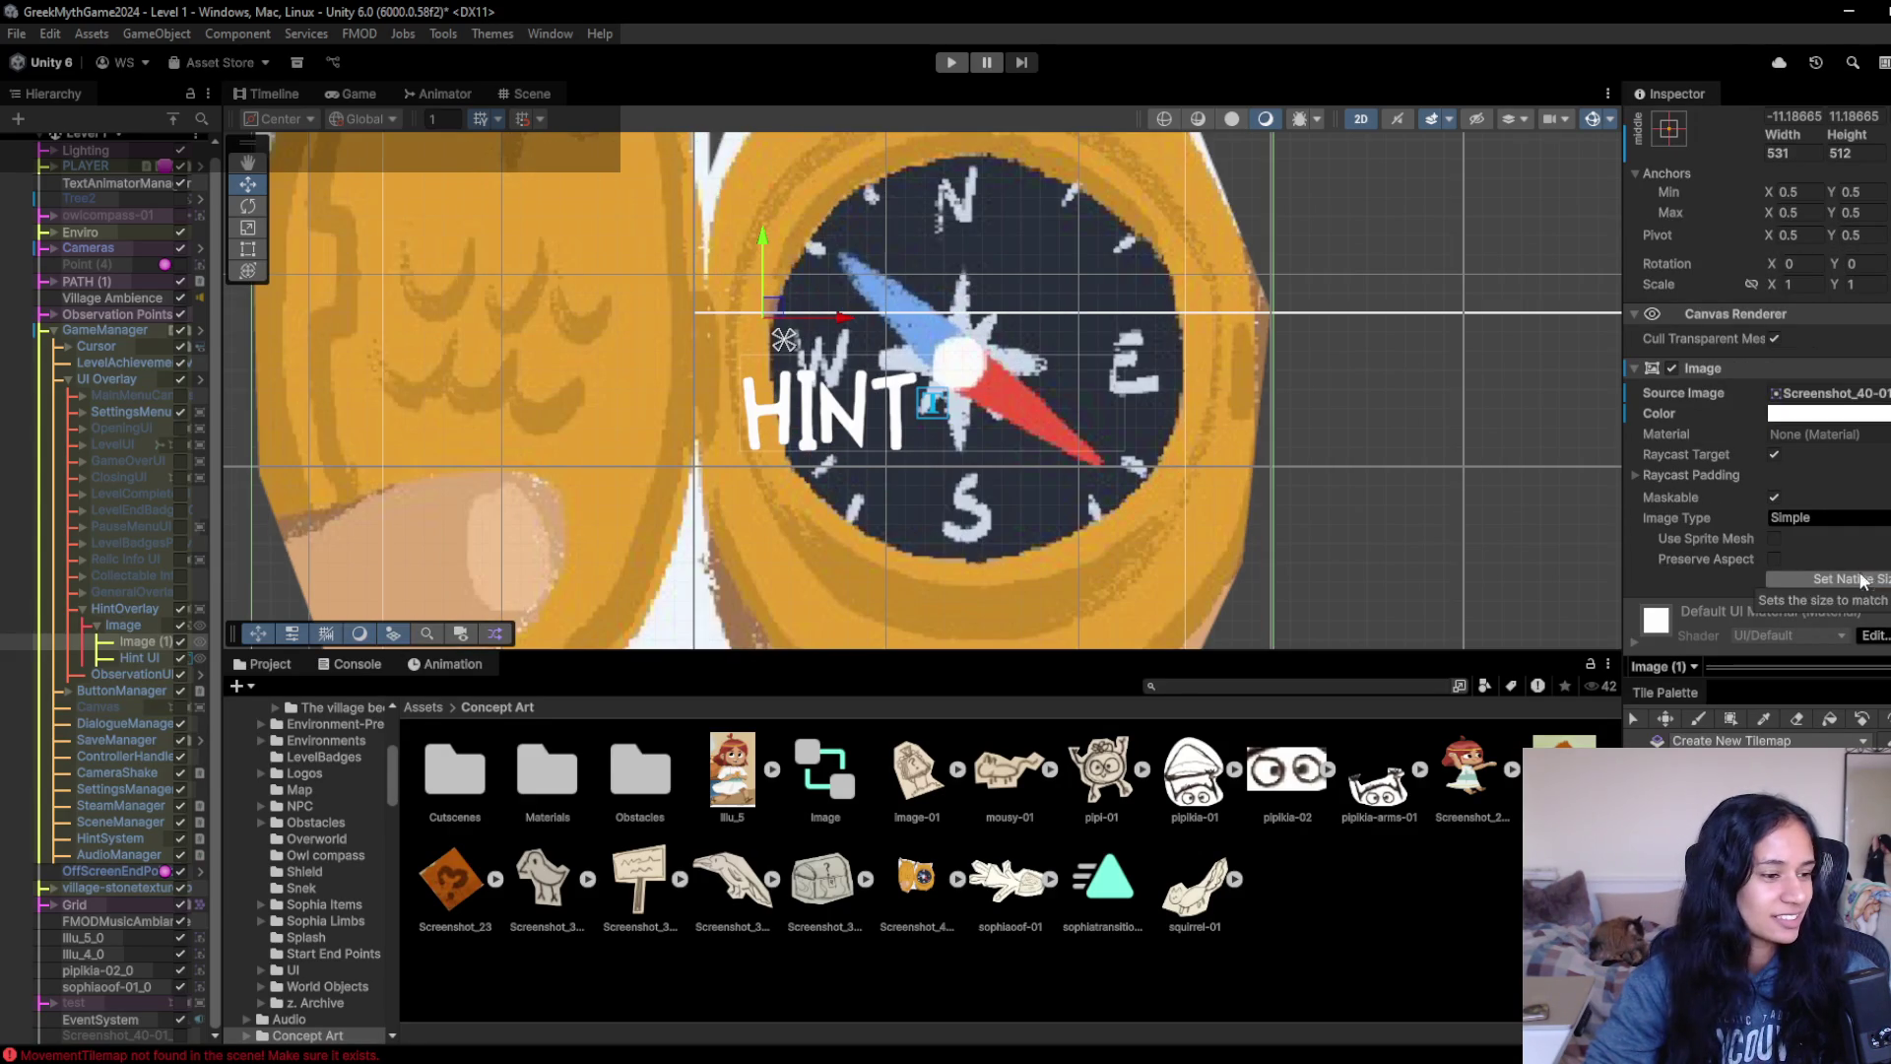
scroll(729, 433, "down", 2)
key("r")
scroll(729, 343, "down", 1)
left_click_drag(756, 329, 690, 374)
key("w")
mouse_move(768, 307)
left_mouse_down()
mouse_move(746, 394)
mouse_move(680, 487)
mouse_move(867, 689)
mouse_move(709, 457)
mouse_move(727, 426)
left_mouse_up()
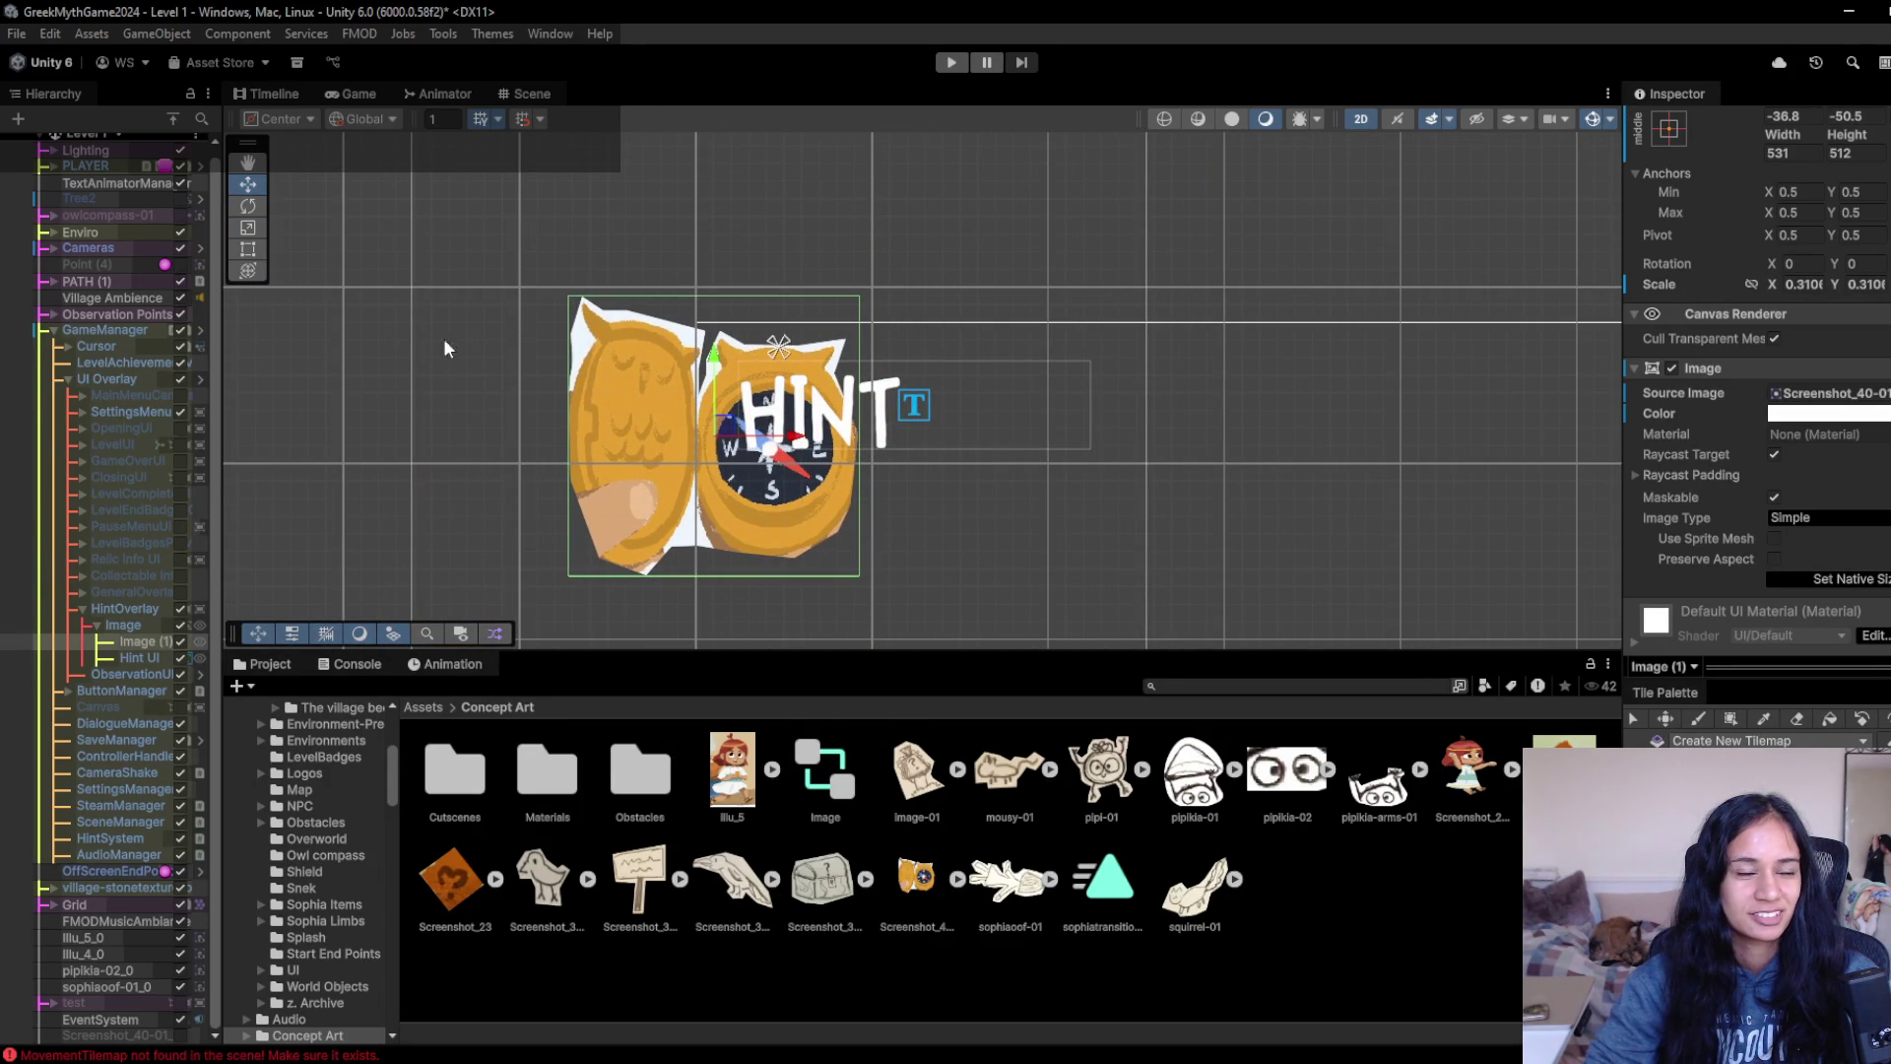
key("ctrl+s")
- Move and shrink the Hint UI text beneath the compass, then preview it in the Game view
scroll(435, 401, "down", 3)
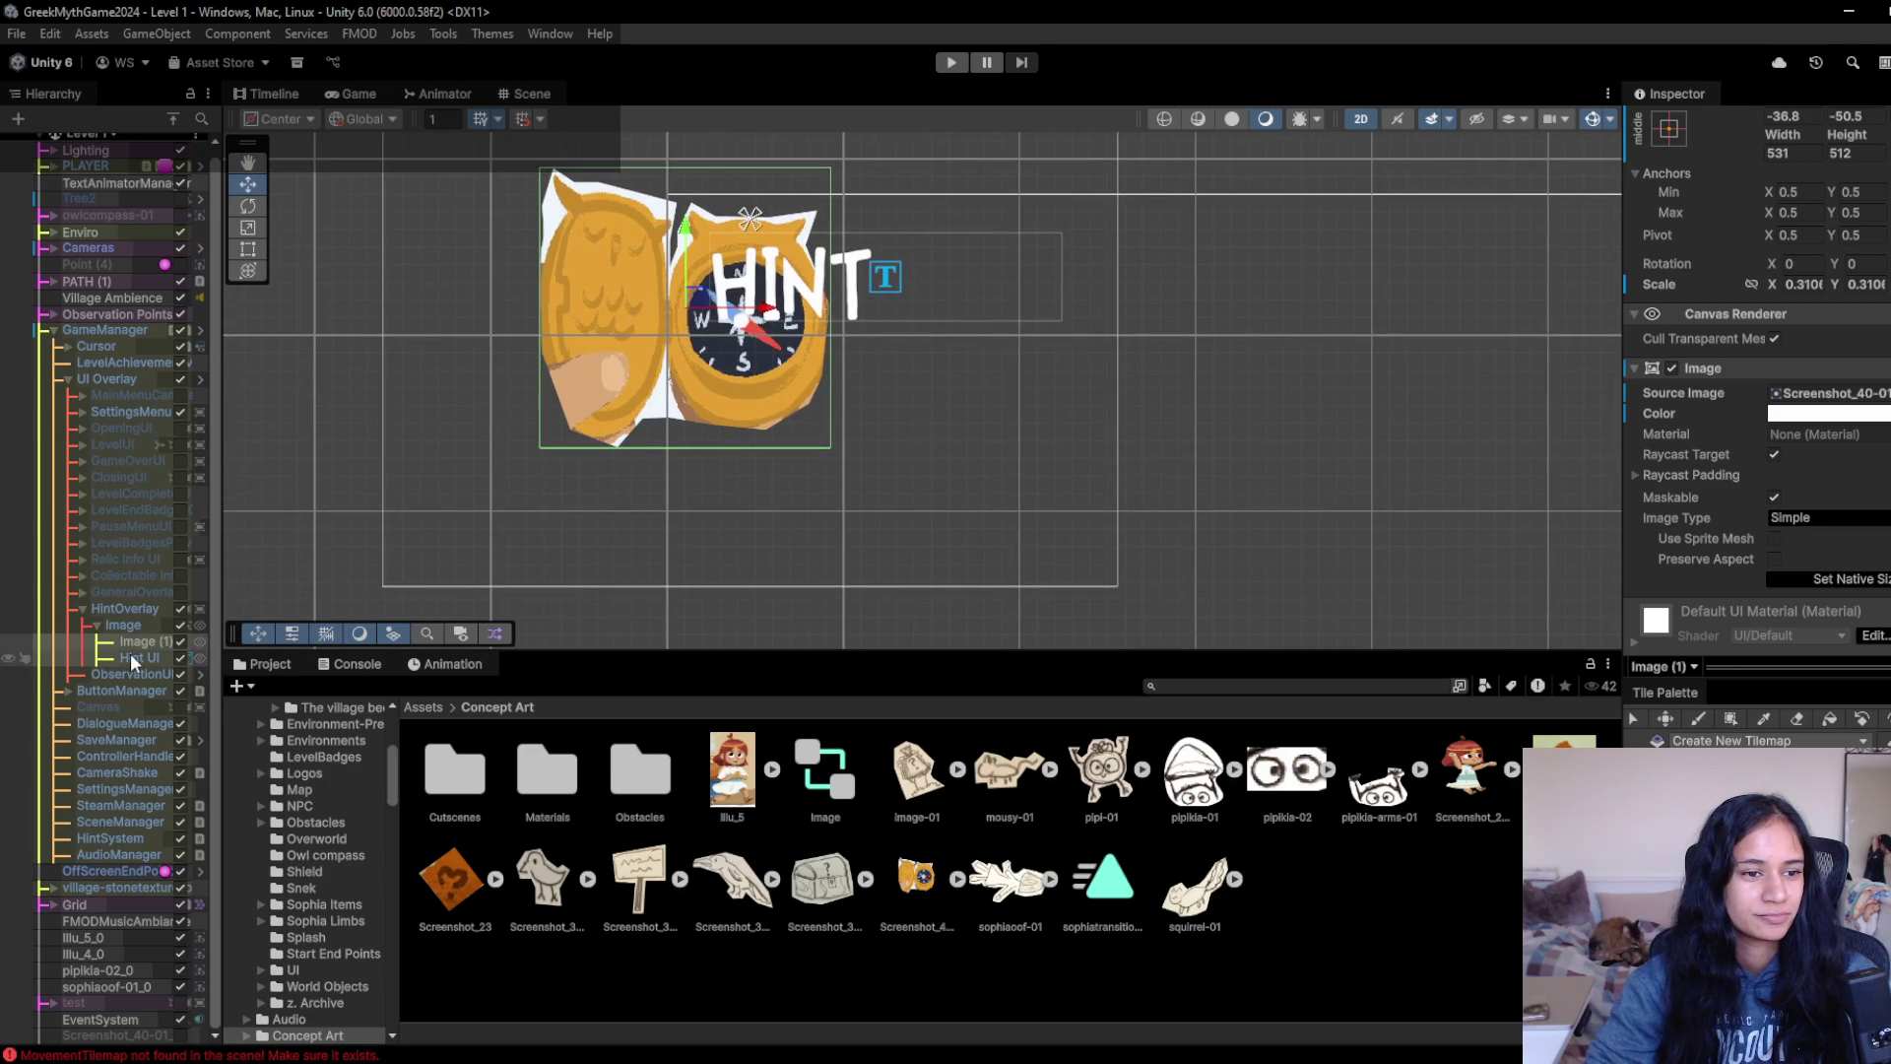
left_click(131, 658)
mouse_move(886, 276)
left_mouse_down()
mouse_move(859, 418)
mouse_move(788, 398)
left_mouse_up()
key("r")
key("w")
left_click(367, 99)
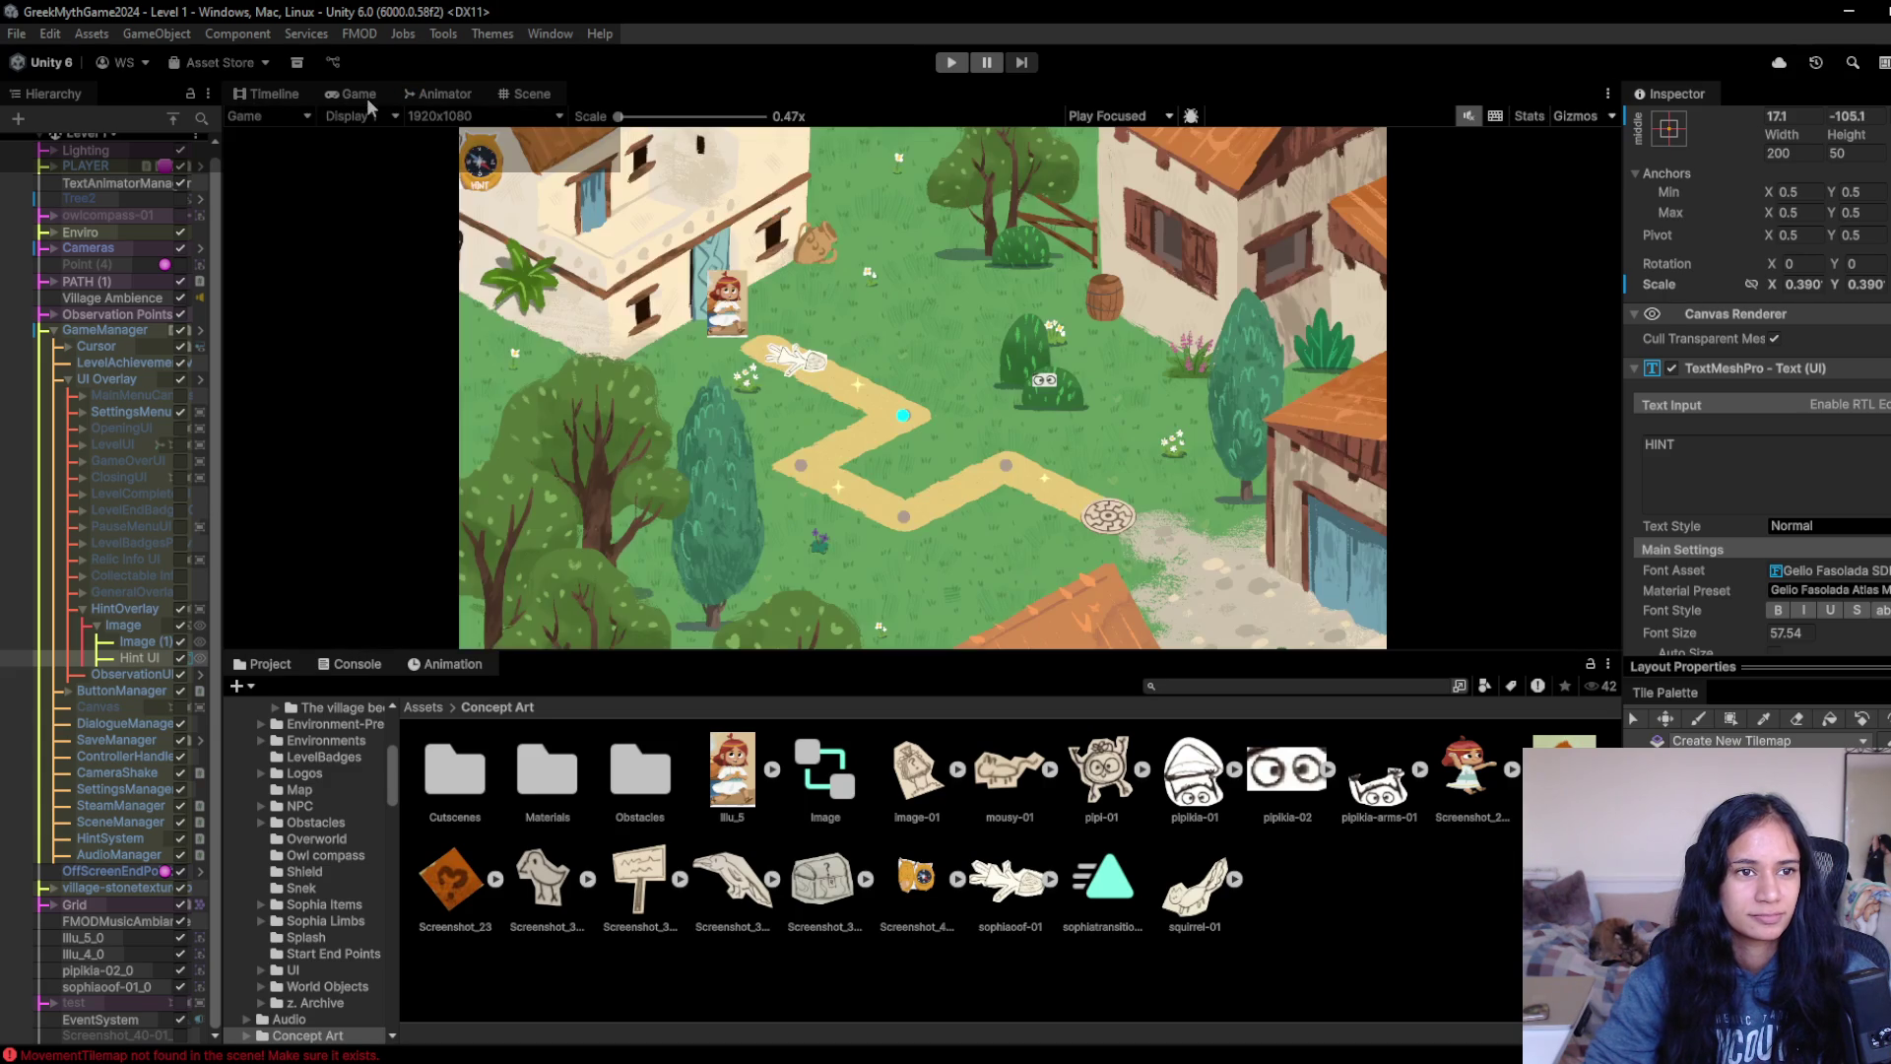
- Scale the HintOverlay Image up to 1.97 and nudge it right and down
left_click(138, 626)
left_click(530, 94)
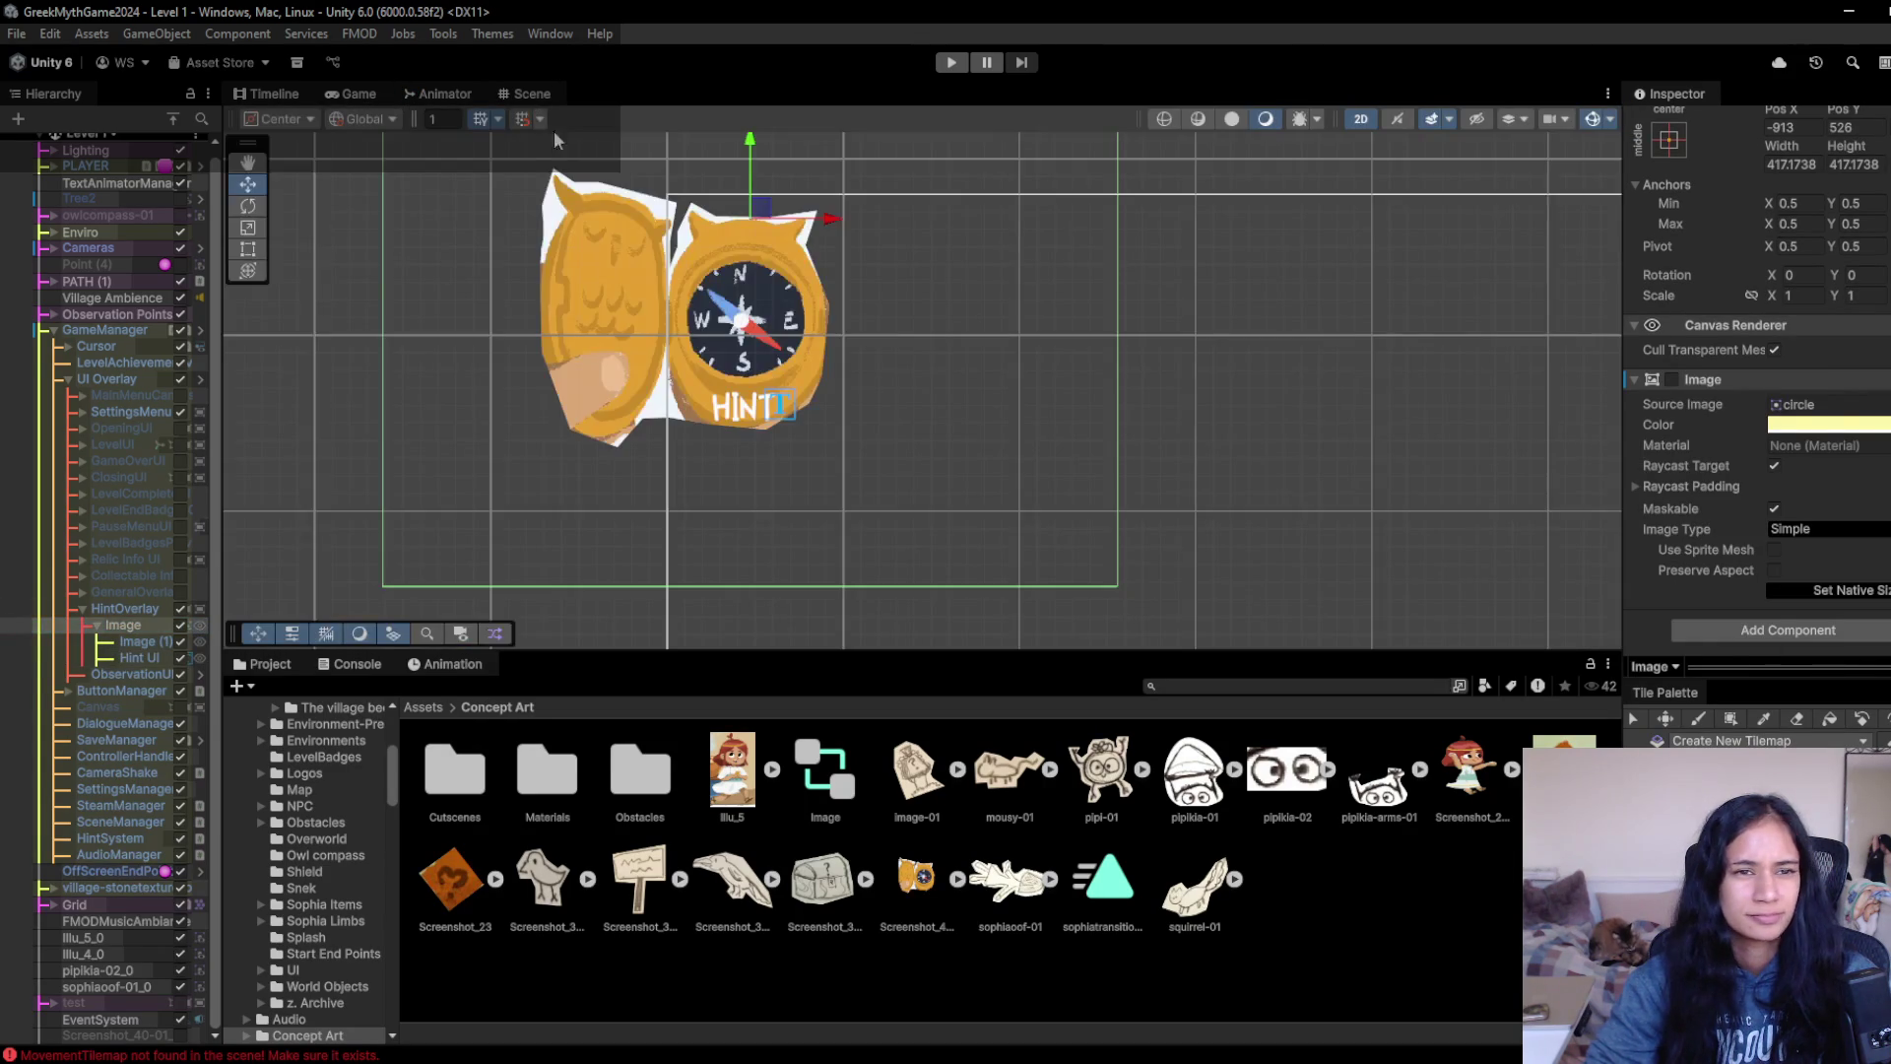
left_click_drag(754, 222, 901, 210)
key("w")
mouse_move(779, 216)
left_mouse_down()
mouse_move(841, 222)
mouse_move(825, 224)
left_mouse_up()
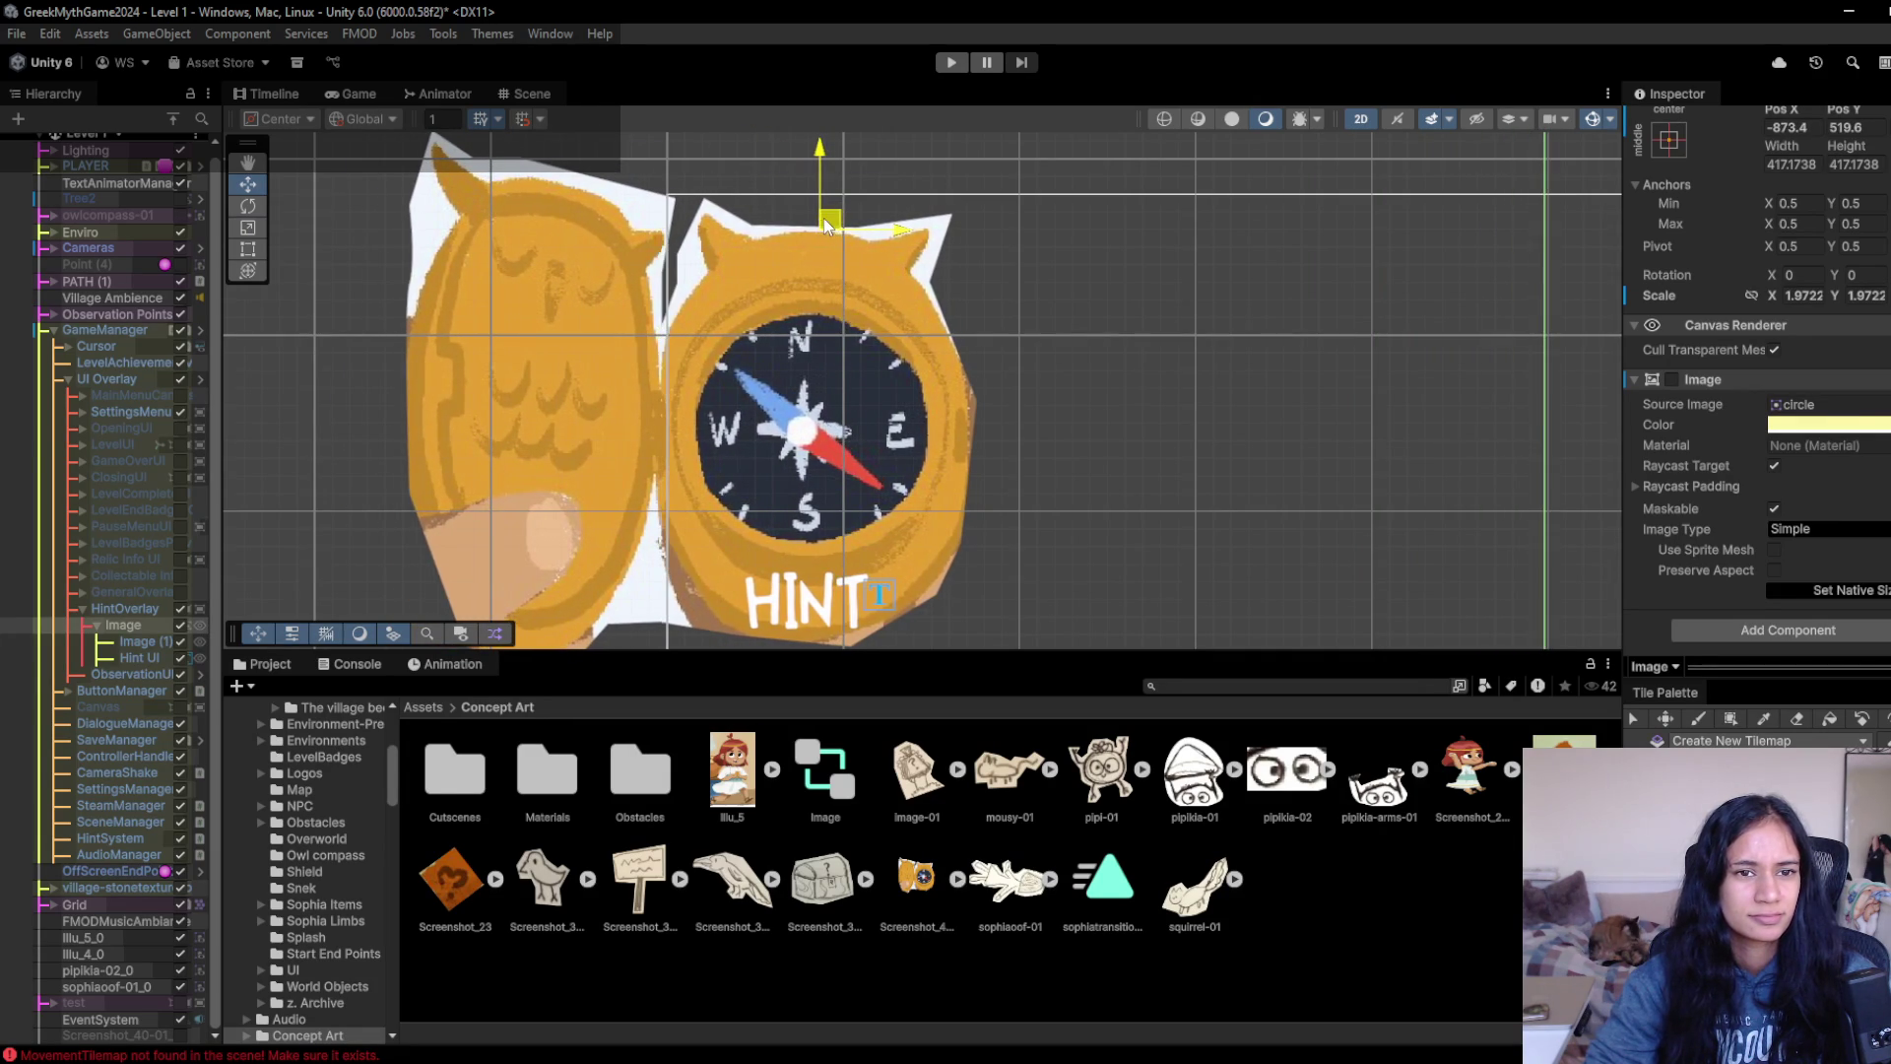
left_click(350, 94)
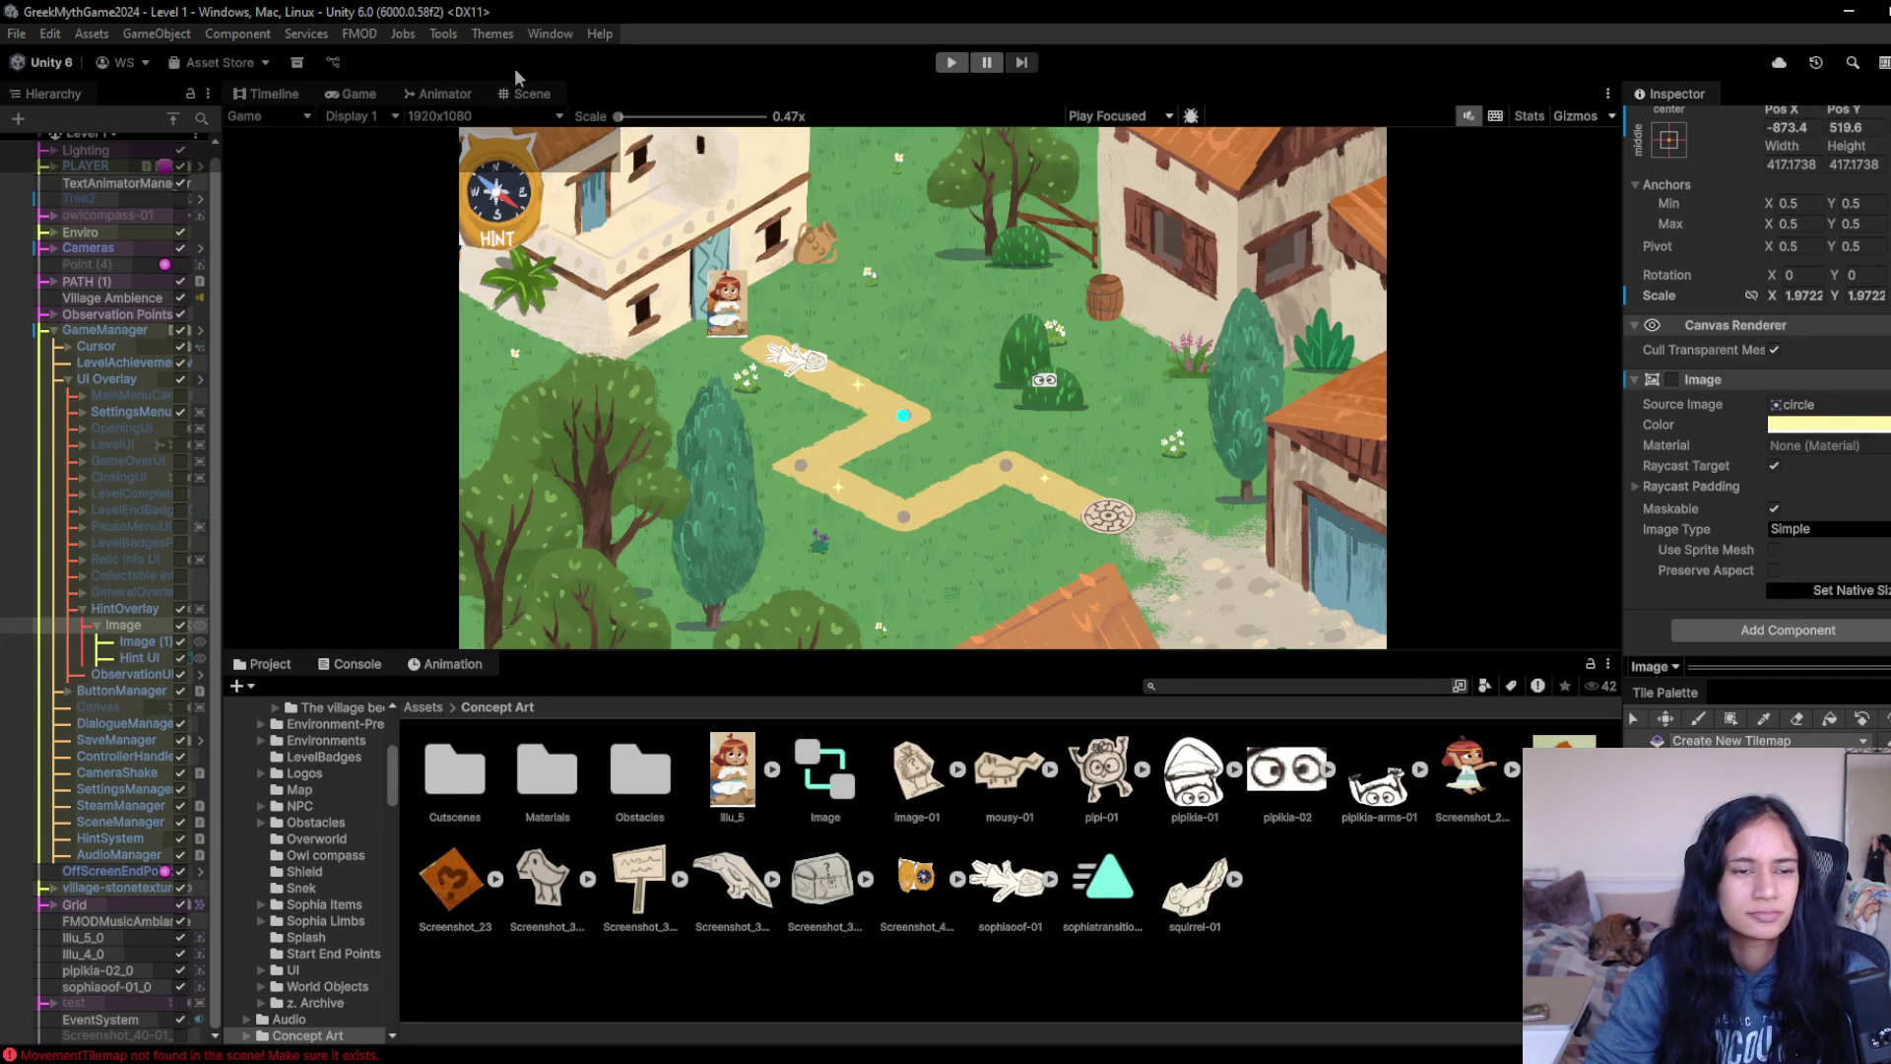
- Enlarge the hint button further to about 2.9 scale and check it in the Game view
left_click(530, 96)
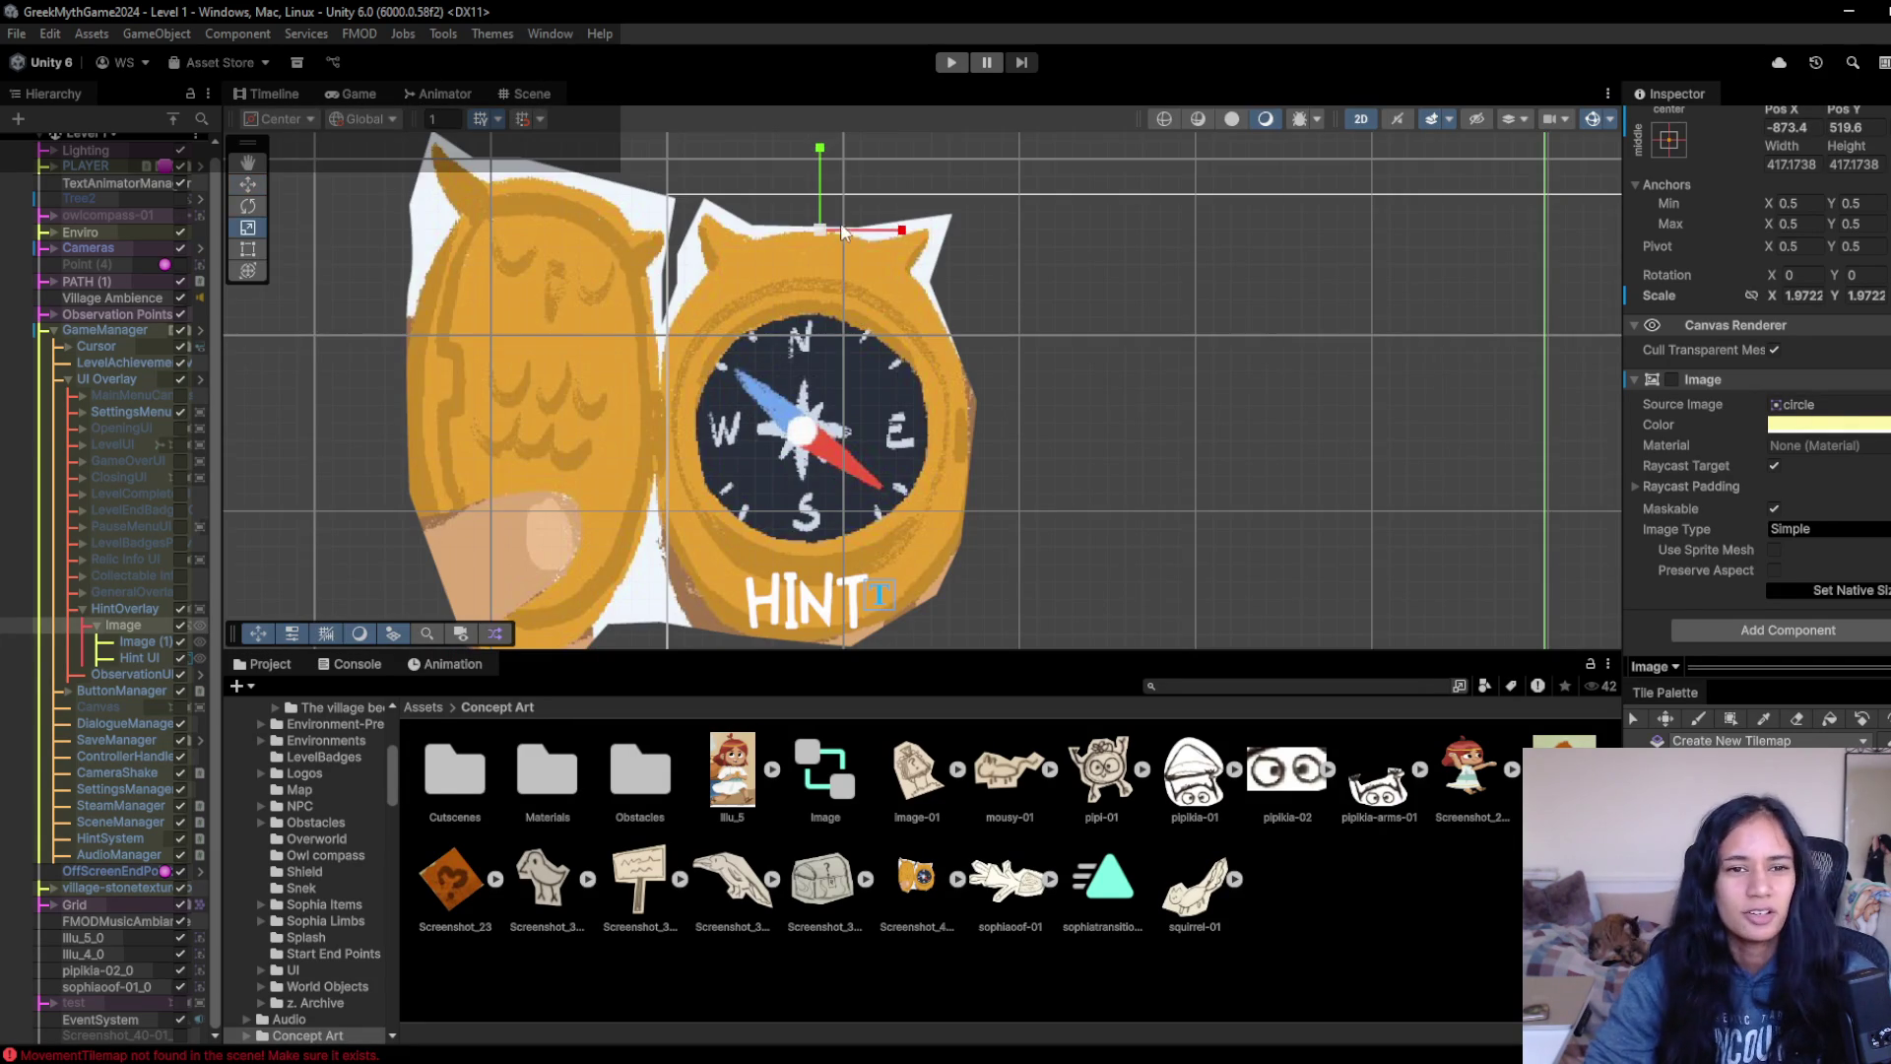
left_click_drag(824, 239, 885, 219)
key("w")
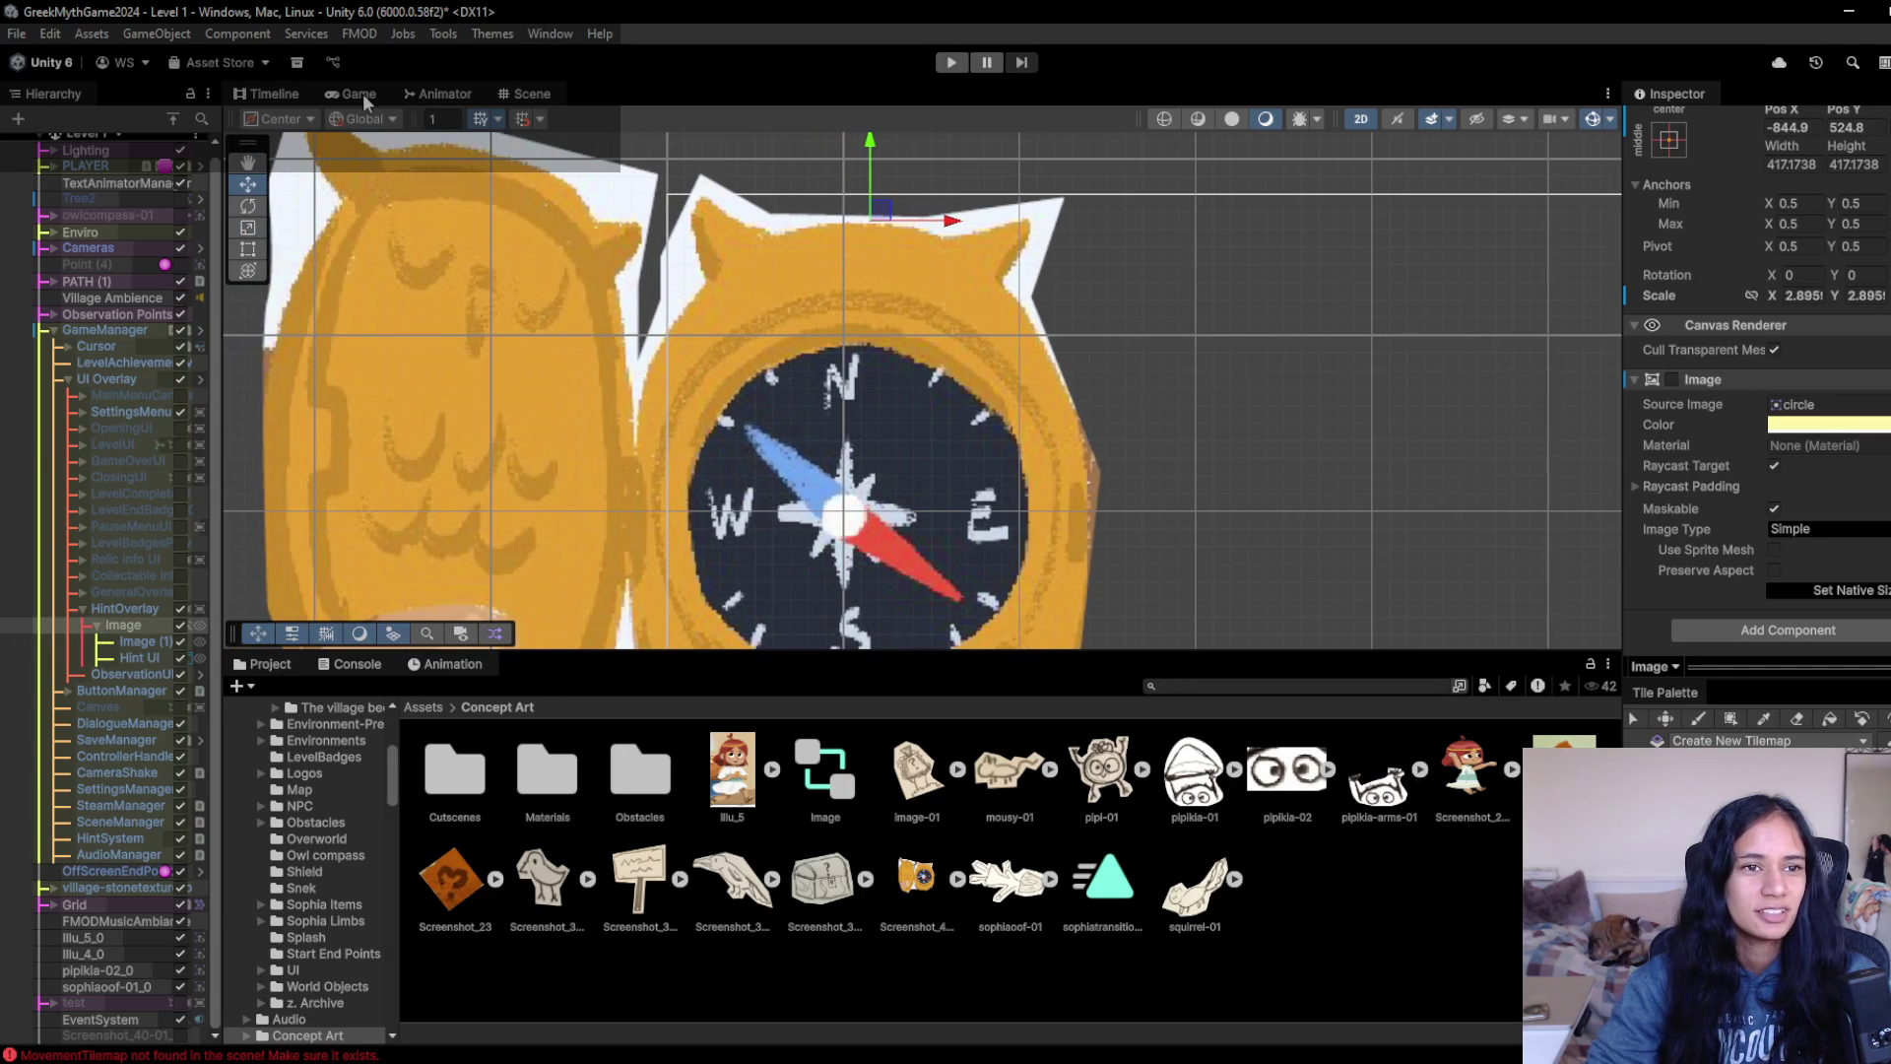
left_click(356, 95)
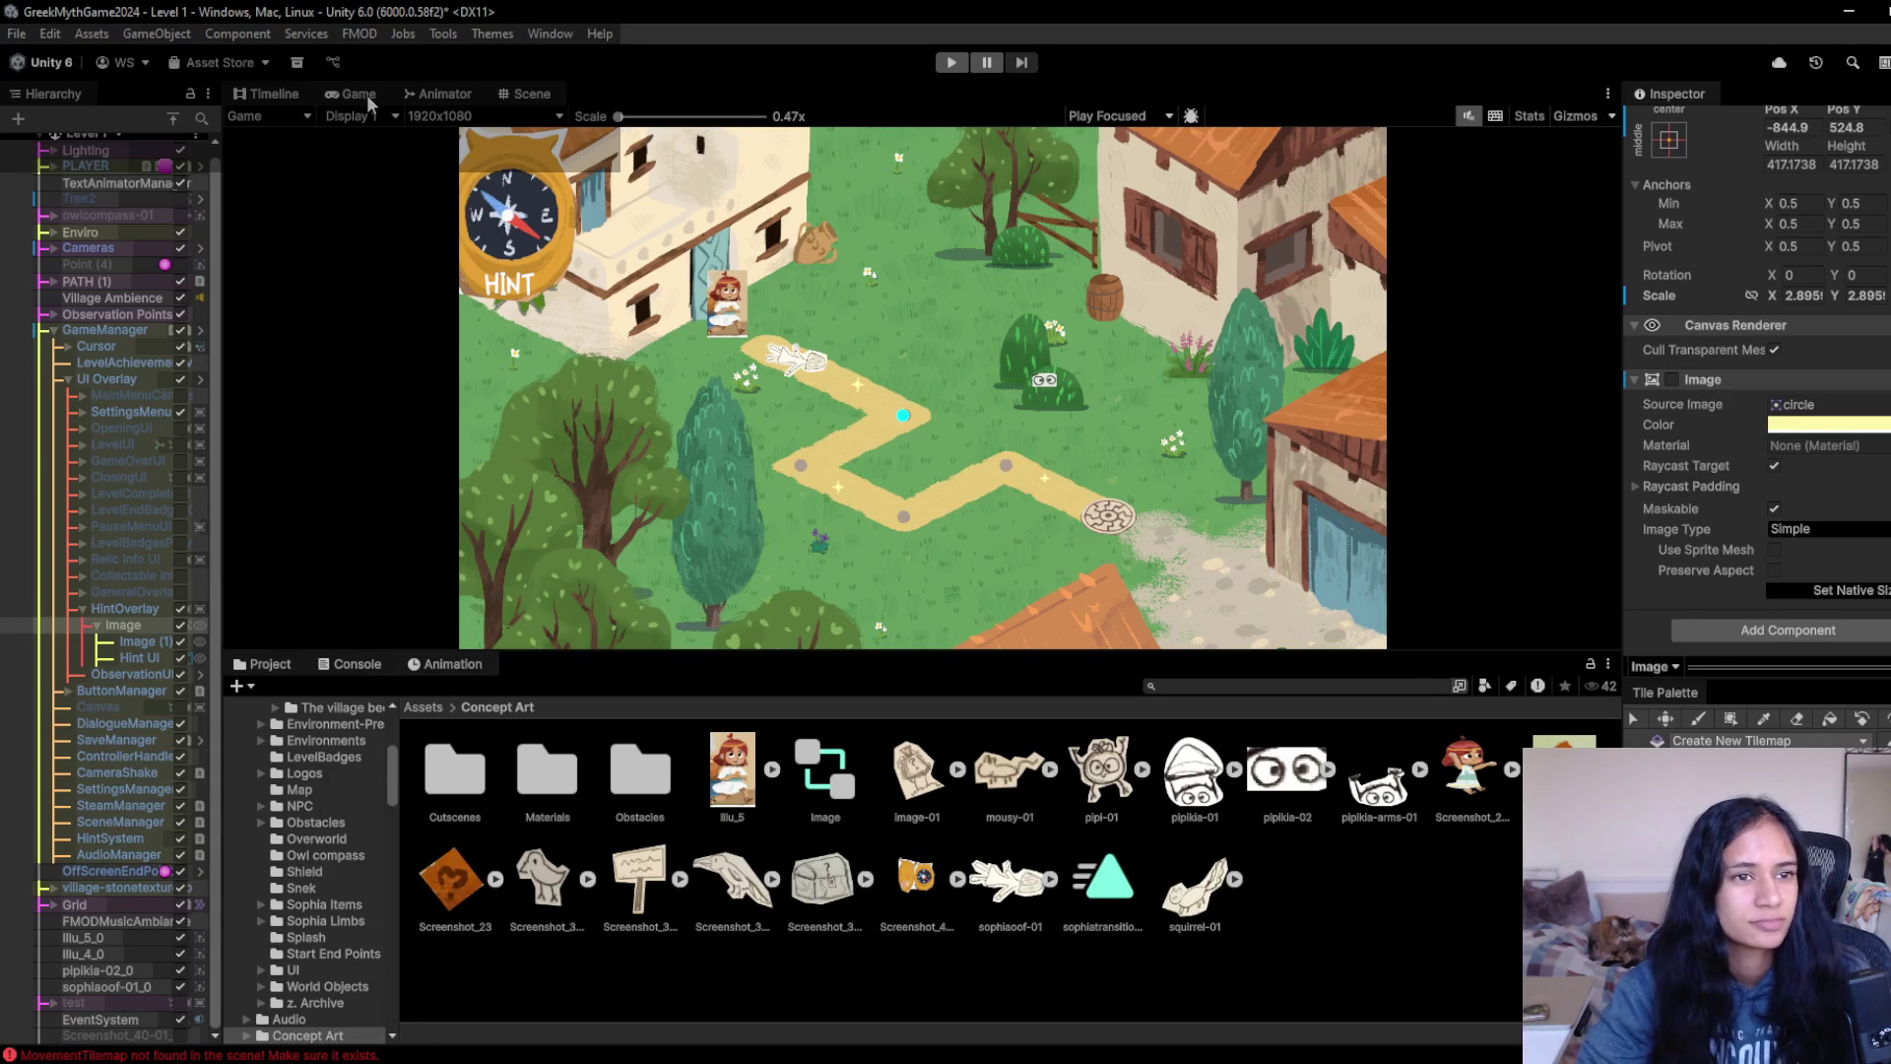
left_click(525, 96)
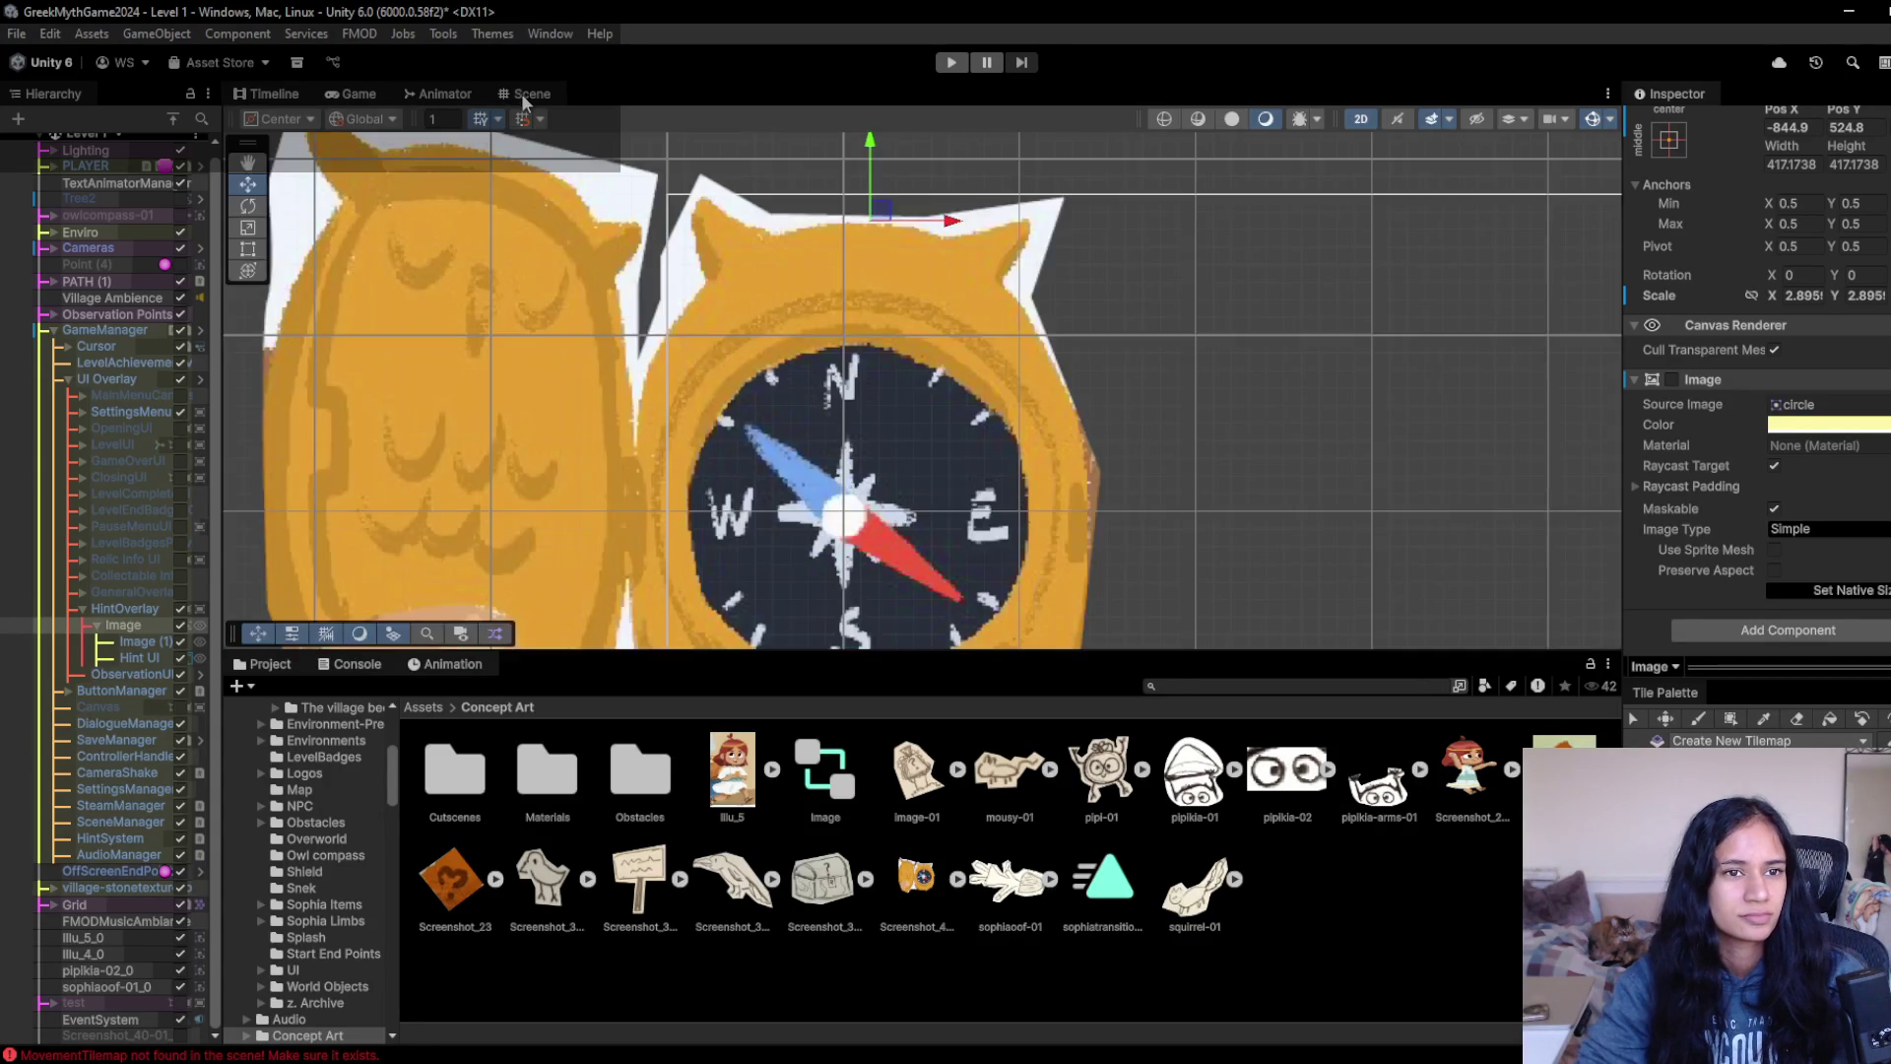
- Set the Hint UI font size to 48.86 and shift the label right and up on the compass
scroll(658, 461, "down", 5)
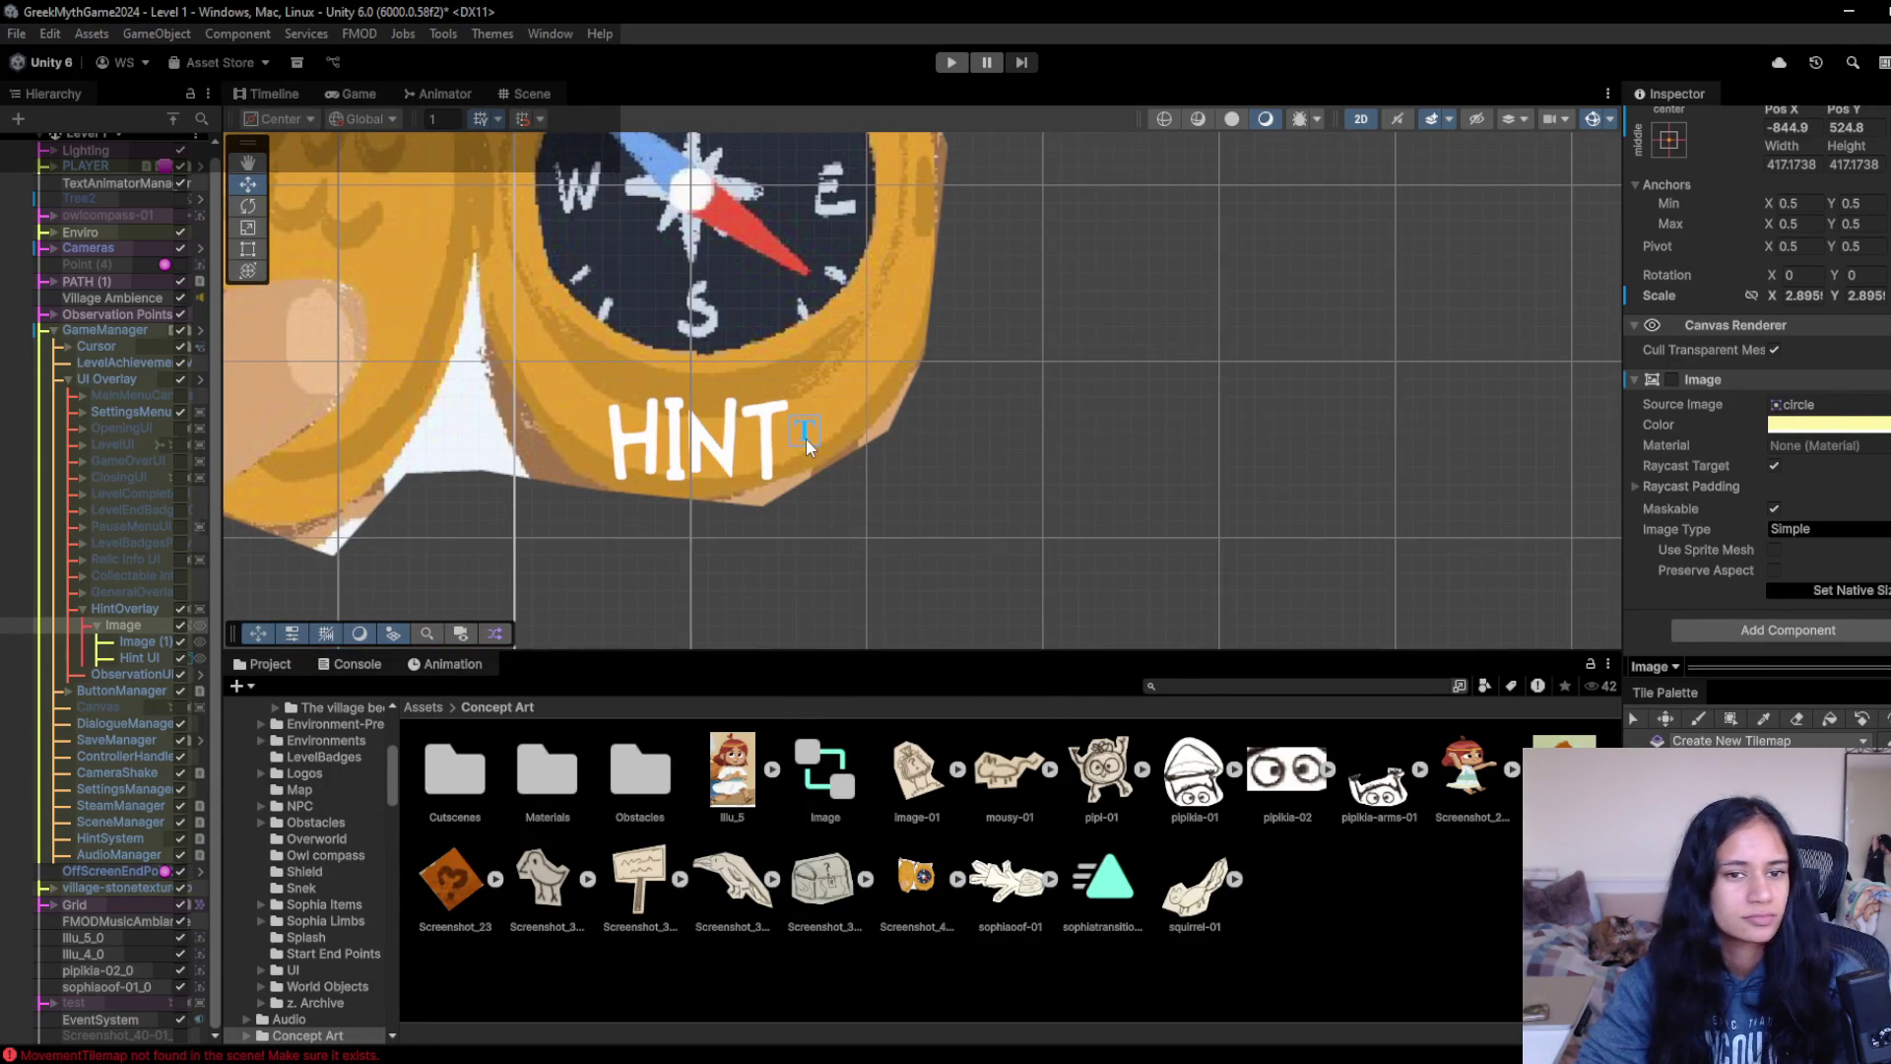
left_click(805, 437)
left_click(806, 437)
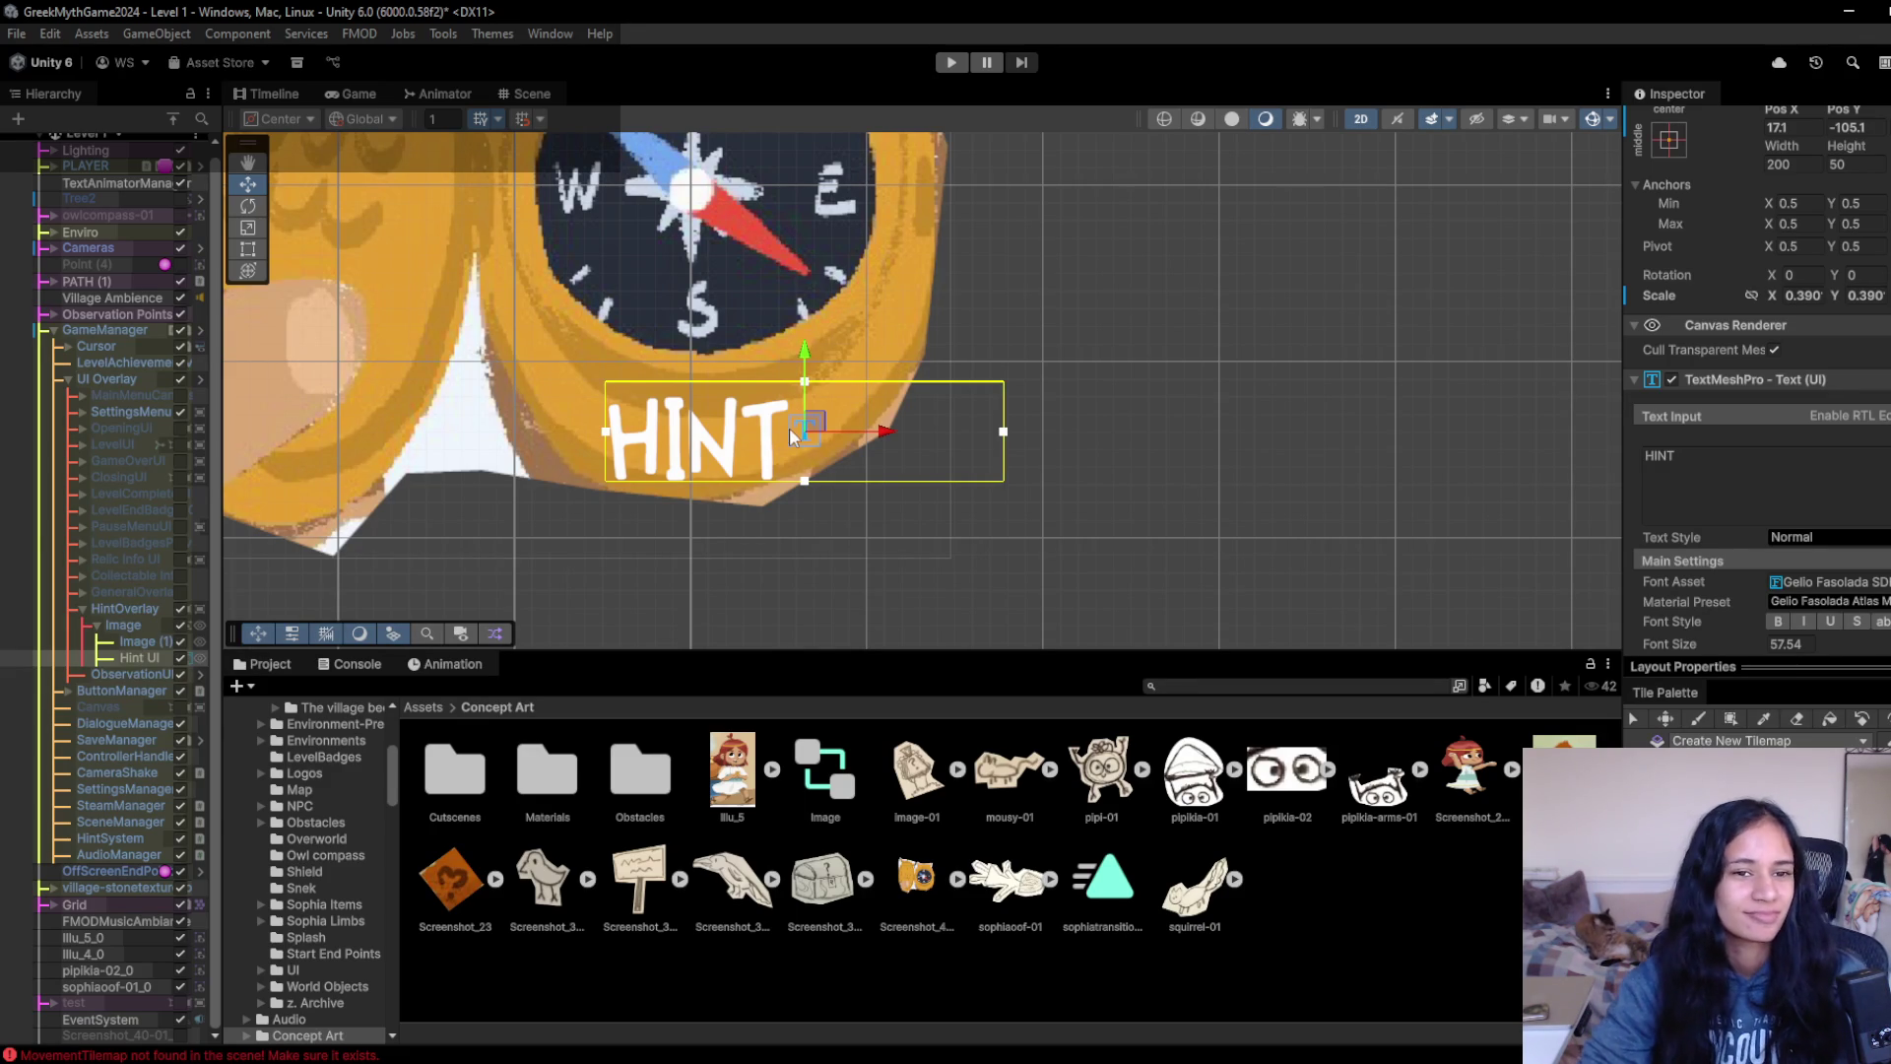
scroll(1759, 606, "down", 2)
left_click_drag(1753, 601, 1444, 559)
left_click_drag(817, 421, 837, 406)
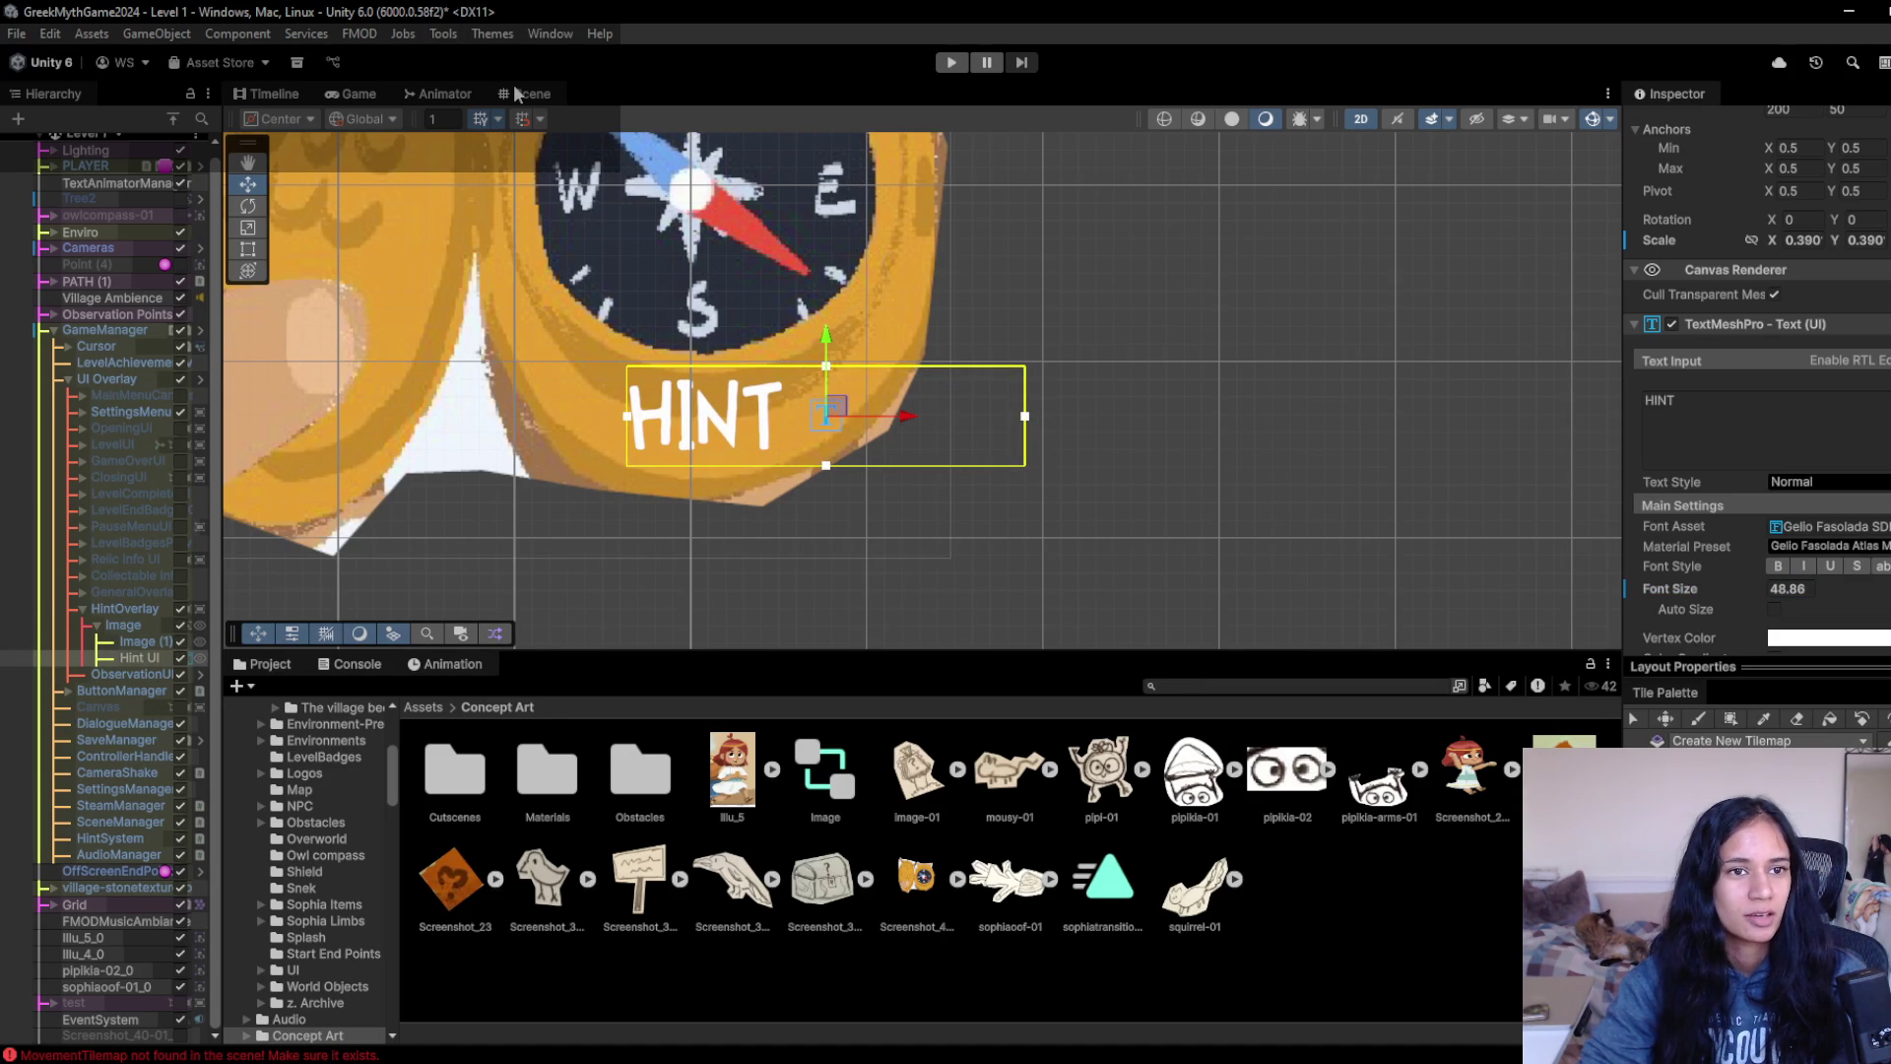
left_click(352, 94)
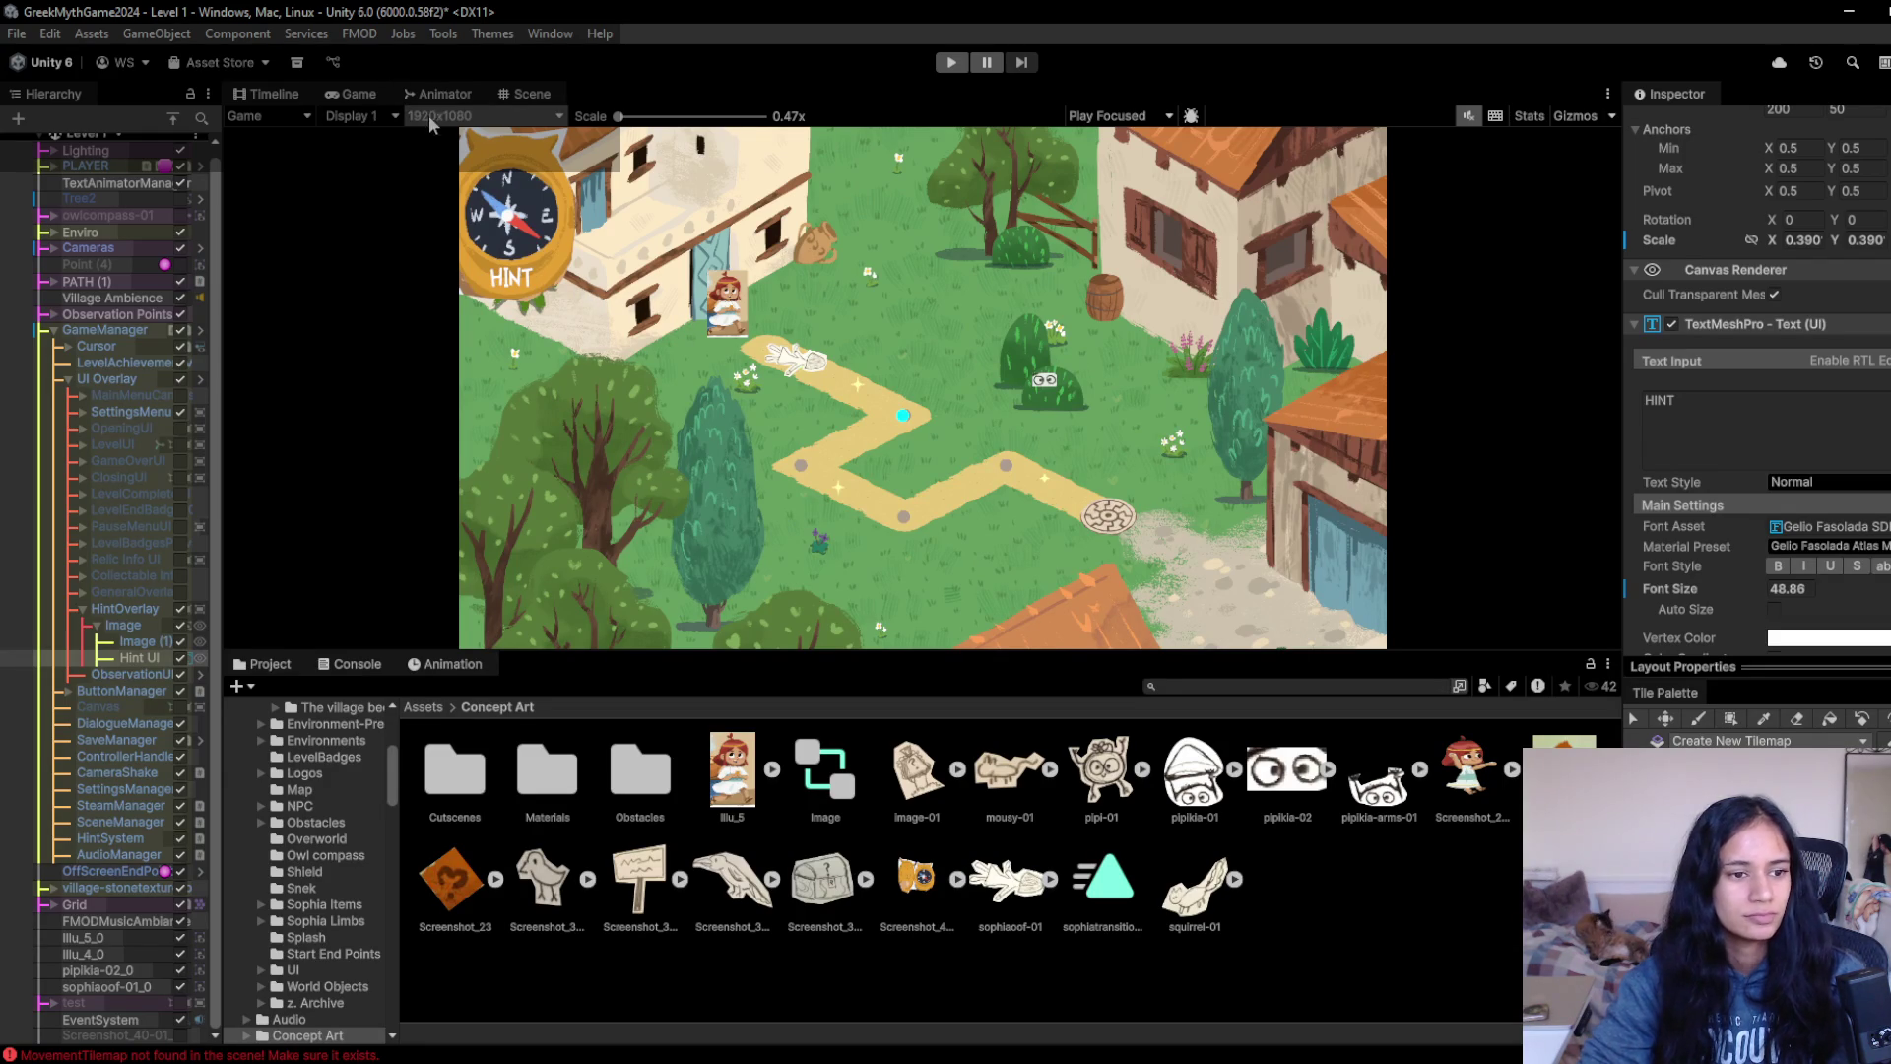
left_click(525, 96)
scroll(1237, 502, "down", 3)
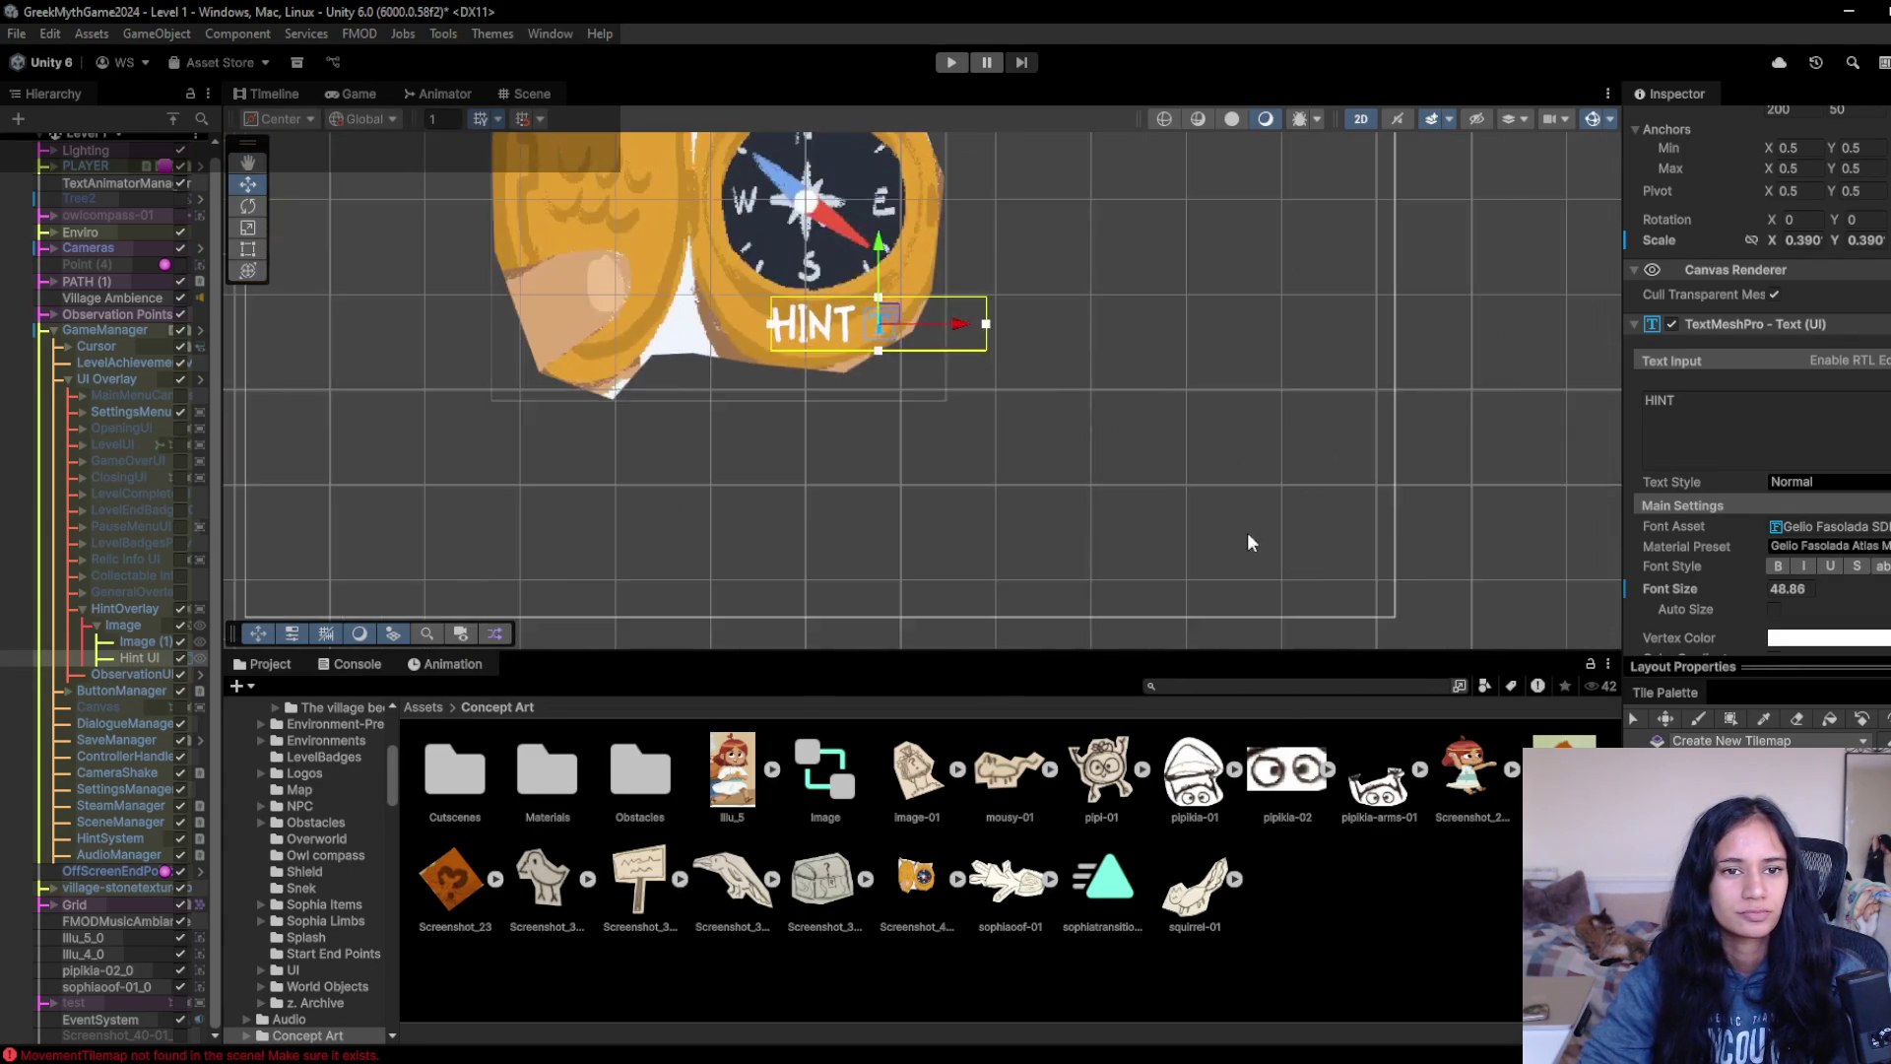
- Disable HintOverlay so it starts hidden, toggling LevelComplete on and off and collapsing it
scroll(924, 430, "down", 3)
scroll(826, 411, "up", 3)
left_click_drag(825, 411, 1231, 468)
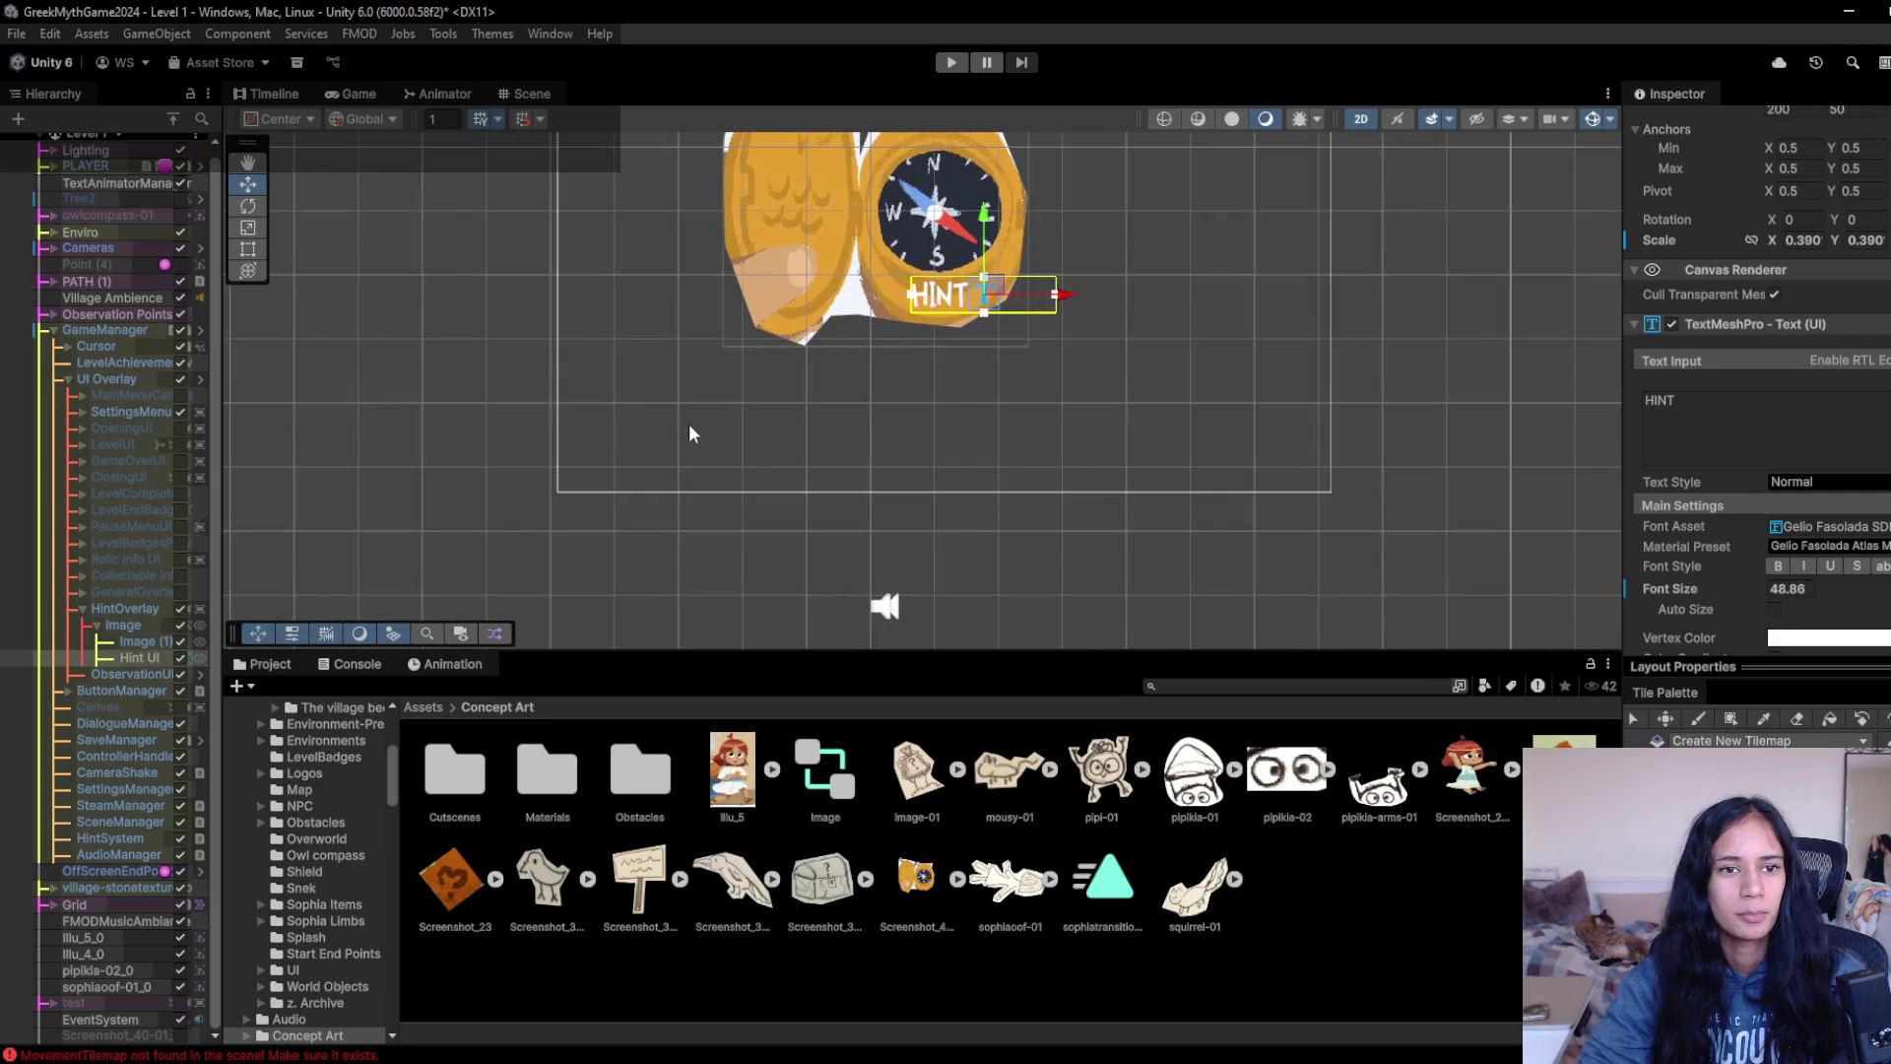
left_click(180, 608)
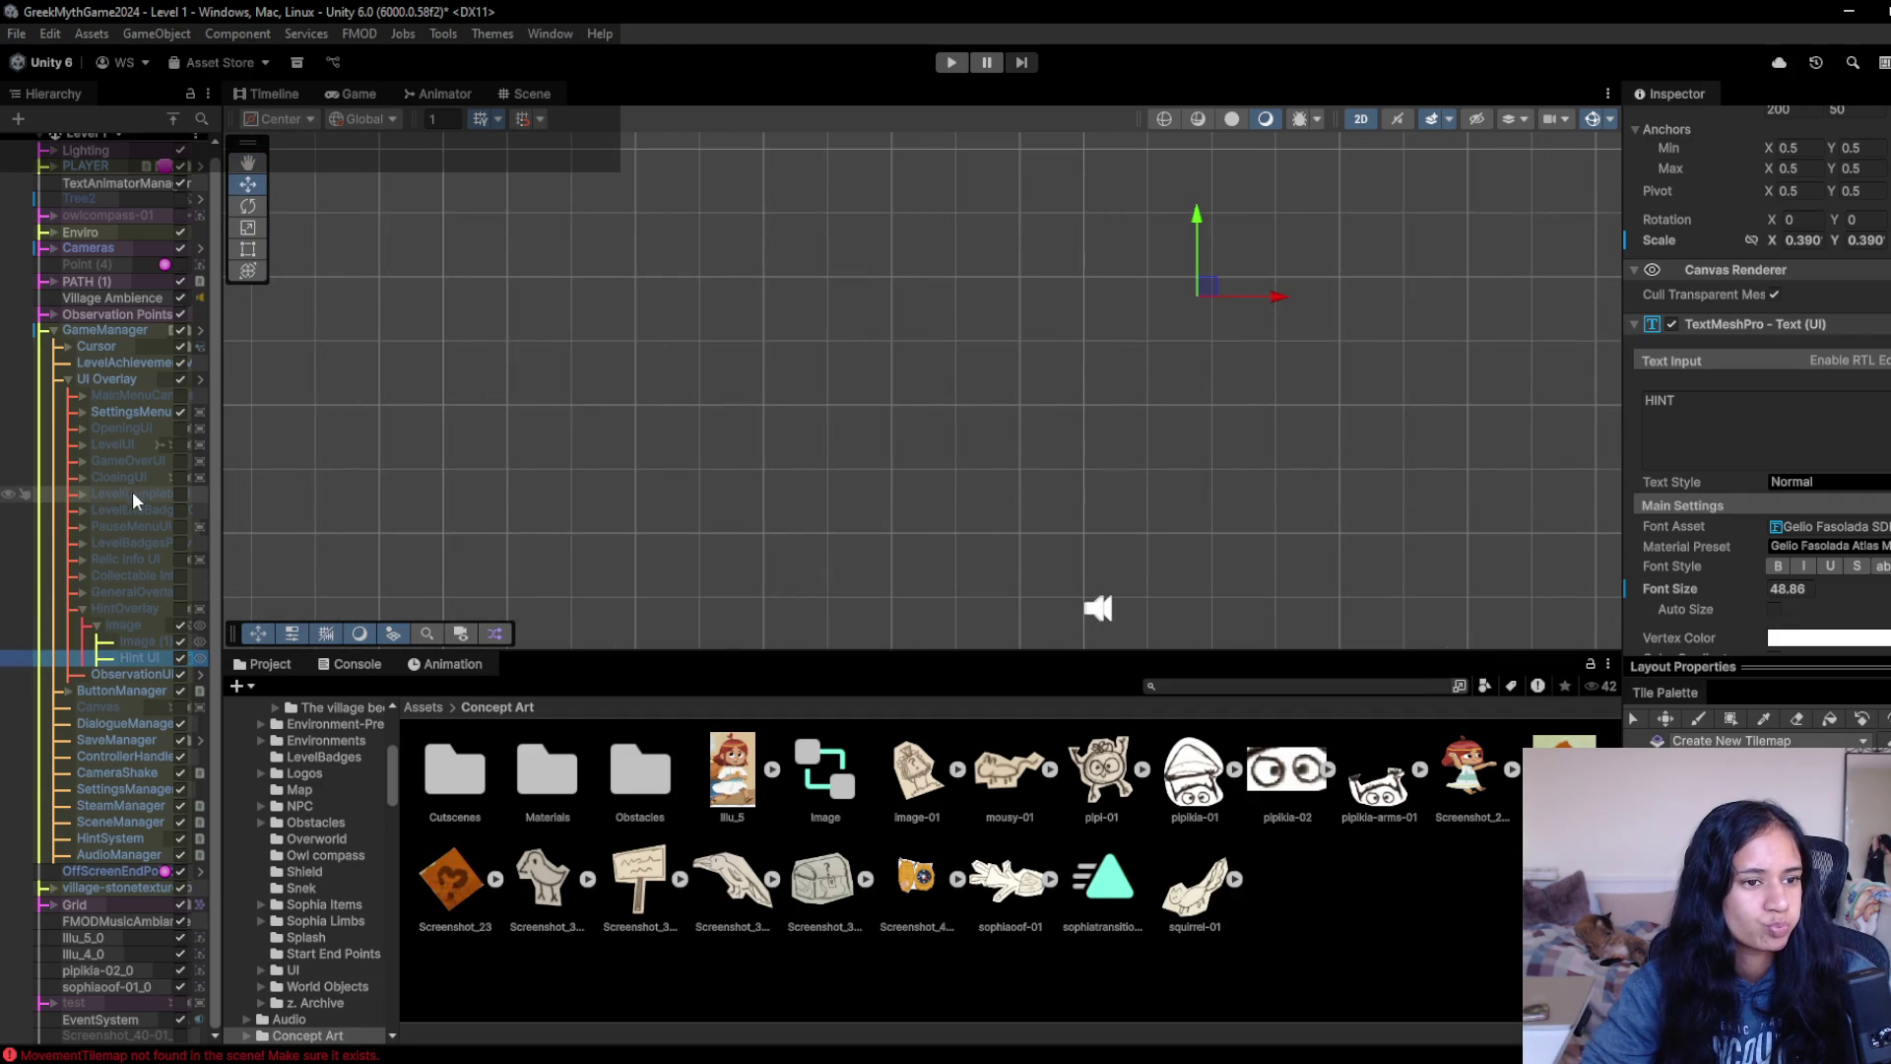
left_click(78, 493)
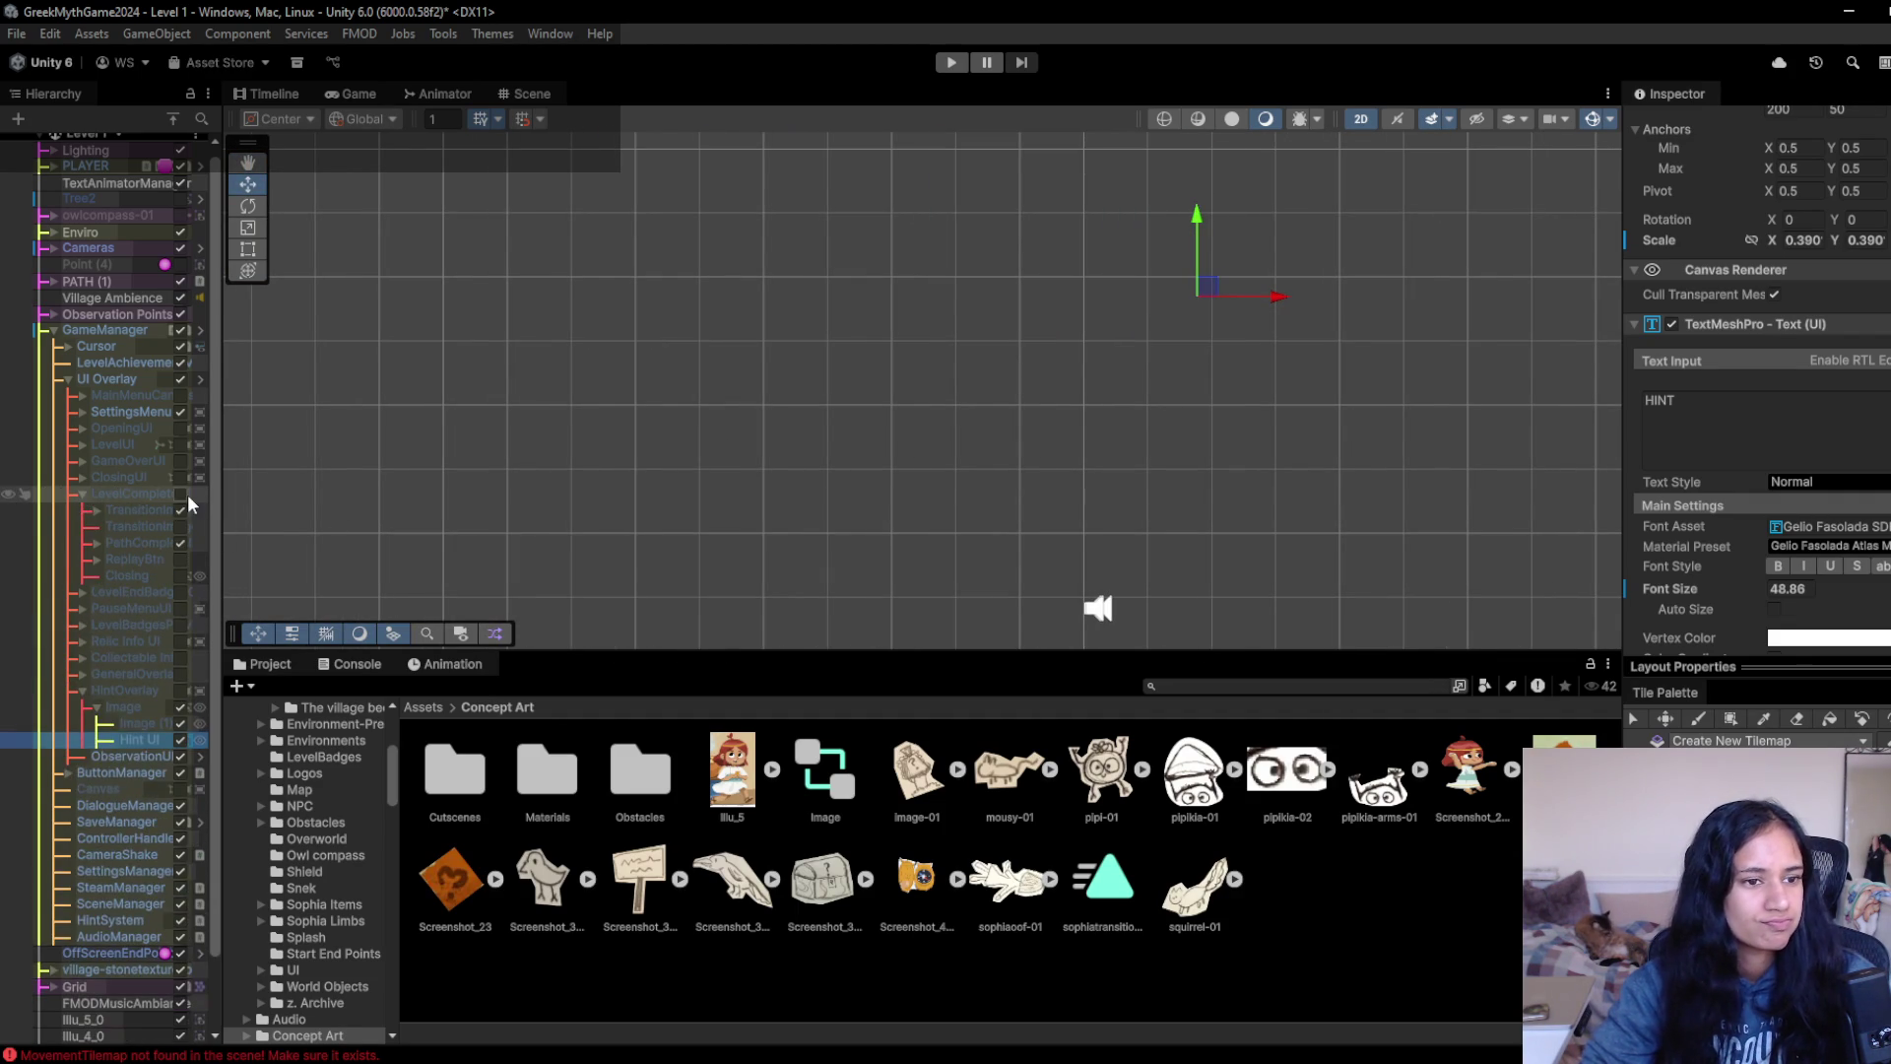
left_click(181, 495)
left_click(181, 494)
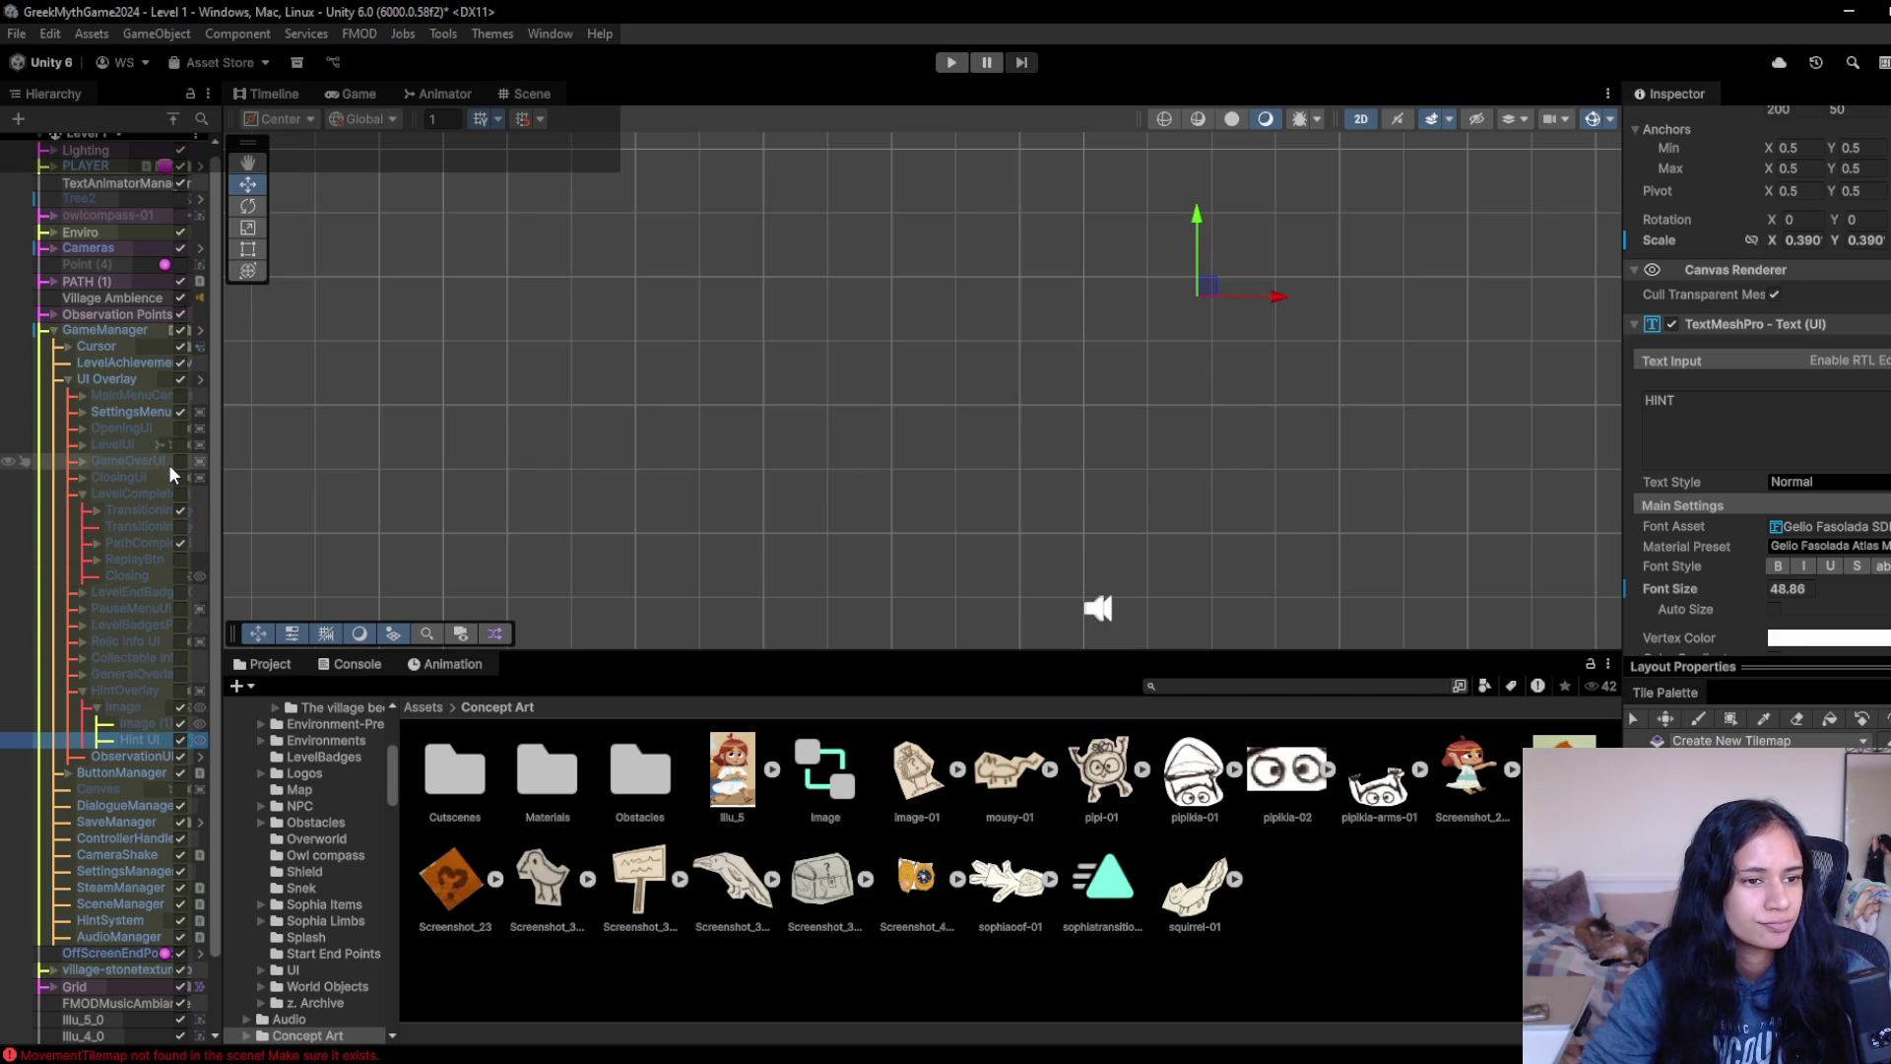
scroll(153, 463, "down", 2)
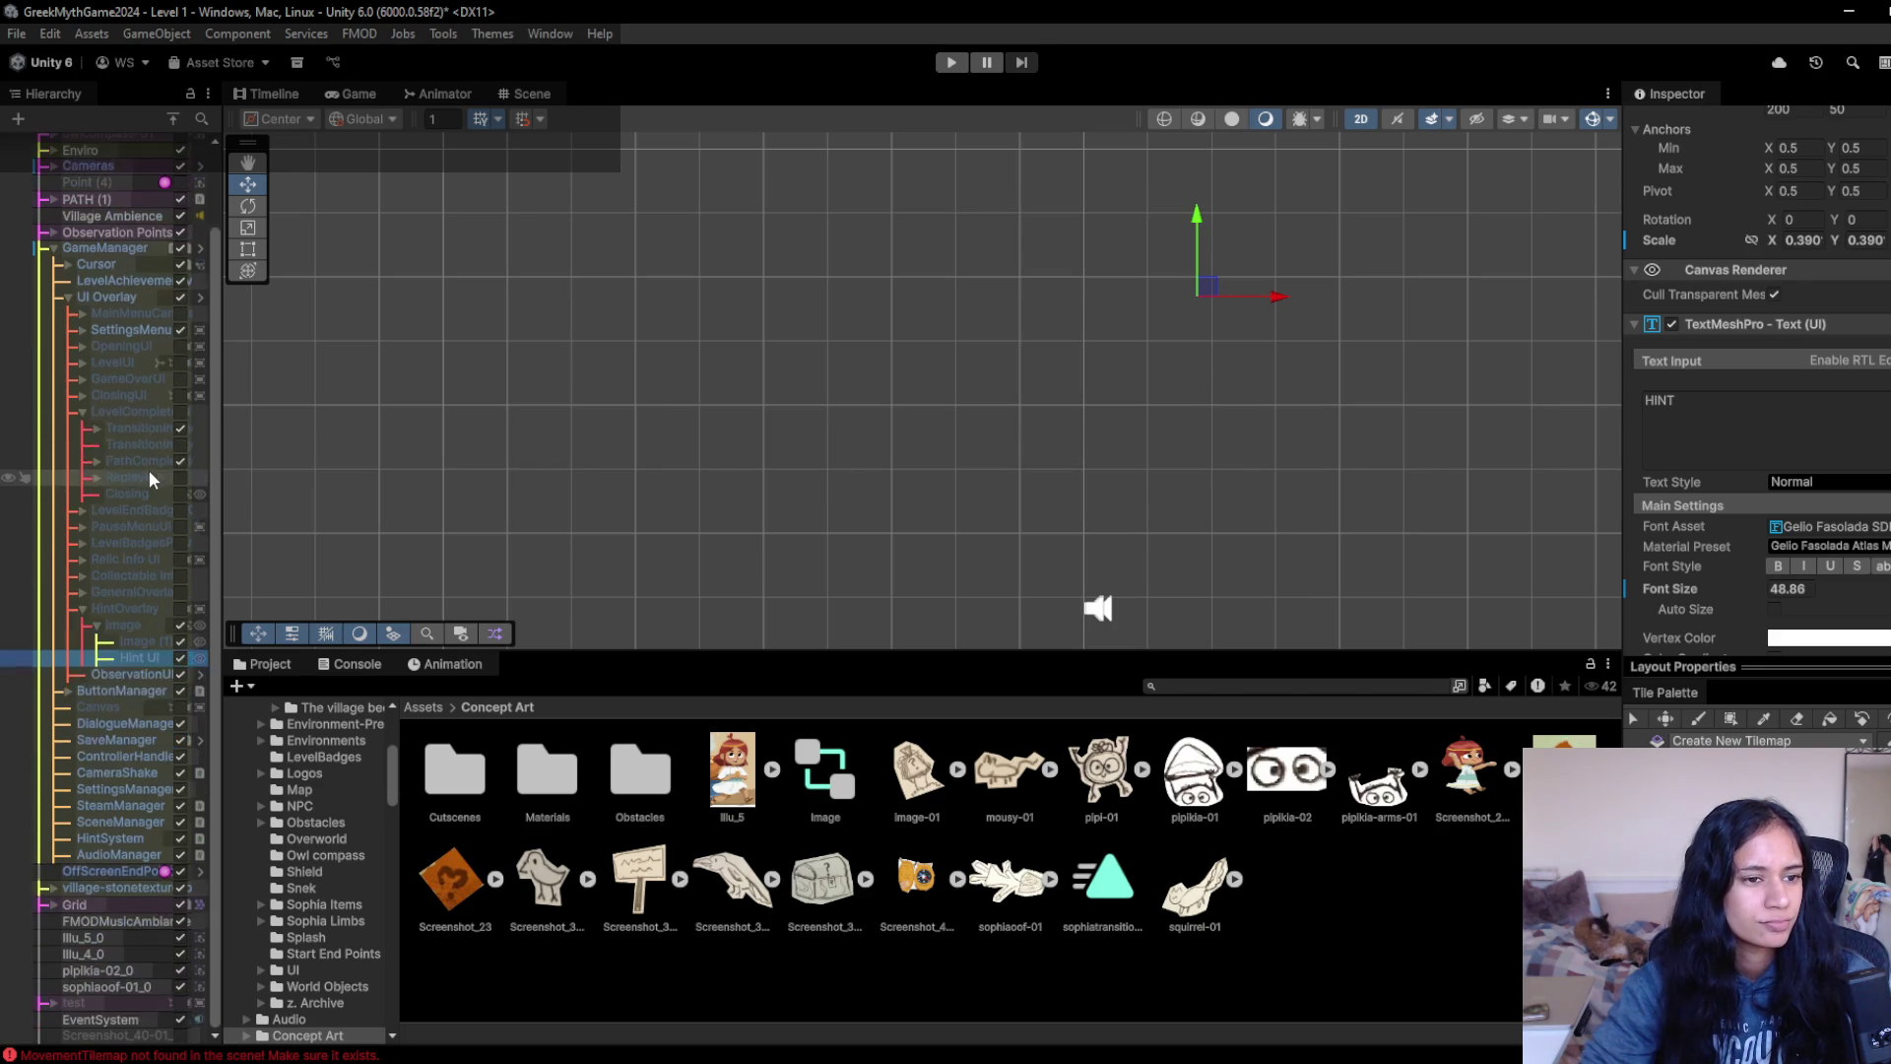
left_click(81, 412)
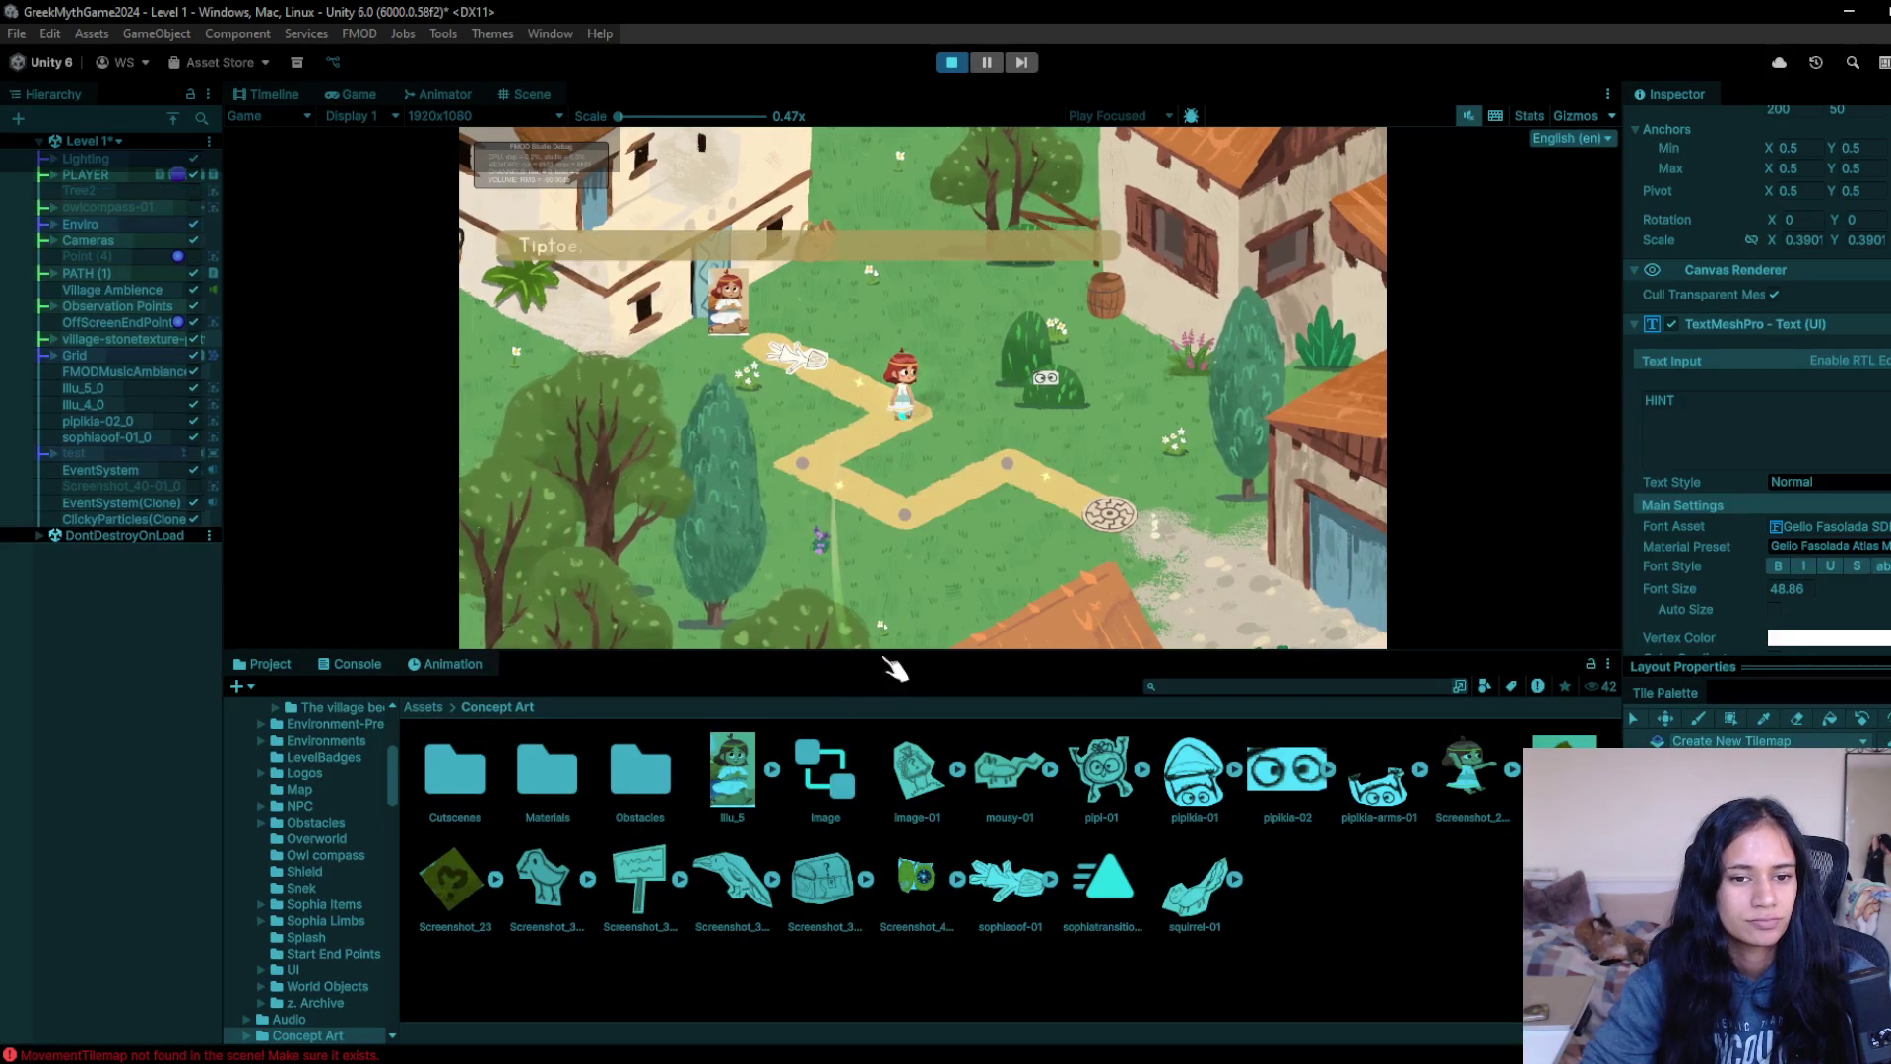
- Enlarge the Game view, walk the girl down the path, then stop Play mode
mouse_move(890, 655)
left_mouse_down()
mouse_move(827, 862)
mouse_move(783, 926)
left_mouse_up()
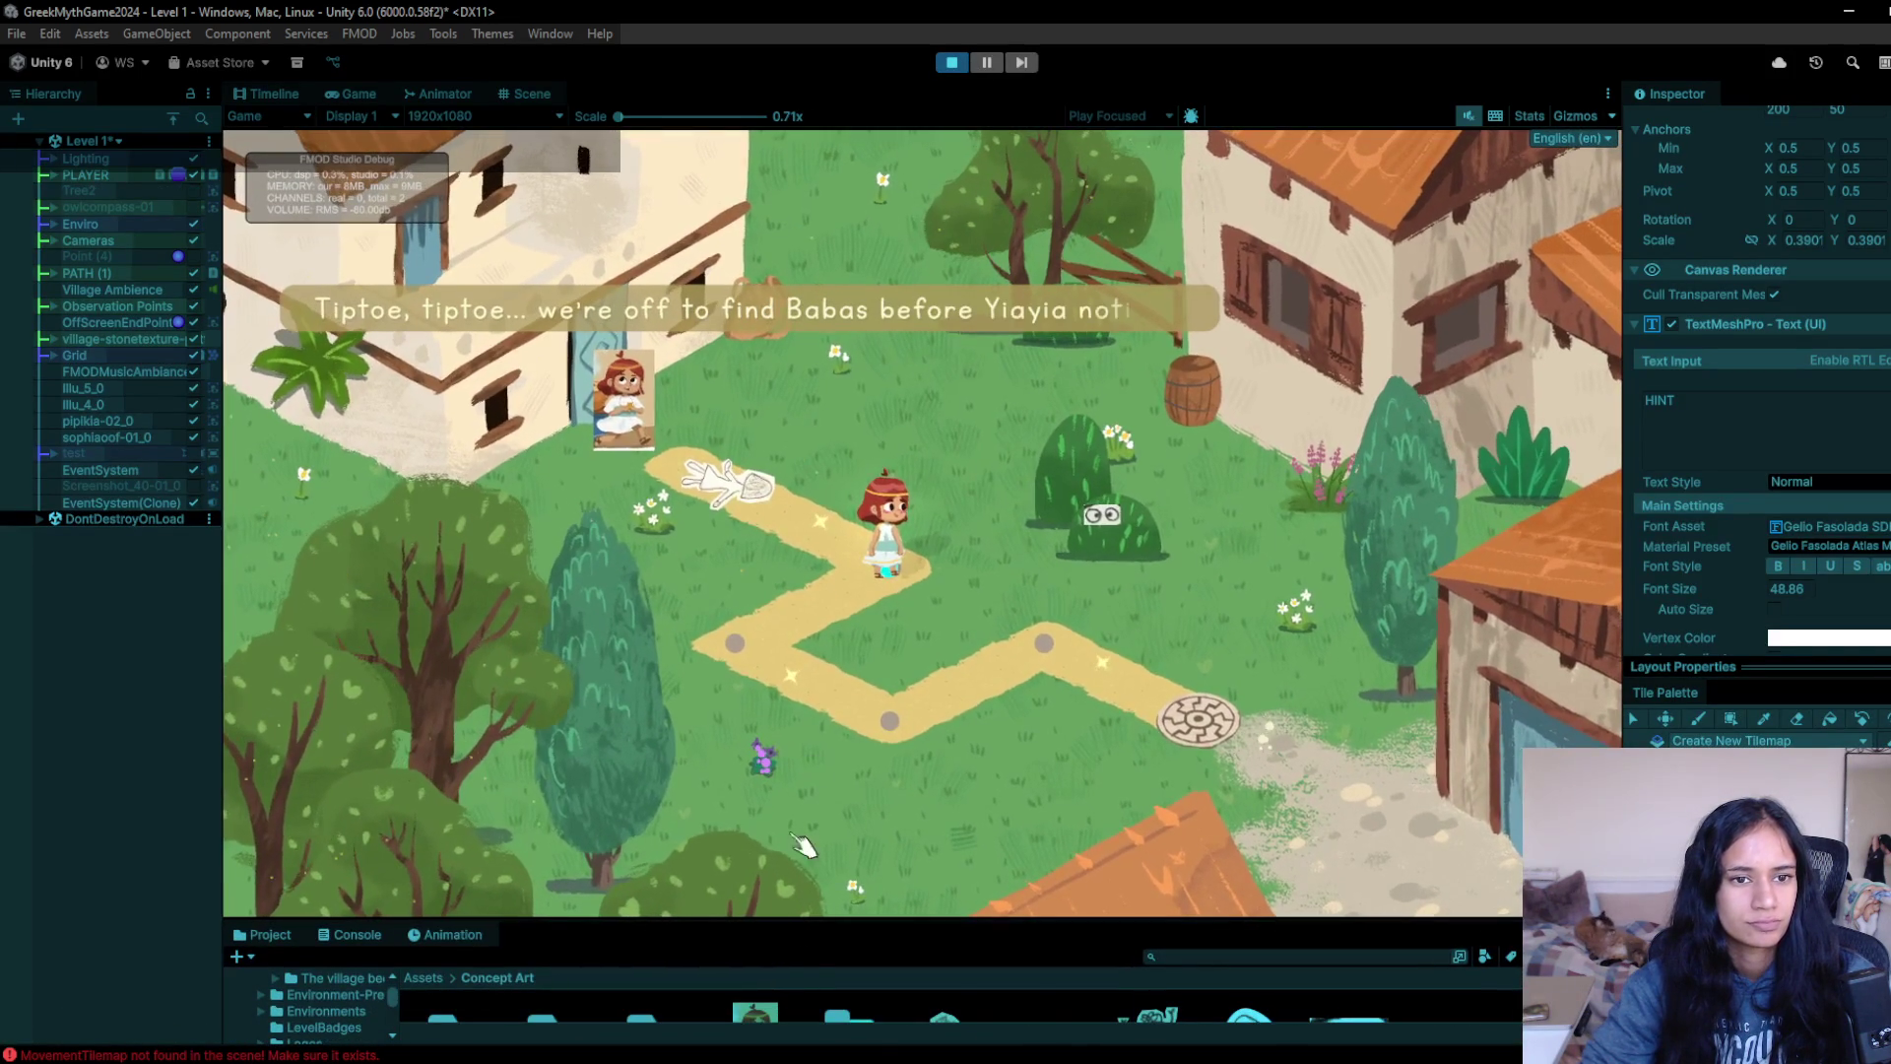
left_click(758, 679)
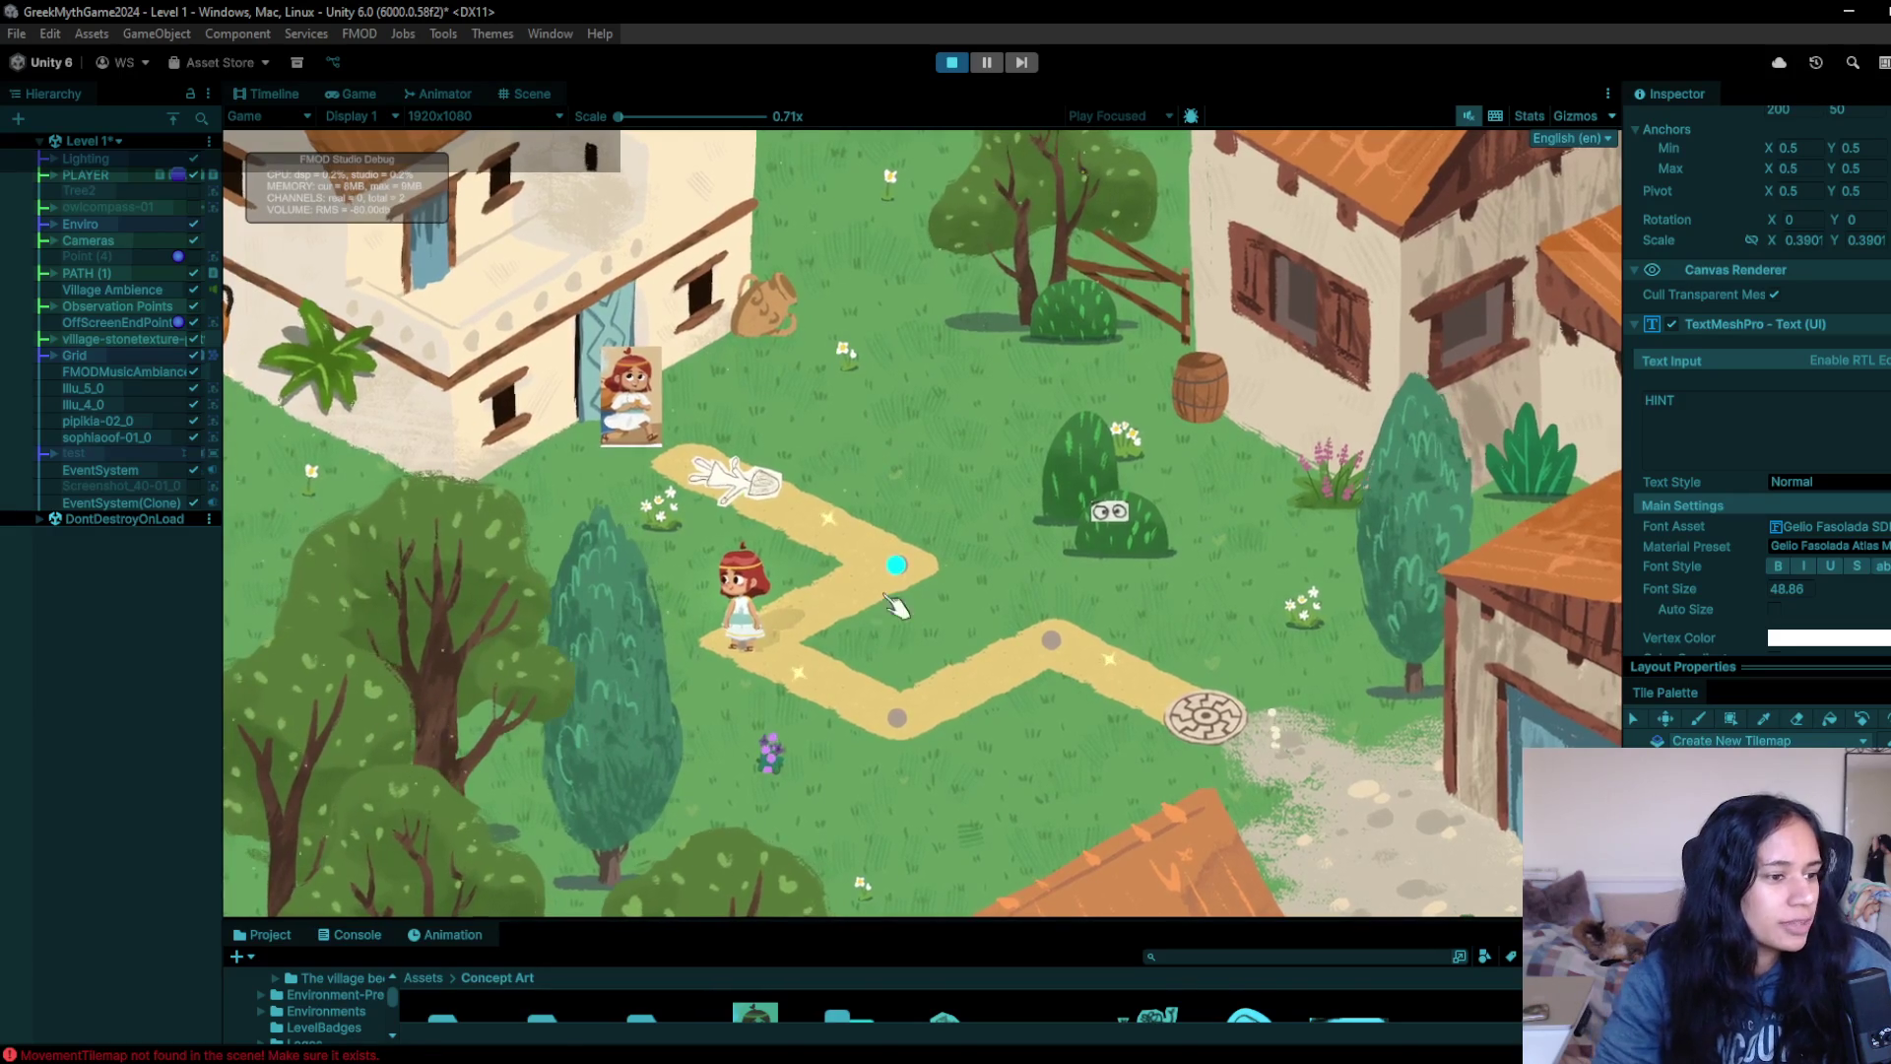
left_click(952, 62)
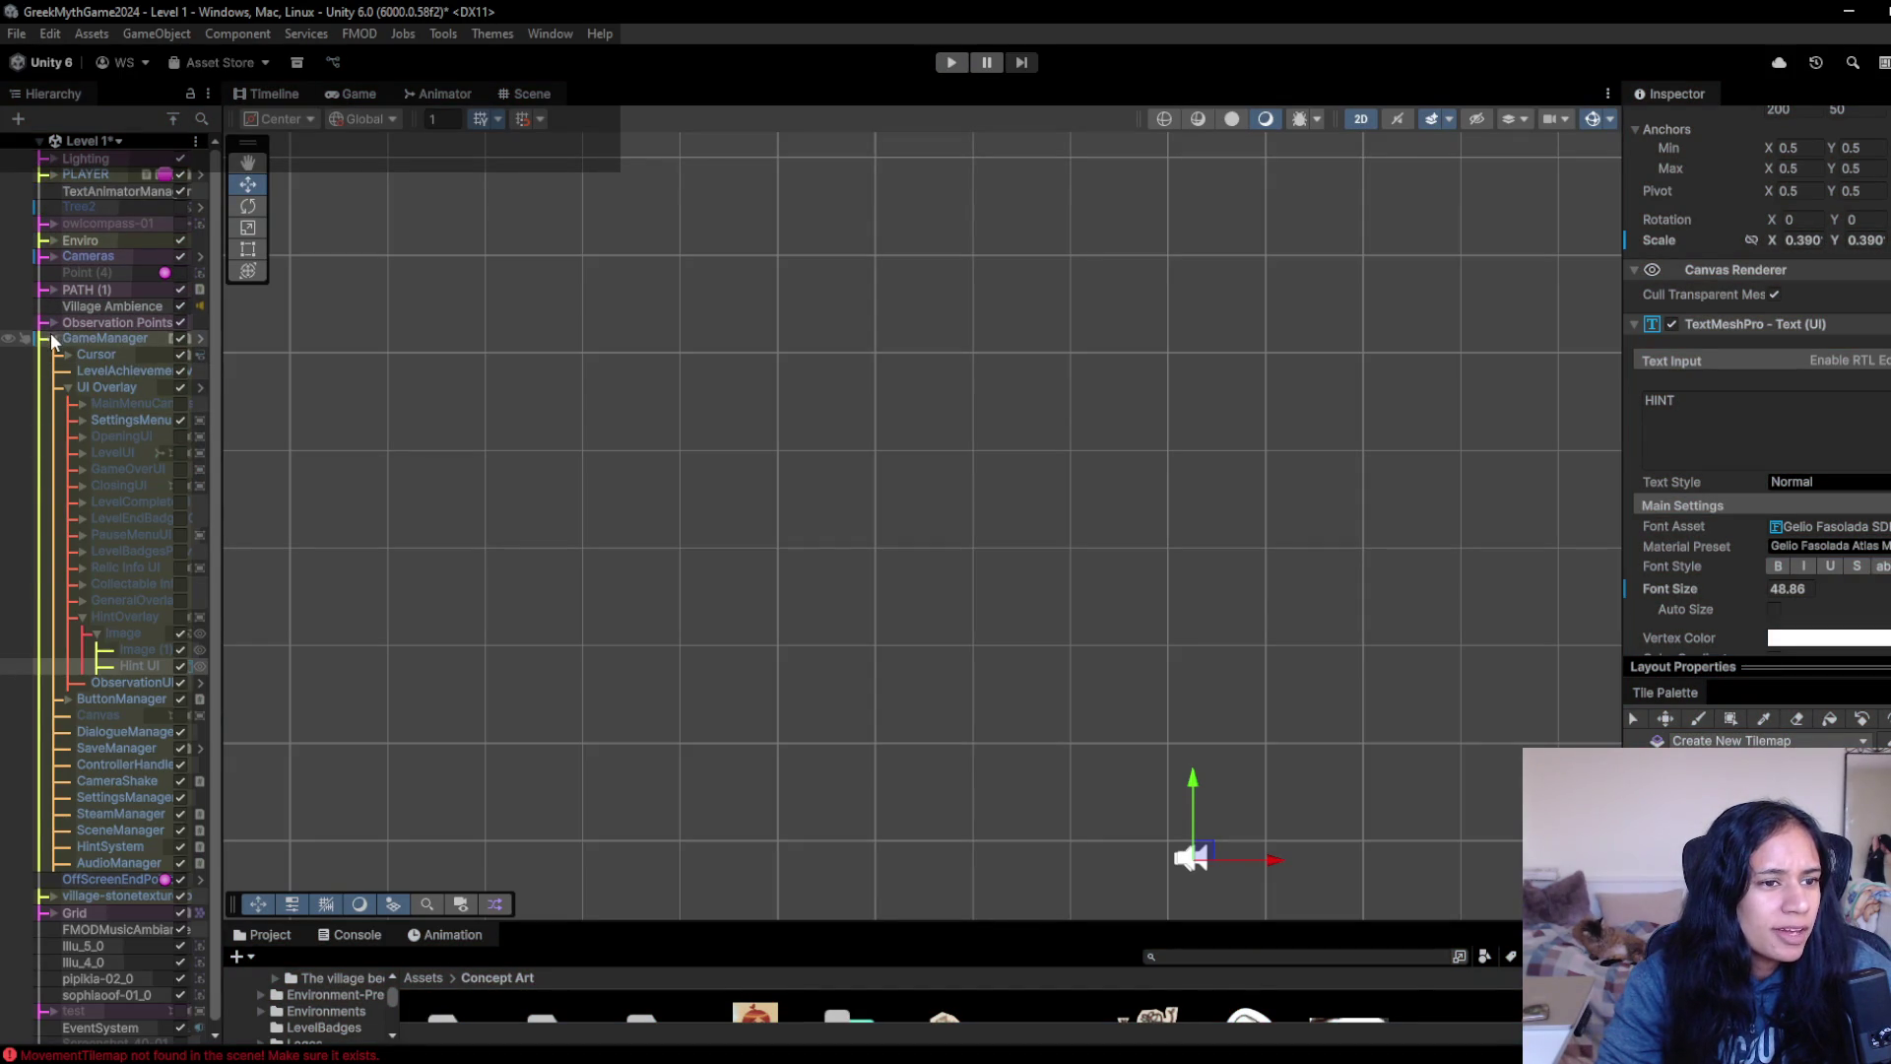
- Collapse GameManager and turn on vHierarchy's Zebra striping from the Tools menu
left_click(53, 338)
left_click(456, 36)
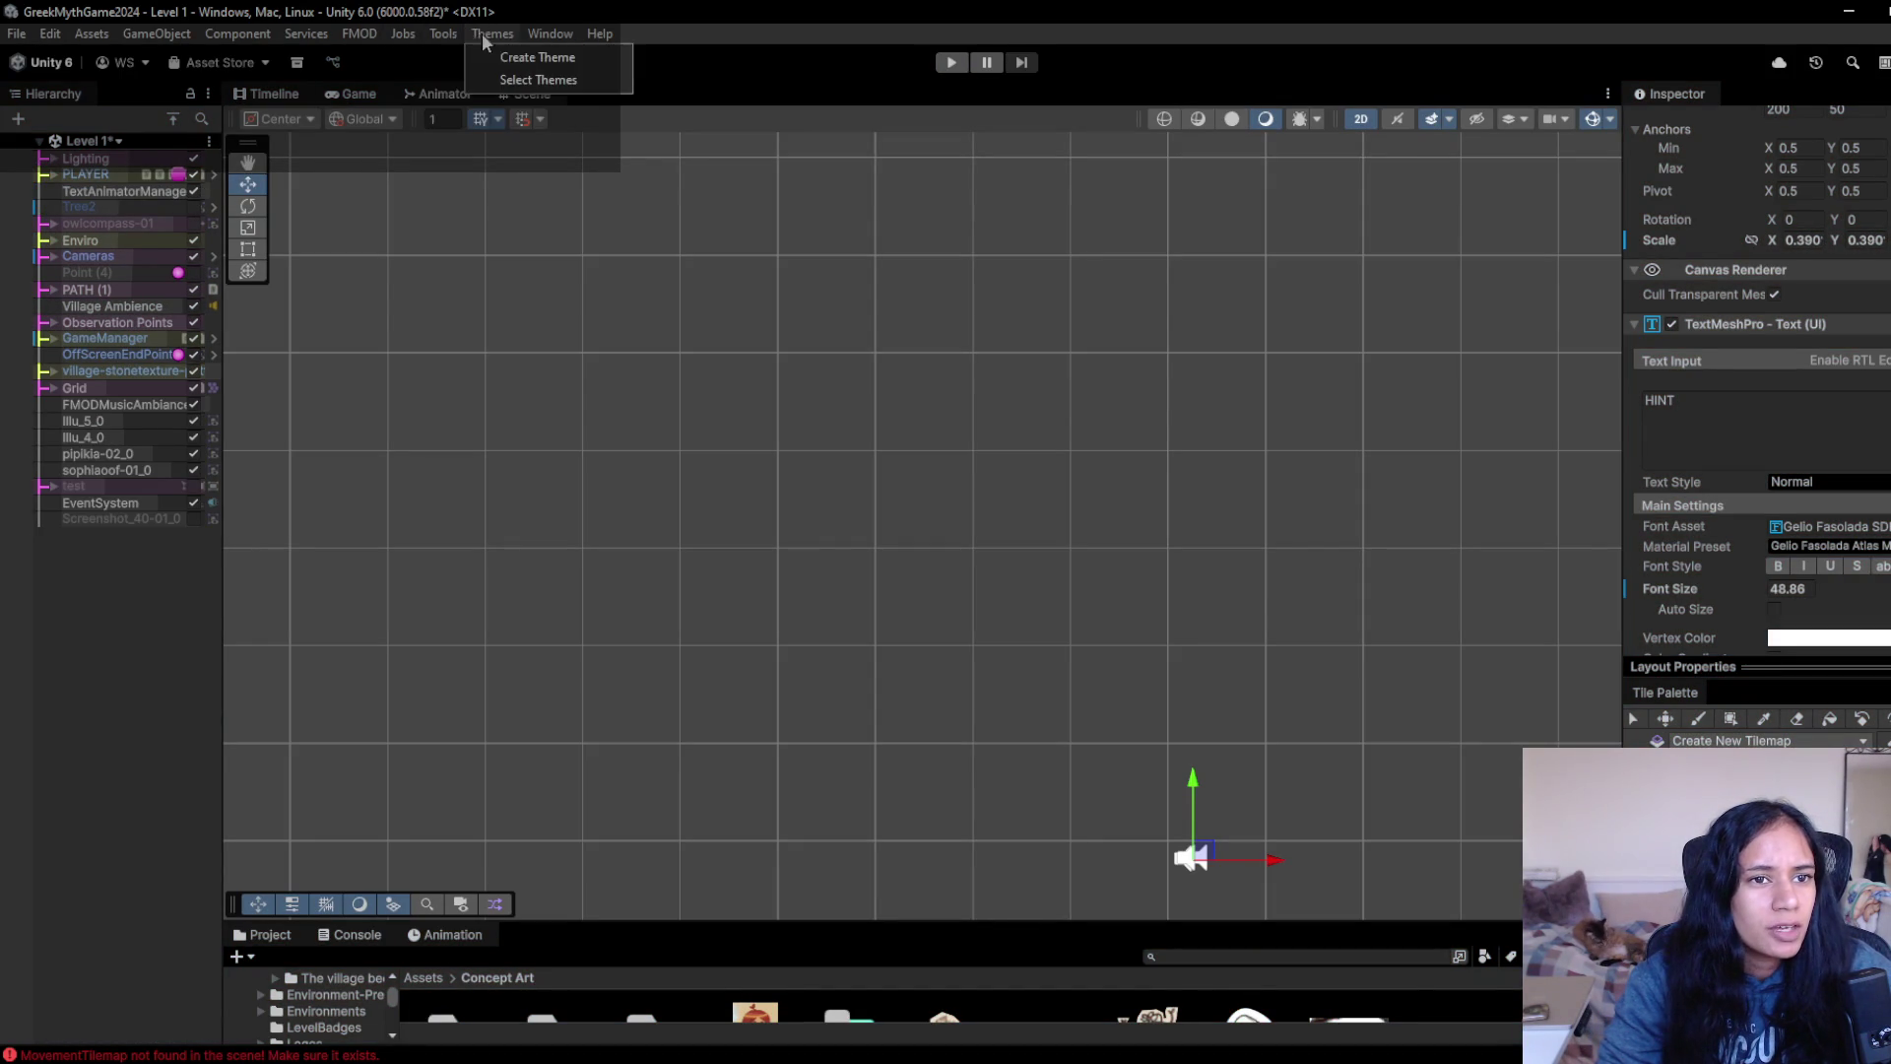
mouse_move(463, 85)
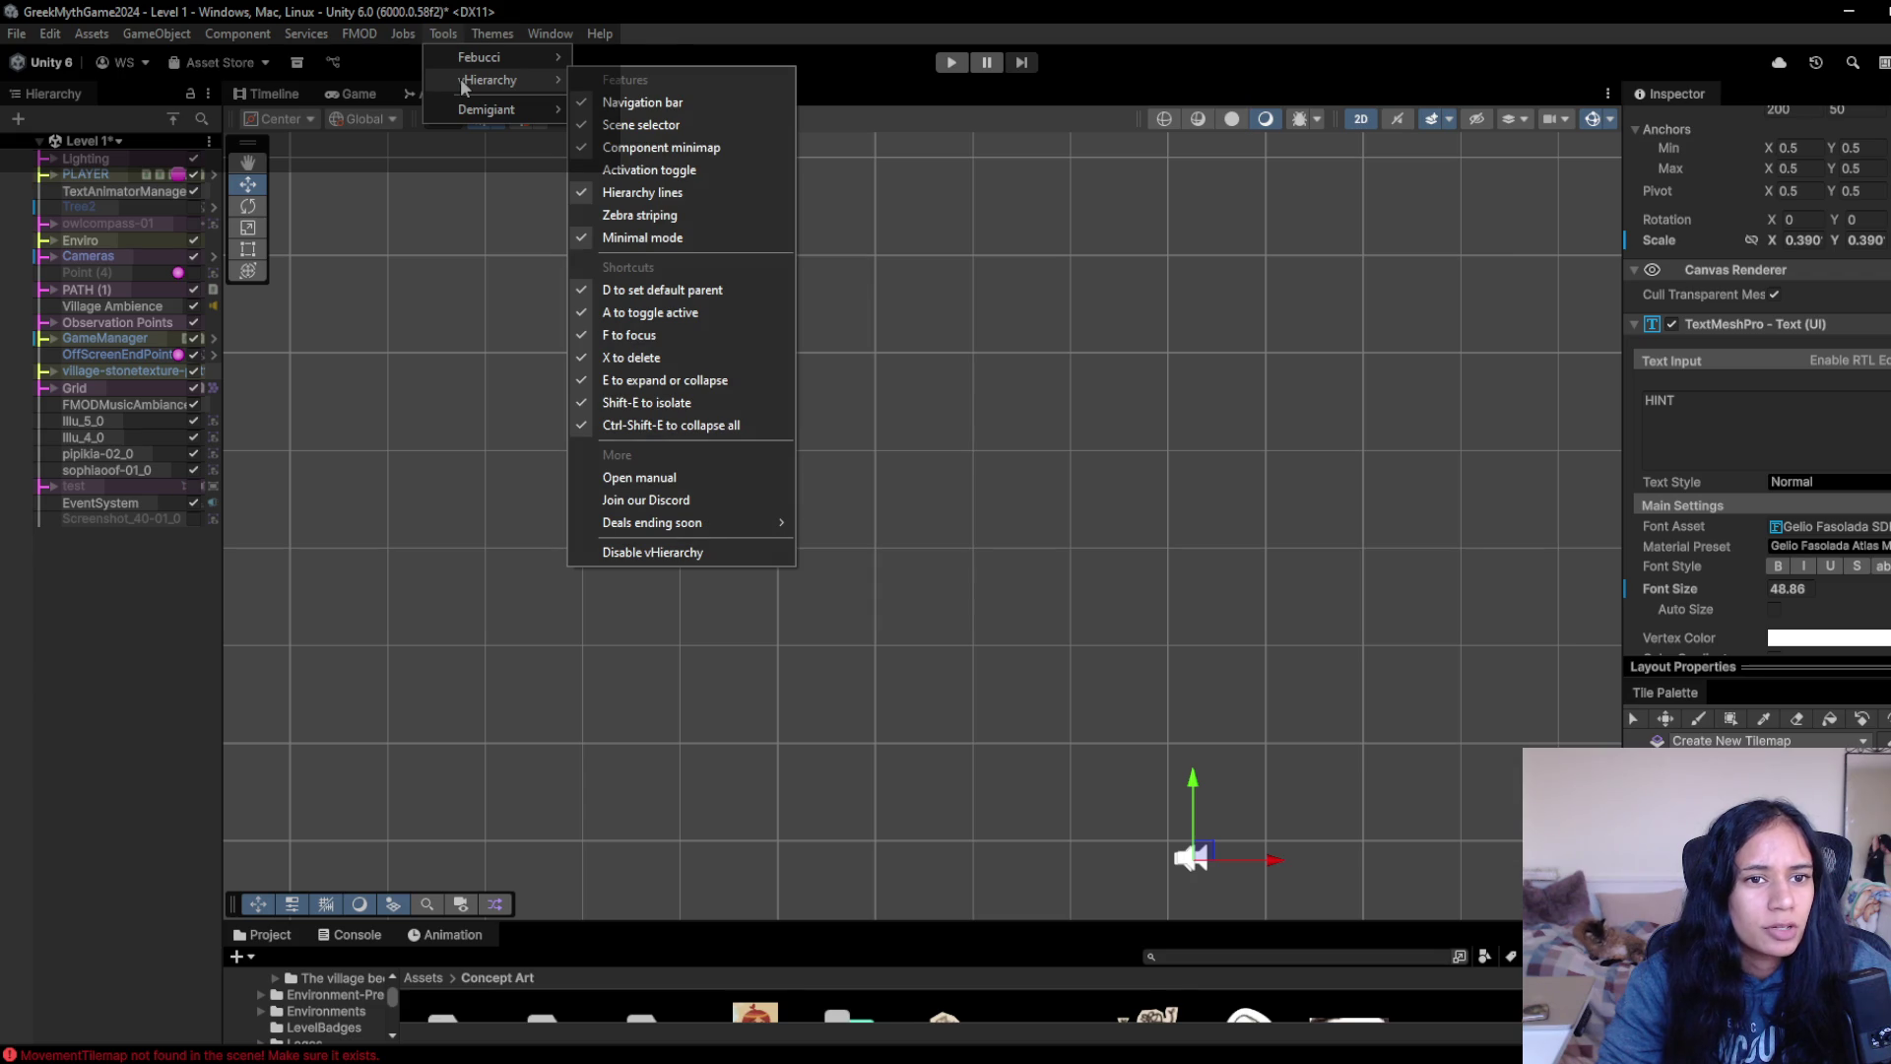
left_click(653, 215)
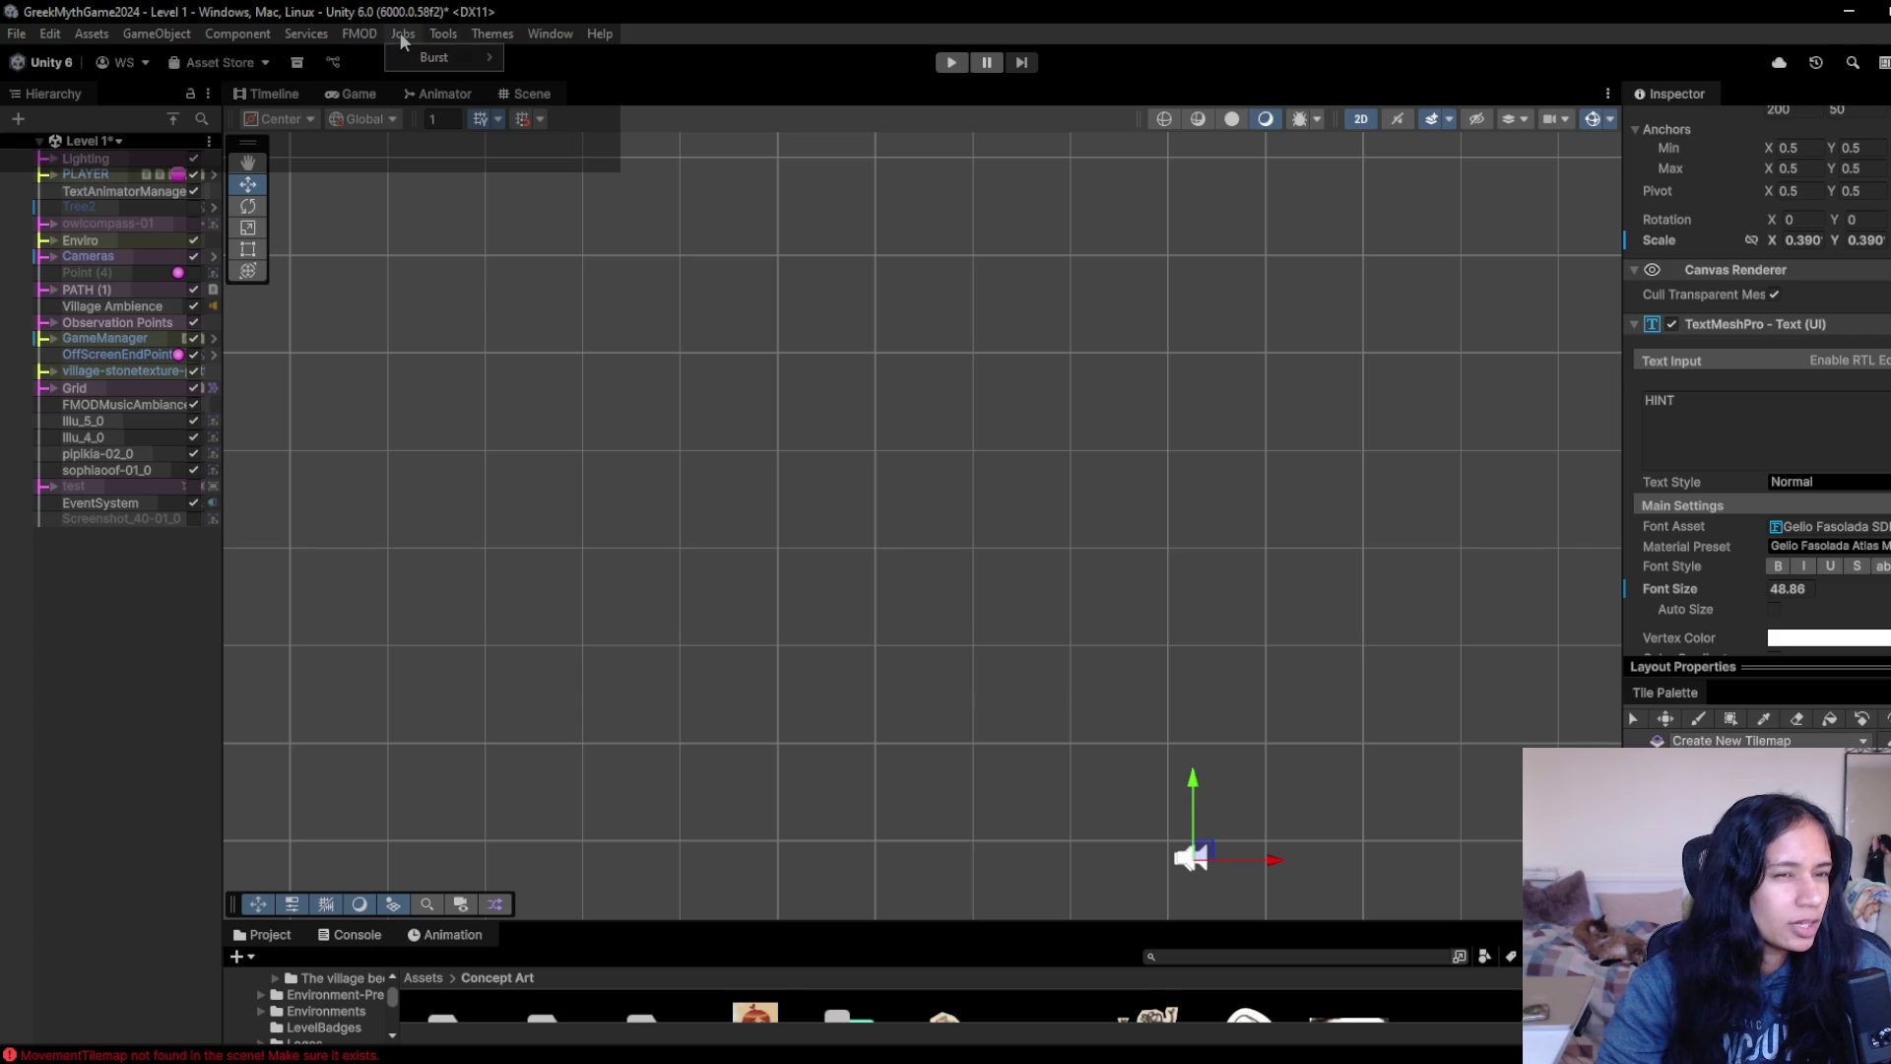
left_click(440, 35)
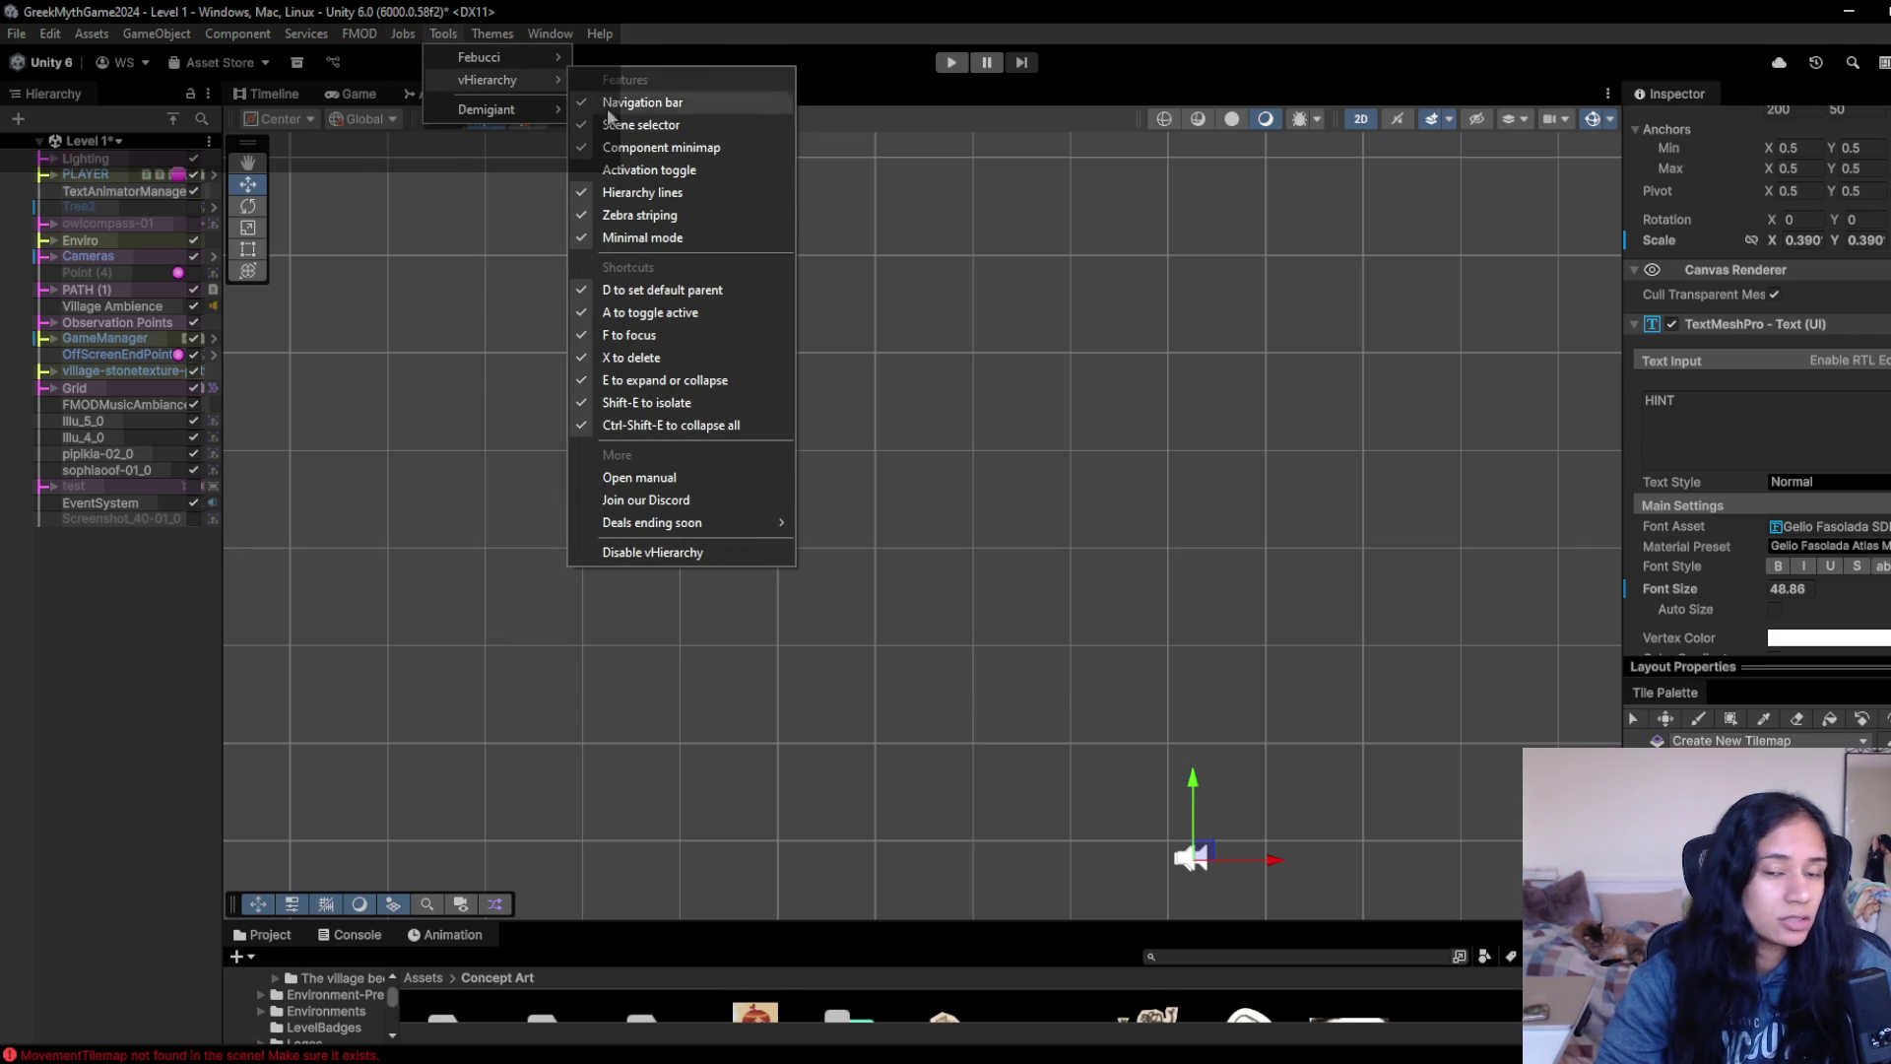
left_click(632, 219)
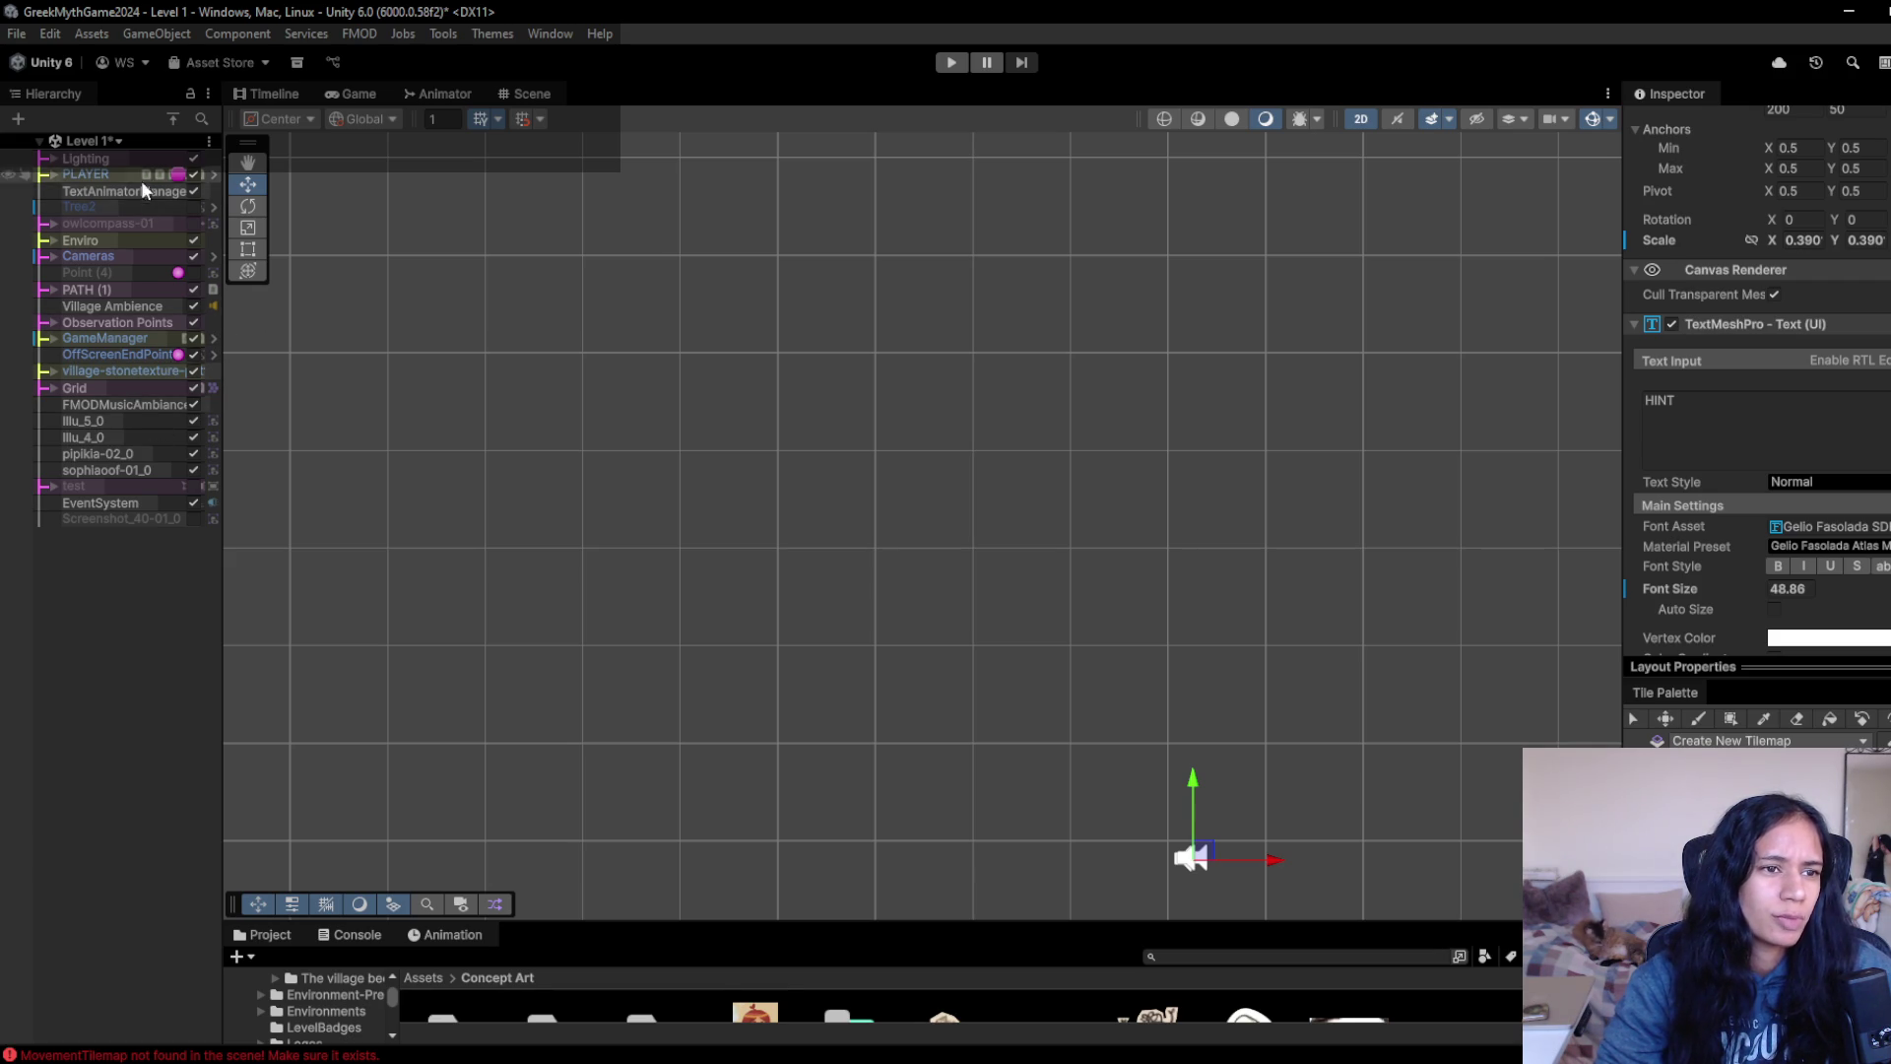
- Select Enviro and Tree2 in the Hierarchy, then open the Package Manager
left_click(142, 225)
left_click(136, 240)
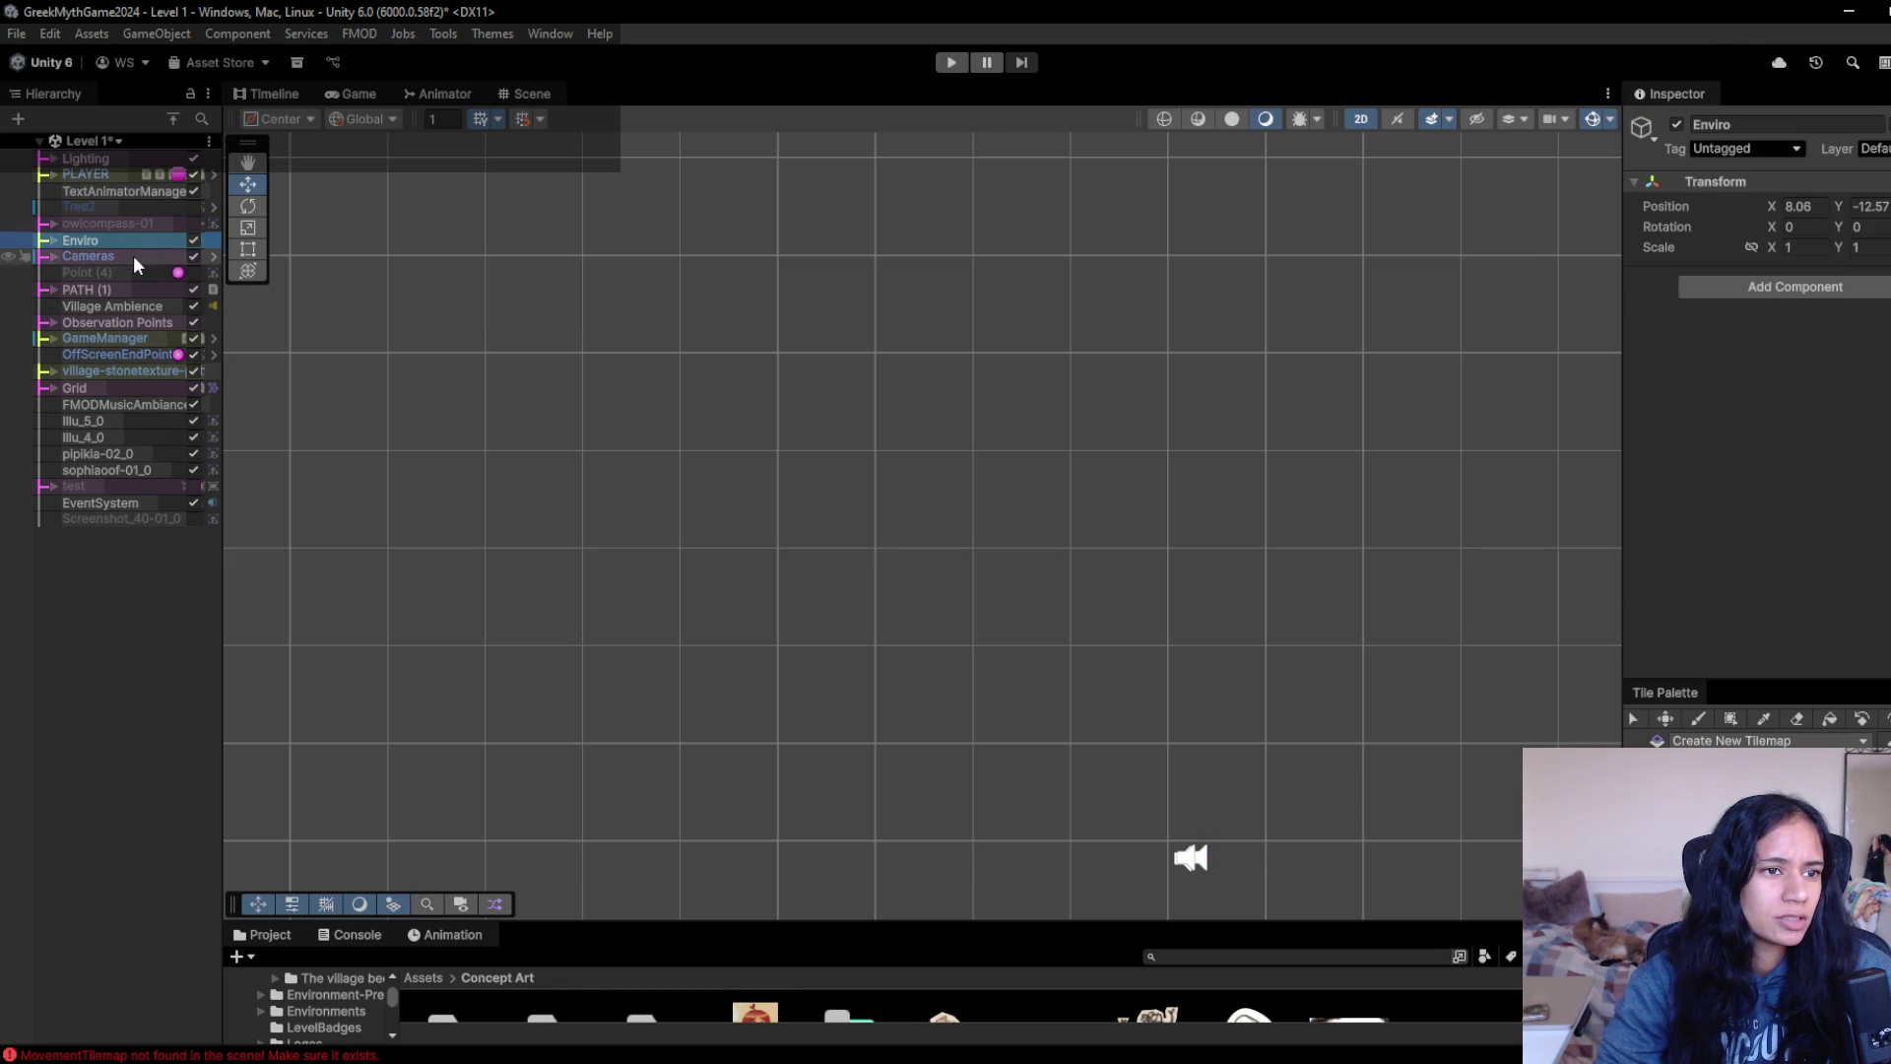
left_click(139, 205)
left_click(550, 33)
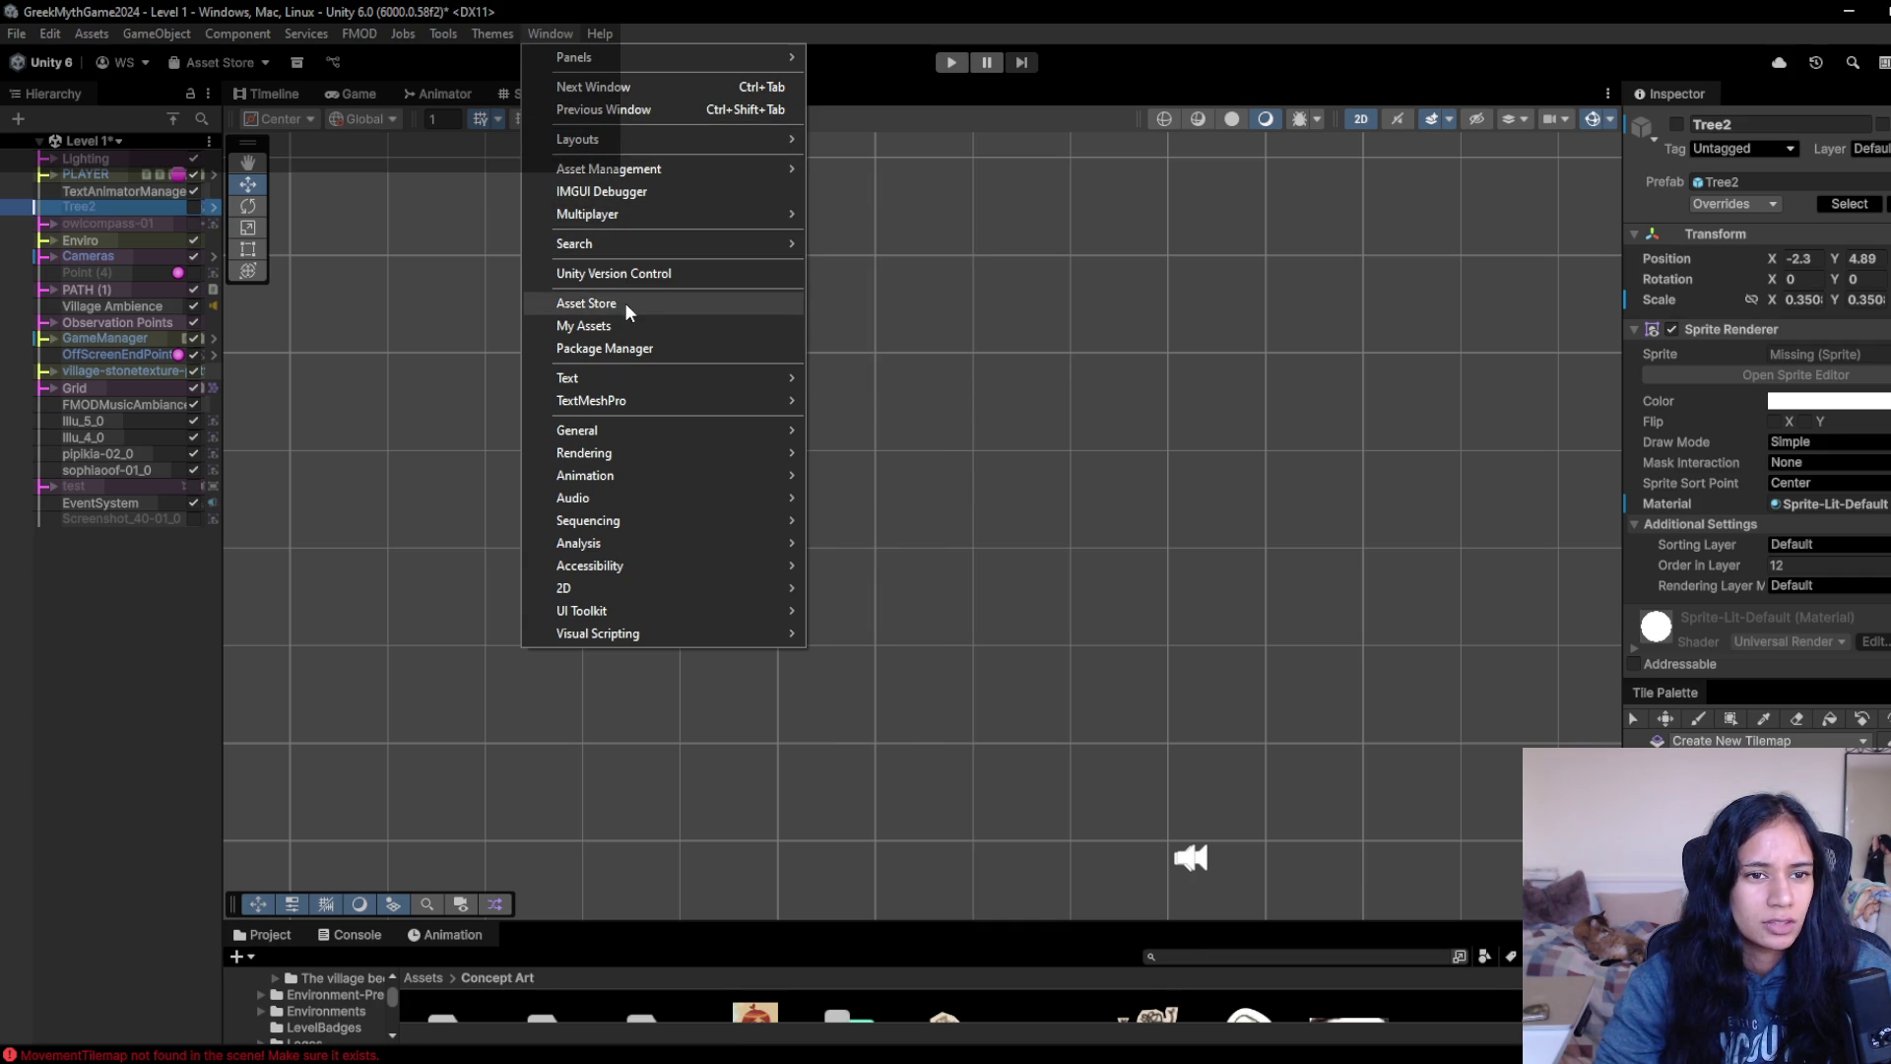
left_click(619, 347)
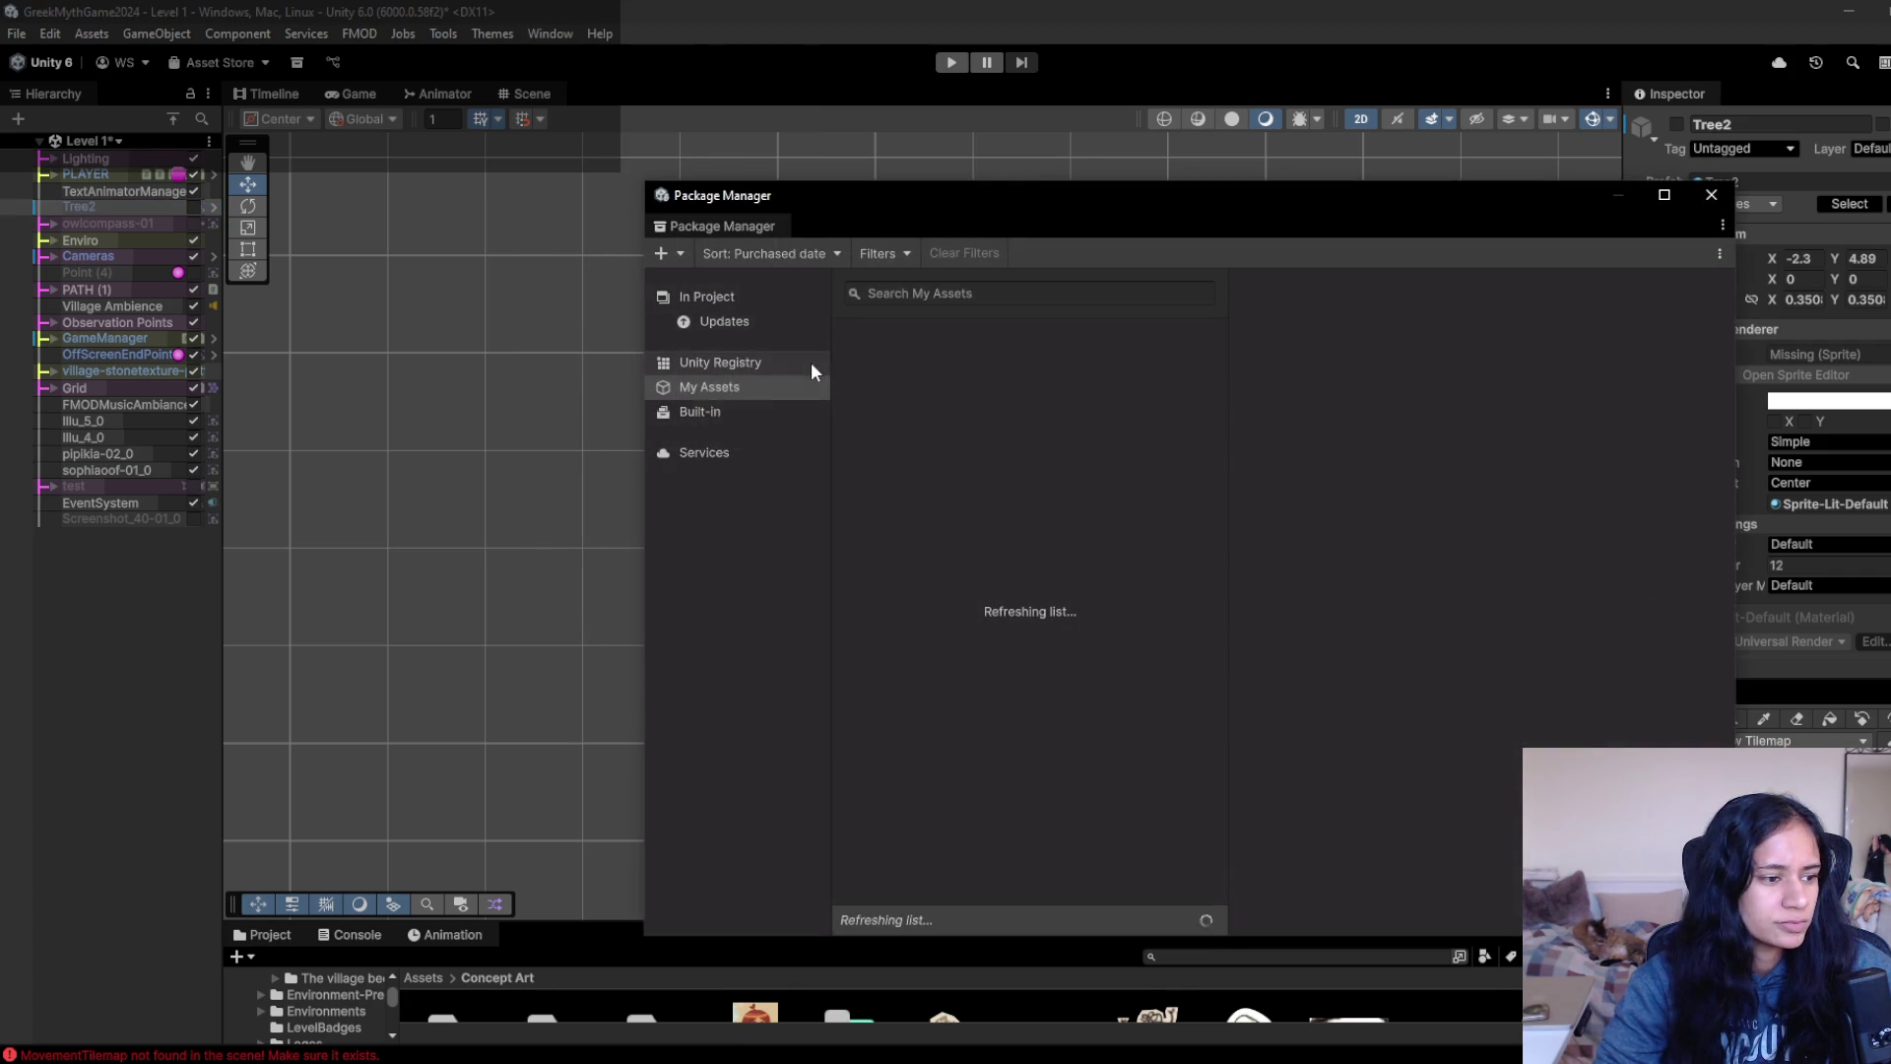
- Move the Package Manager window and scroll through the packages installed In Project
left_click_drag(945, 195, 646, 156)
left_click(493, 217)
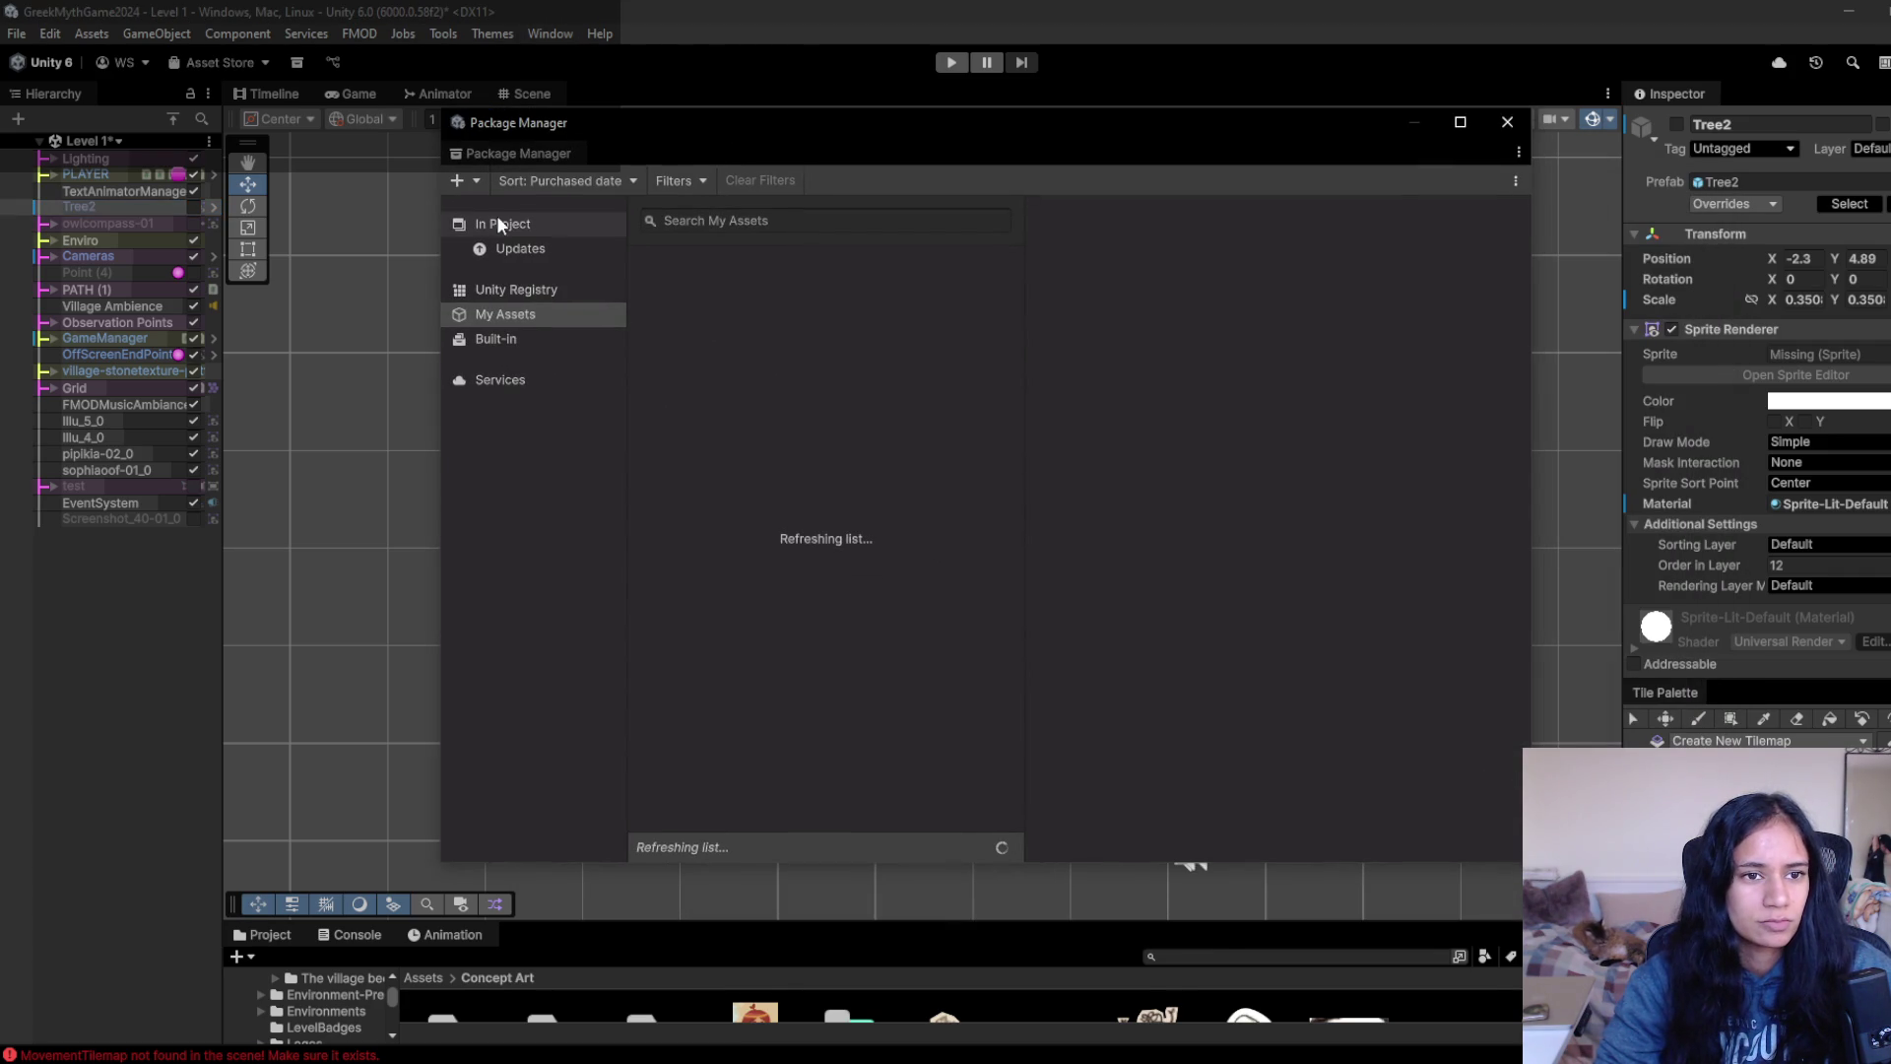
mouse_move(1019, 439)
left_mouse_down()
mouse_move(1021, 547)
mouse_move(975, 753)
mouse_move(1032, 582)
mouse_move(989, 642)
mouse_move(985, 393)
mouse_move(991, 489)
left_mouse_up()
scroll(991, 489, "down", 5)
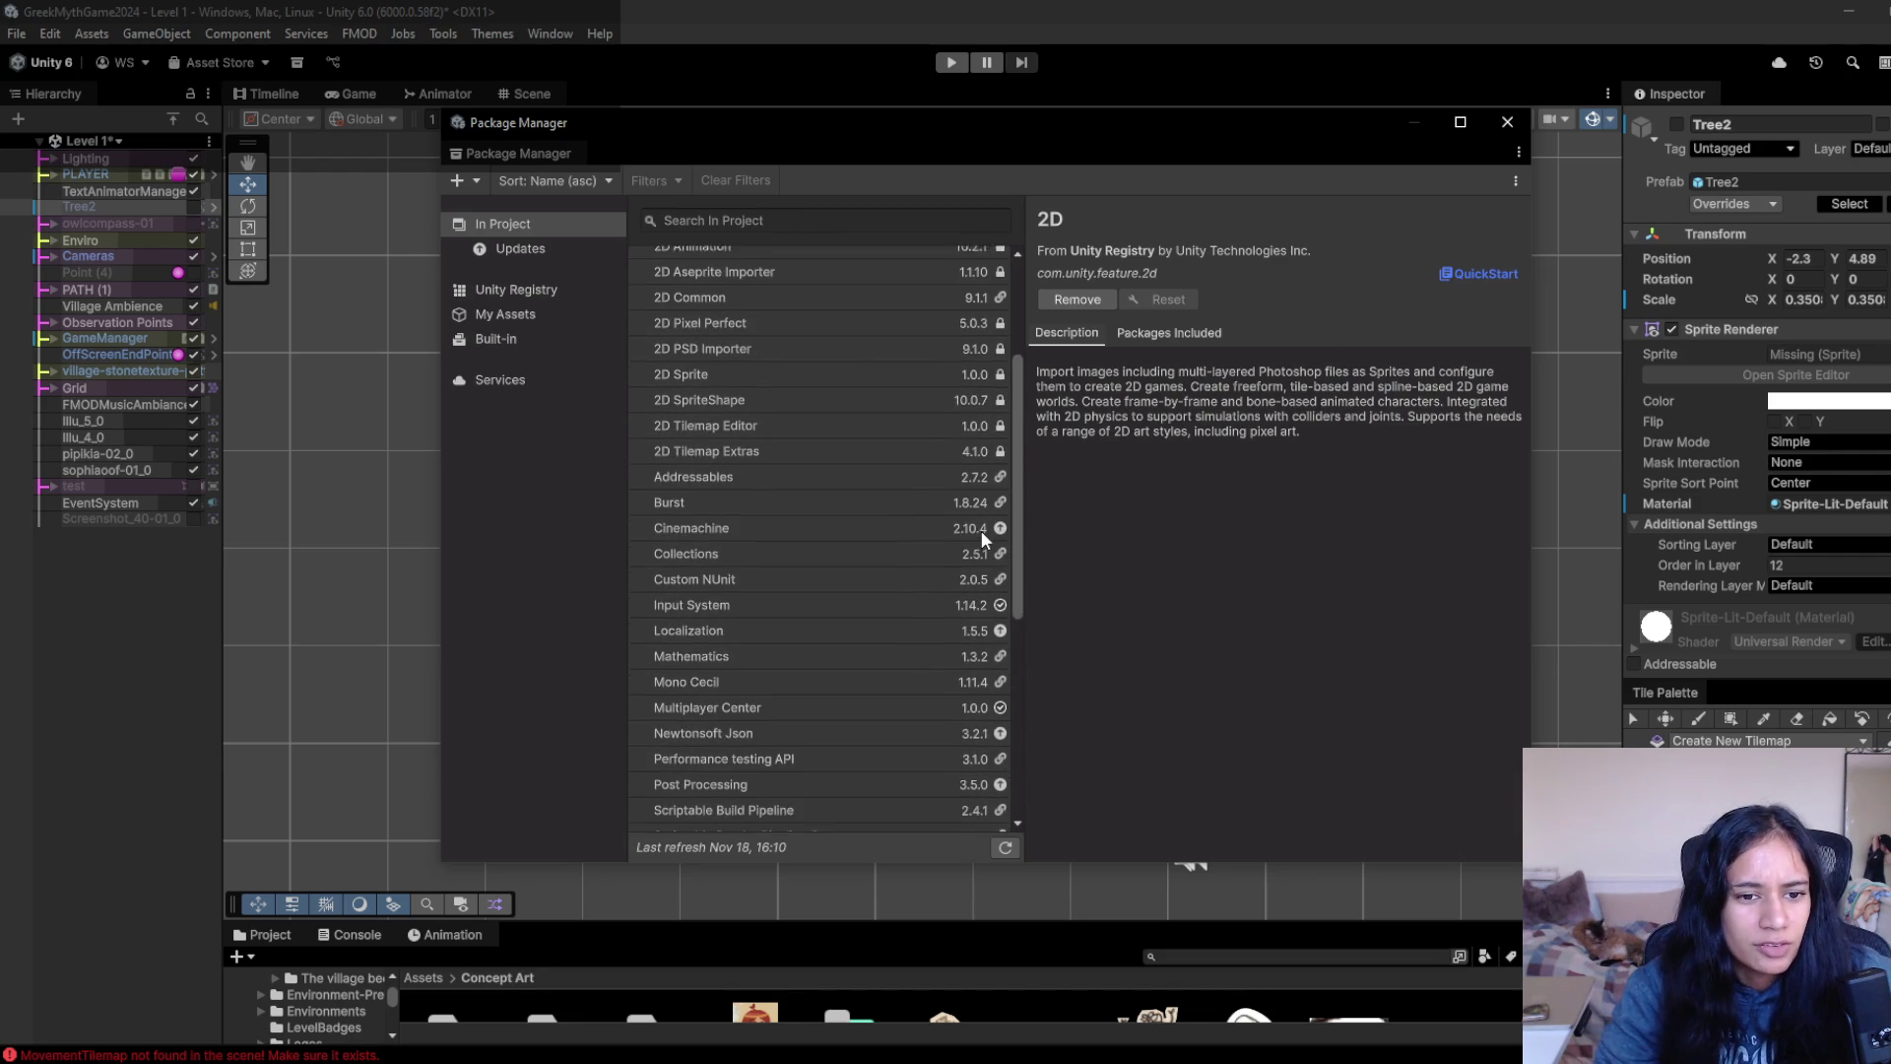
scroll(975, 589, "down", 6)
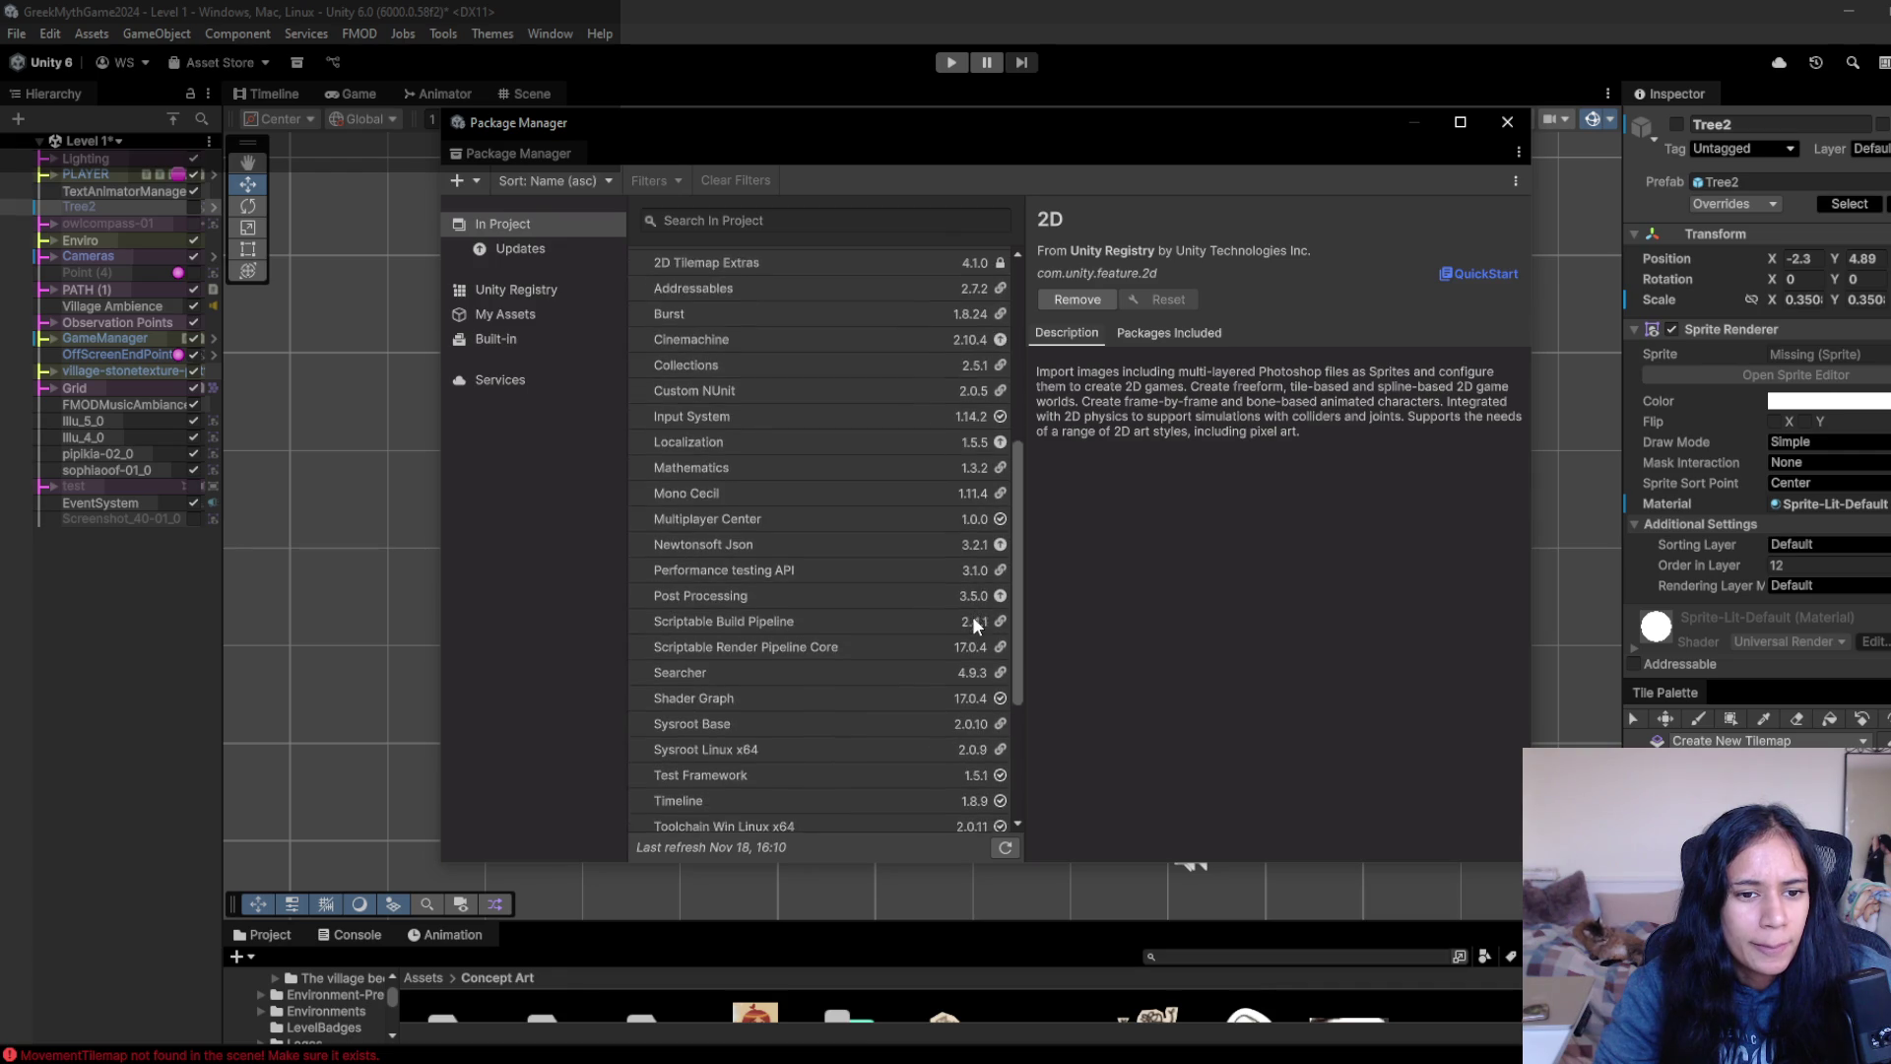
scroll(955, 724, "down", 1)
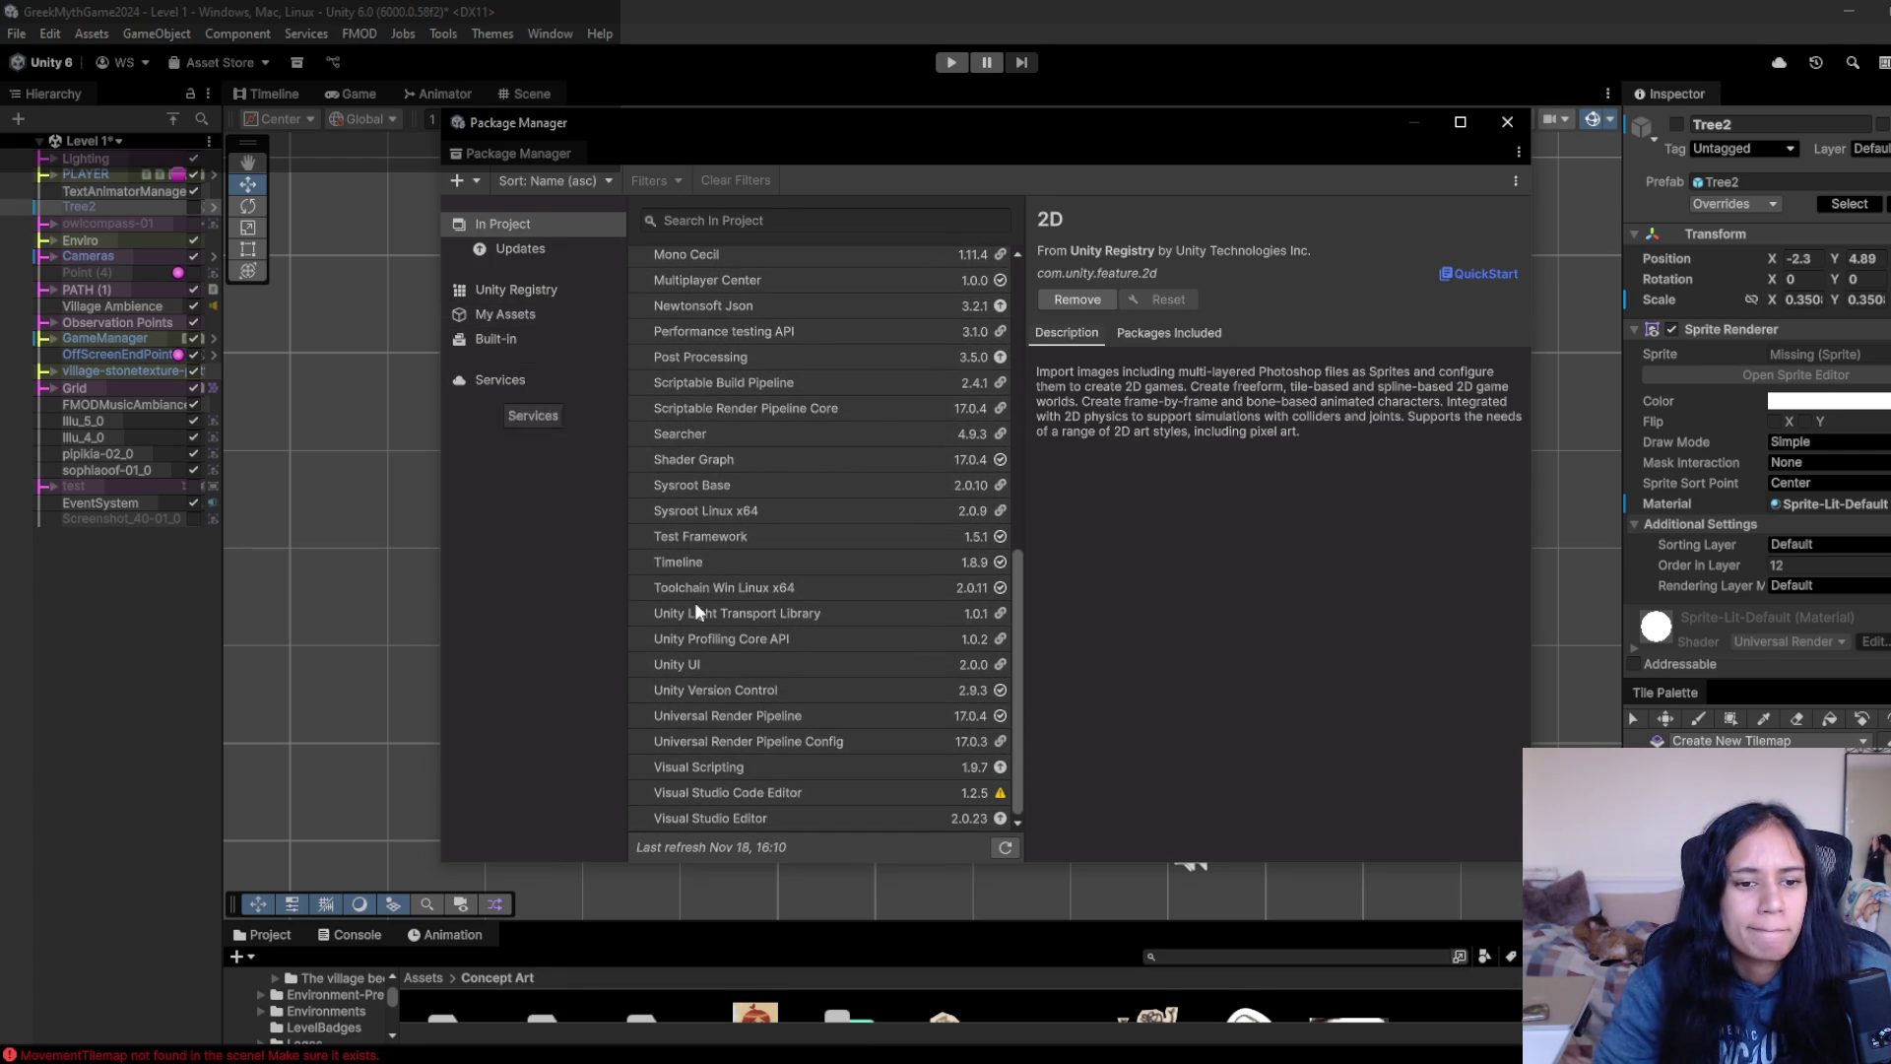
scroll(847, 729, "up", 1)
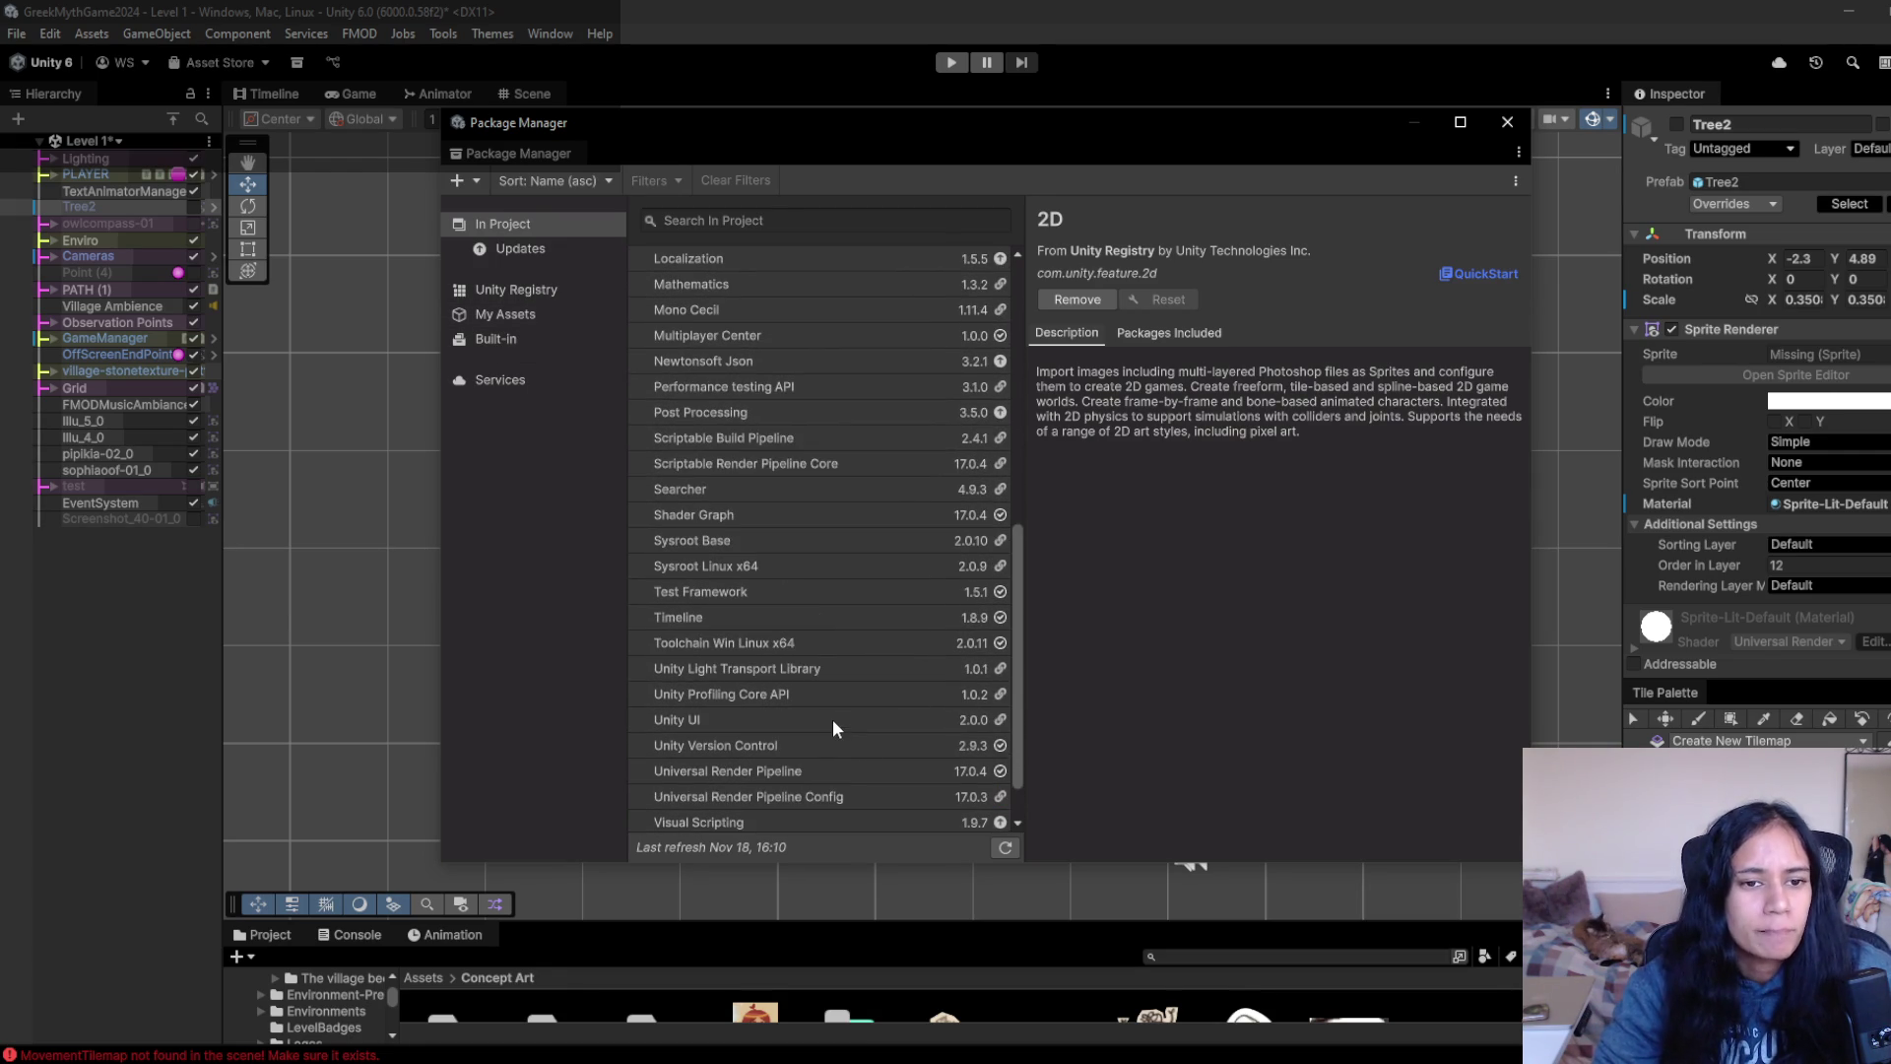
scroll(853, 690, "up", 5)
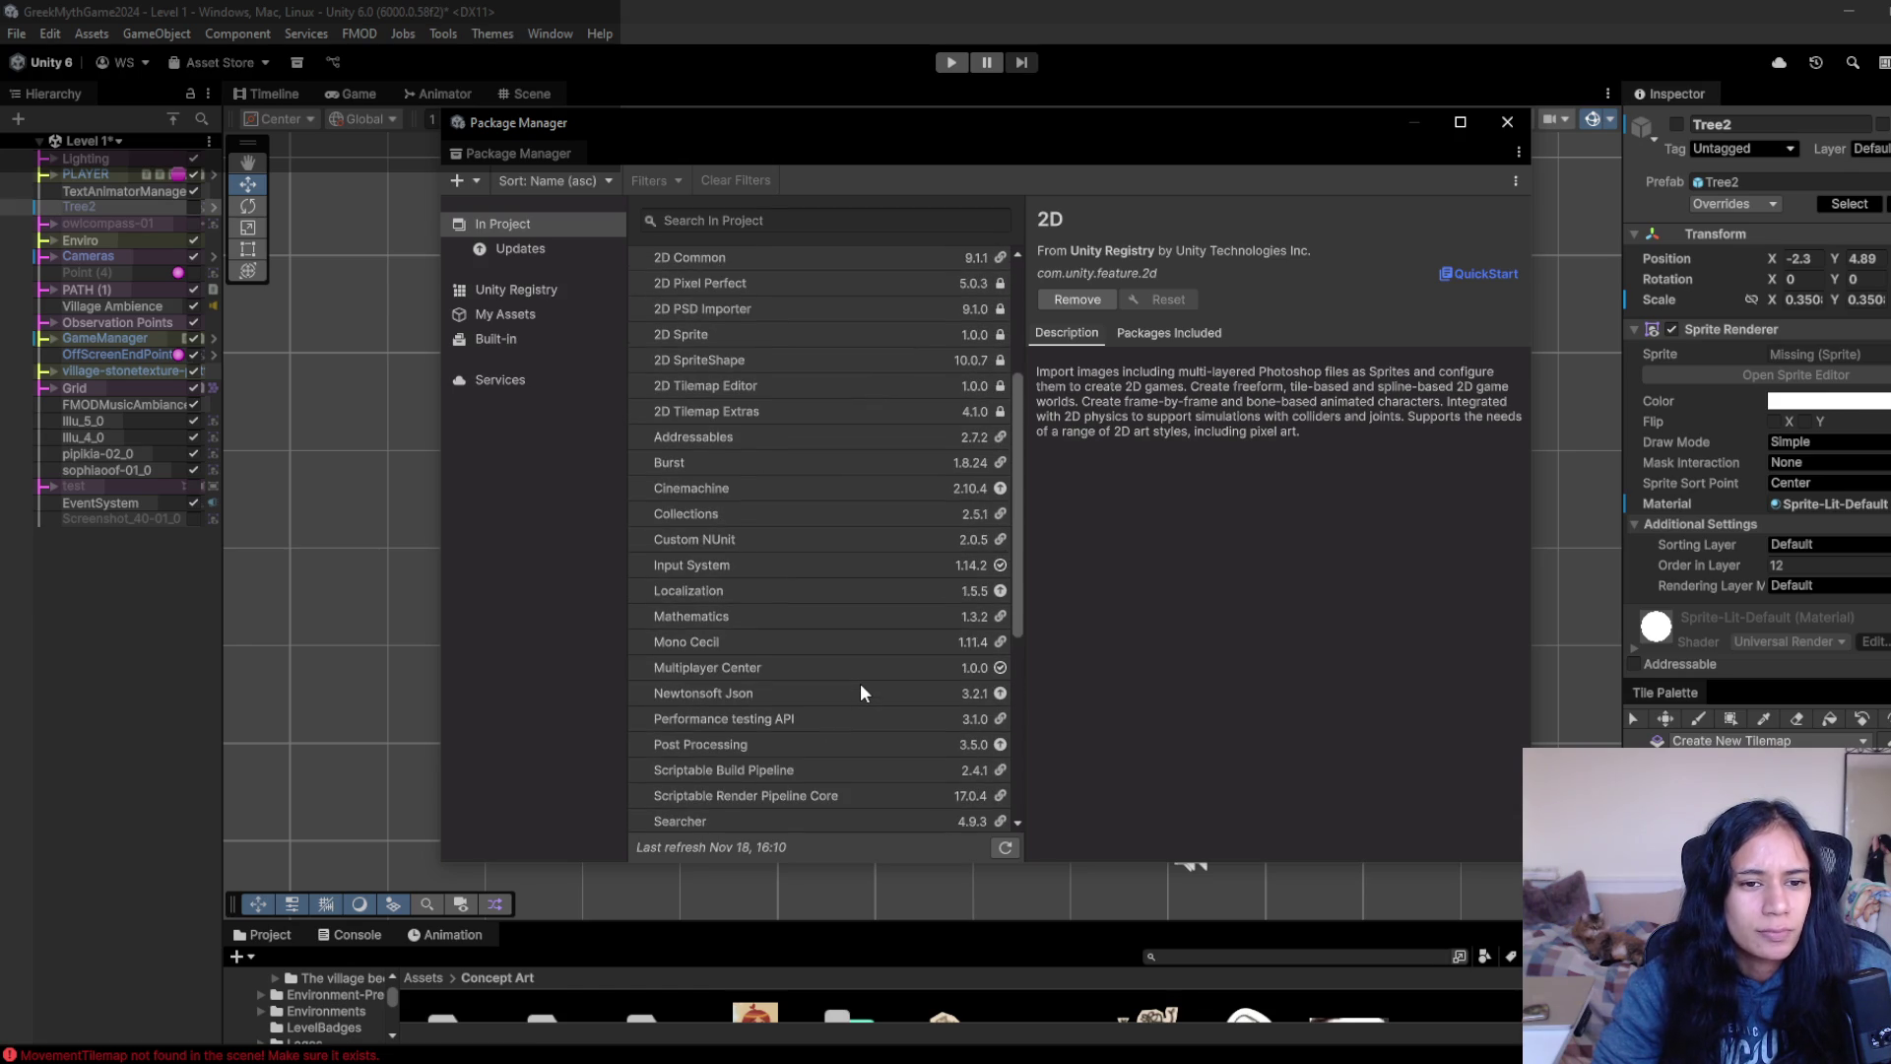
scroll(860, 683, "up", 5)
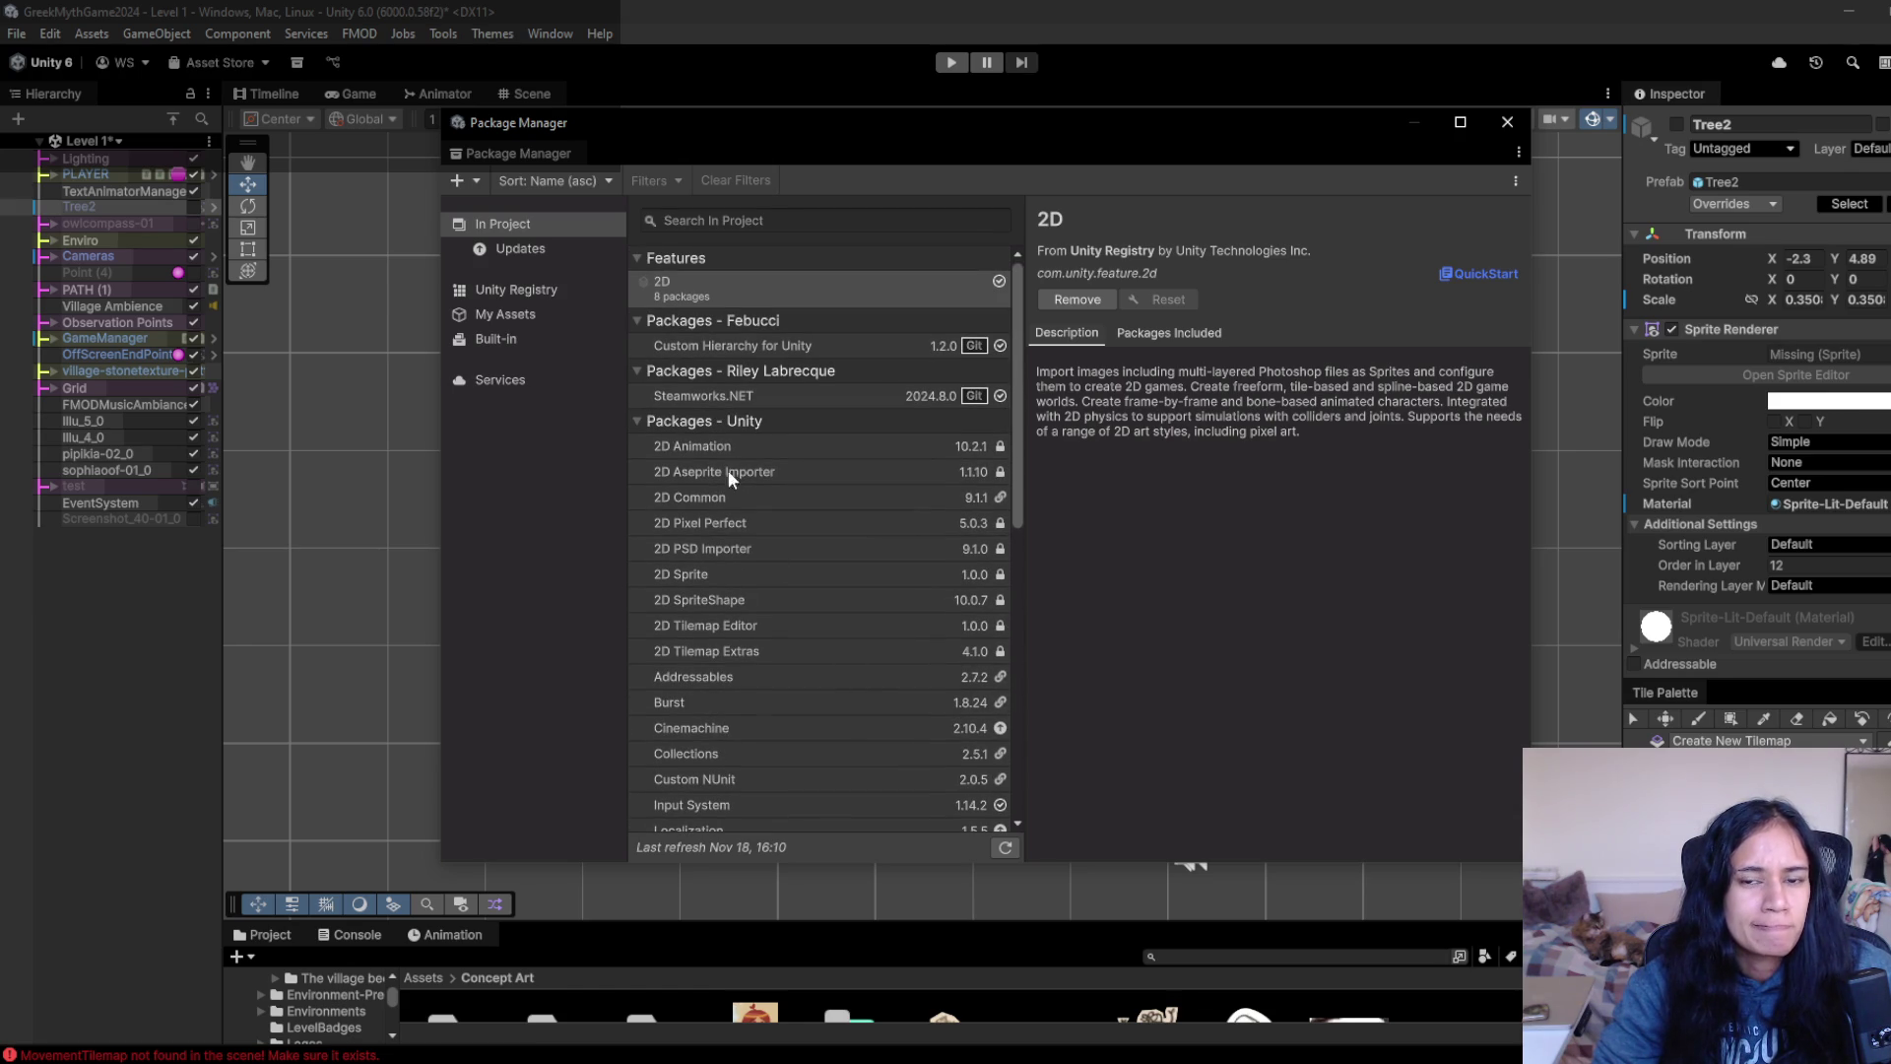
- Browse Built-in, Services and My Assets, view vHierarchy 2's details, then close the window
left_click(524, 340)
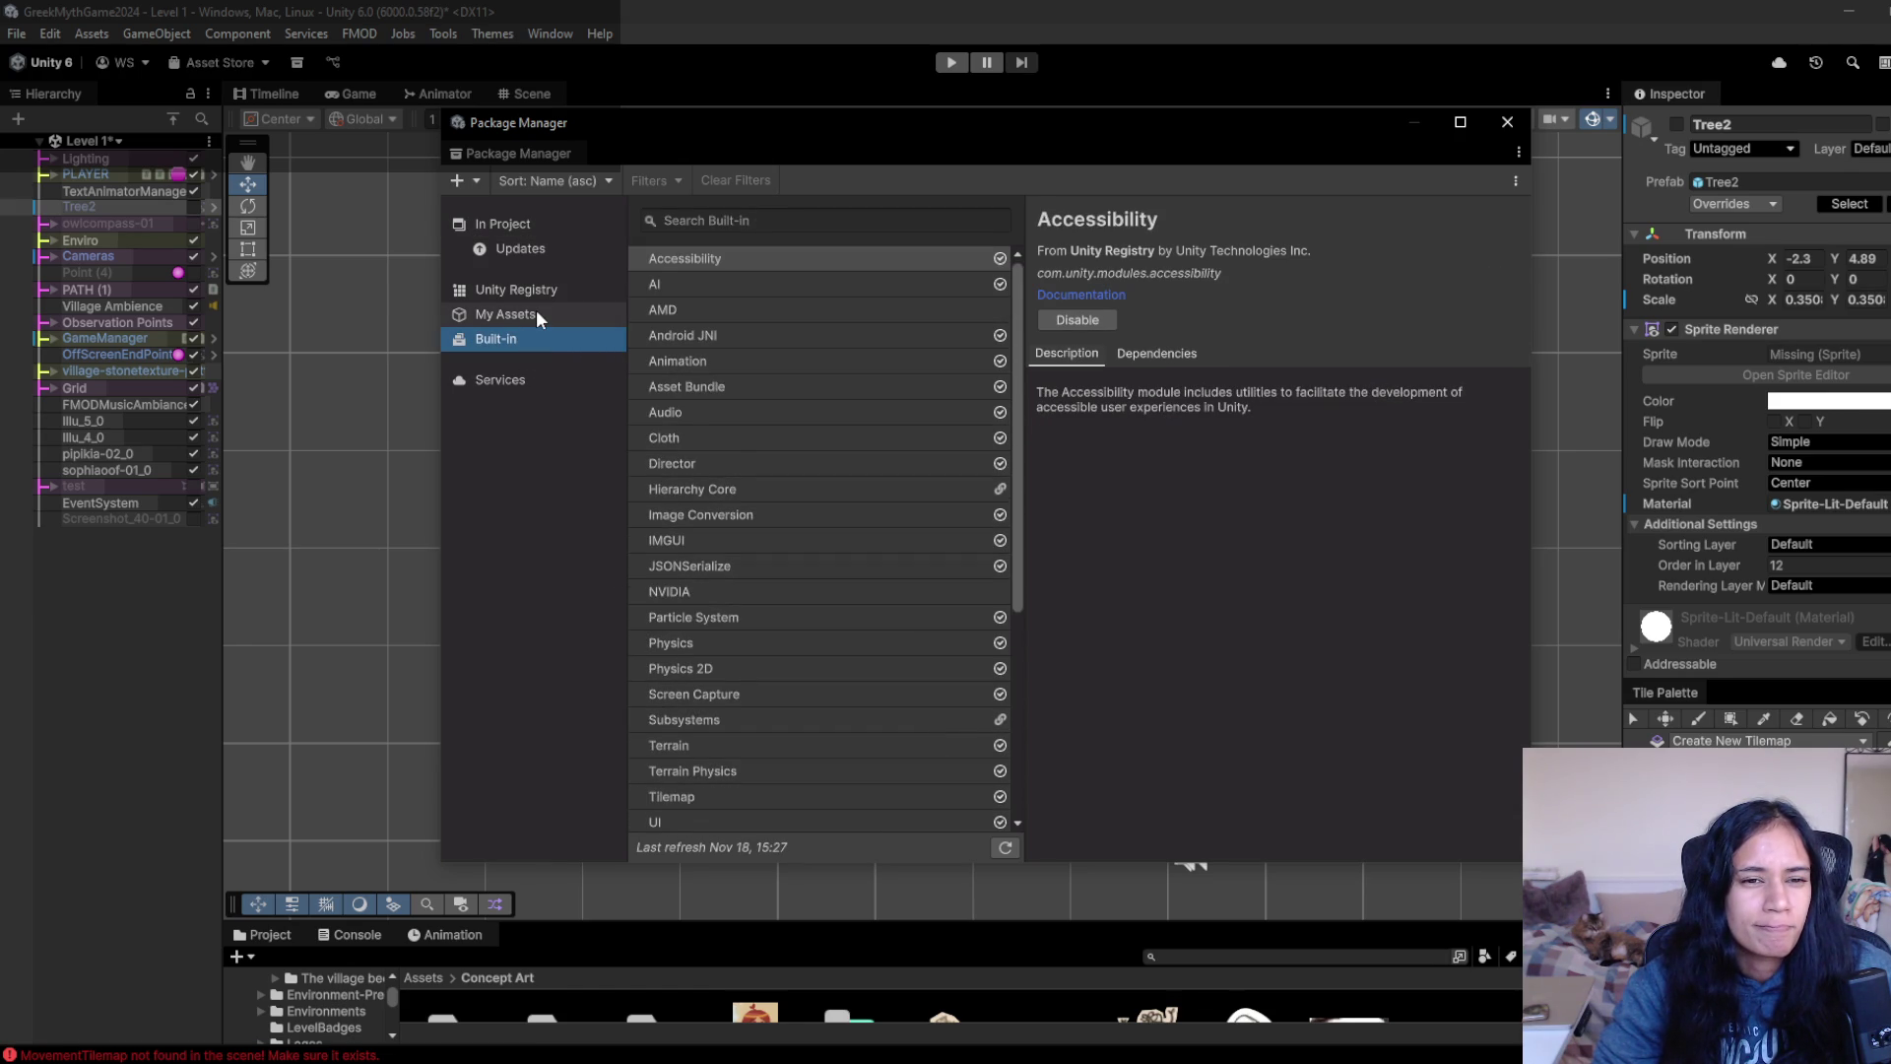
scroll(835, 559, "down", 1)
scroll(835, 559, "down", 3)
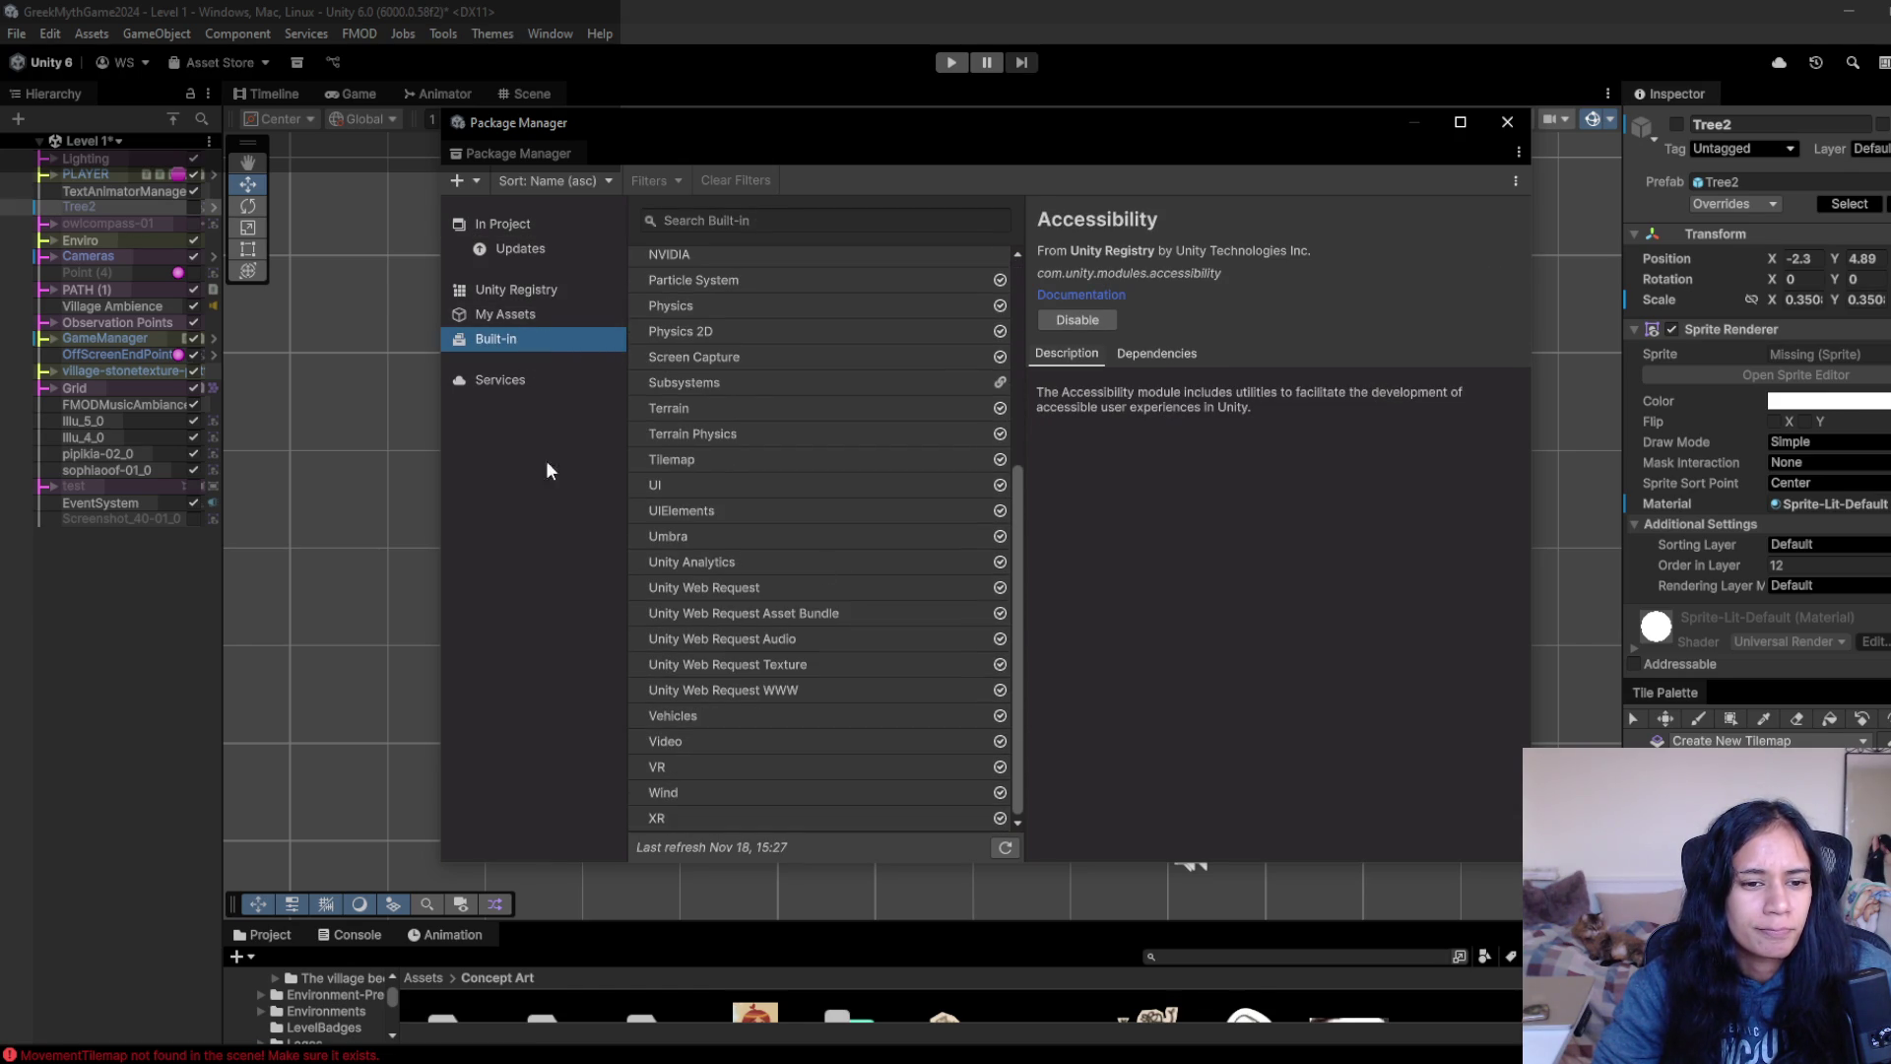
left_click(536, 388)
left_click(545, 313)
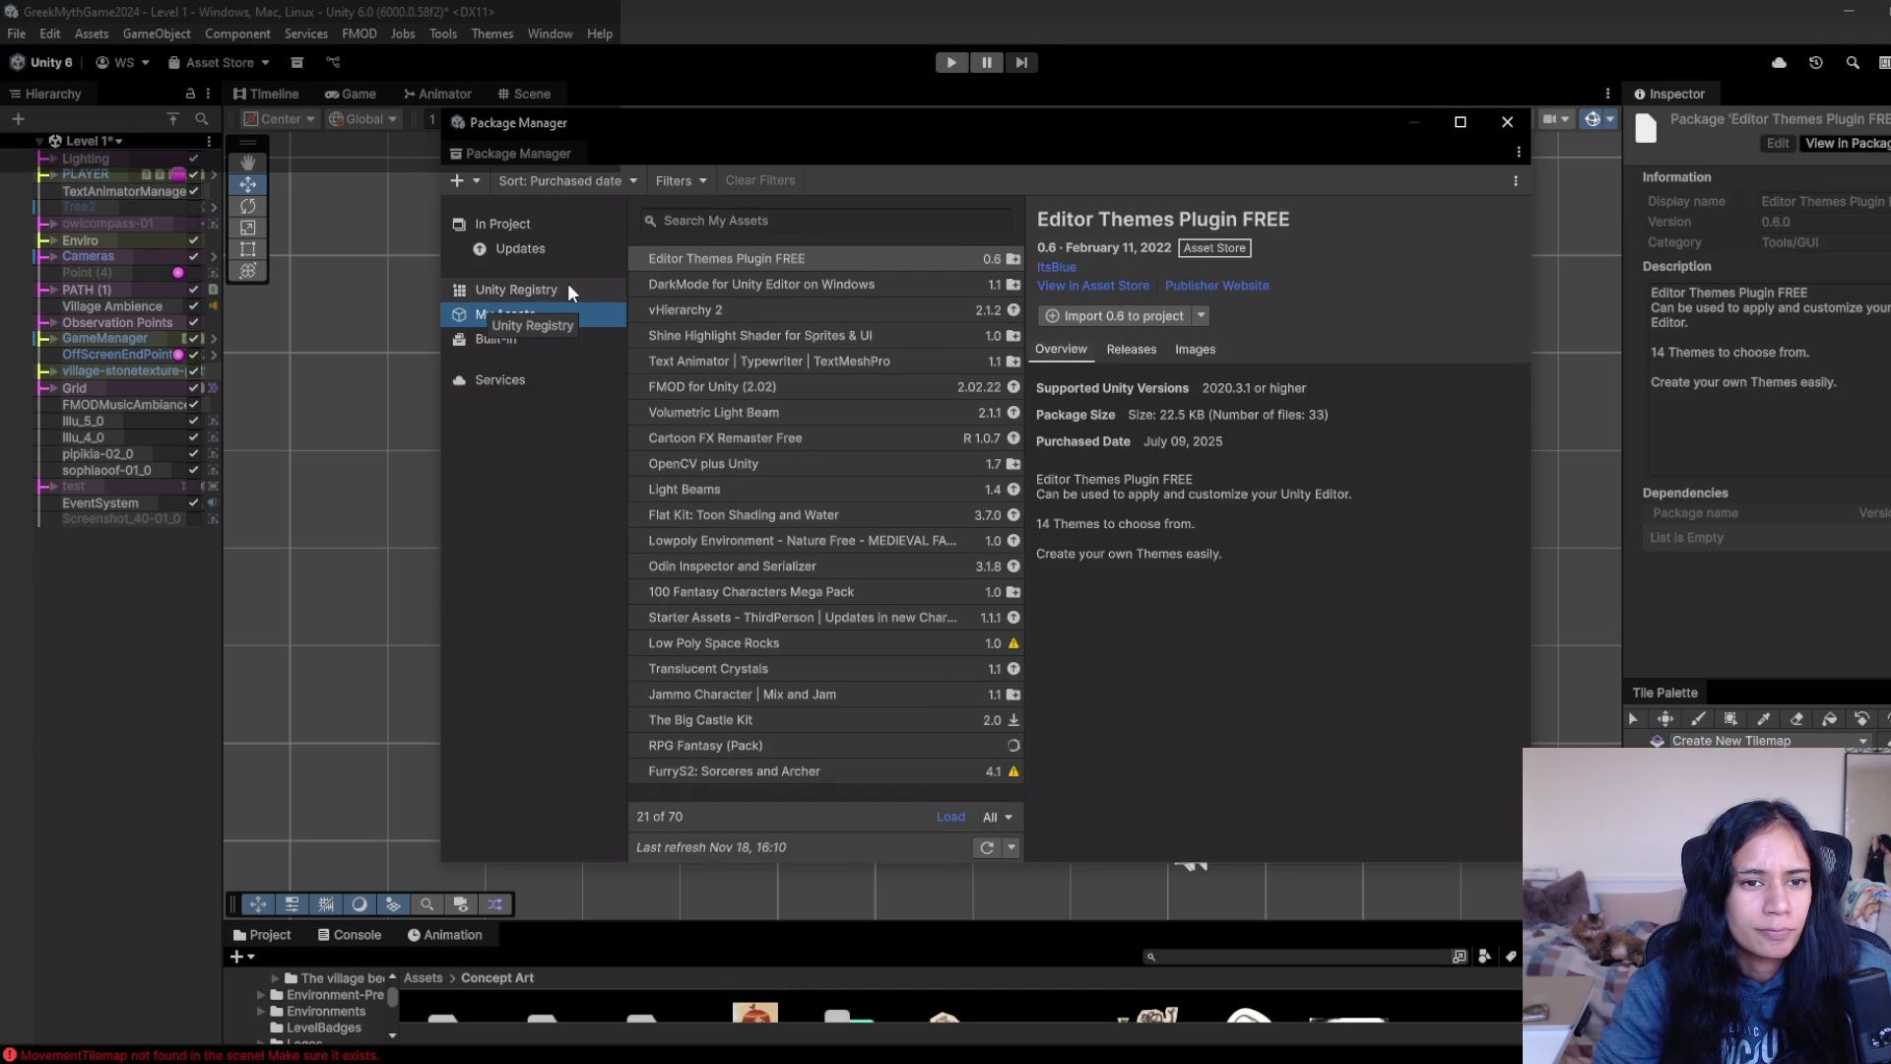
left_click(733, 309)
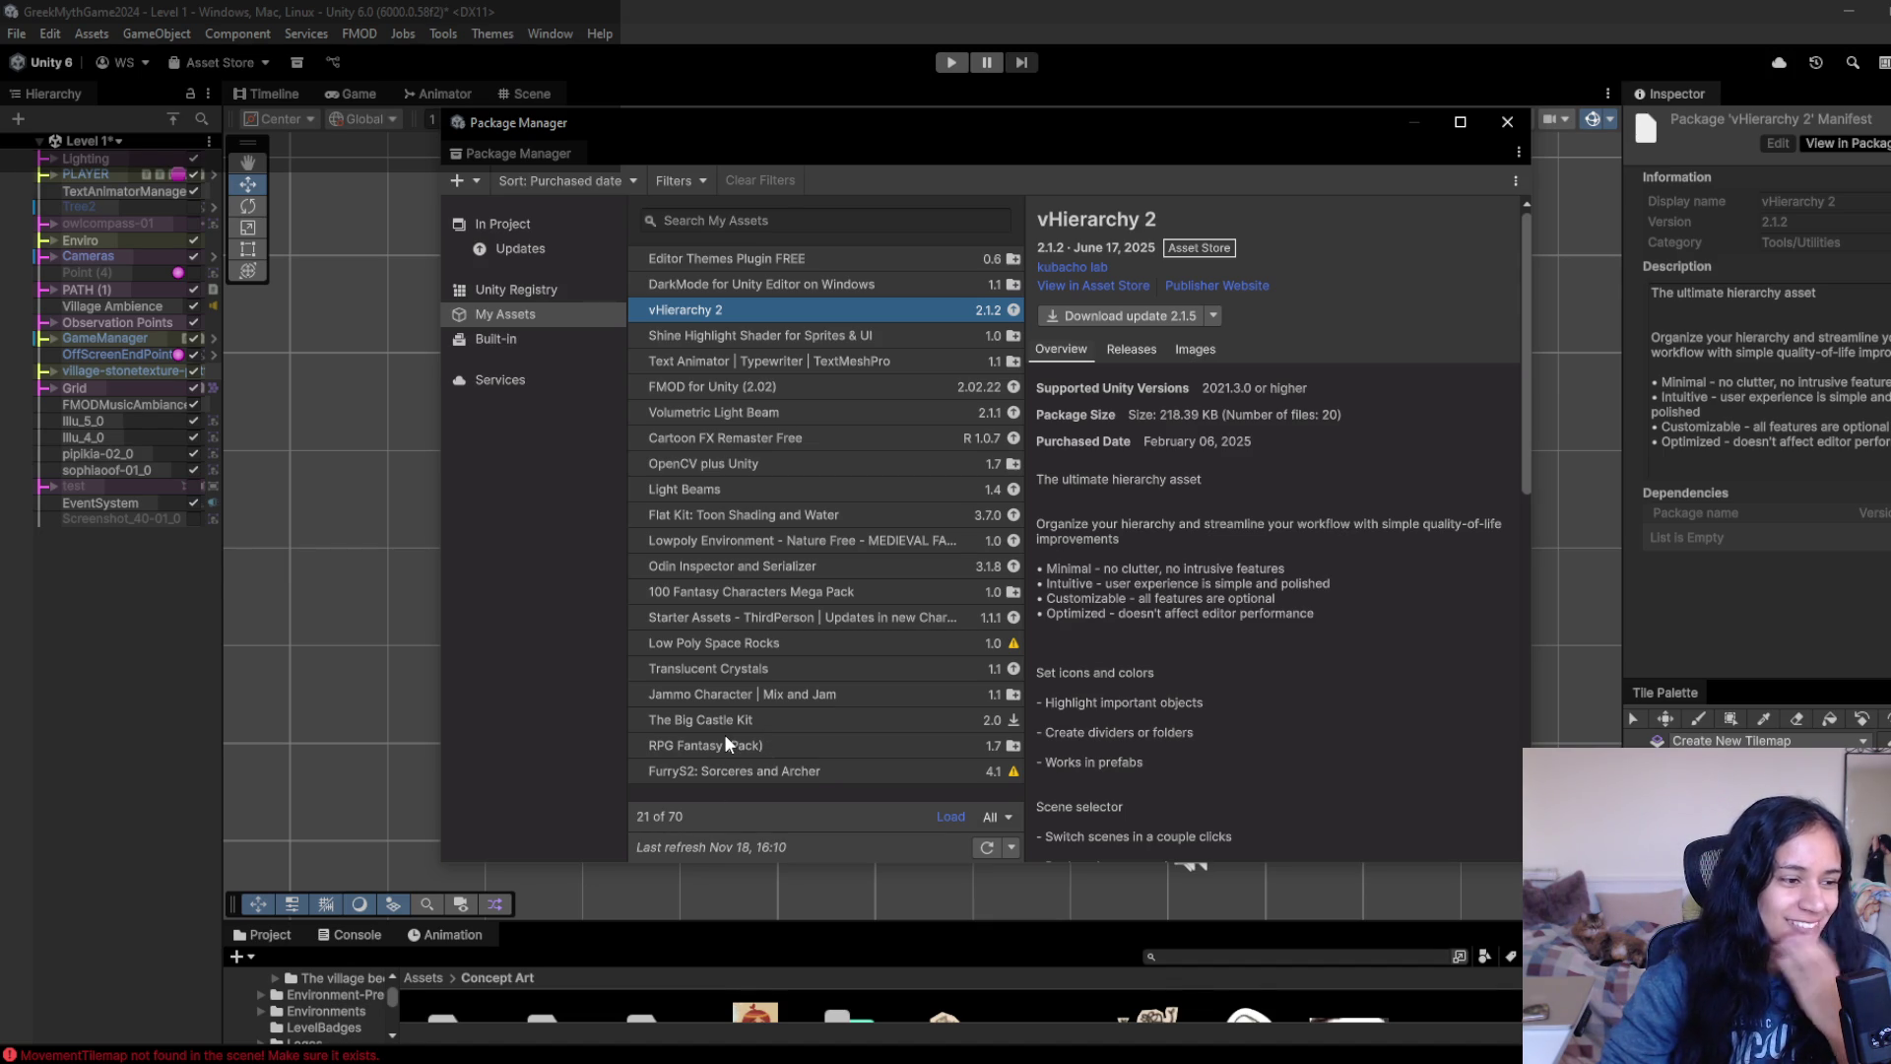
left_click(1505, 121)
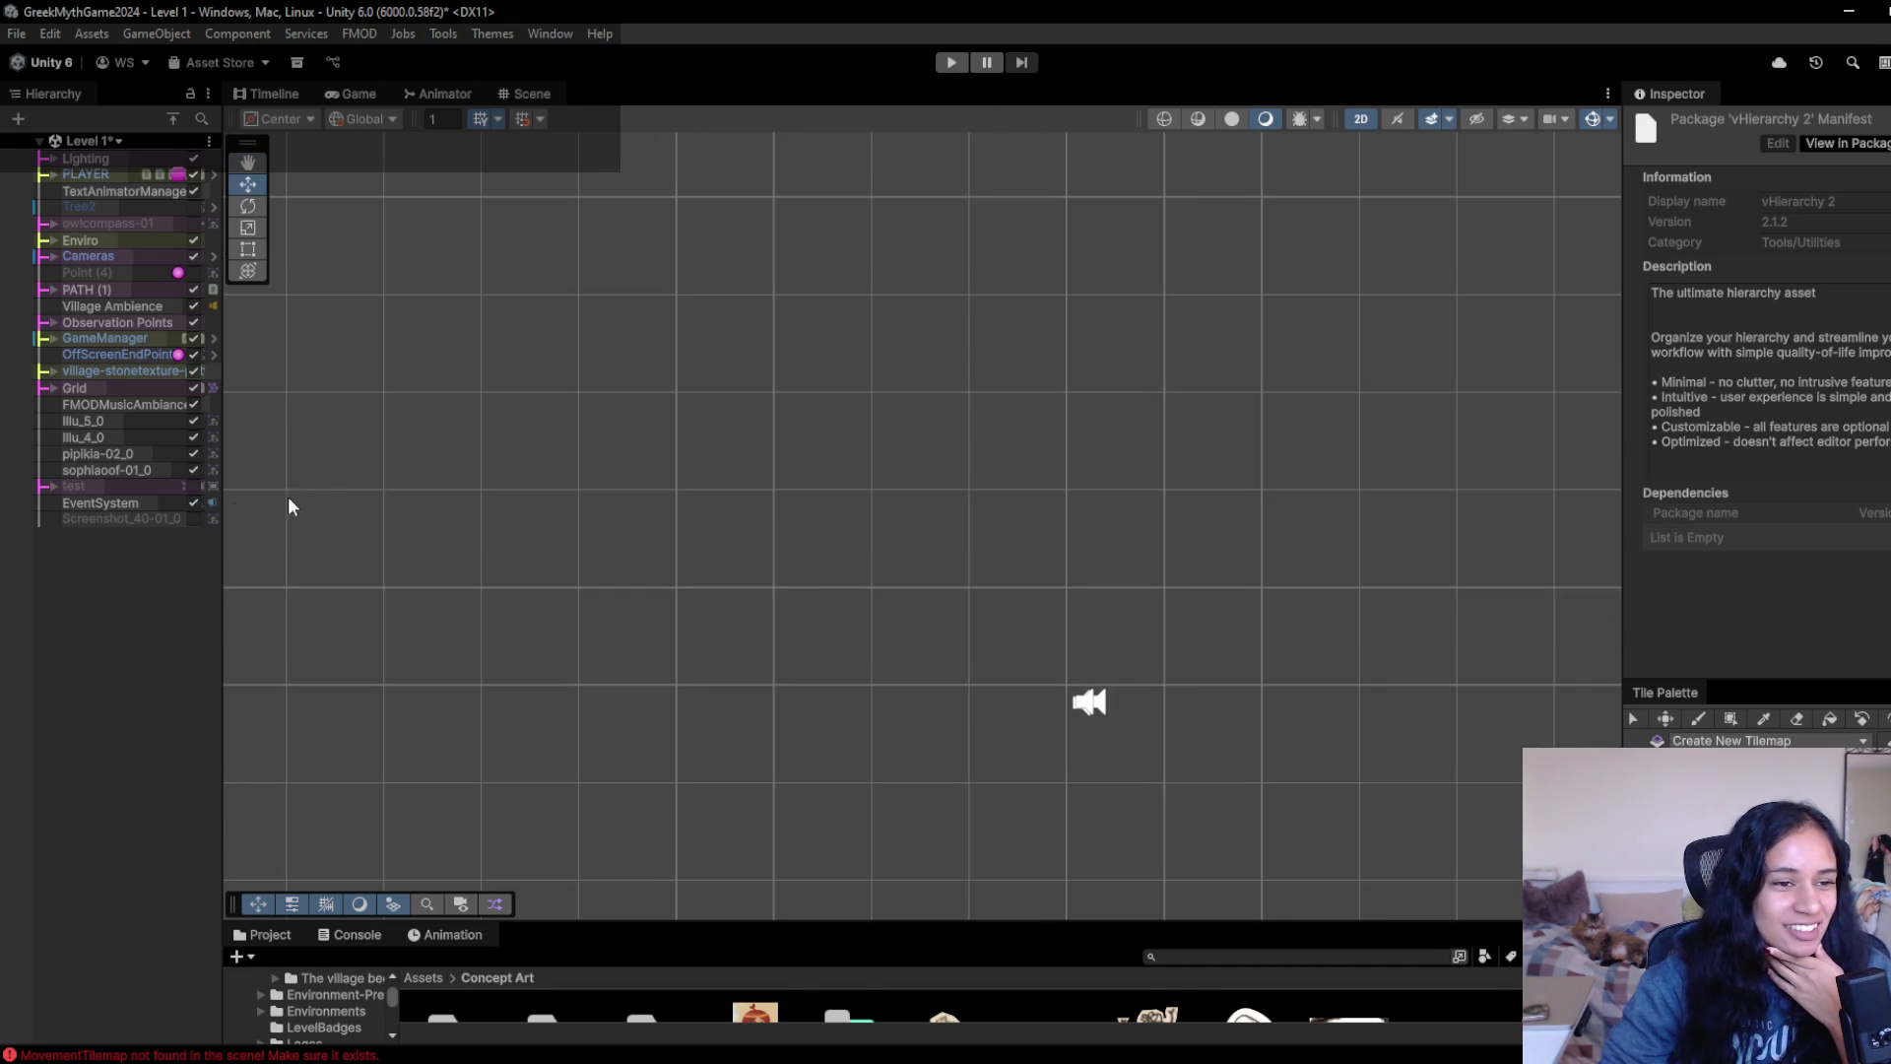
- Focus EventSystem, move the FMOD overlay bottom-left, walk the character to two path nodes, then stop
double_click(104, 504)
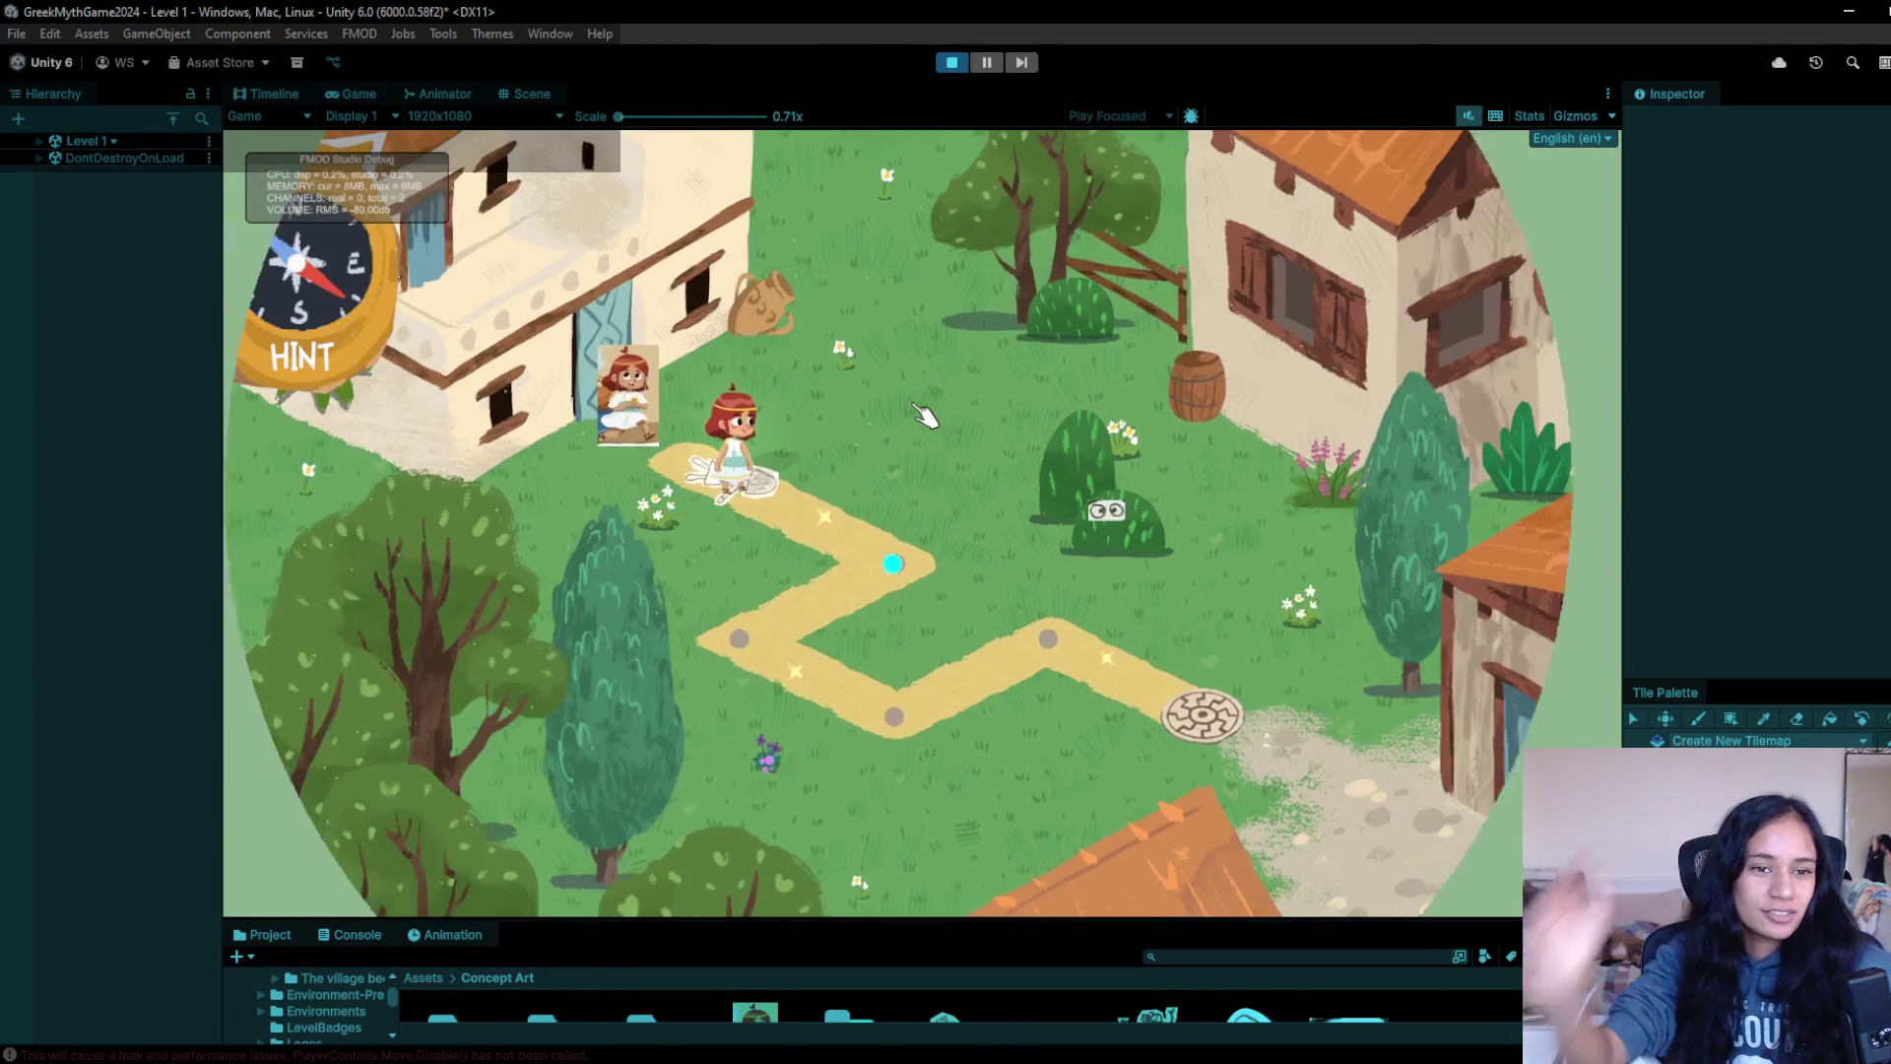
left_click_drag(296, 162, 295, 887)
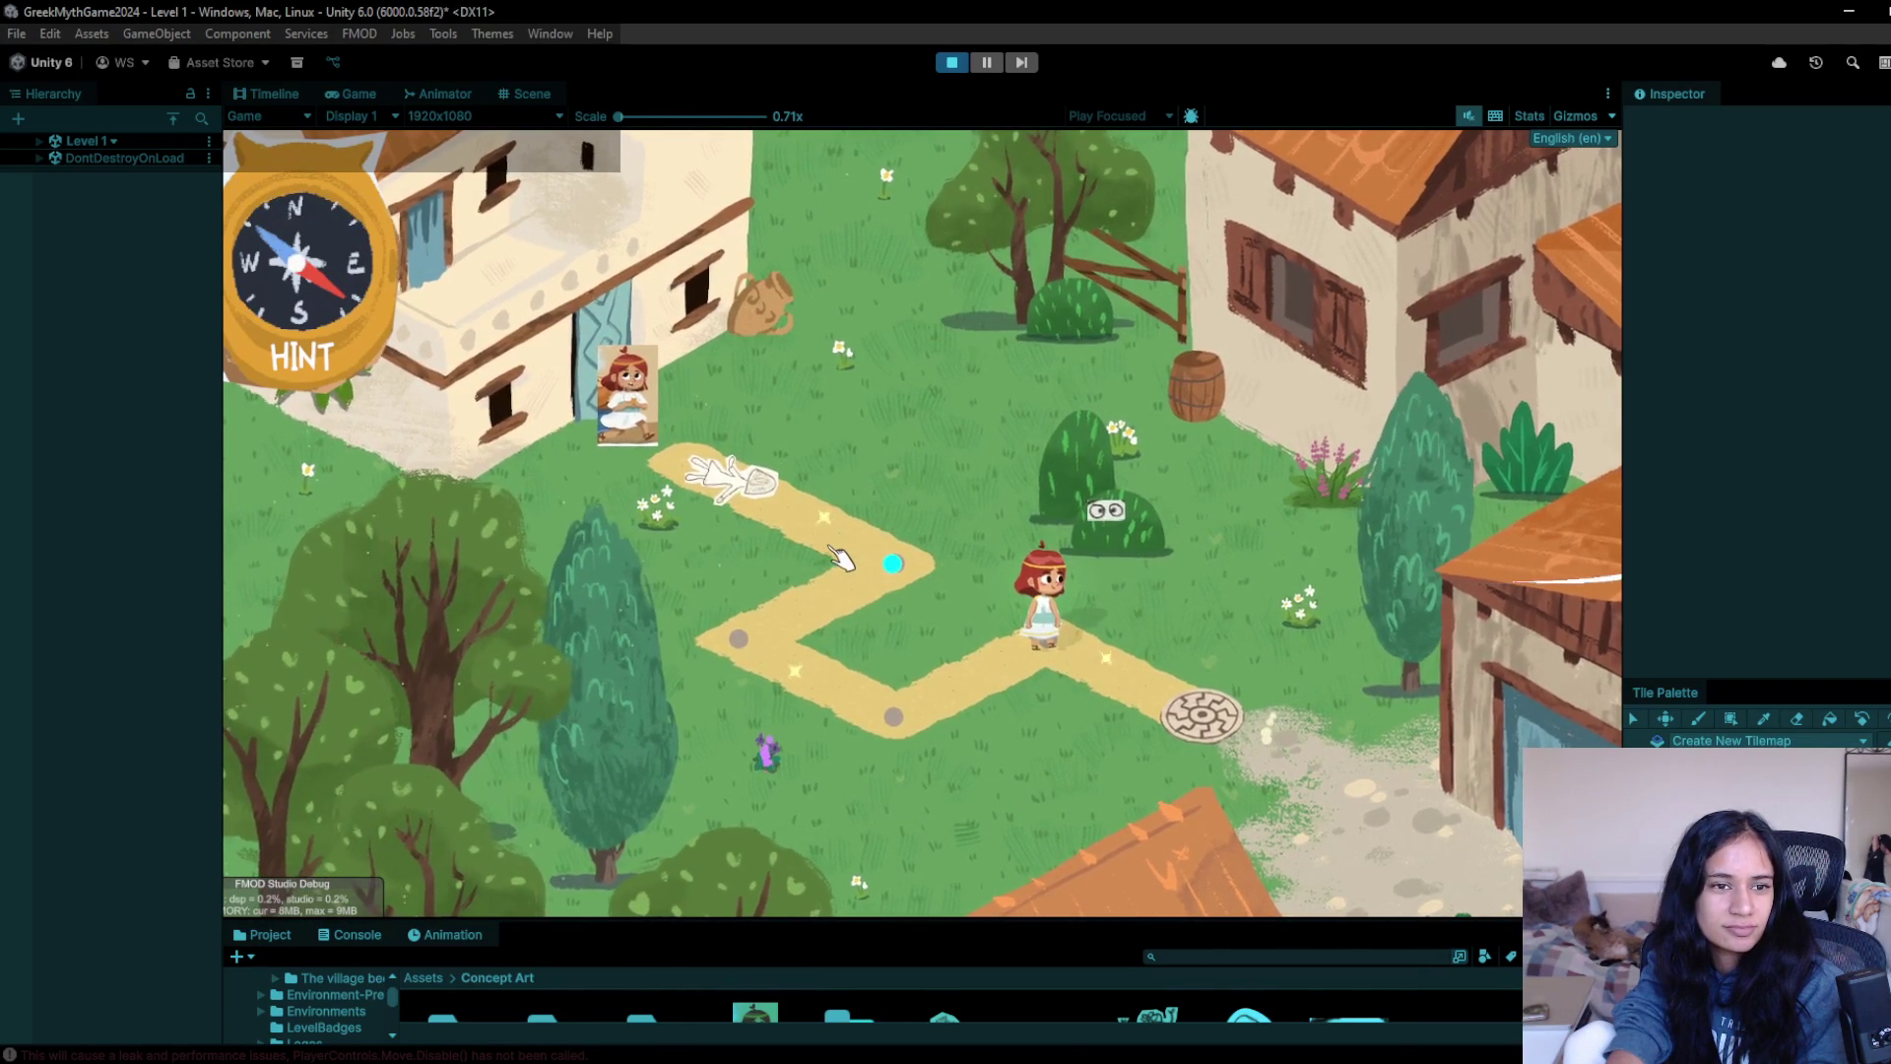
left_click(890, 714)
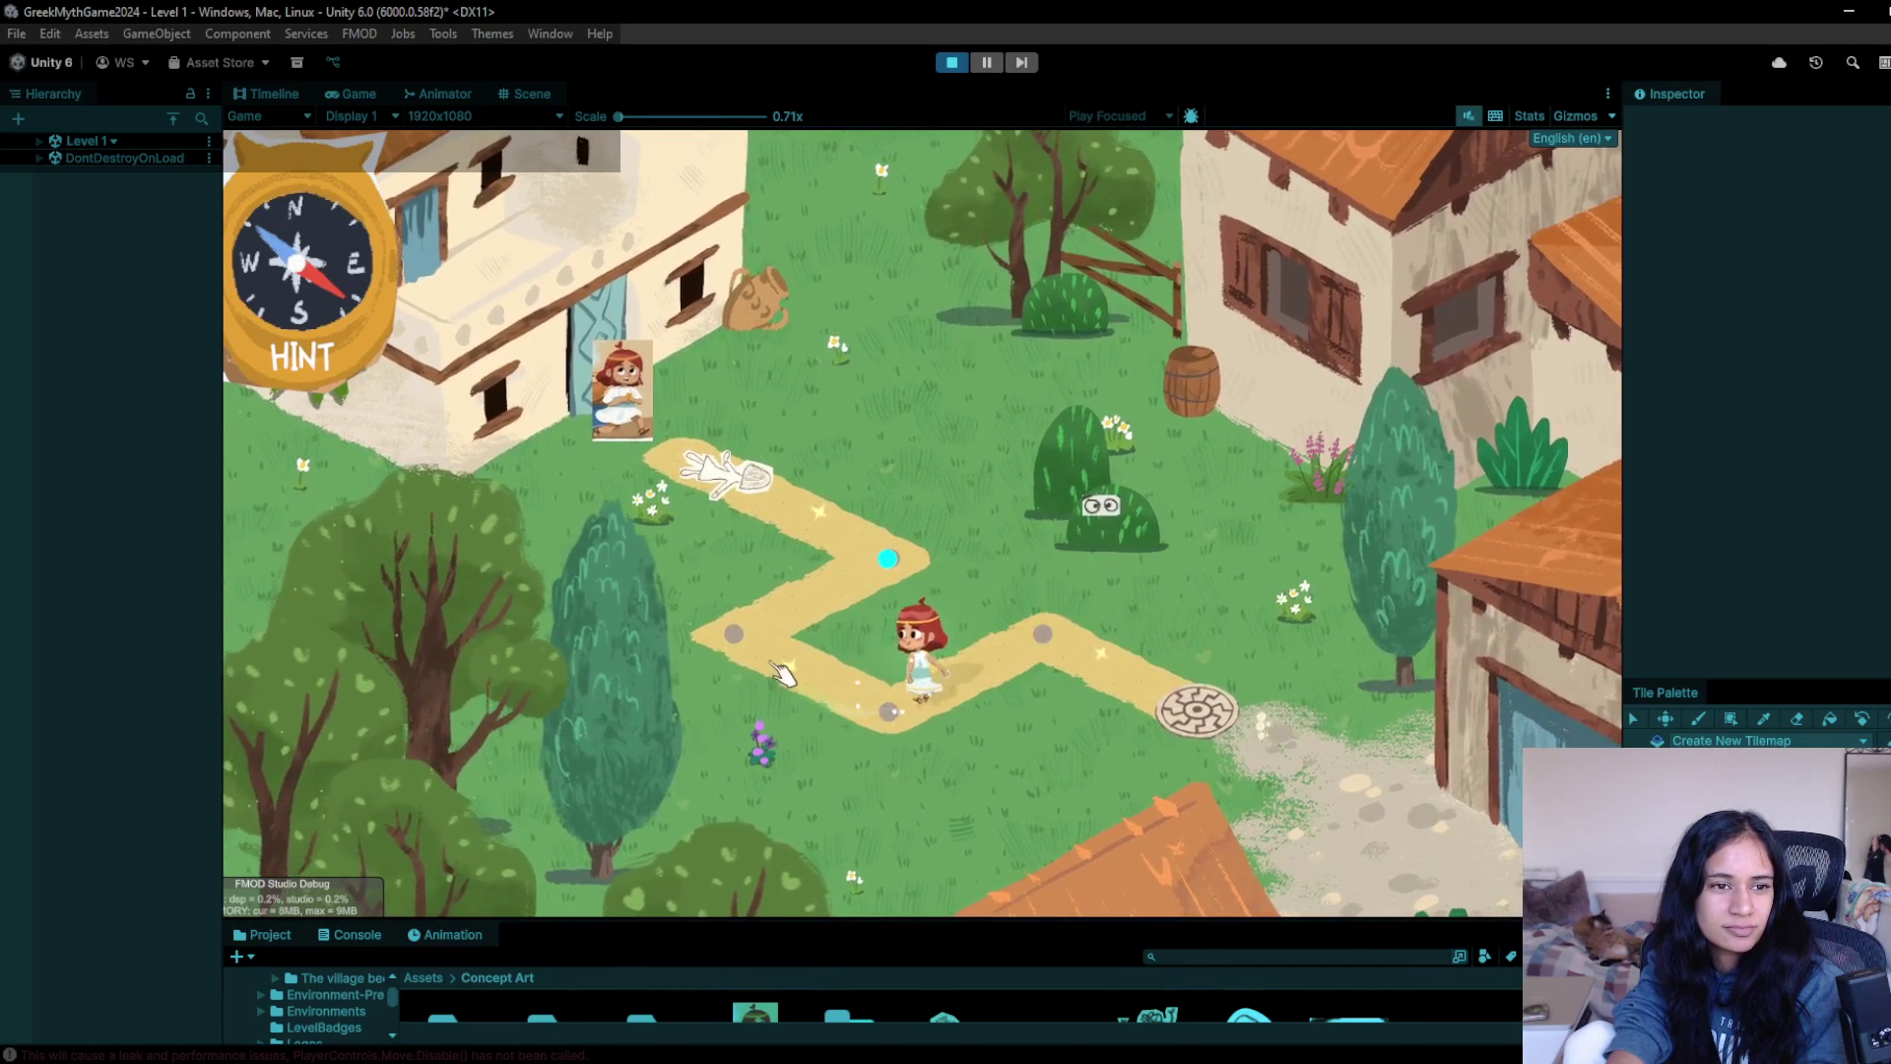
left_click(783, 673)
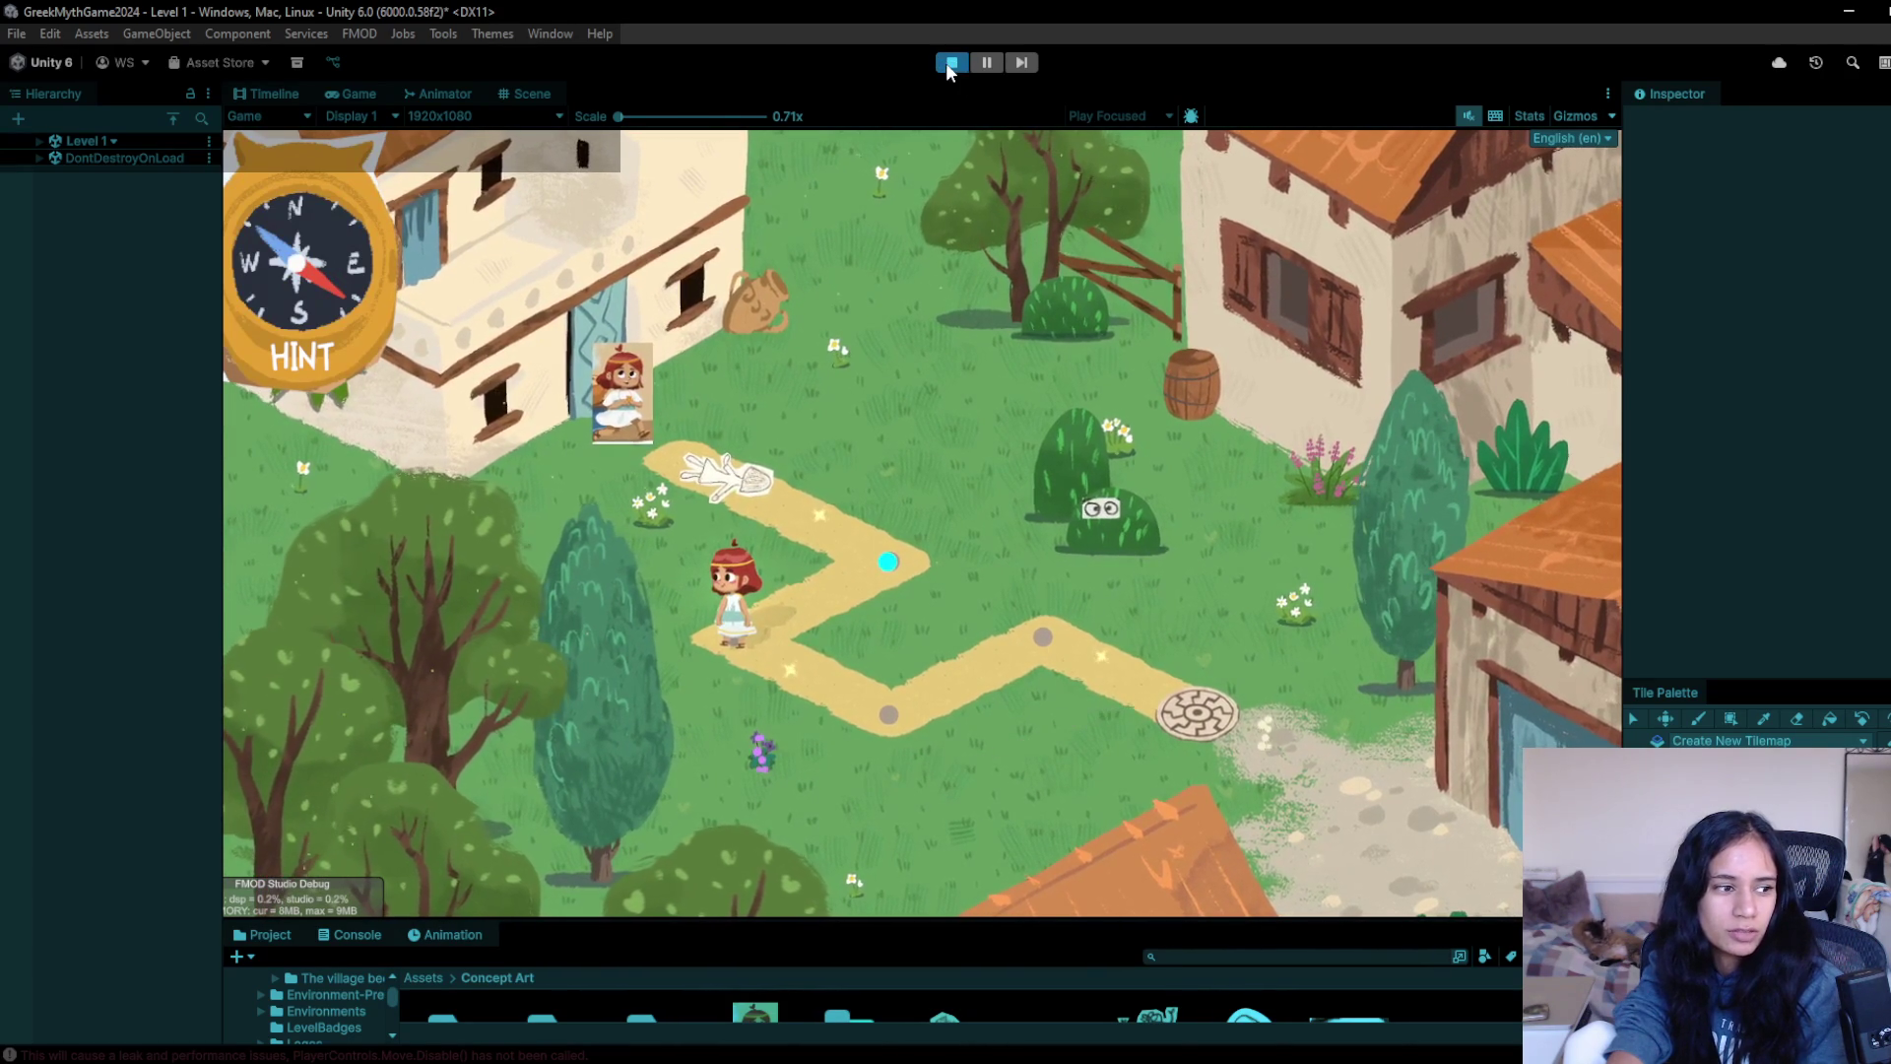
left_click(951, 62)
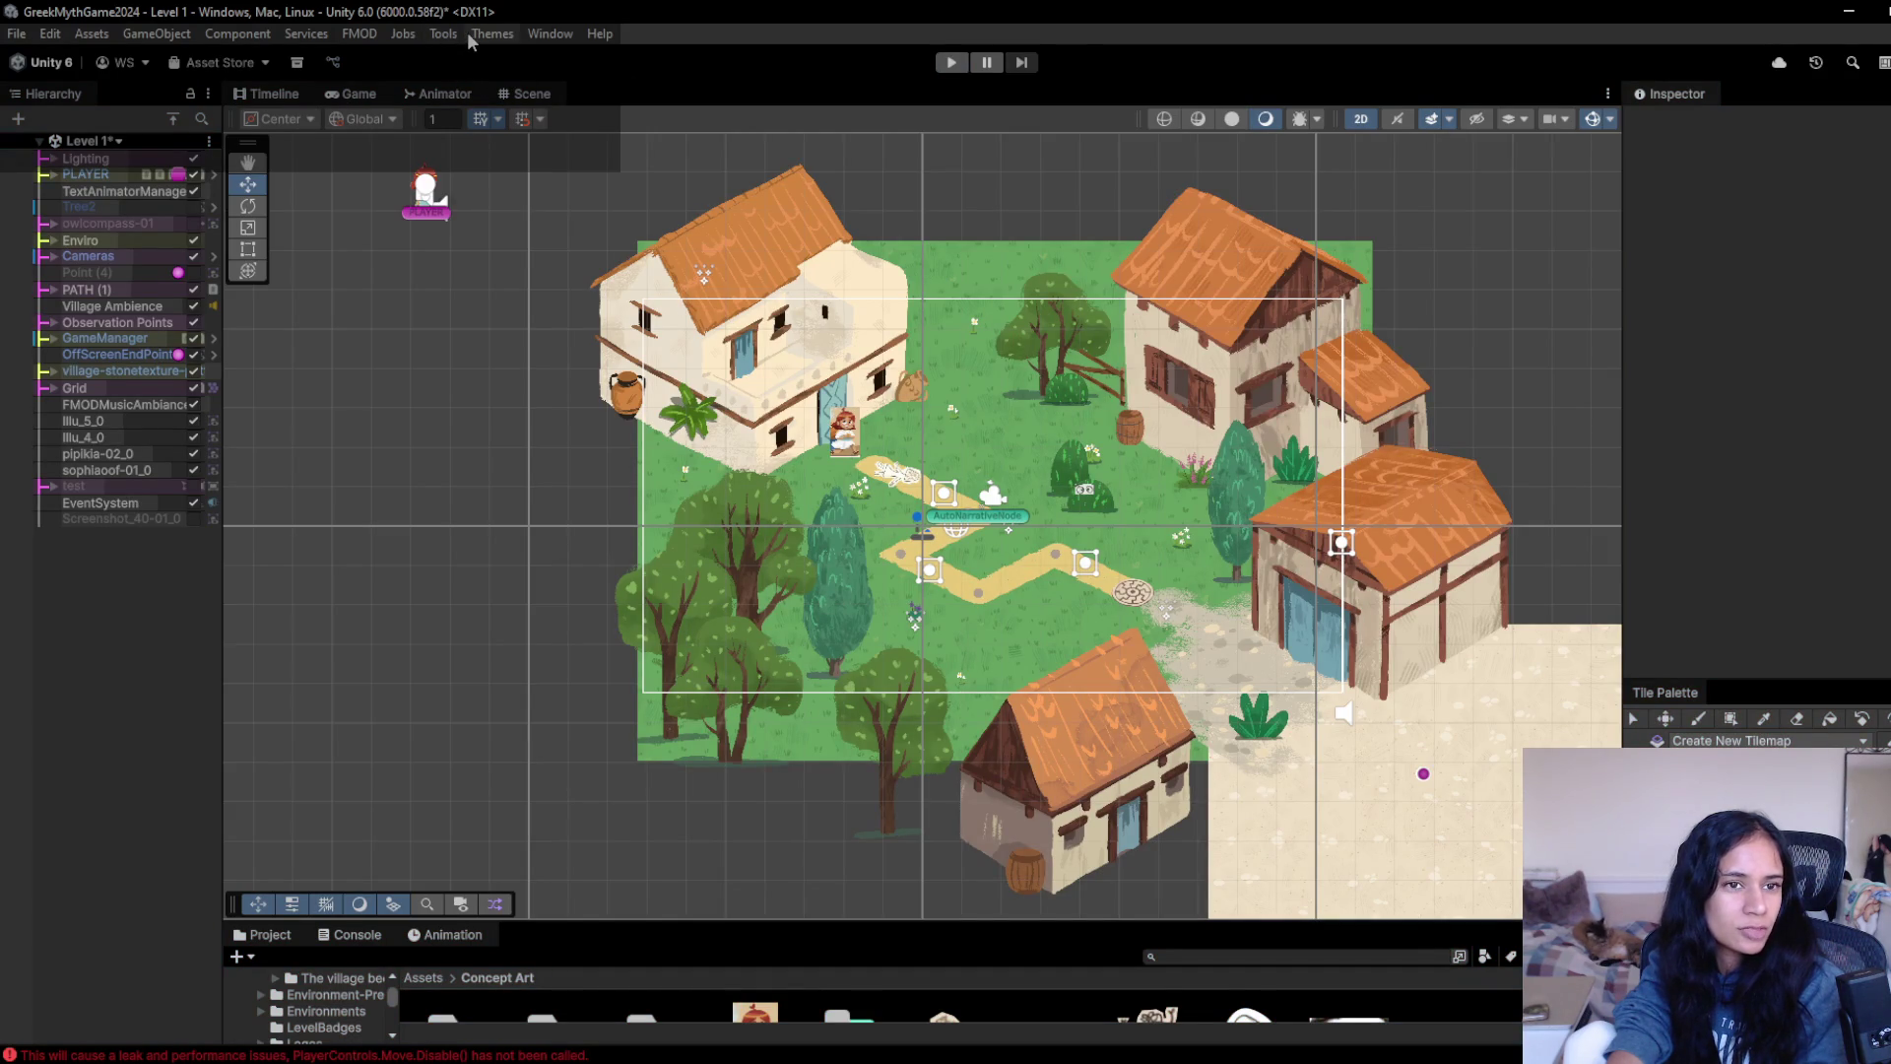
- Look through the Tools and Window menus, then reopen the Package Manager from Window
left_click(444, 33)
mouse_move(479, 57)
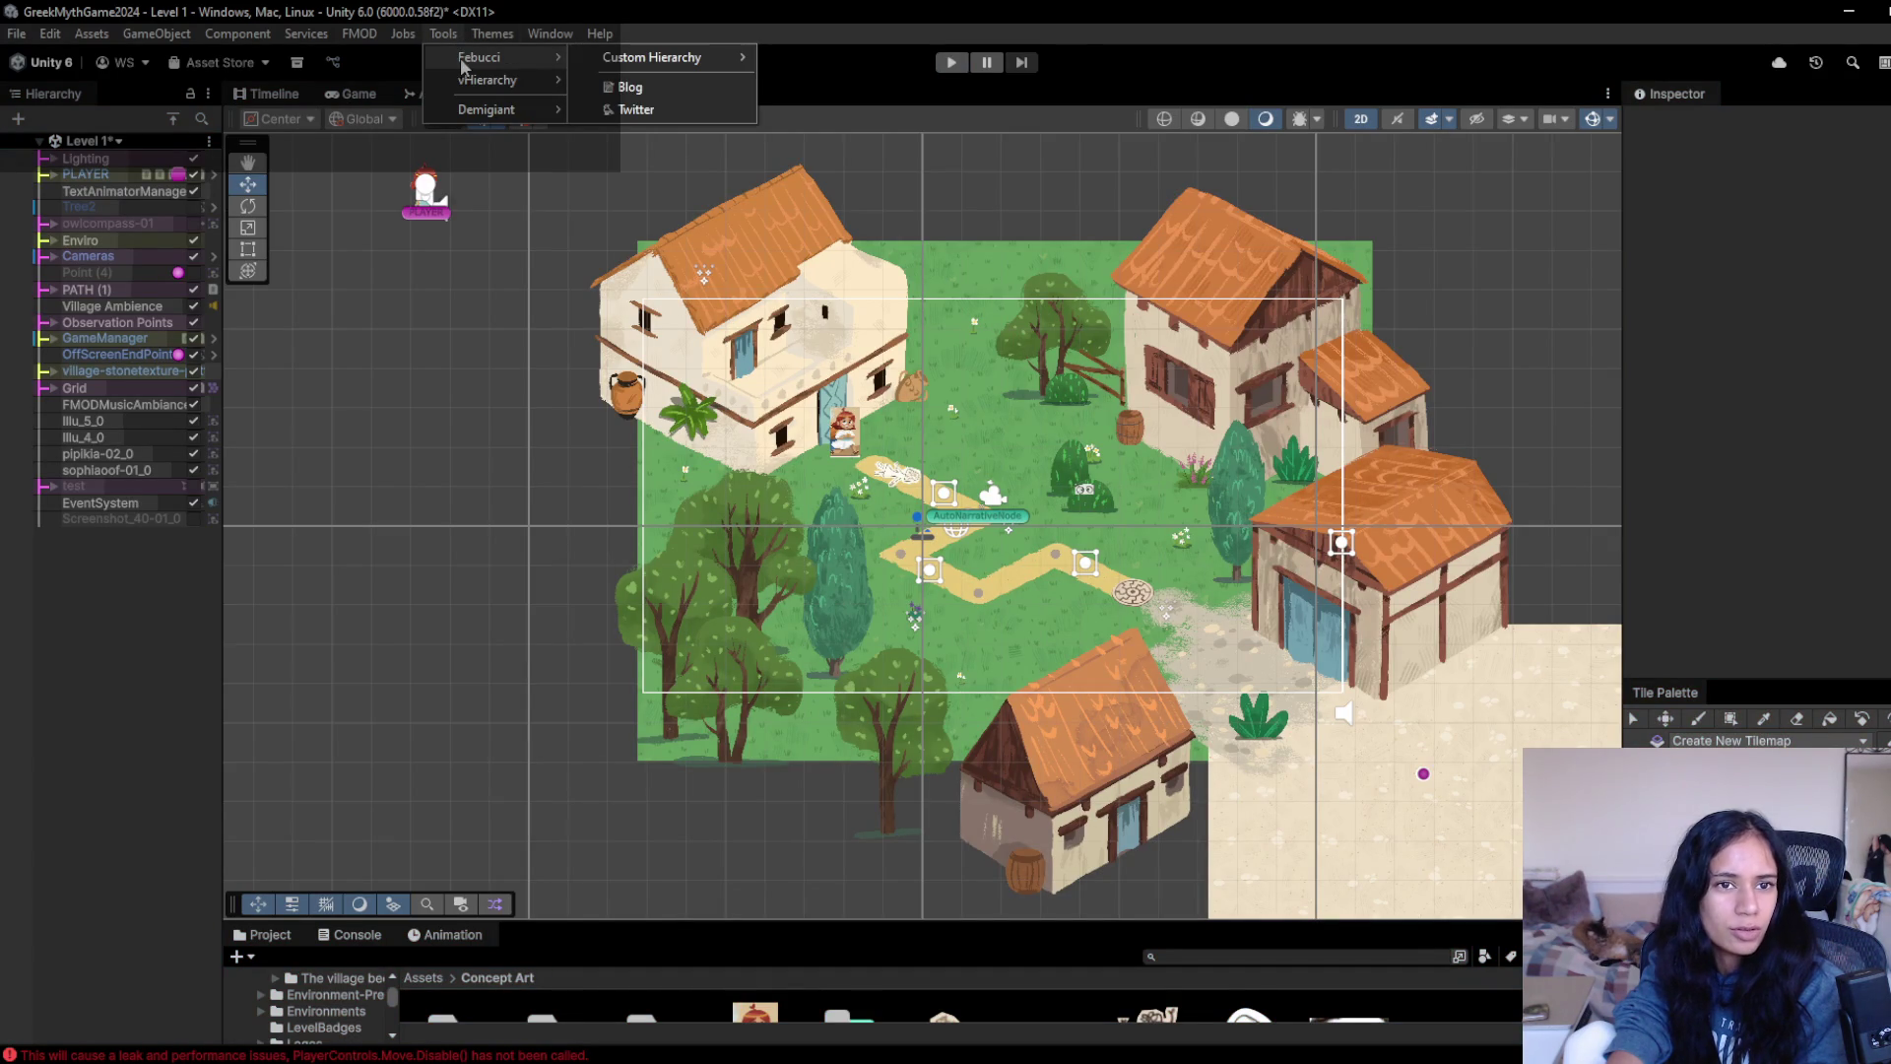
mouse_move(650, 57)
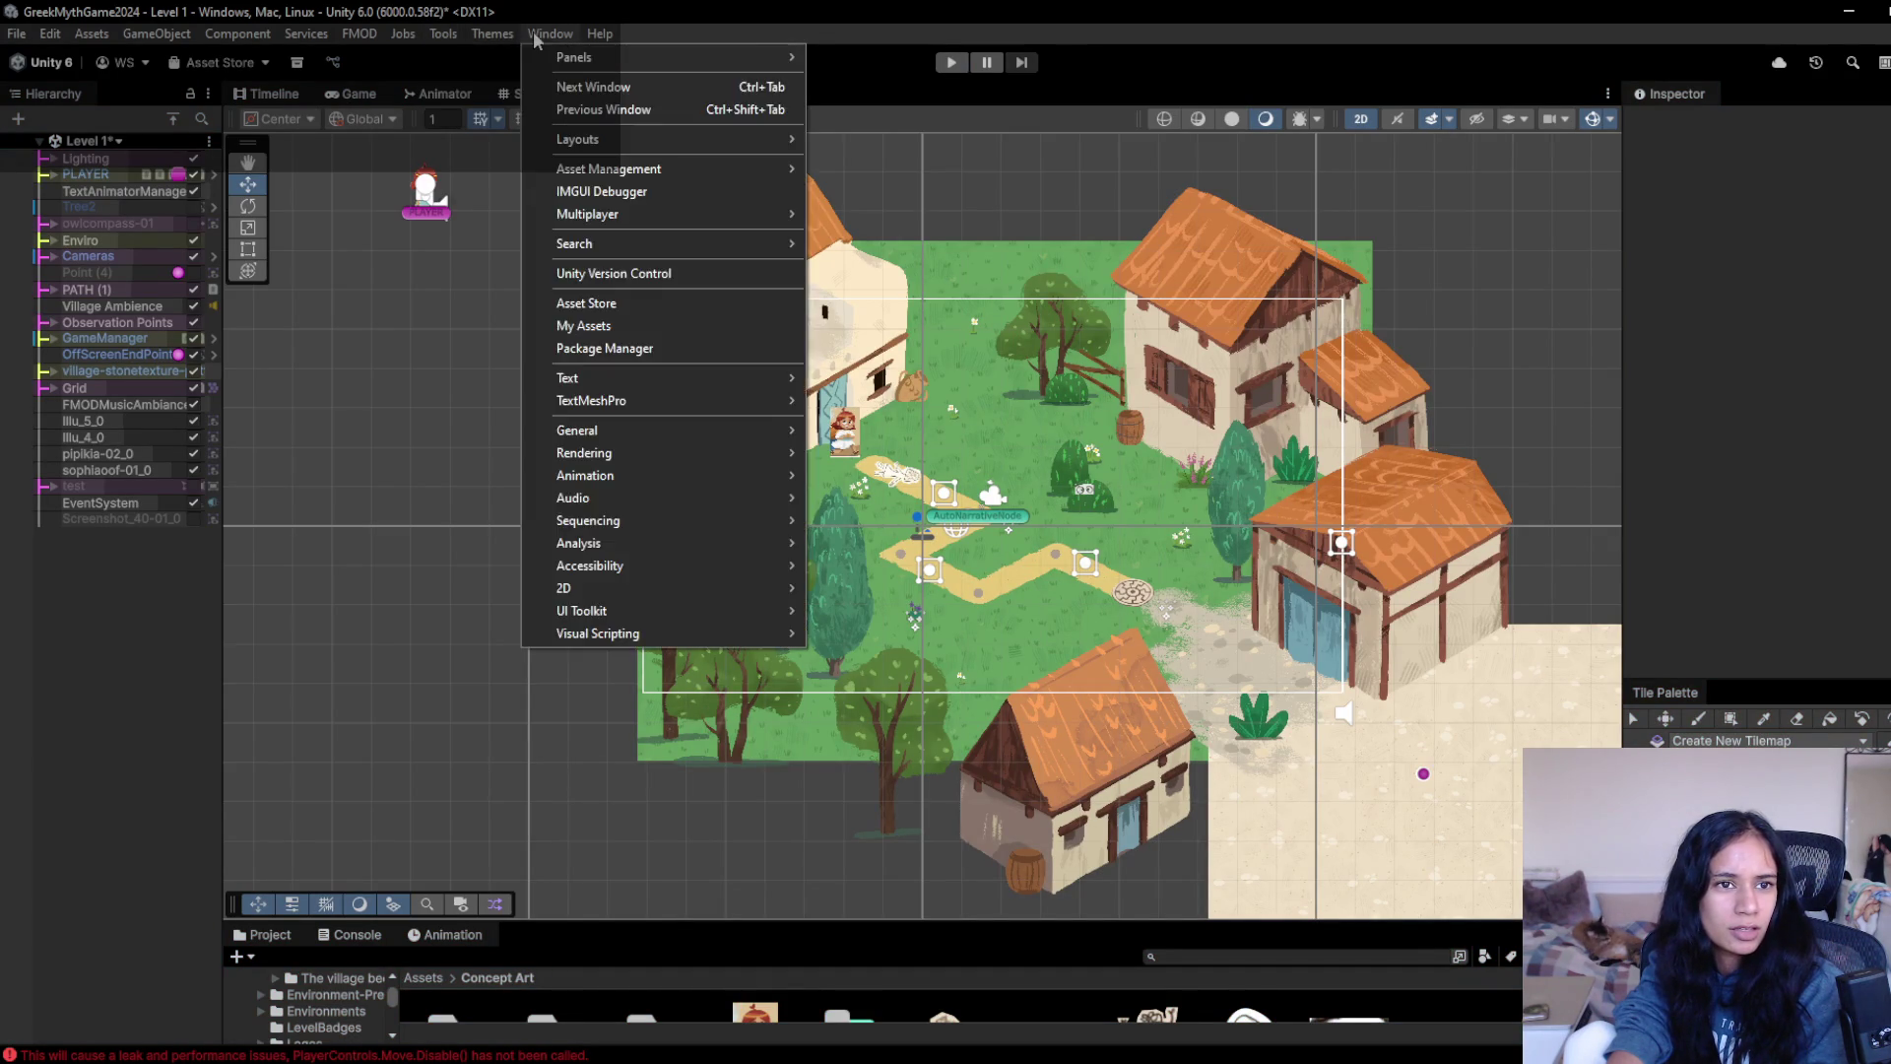
mouse_move(549, 33)
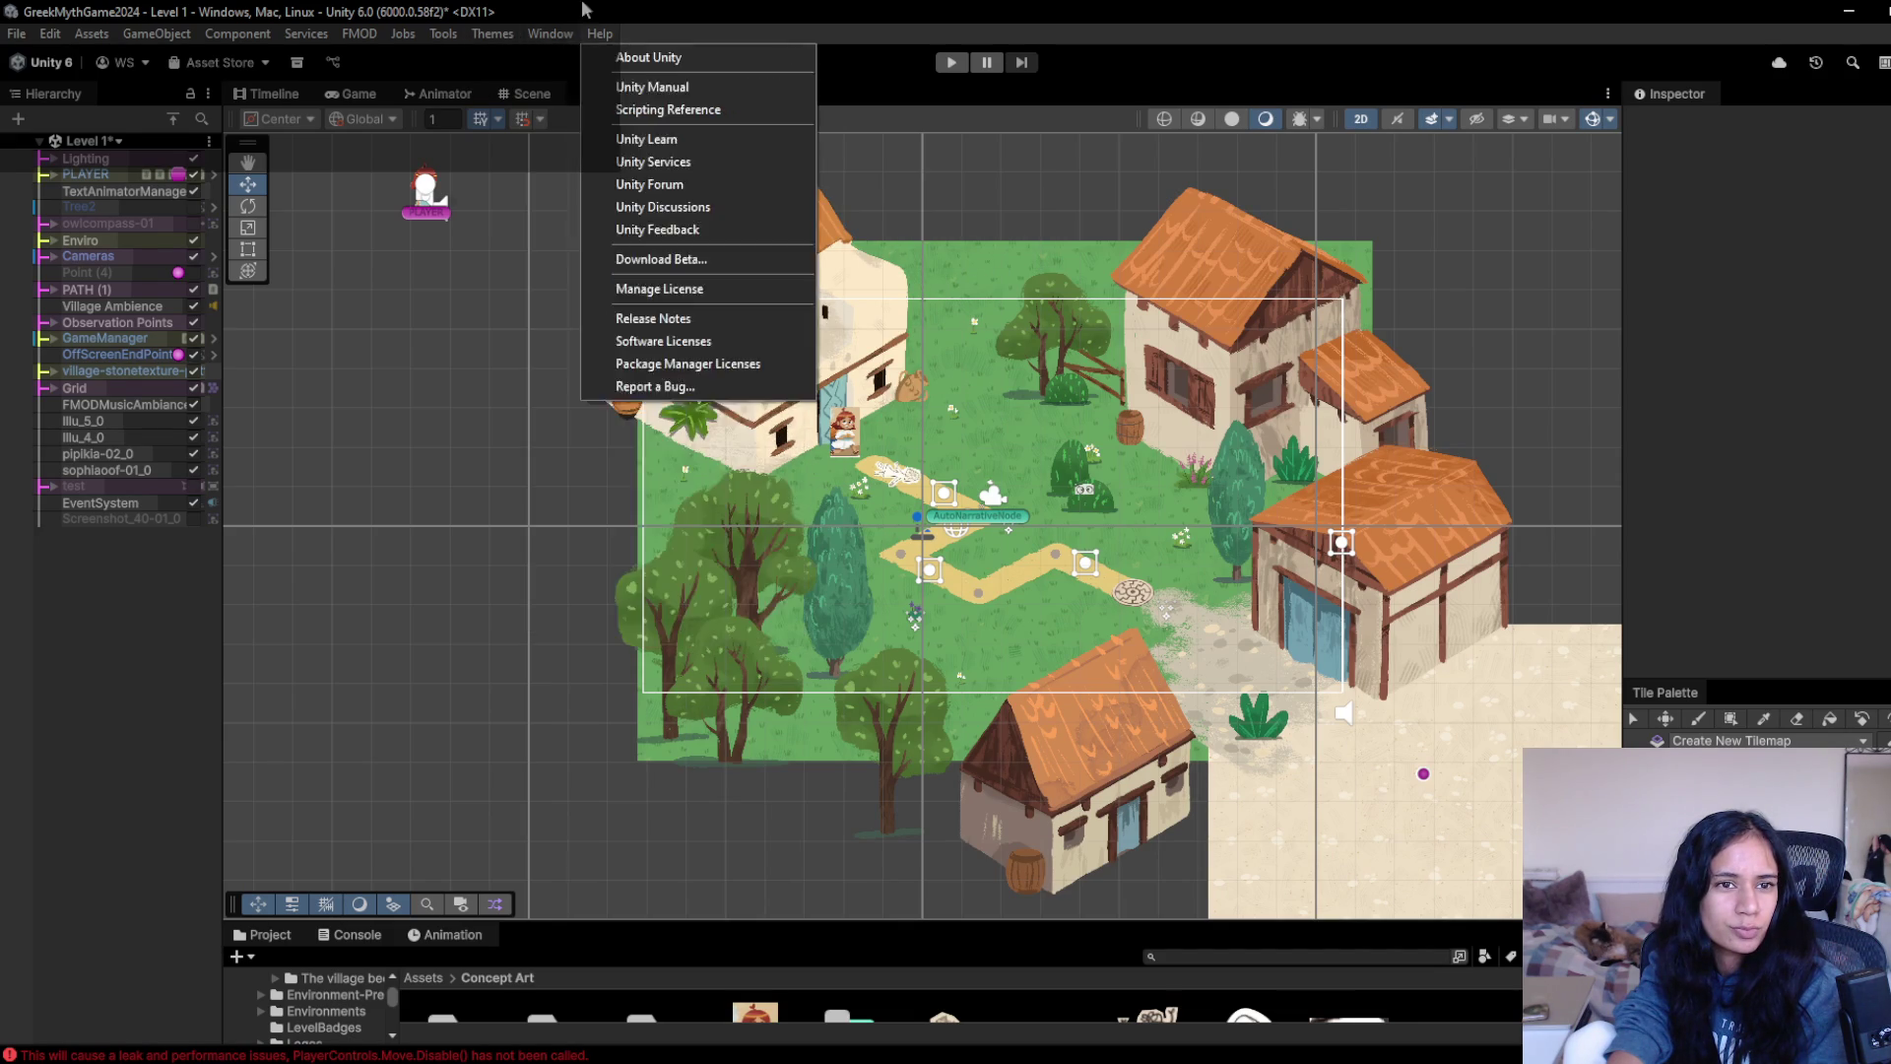
left_click(589, 347)
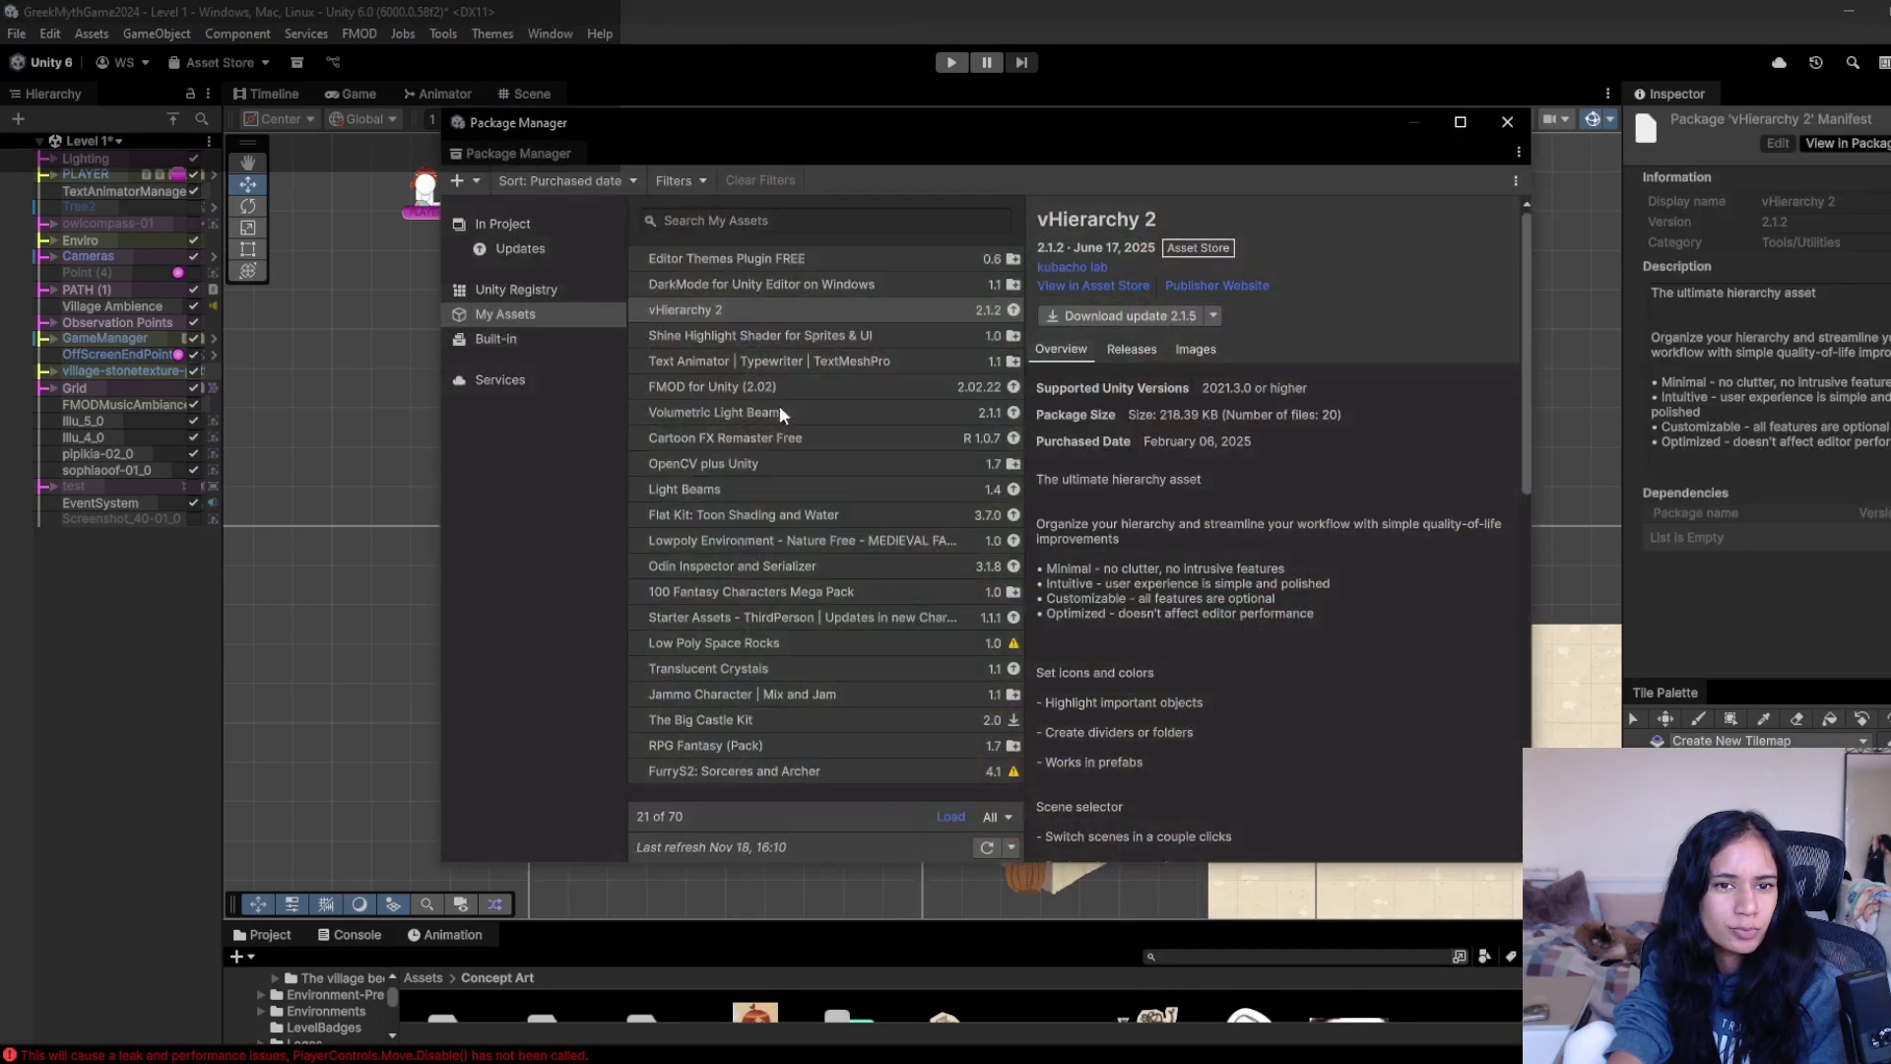
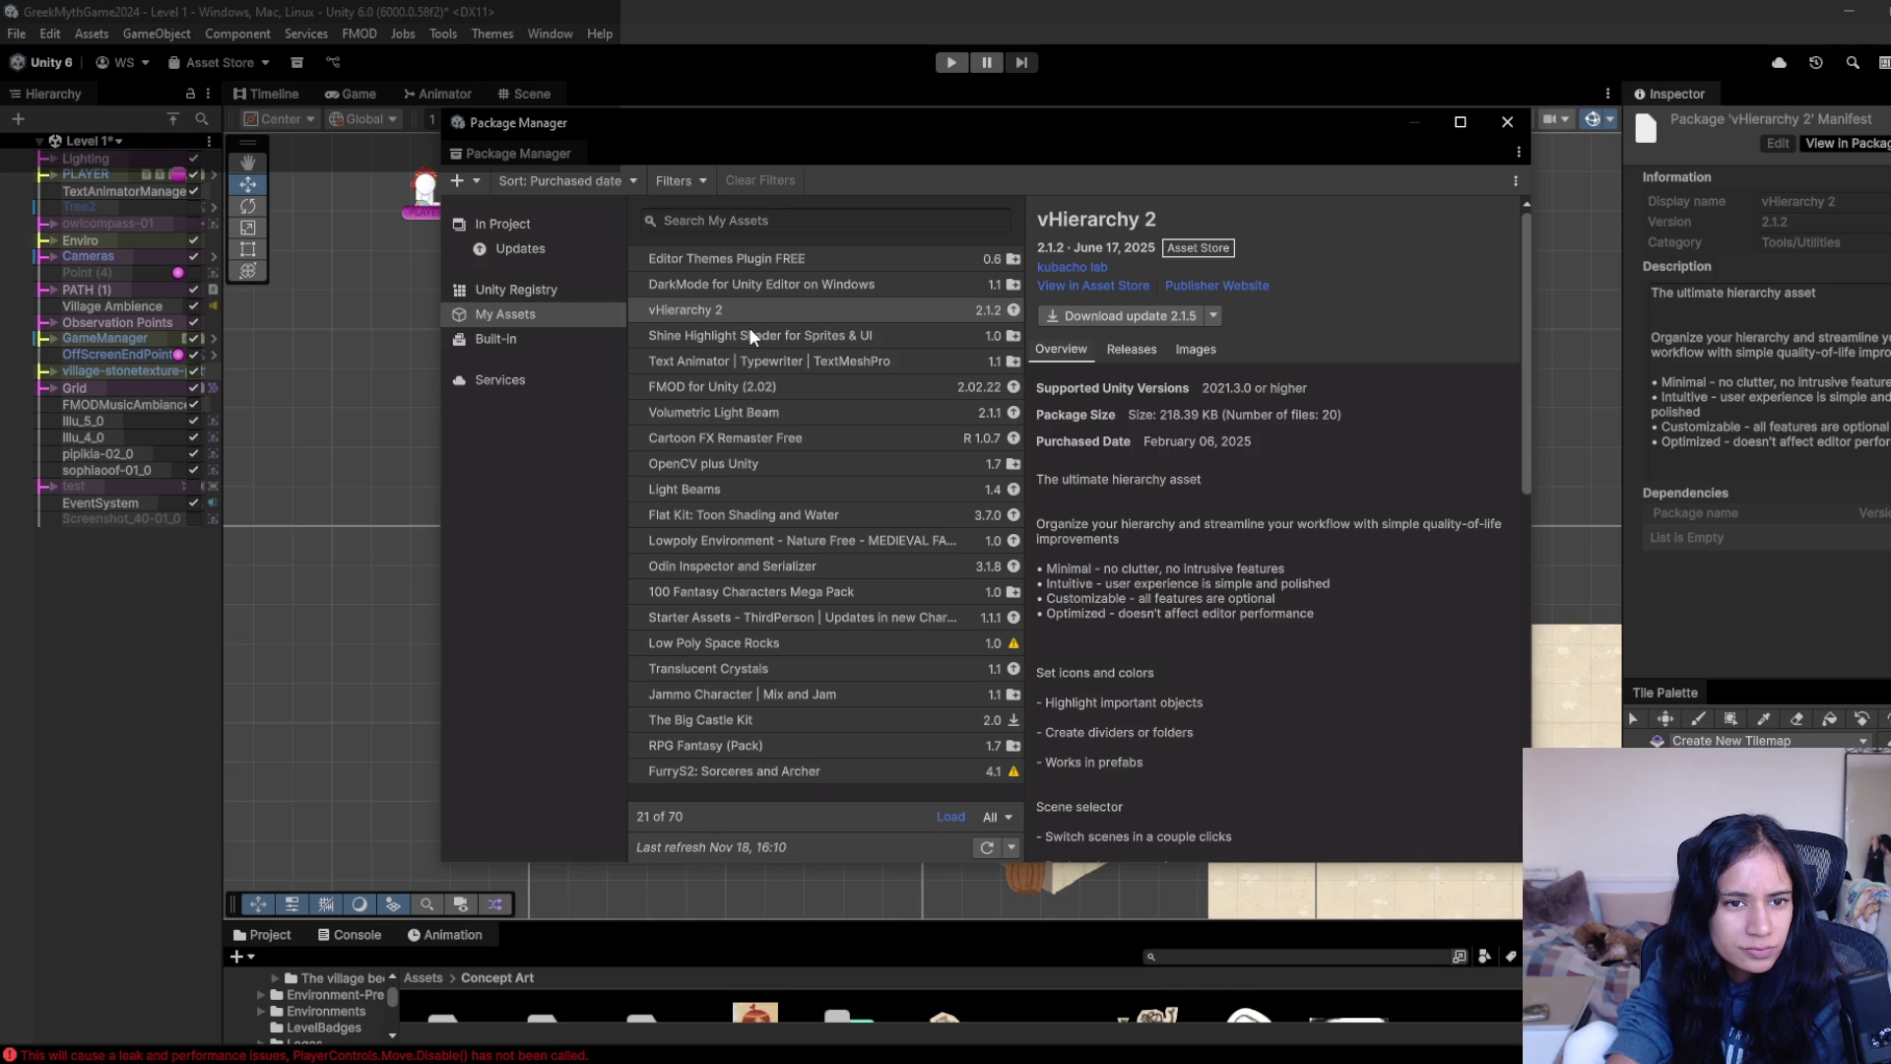
- Browse the Built-in and Unity Registry packages, then open Custom Hierarchy for Unity 1.2.0 under In Project
left_click(533, 335)
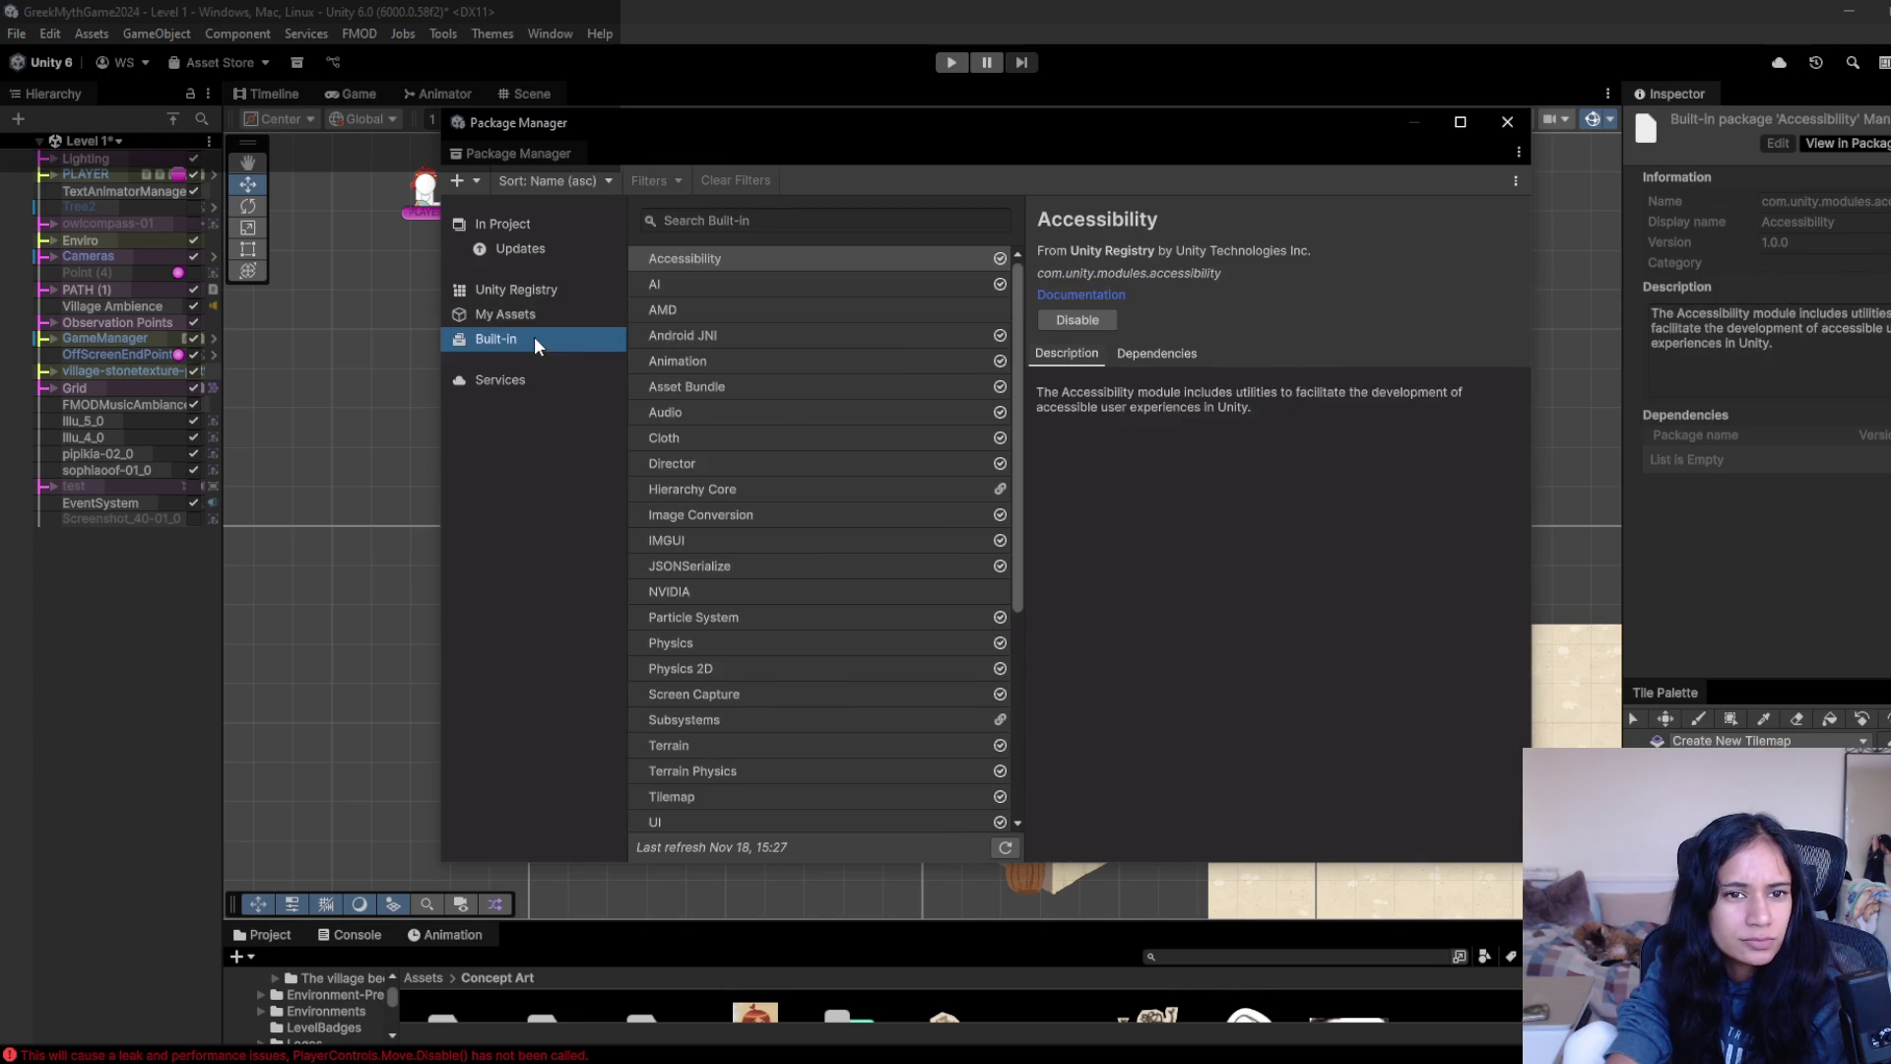
left_click(540, 287)
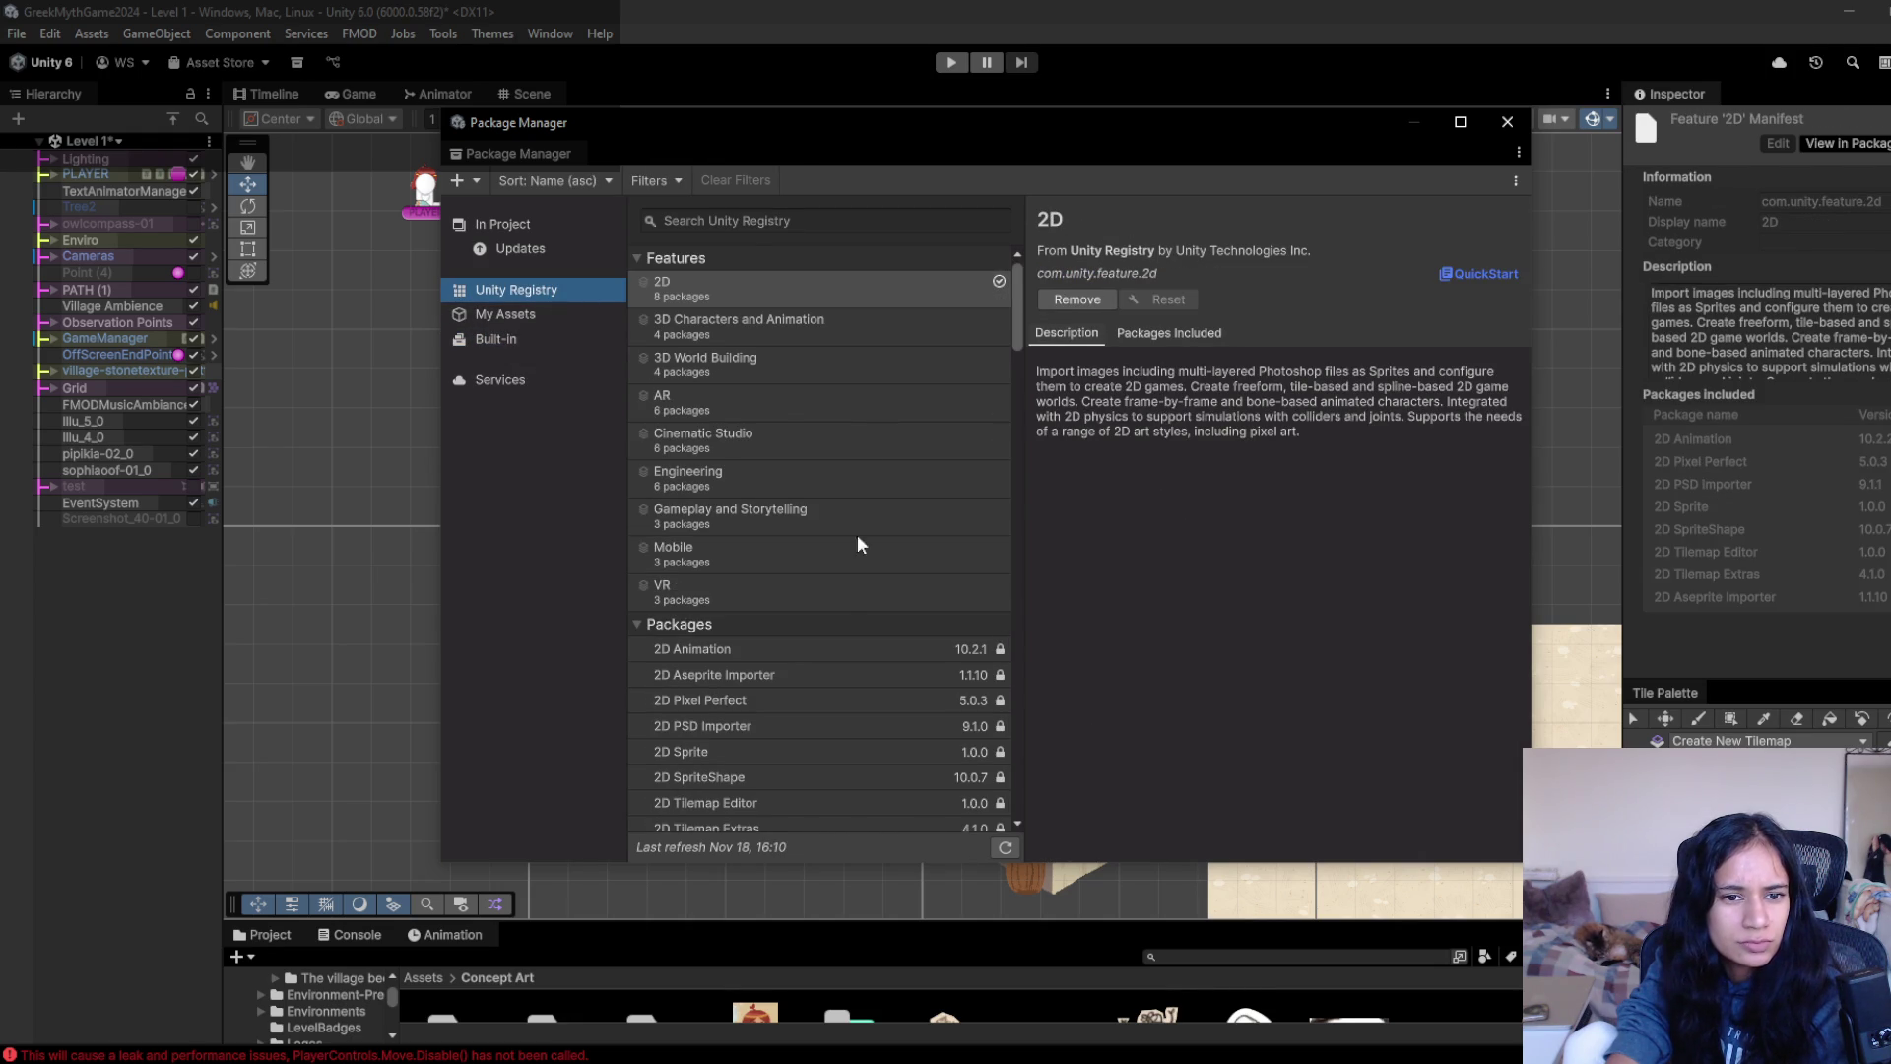
scroll(853, 588, "down", 8)
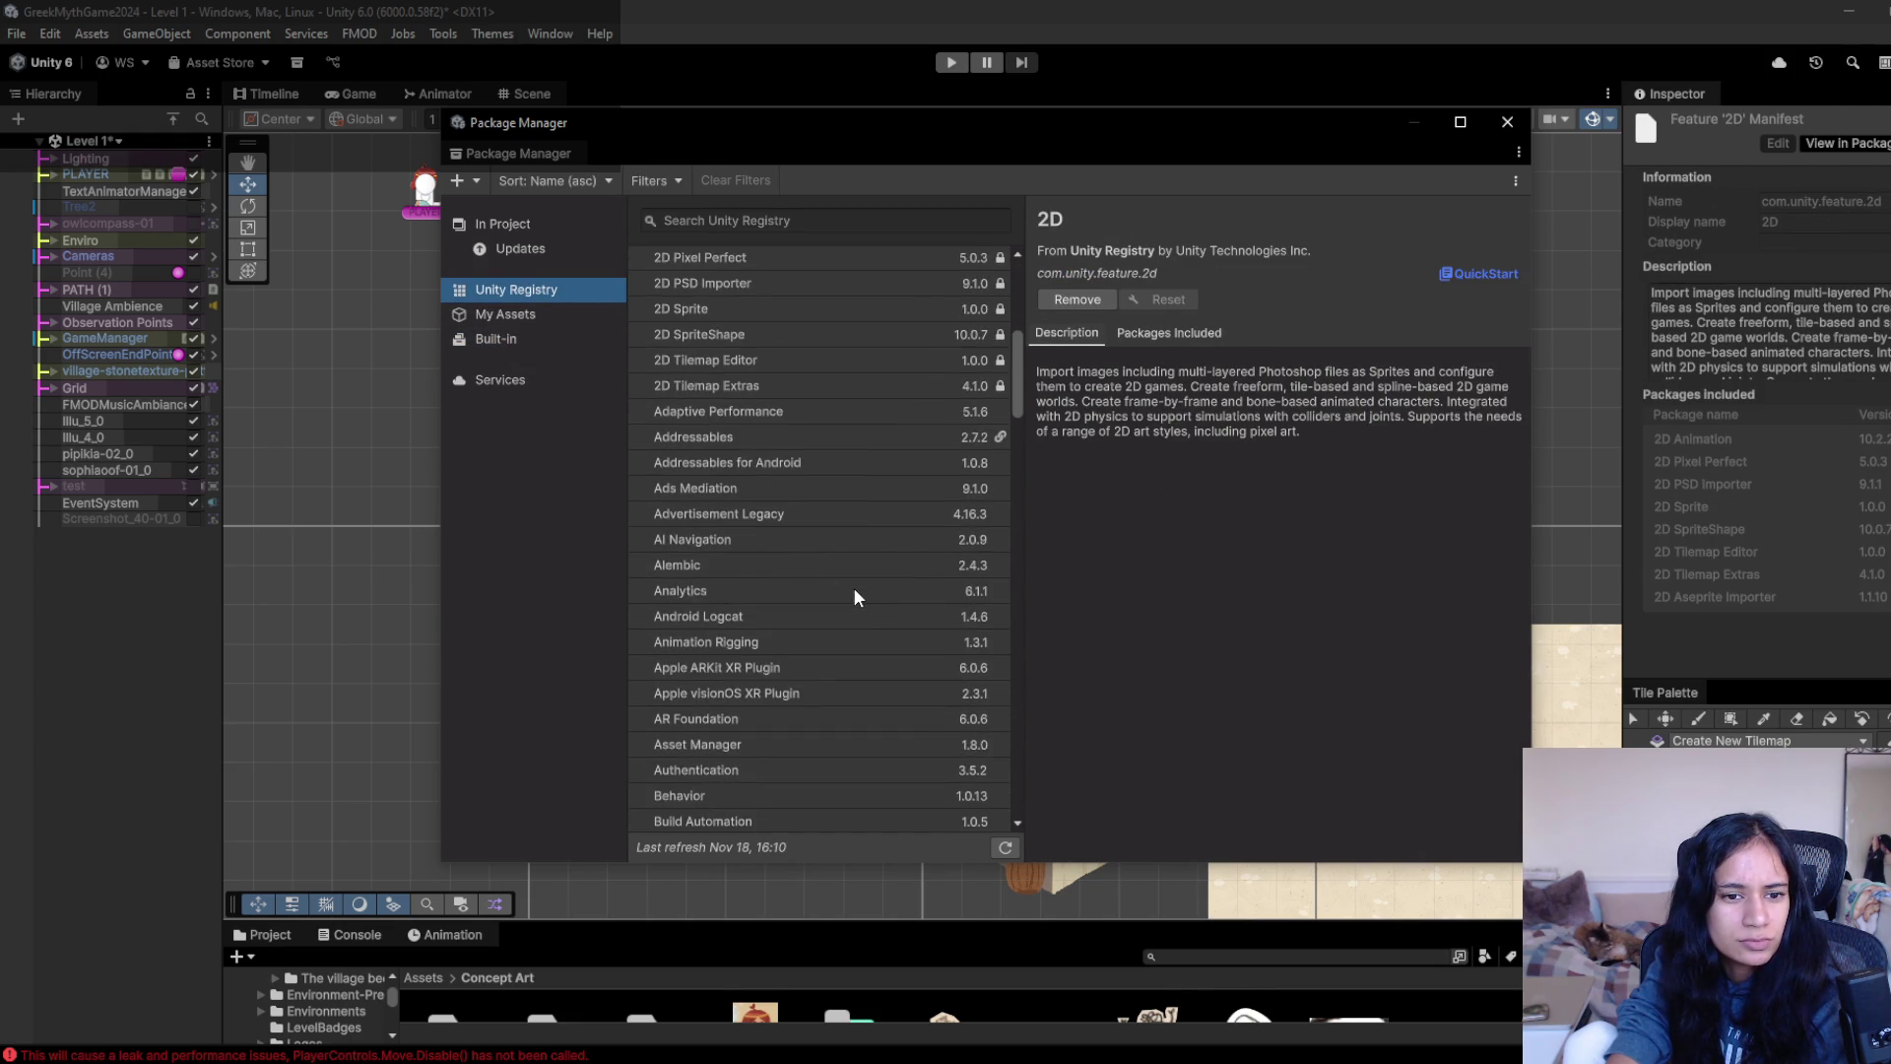
scroll(853, 588, "down", 10)
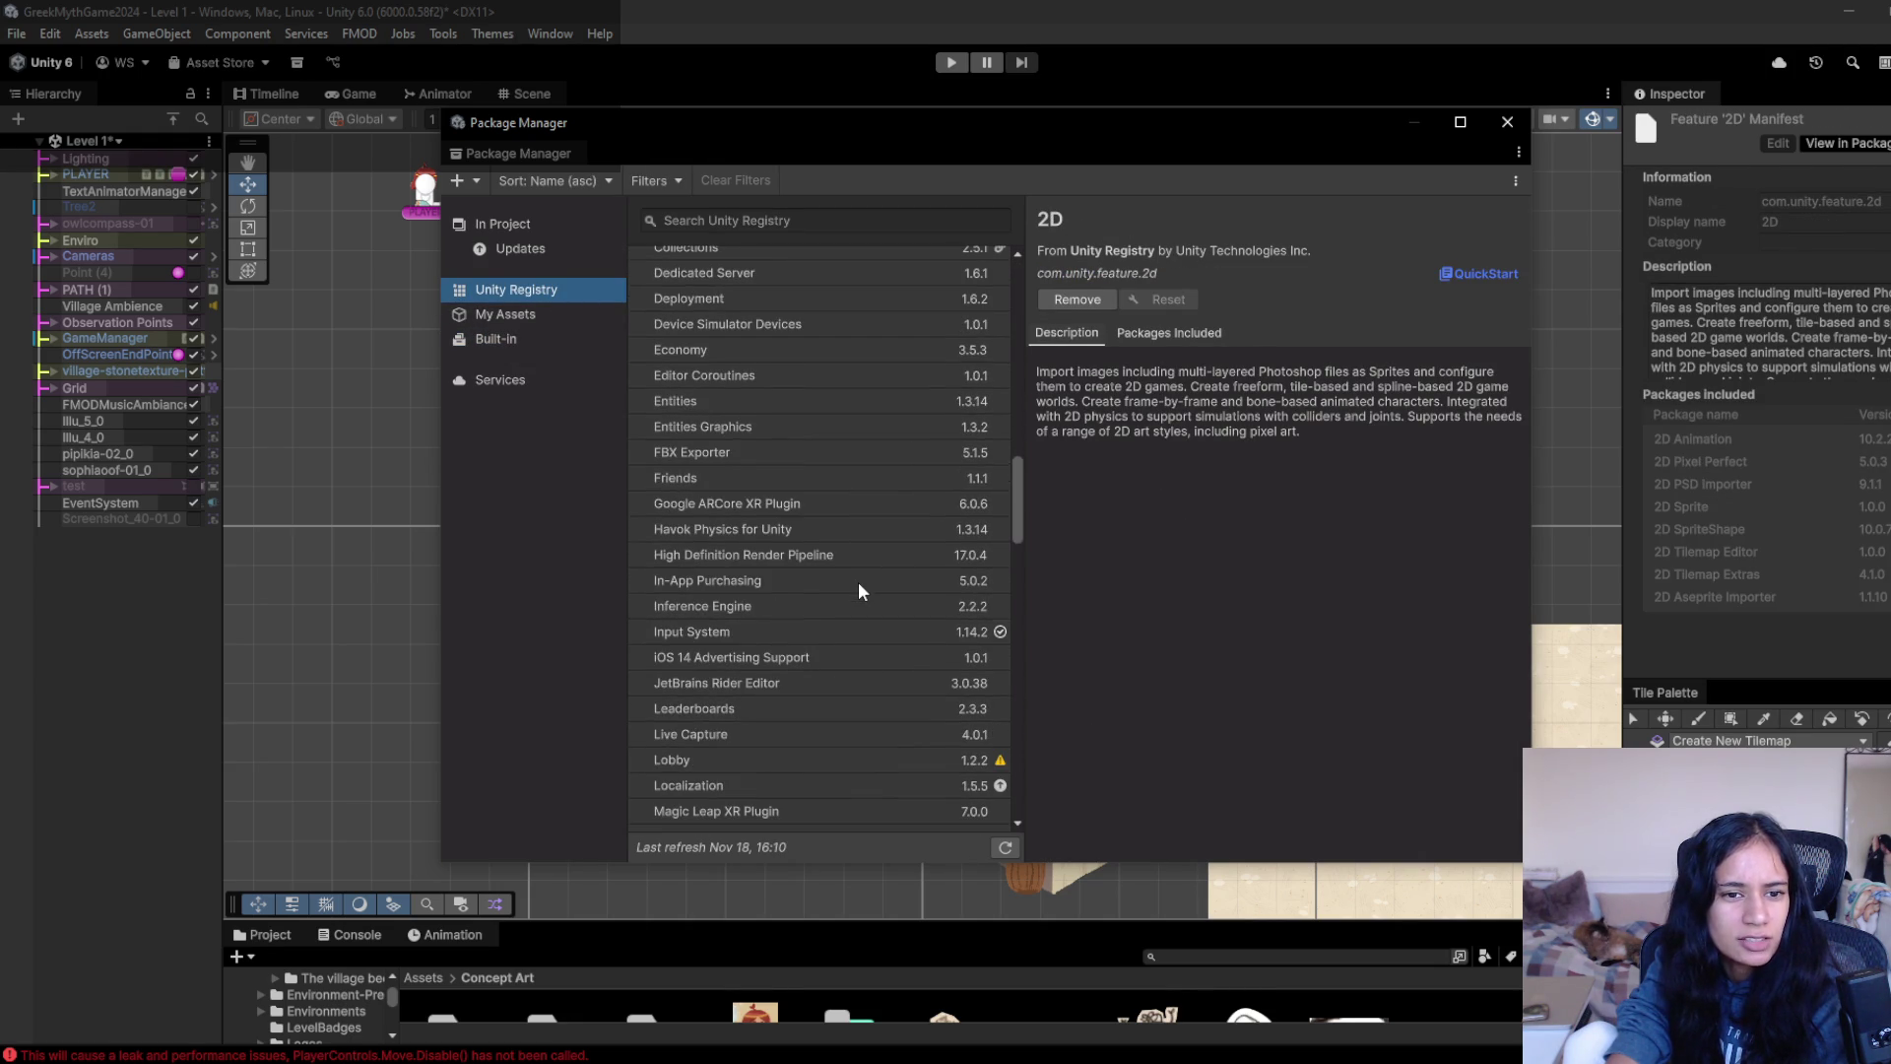
left_click(443, 34)
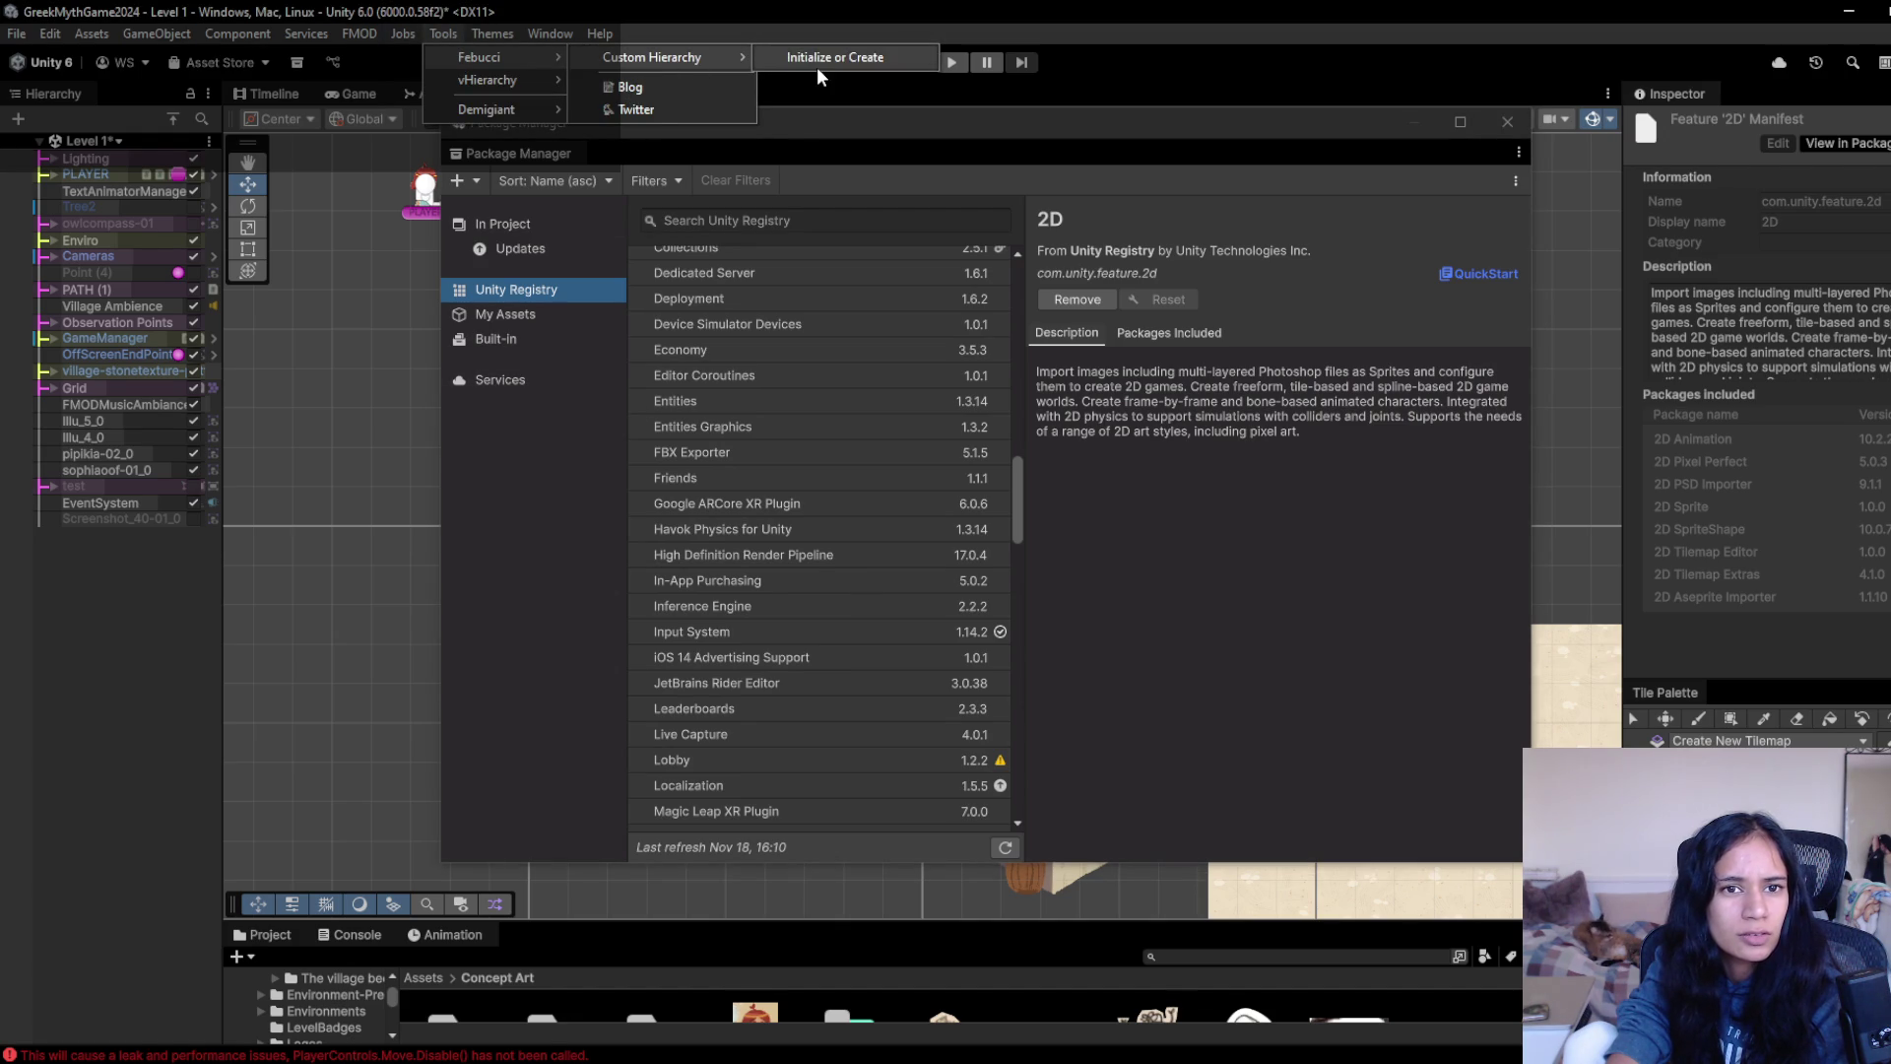
left_click(768, 149)
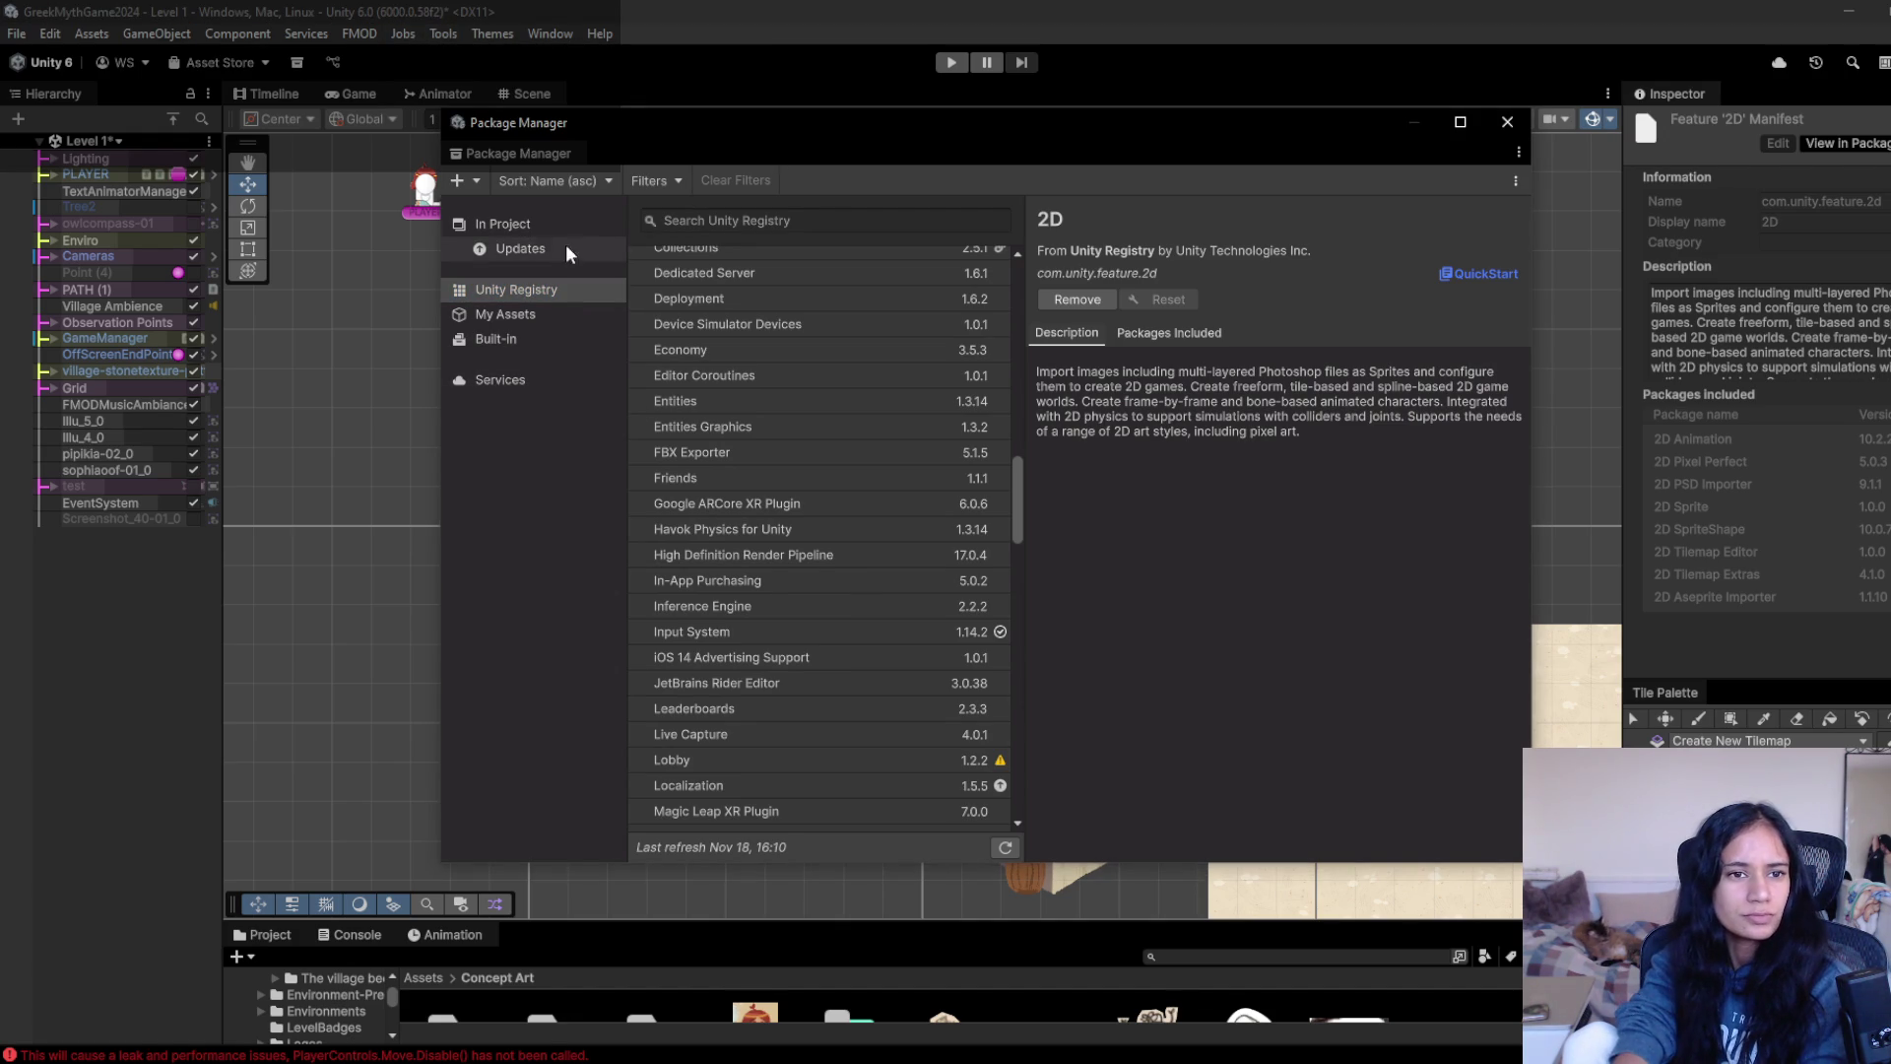
left_click(523, 224)
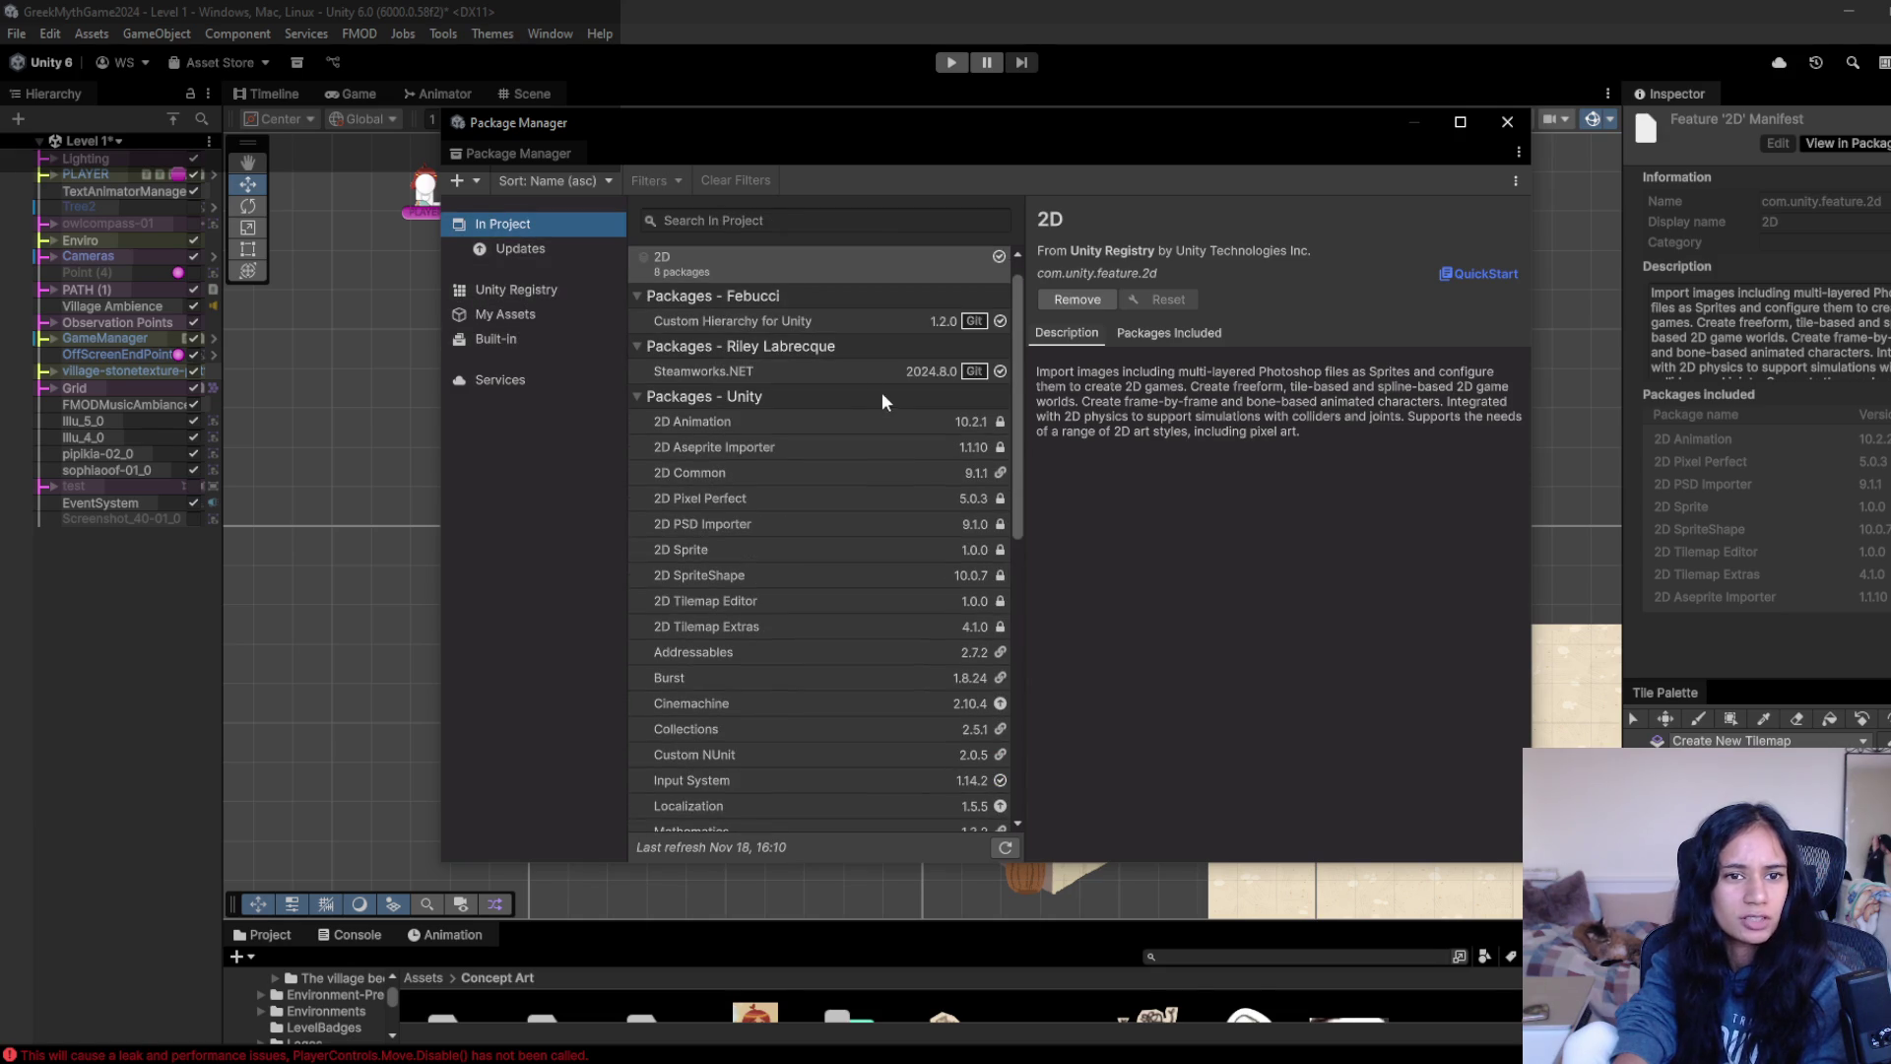
left_click(718, 321)
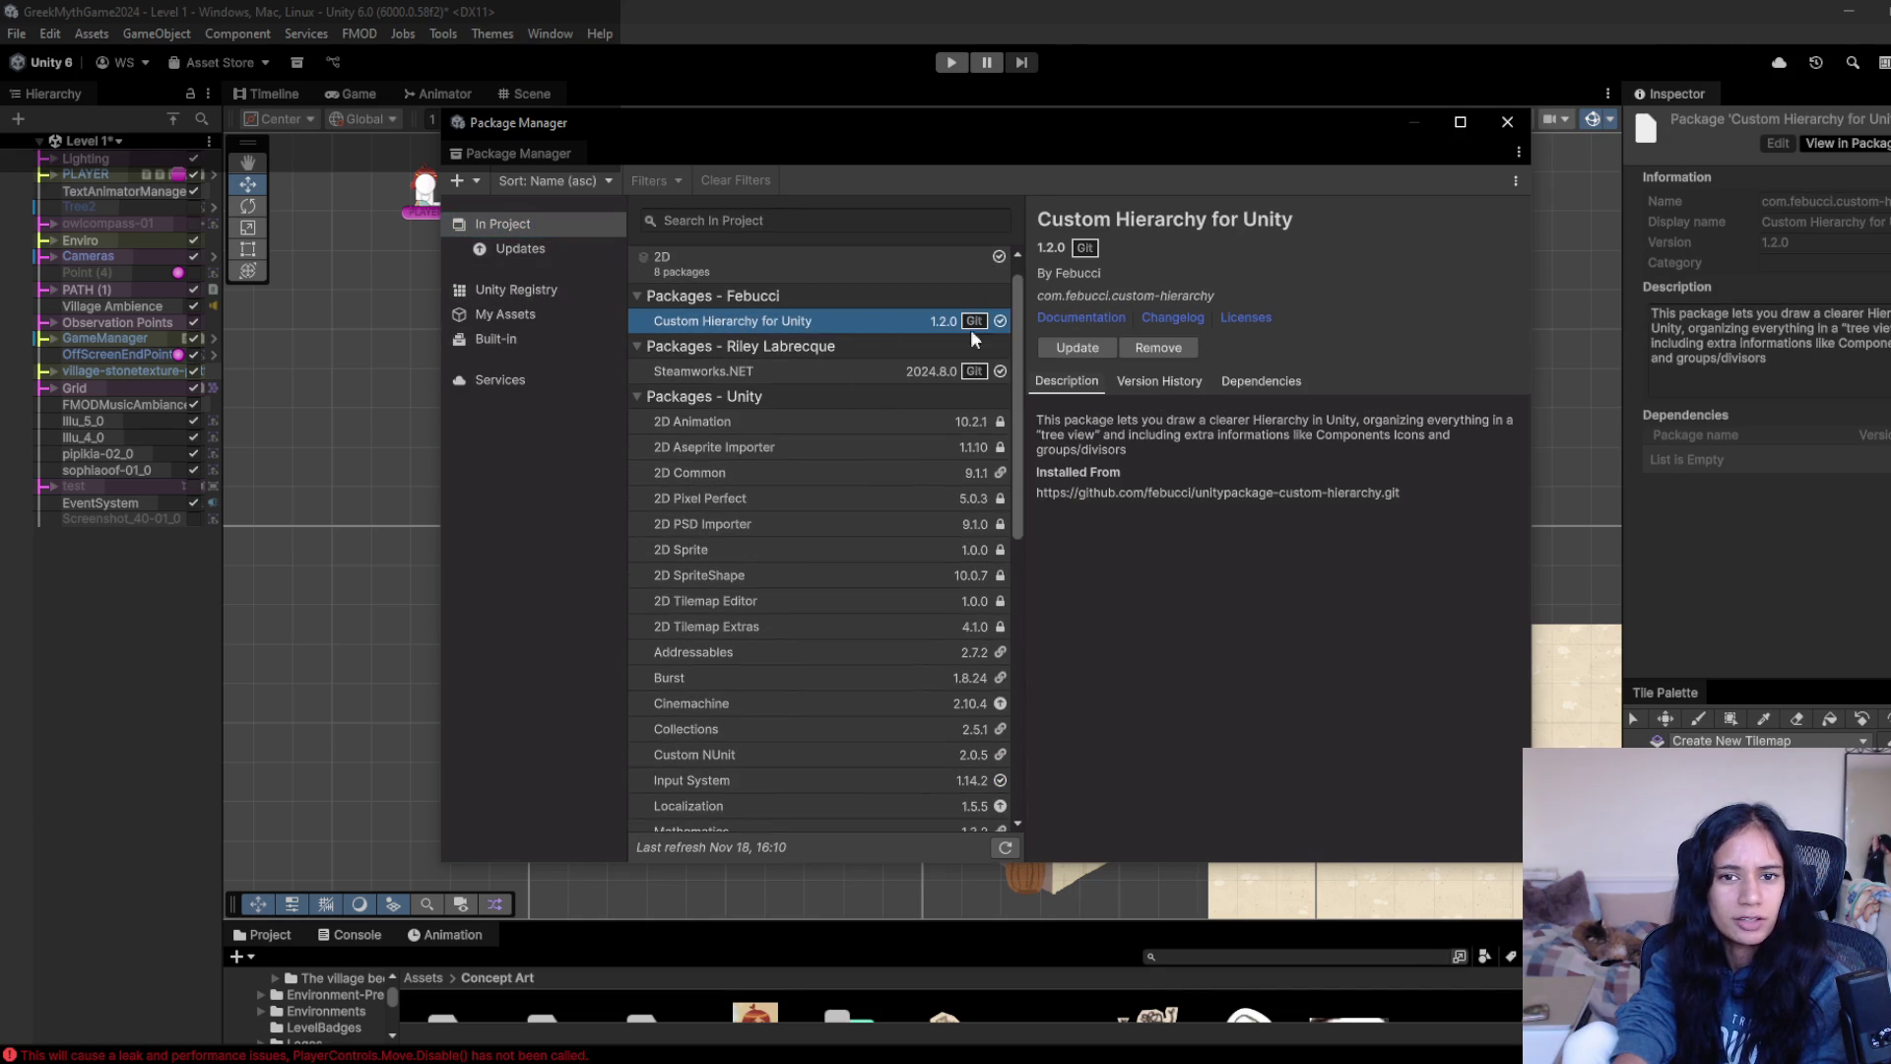
- Check the Custom Hierarchy package's version history, then return to its description
left_click(1096, 323)
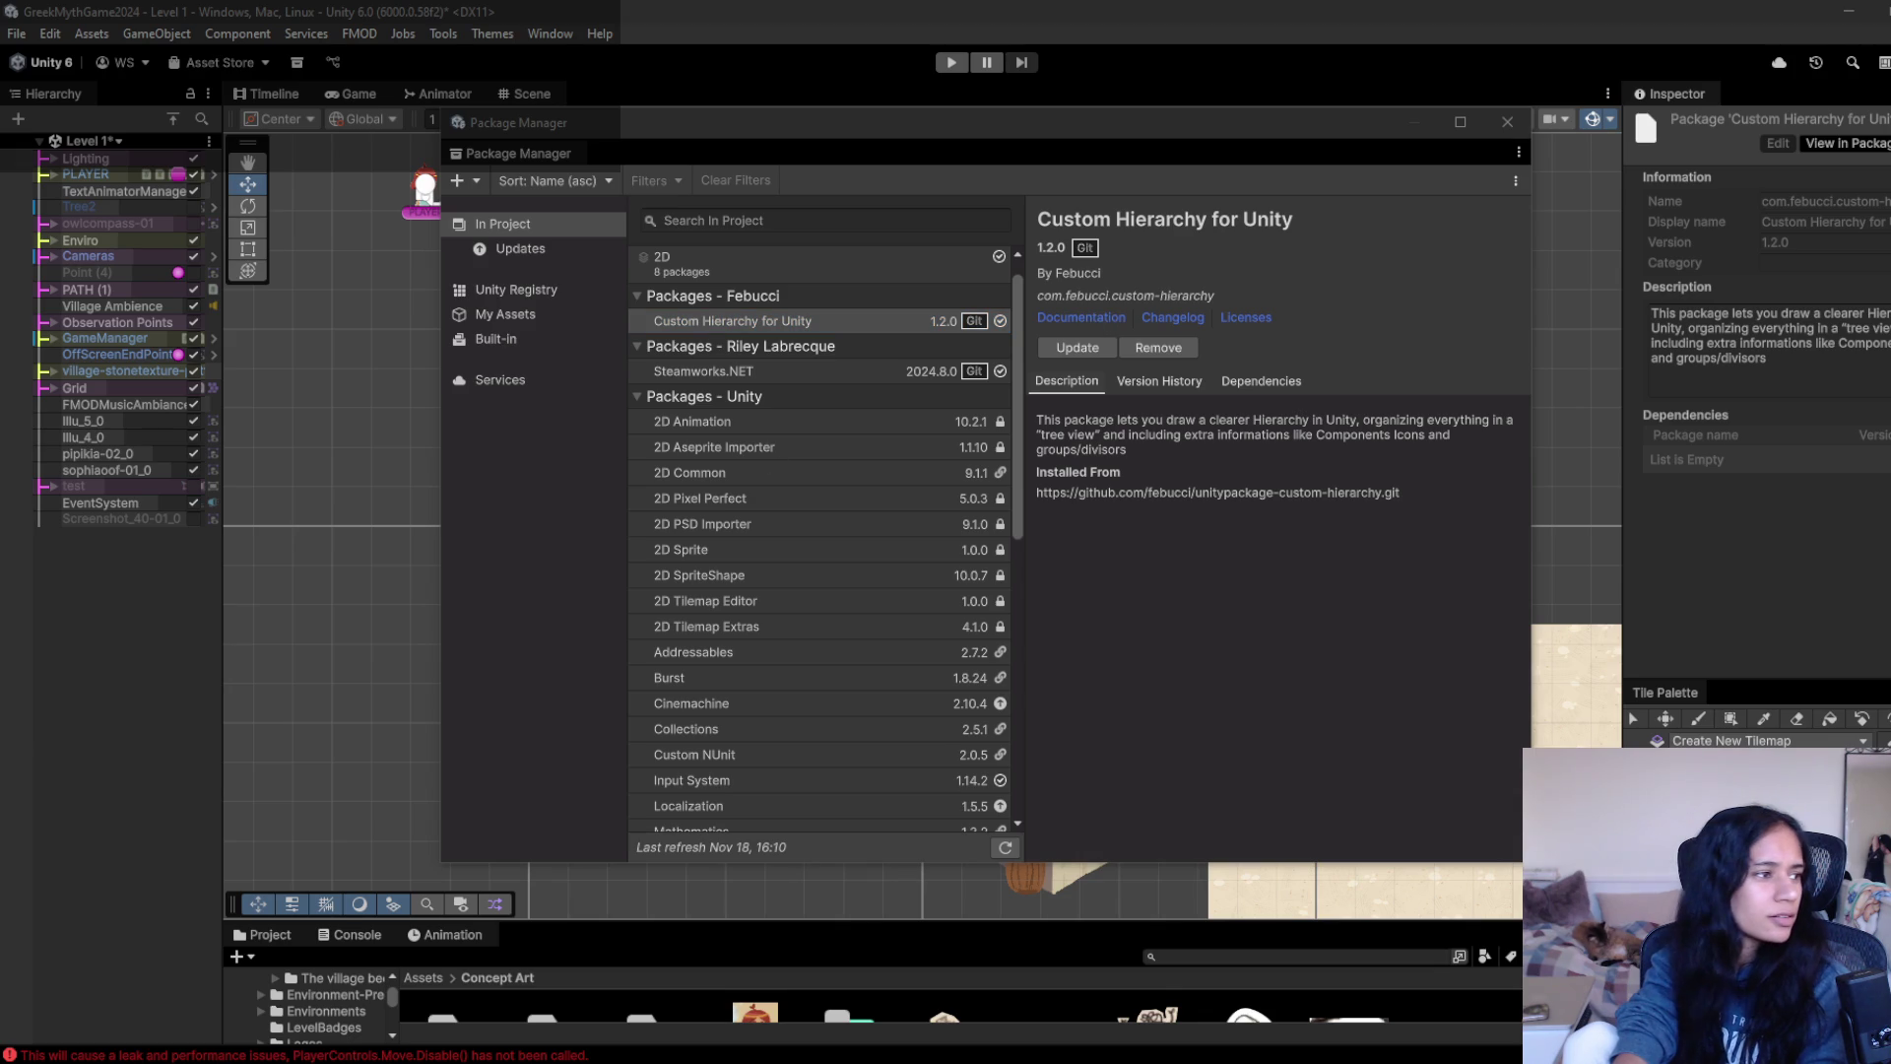
left_click(1067, 362)
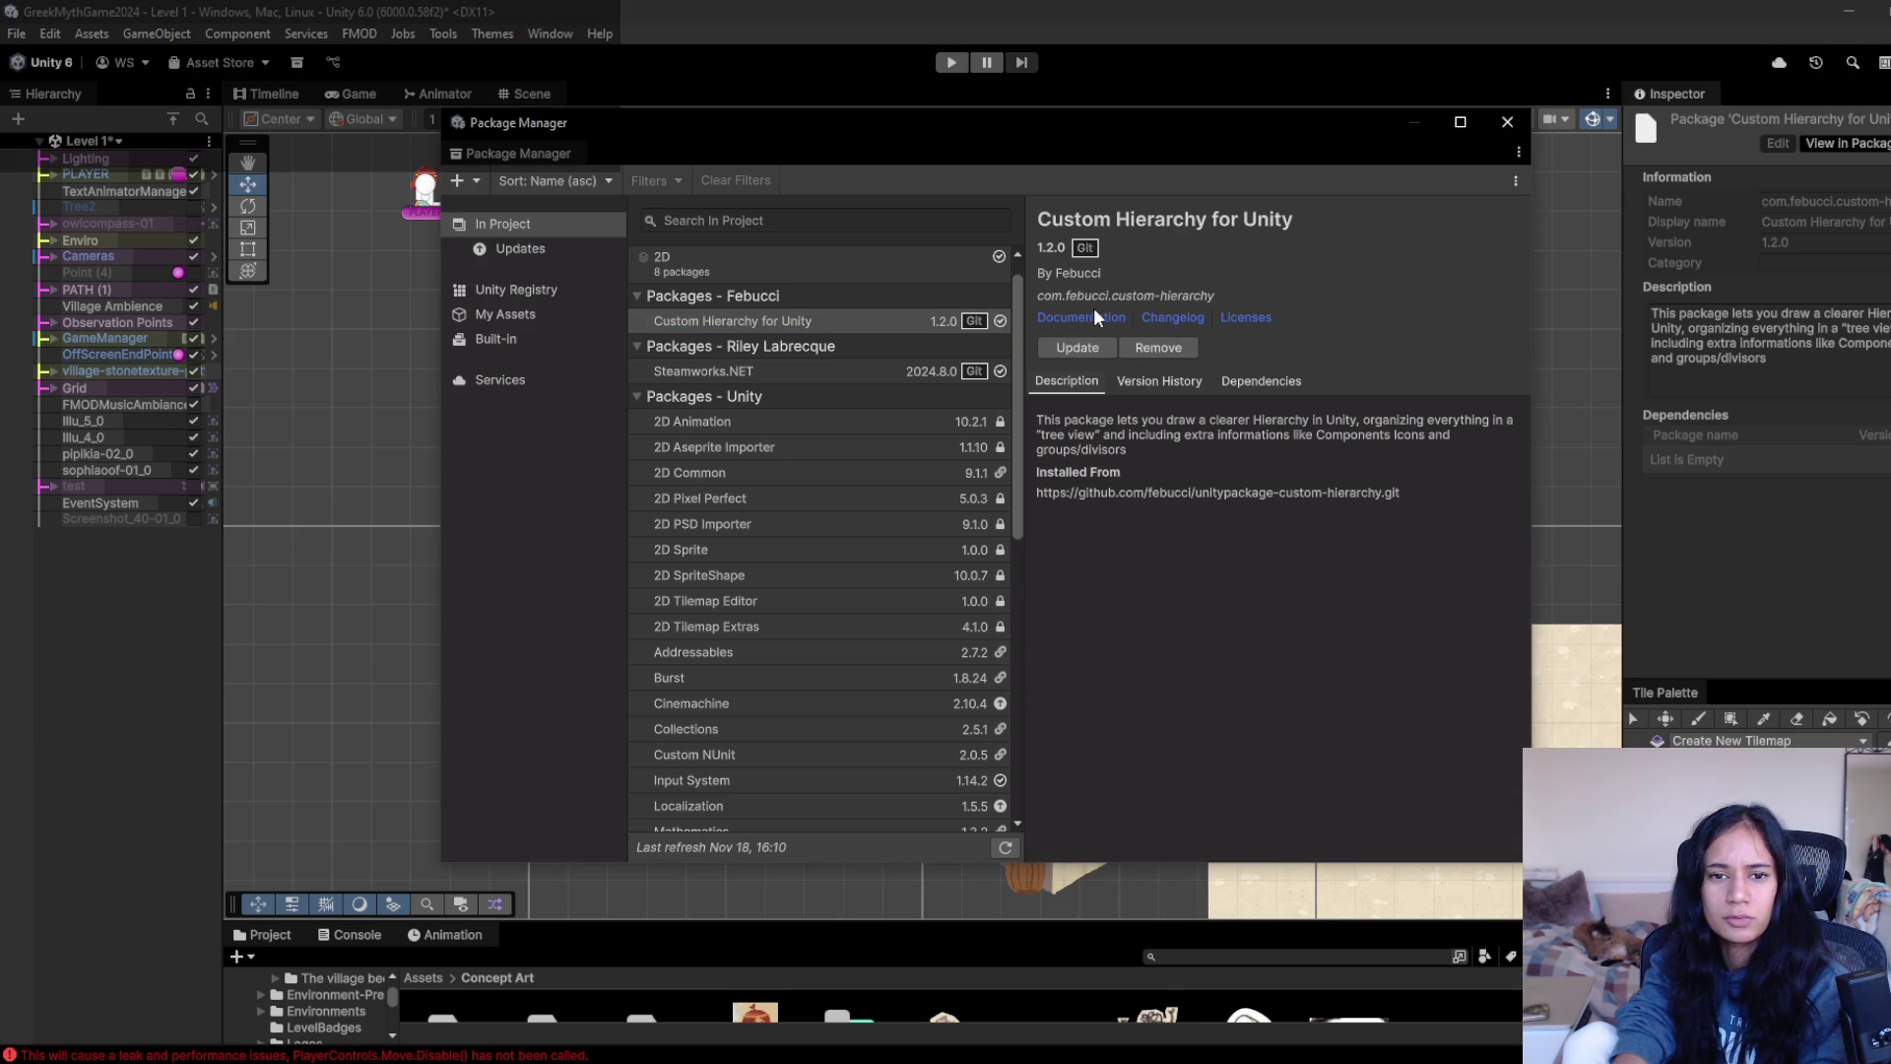
left_click(1130, 382)
left_click(1077, 380)
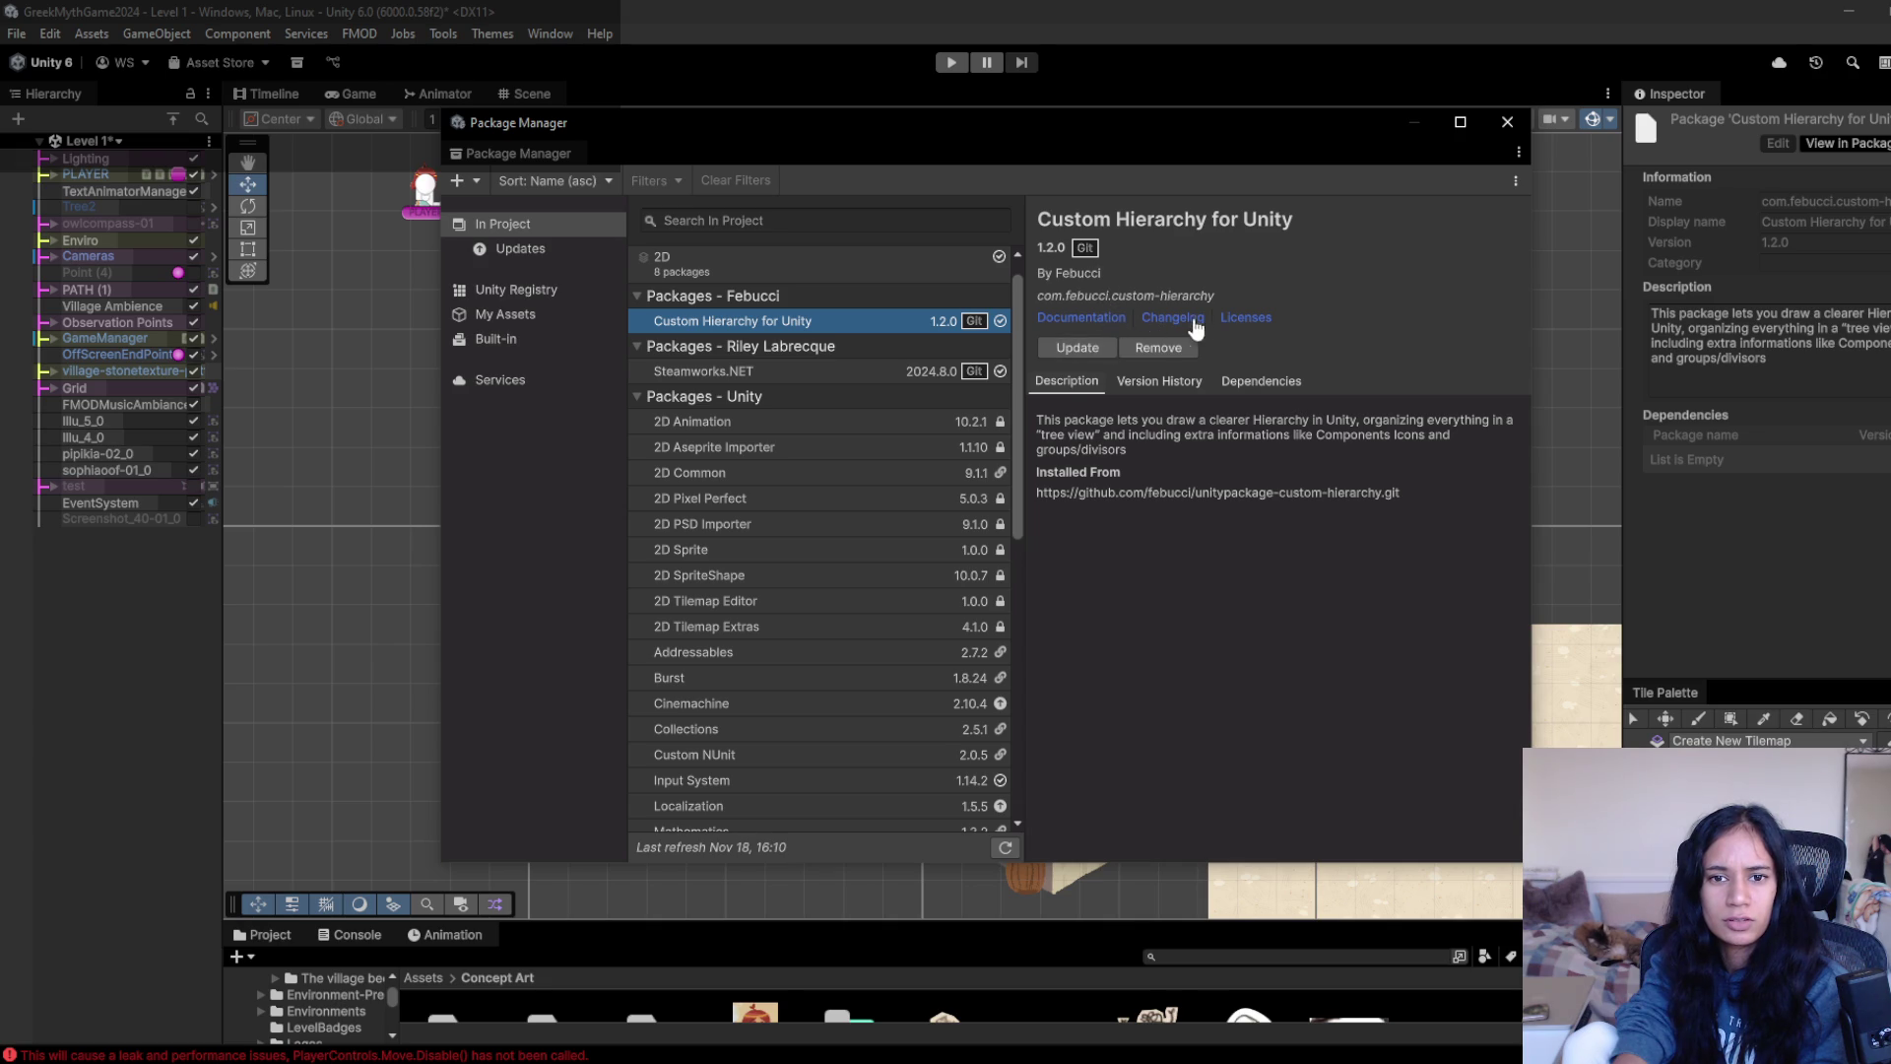
- Open the package documentation README in Notepad, enlarge the text and scroll through it
left_click(1107, 330)
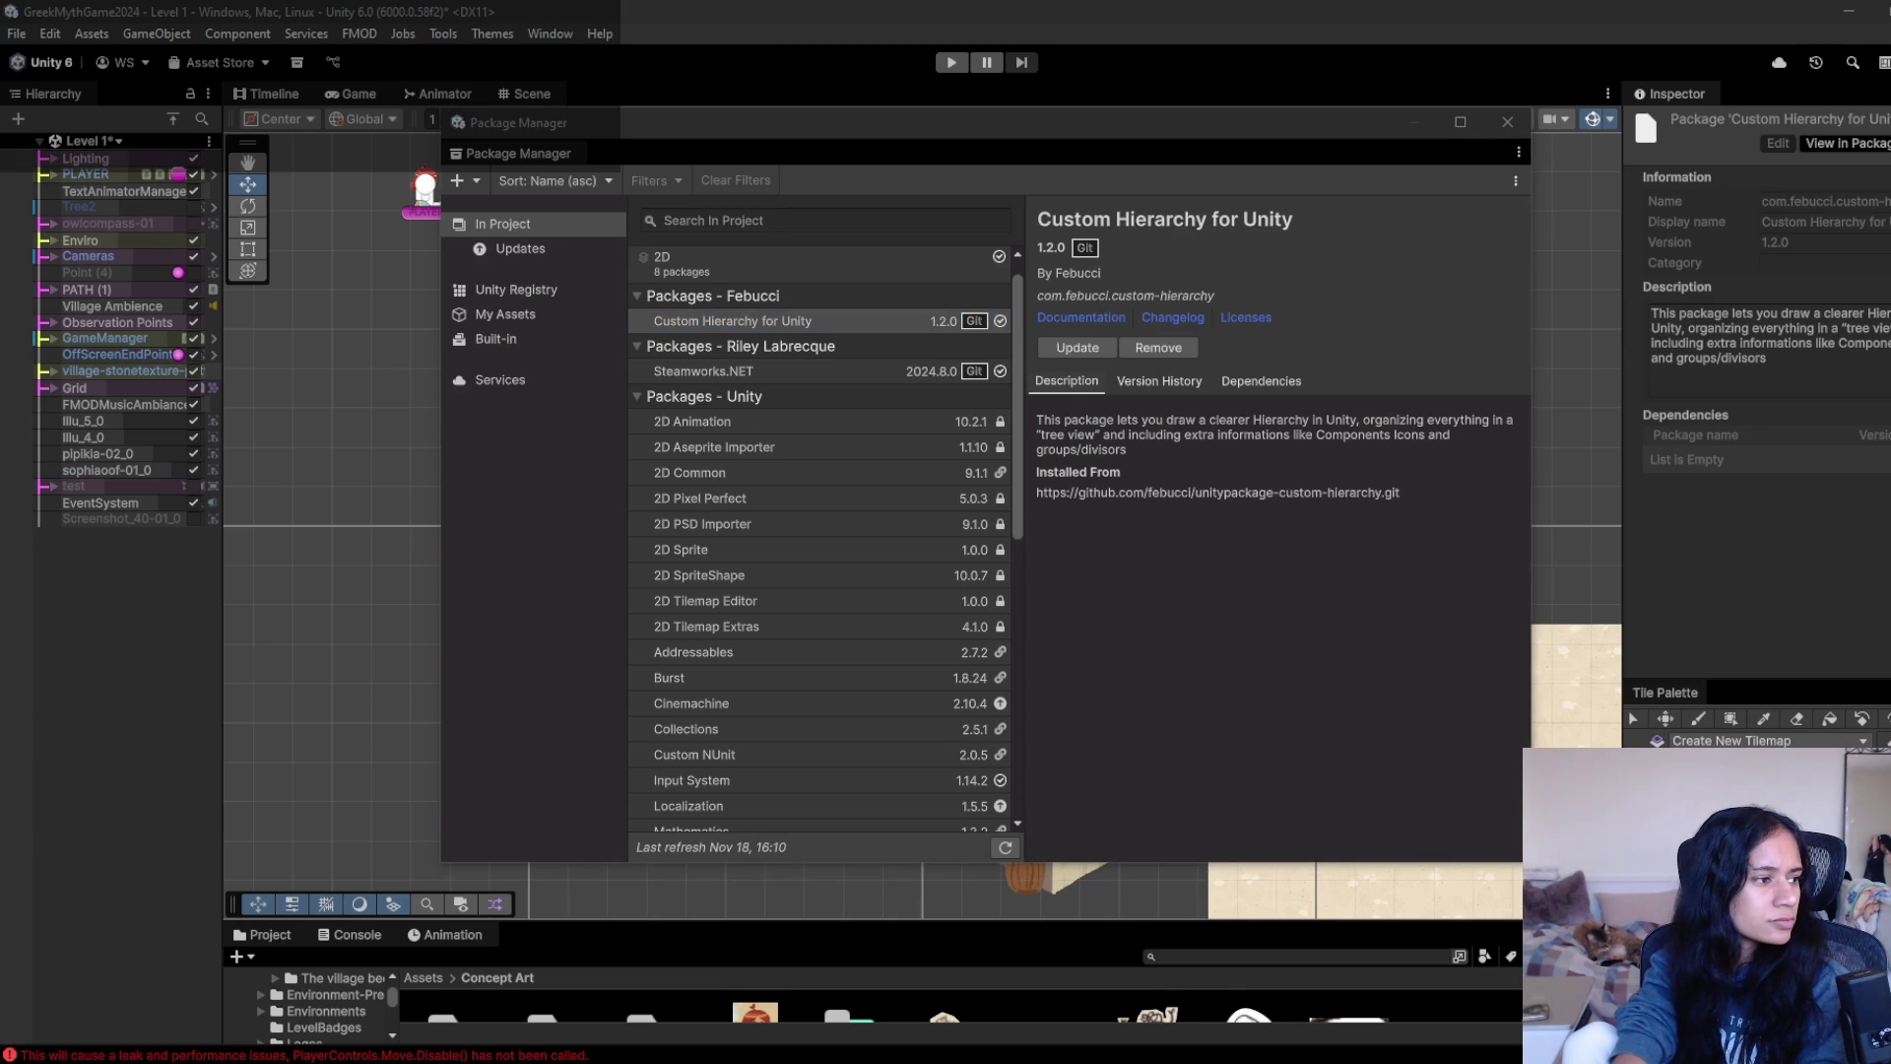
key("ctrl+plus")
scroll(1680, 655, "down", 3)
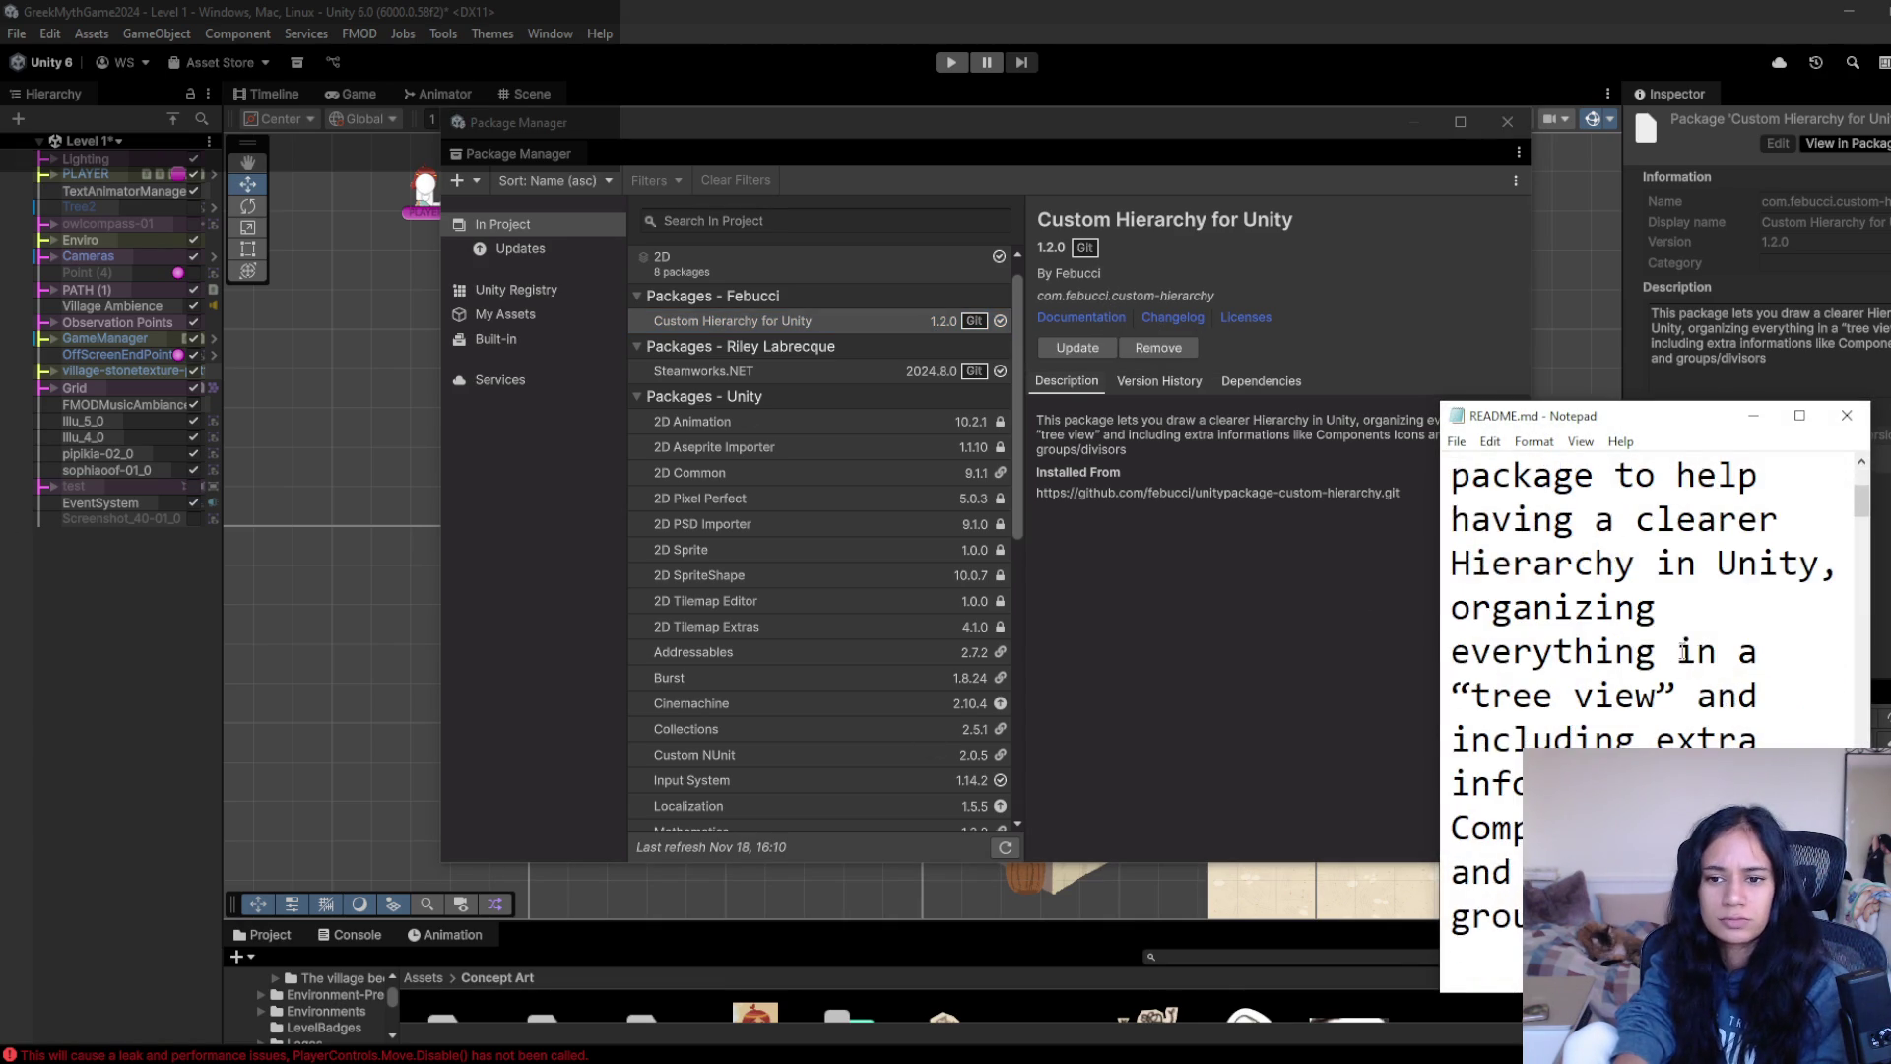
scroll(1682, 658, "down", 2)
scroll(1682, 658, "down", 3)
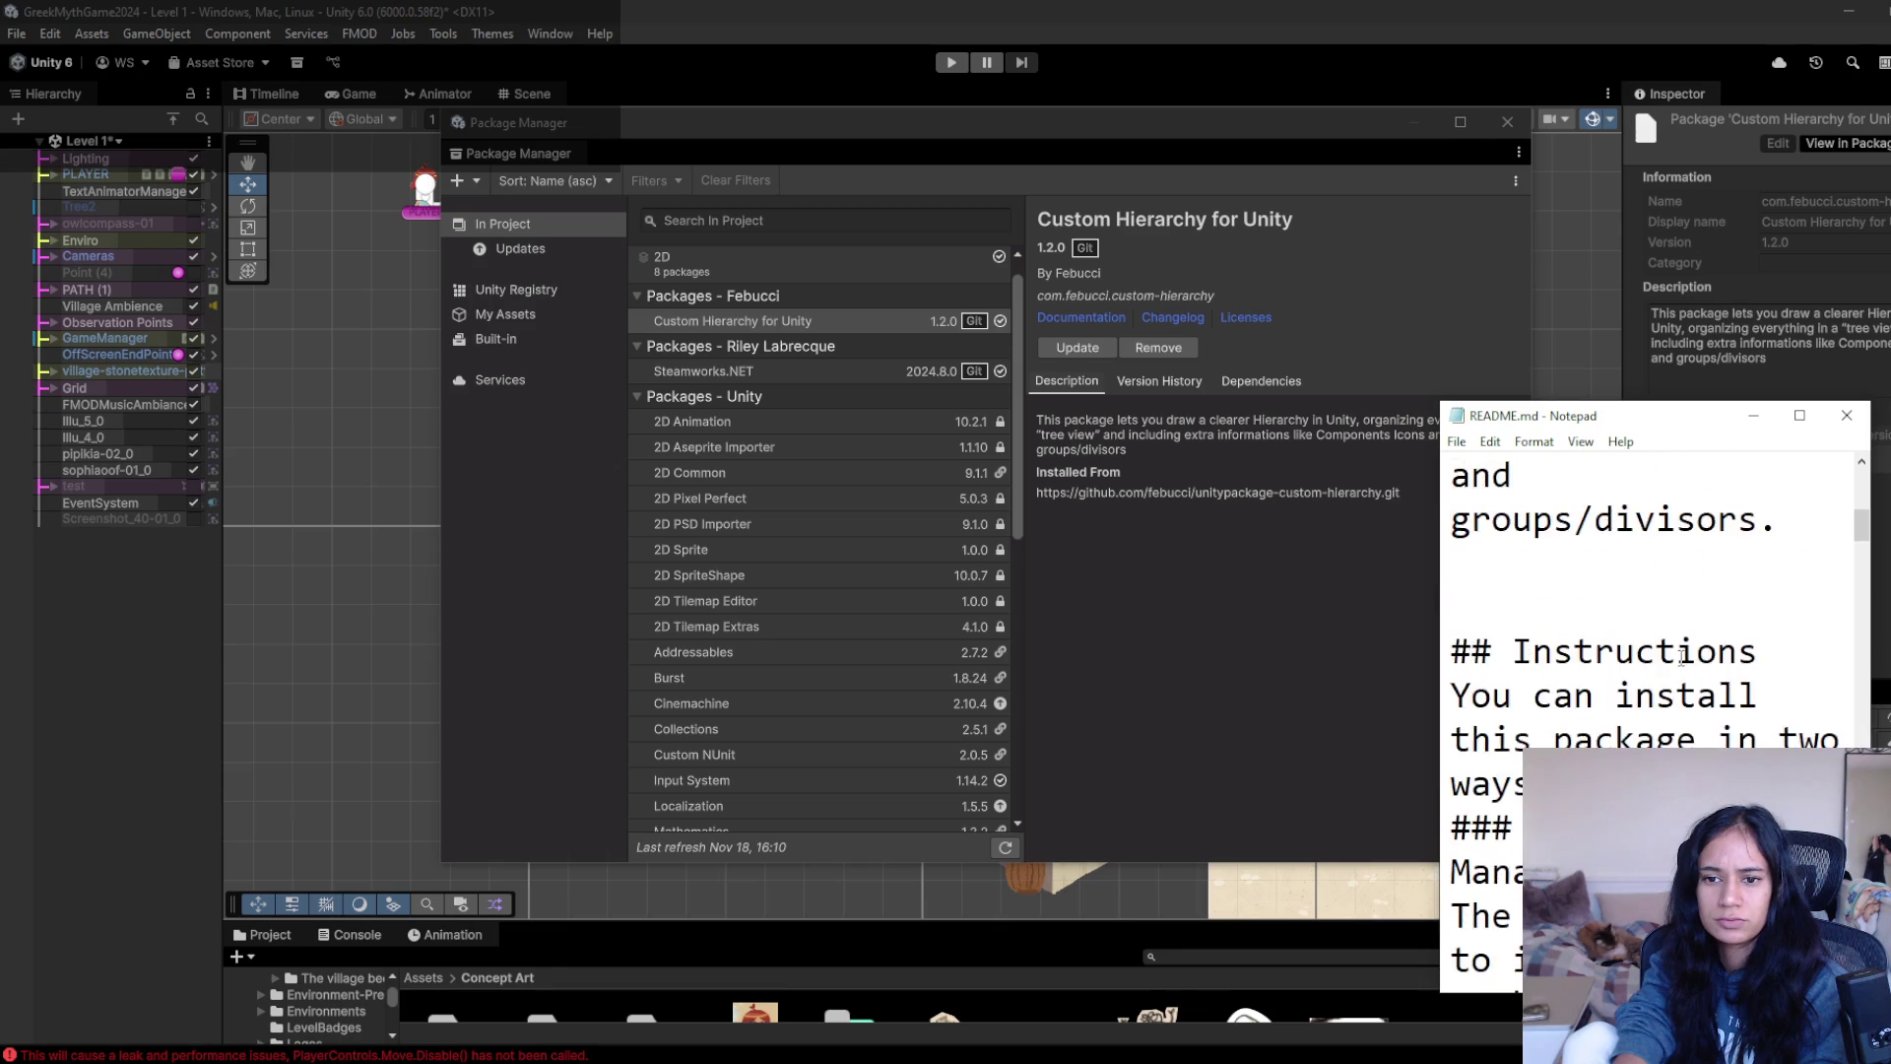
scroll(1682, 658, "down", 5)
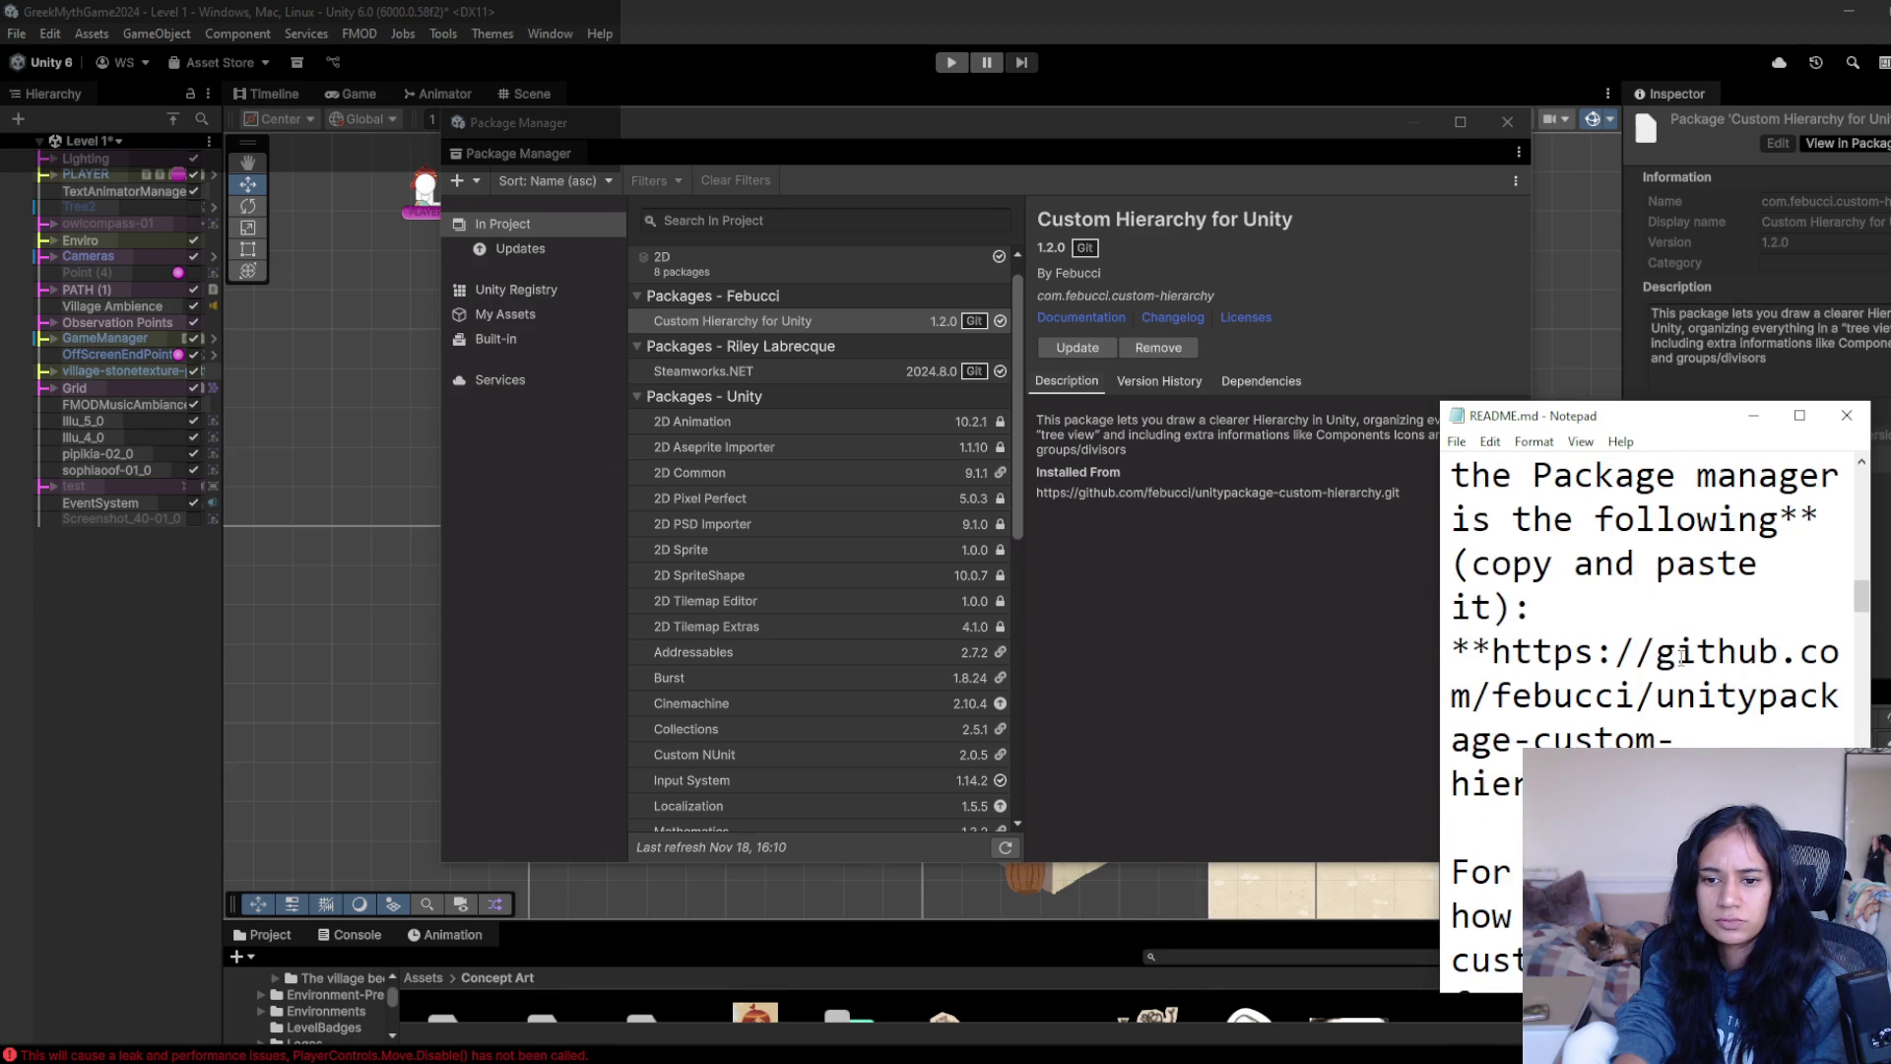
scroll(1681, 658, "down", 12)
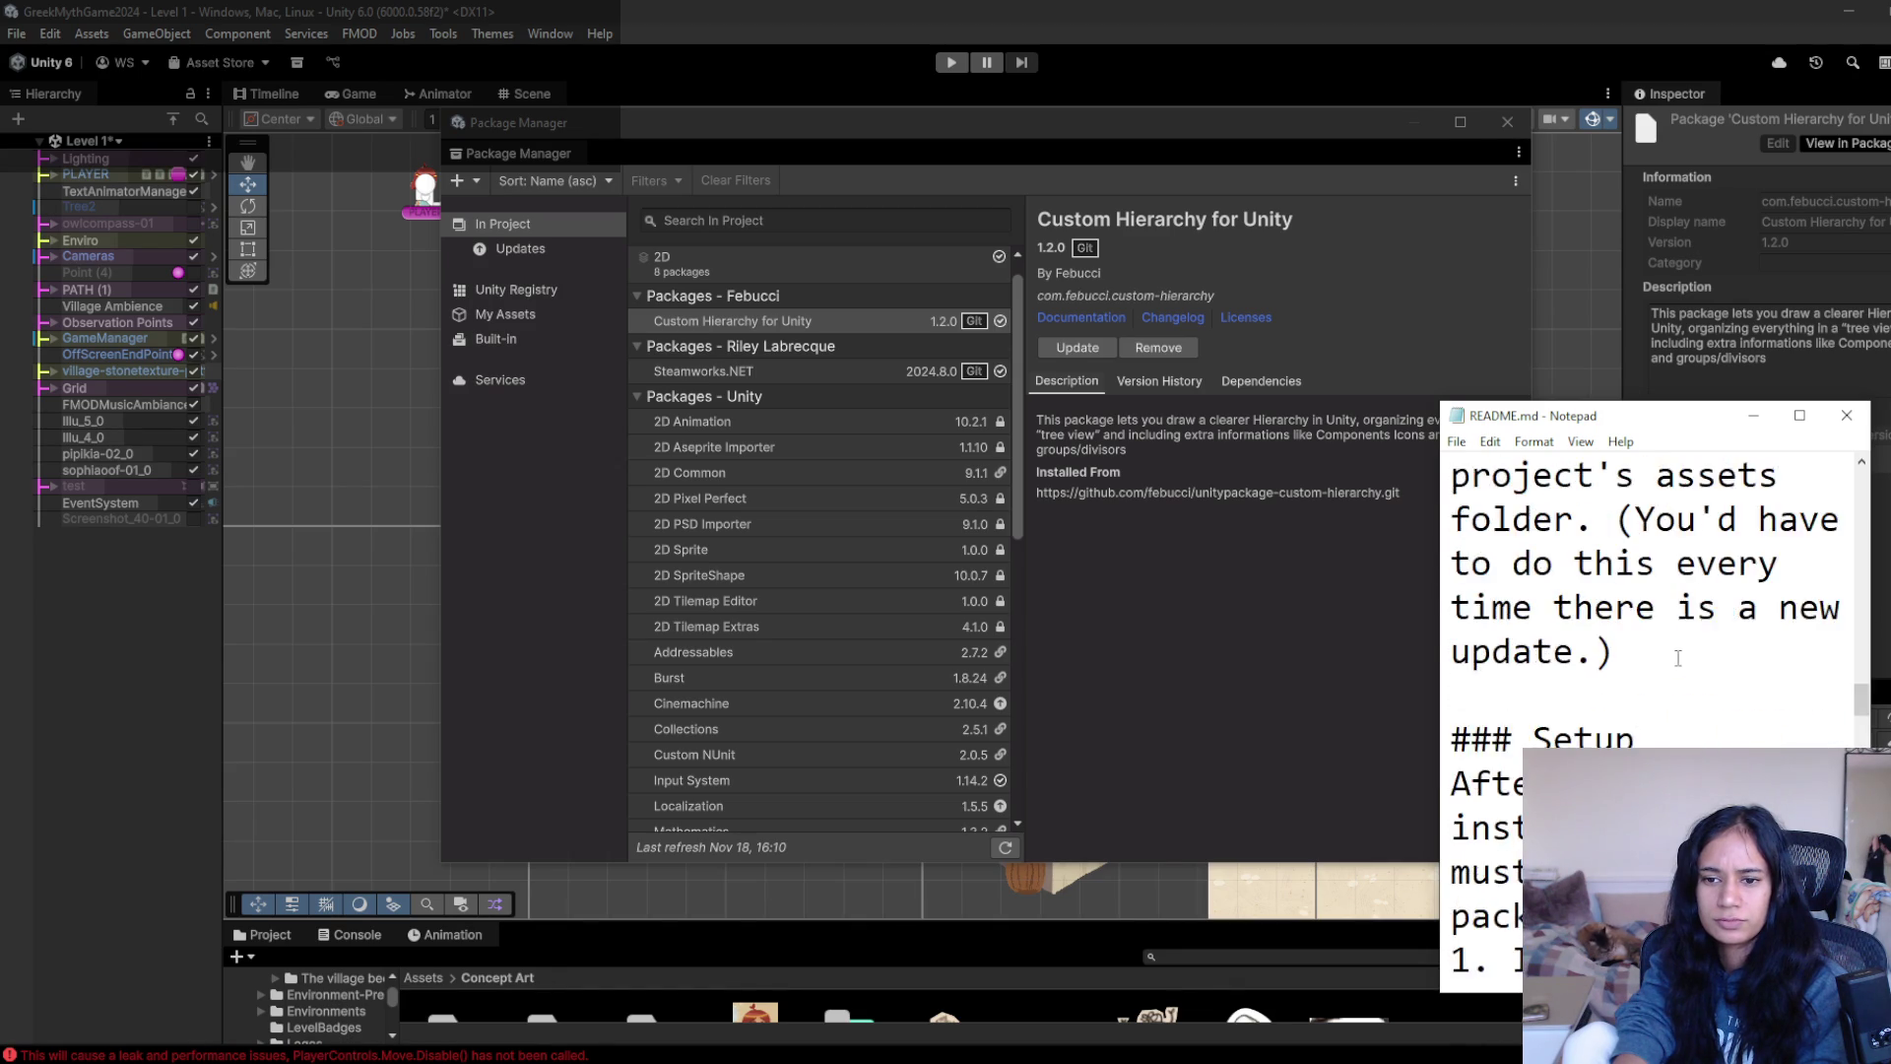
scroll(1678, 658, "down", 4)
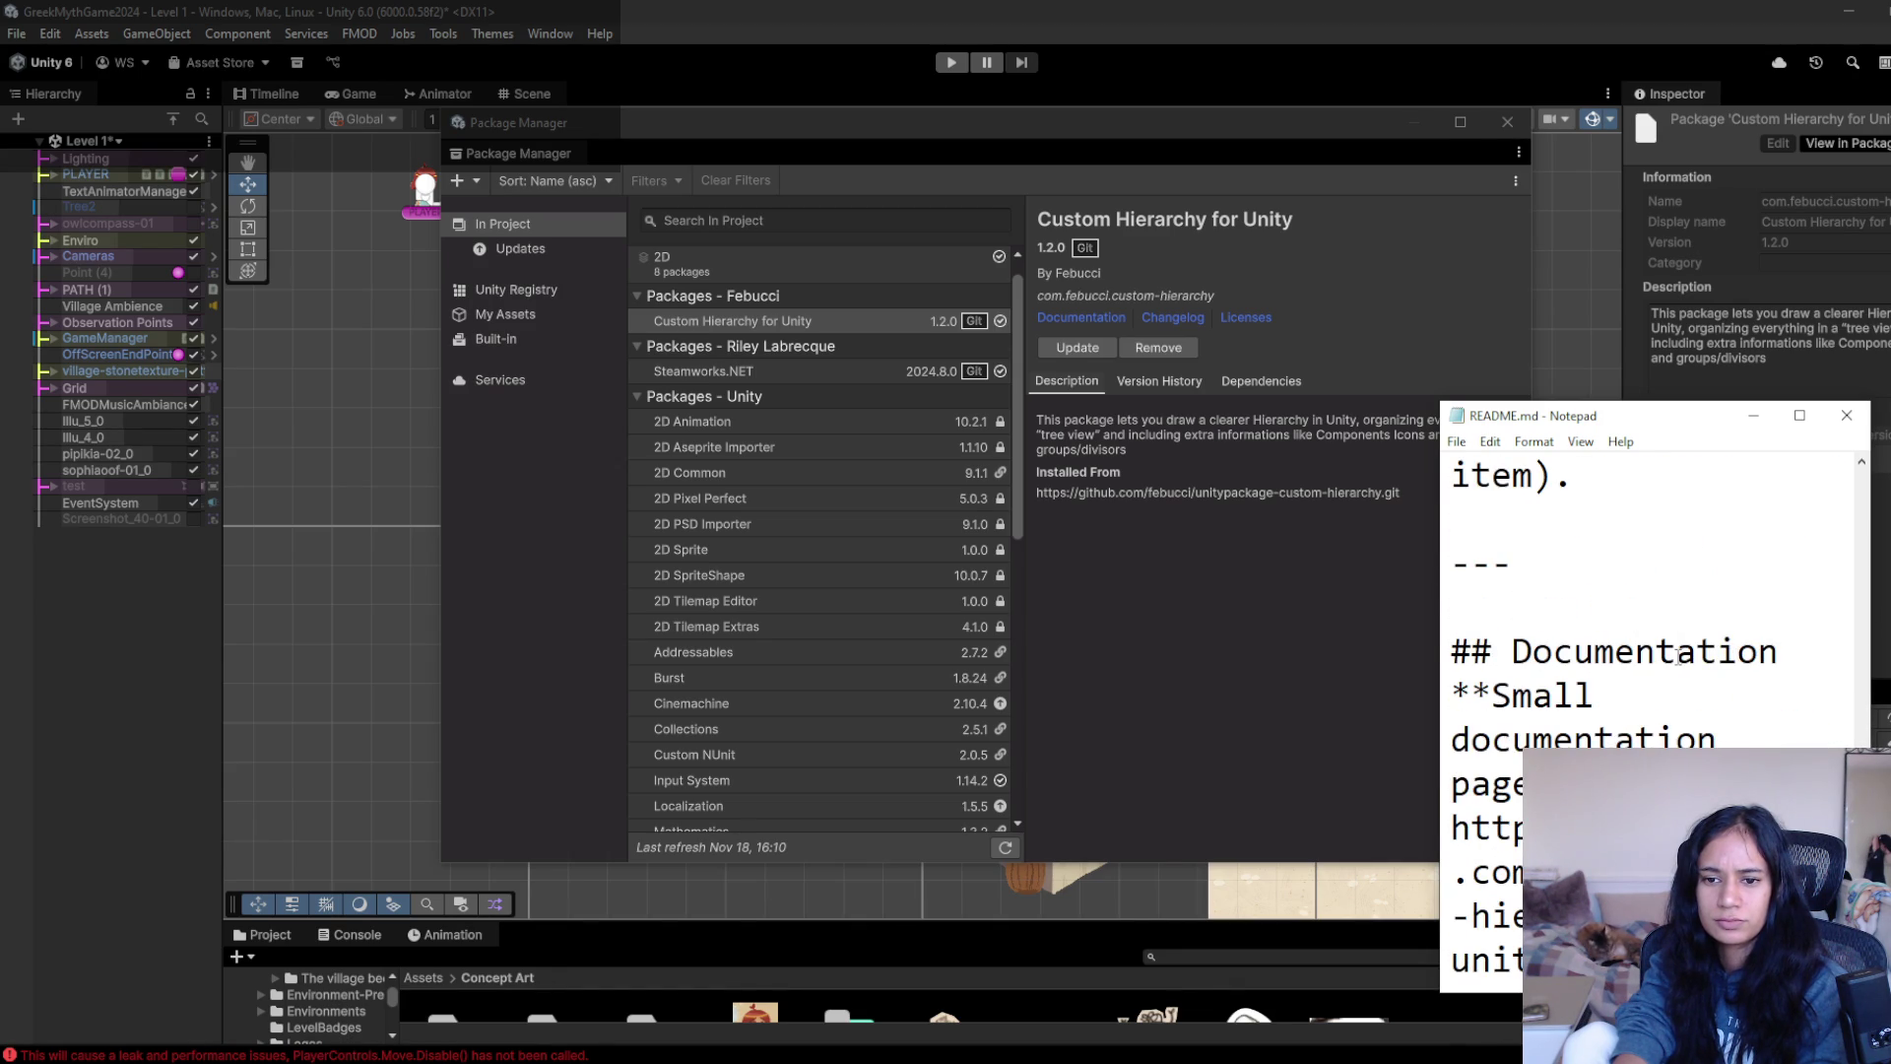
- Close the README and then the Package Manager window
left_click(1847, 414)
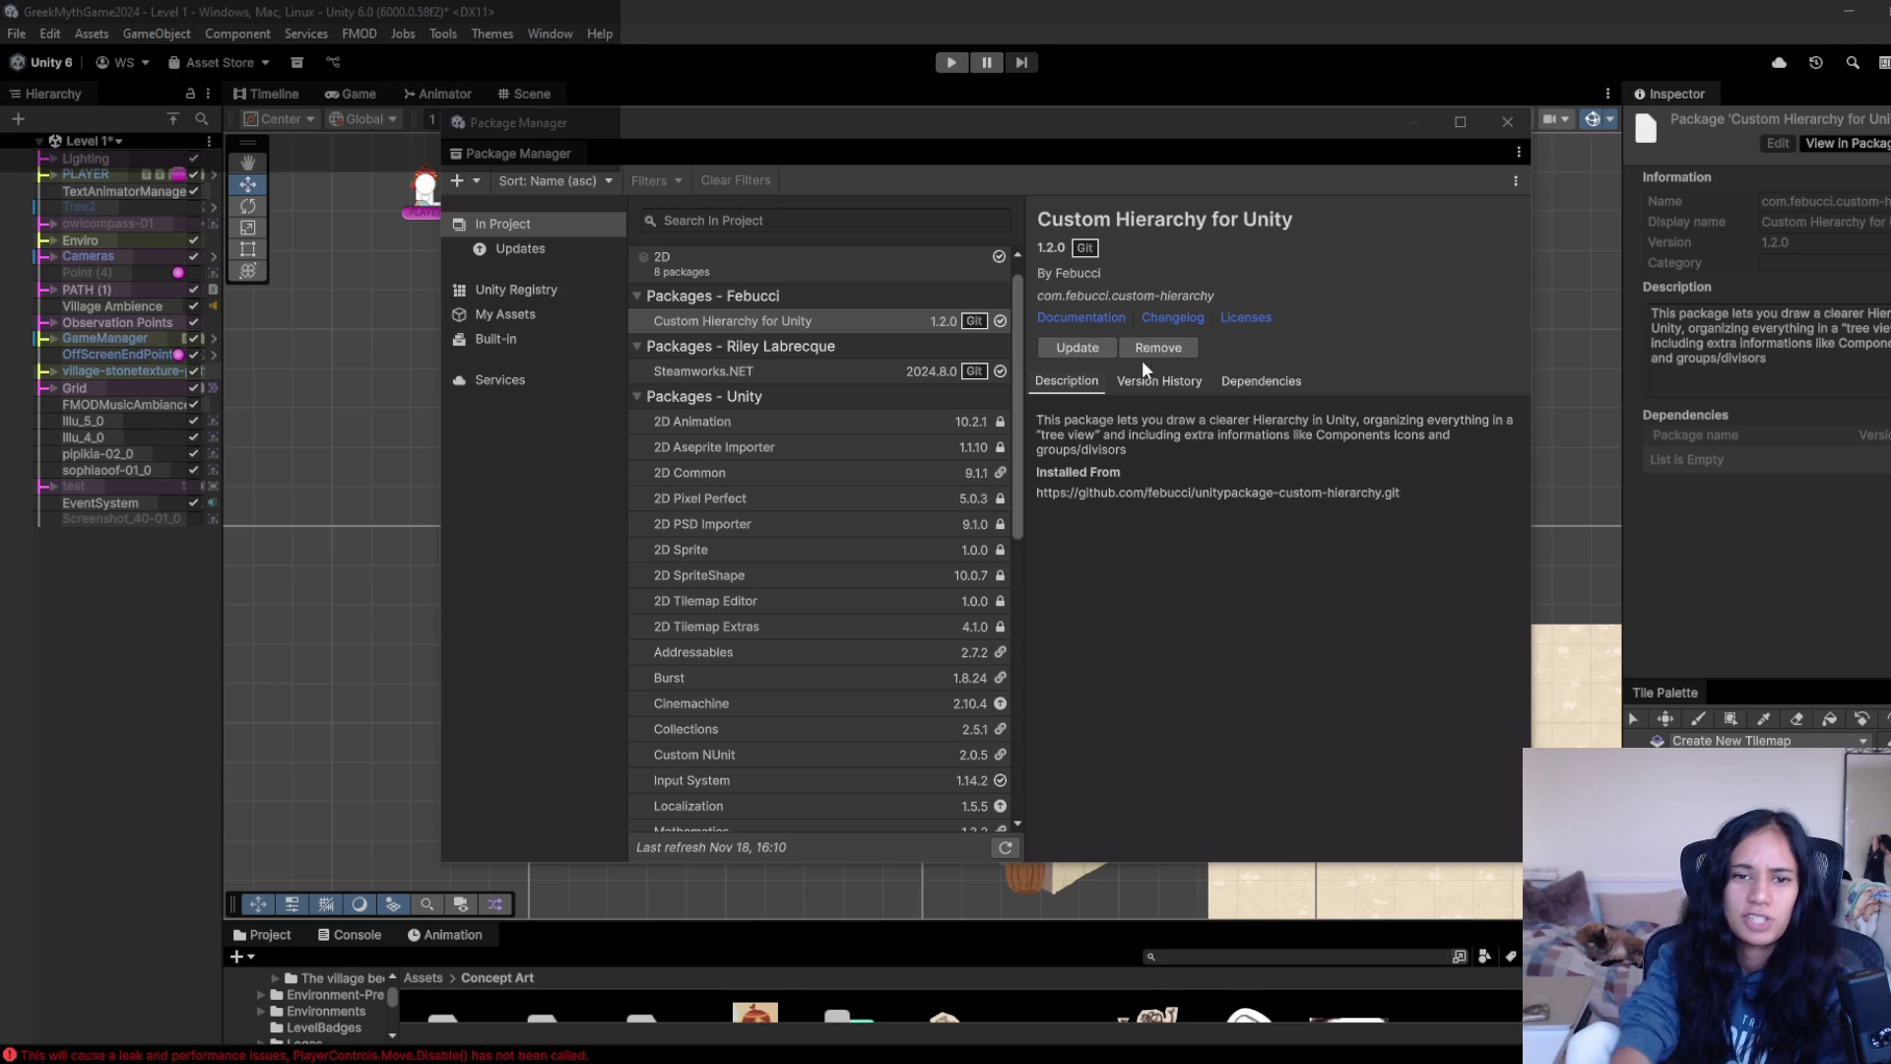
left_click(1286, 149)
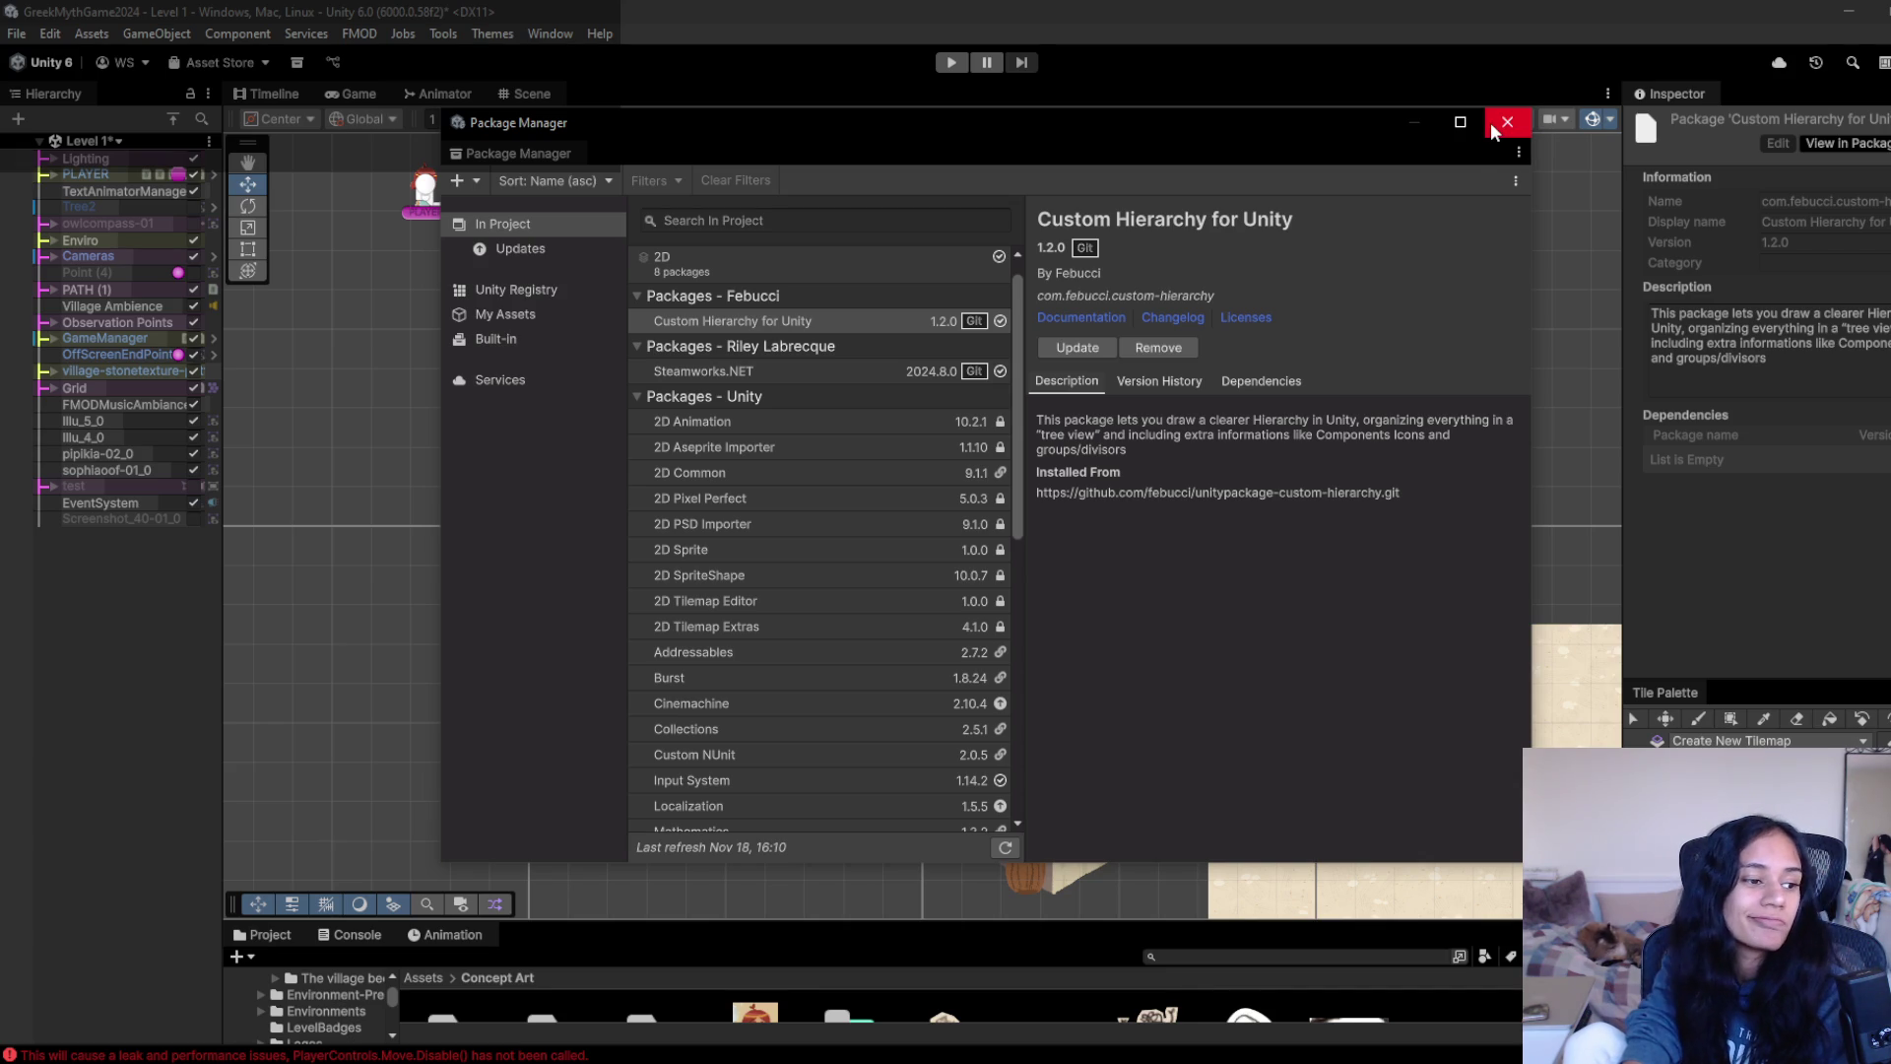
left_click(1492, 122)
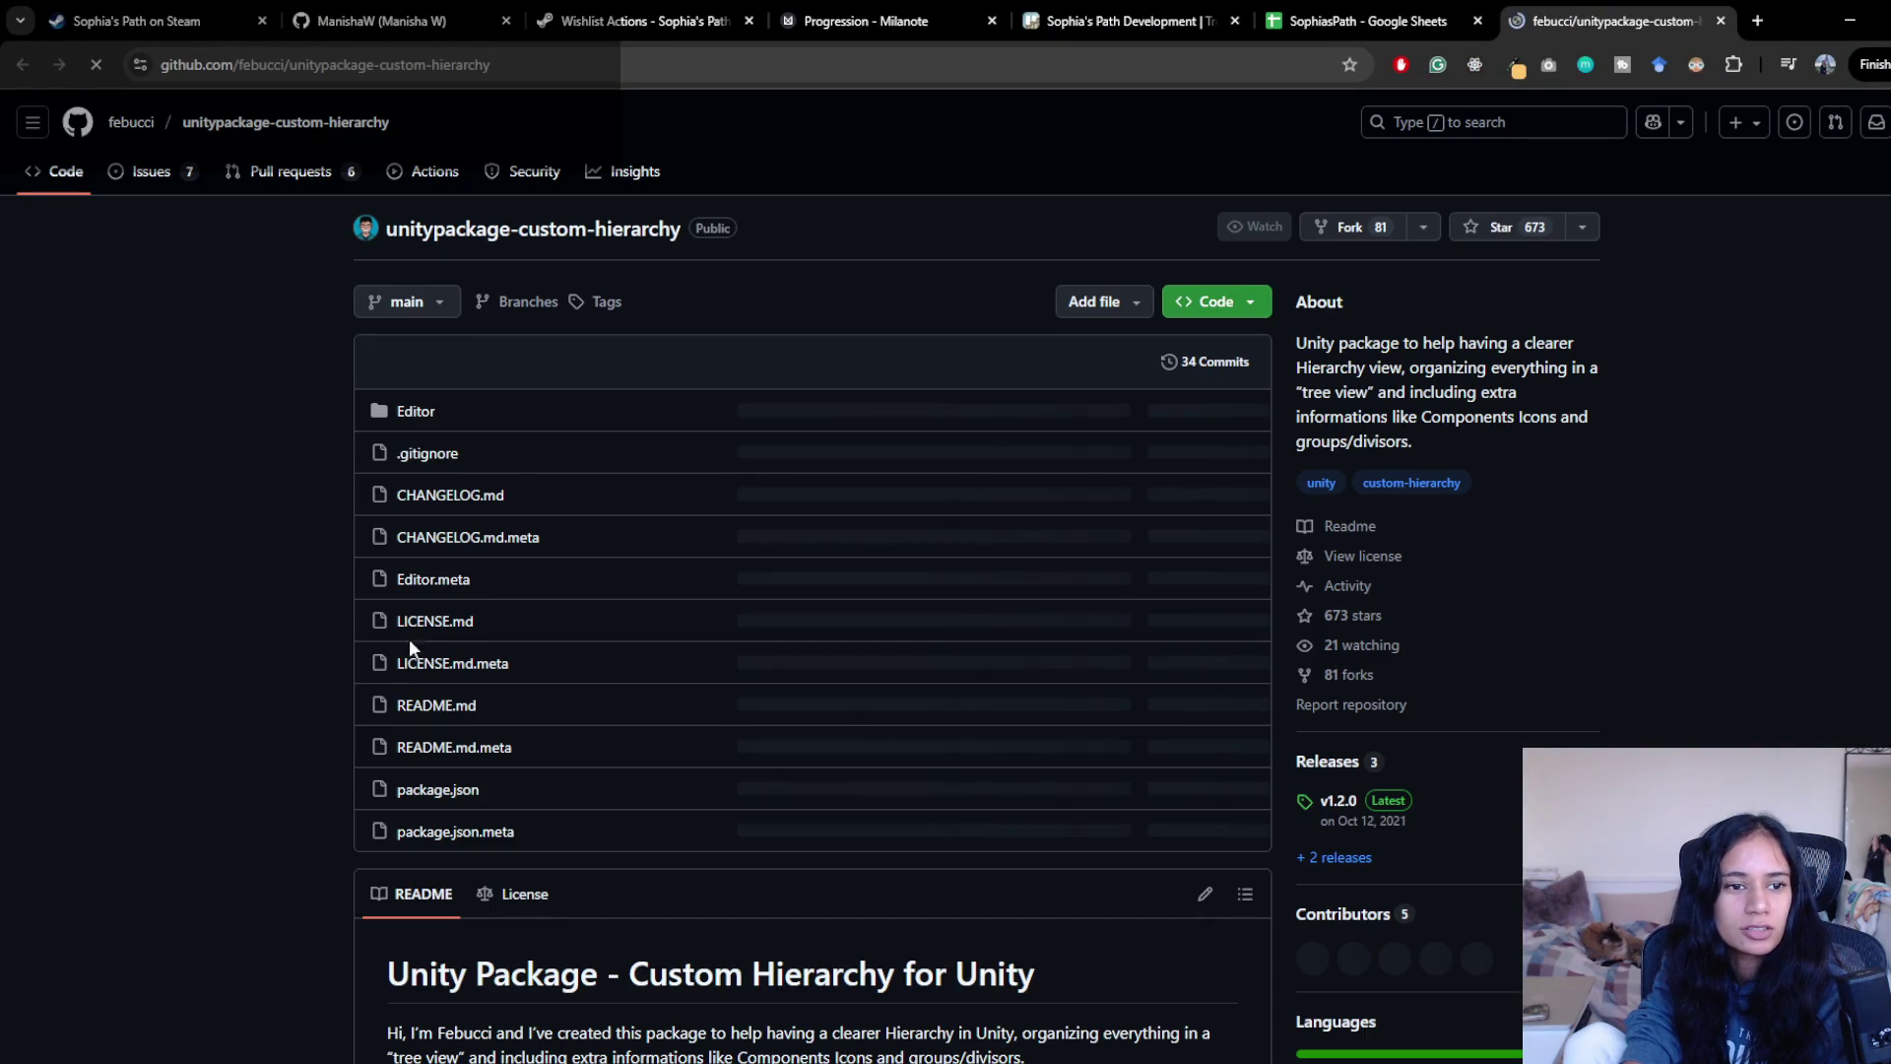
- Scroll the GitHub README to its Documentation section and follow the Custom Hierarchy blog post link
scroll(272, 672, "down", 8)
scroll(272, 672, "down", 3)
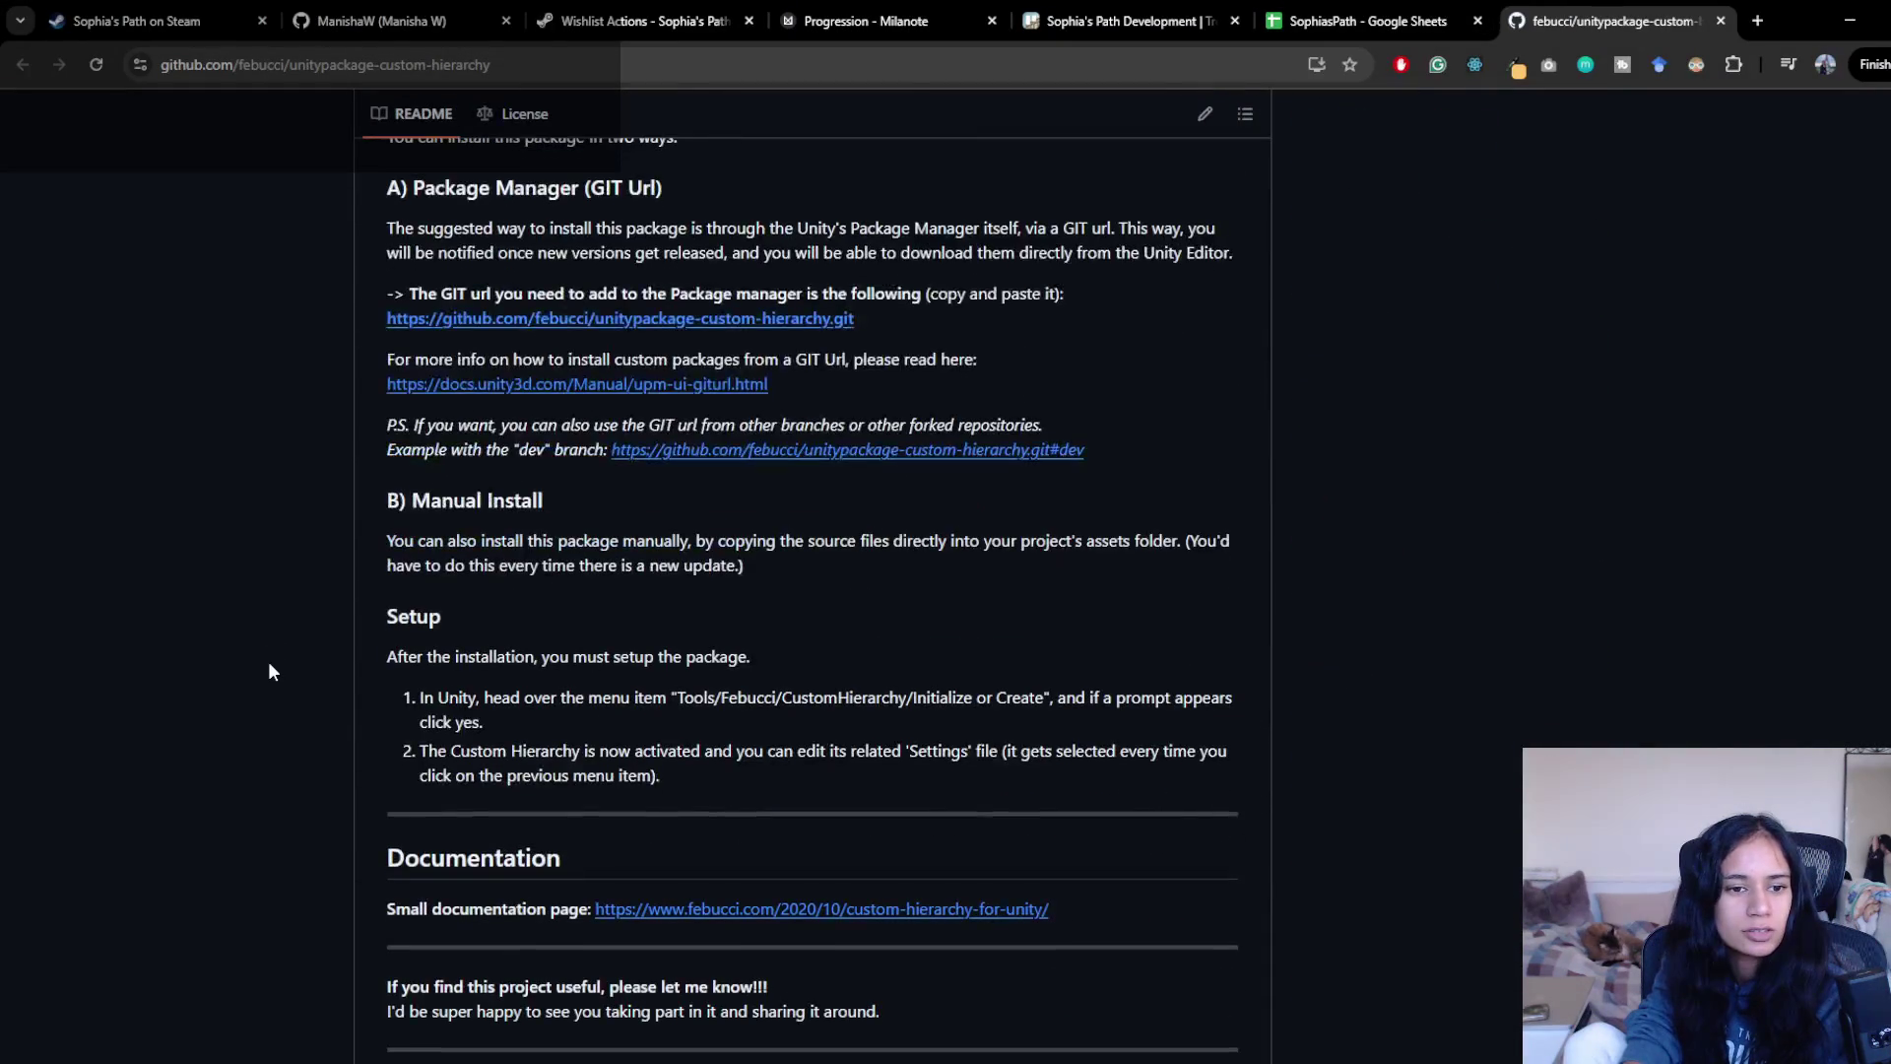
scroll(272, 672, "down", 3)
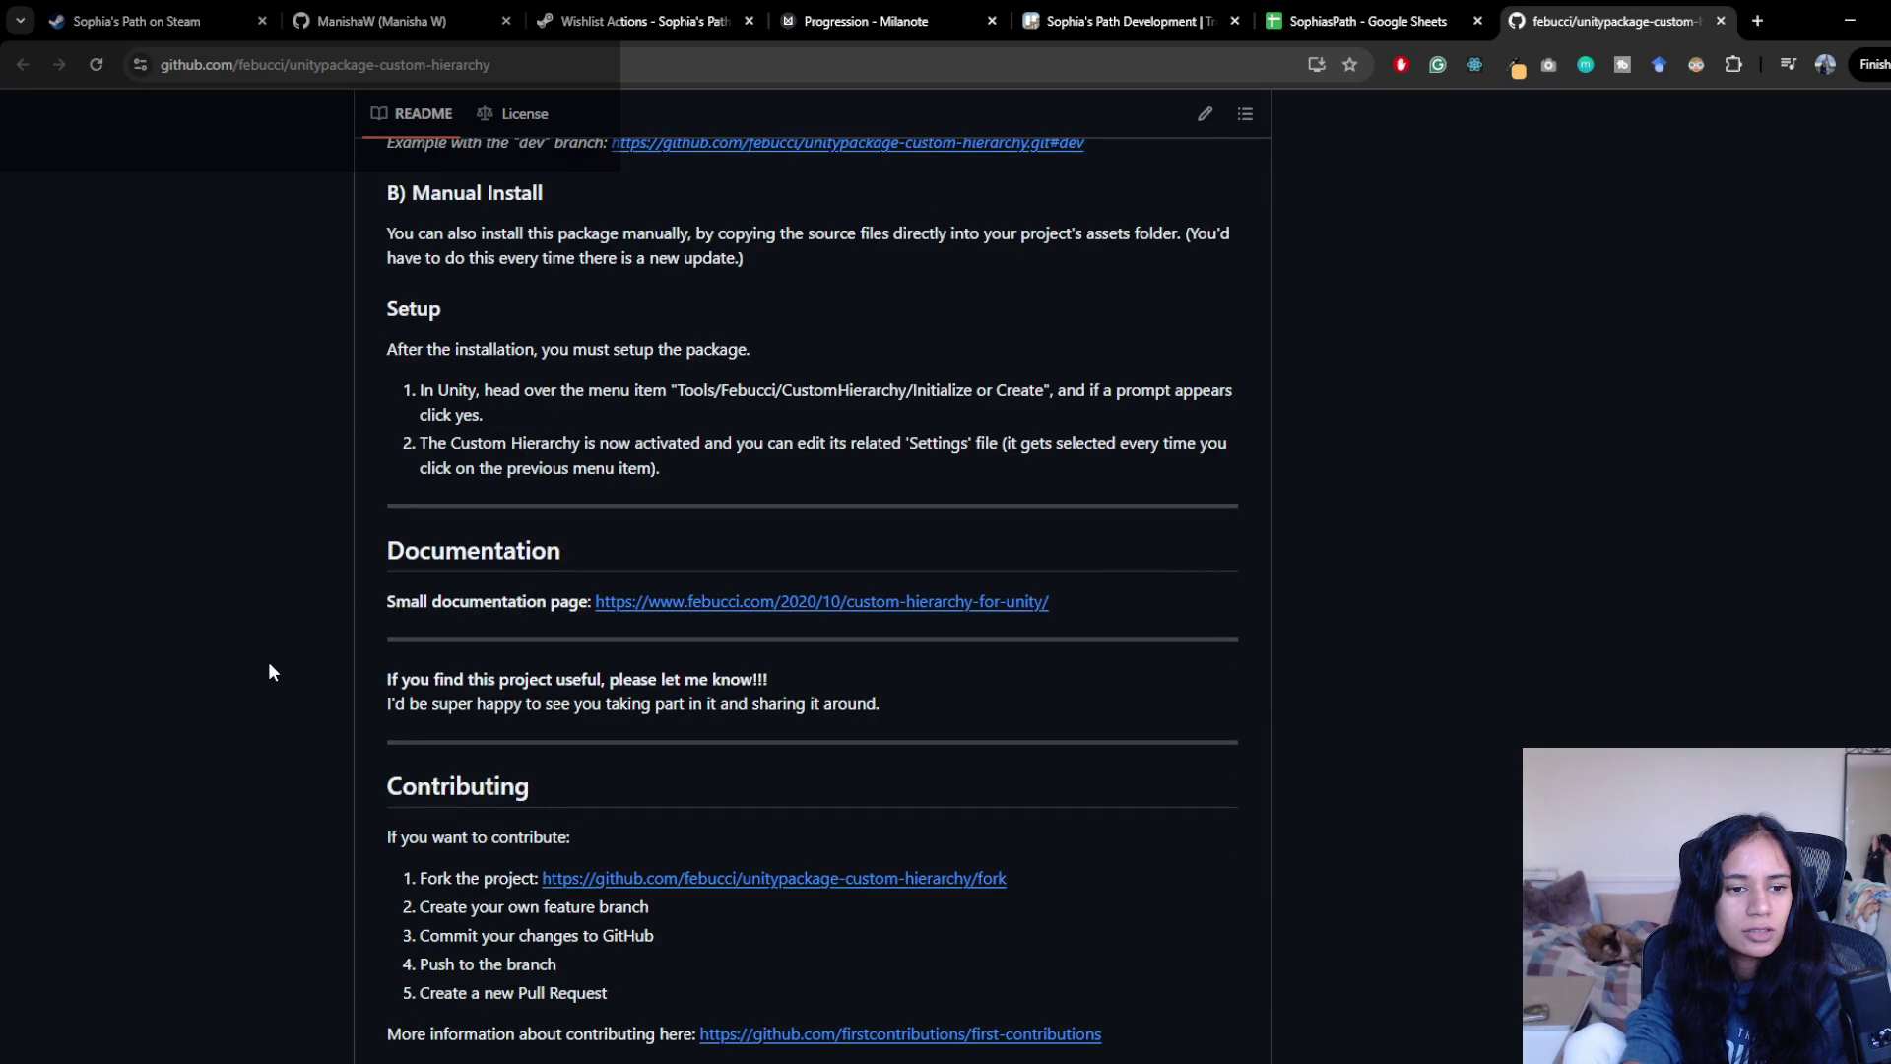
scroll(272, 672, "down", 5)
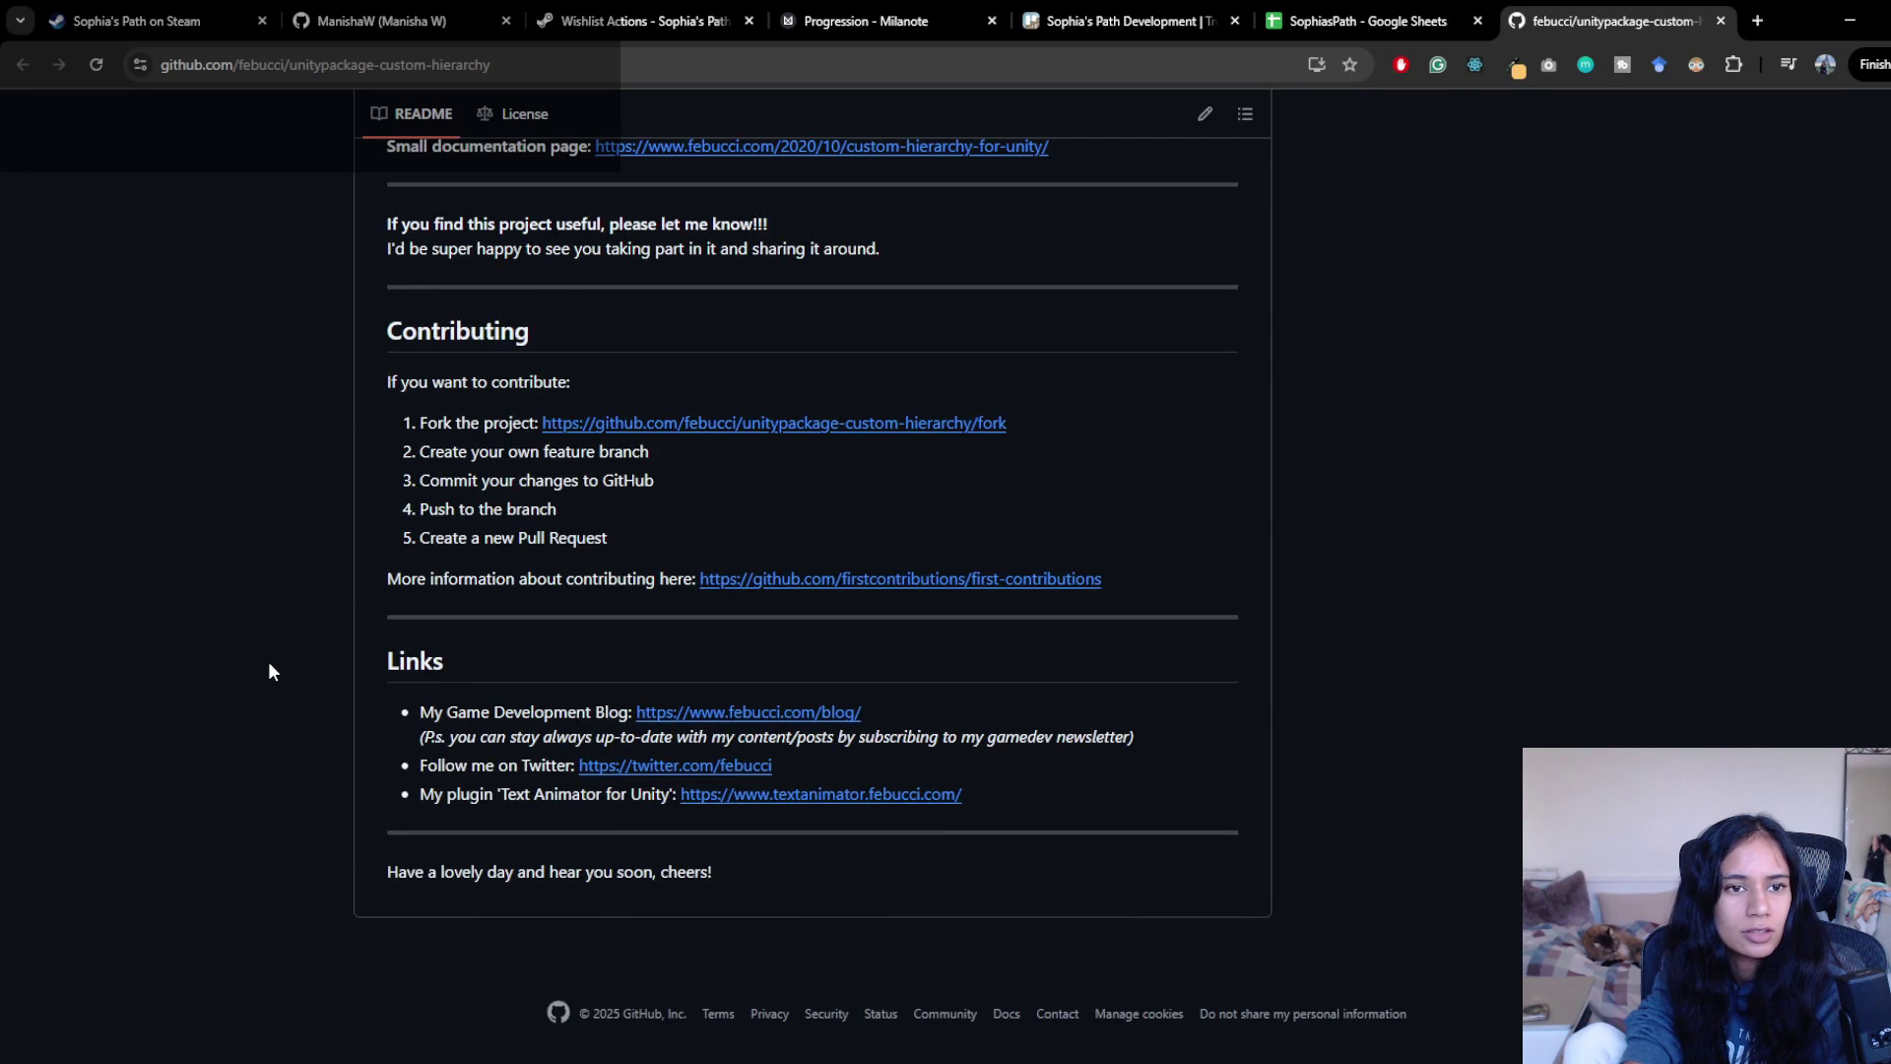
scroll(272, 671, "up", 2)
left_click(789, 351)
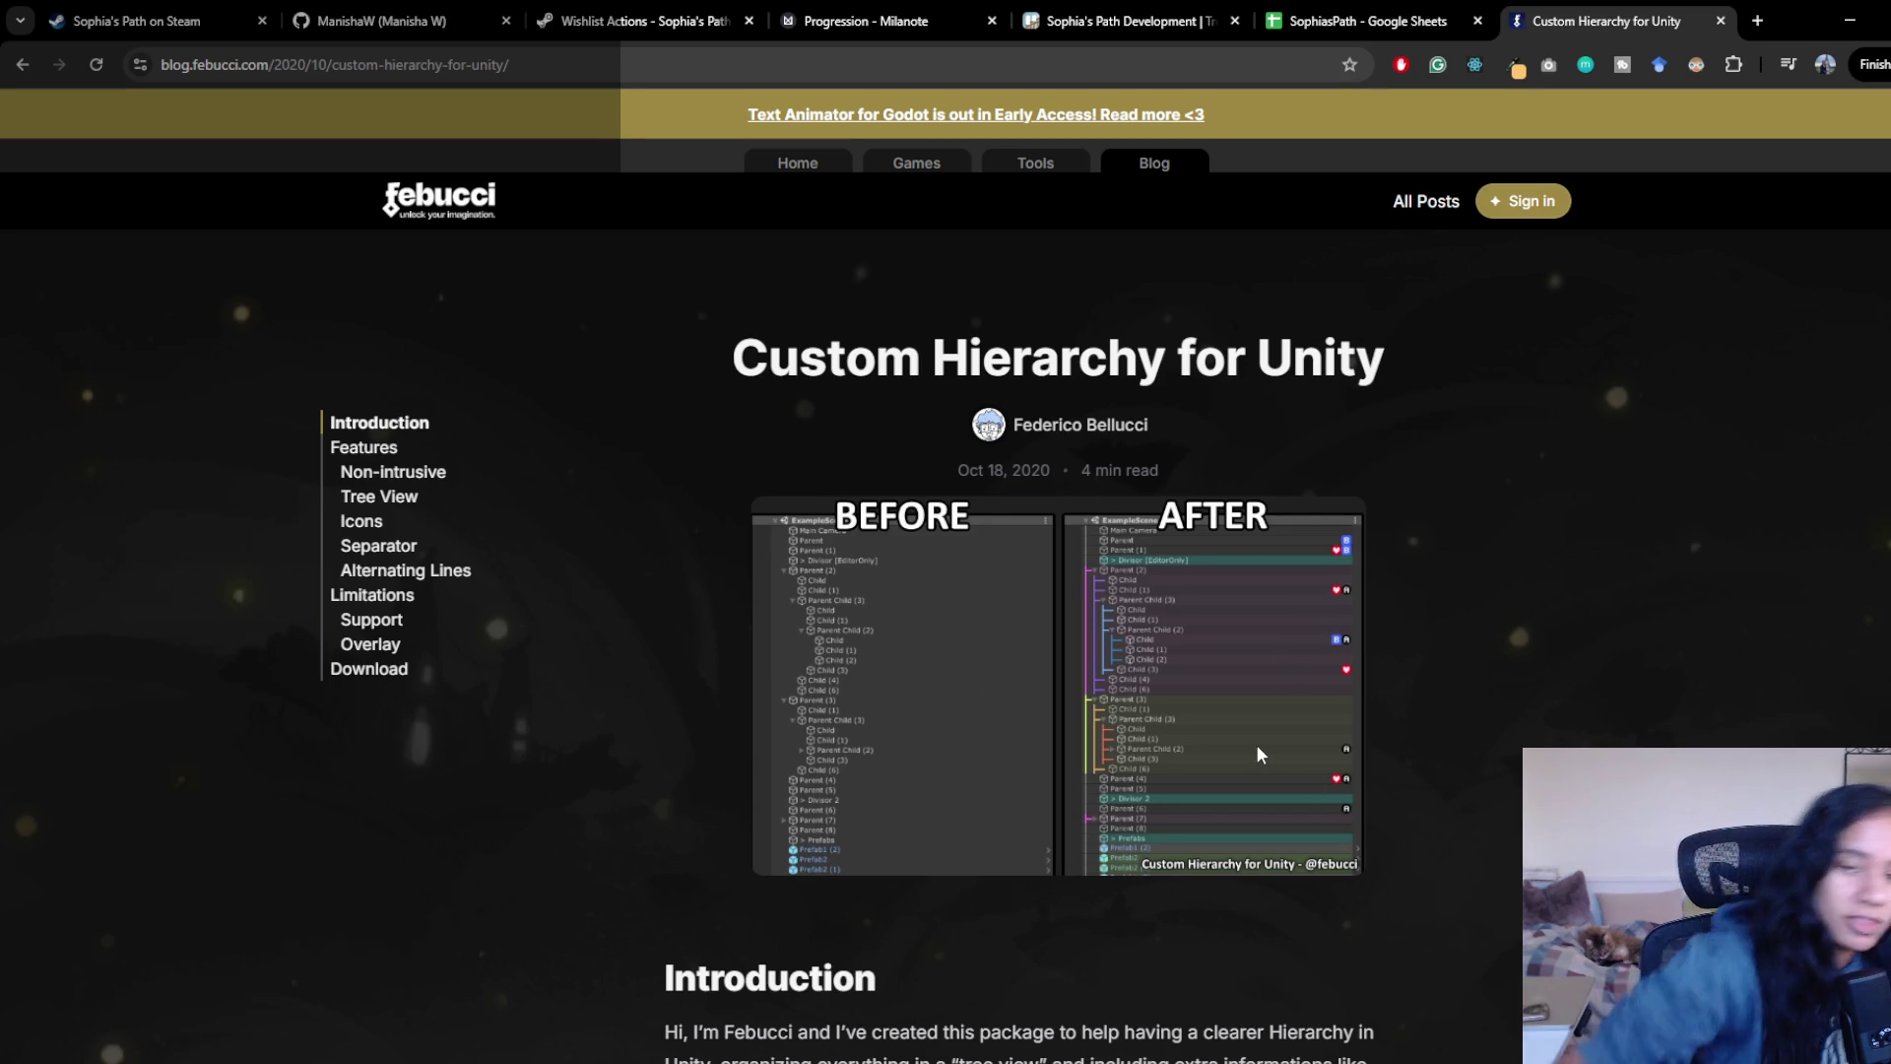
- Scroll the blog post down to the Icons section, then expand and collapse the Lighting group in Unity
scroll(717, 765, "down", 4)
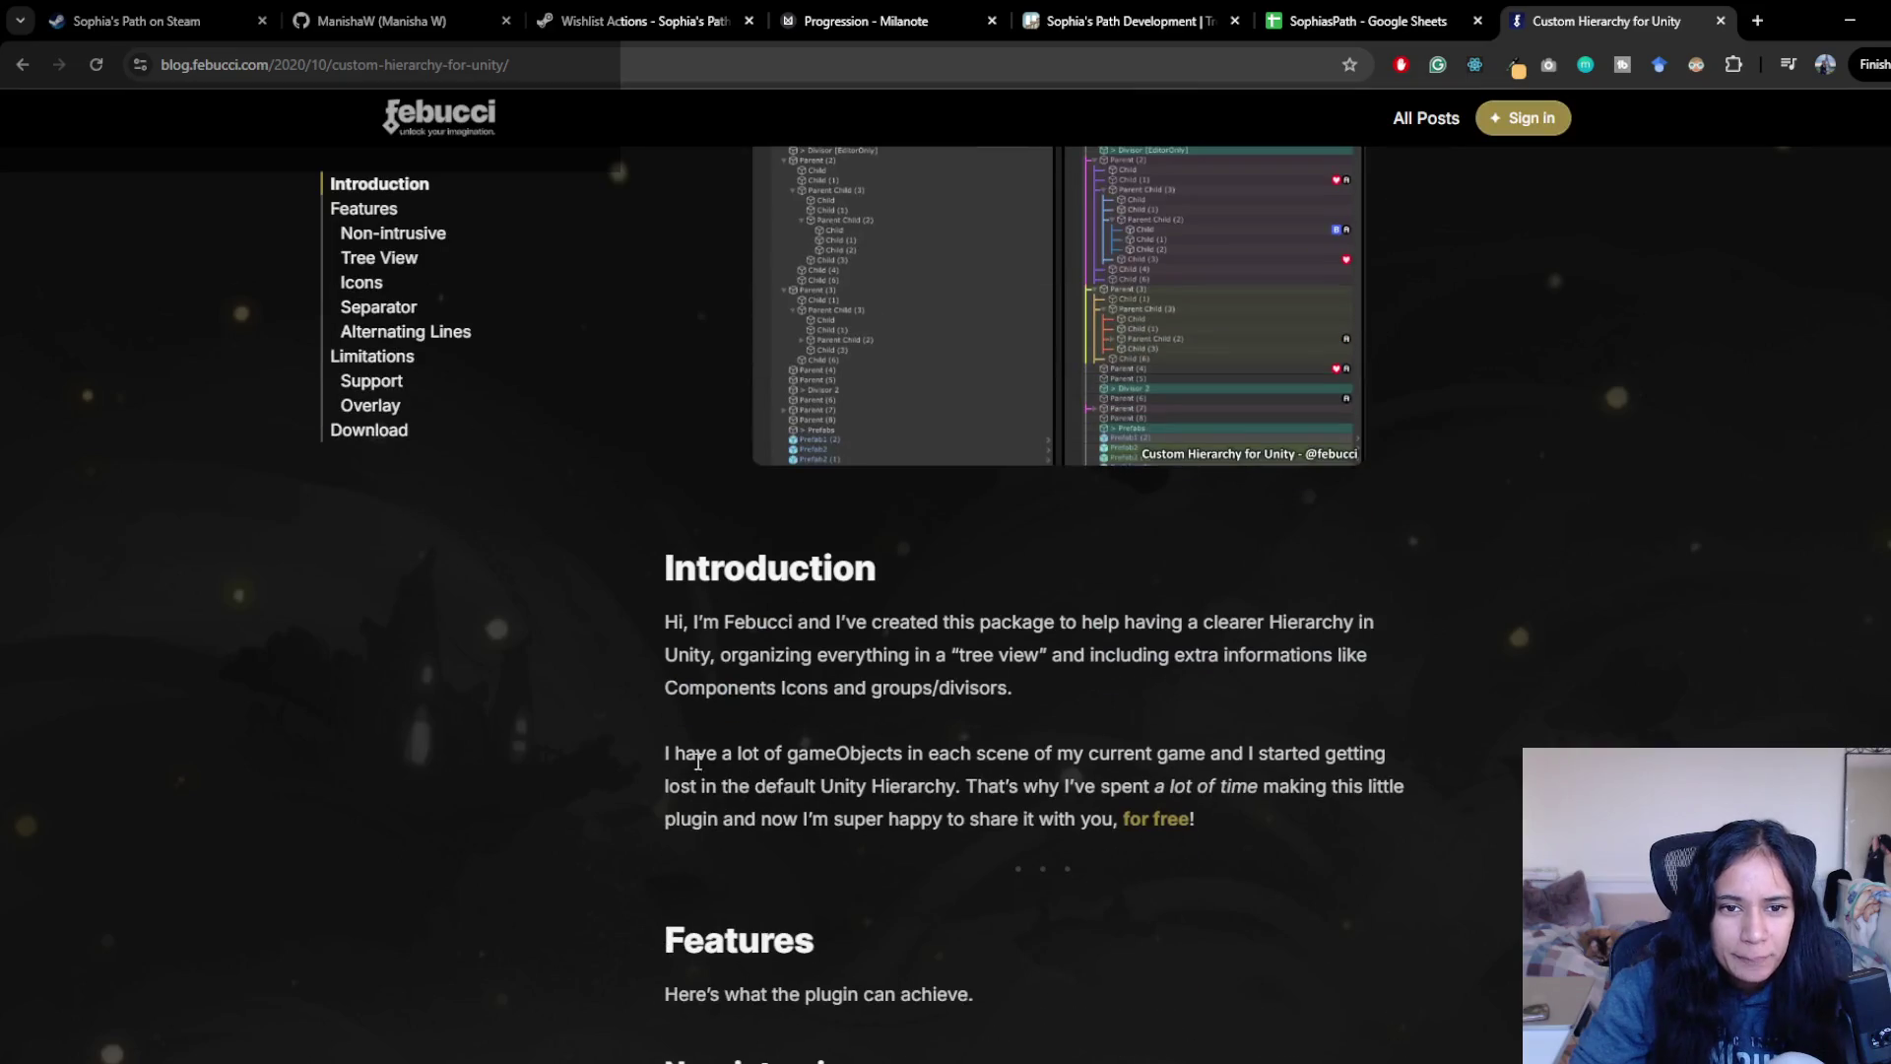
scroll(558, 730, "down", 2)
scroll(733, 607, "down", 2)
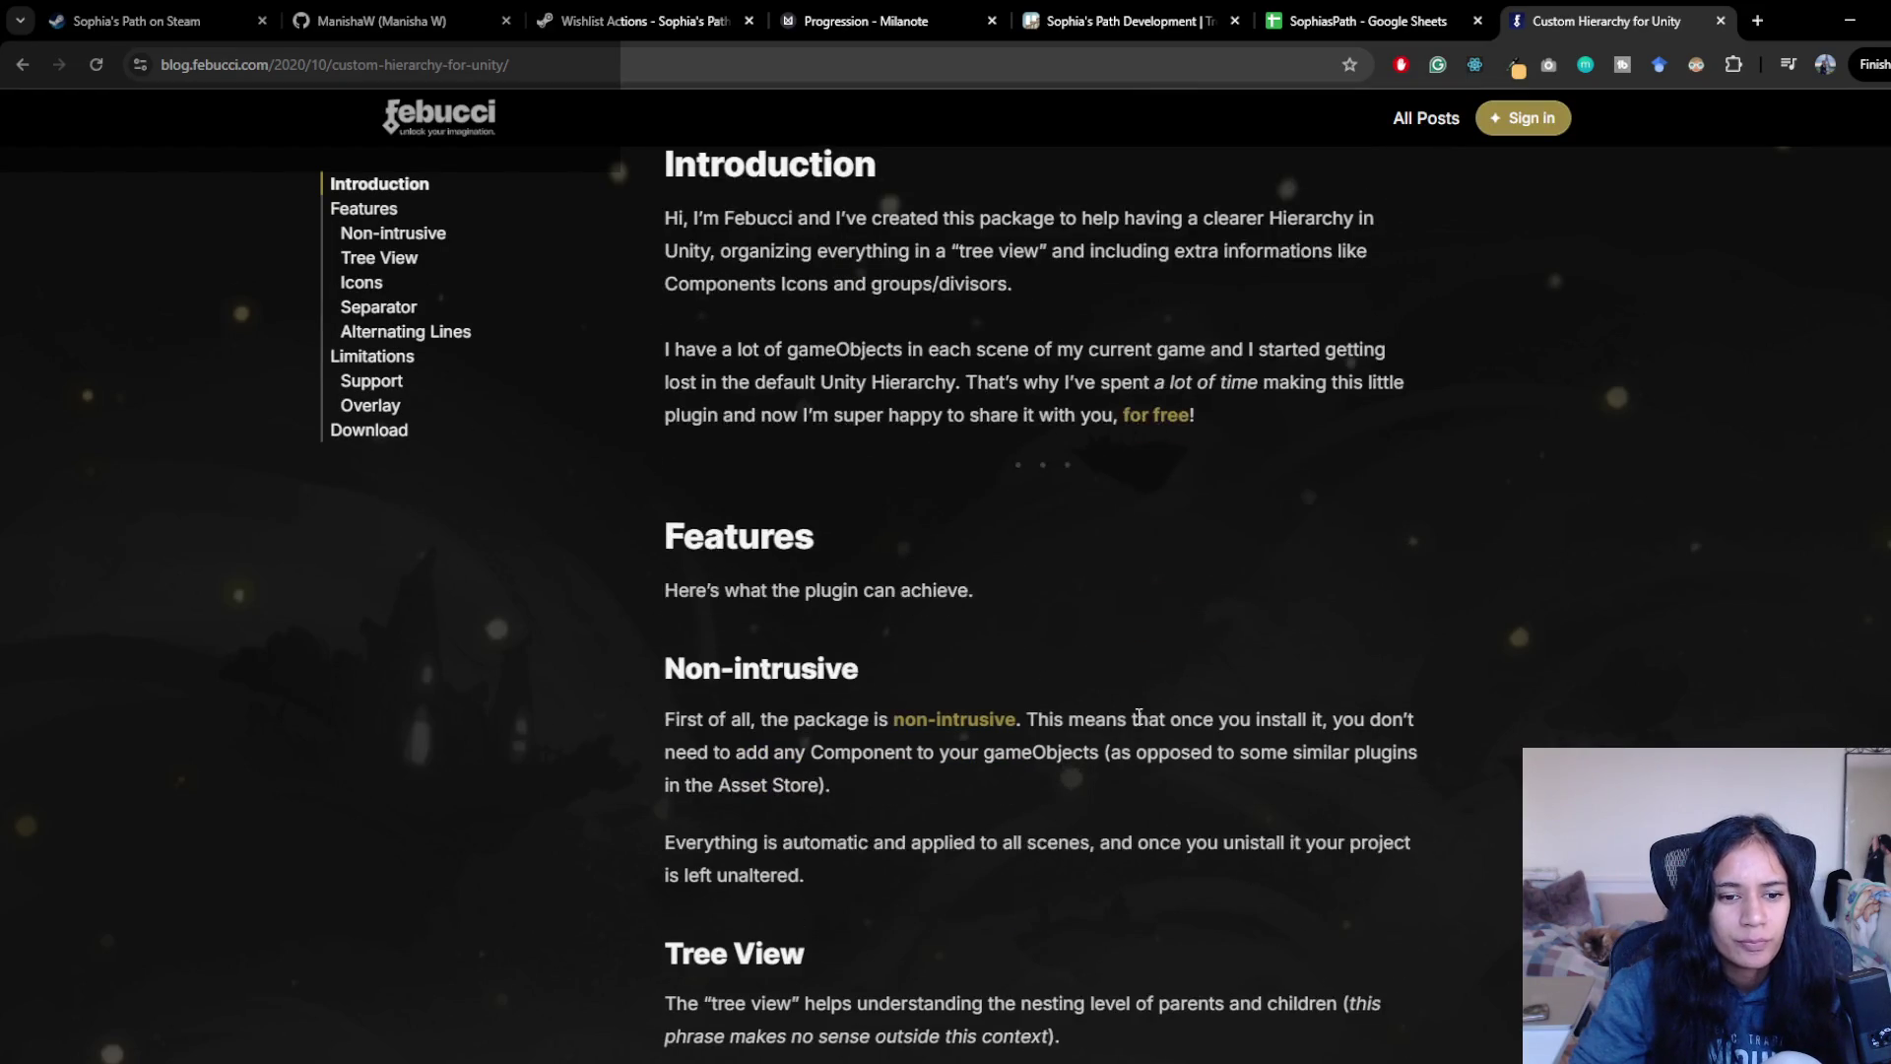
scroll(768, 690, "down", 4)
scroll(778, 728, "down", 3)
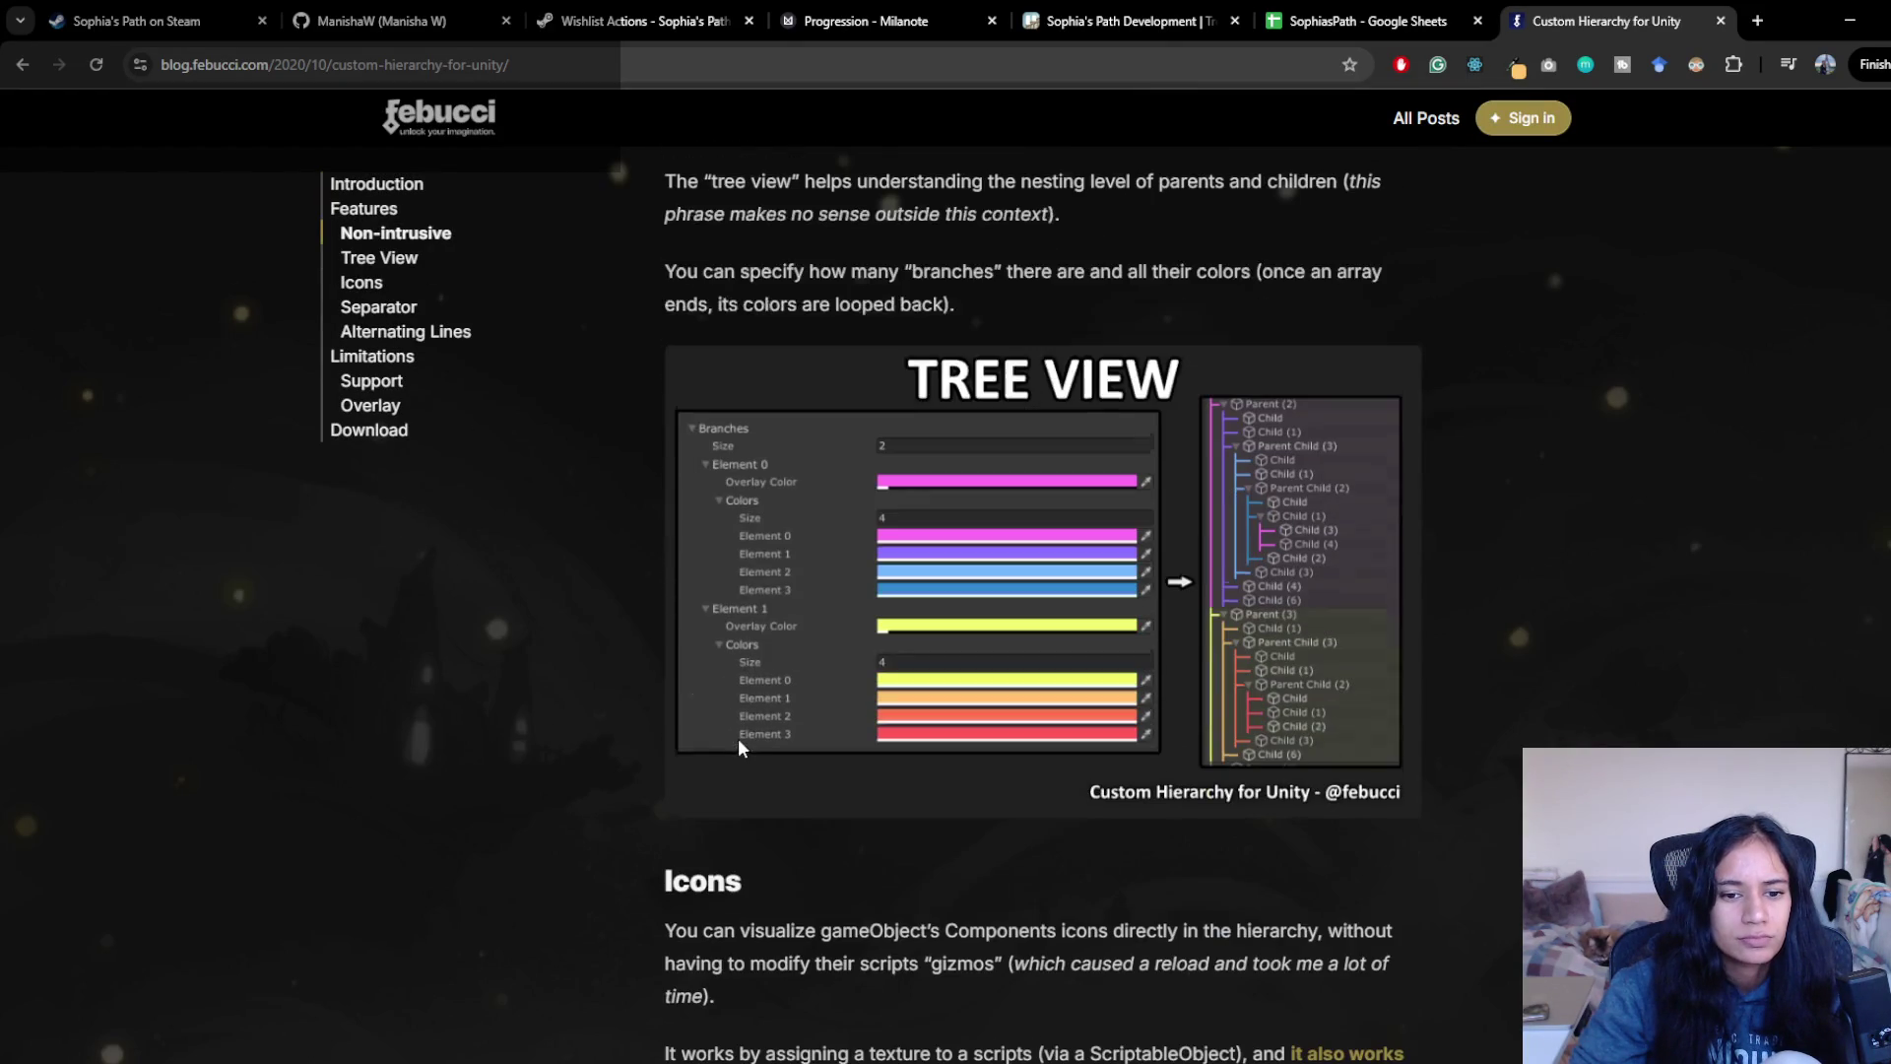
scroll(737, 737, "down", 4)
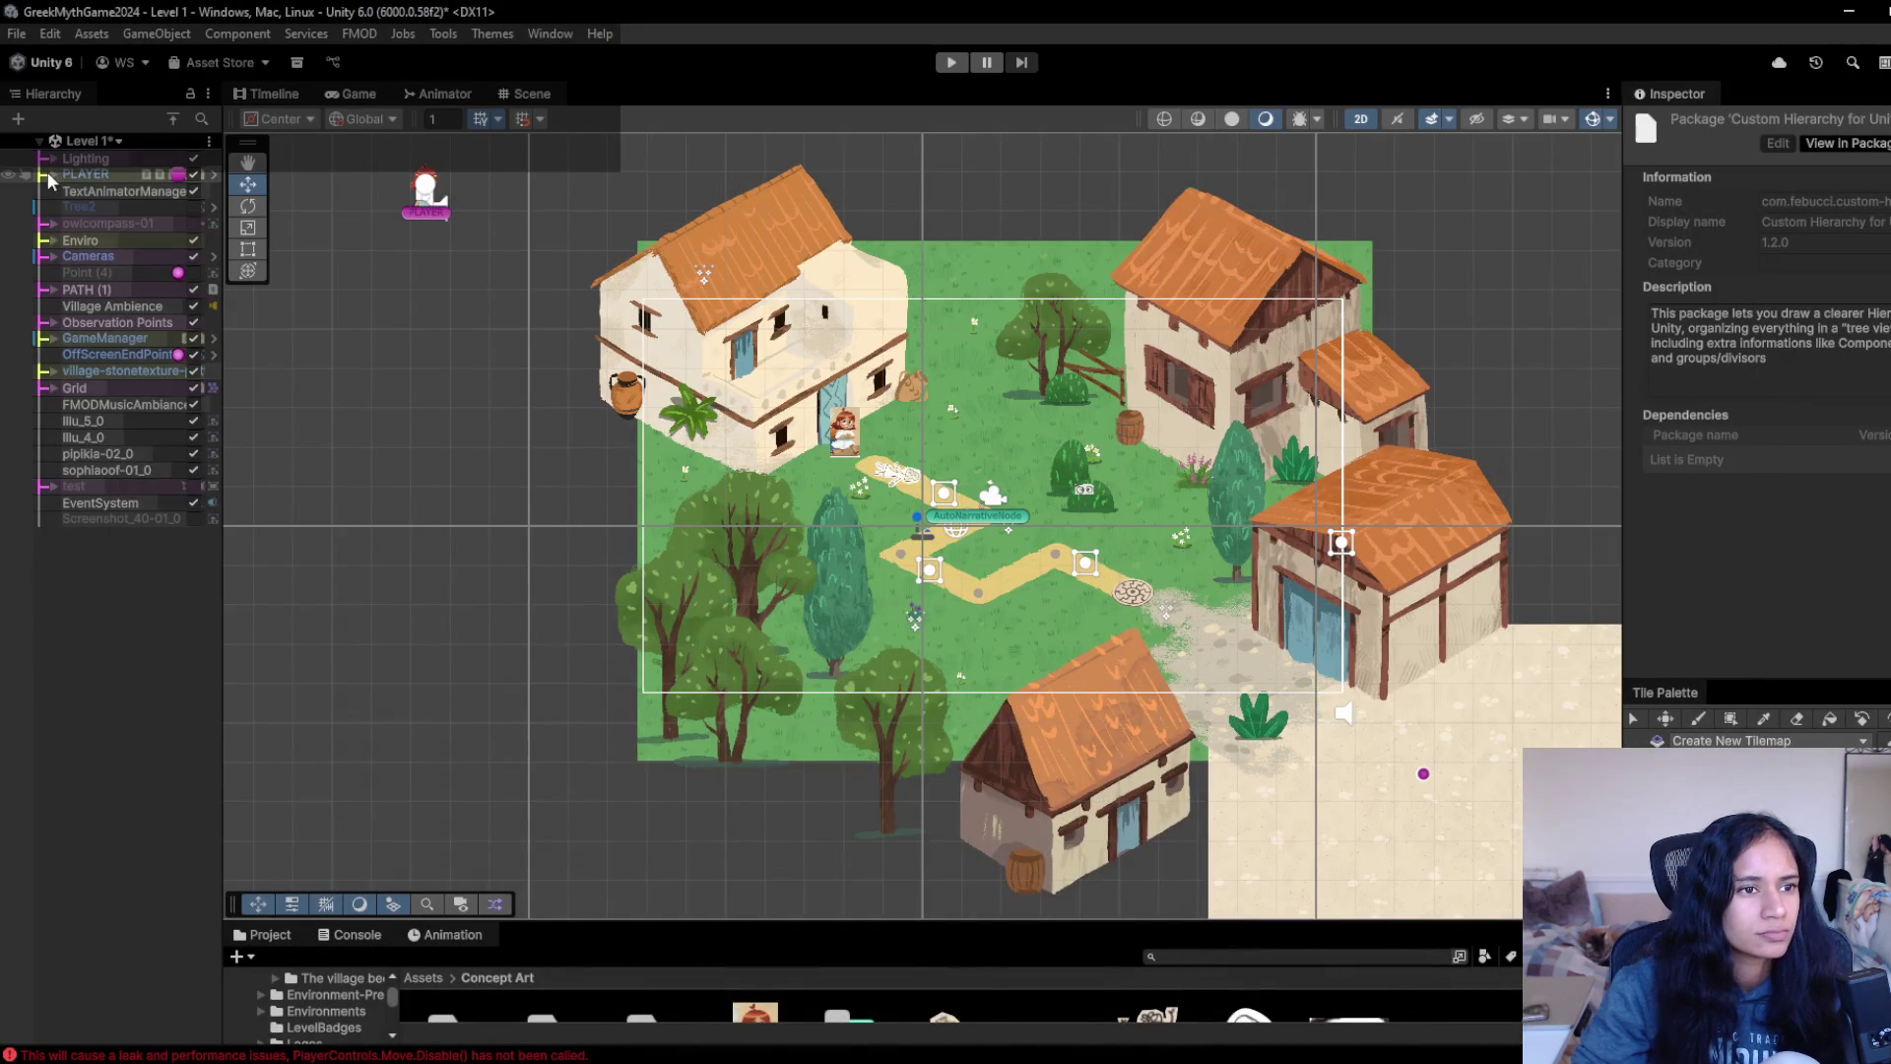
left_click(53, 159)
left_click(53, 158)
- Switch from Level 1 to the Level 12 - Athena Temple scene, answering the save prompt
left_click(53, 158)
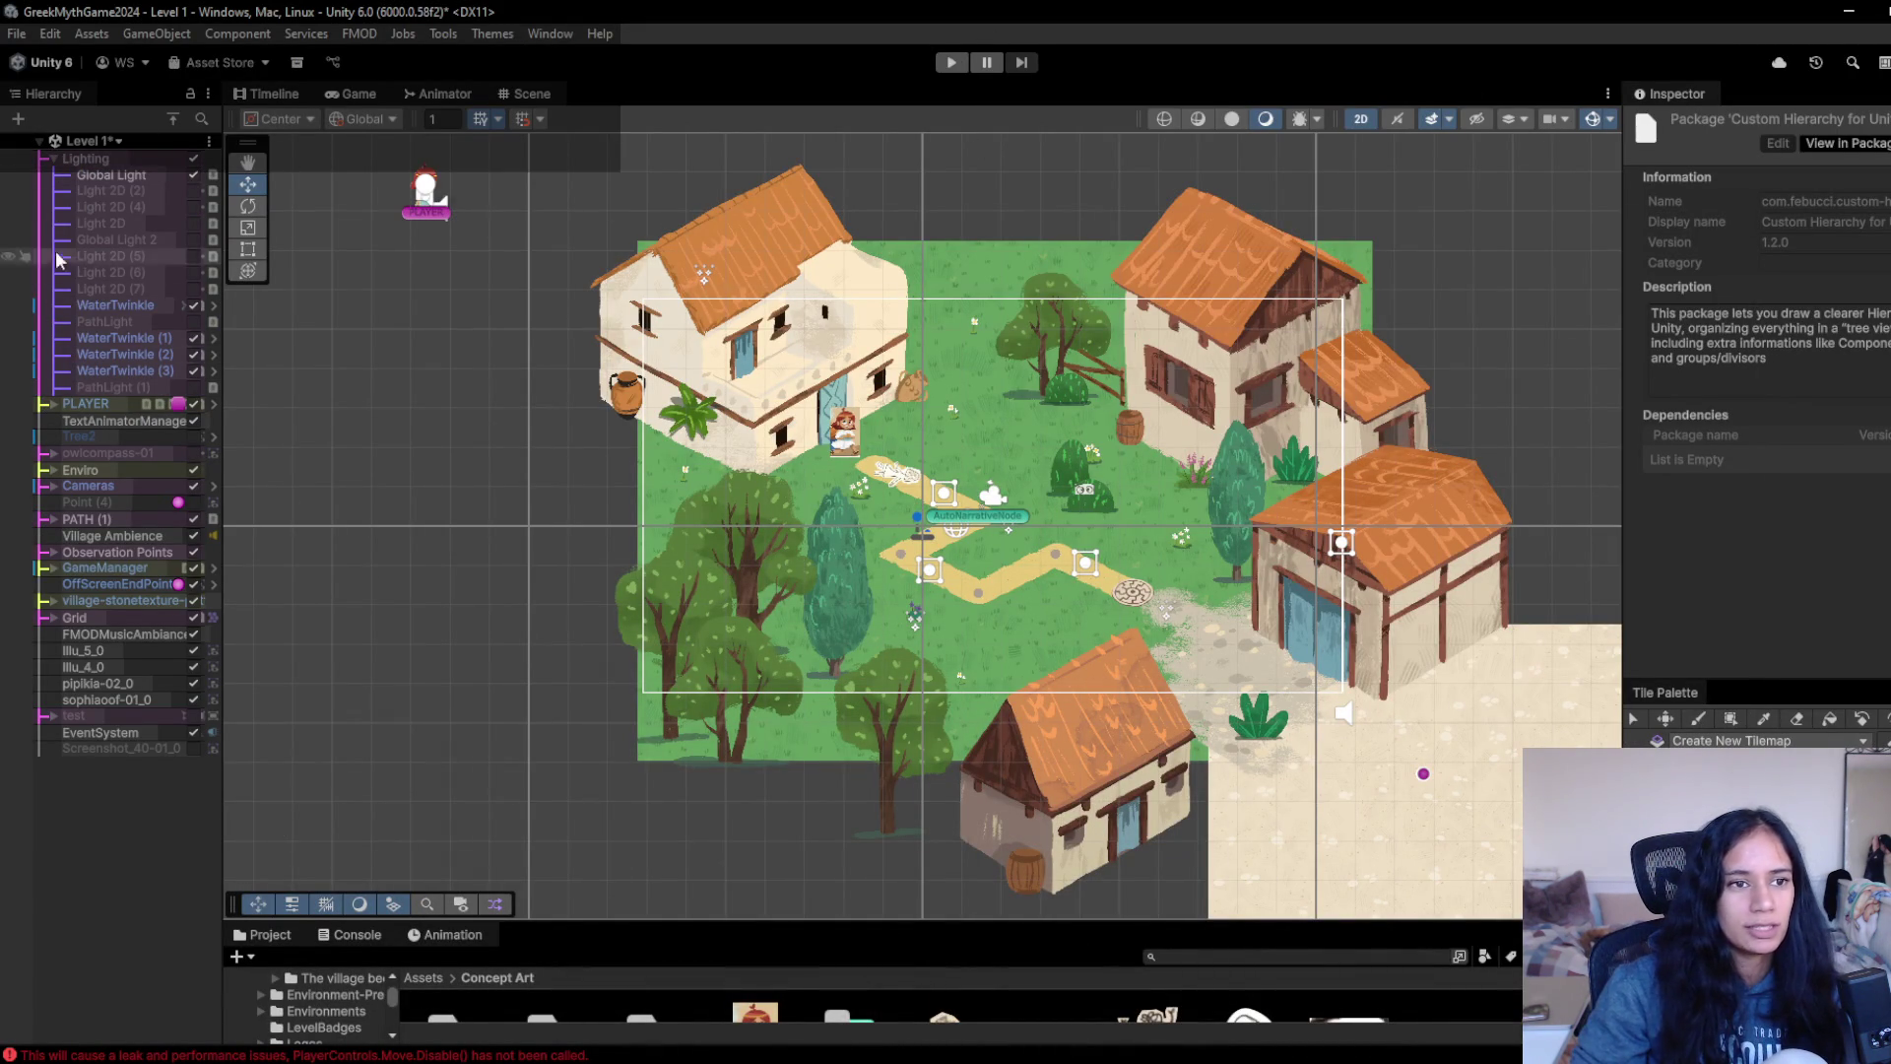
left_click(117, 140)
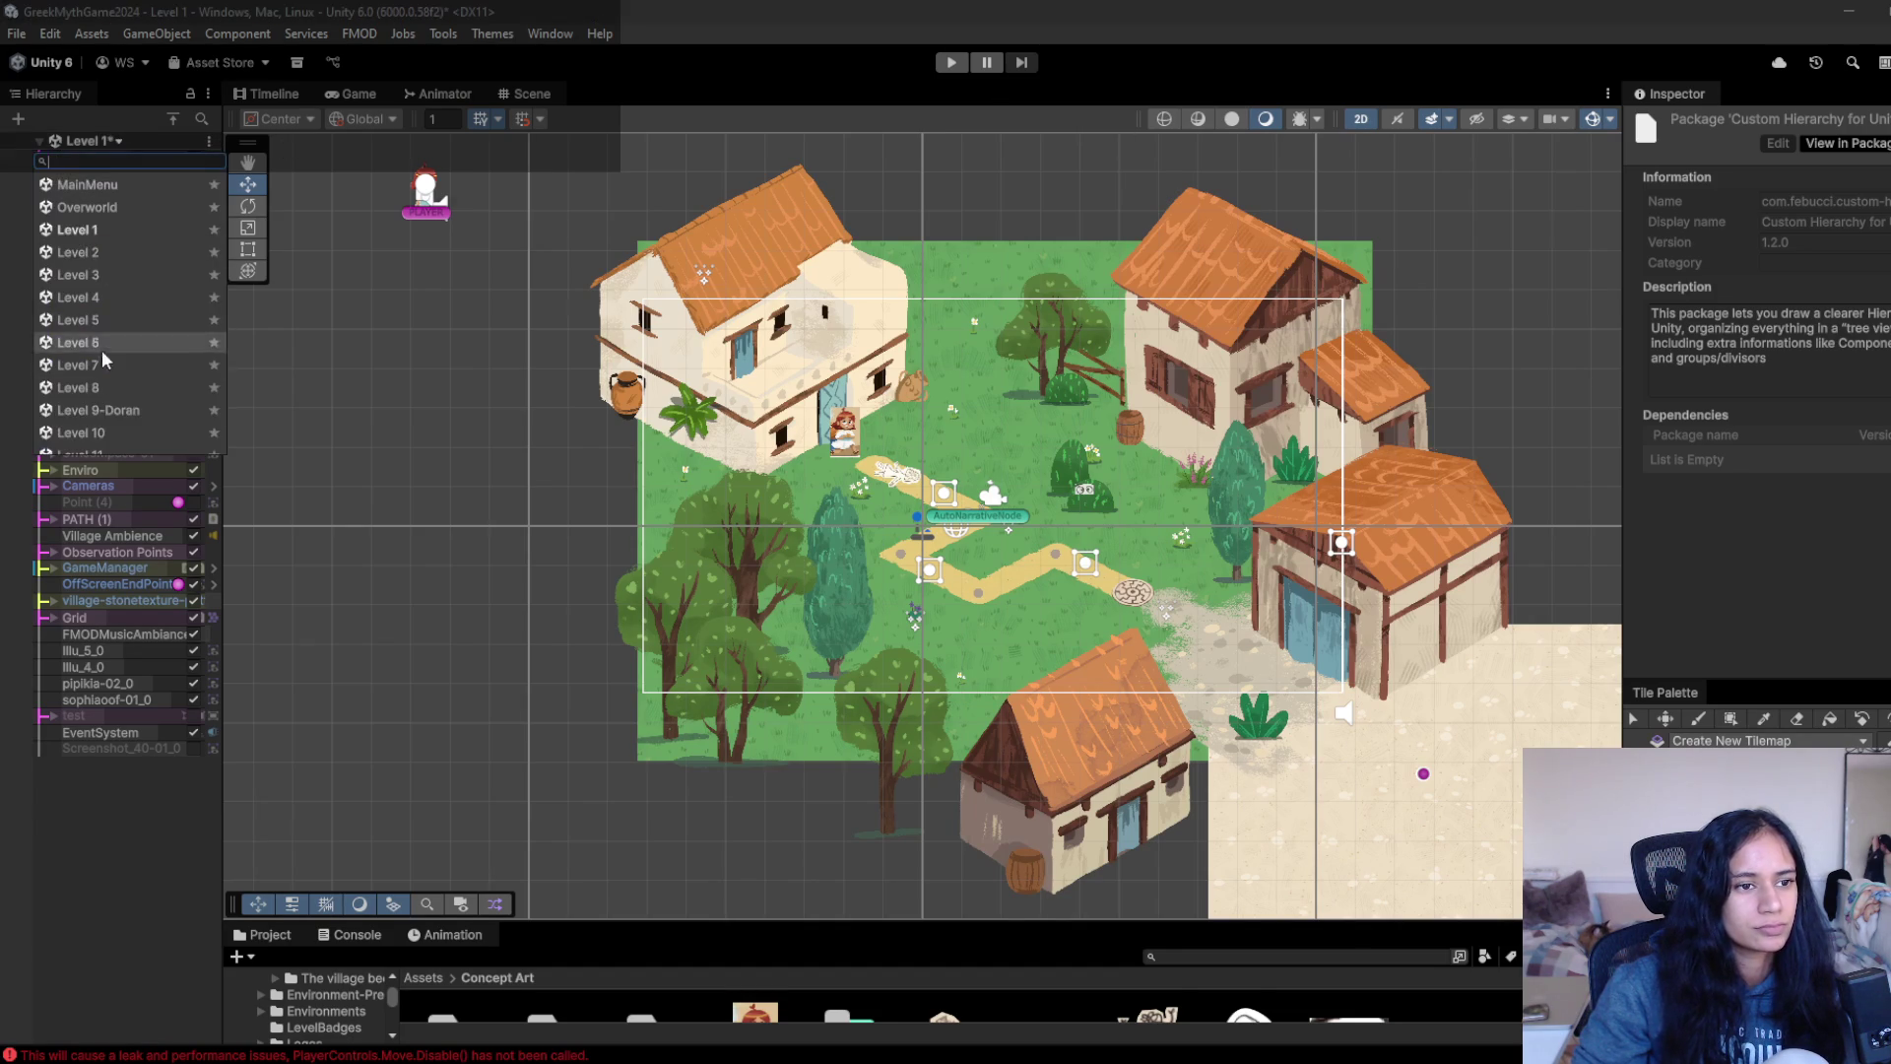
left_click(126, 417)
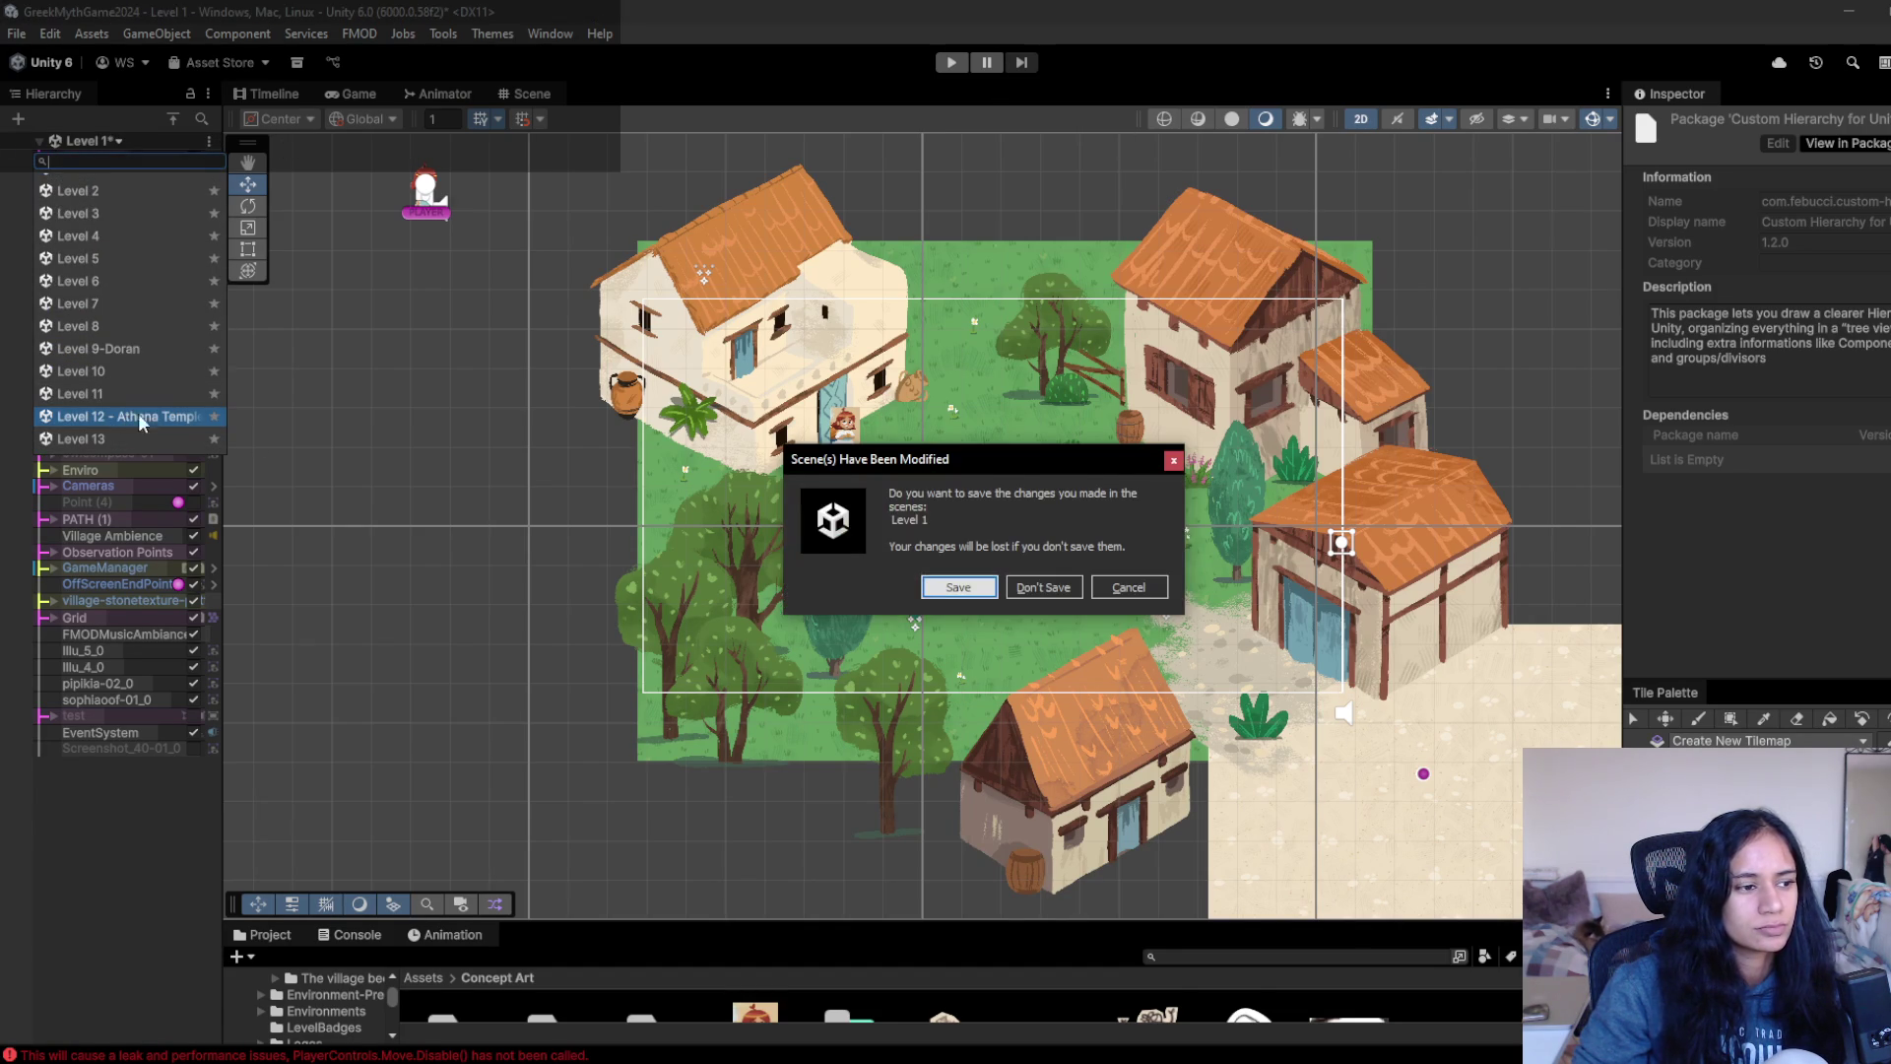
left_click(1020, 588)
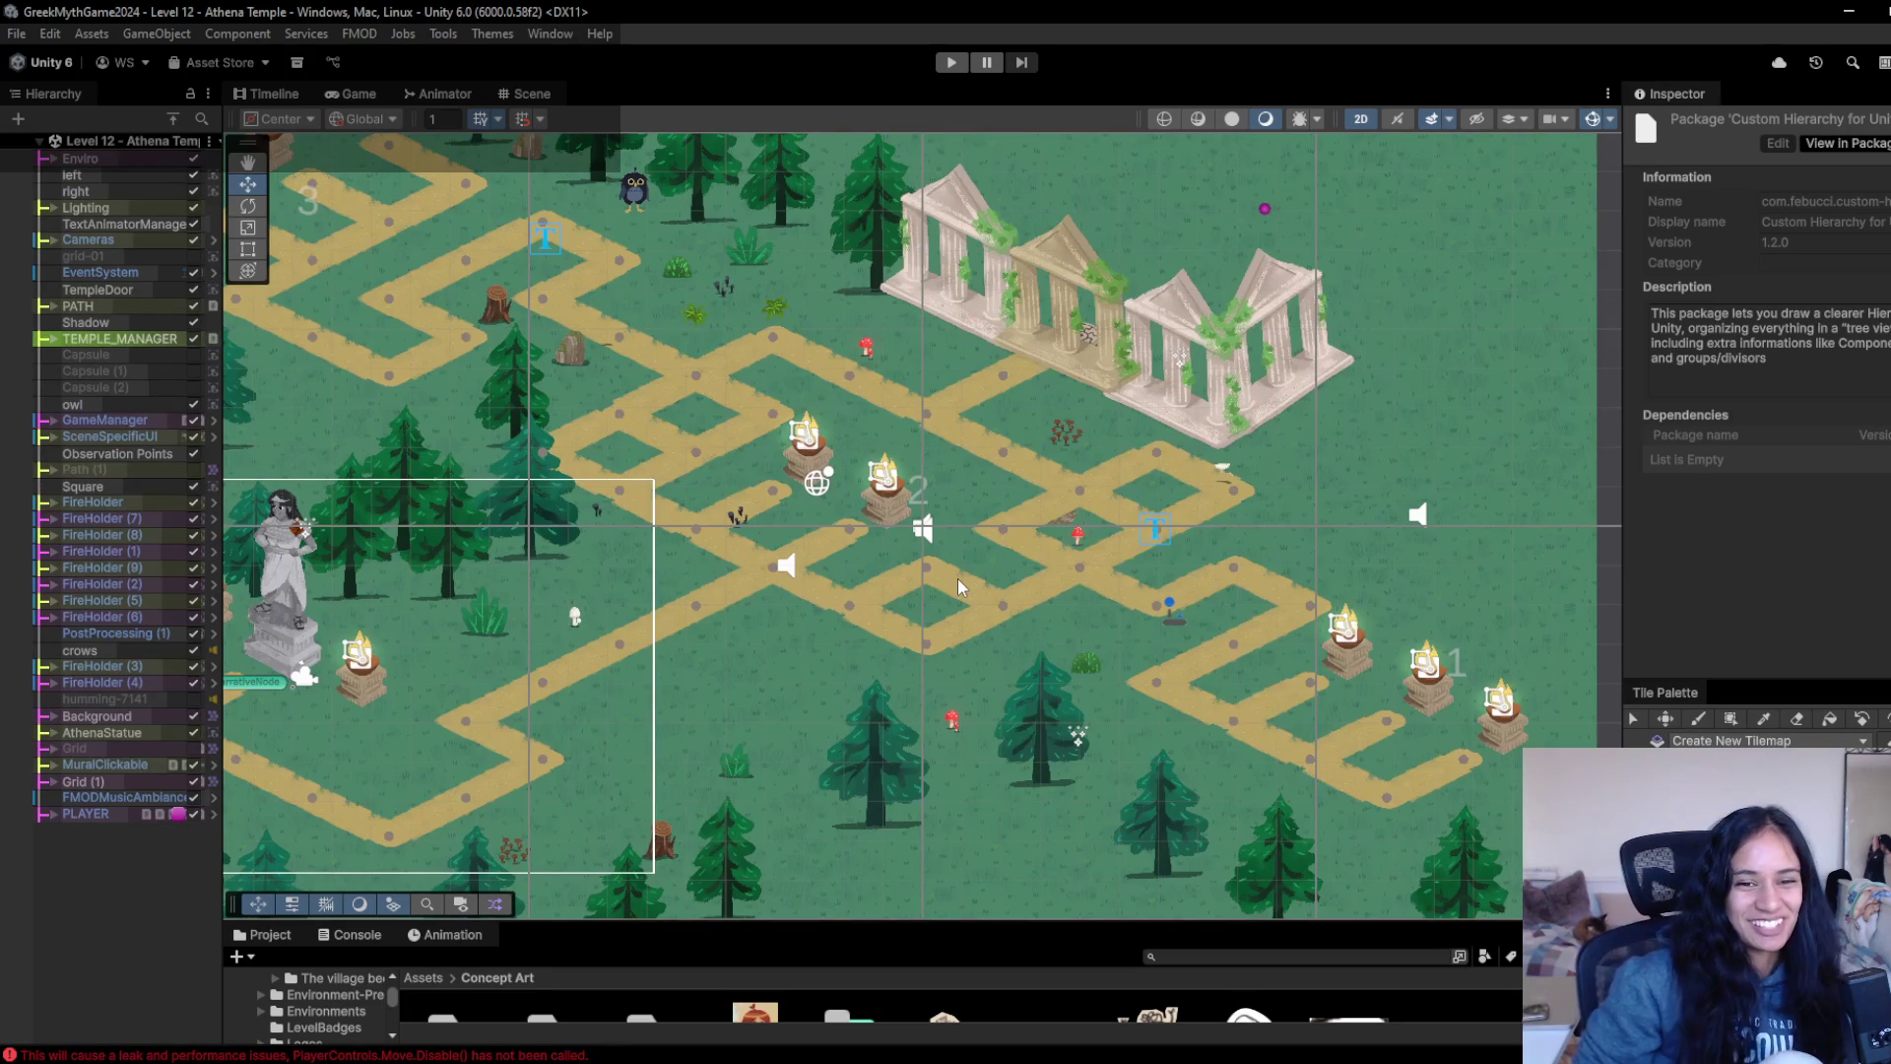
- Enter Play mode and walk the character down the path toward the lower right
left_click(950, 63)
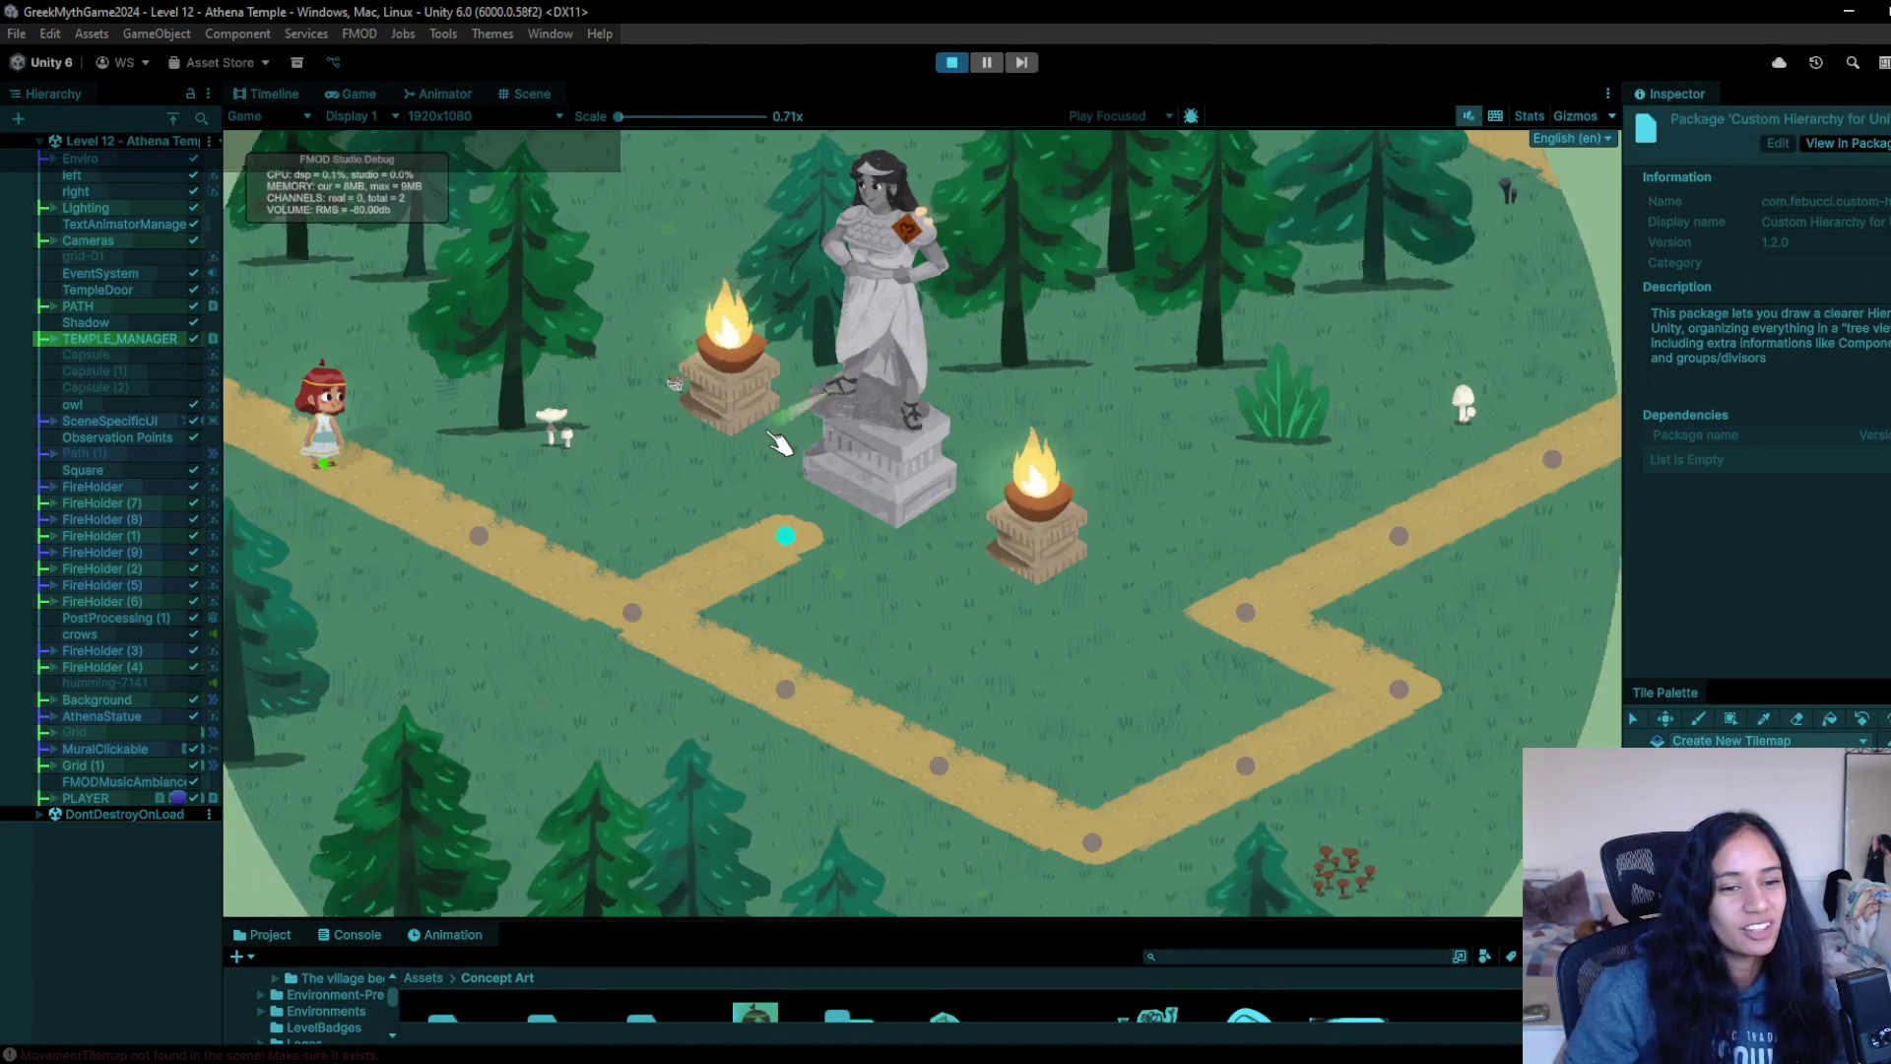
left_click(527, 568)
left_click(640, 603)
left_click(760, 670)
left_click(950, 758)
left_click(1069, 850)
- Walk the character from the lower bend back up the path toward the upper right
left_click(1270, 800)
left_click(1379, 680)
left_click(1239, 608)
left_click(1225, 581)
left_click(1375, 547)
left_click(1540, 458)
left_click(1615, 415)
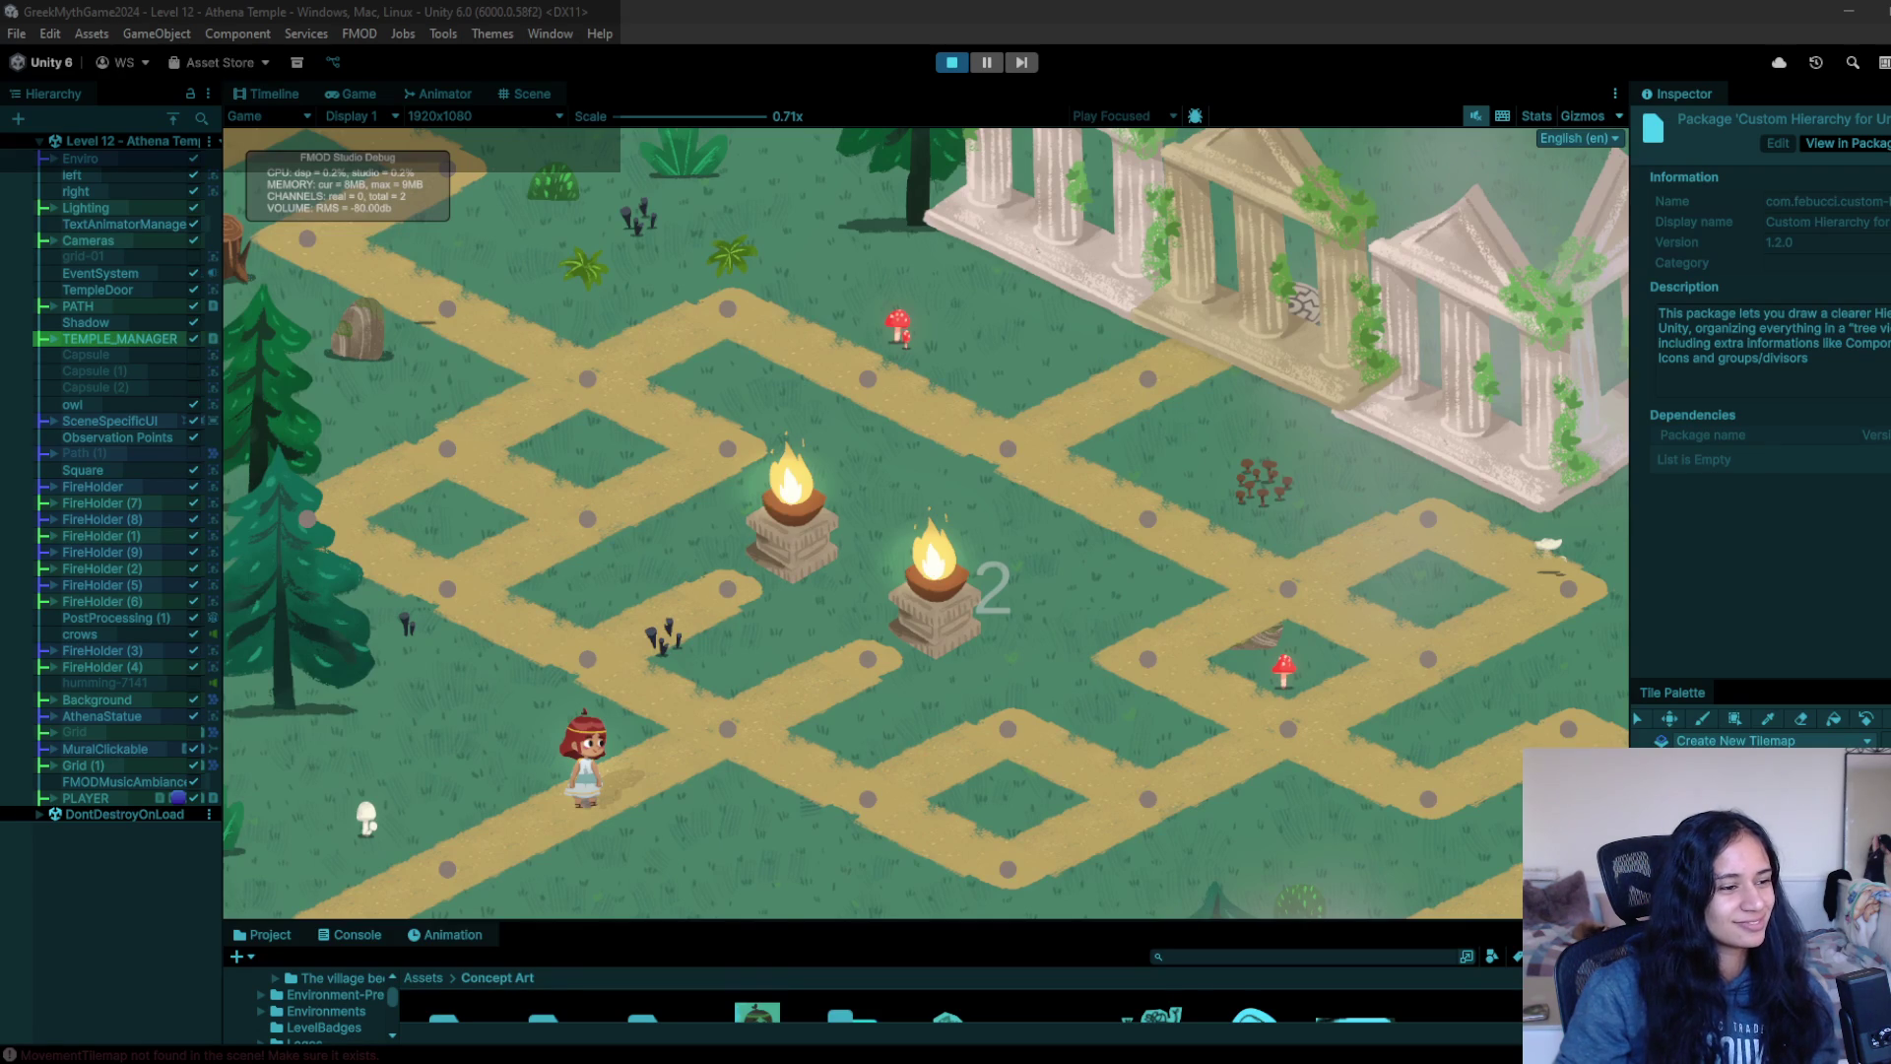
- Walk the character to the first fire holder and activate the second one, then switch to the browser
left_click(886, 718)
left_click(580, 655)
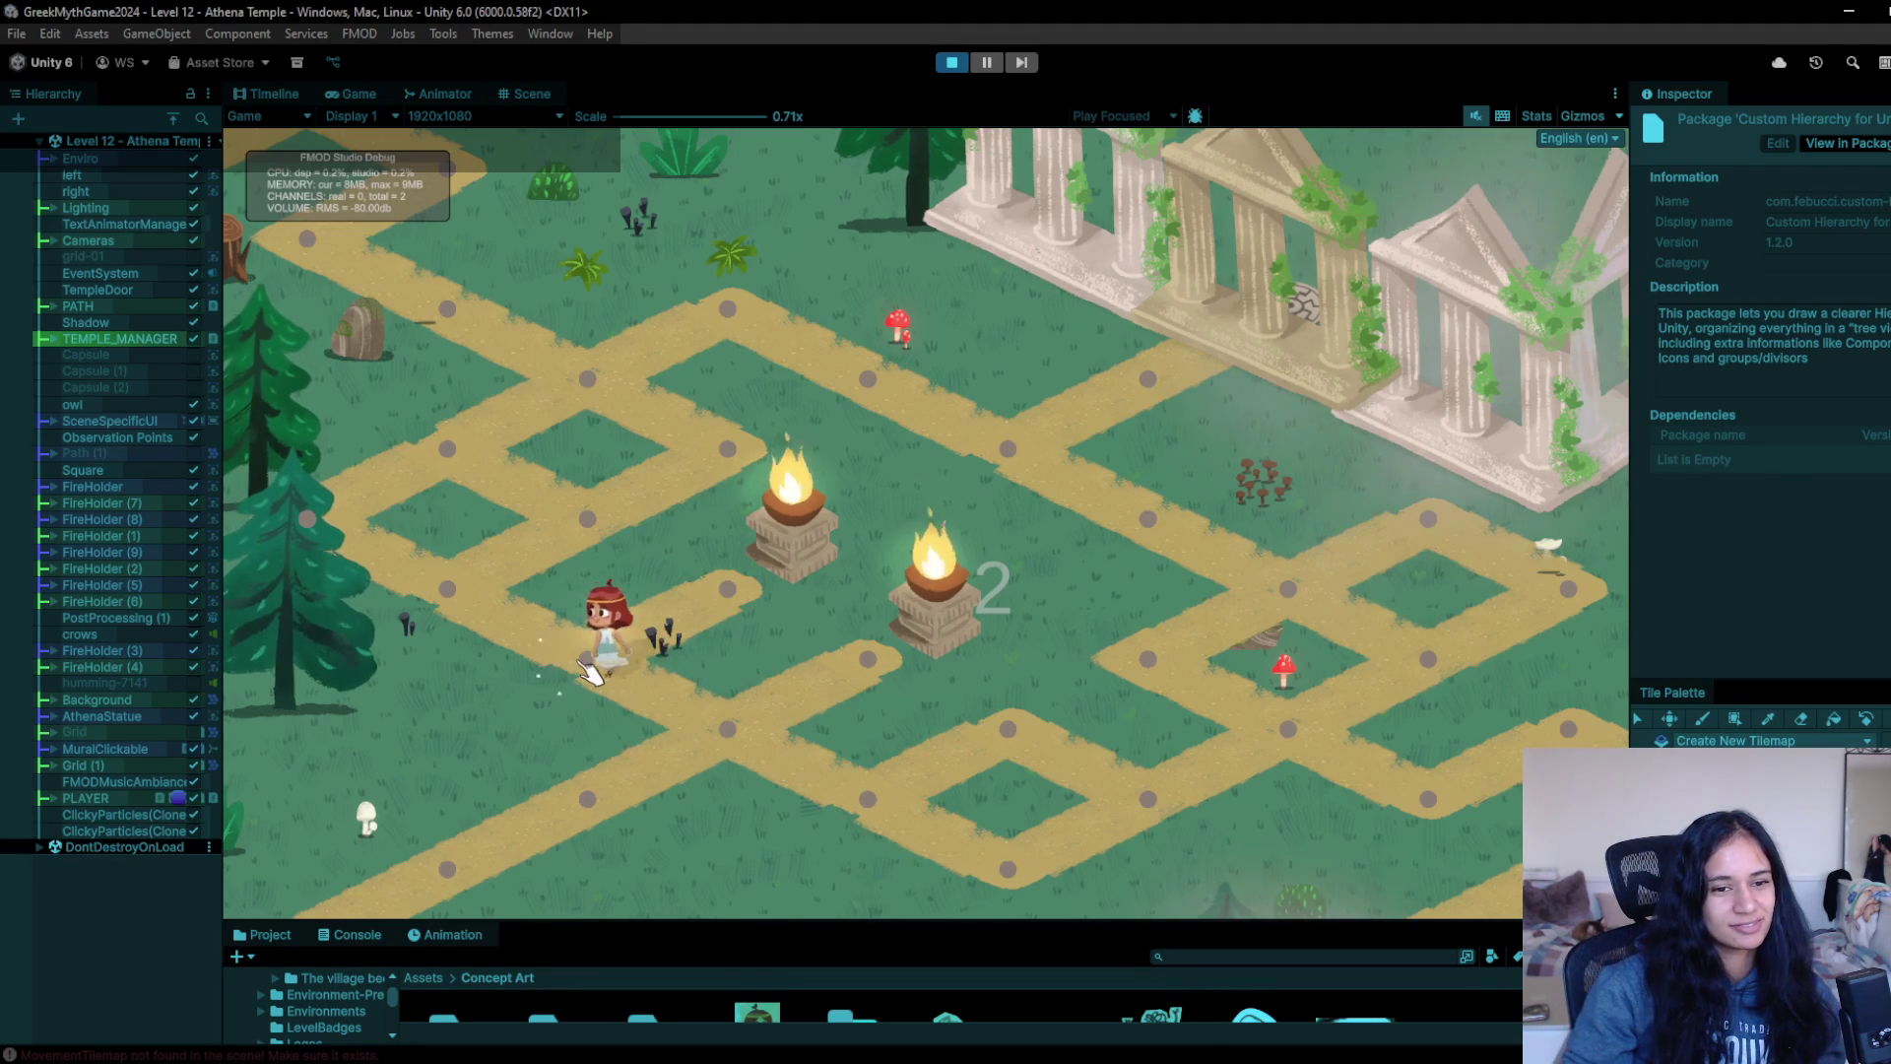
left_click(781, 607)
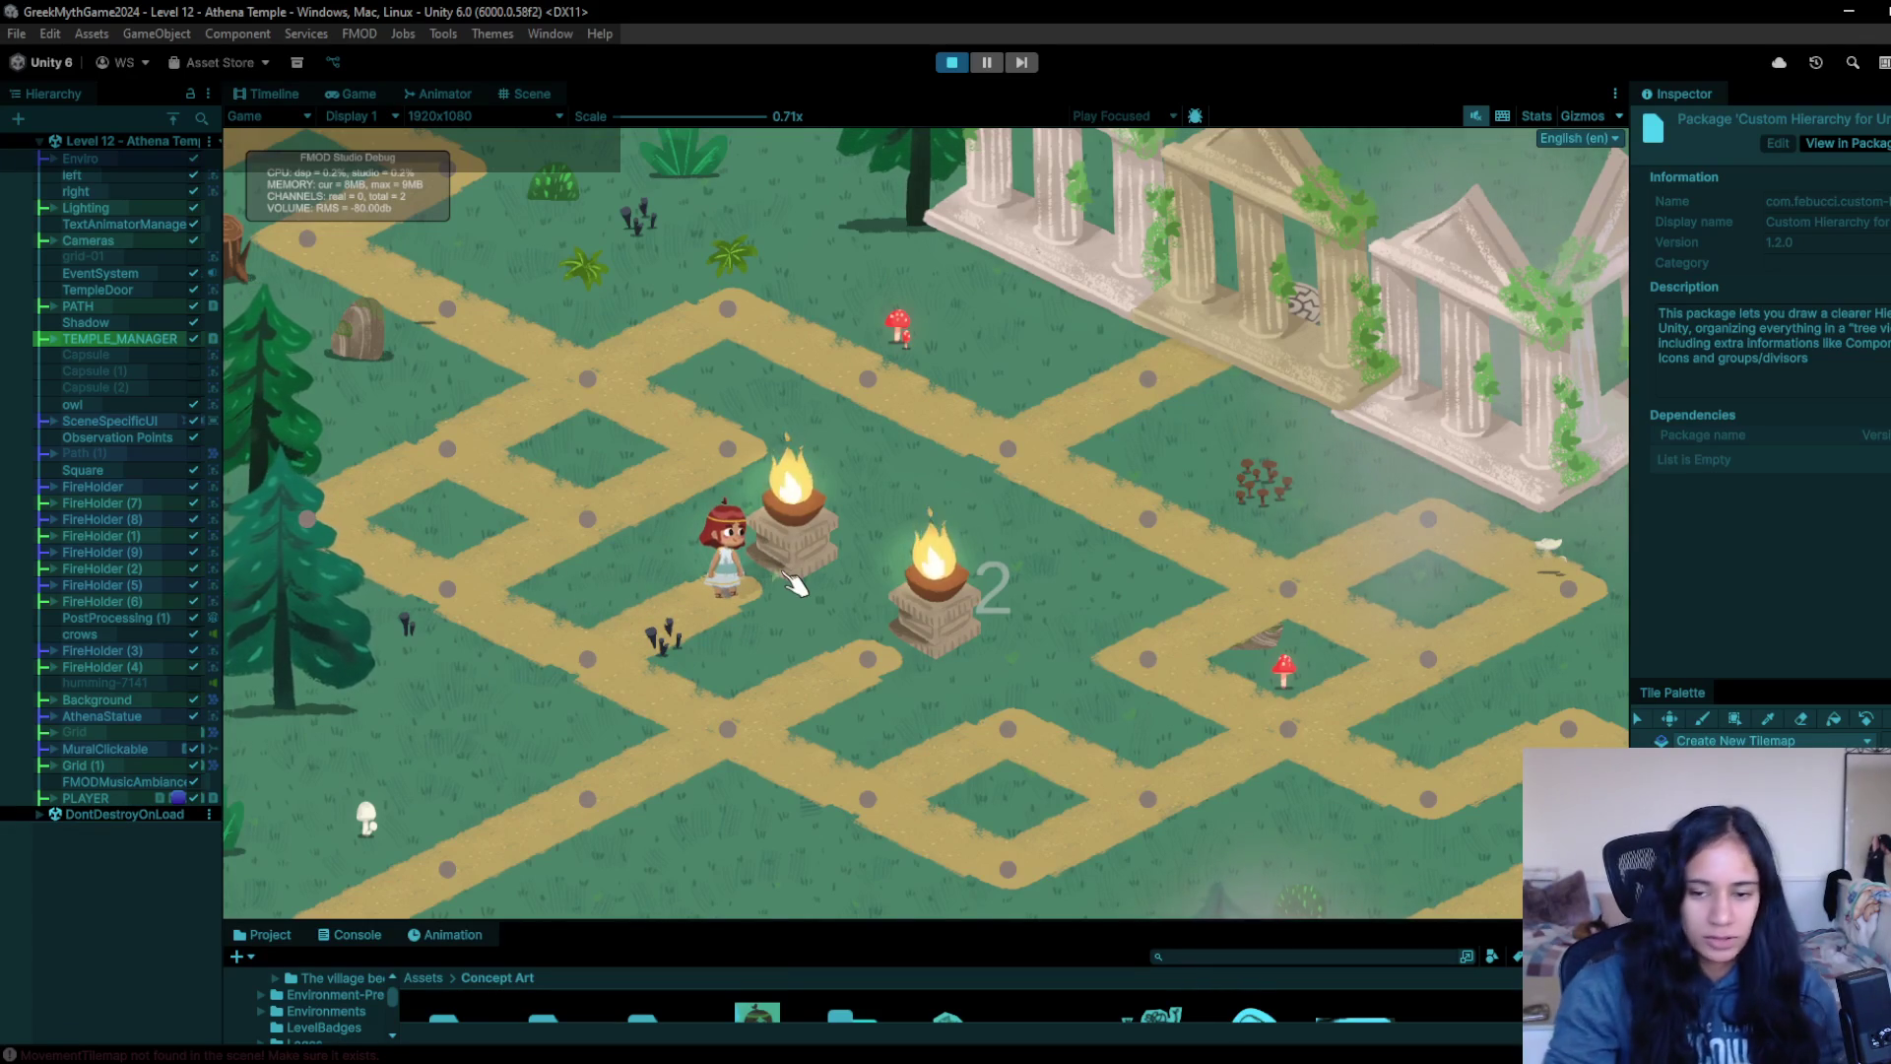
left_click(845, 615)
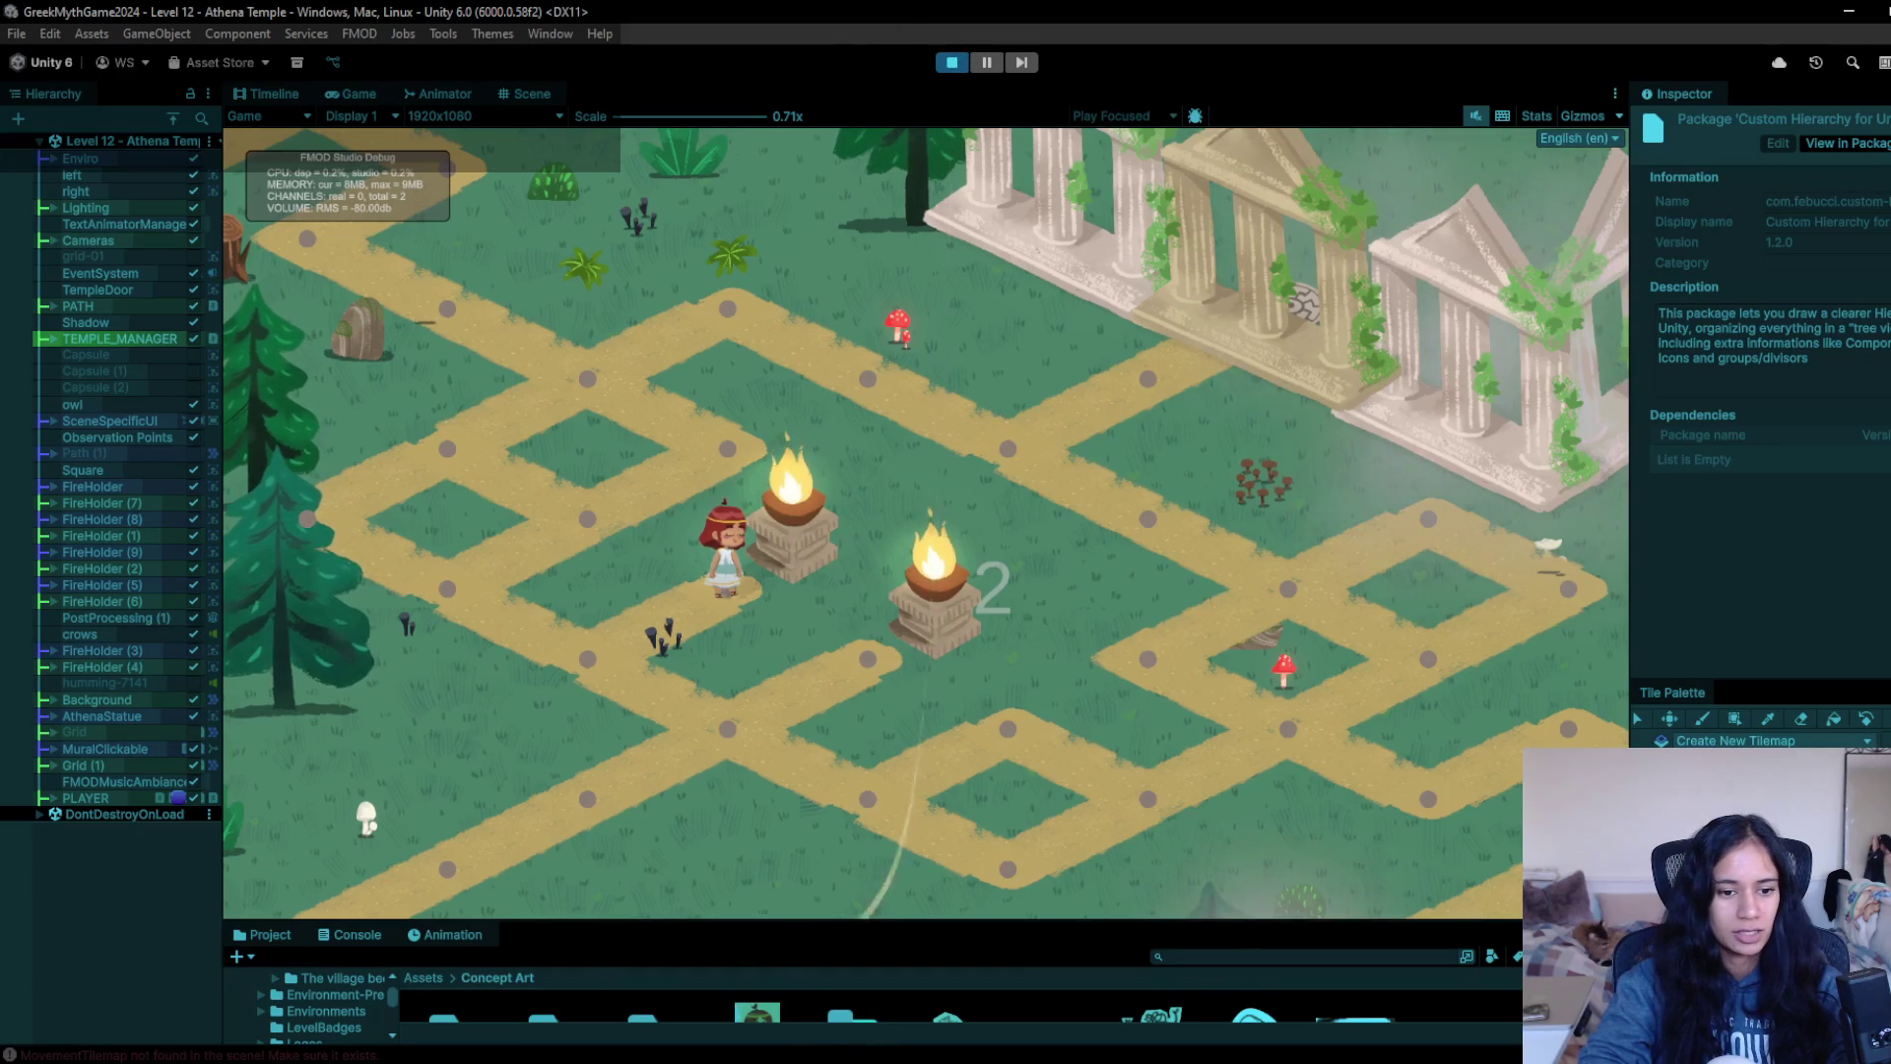
left_click(572, 1062)
left_click(522, 1015)
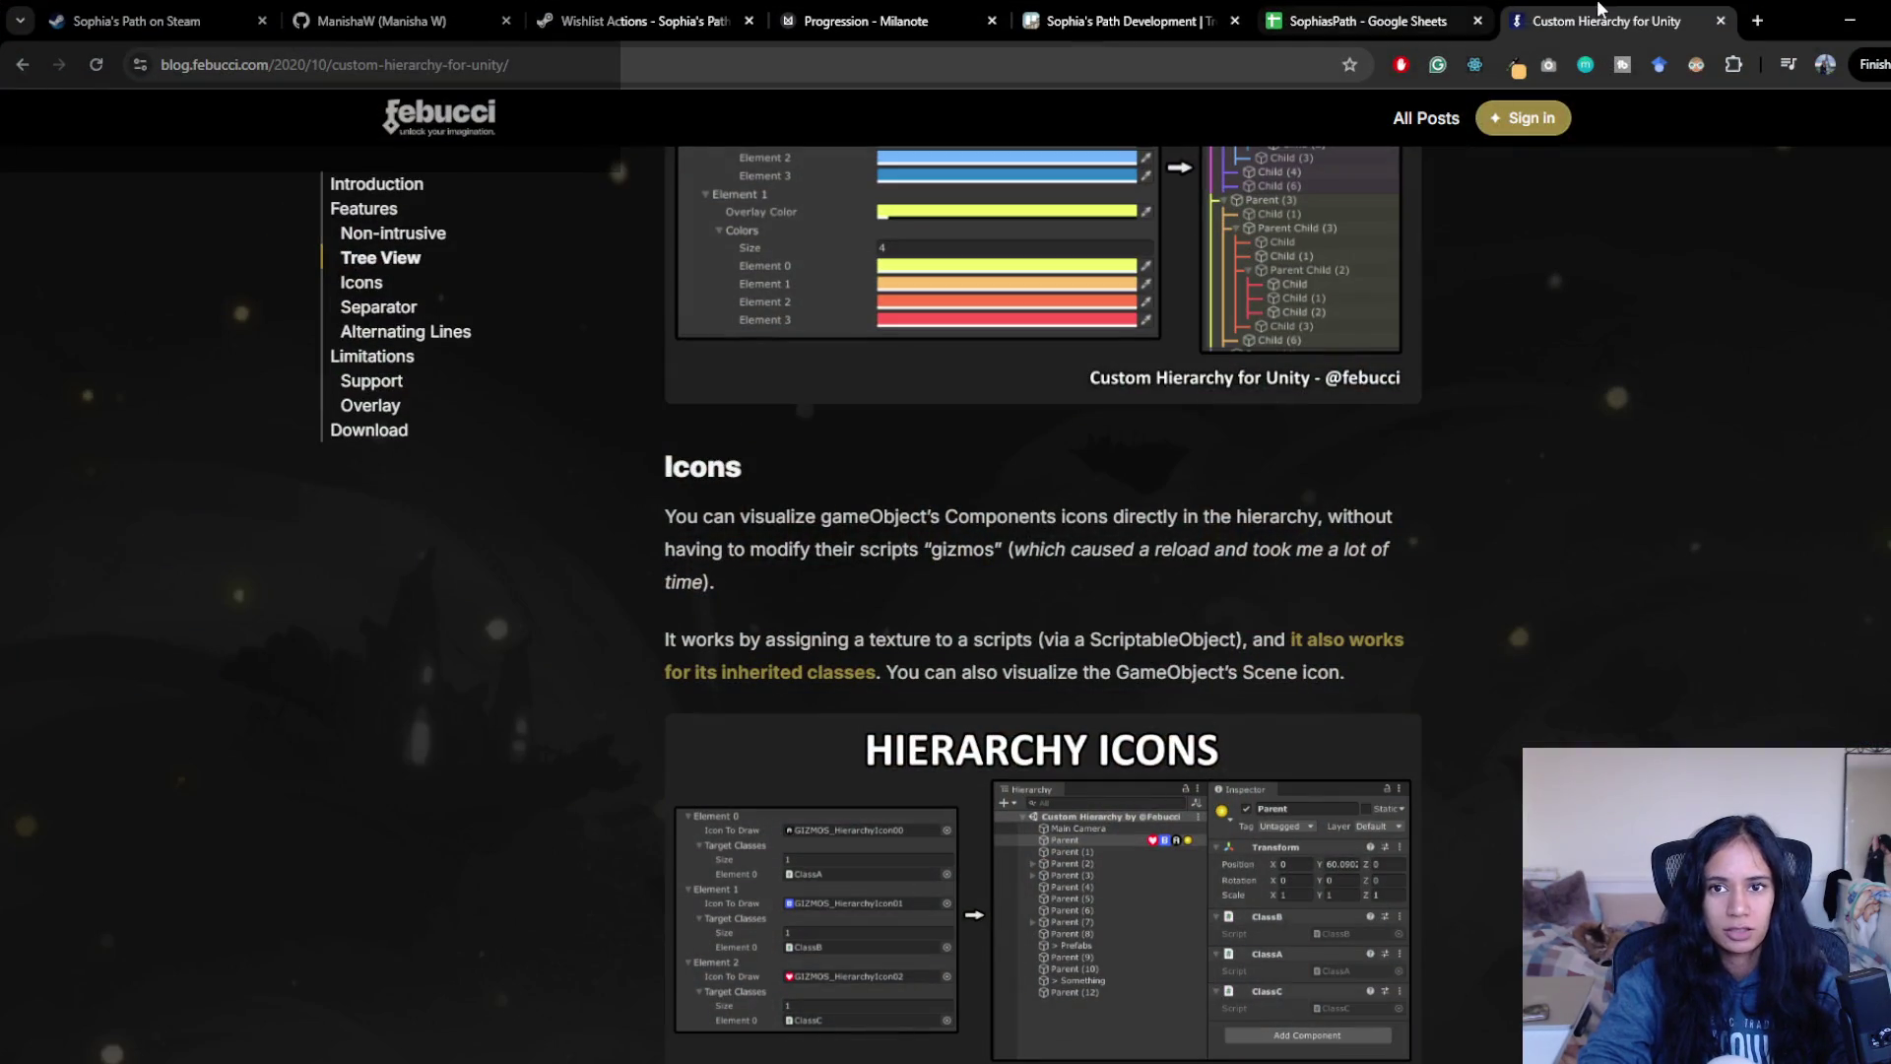
- Close the Custom Hierarchy blog tab, review the Trello and Milanote Progression boards, and return to Unity
key("ctrl+w")
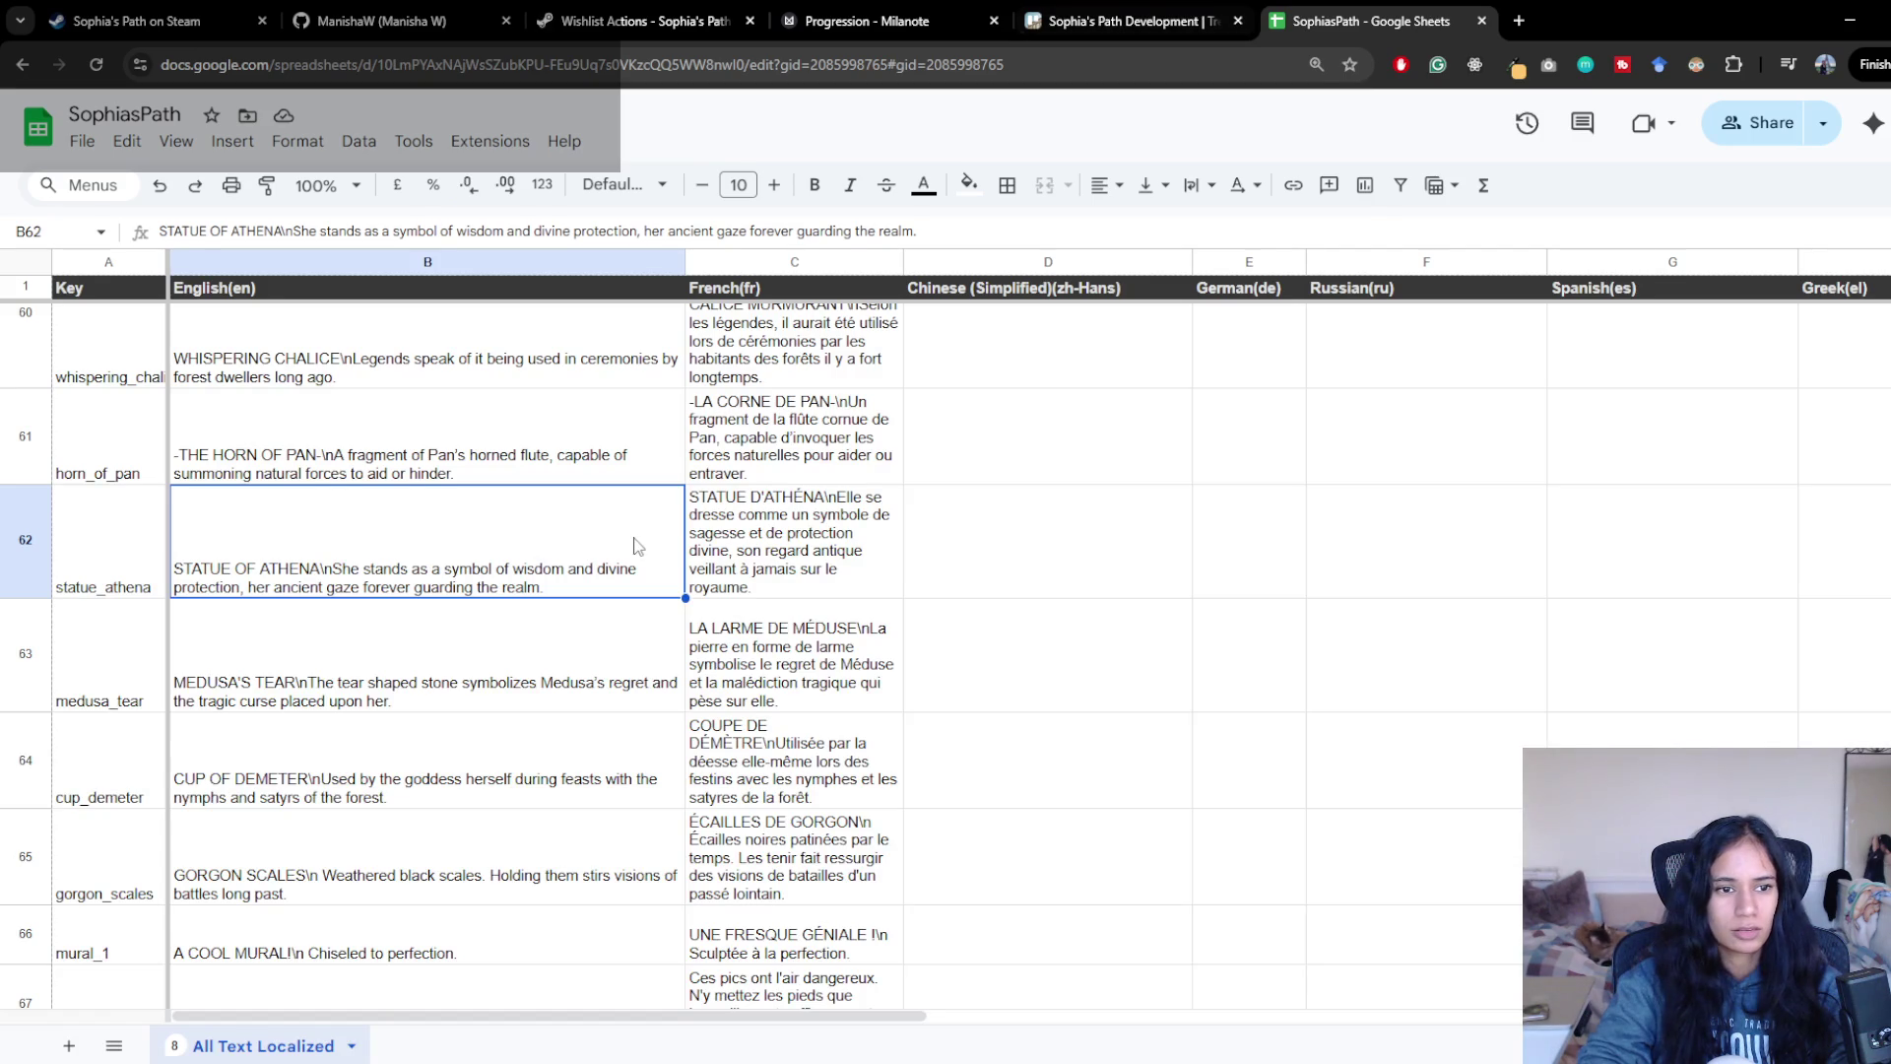
scroll(636, 545, "up", 5)
left_click(1032, 9)
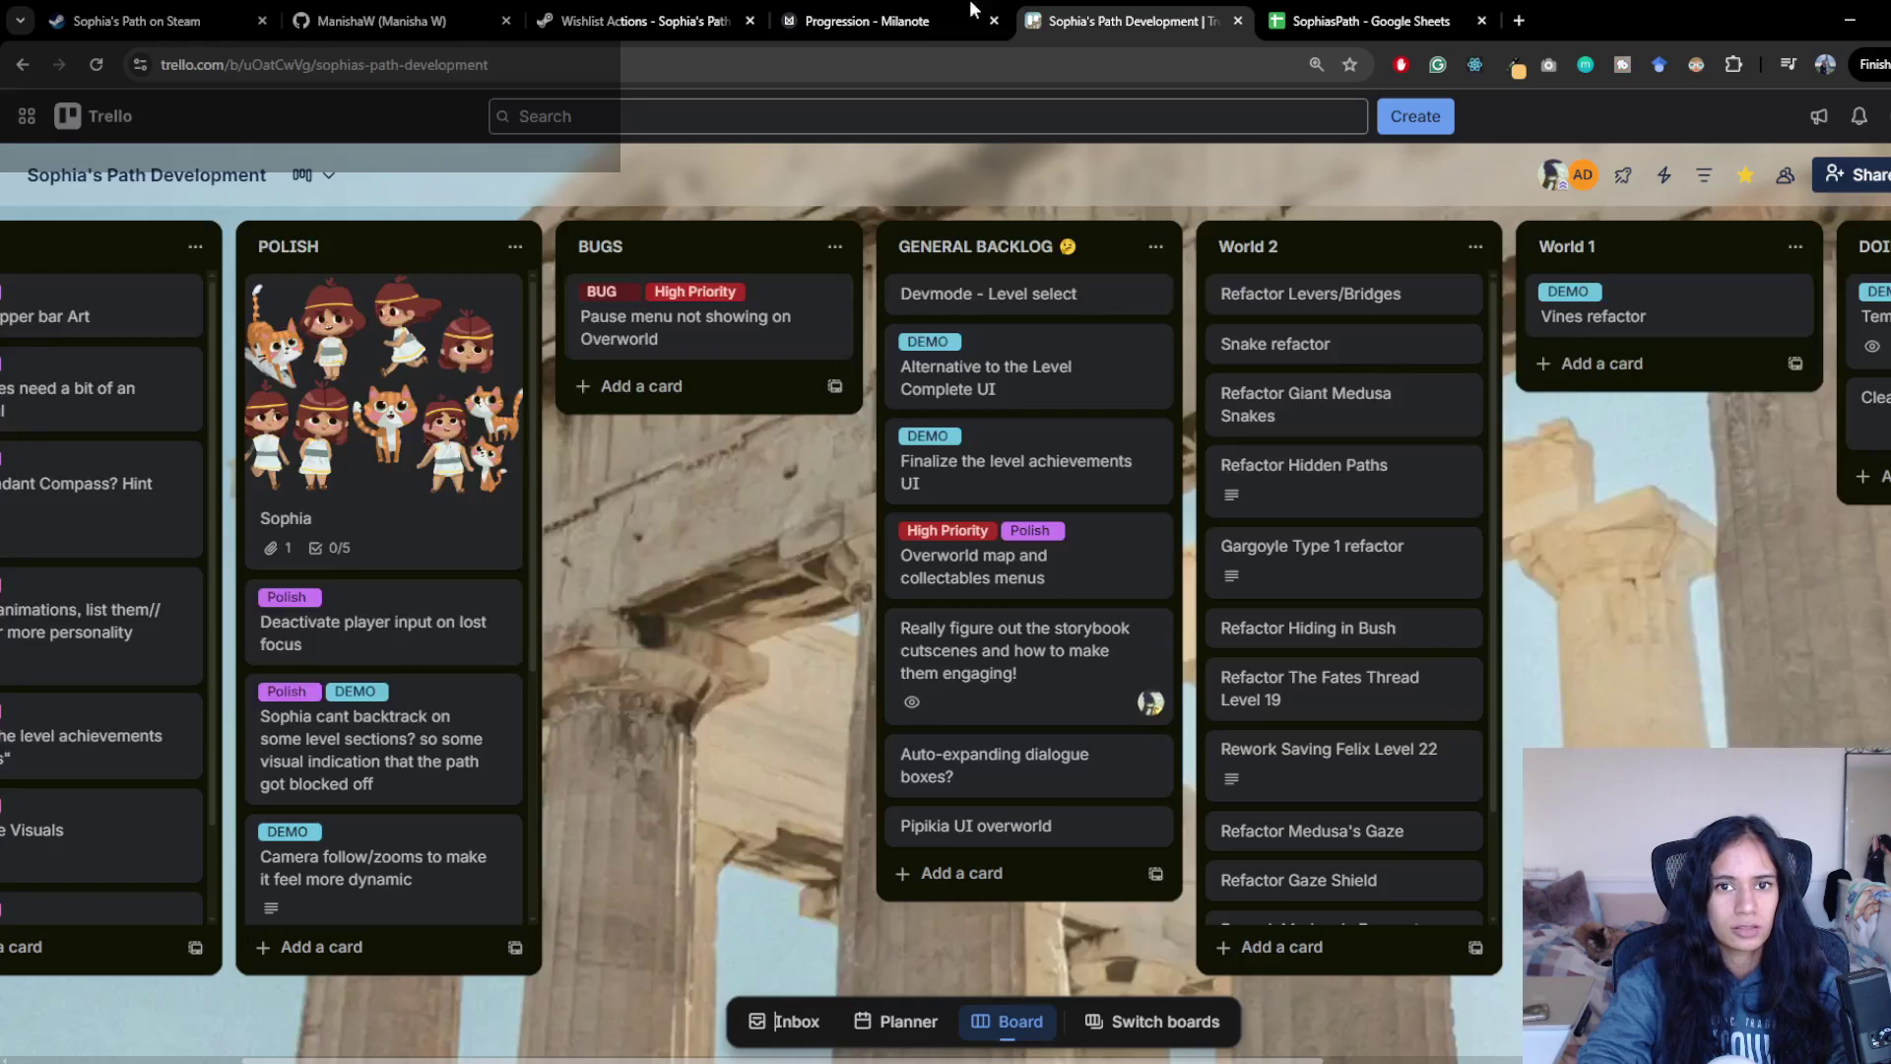
left_click(936, 10)
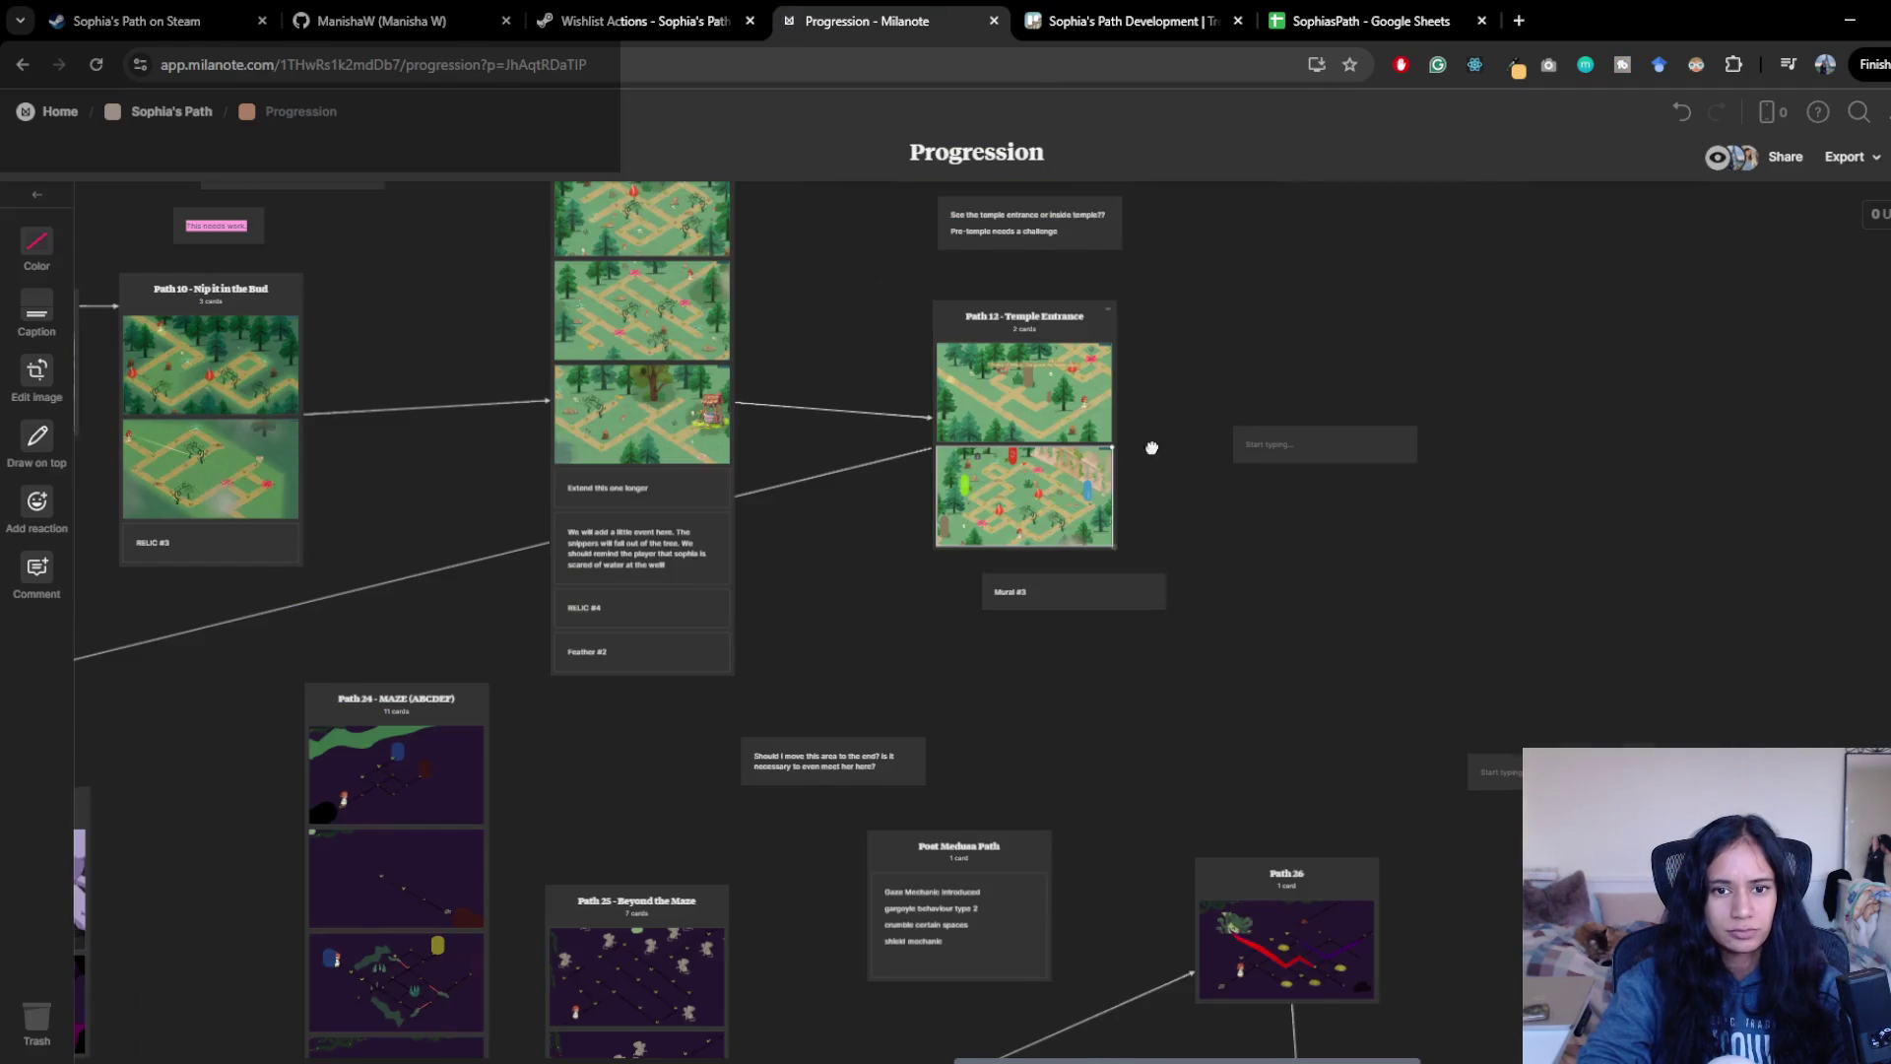
scroll(735, 617, "left", 5)
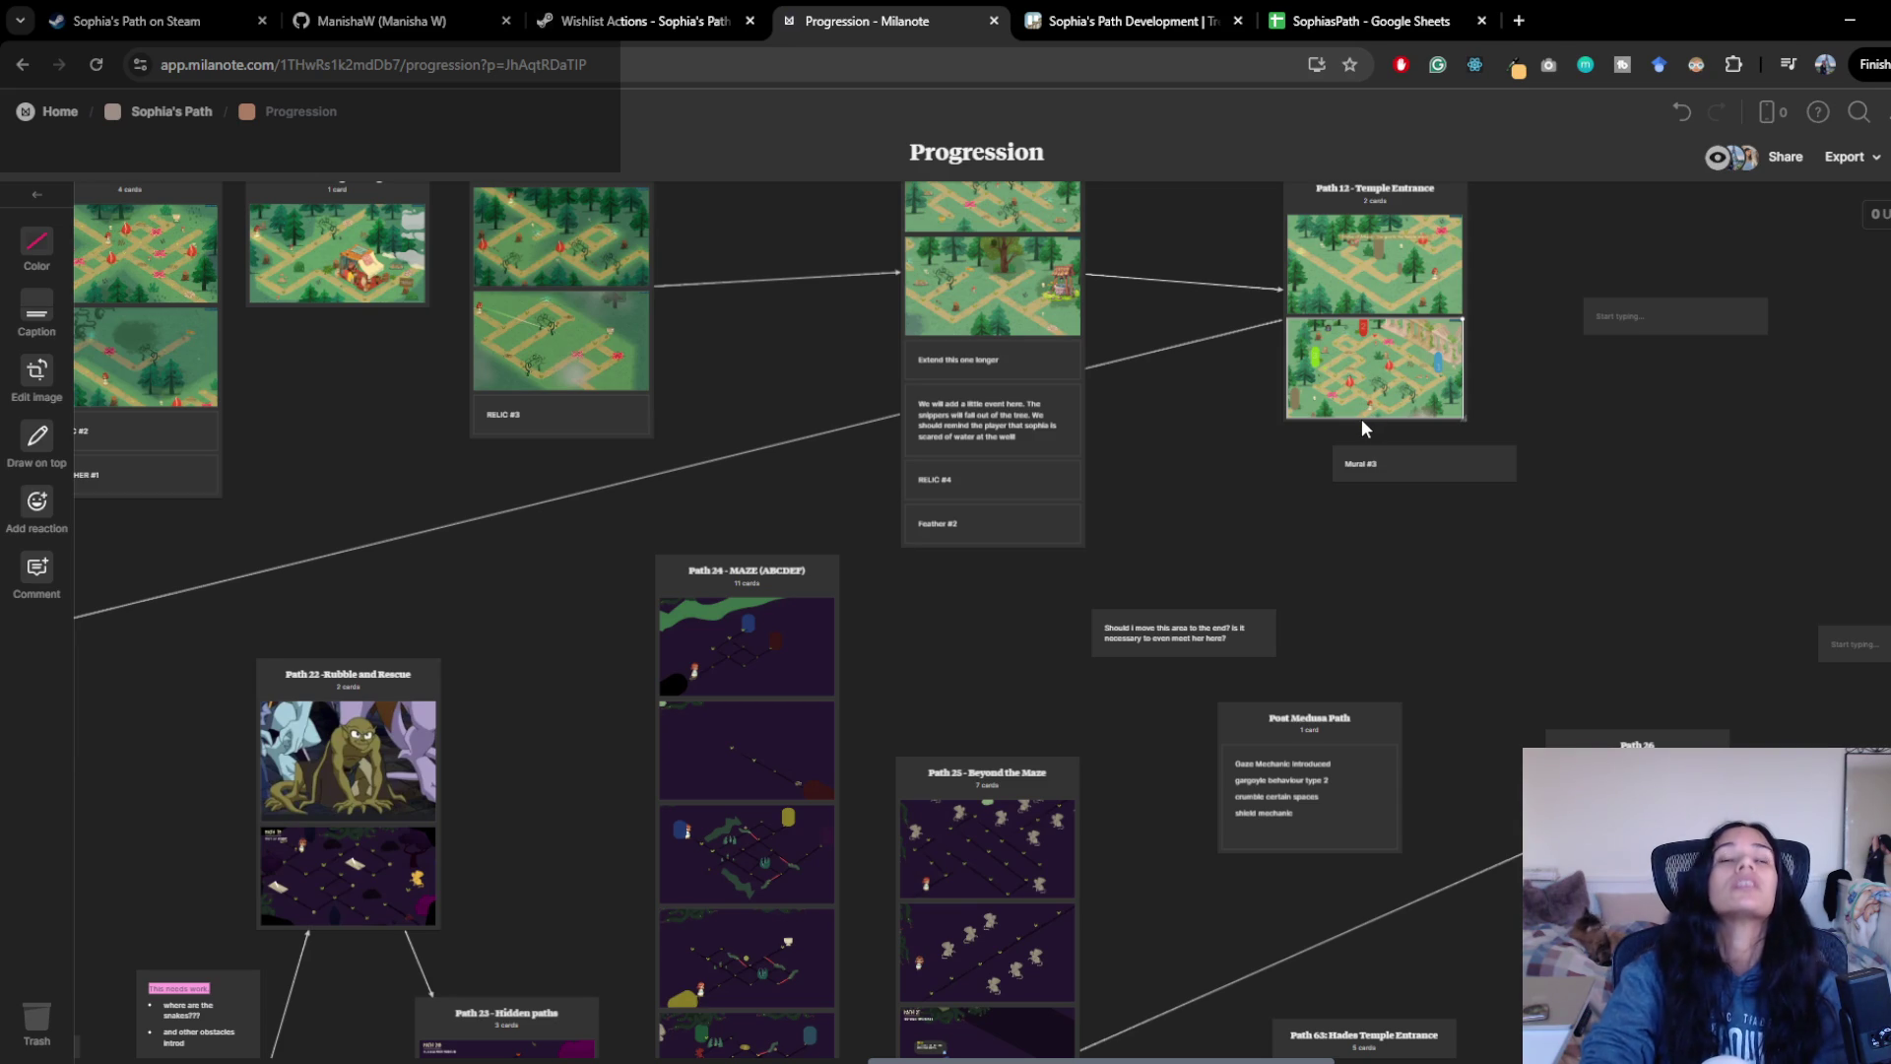
left_click_drag(1126, 979, 926, 985)
left_click(926, 995)
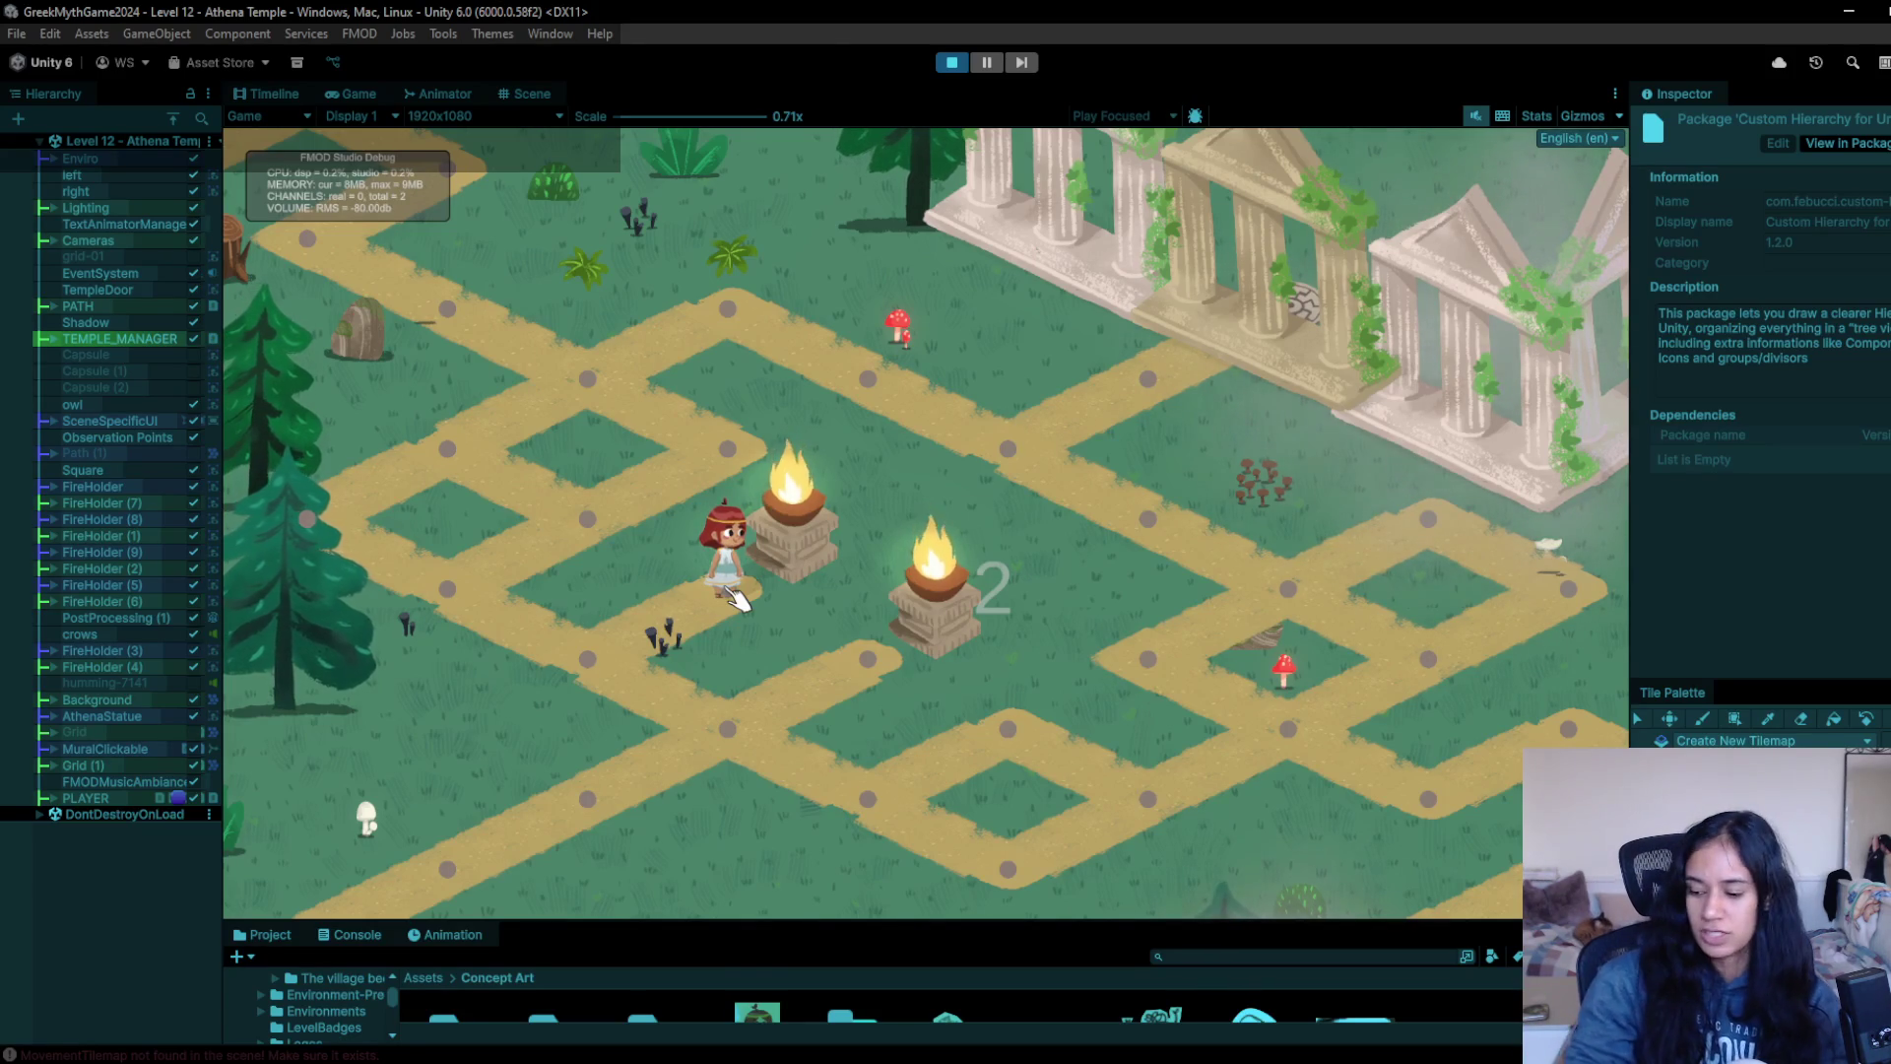
- Stop the play test and select the path node beside the first fire holder
left_click(952, 62)
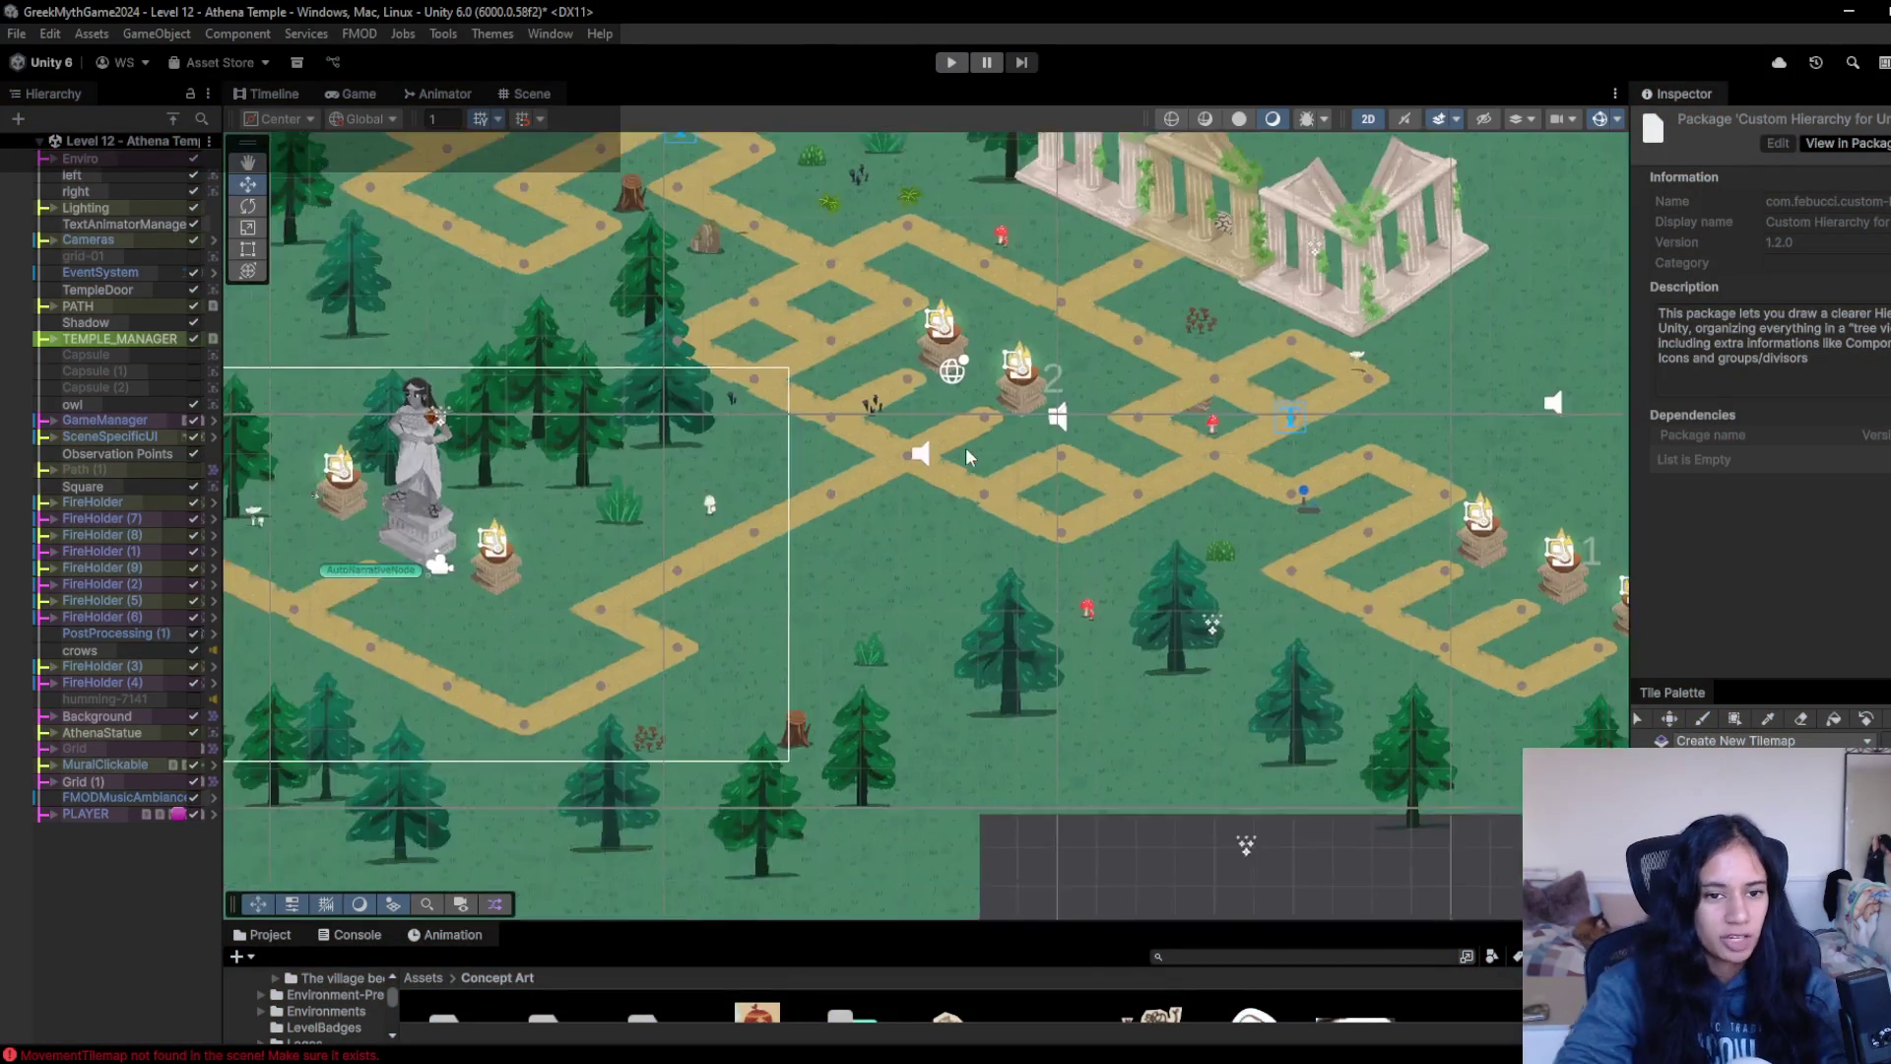
scroll(970, 443, "up", 5)
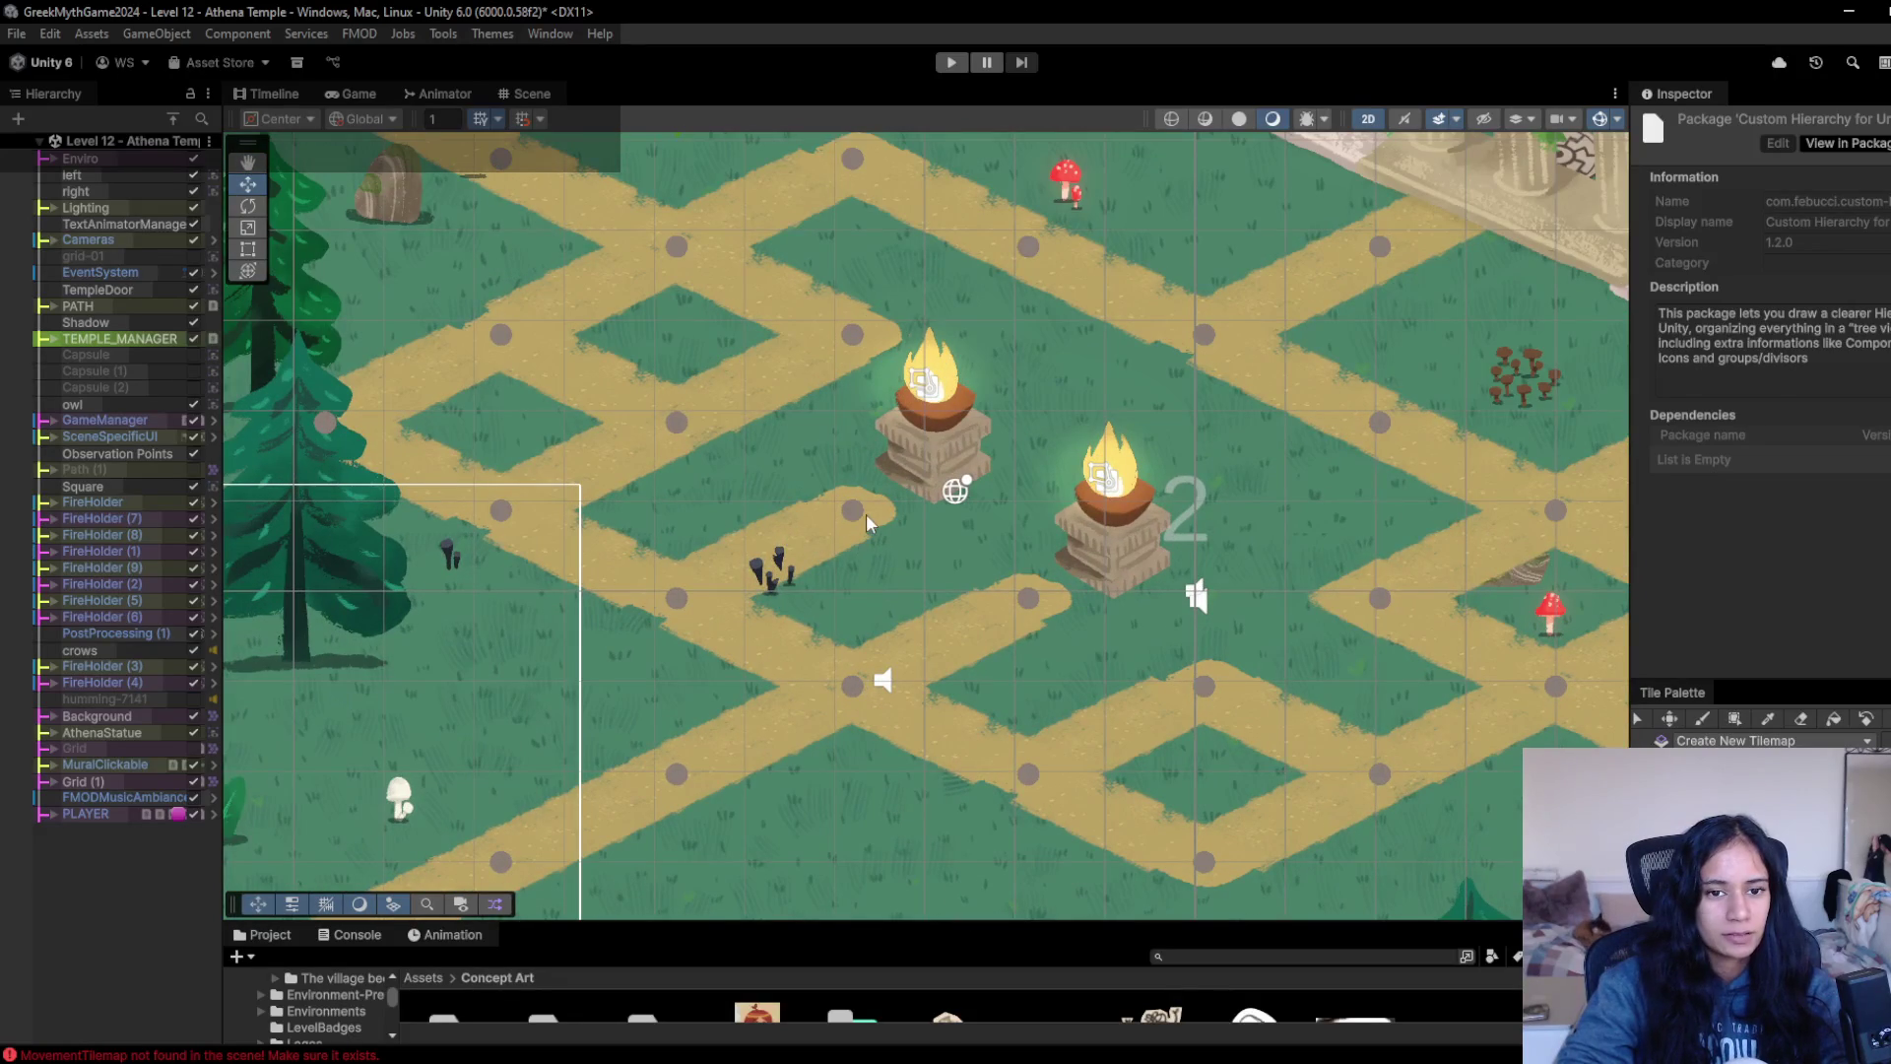
left_click(855, 511)
left_click(855, 511)
left_click(855, 511)
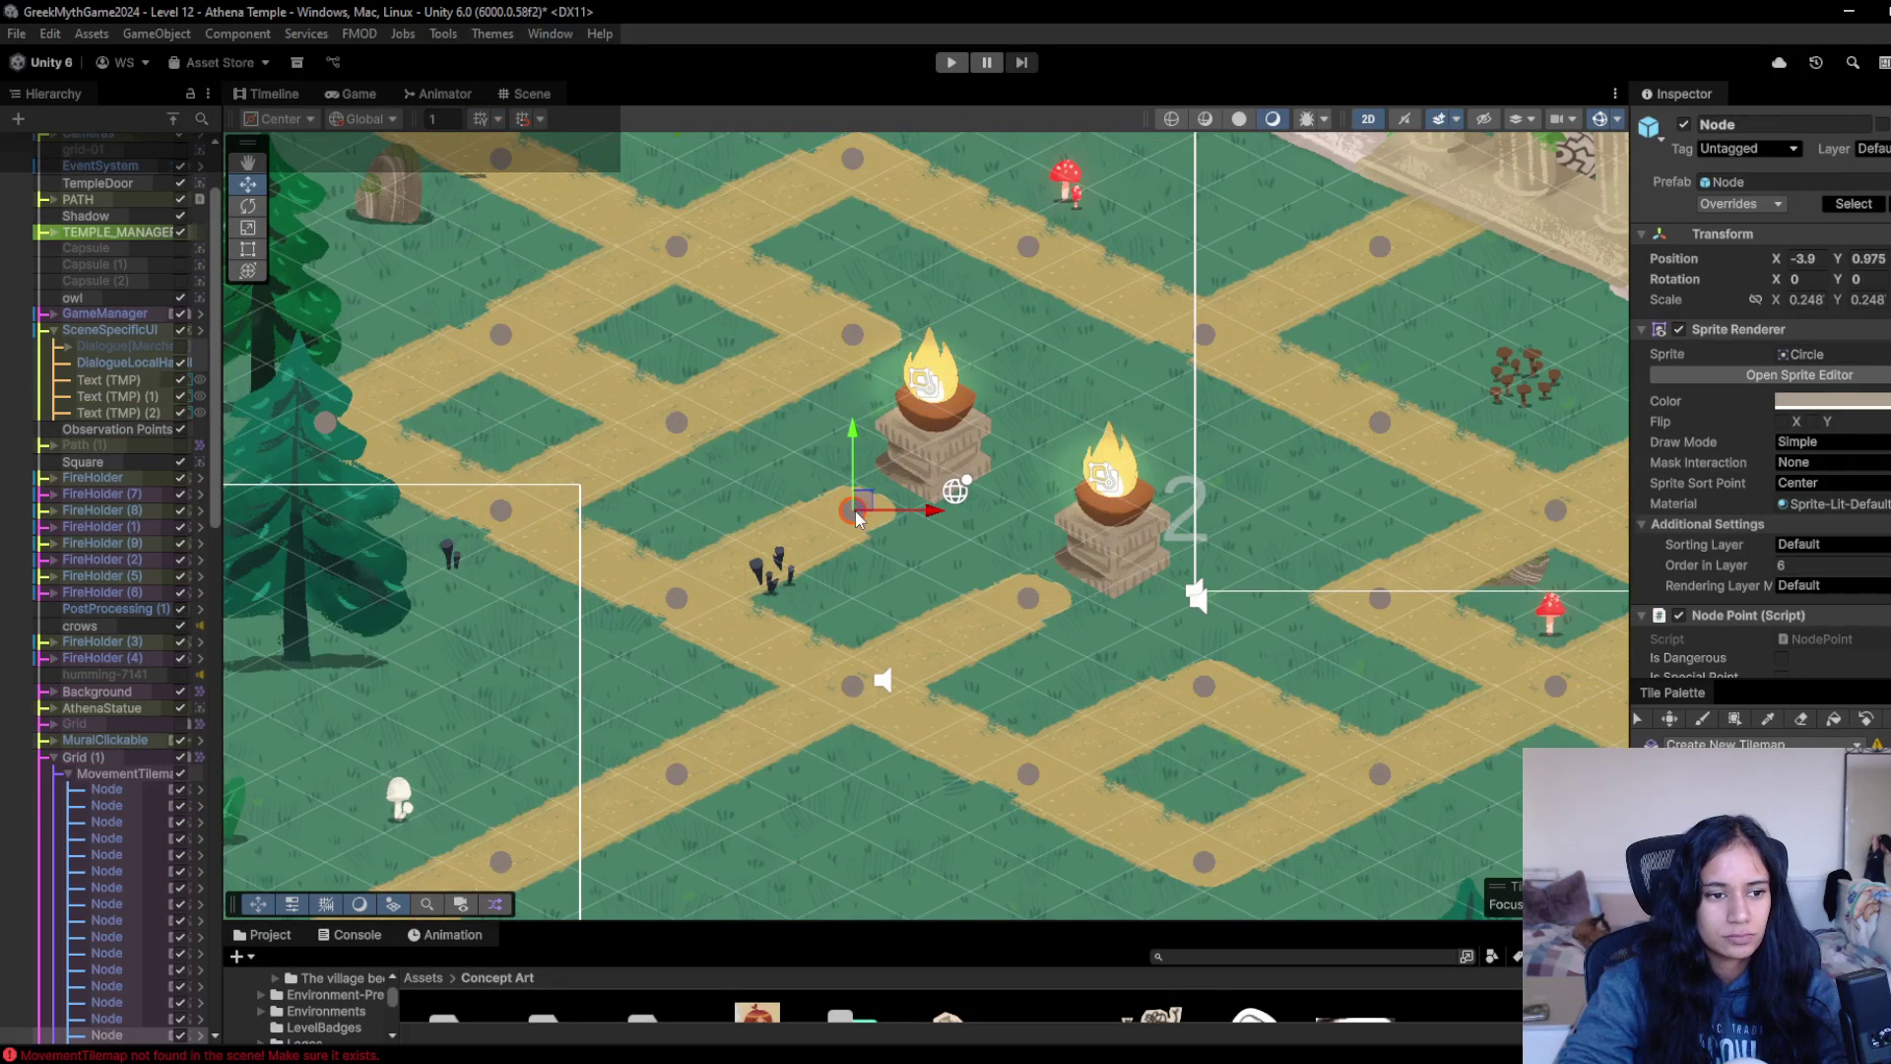
scroll(109, 944, "down", 4)
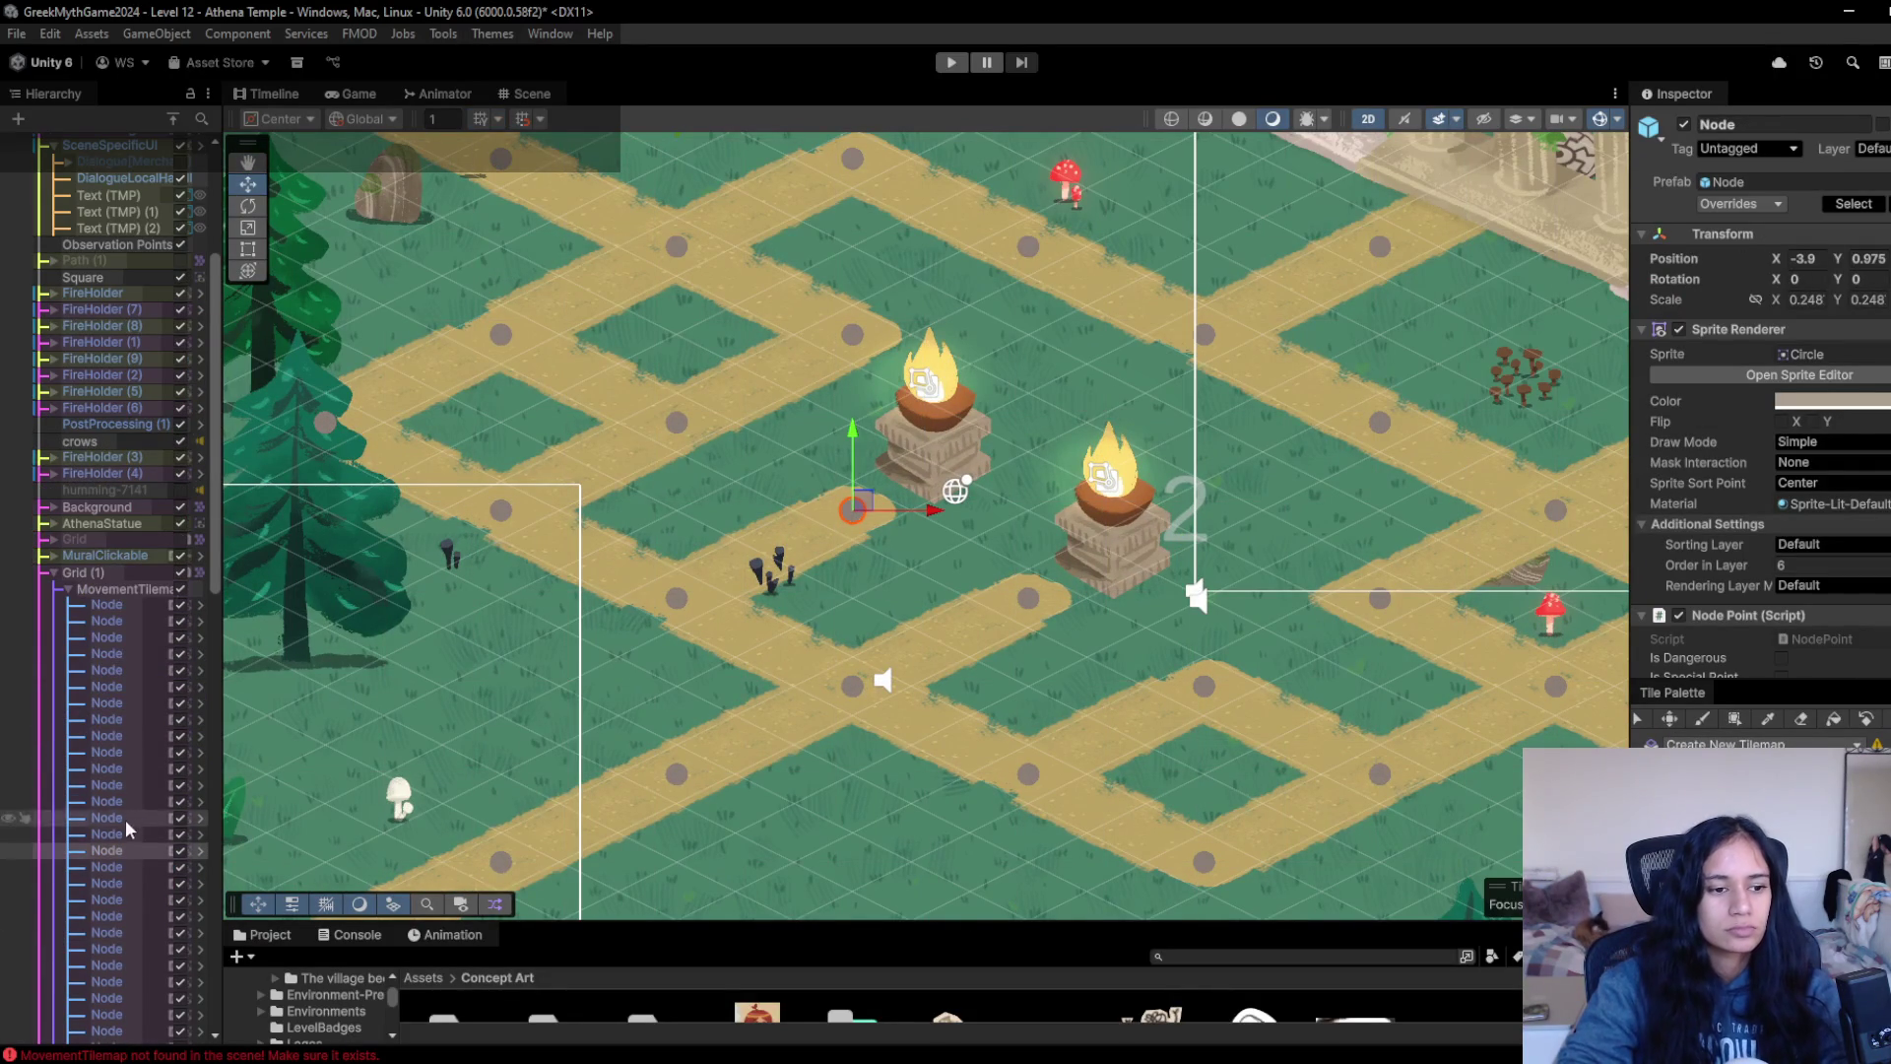
- Add a 2D Square sprite as a child of the node and set its Order in Layer to 8
right_click(122, 849)
mouse_move(262, 591)
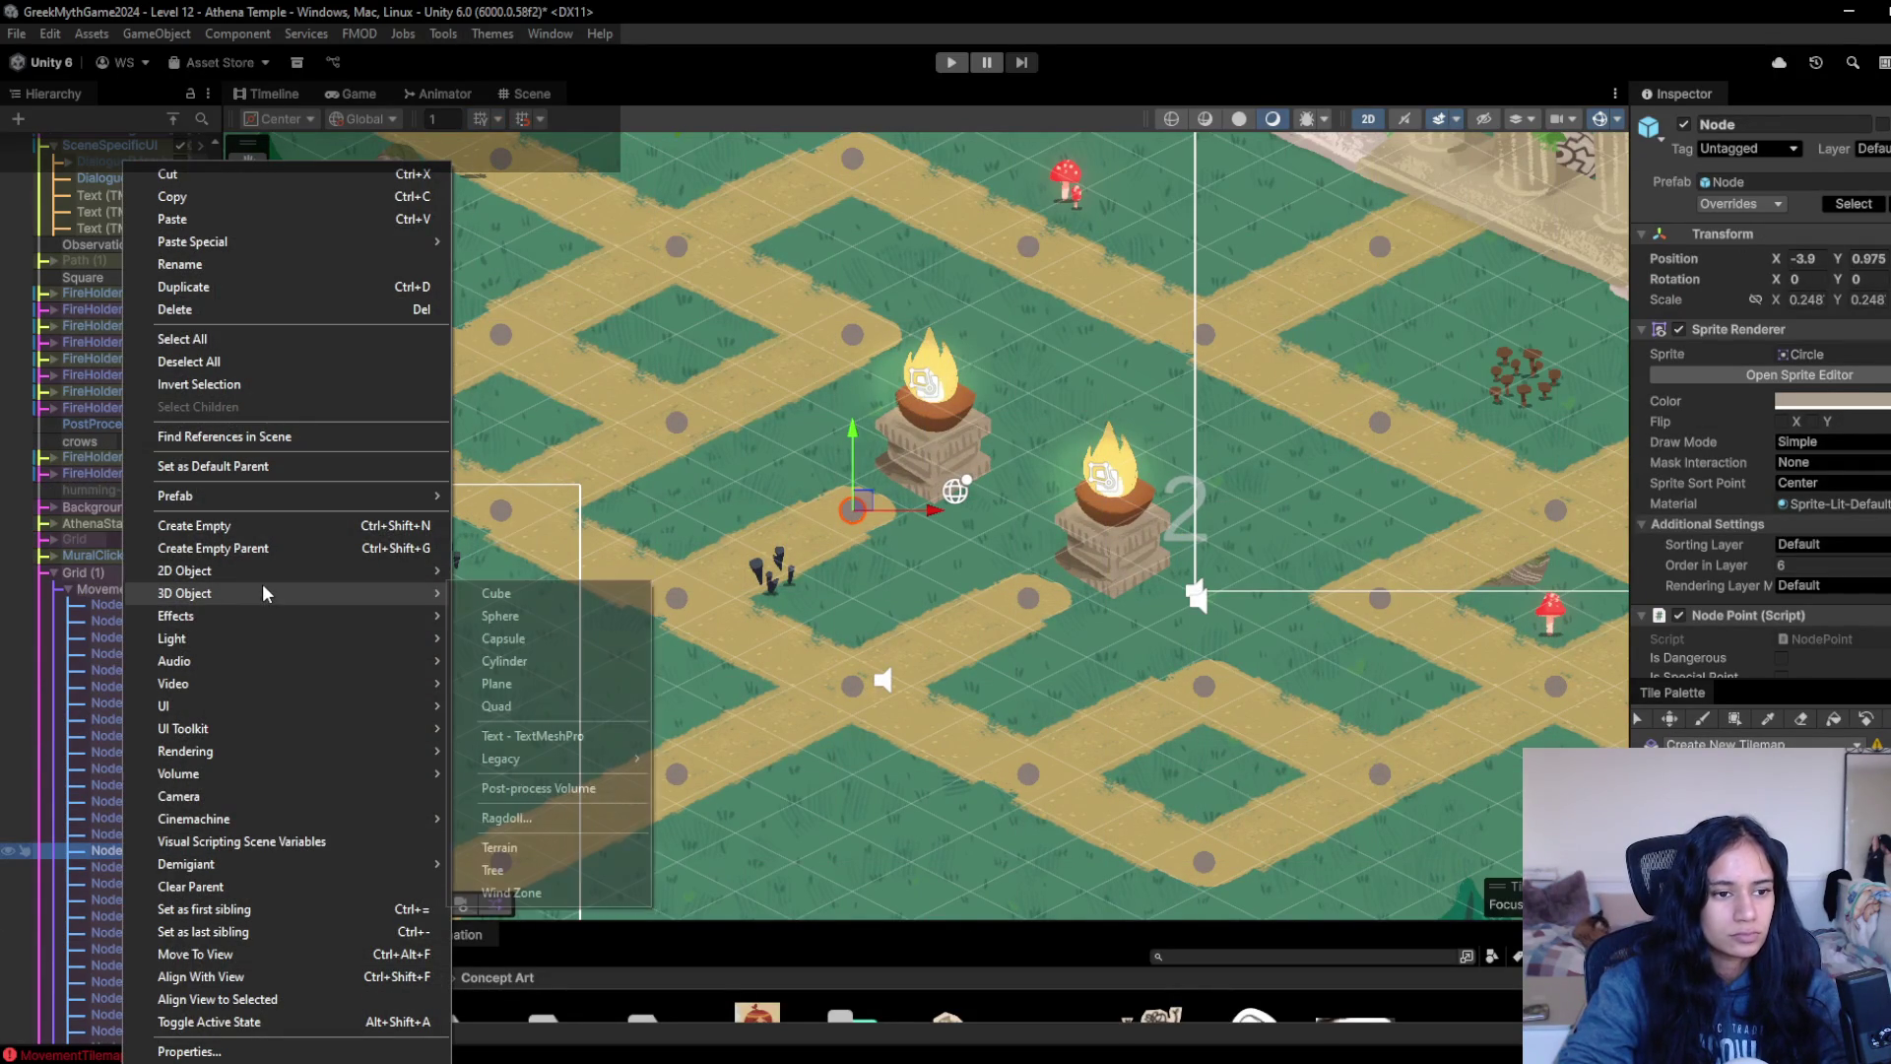
mouse_move(299, 567)
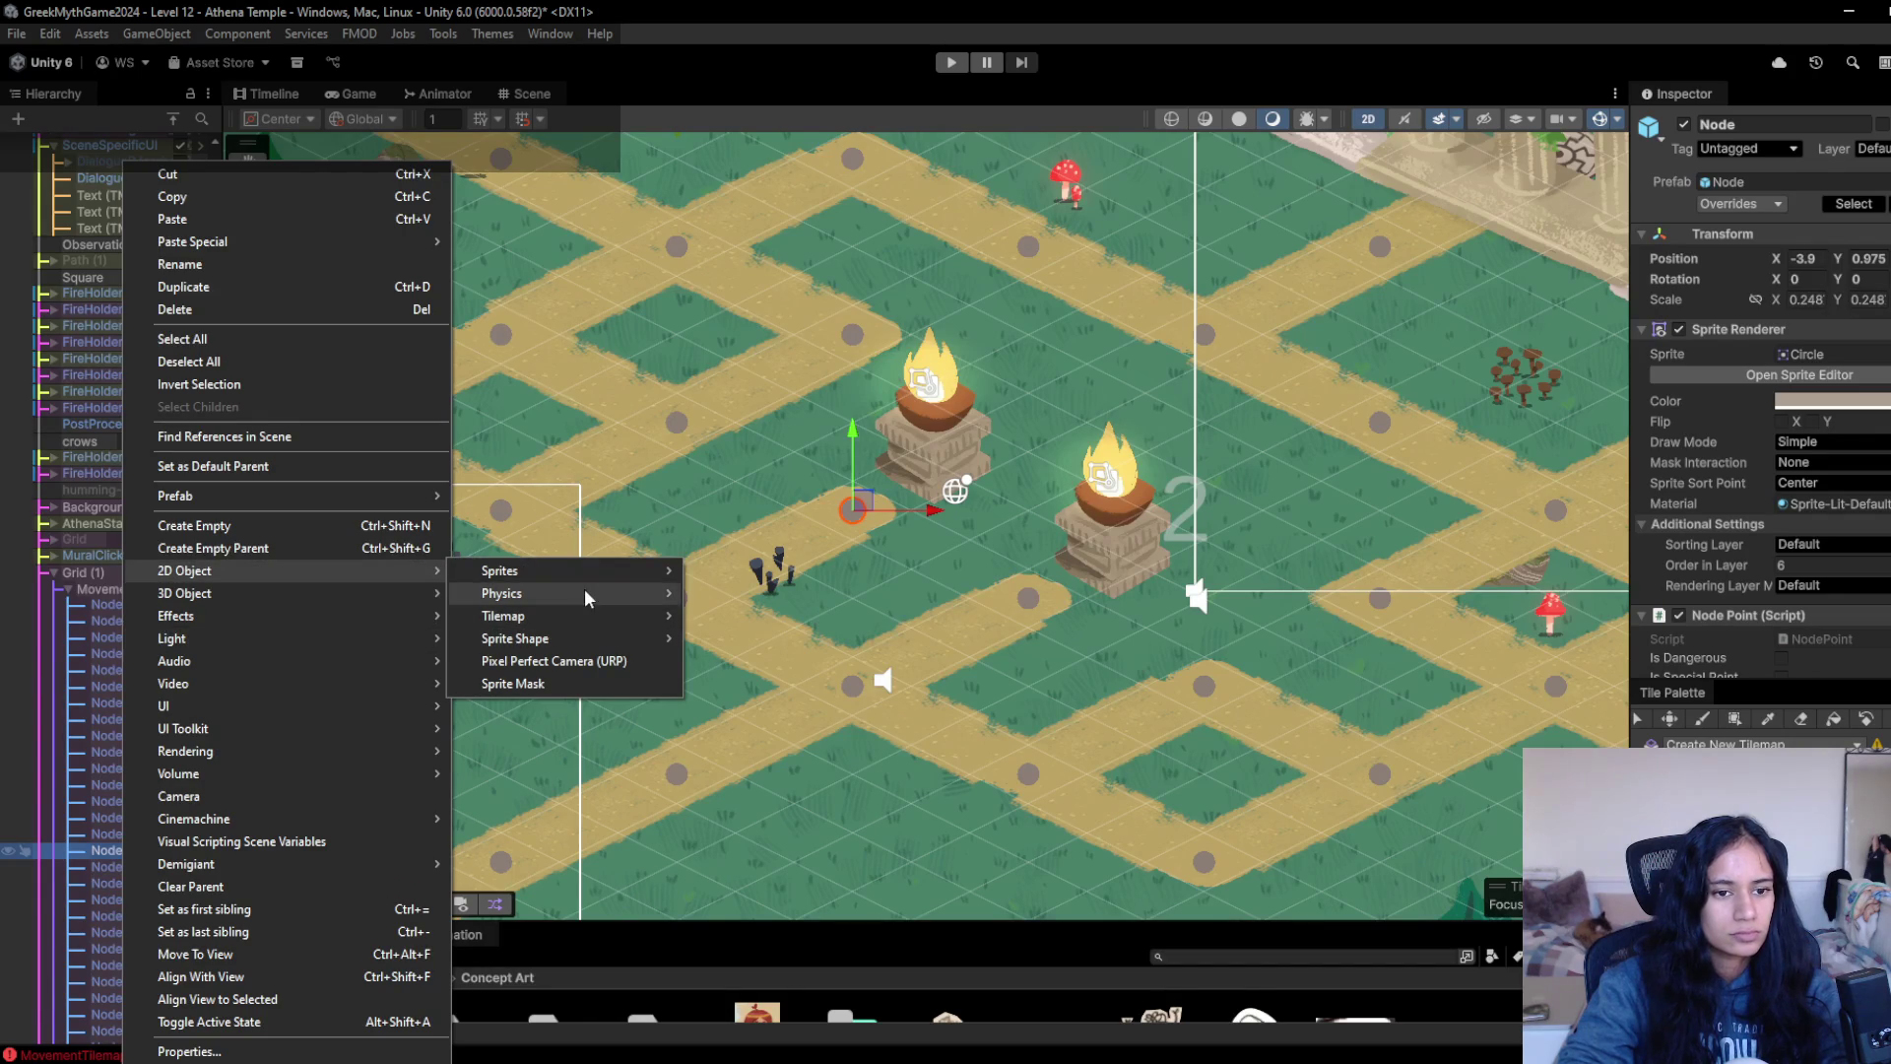
mouse_move(591, 572)
left_click(800, 593)
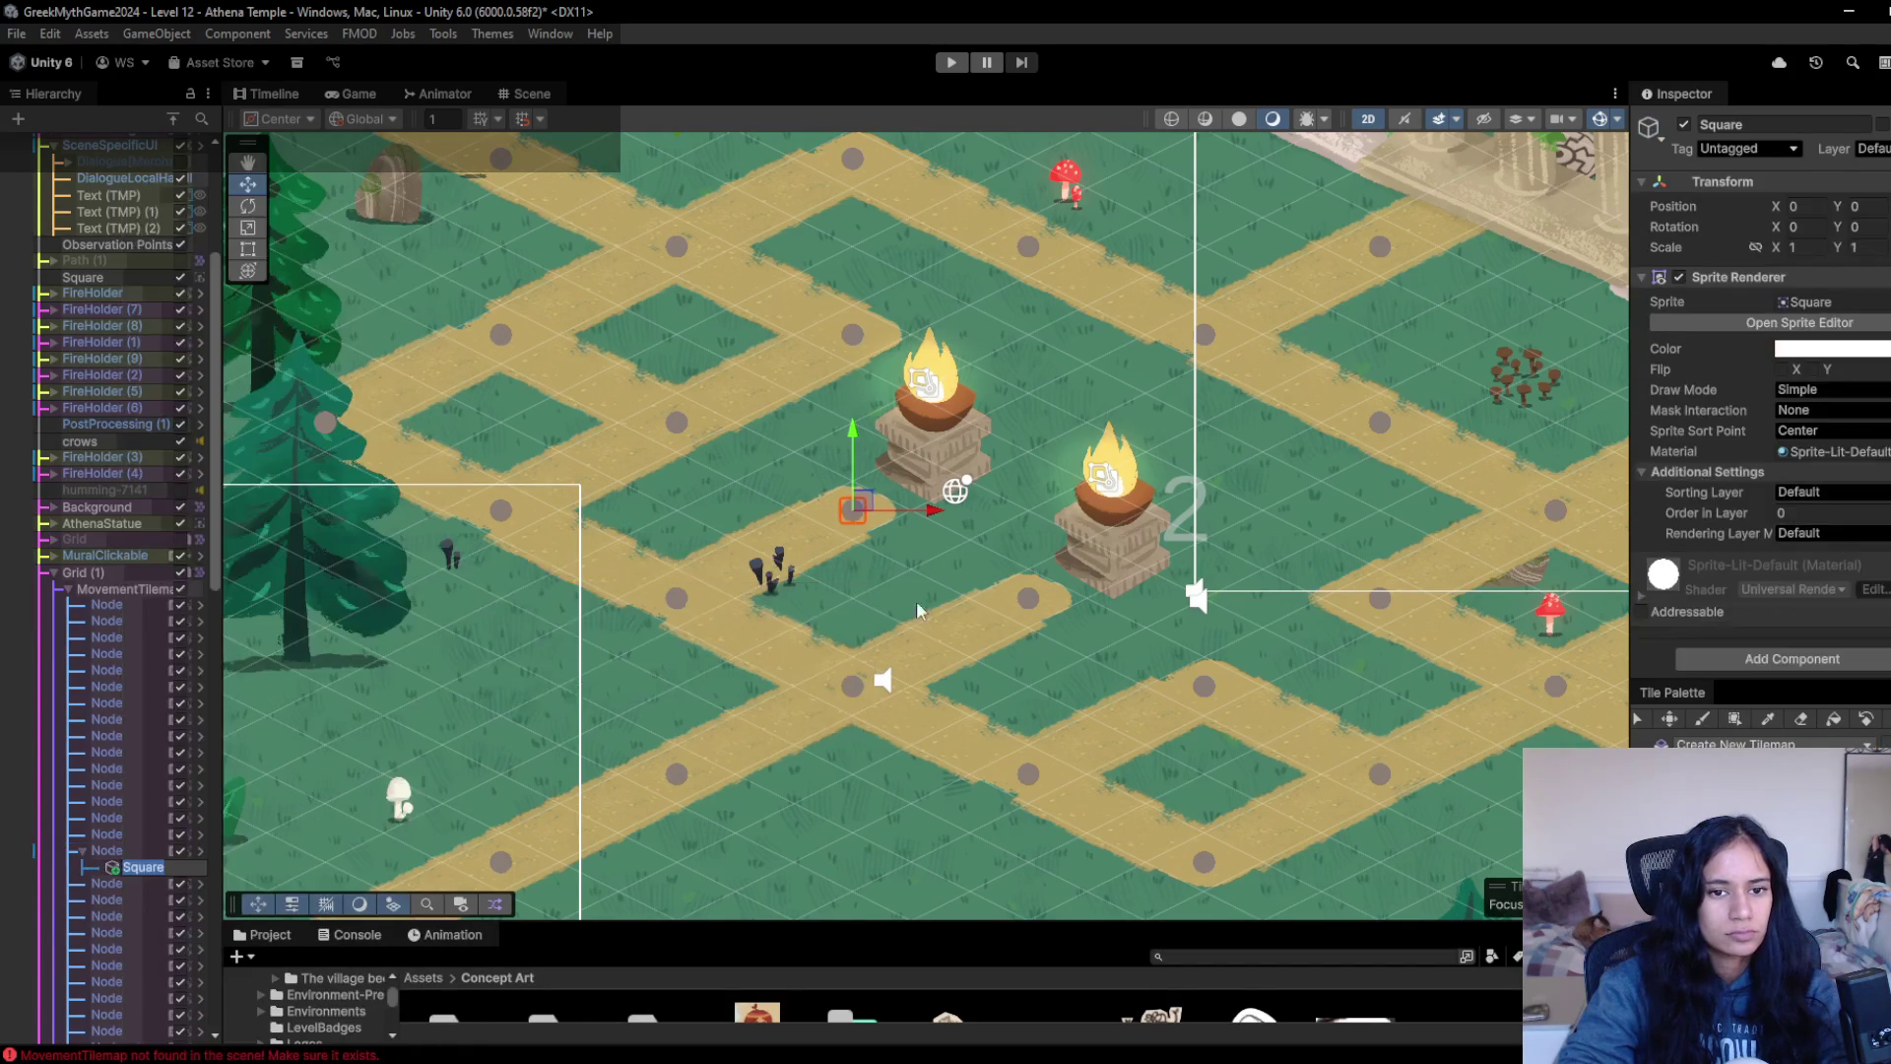
left_click(1830, 512)
type("8r")
- Scale and rotate the Square so it lies flat as an isometric tile on the path
mouse_move(853, 513)
left_mouse_down()
mouse_move(882, 517)
mouse_move(972, 660)
left_mouse_up()
key("e")
mouse_move(853, 537)
left_mouse_down()
mouse_move(867, 344)
mouse_move(856, 545)
mouse_move(918, 563)
mouse_move(877, 589)
mouse_move(898, 571)
left_mouse_up()
mouse_move(865, 461)
left_mouse_down()
mouse_move(896, 512)
mouse_move(953, 524)
mouse_move(865, 552)
mouse_move(926, 482)
mouse_move(866, 506)
mouse_move(1042, 596)
left_mouse_up()
key("r")
key("w")
- Duplicate the tile twice, placing copies on the path down-right and at the top-left
key("ctrl+d")
left_click_drag(710, 397, 1104, 619)
key("ctrl+d")
mouse_move(1419, 809)
left_mouse_down()
mouse_move(601, 236)
mouse_move(679, 268)
mouse_move(1076, 582)
mouse_move(399, 424)
mouse_move(774, 245)
left_mouse_up()
- Make further tile copies and place them beside the level-1 fire holders on the lower-right path
key("ctrl+d")
key("ctrl+d")
left_click_drag(980, 363, 1001, 441)
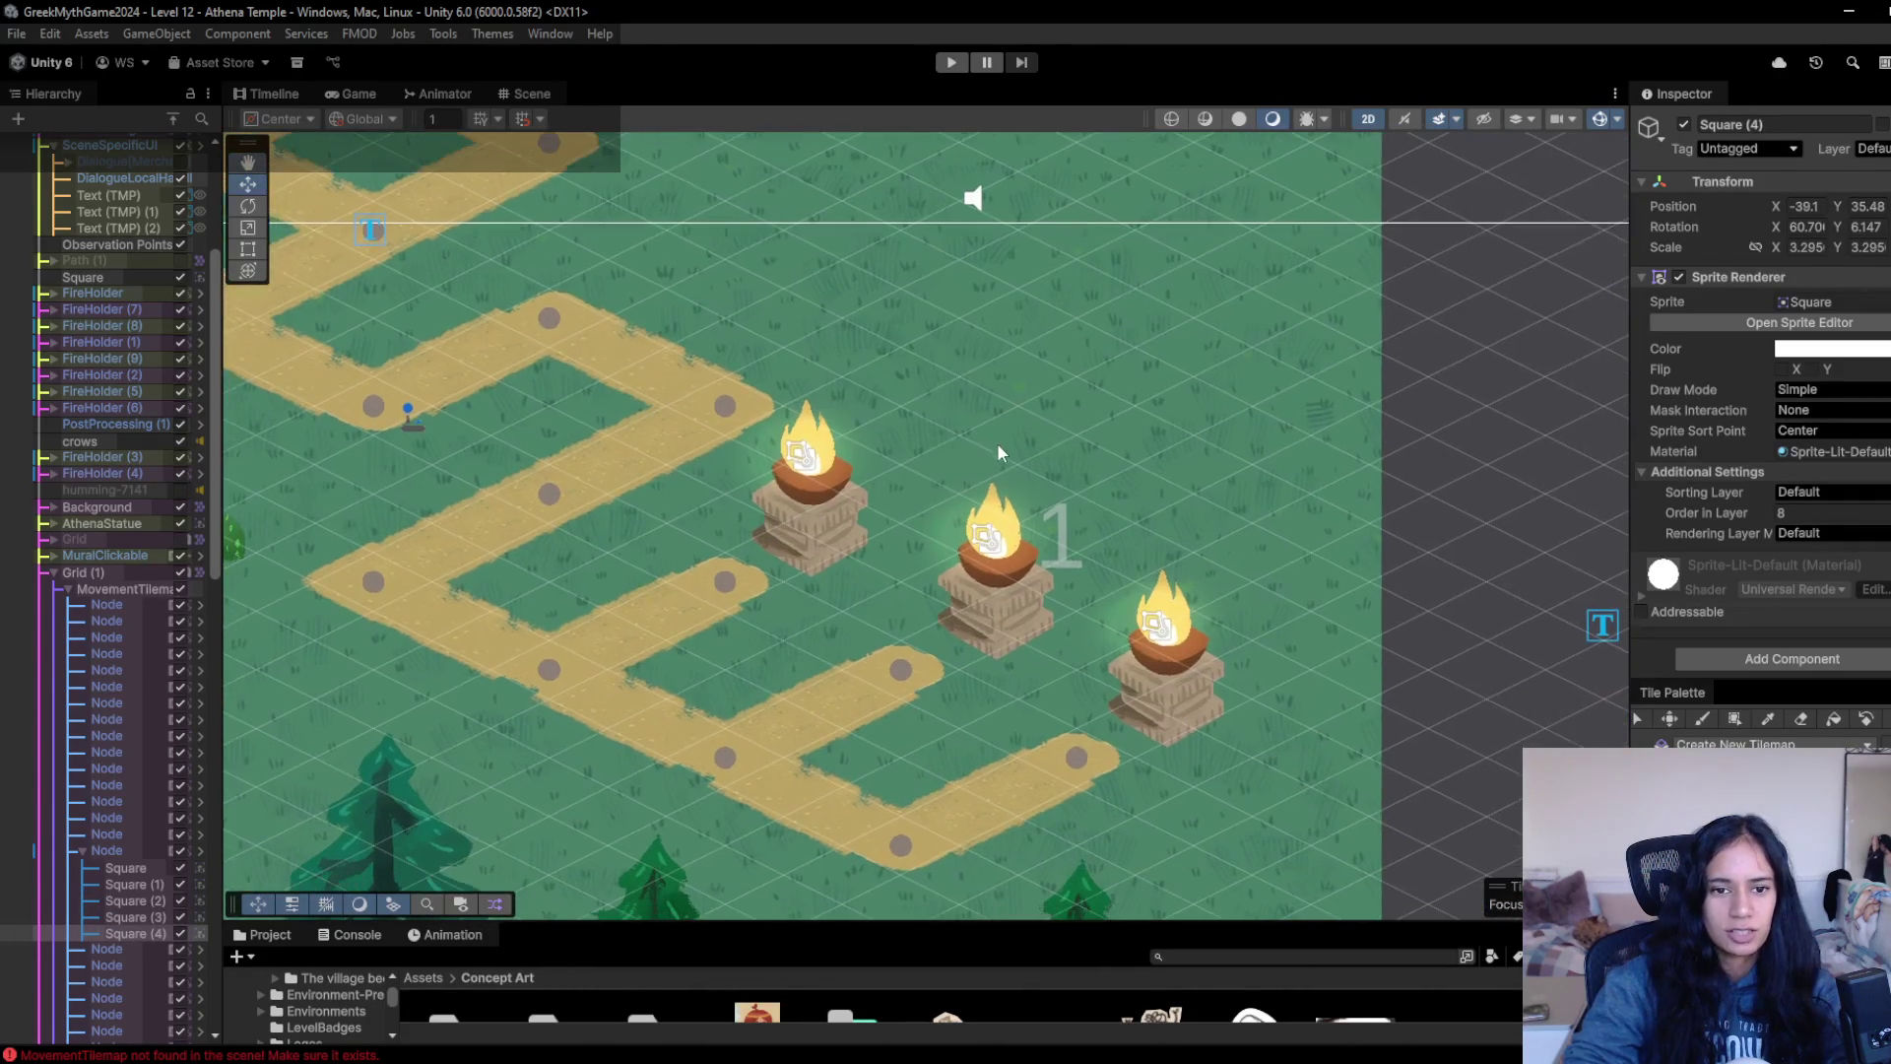
key("ctrl+d")
scroll(654, 489, "down", 3)
mouse_move(554, 452)
left_mouse_down()
mouse_move(970, 474)
mouse_move(1092, 513)
mouse_move(1659, 791)
left_mouse_up()
left_click_drag(416, 178, 1537, 790)
mouse_move(1538, 790)
left_mouse_down()
mouse_move(727, 386)
mouse_move(1083, 463)
mouse_move(1005, 483)
mouse_move(1224, 590)
left_mouse_up()
key("ctrl+d")
key("ctrl+d")
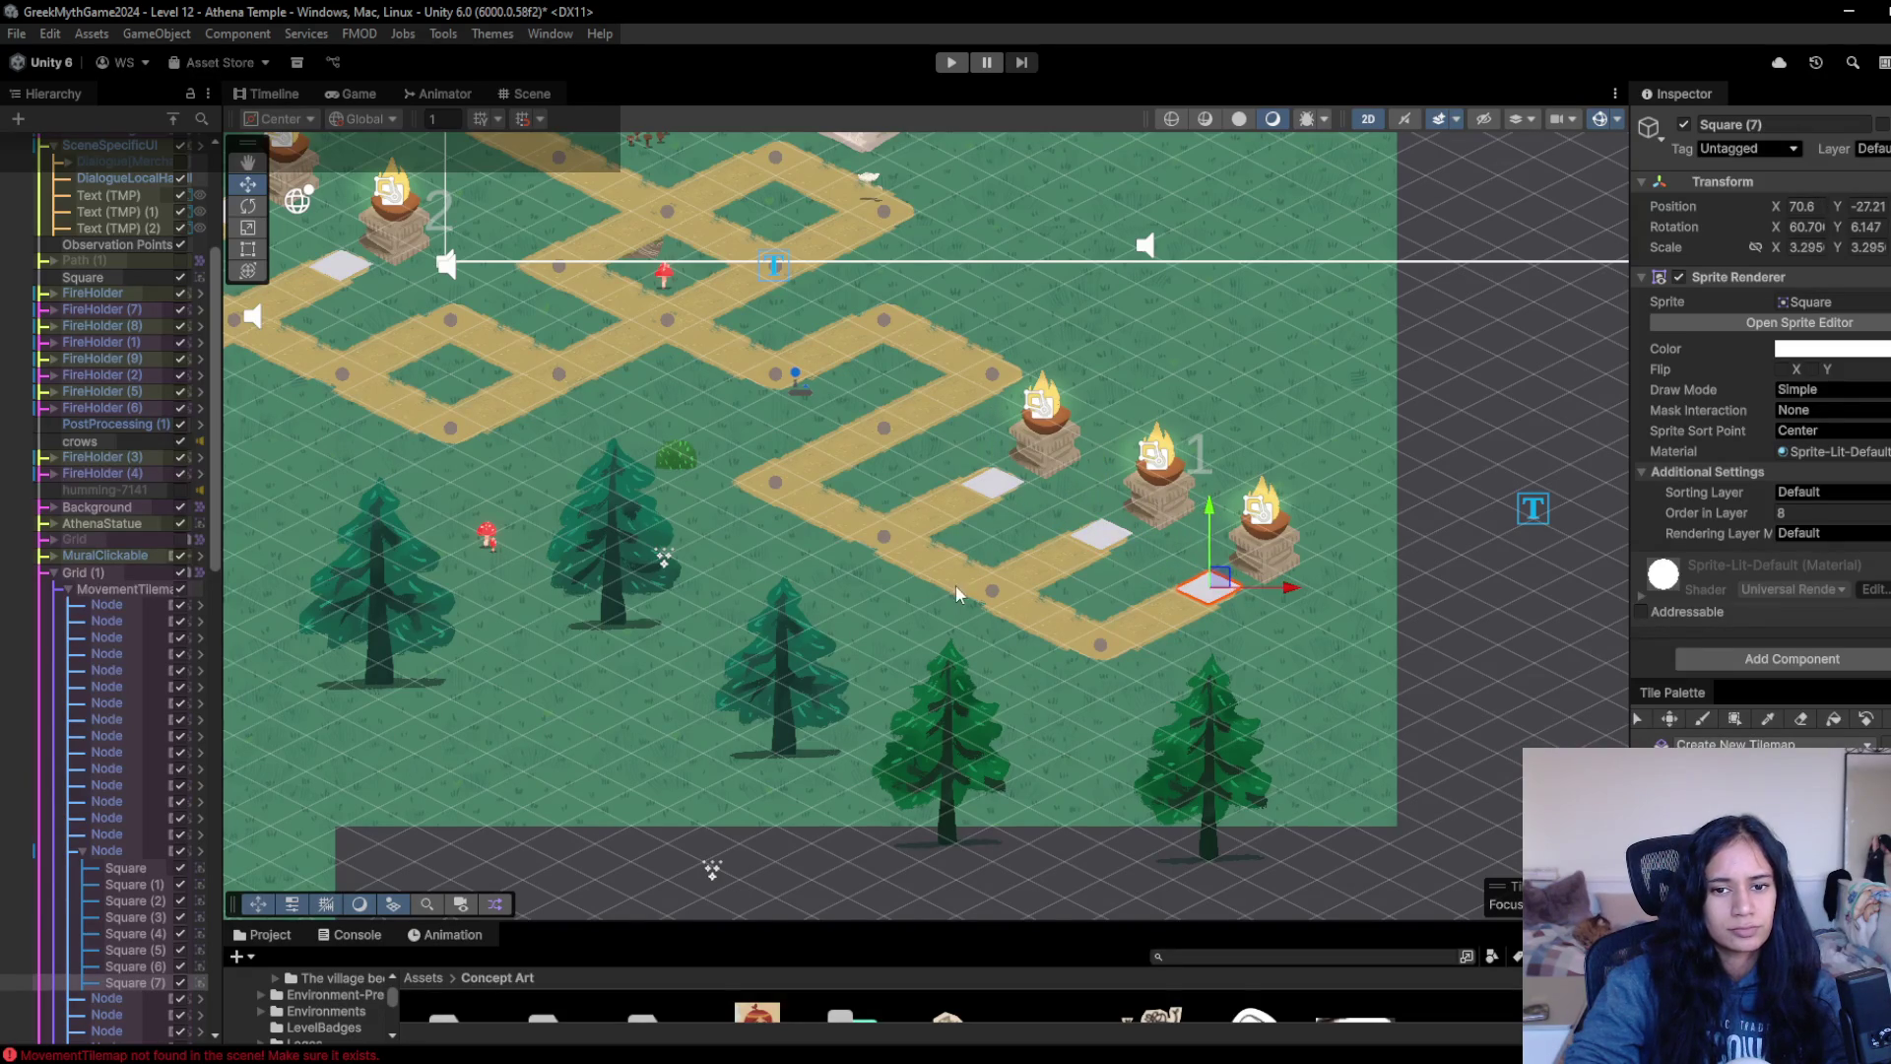
scroll(887, 621, "up", 3)
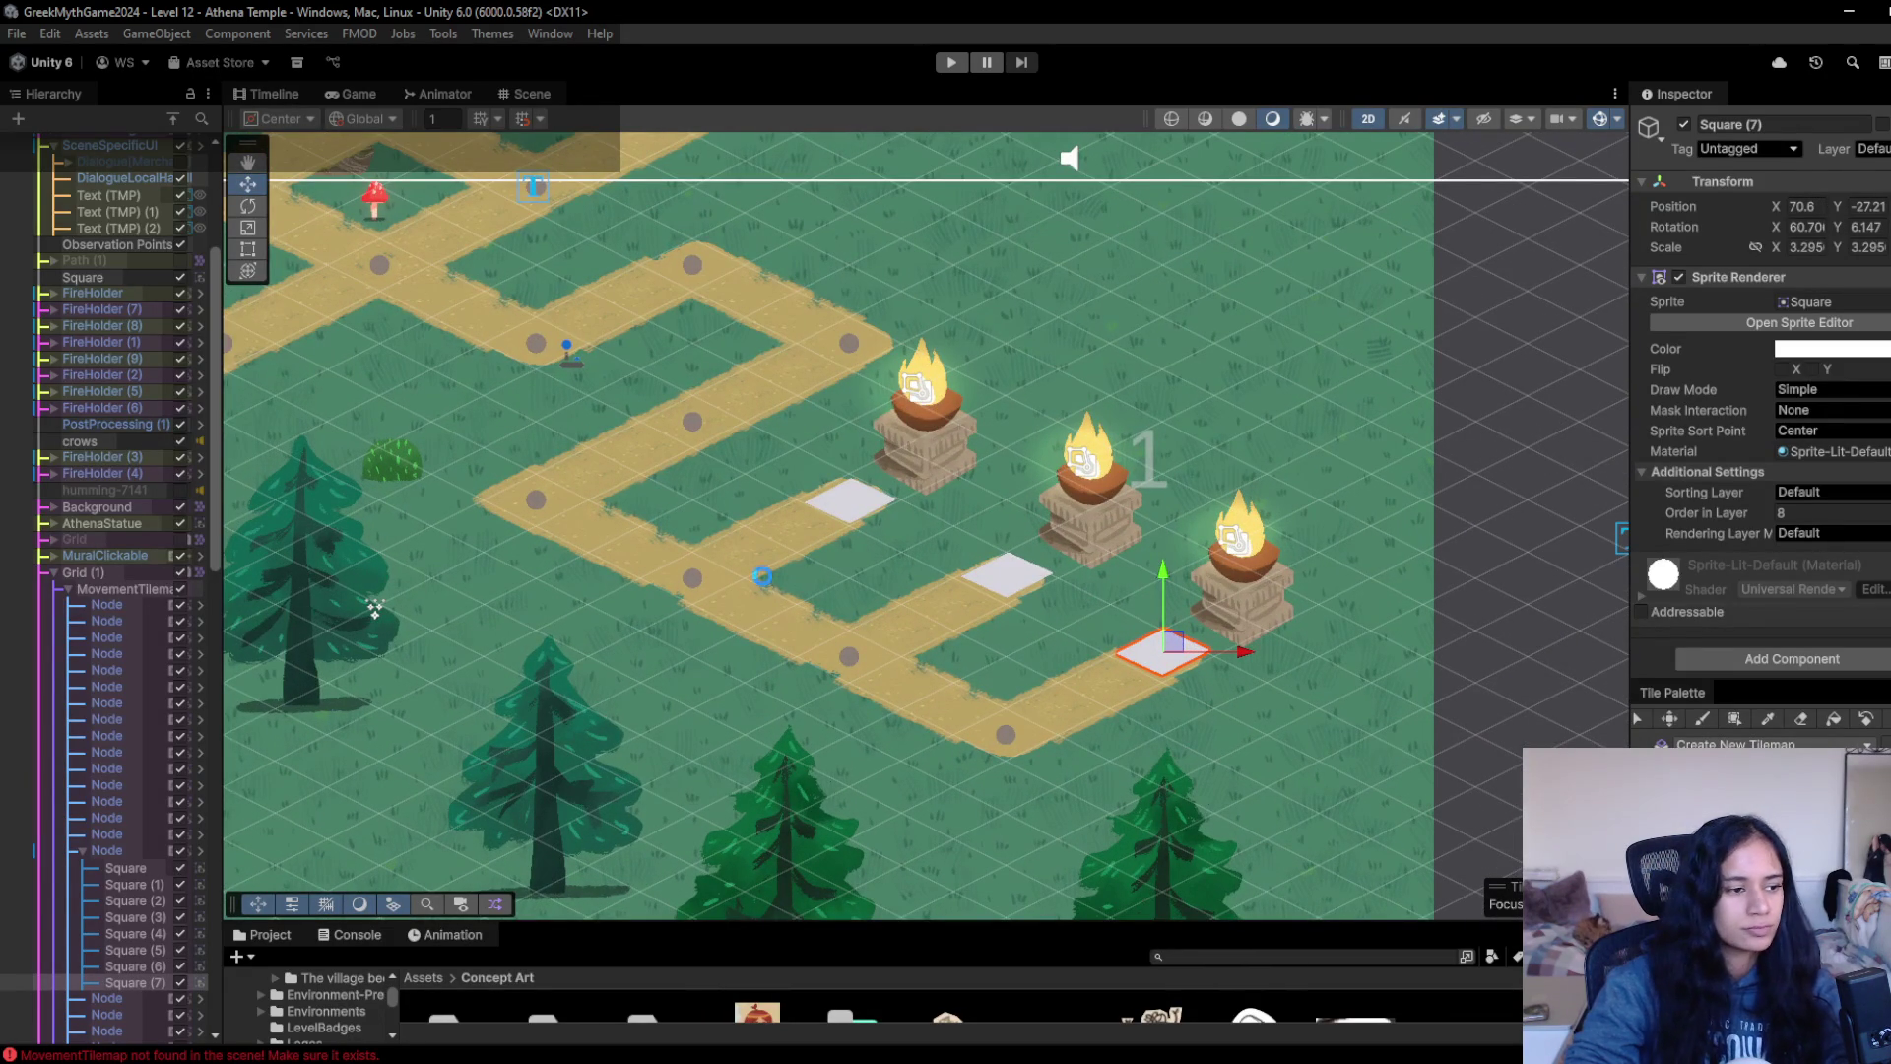
left_click_drag(541, 470, 743, 492)
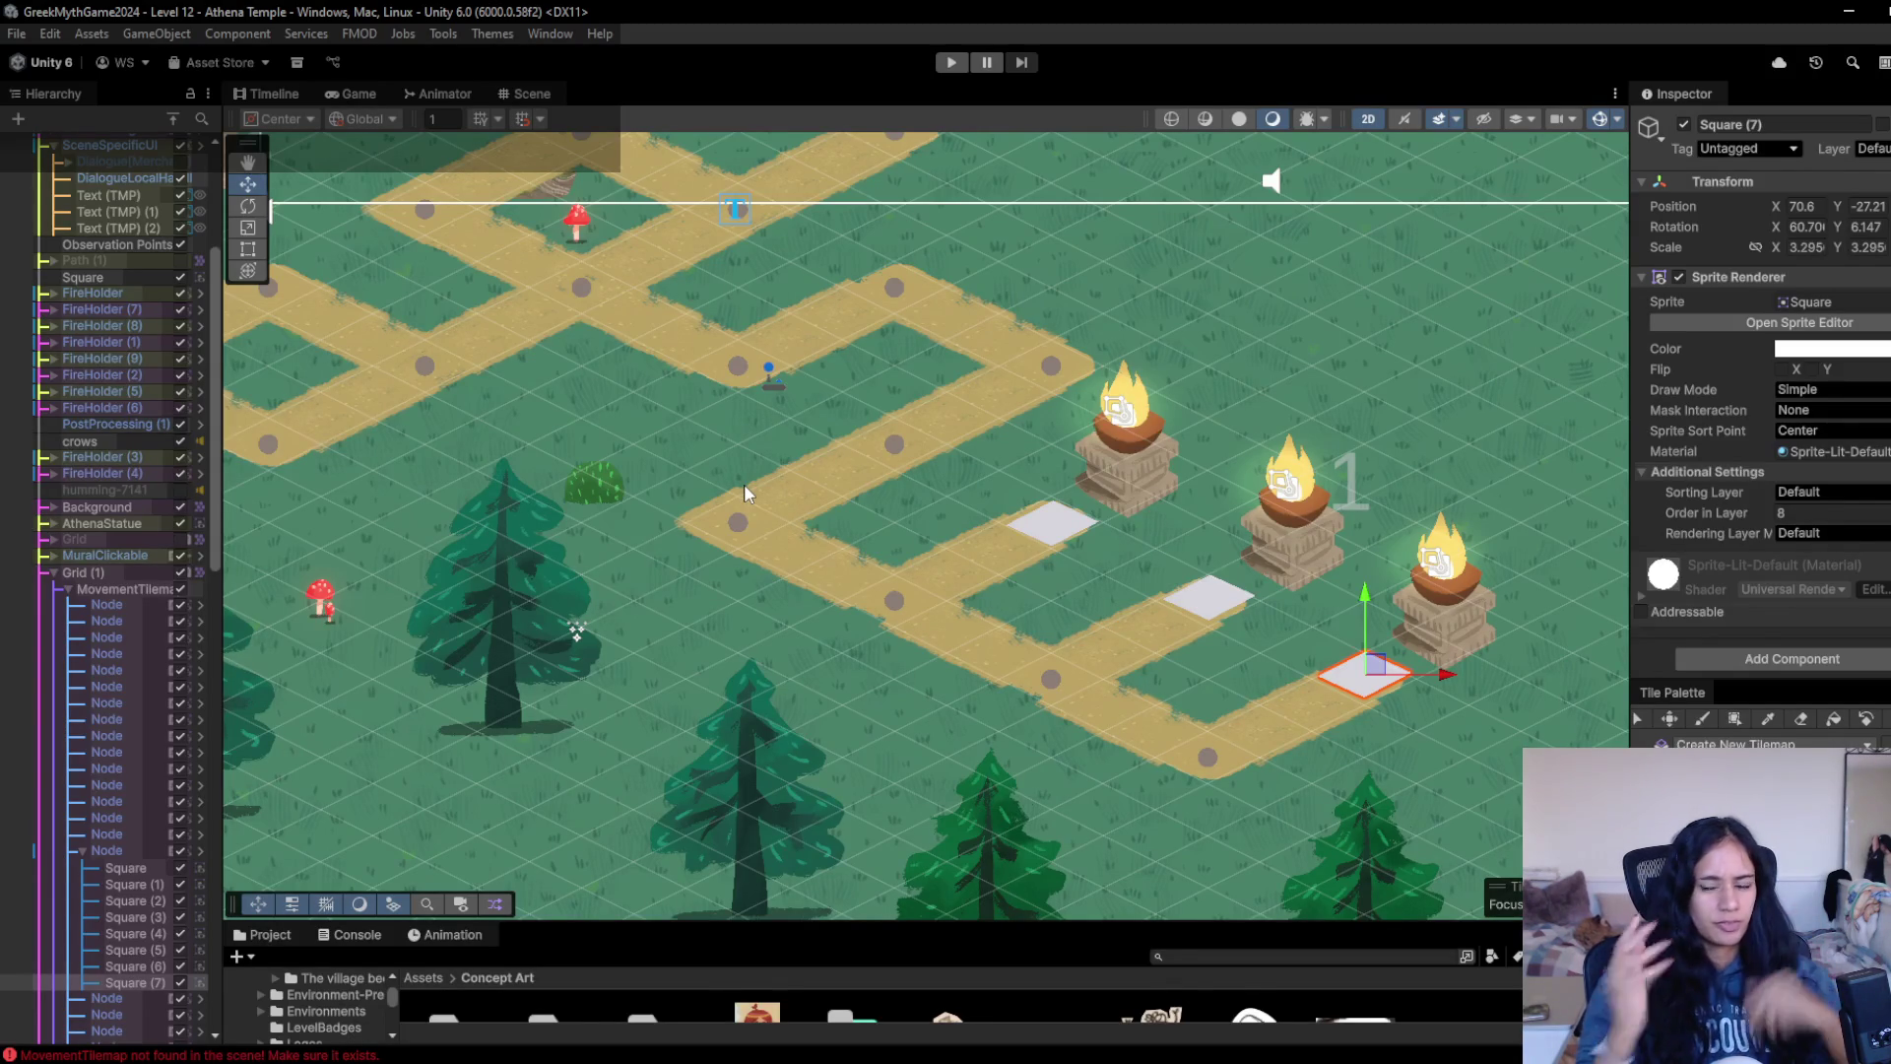
mouse_move(434, 437)
left_mouse_down()
mouse_move(749, 512)
mouse_move(793, 547)
mouse_move(788, 591)
left_mouse_up()
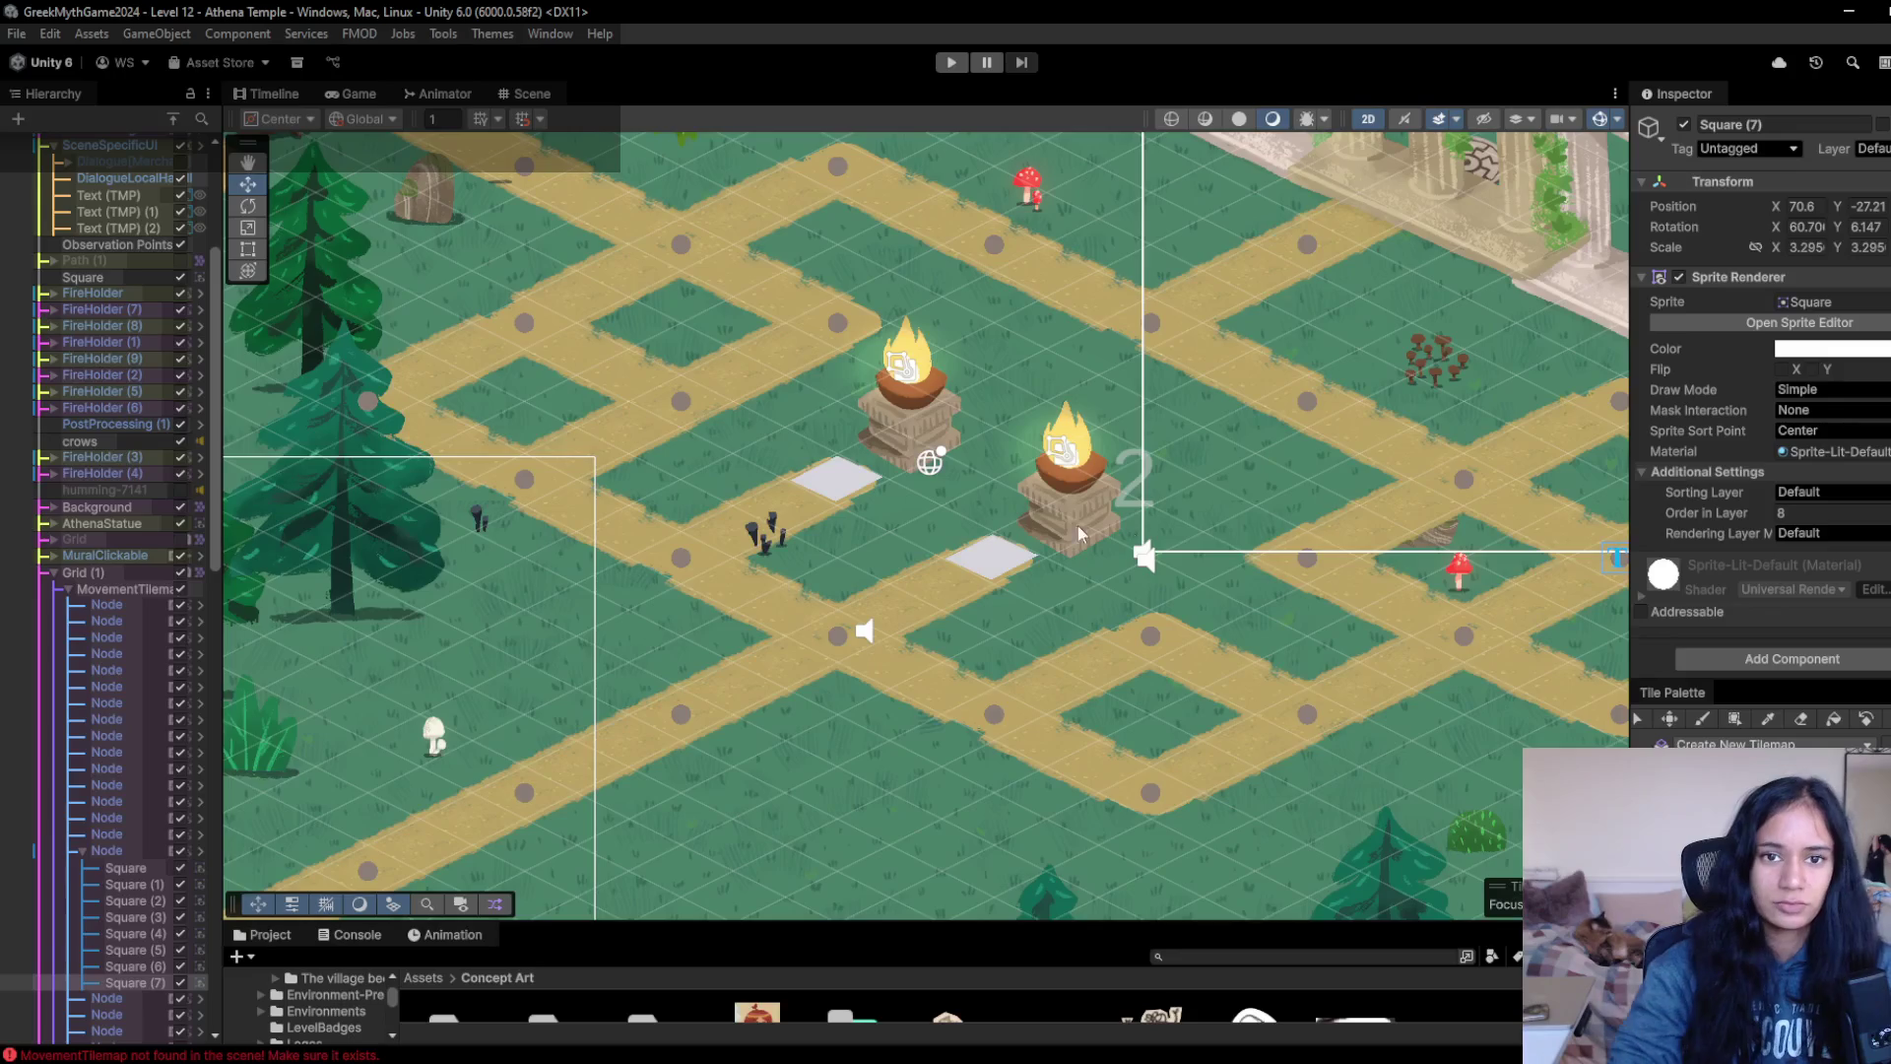
scroll(783, 583, "right", 5)
scroll(783, 584, "up", 2)
scroll(815, 537, "right", 2)
scroll(975, 537, "left", 3)
scroll(975, 537, "up", 1)
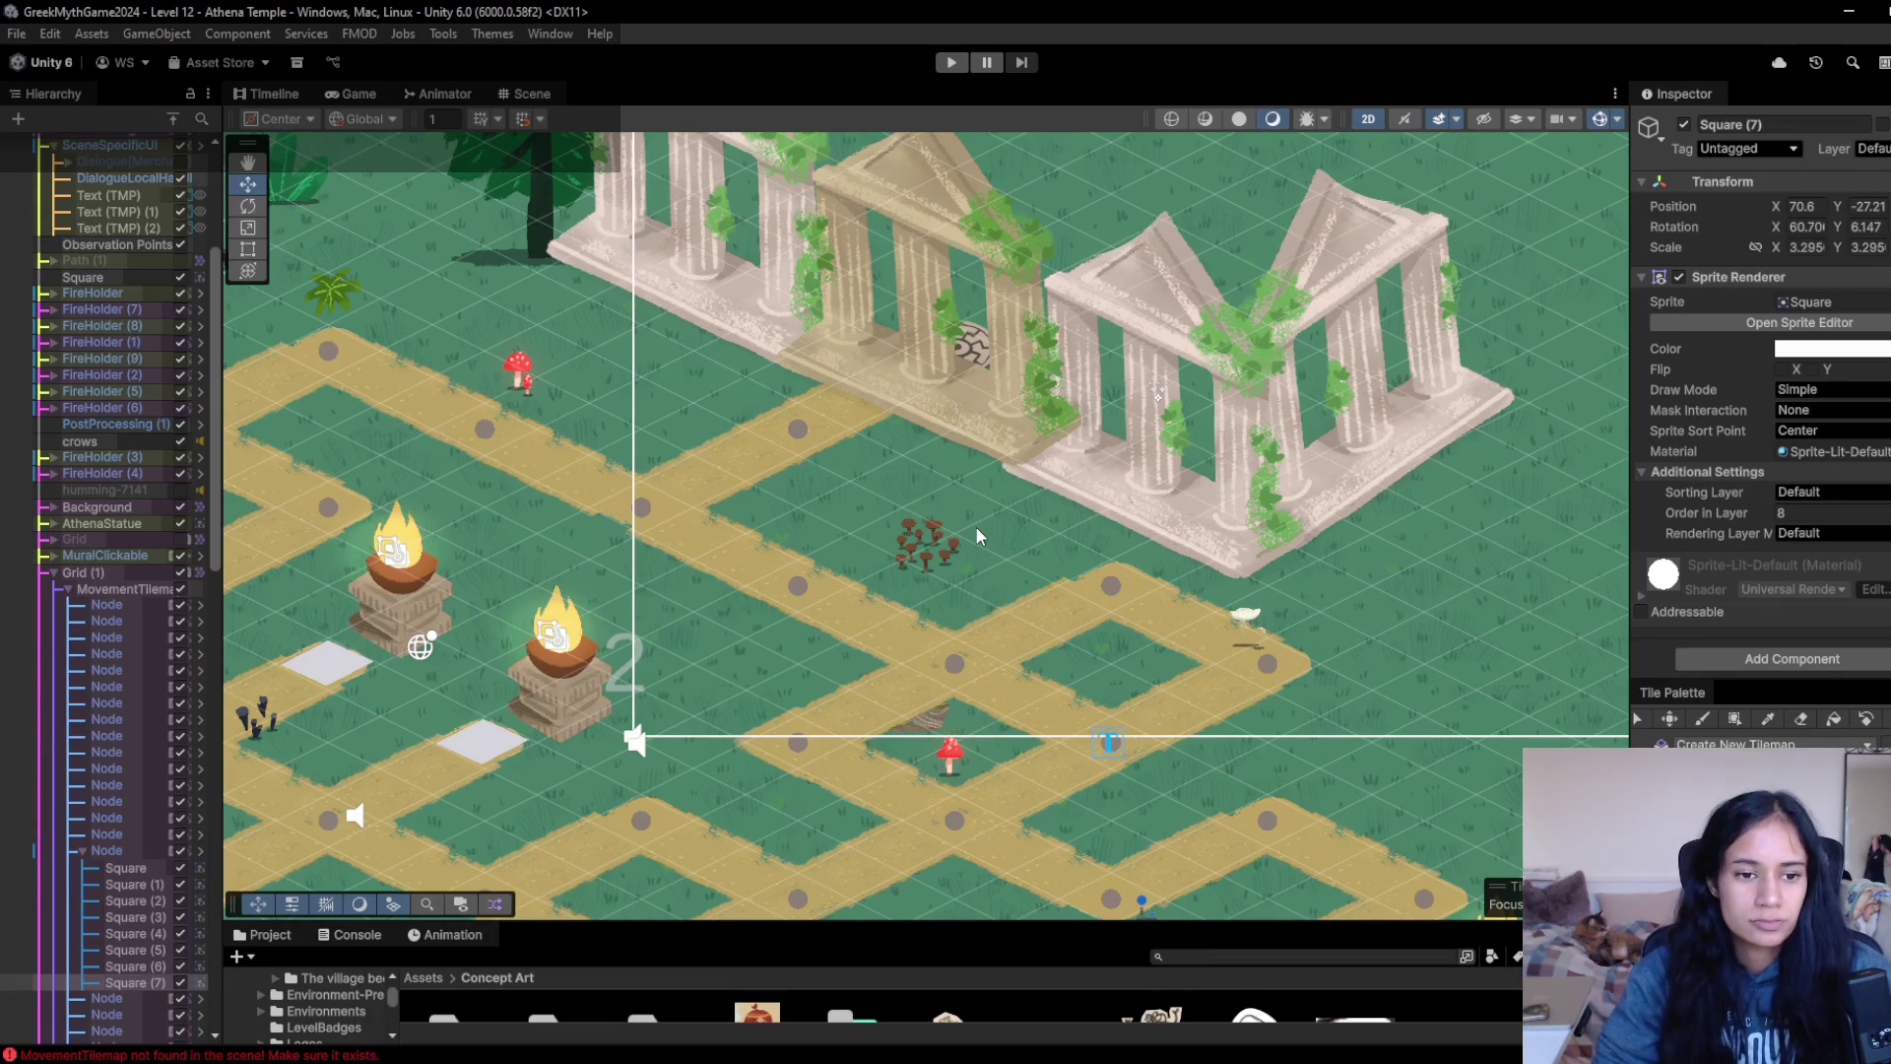
mouse_move(978, 677)
left_mouse_down()
mouse_move(868, 491)
mouse_move(986, 457)
mouse_move(770, 294)
mouse_move(313, 154)
left_mouse_up()
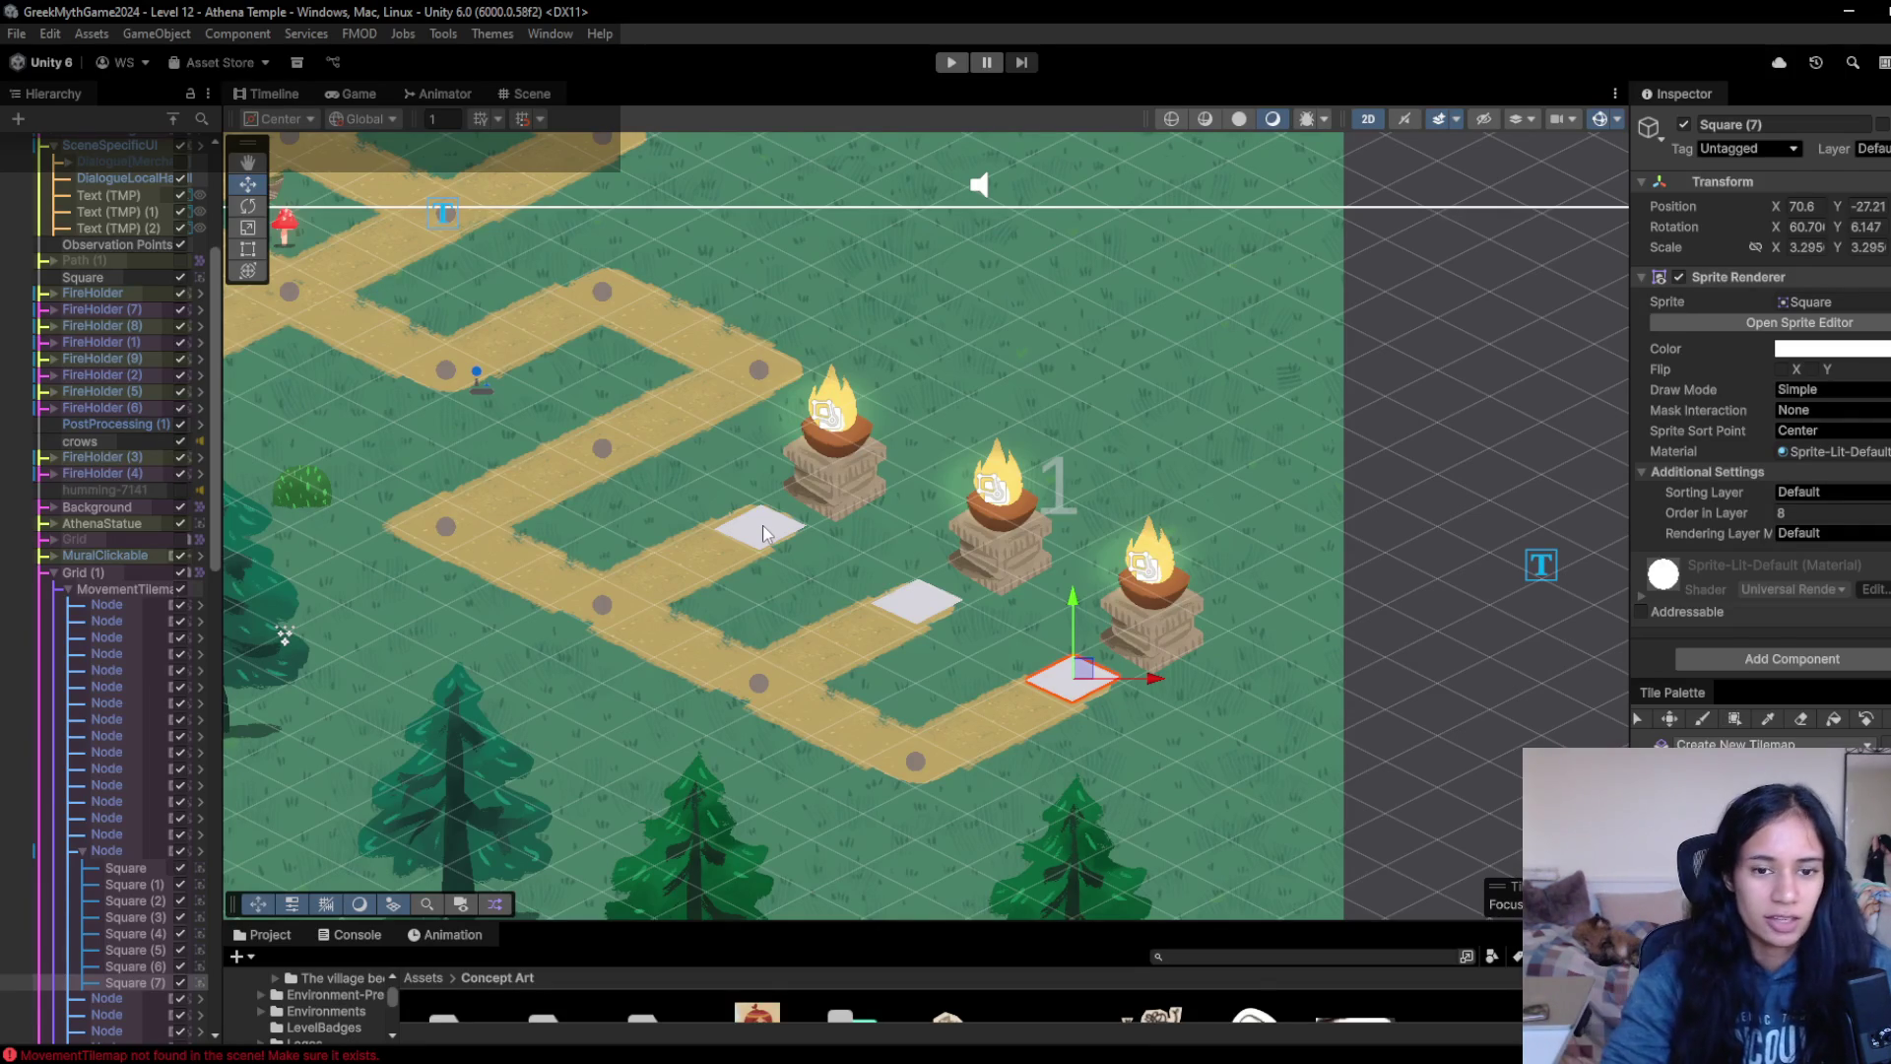
mouse_move(1168, 730)
left_mouse_down()
mouse_move(927, 586)
mouse_move(1045, 622)
left_mouse_up()
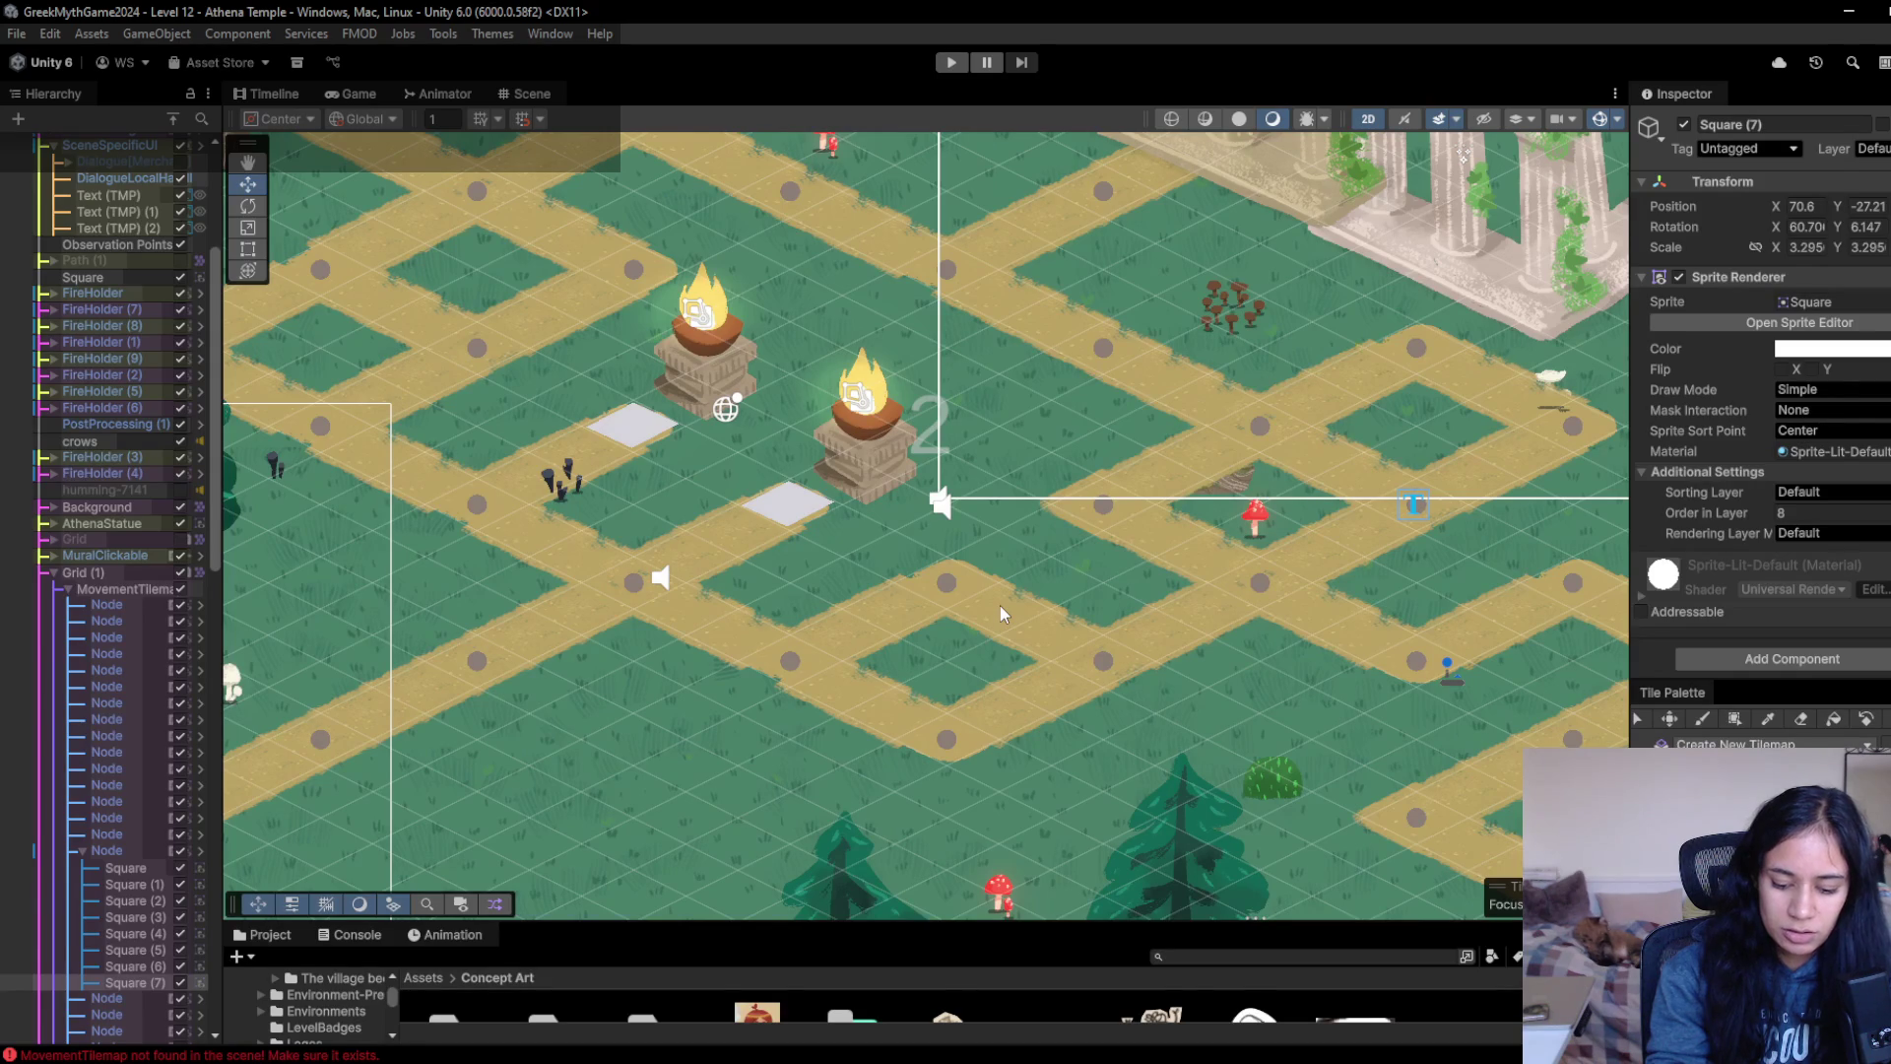
mouse_move(701, 1038)
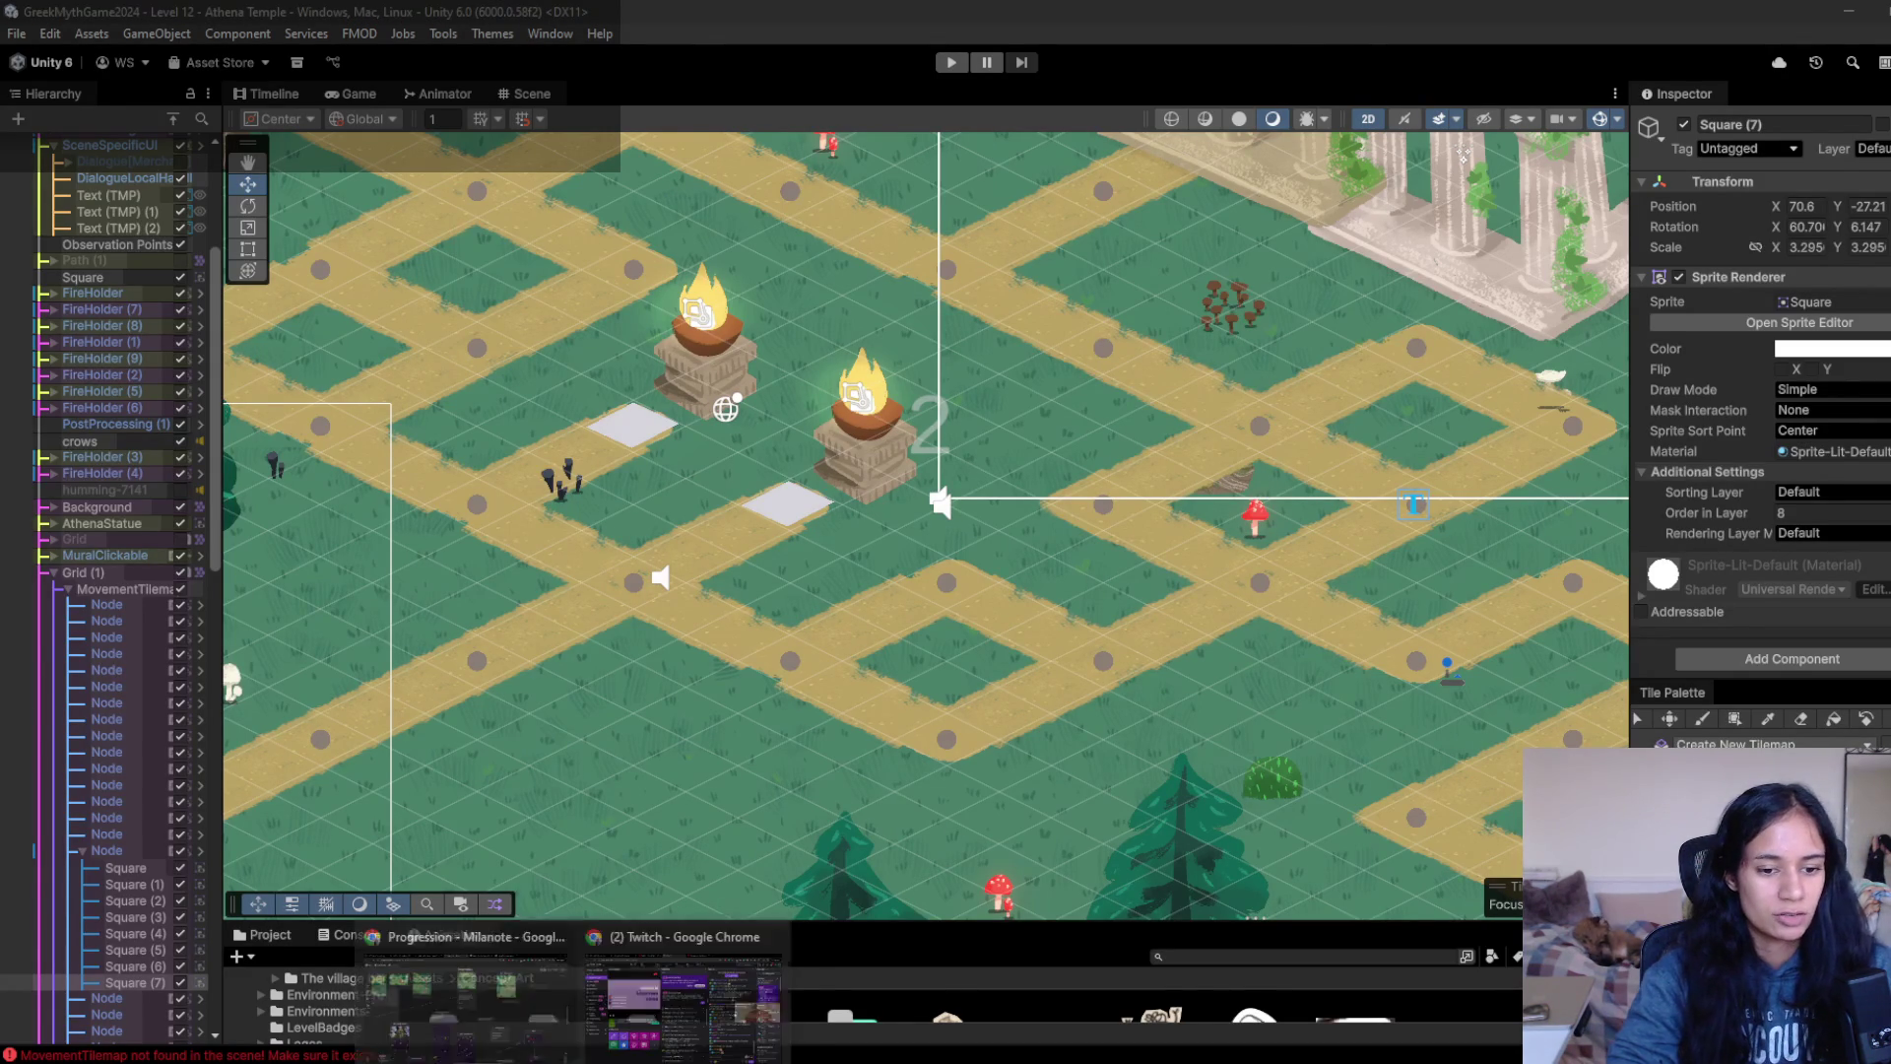
- Search Google for 'athena symbols' in a new tab and switch to the image results
left_click(463, 971)
key("ctrl+t")
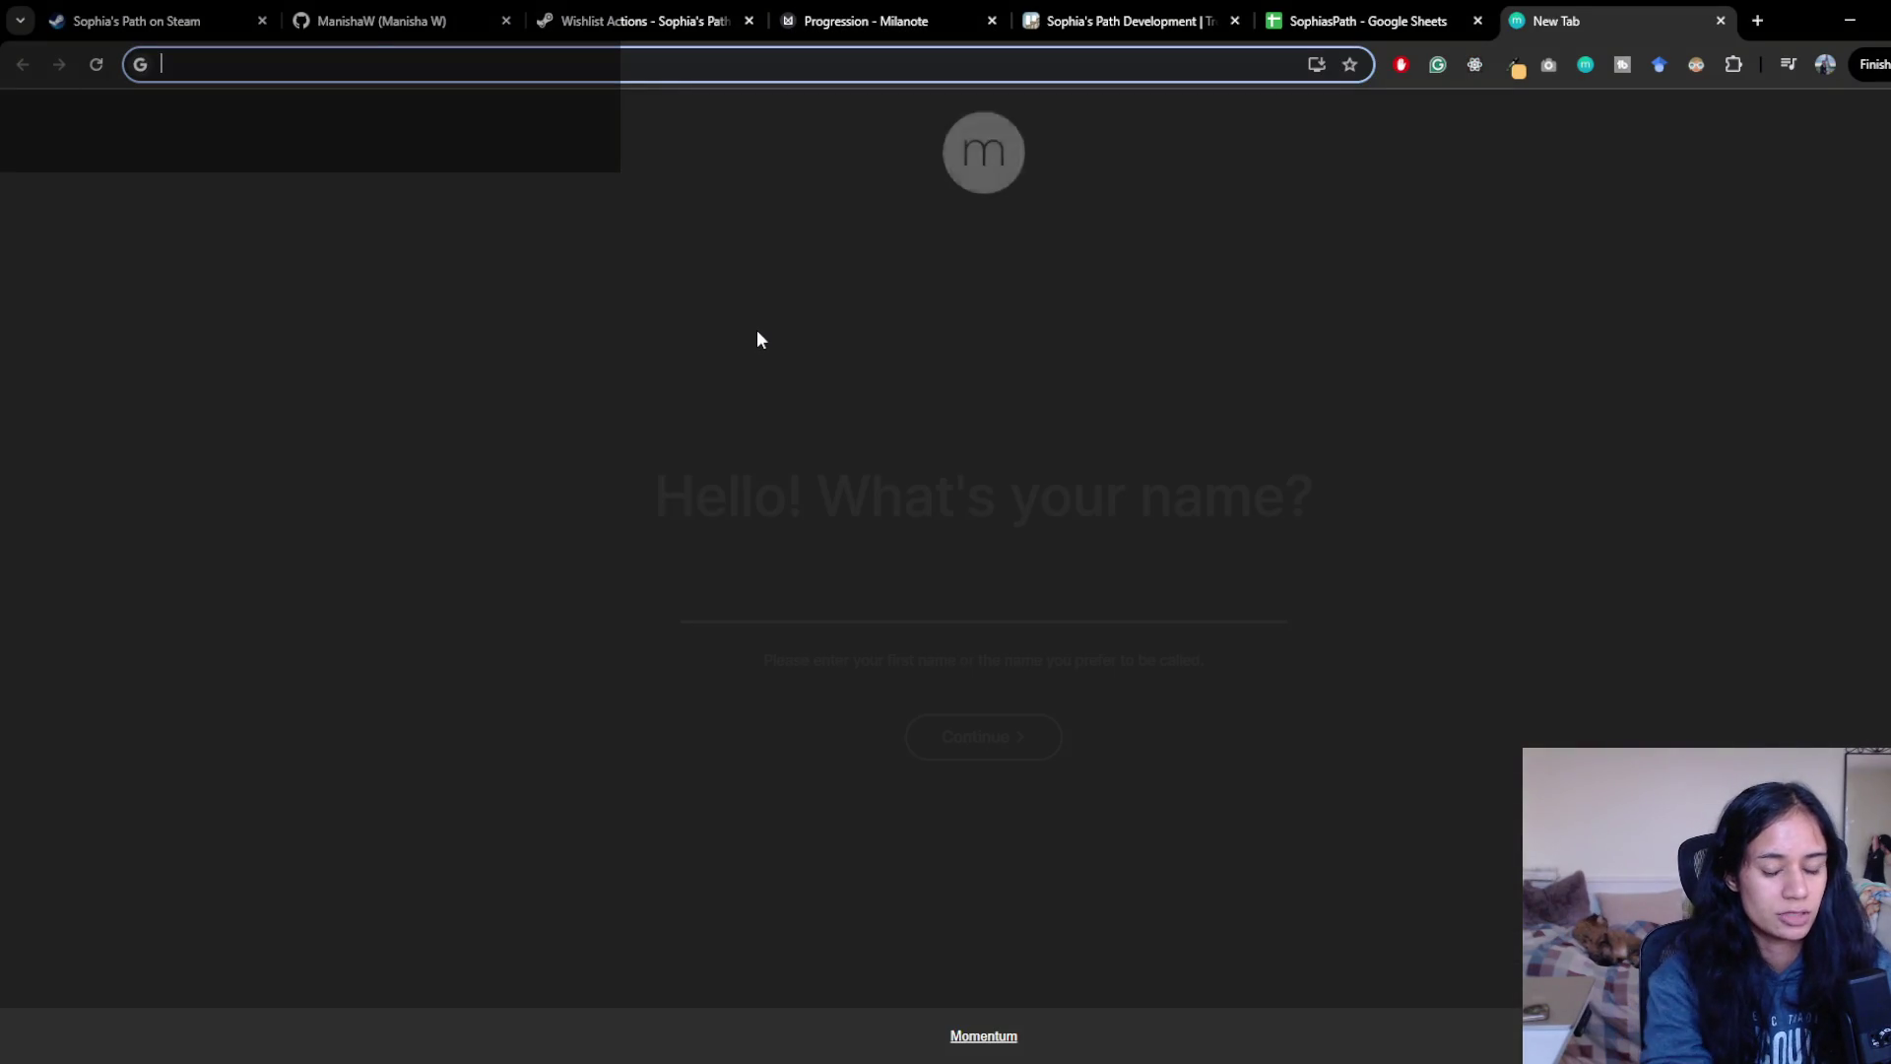
type("athena symbols")
key("Return")
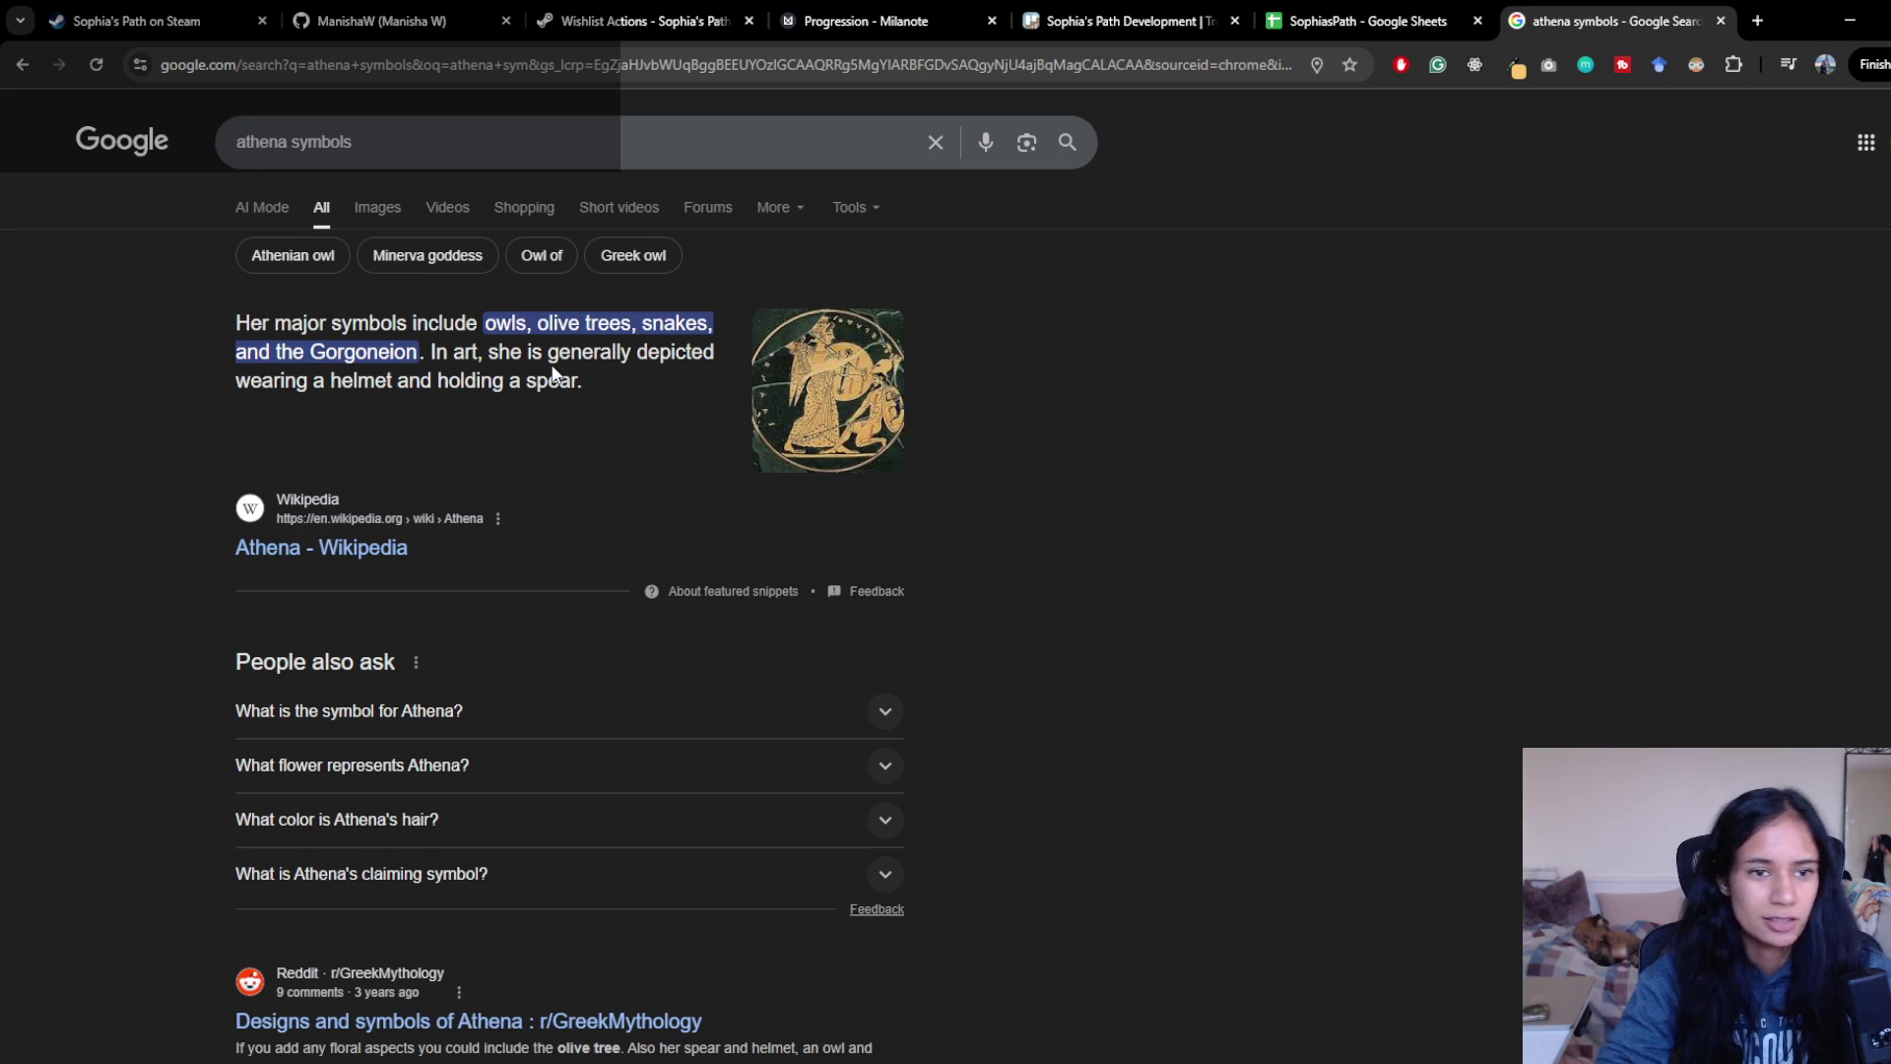
left_click(376, 211)
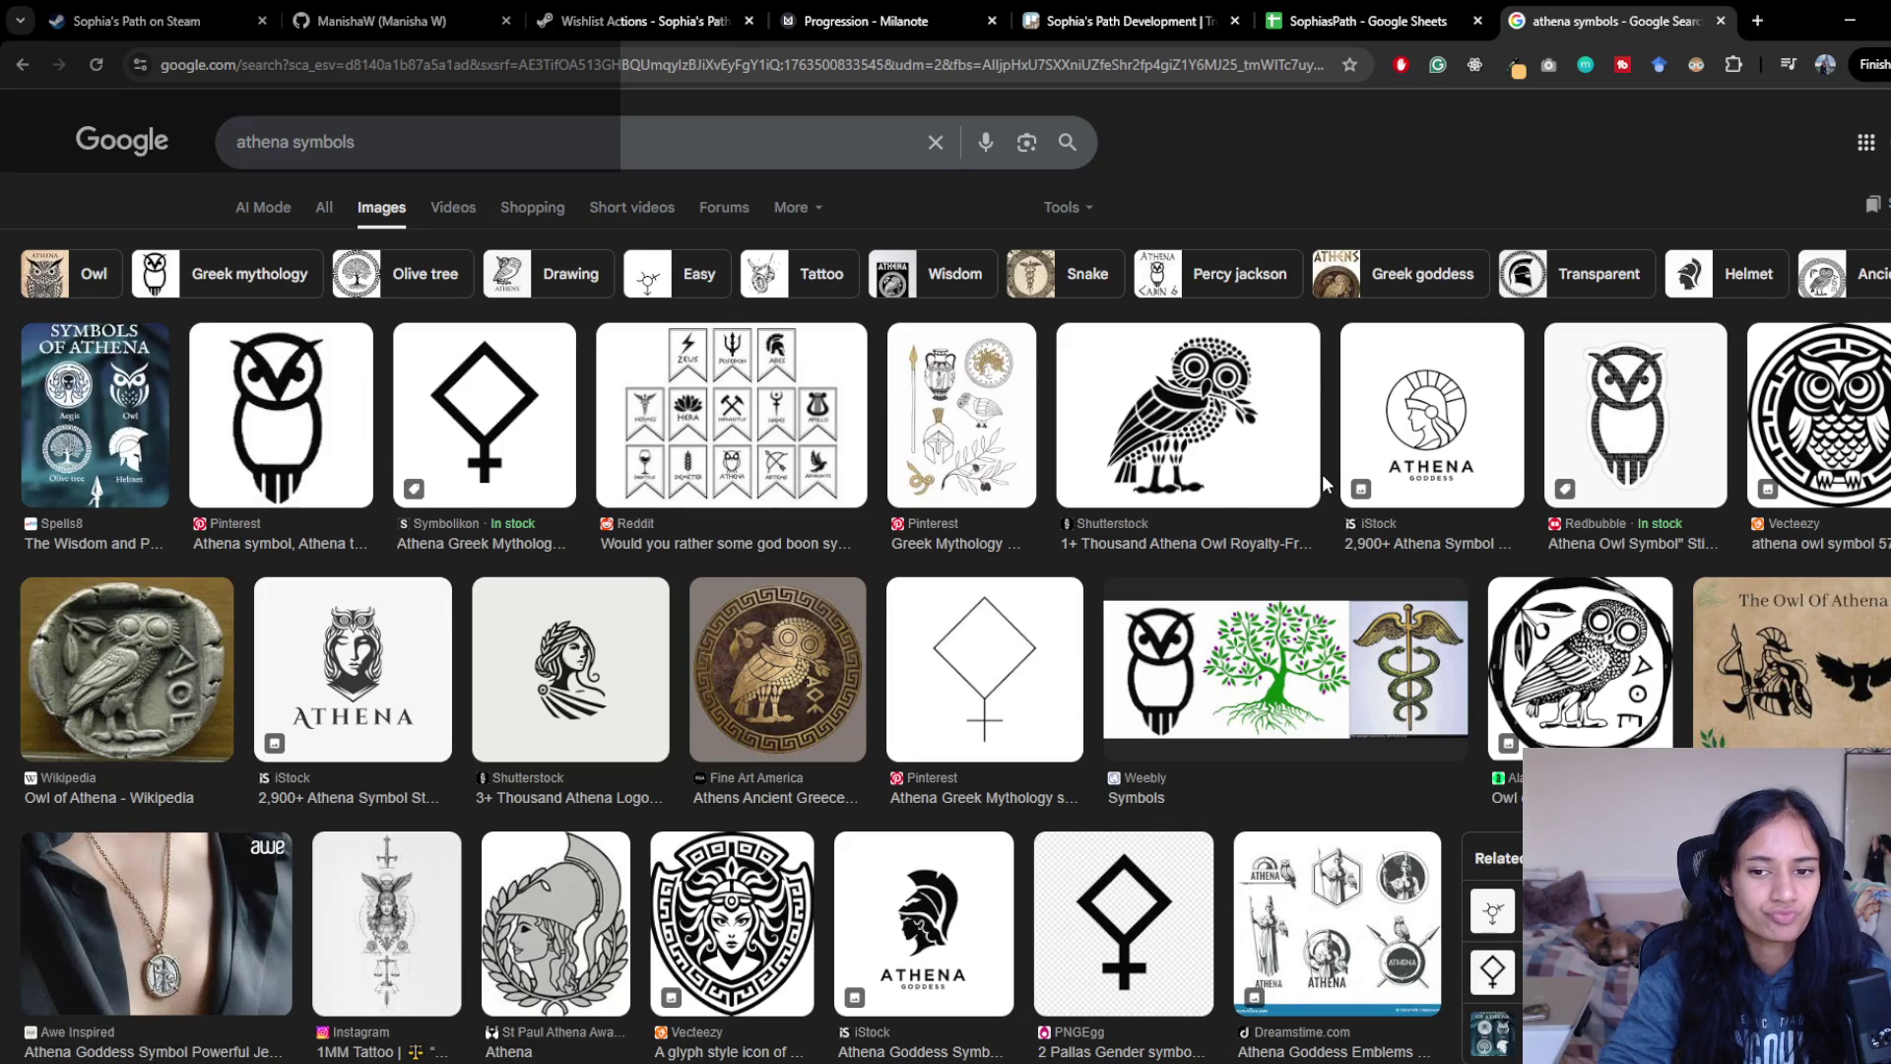
scroll(1069, 547, "down", 2)
scroll(882, 549, "down", 4)
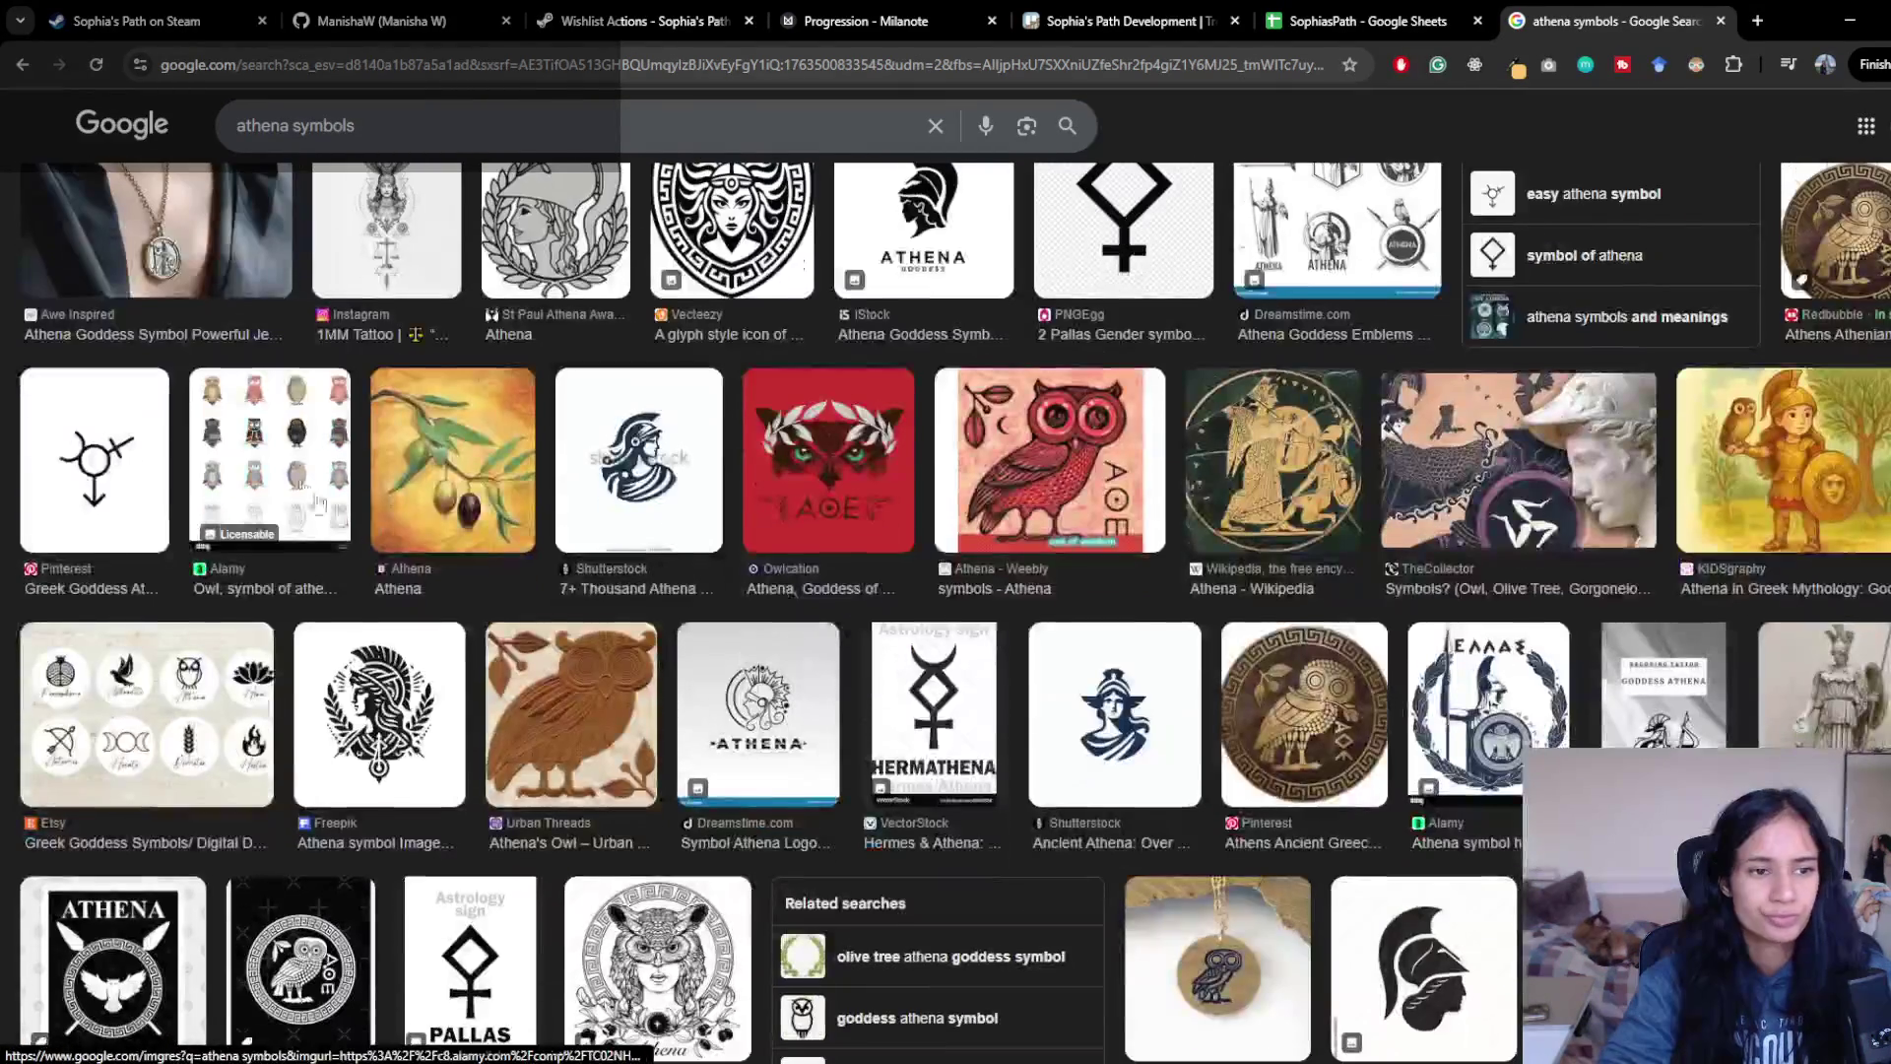
scroll(473, 444, "down", 1)
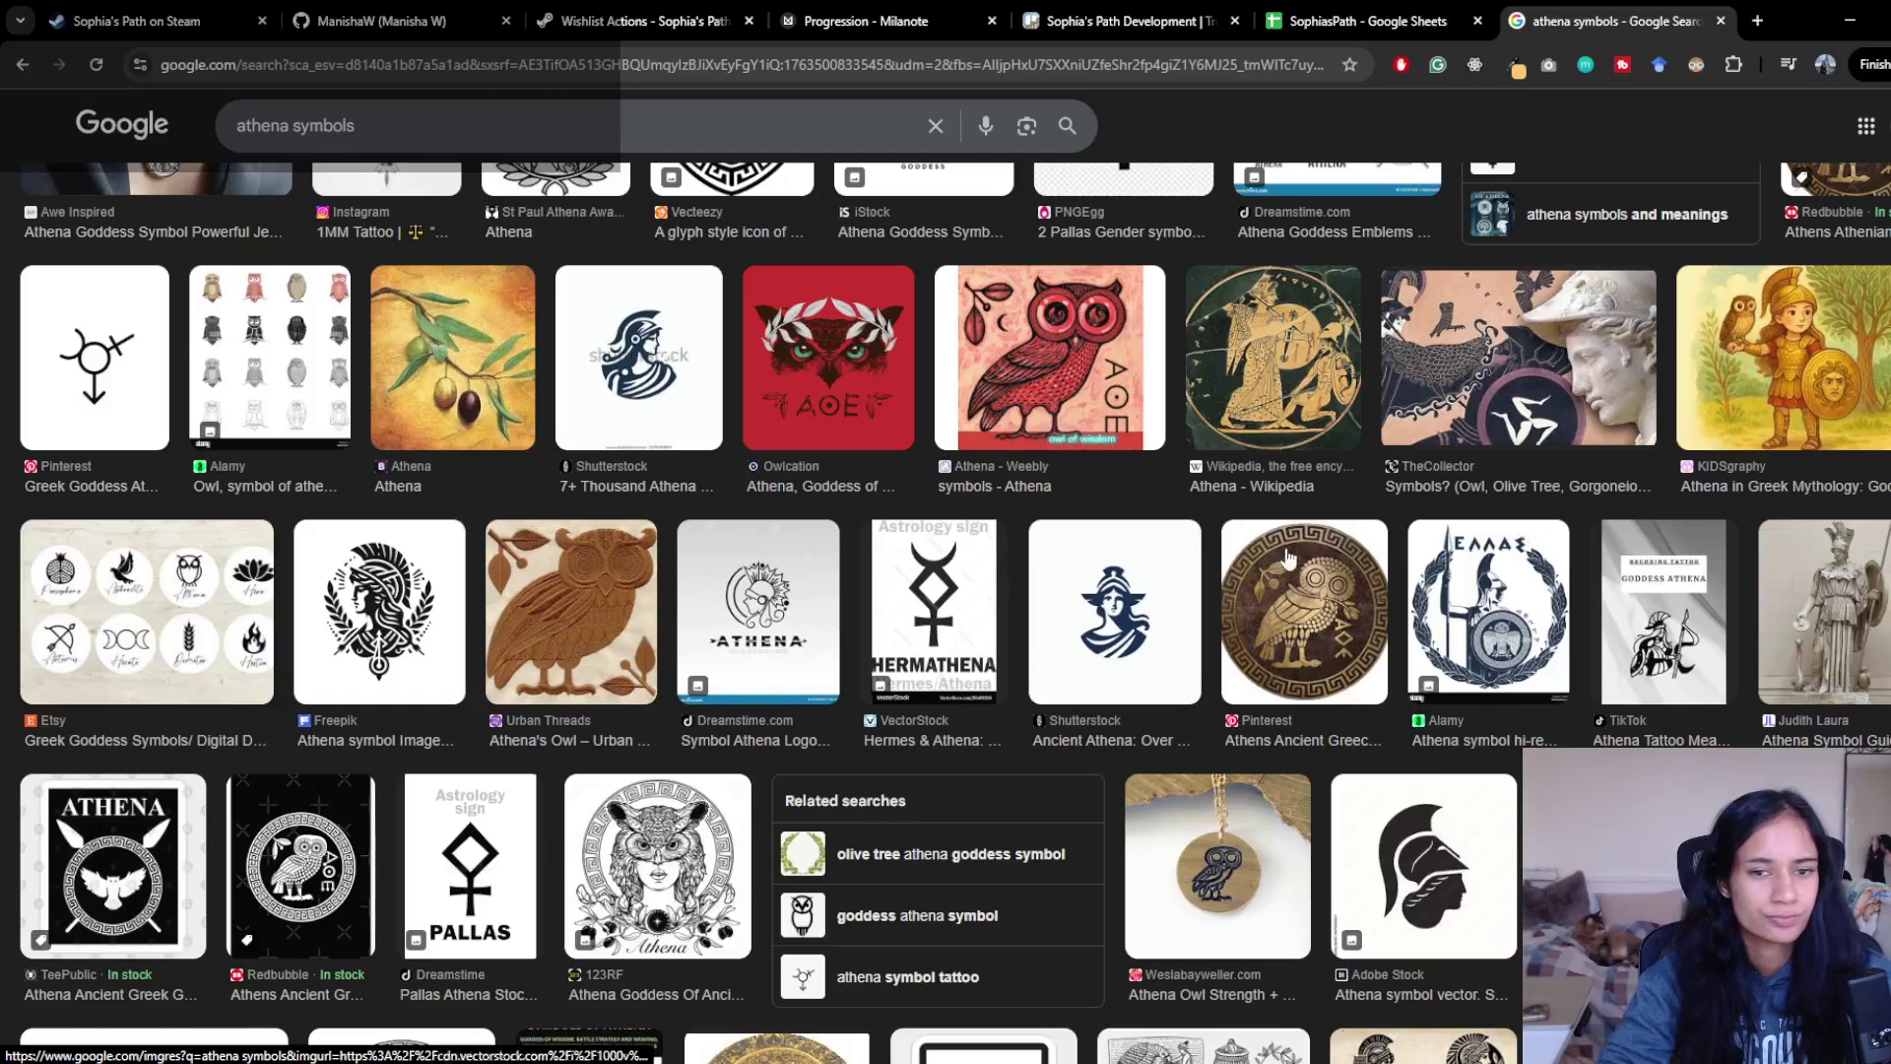
scroll(1044, 581, "down", 3)
scroll(1103, 571, "down", 3)
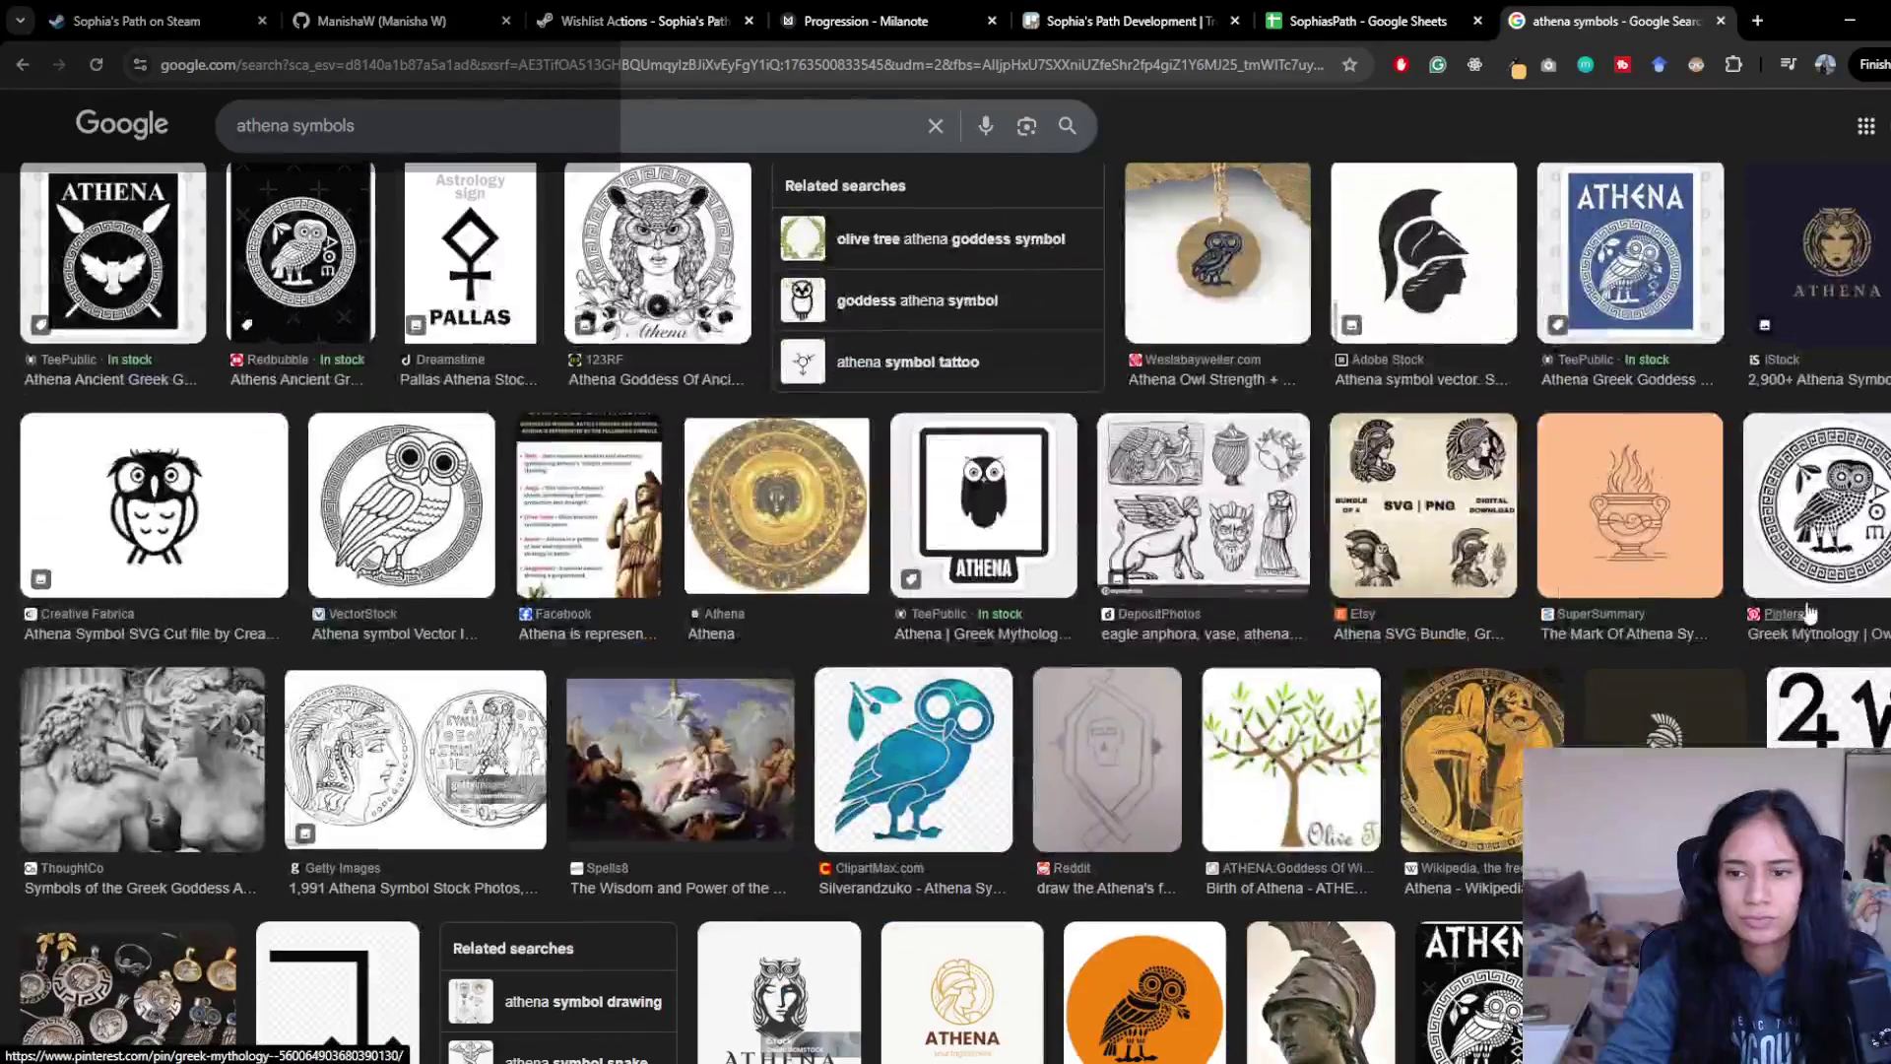
scroll(1352, 549, "up", 2)
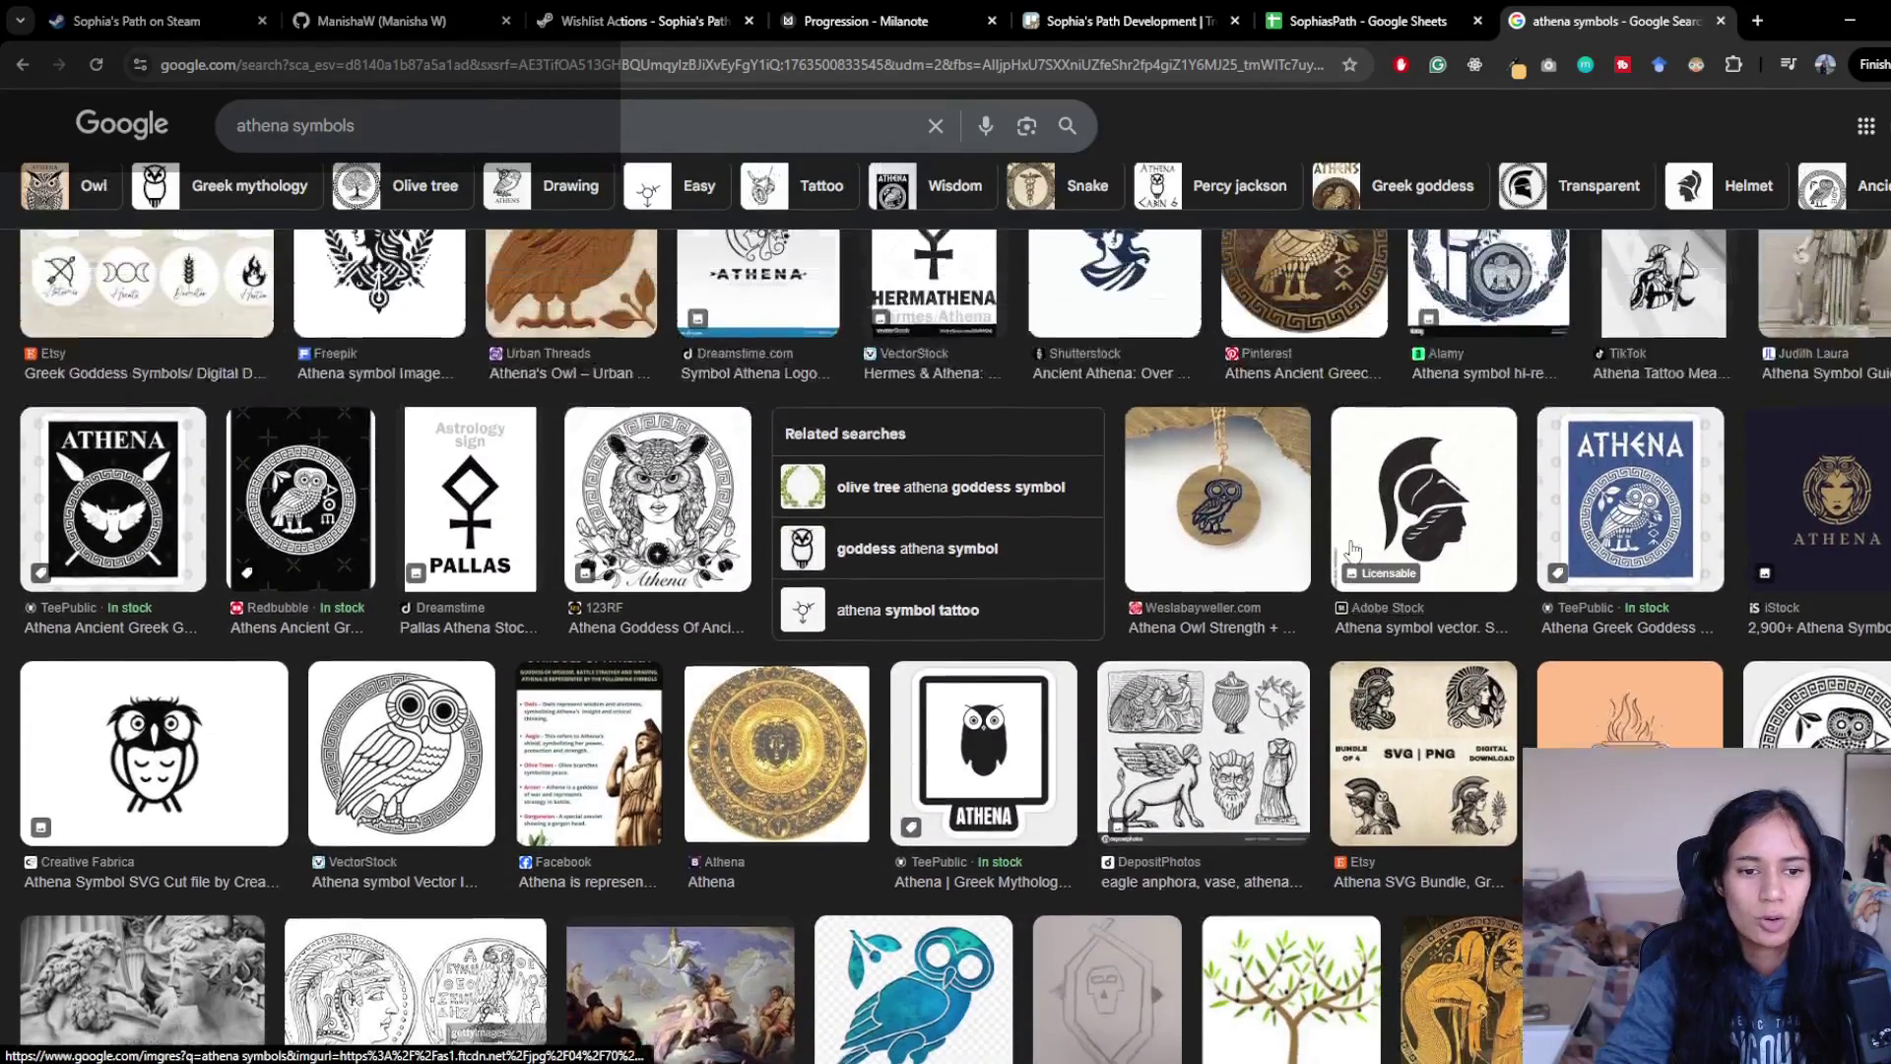
scroll(1353, 548, "down", 2)
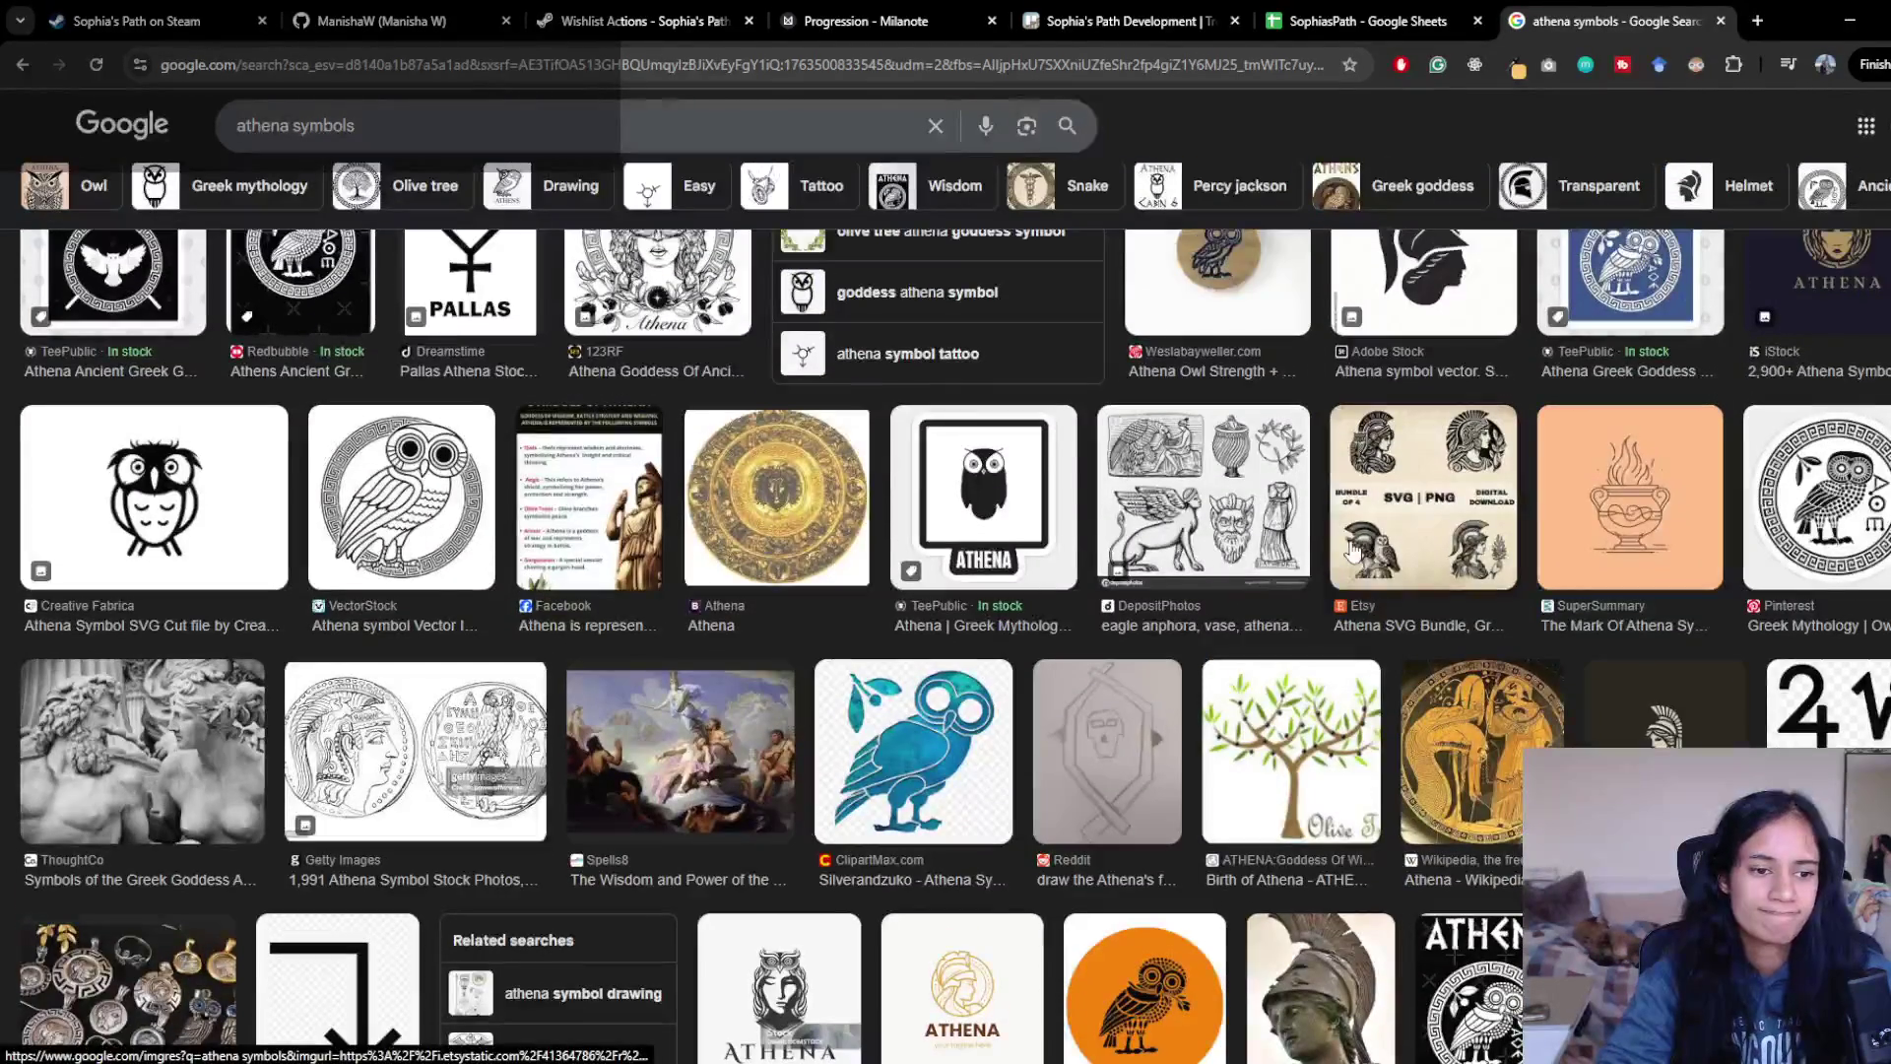
scroll(1353, 549, "down", 6)
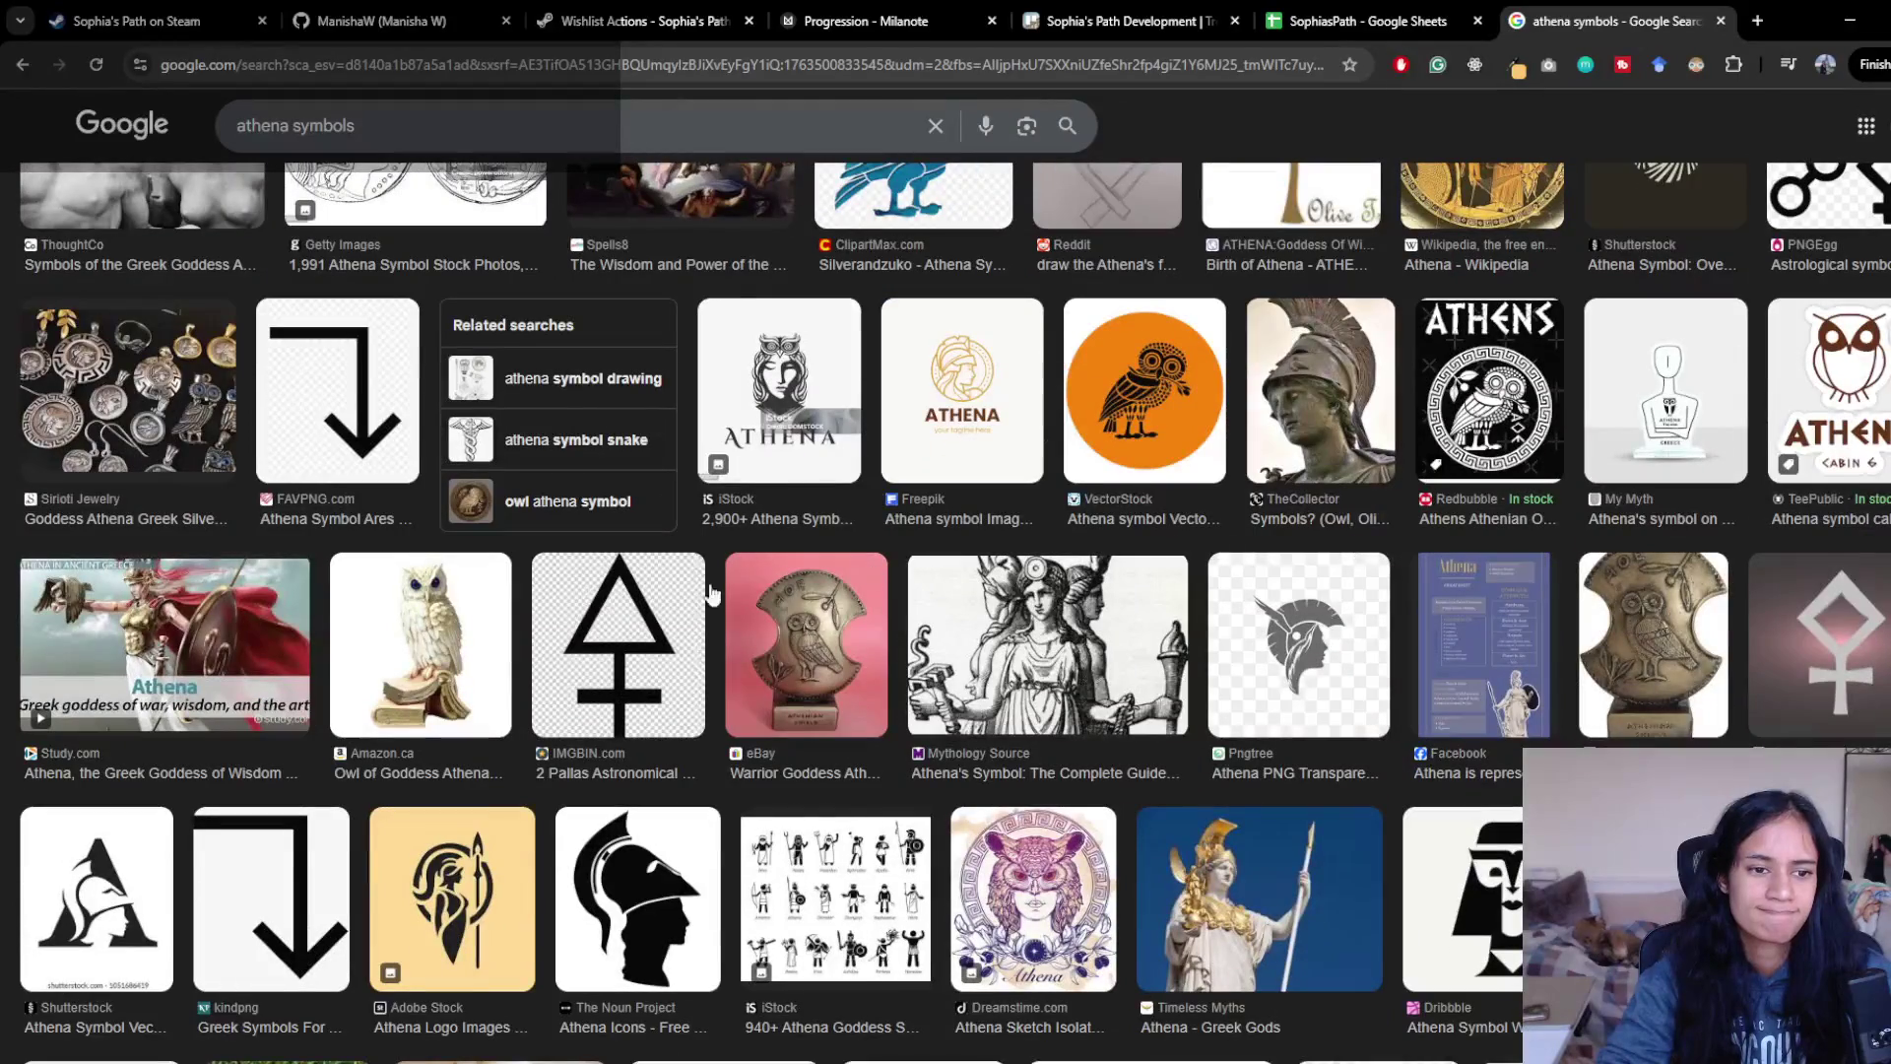
scroll(307, 601, "down", 3)
scroll(446, 600, "up", 8)
scroll(445, 601, "up", 8)
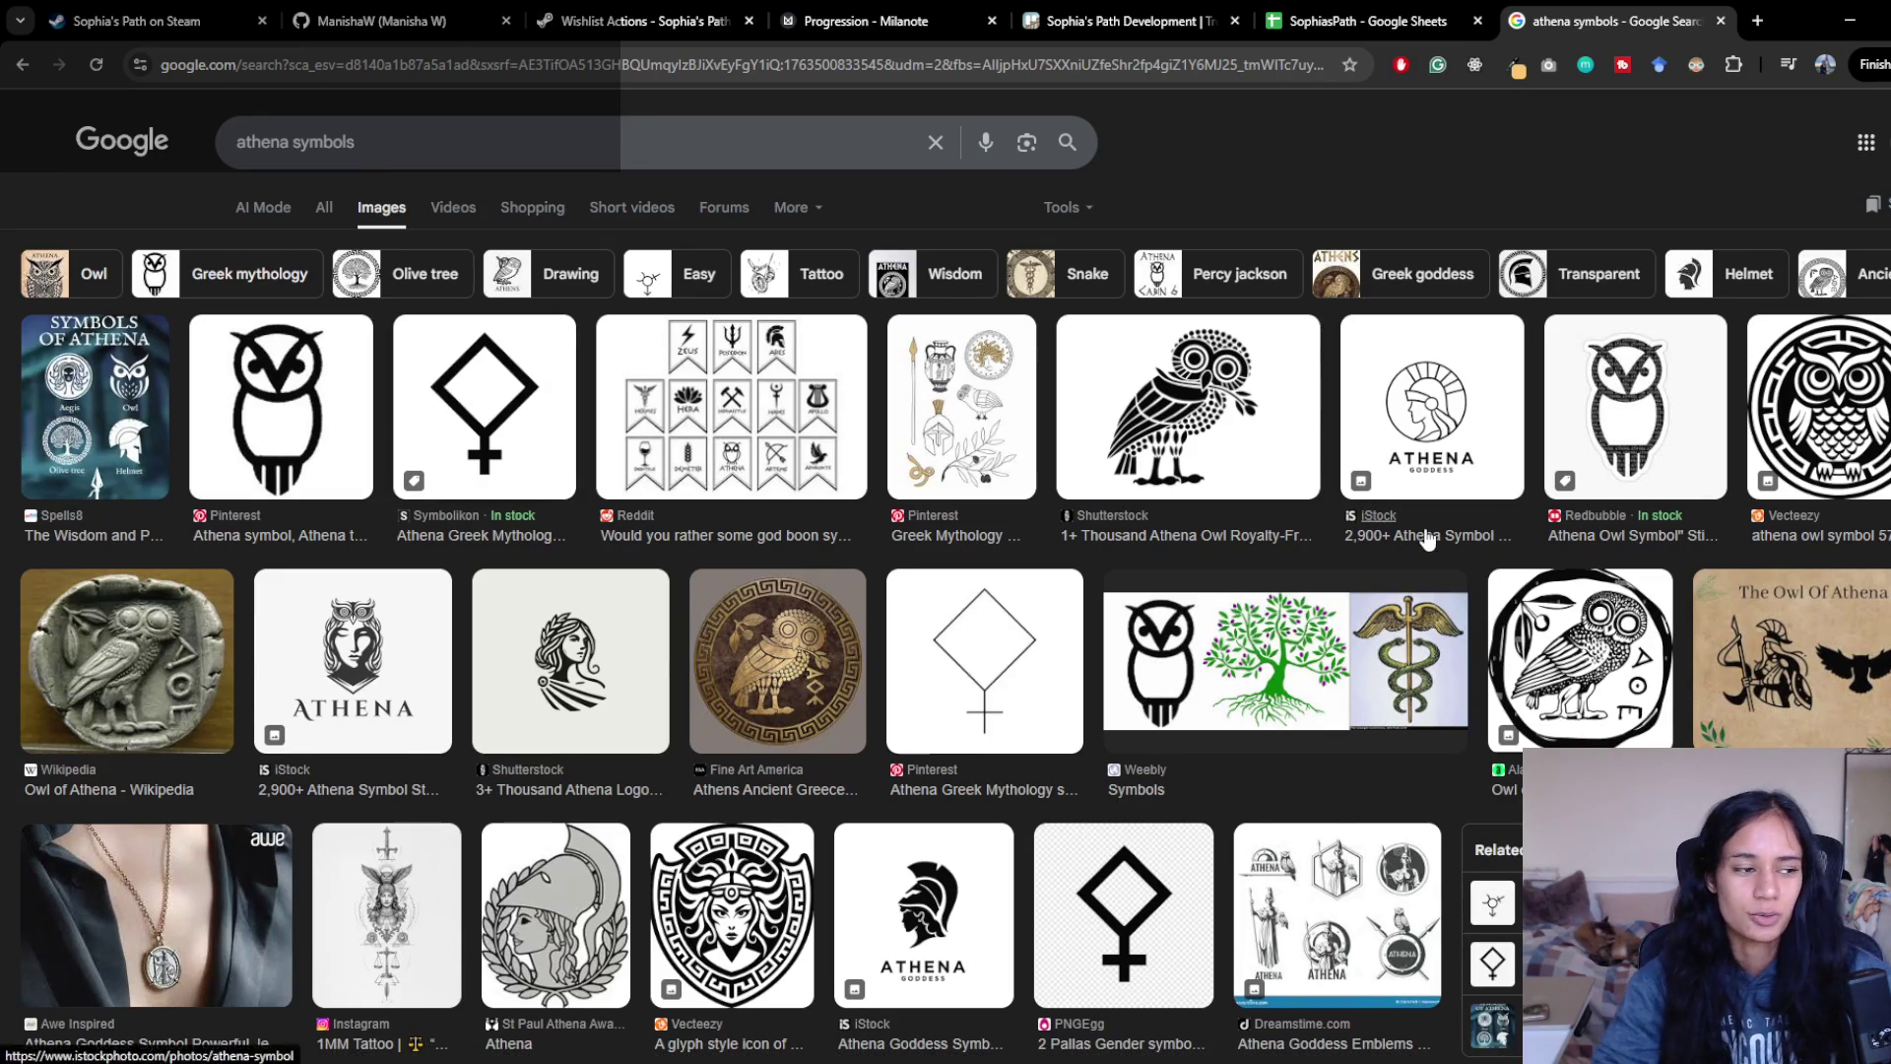
scroll(467, 689, "down", 6)
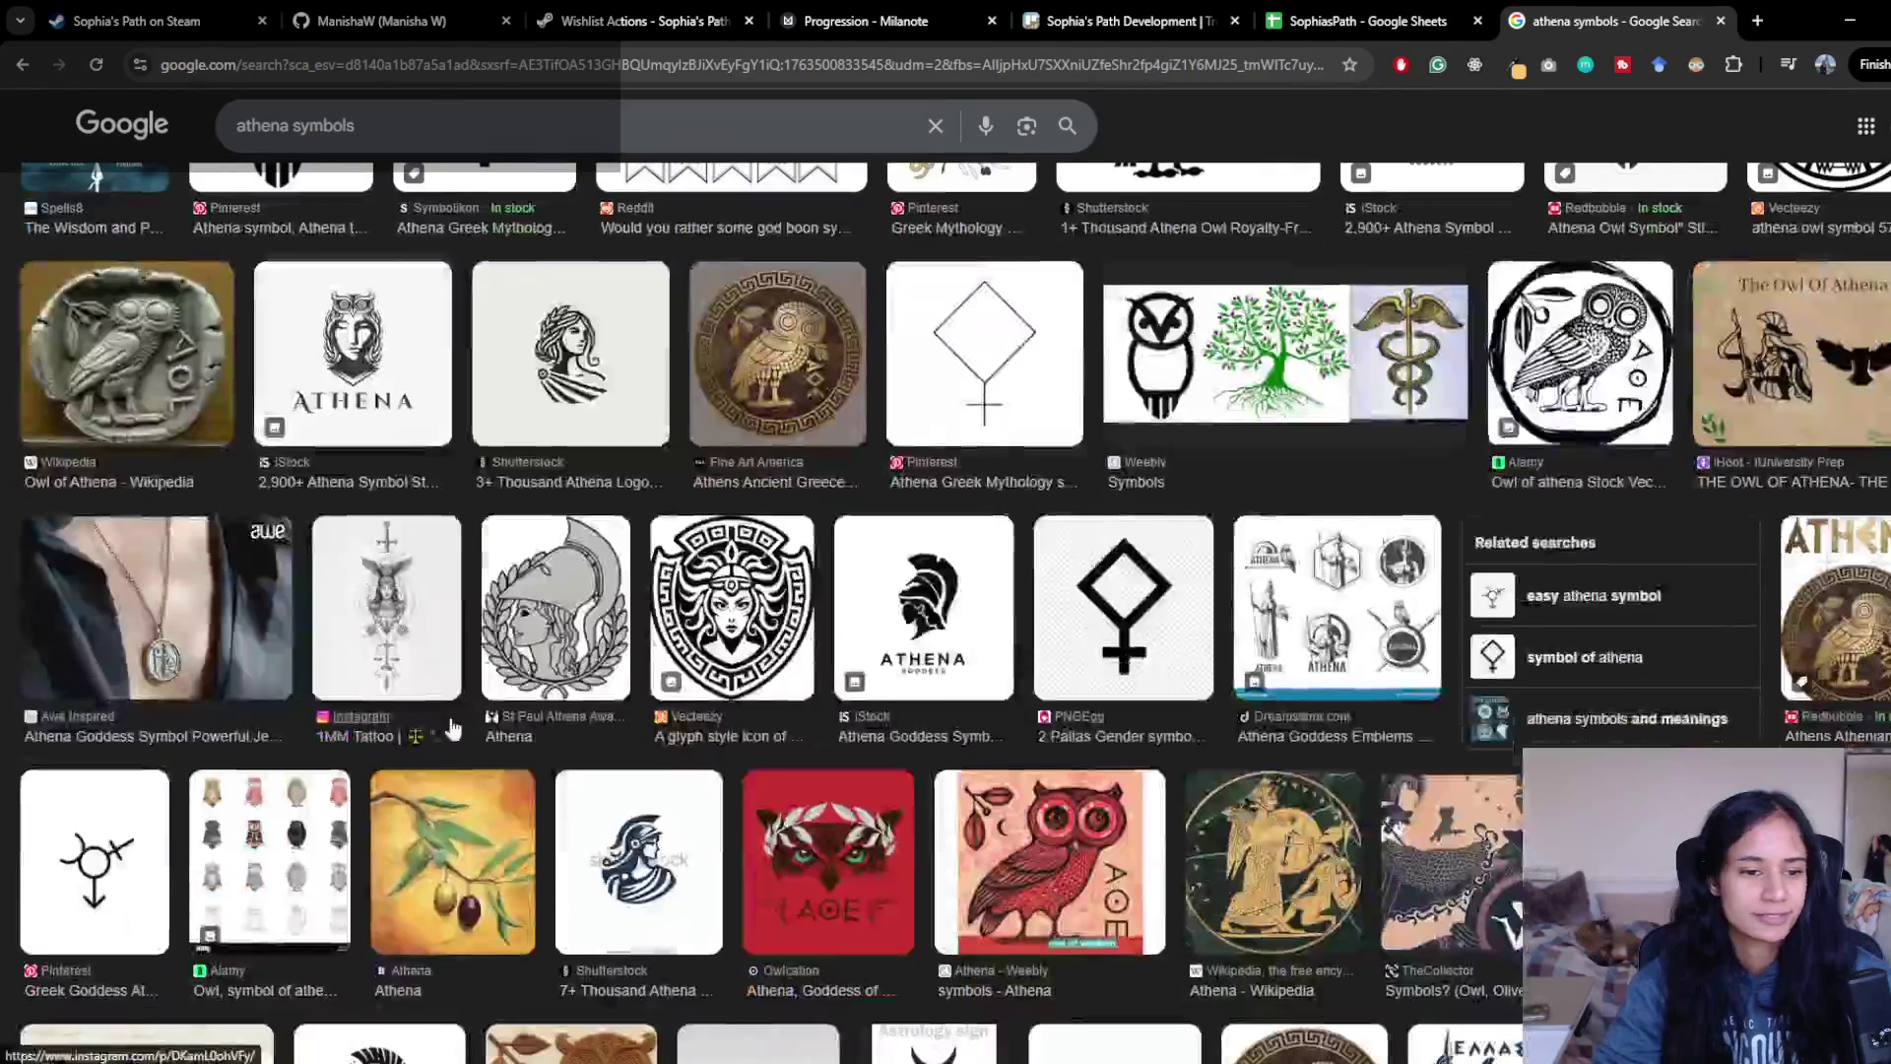
scroll(467, 756, "down", 8)
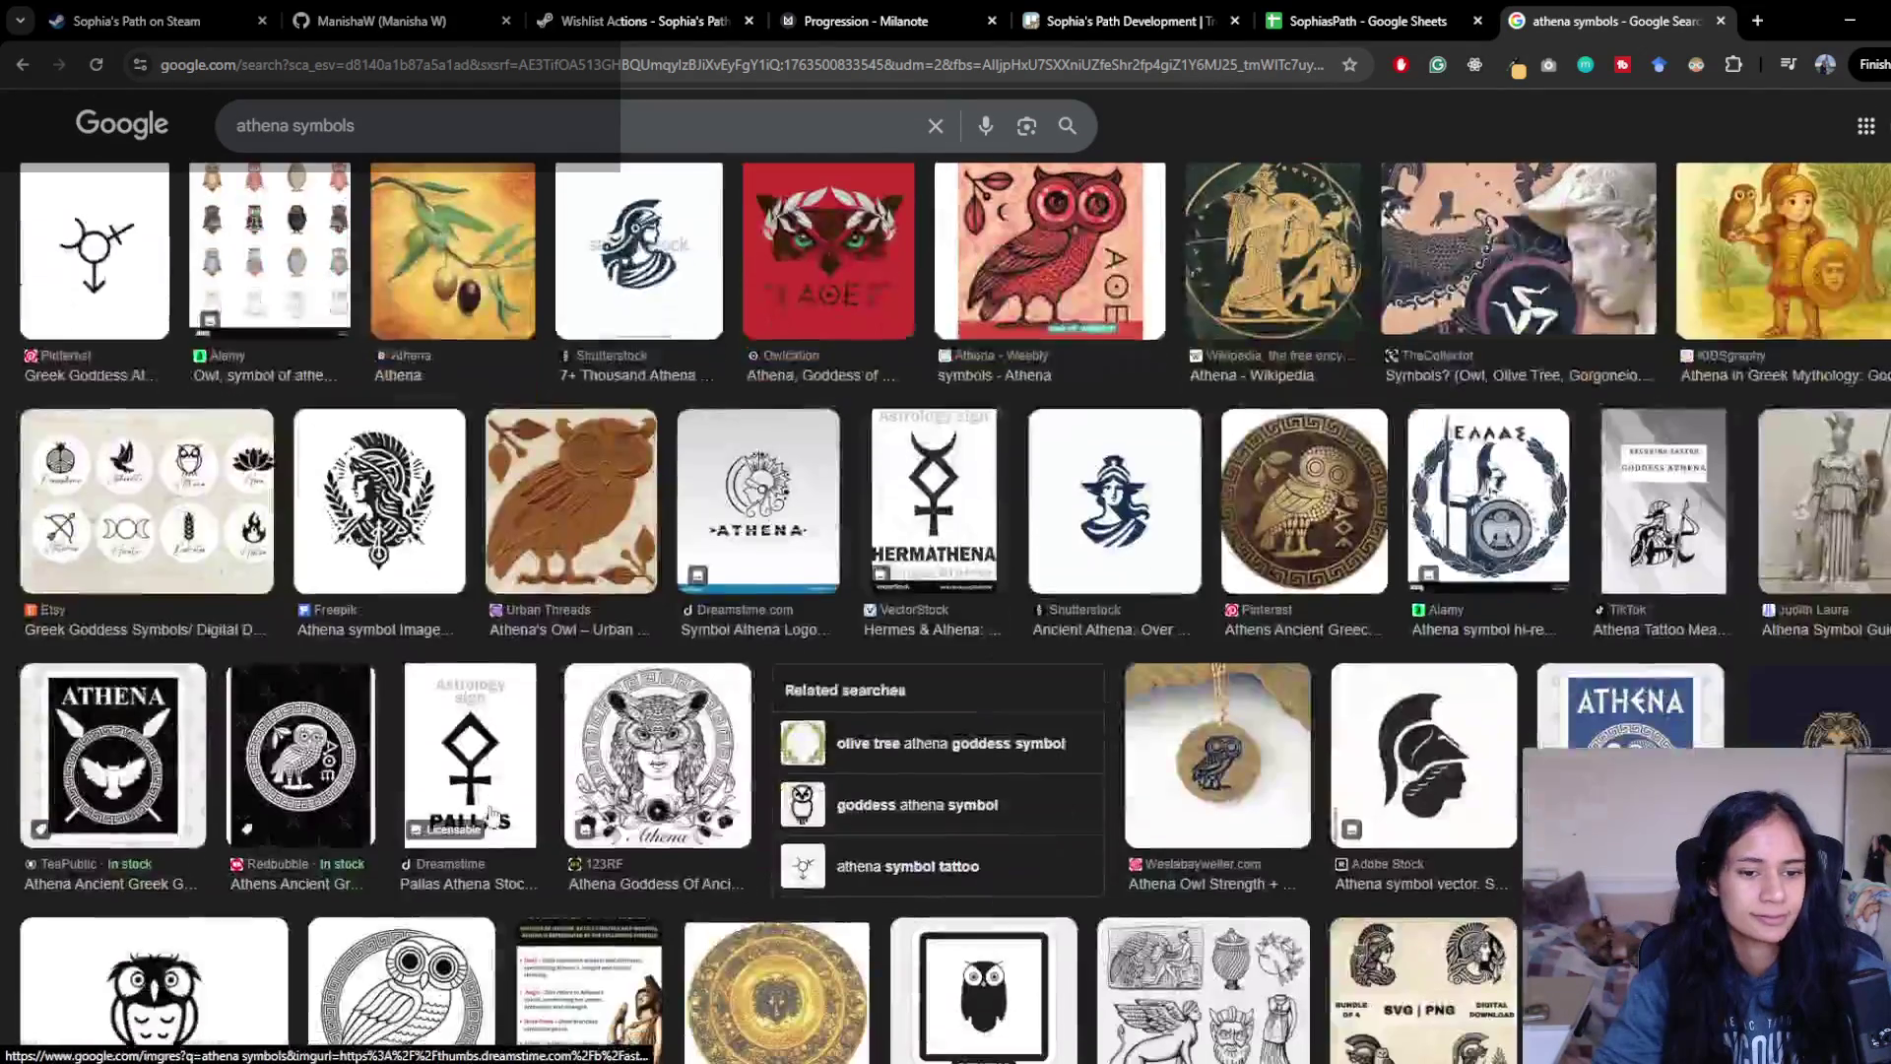
scroll(200, 672, "down", 5)
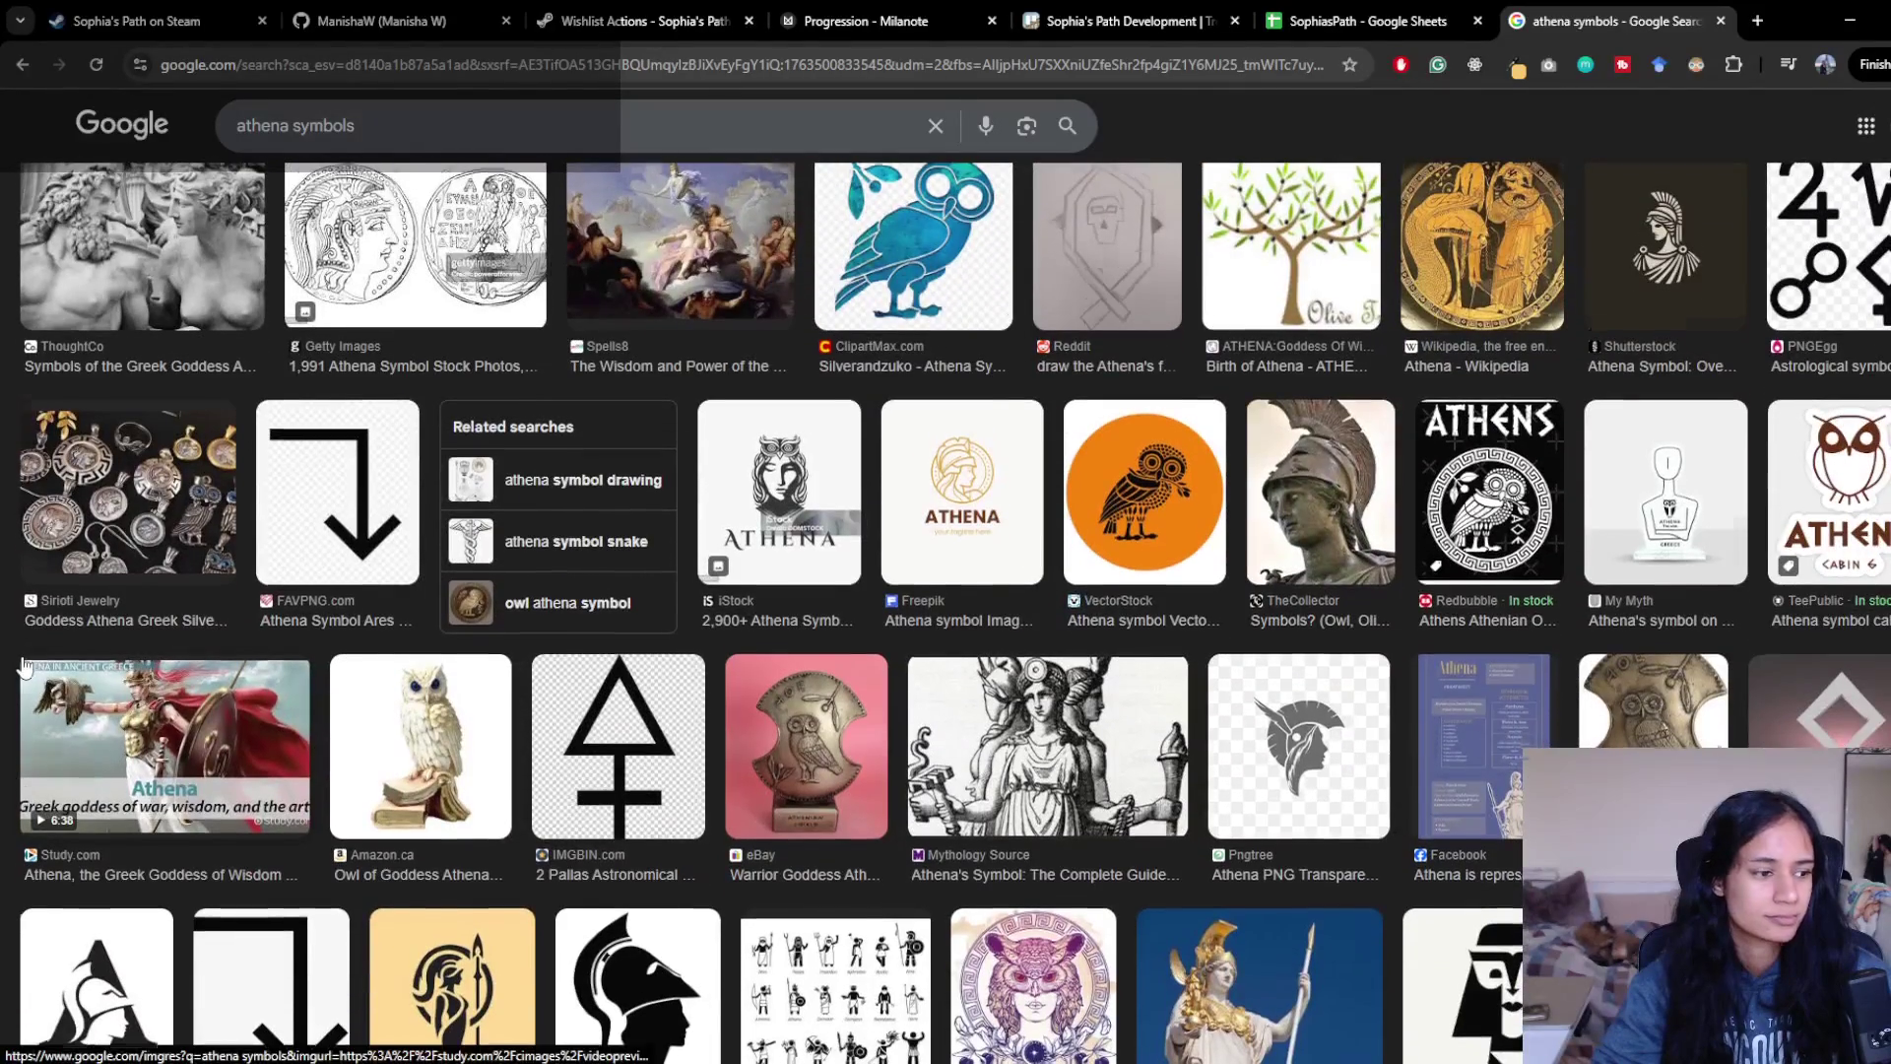
scroll(25, 666, "down", 4)
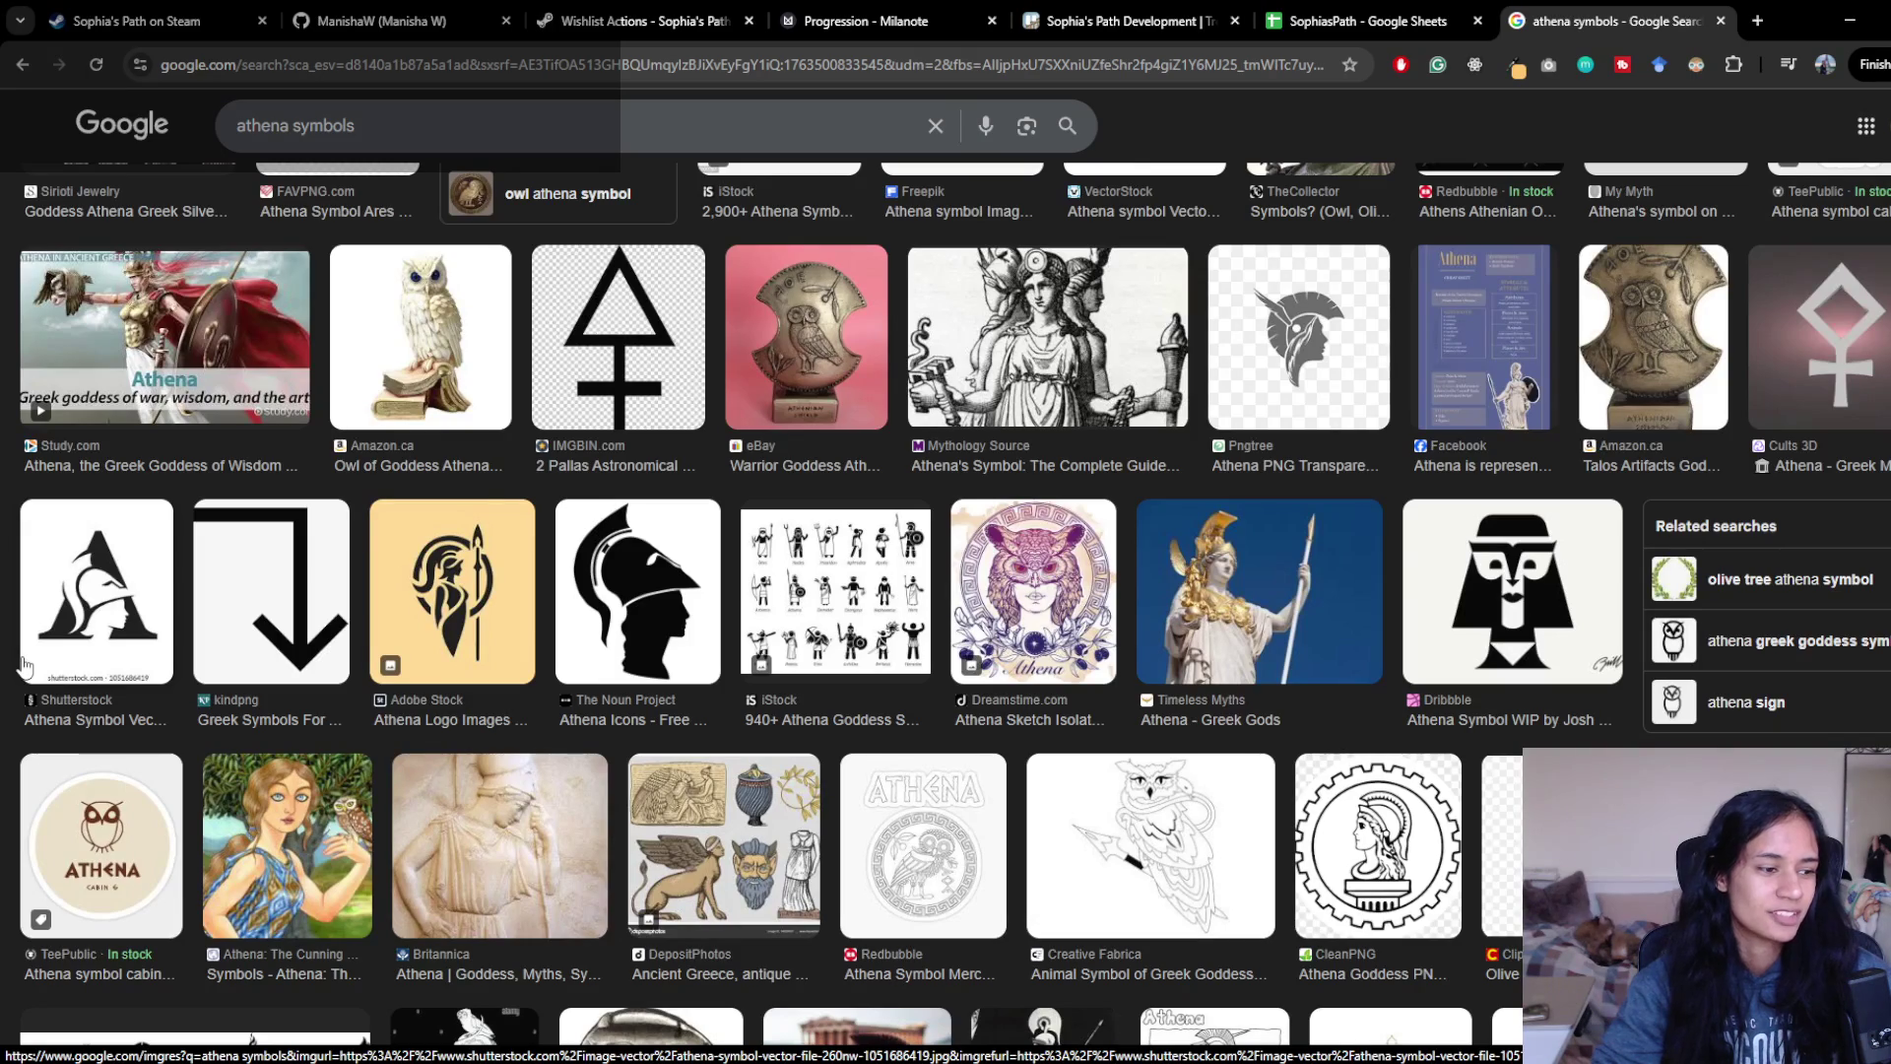
scroll(216, 645, "down", 4)
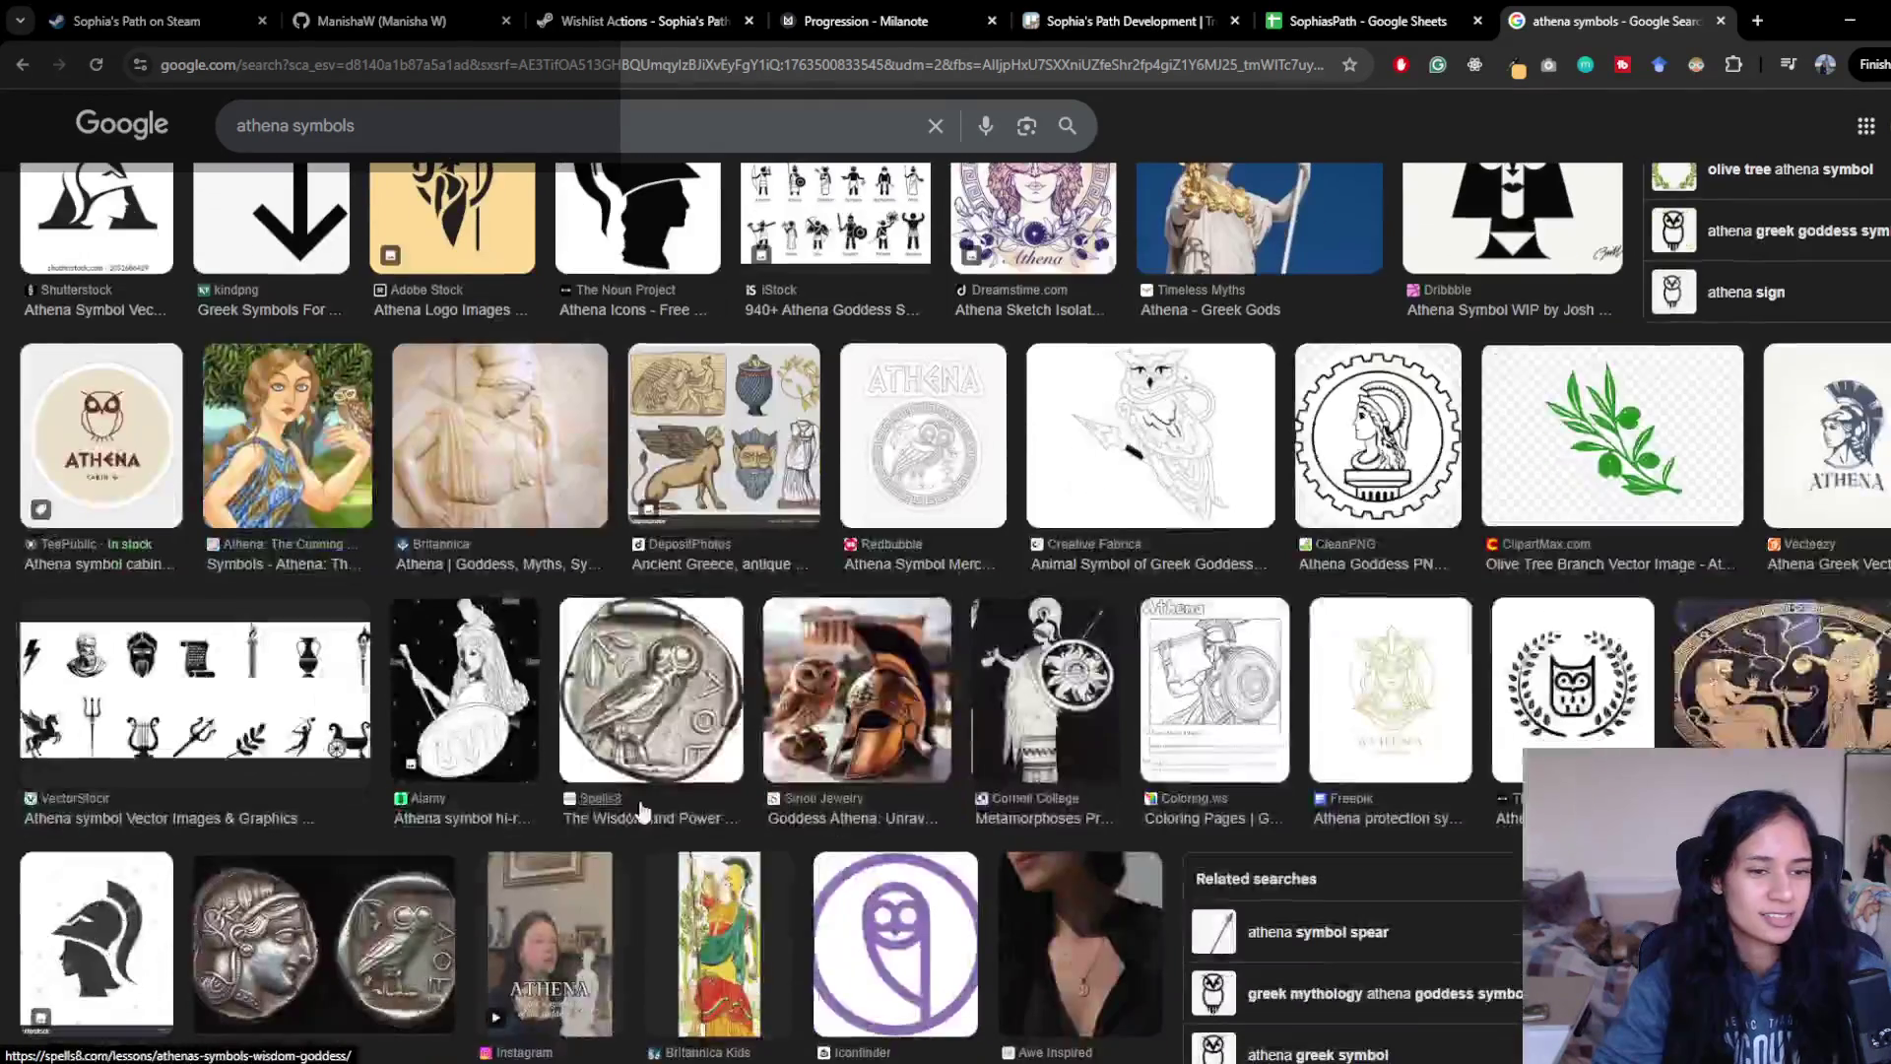
scroll(251, 456, "down", 1)
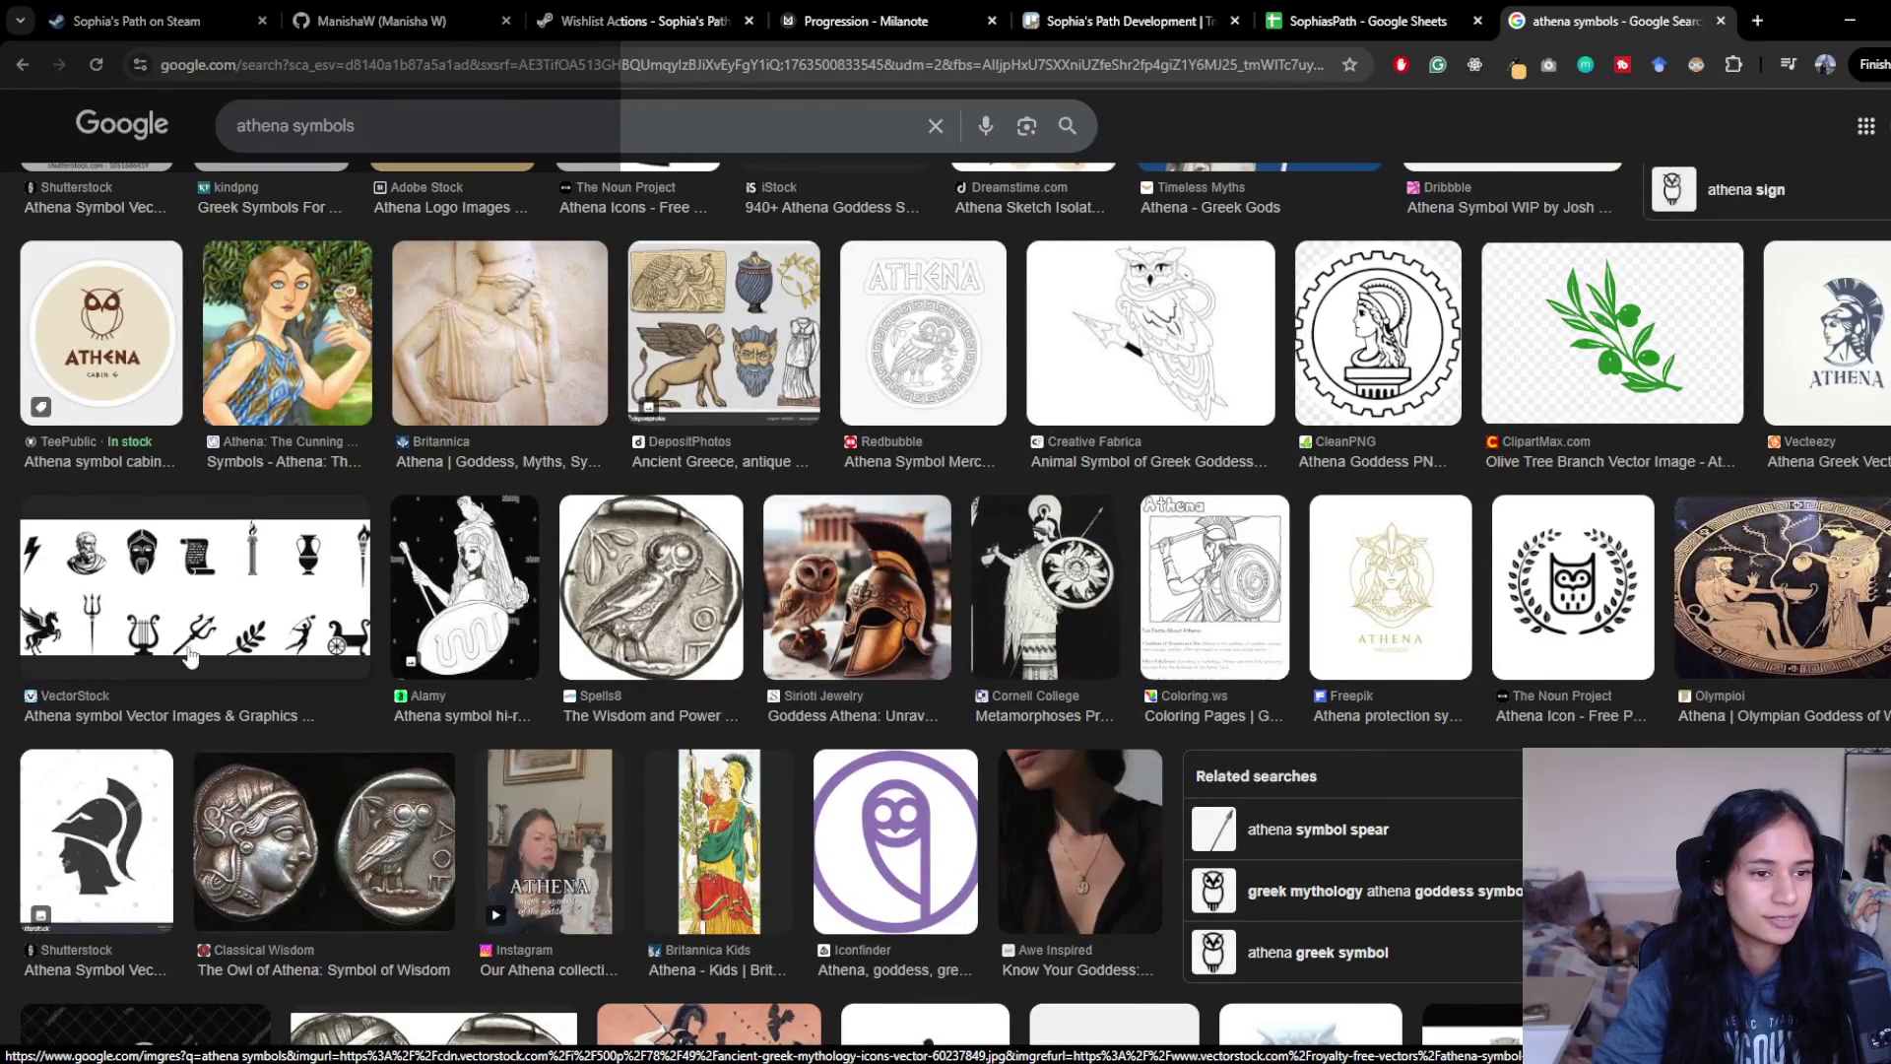
scroll(776, 845, "down", 4)
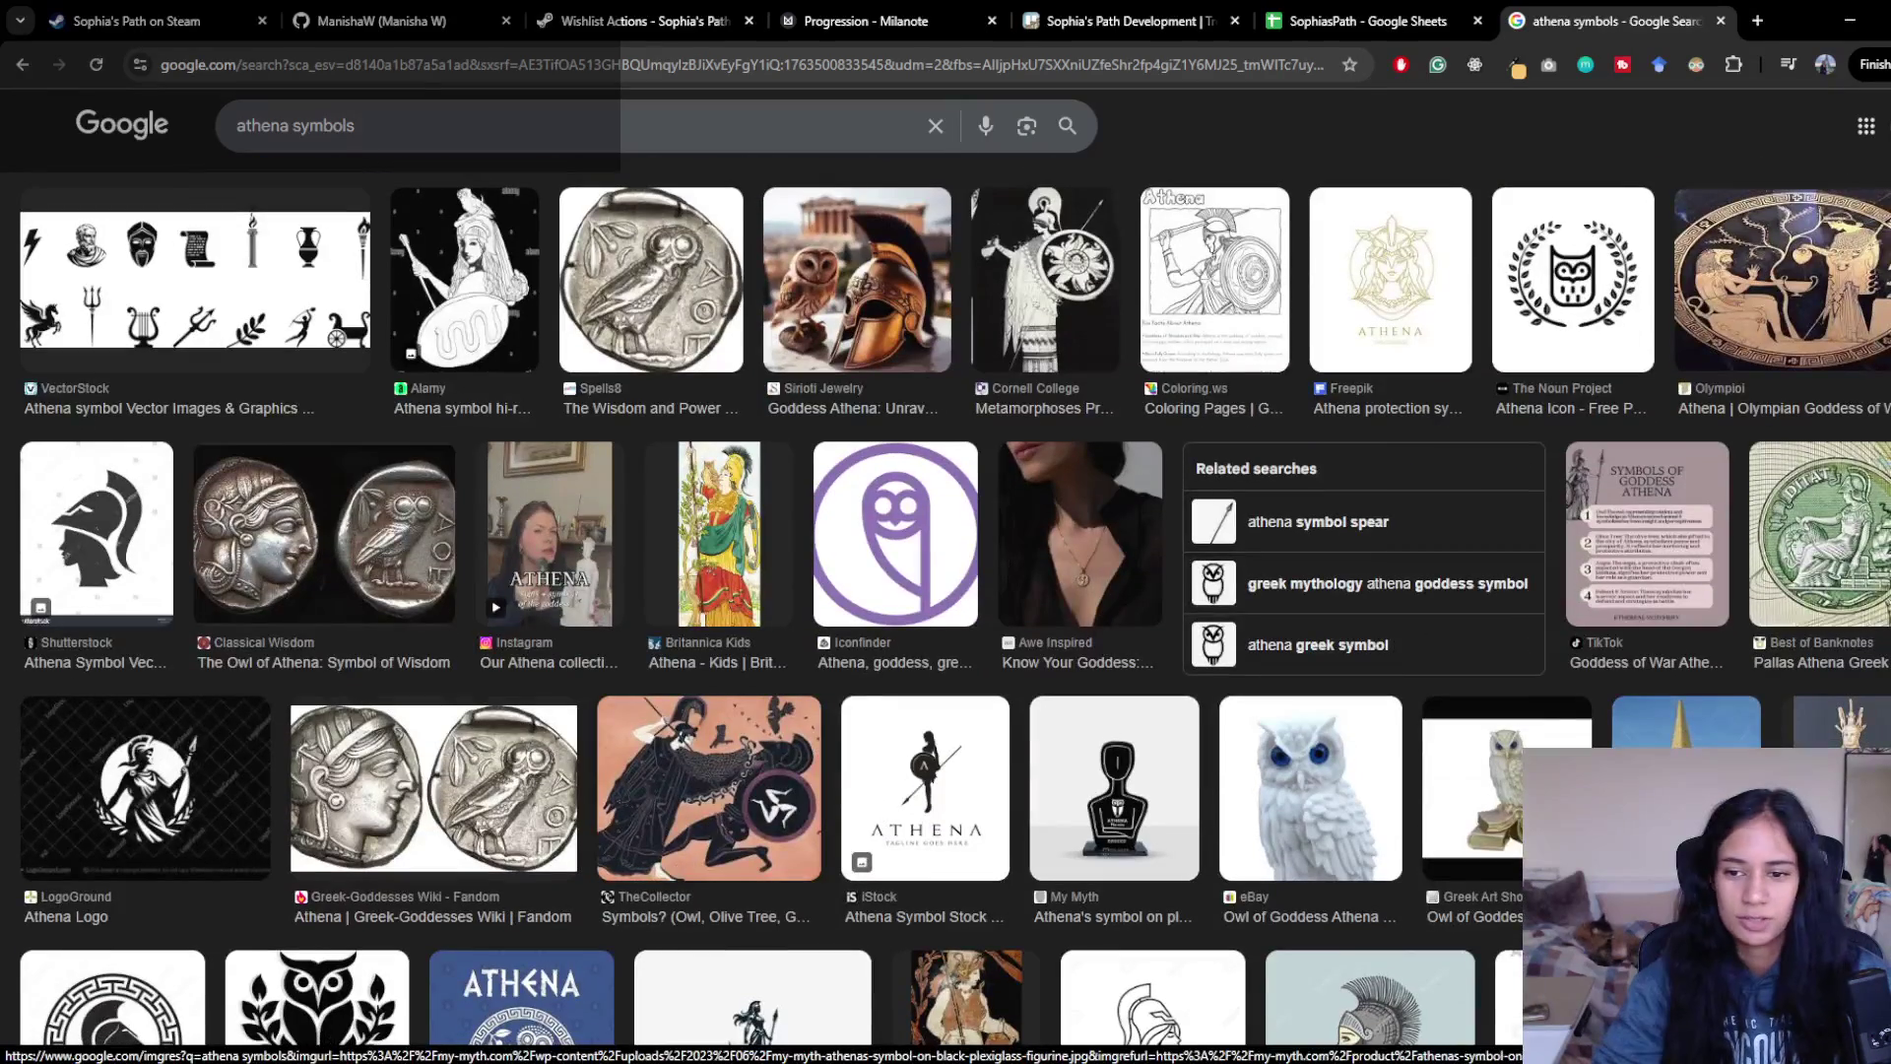
scroll(1114, 679, "down", 2)
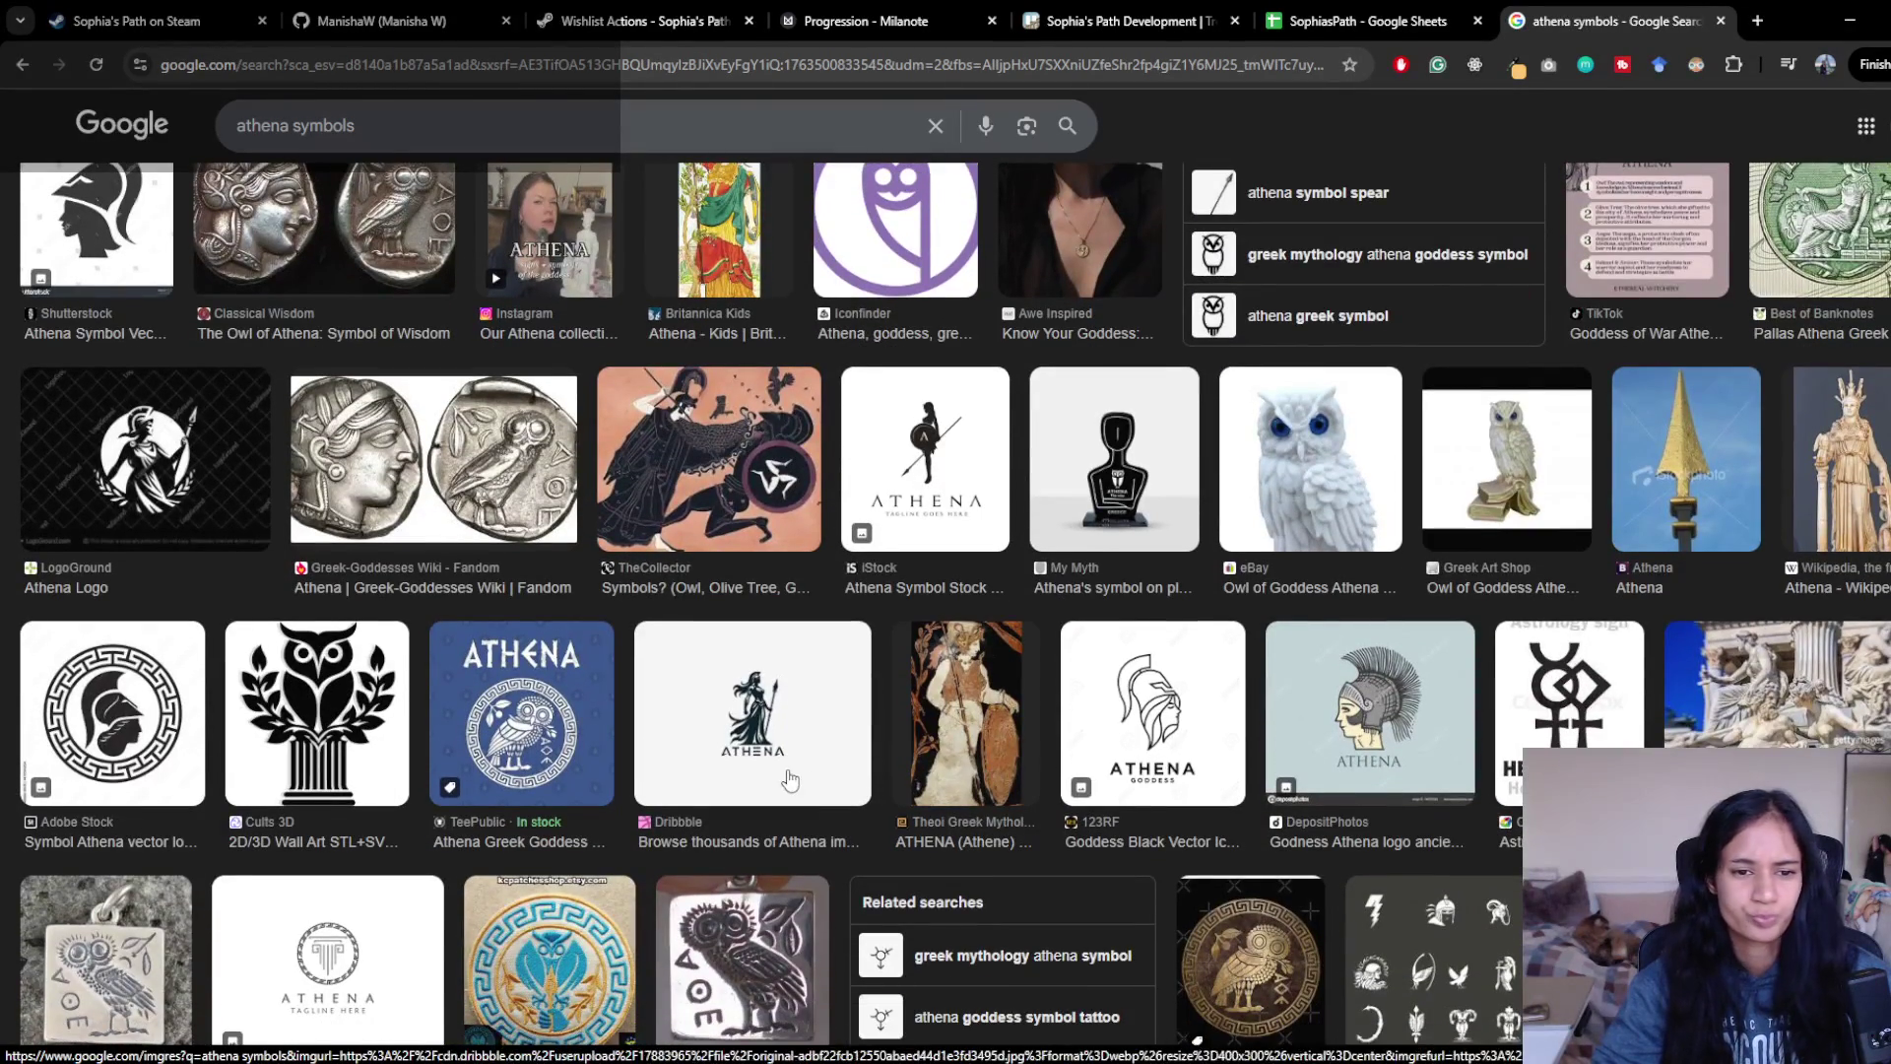
- Preview the Dribbble Athena logo image and scroll its panel, then return to the All results
left_click(798, 778)
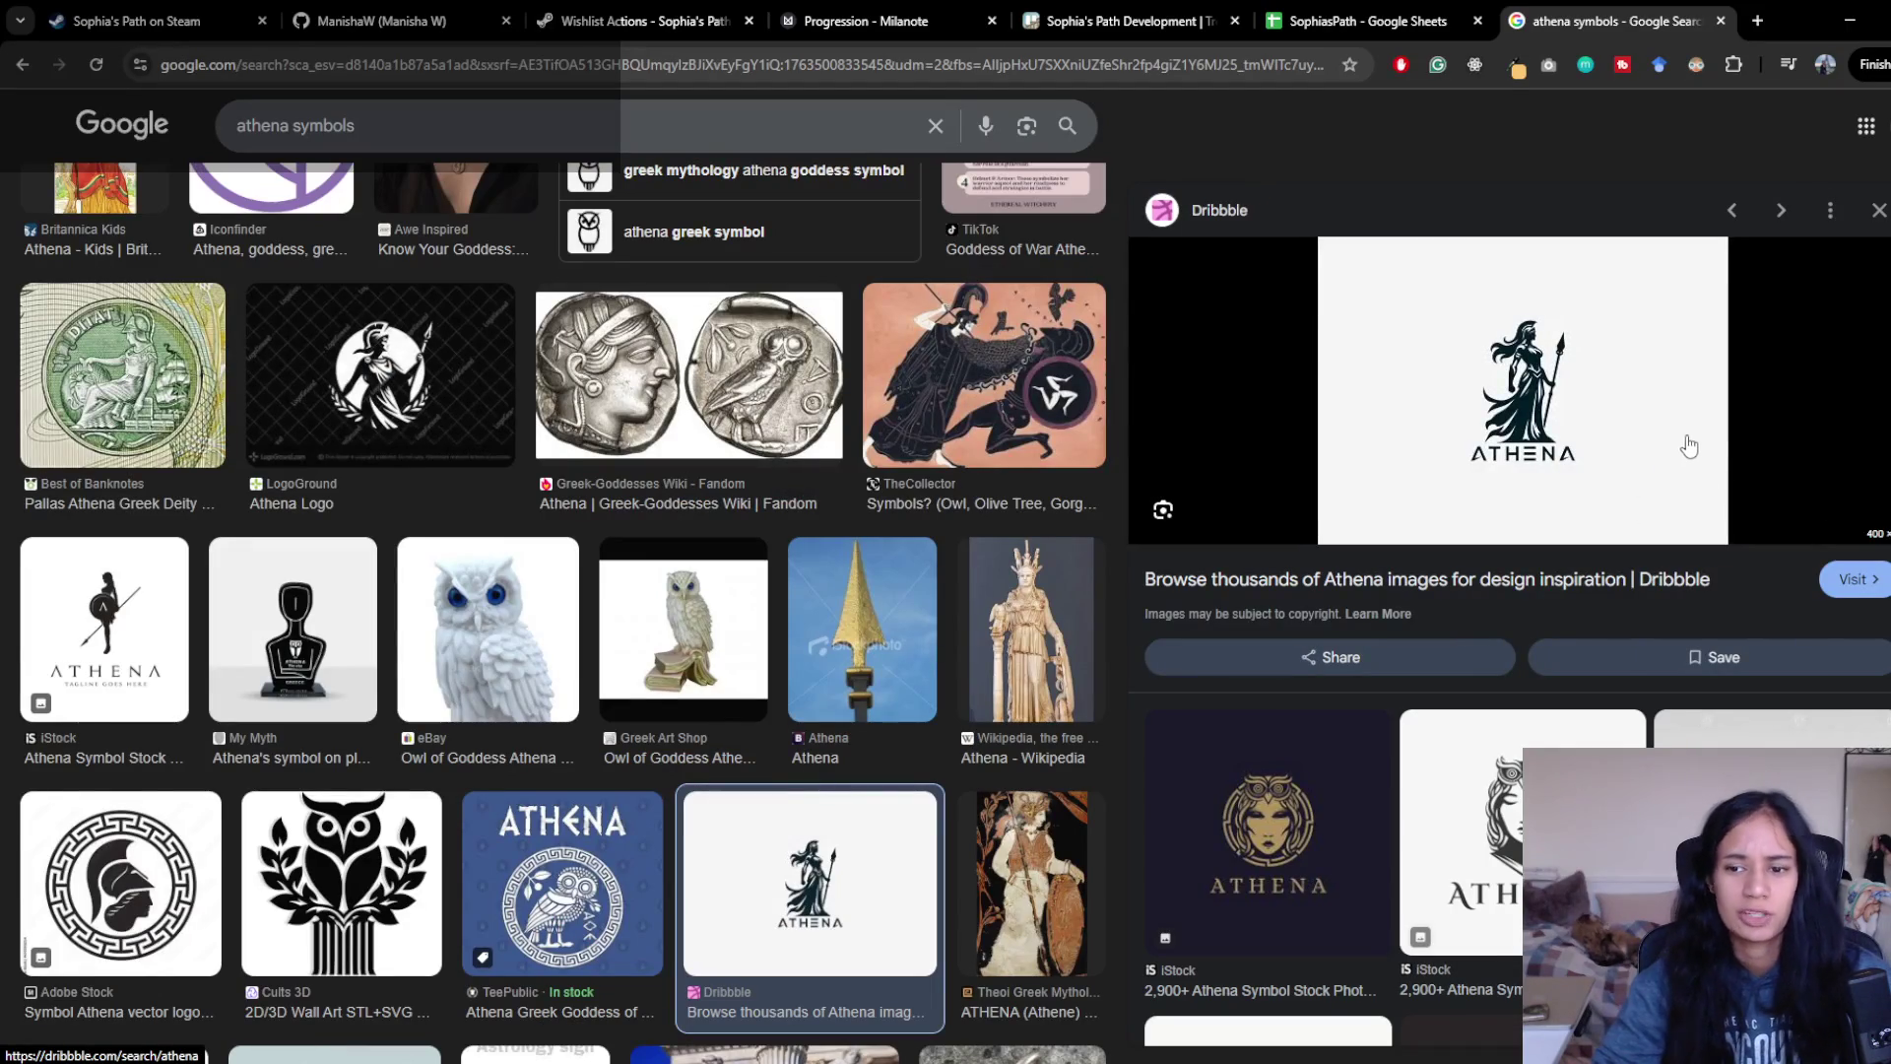
scroll(1734, 503, "down", 1)
scroll(1734, 502, "down", 4)
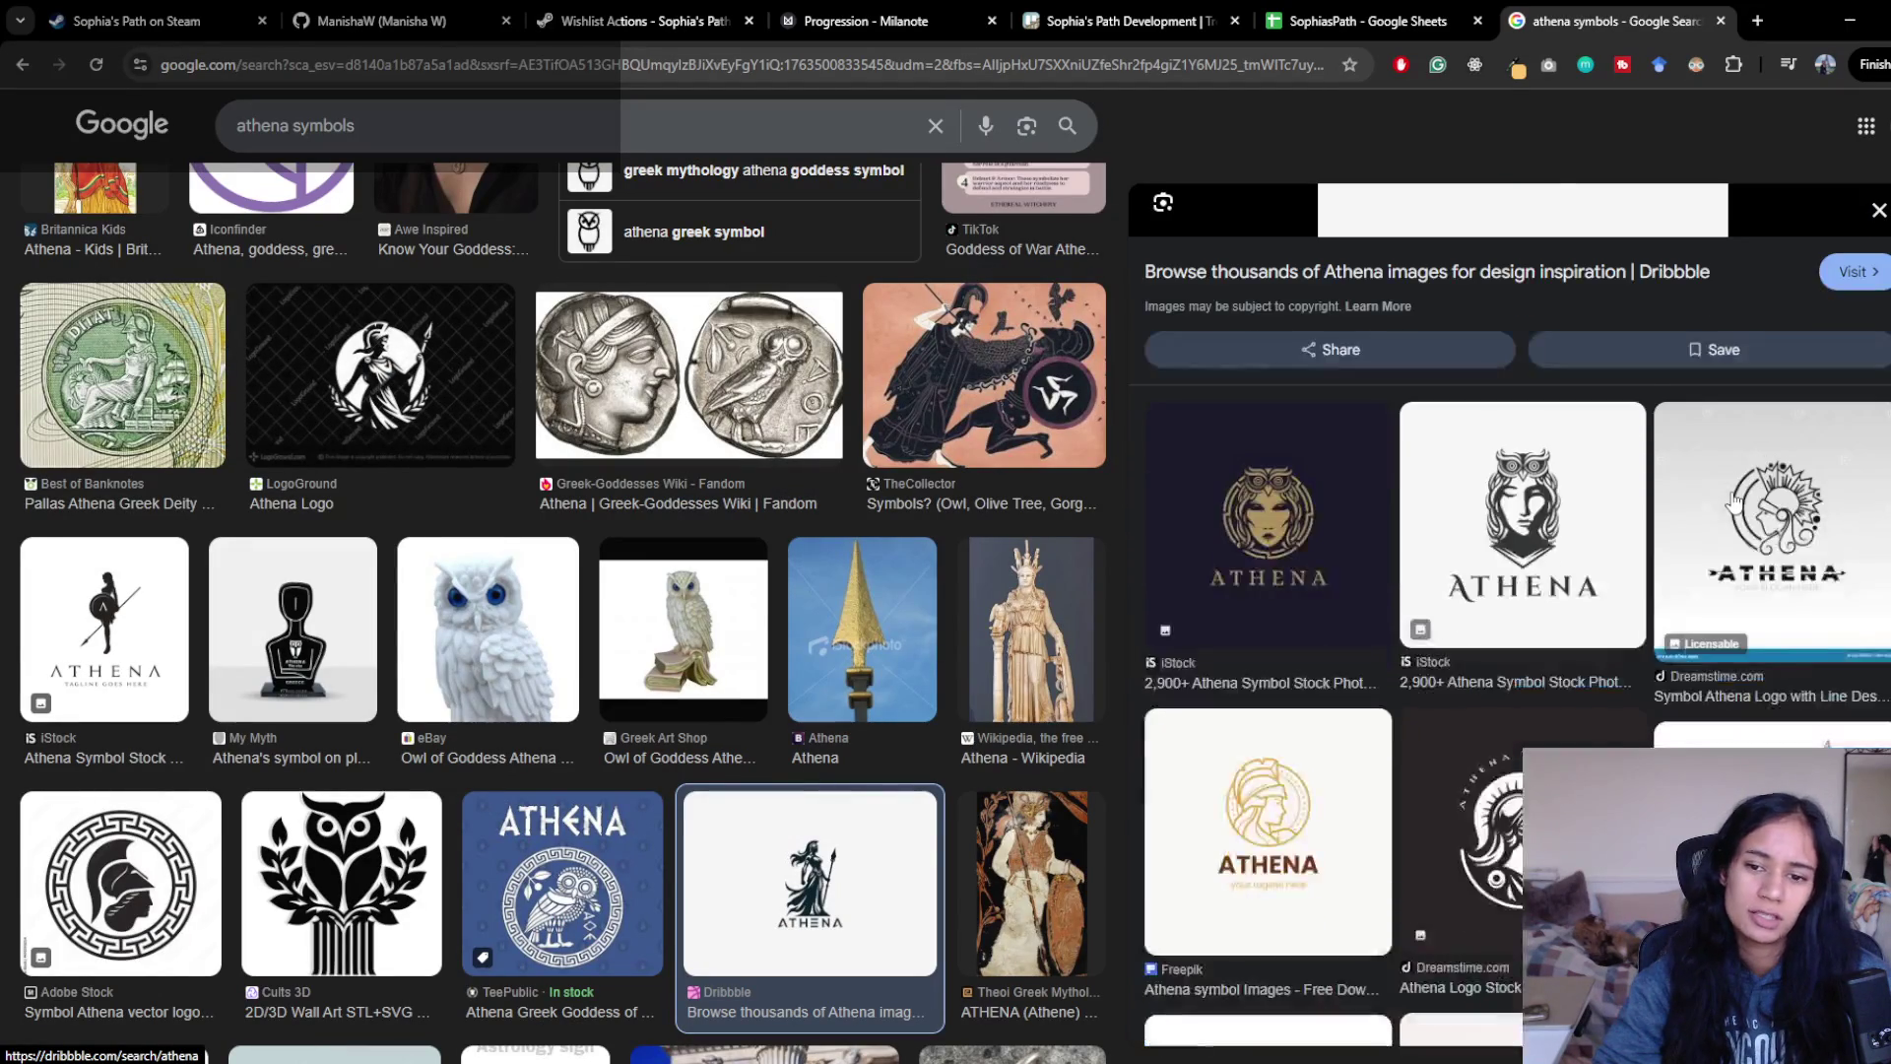
scroll(1733, 502, "down", 2)
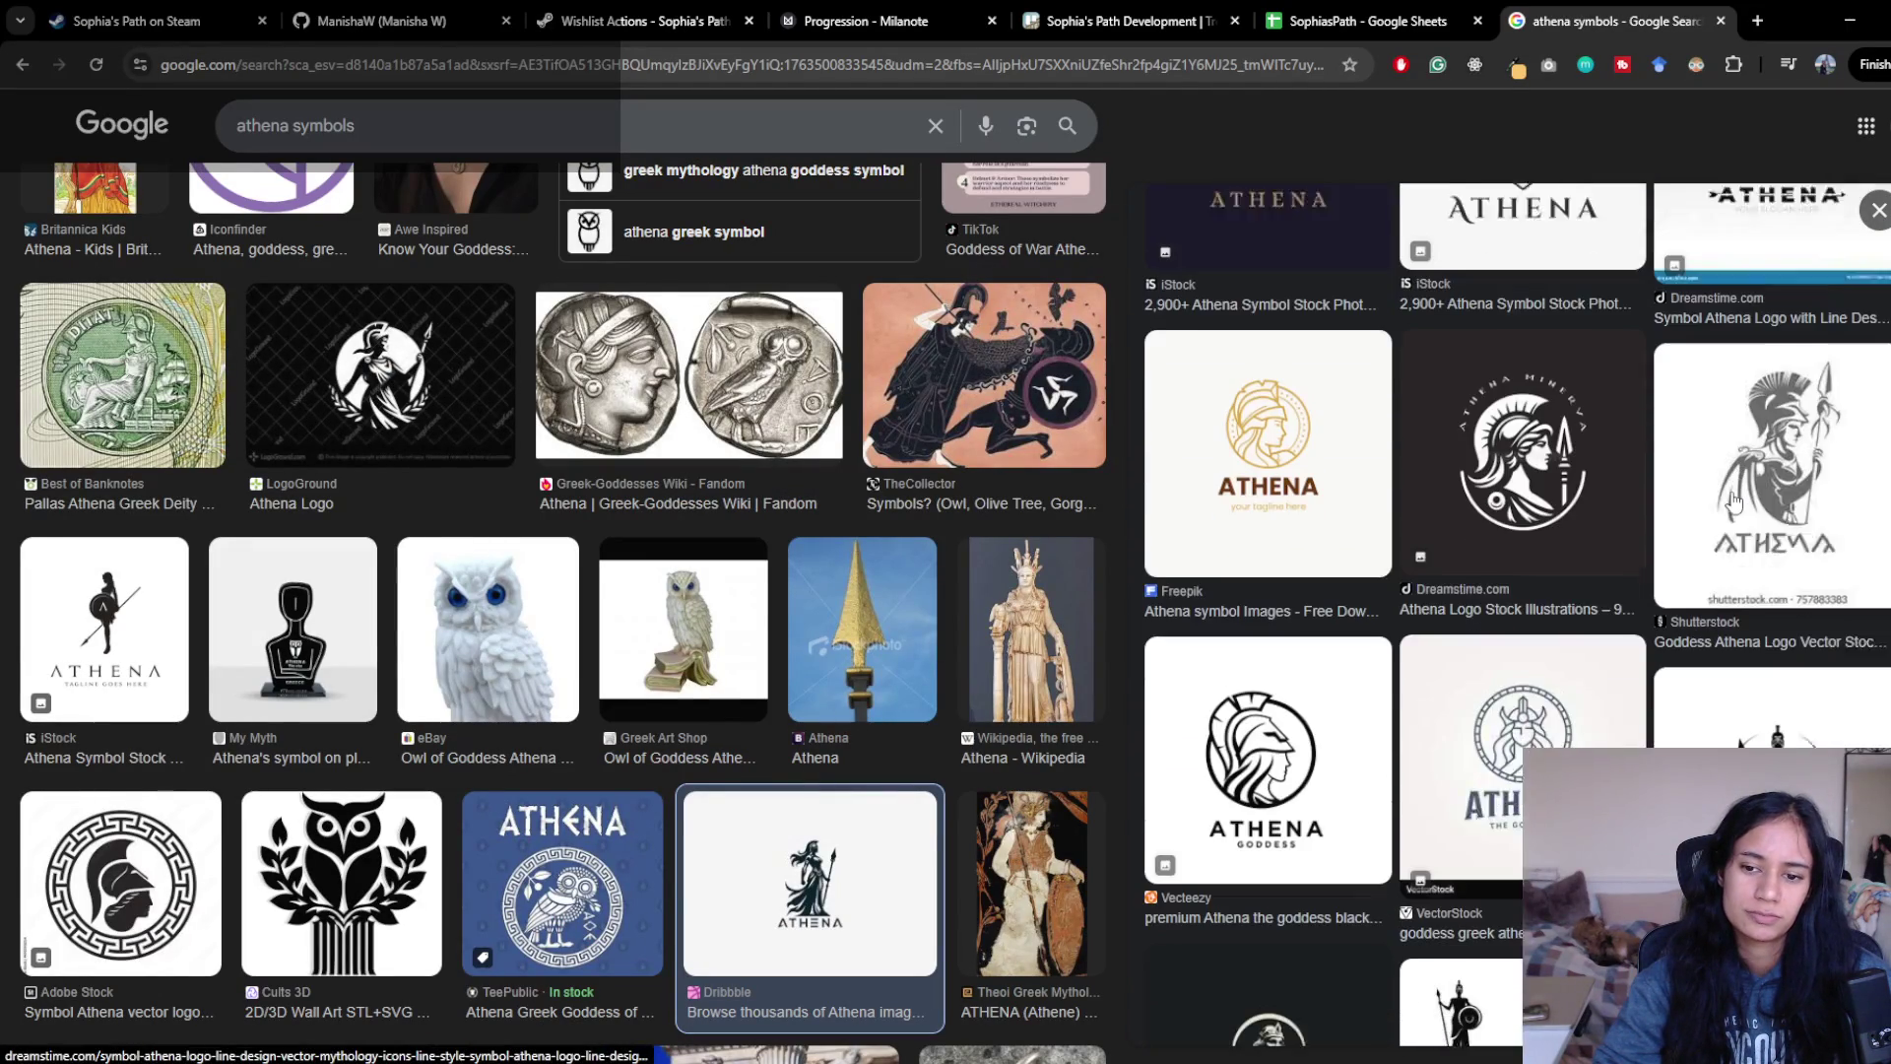
scroll(246, 747, "down", 3)
scroll(253, 737, "down", 3)
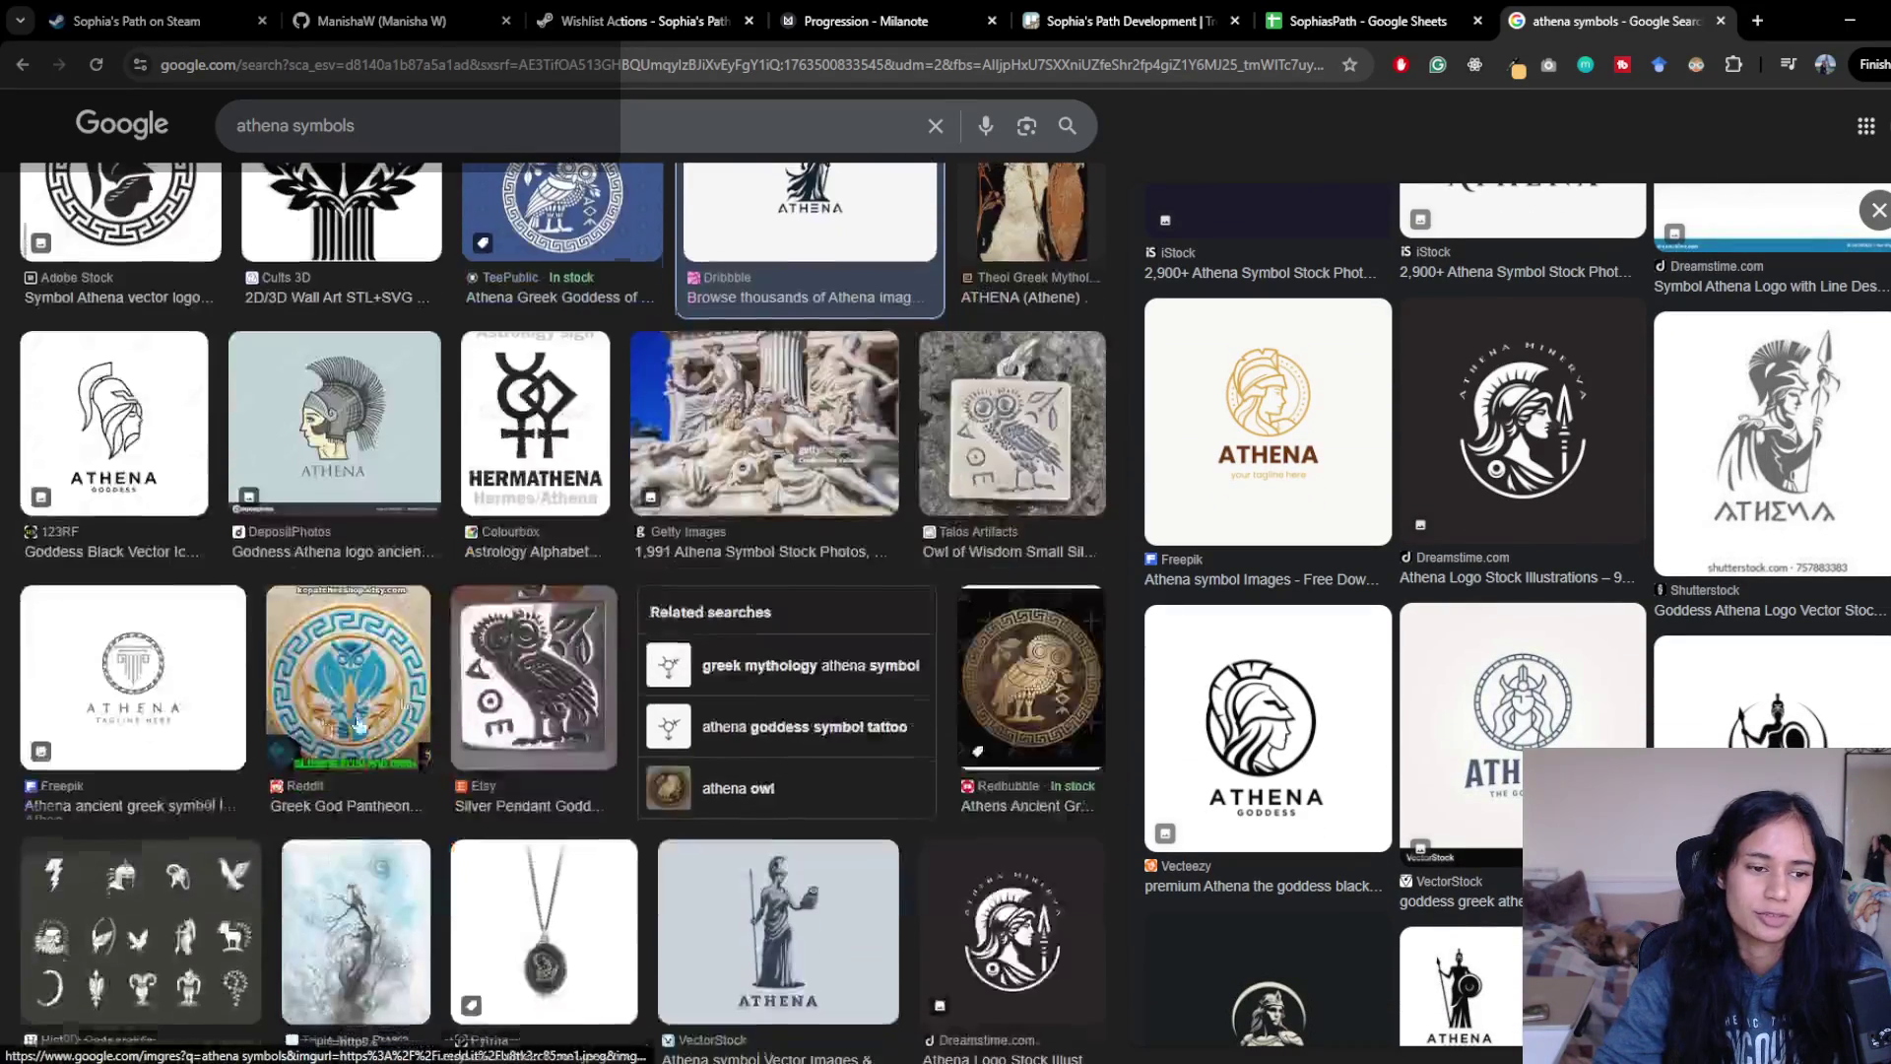
scroll(136, 806, "down", 1)
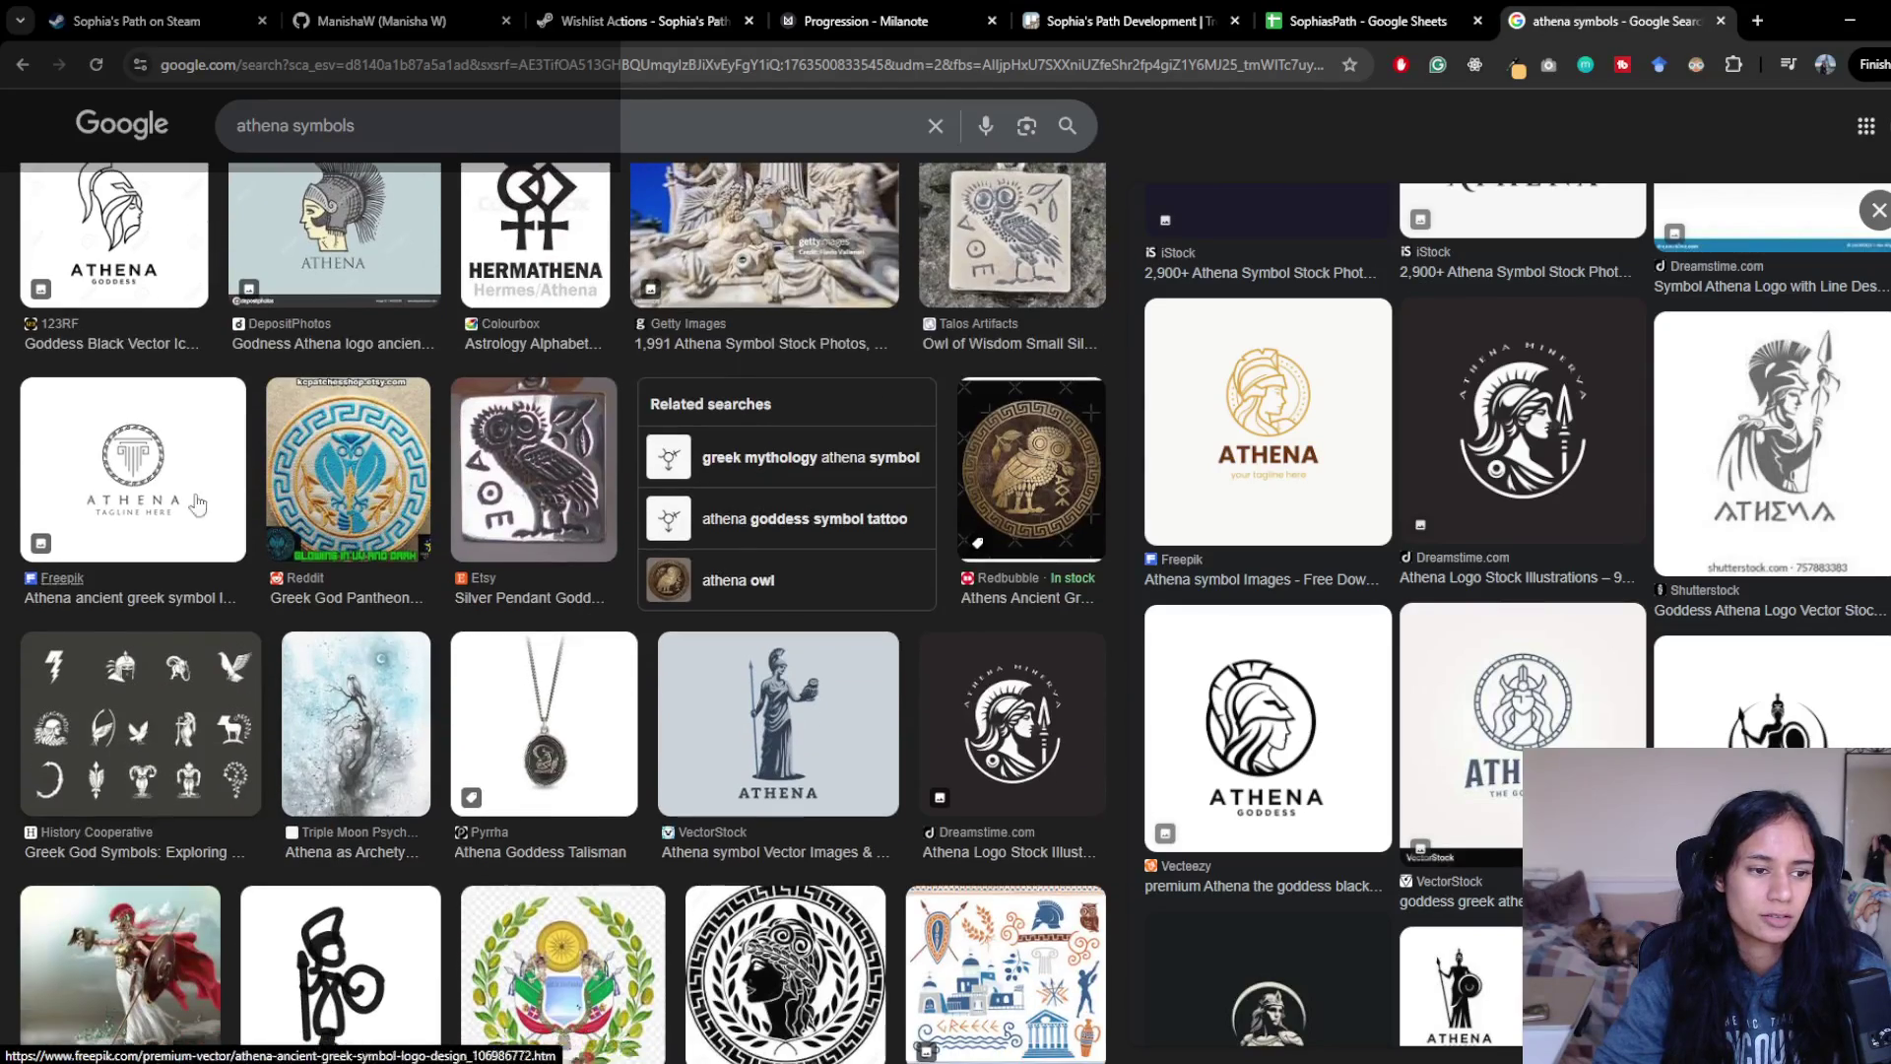
scroll(281, 771, "up", 10)
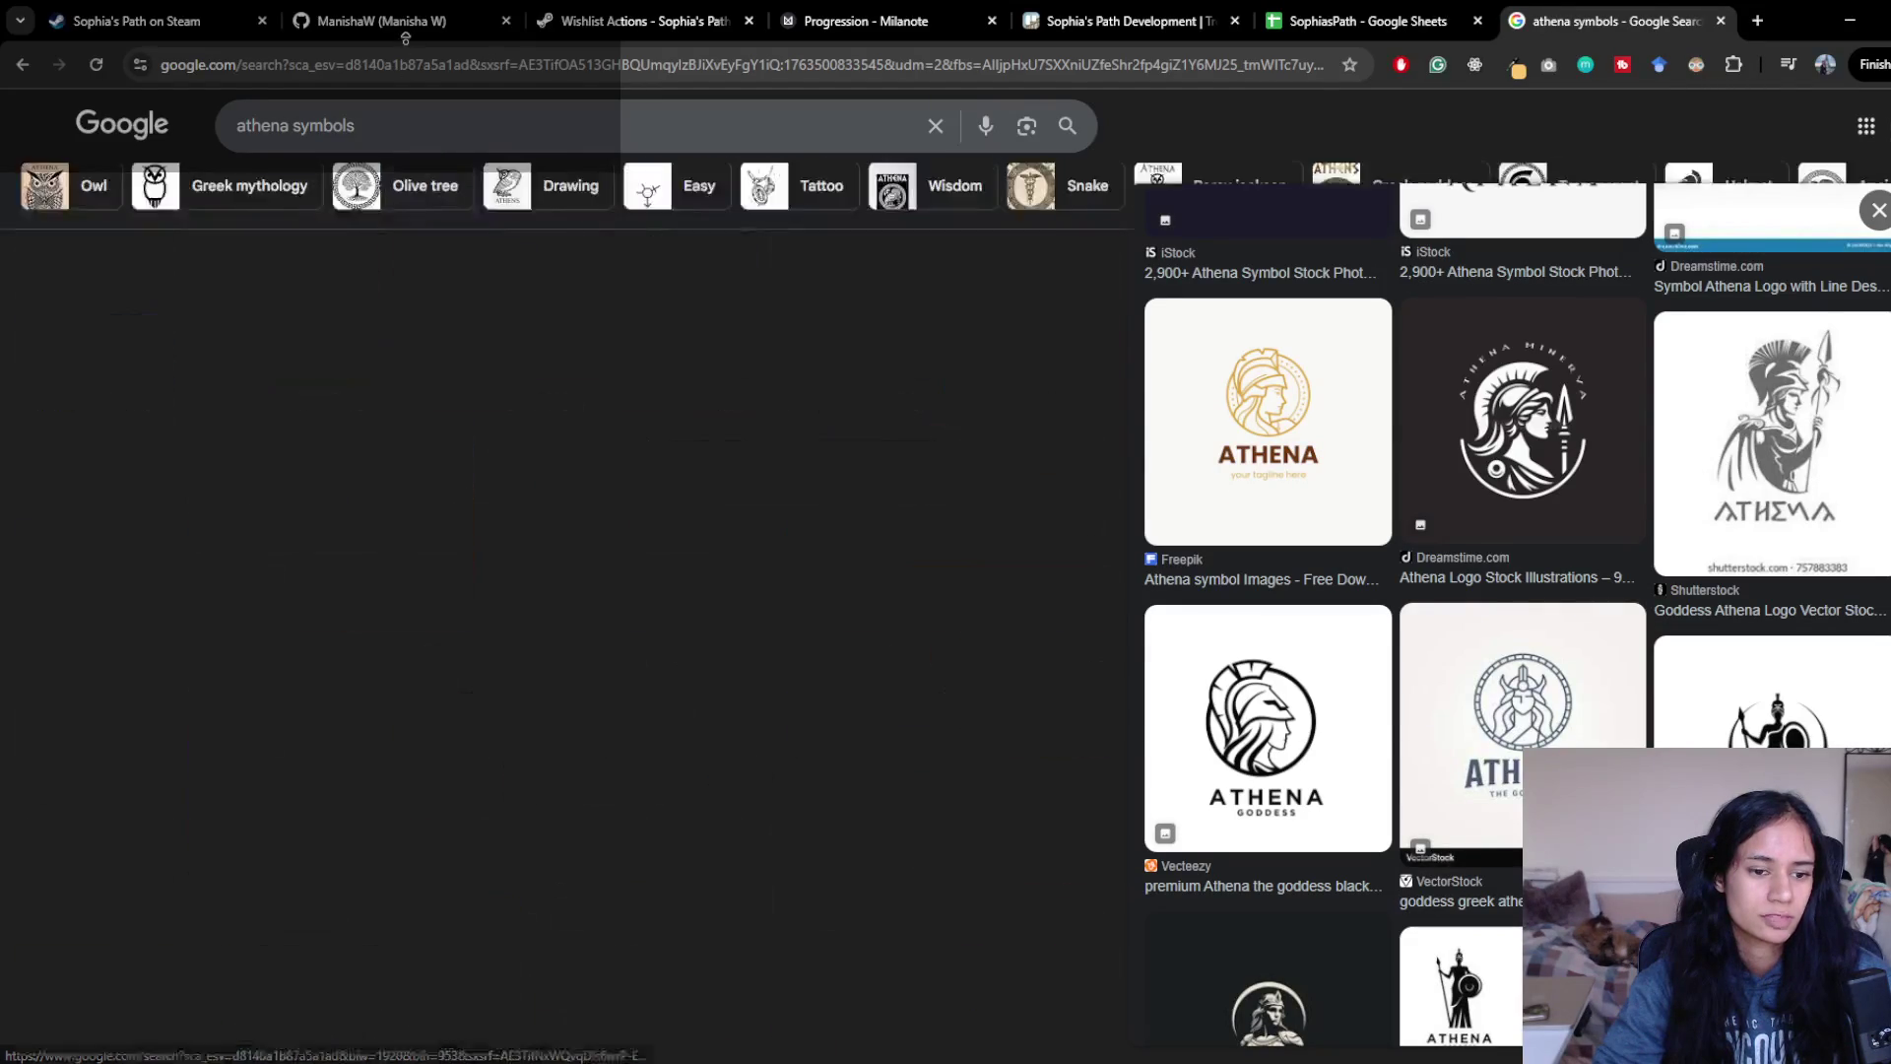
left_click(321, 207)
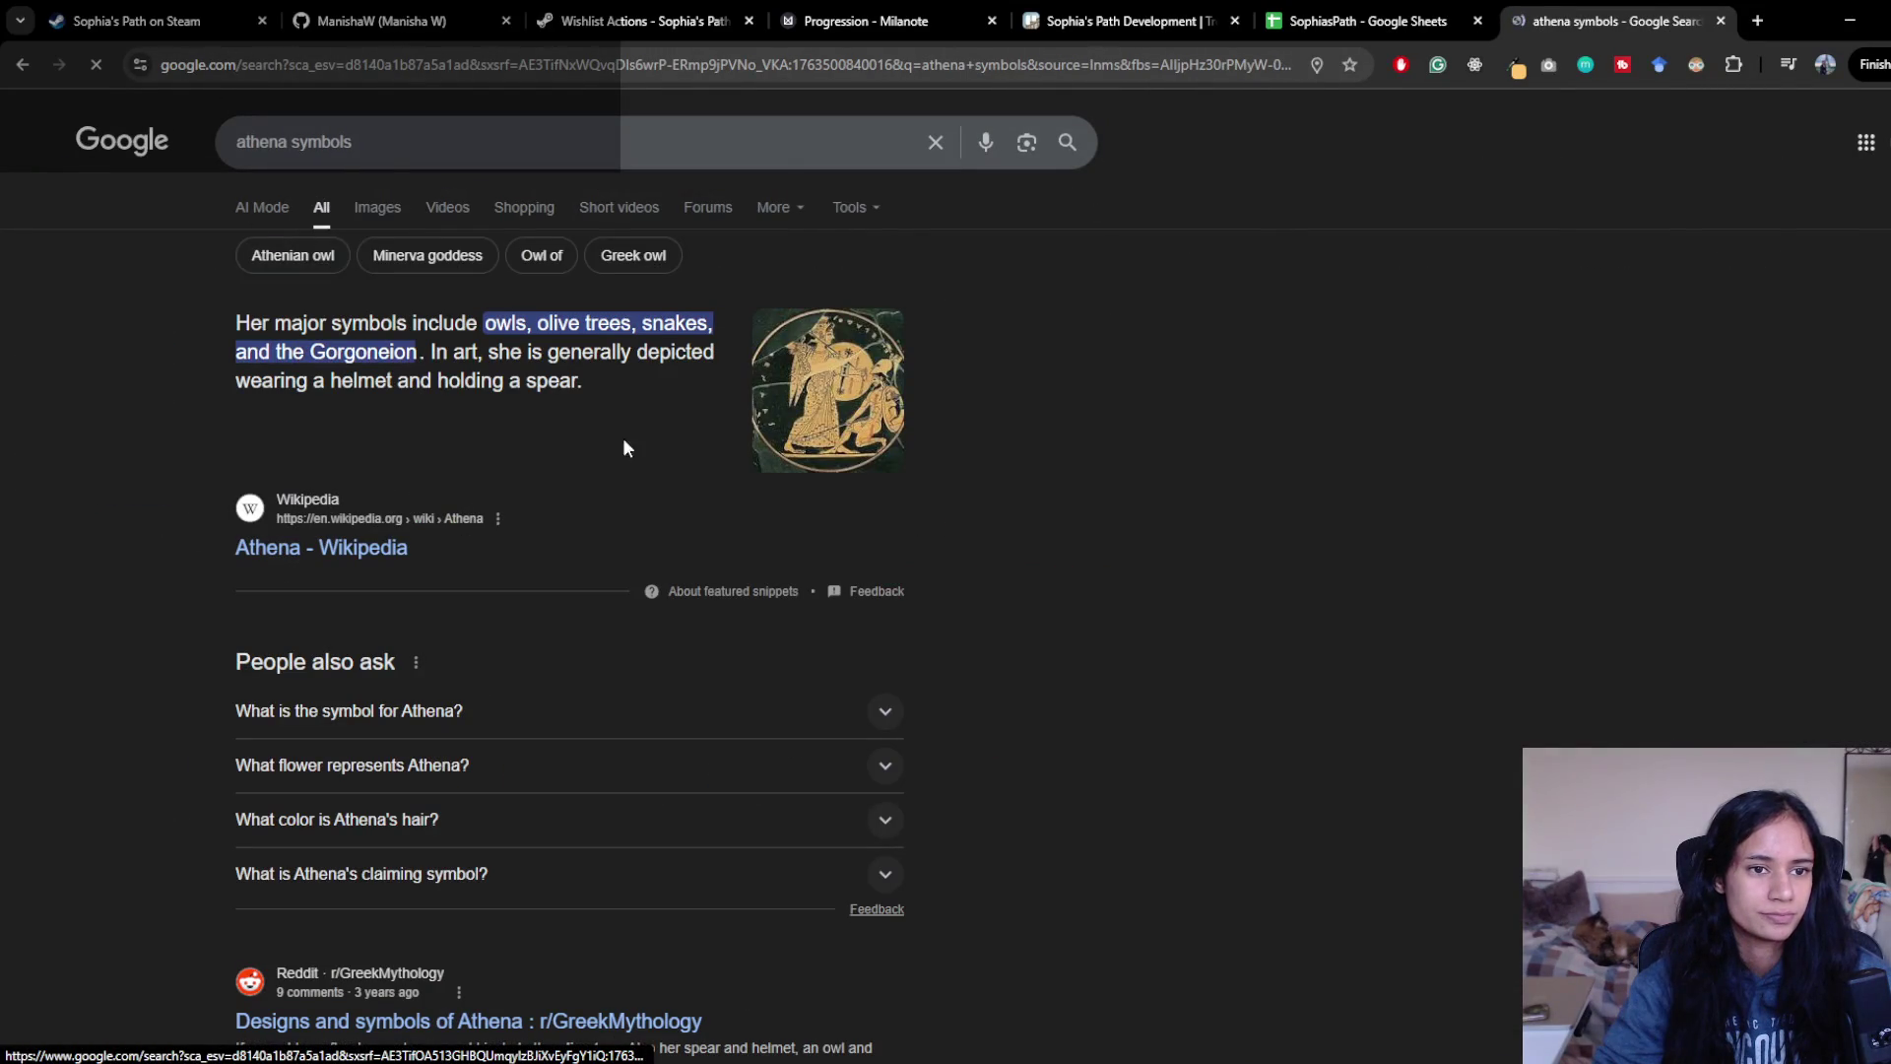
- Search Google for 'athena symbols and meanings' and highlight the AI Overview's list of symbols
left_click(410, 137)
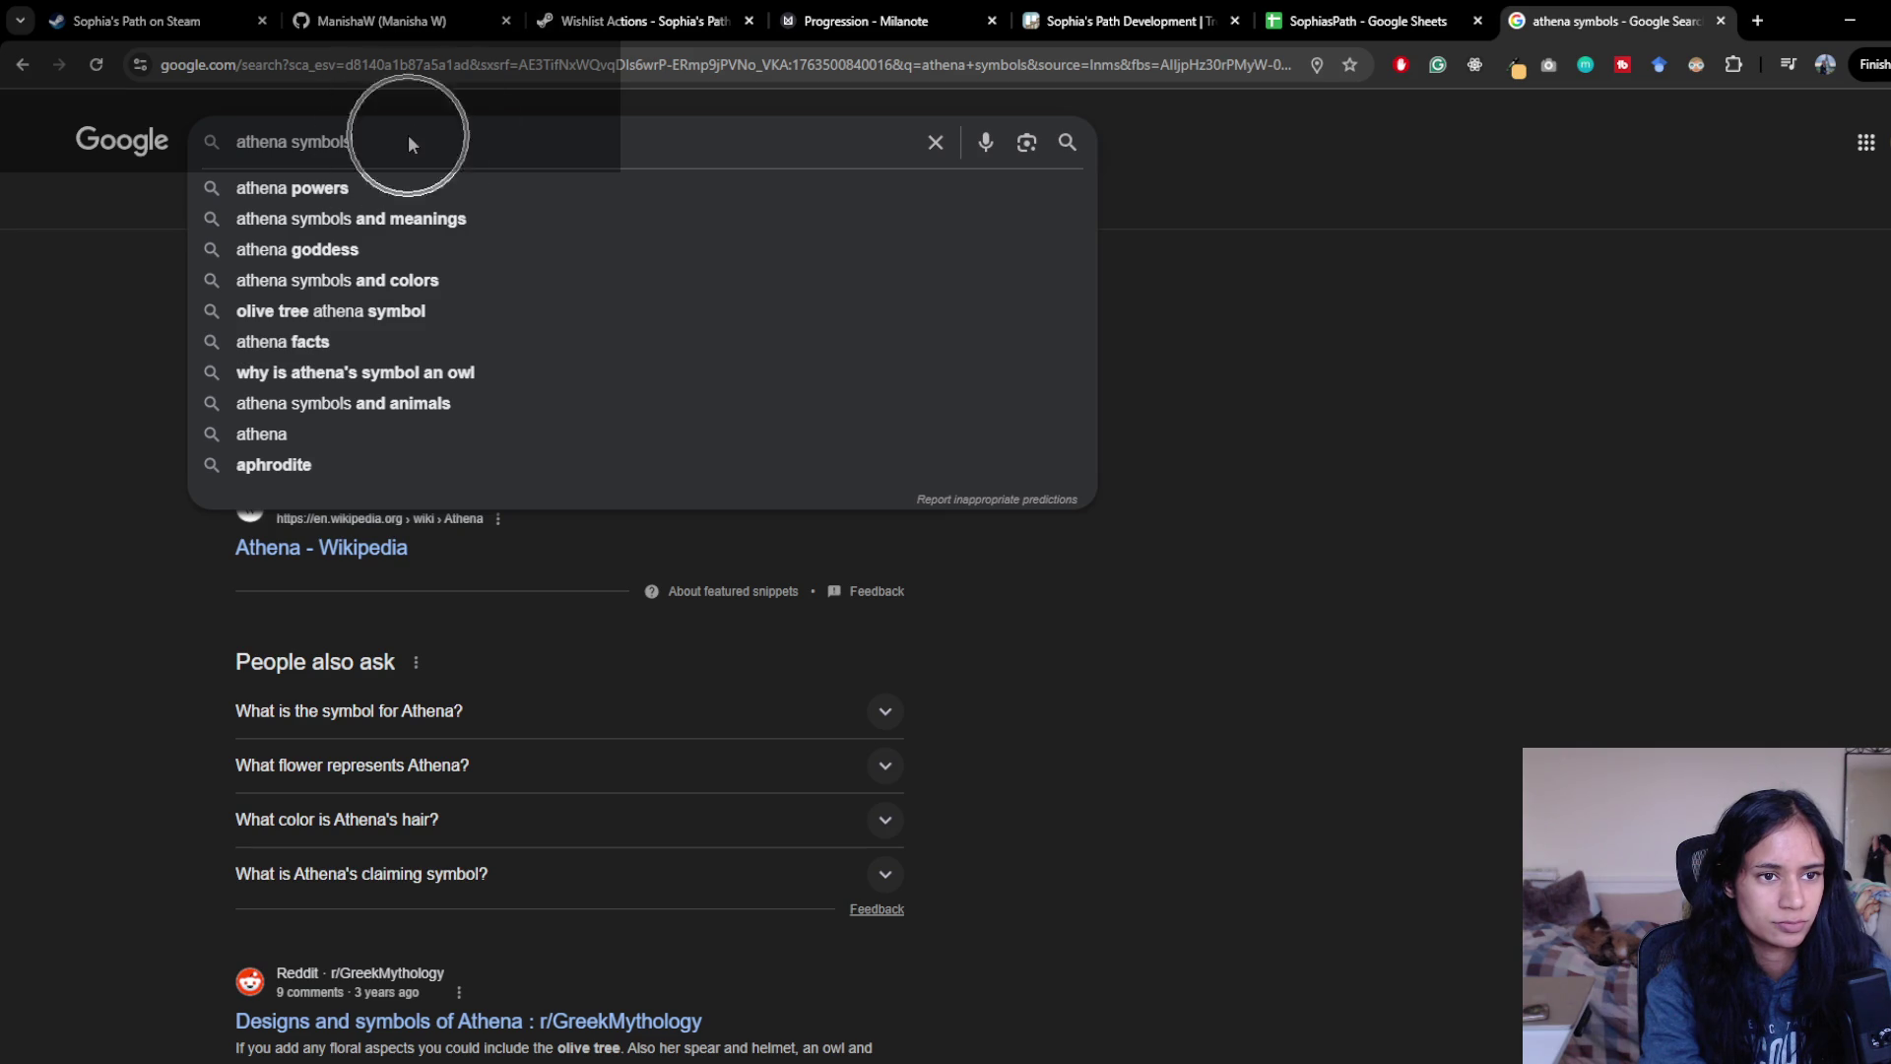
key("Down")
key("Down")
key("Return")
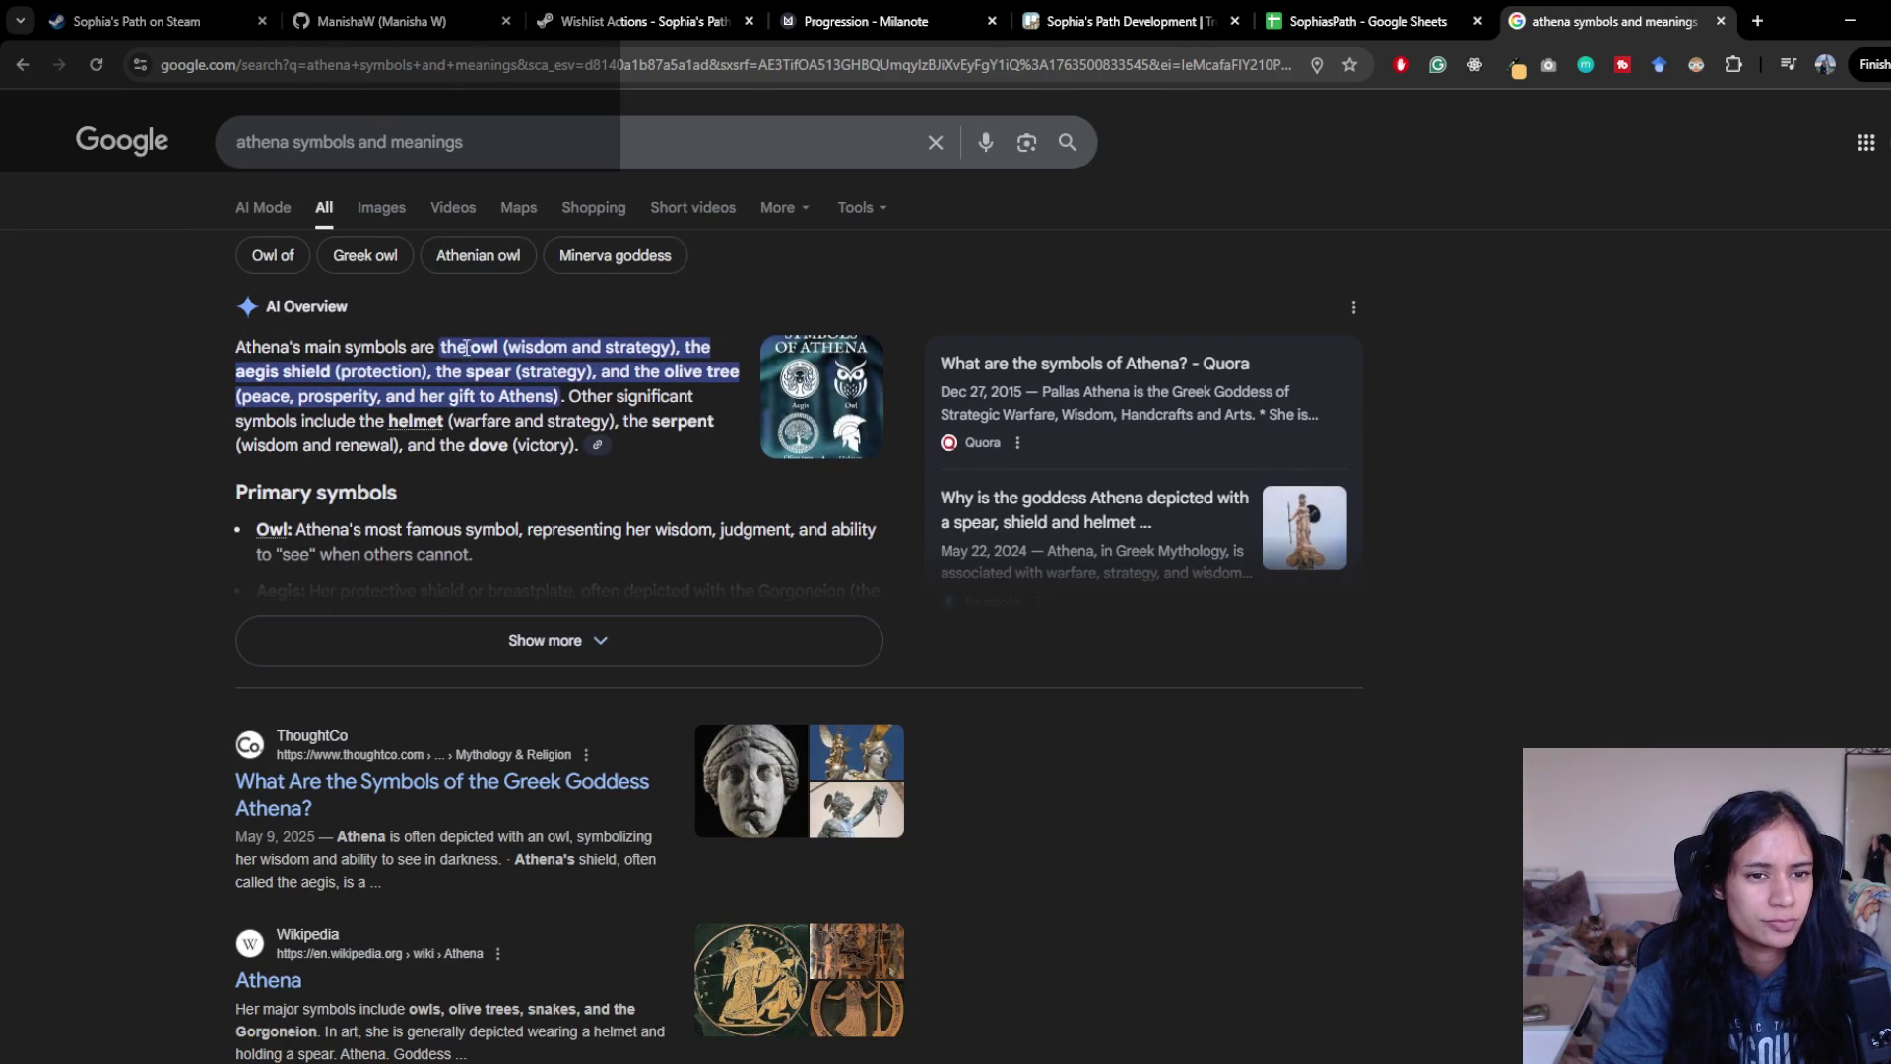
mouse_move(255, 370)
left_mouse_down()
mouse_move(709, 372)
mouse_move(640, 371)
left_mouse_up()
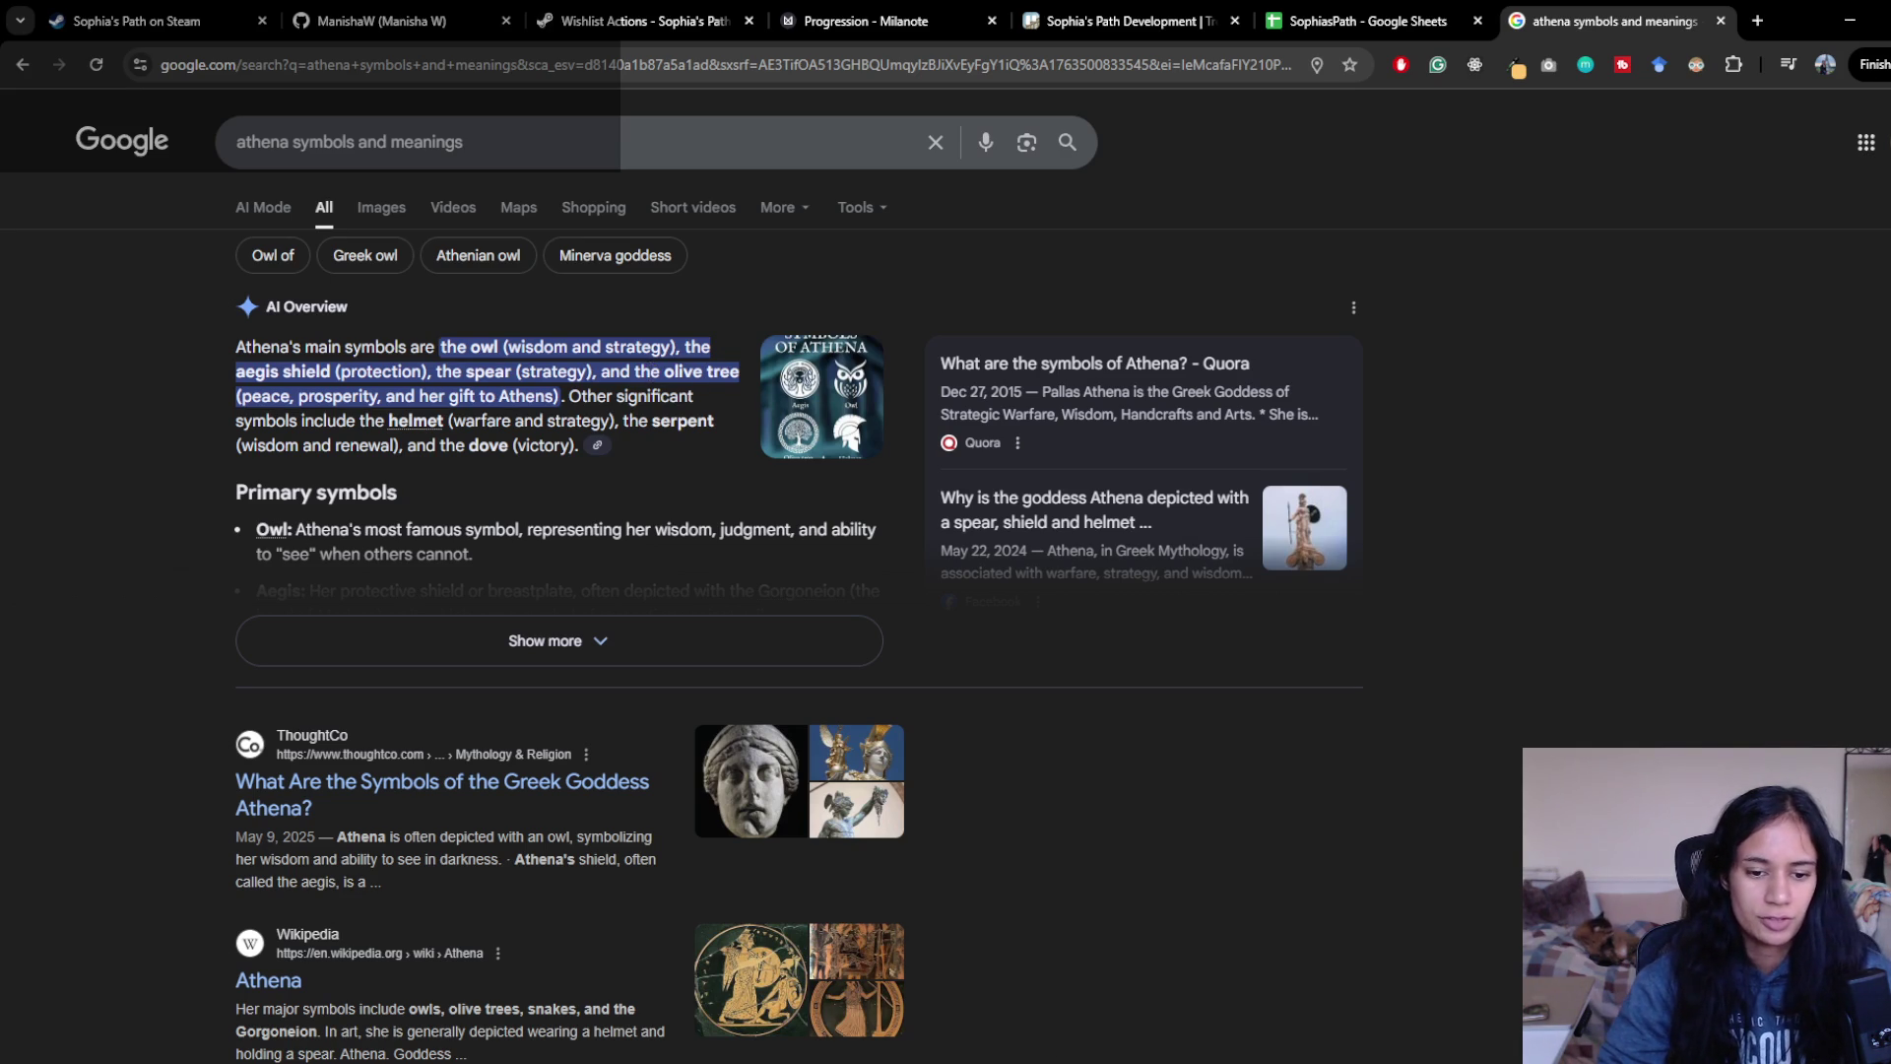
key("alt+Tab")
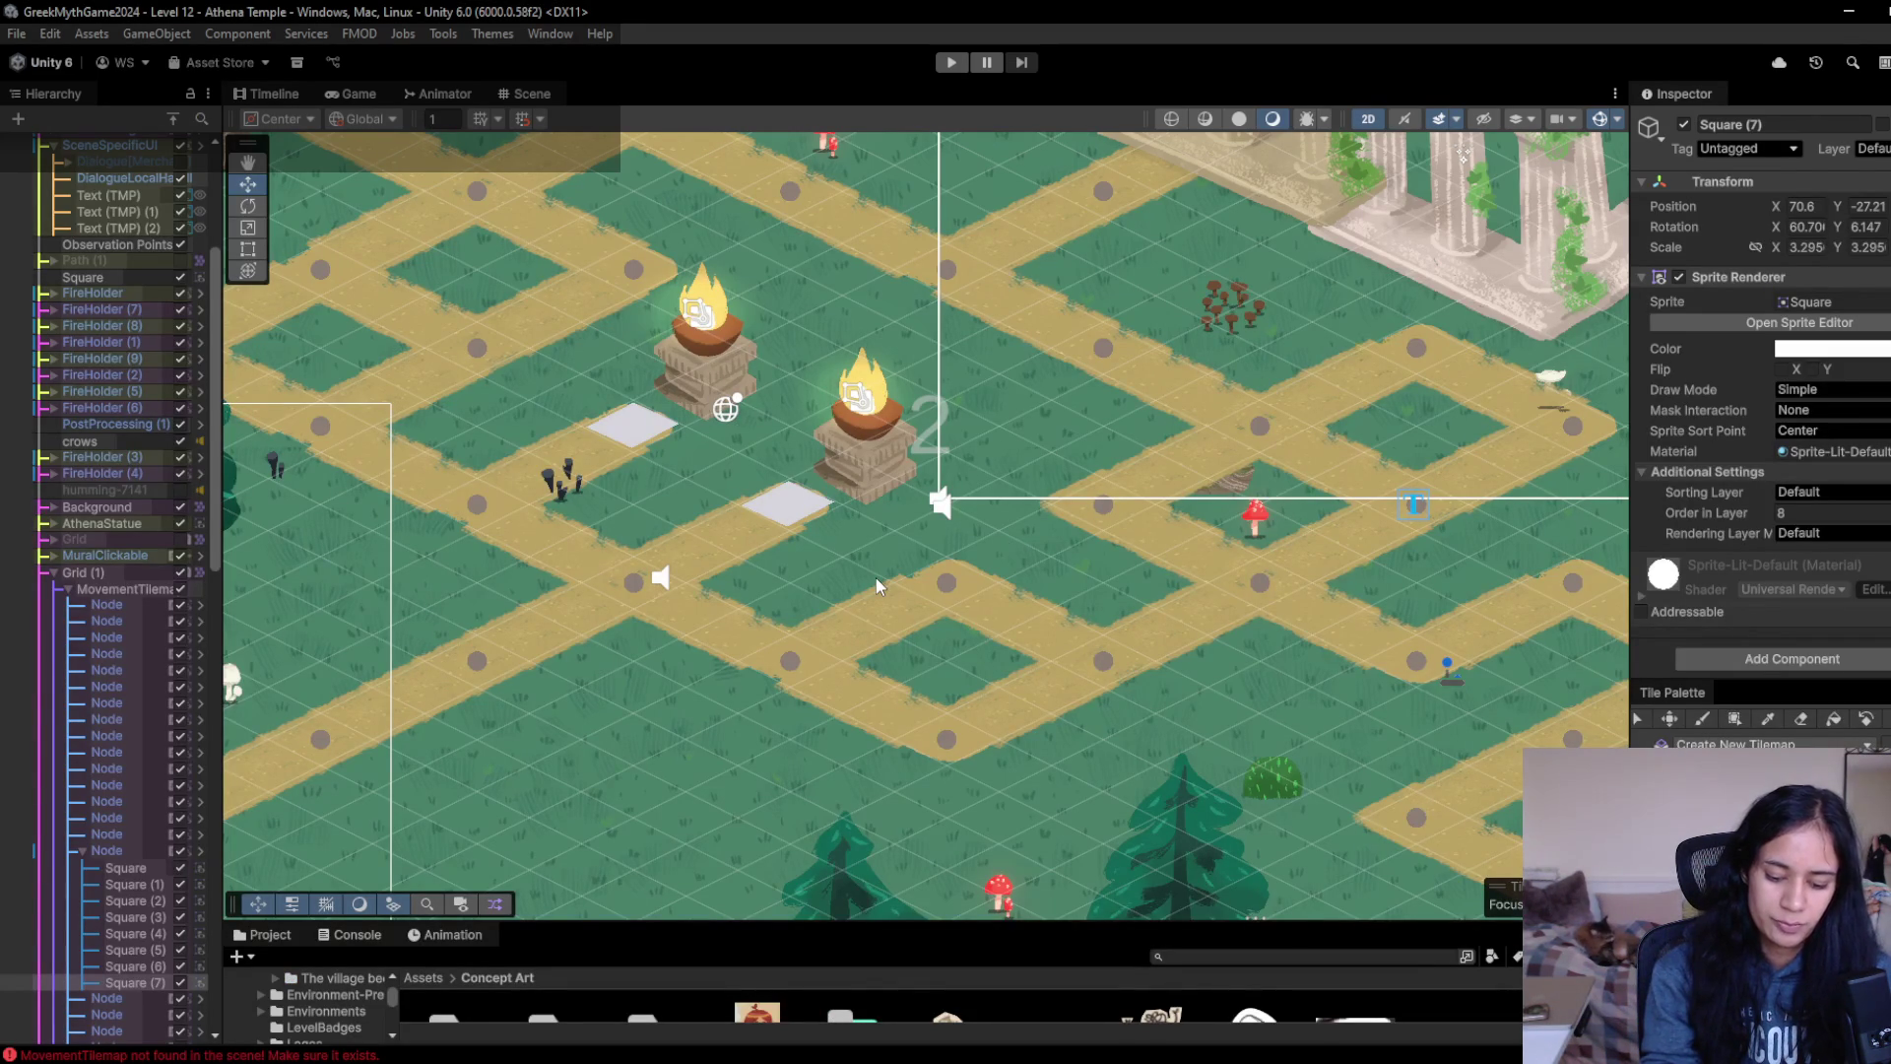
mouse_move(877, 577)
left_mouse_down()
mouse_move(924, 597)
mouse_move(745, 382)
mouse_move(1107, 577)
left_mouse_up()
mouse_move(824, 439)
left_mouse_down()
mouse_move(715, 449)
mouse_move(677, 430)
mouse_move(845, 534)
left_mouse_up()
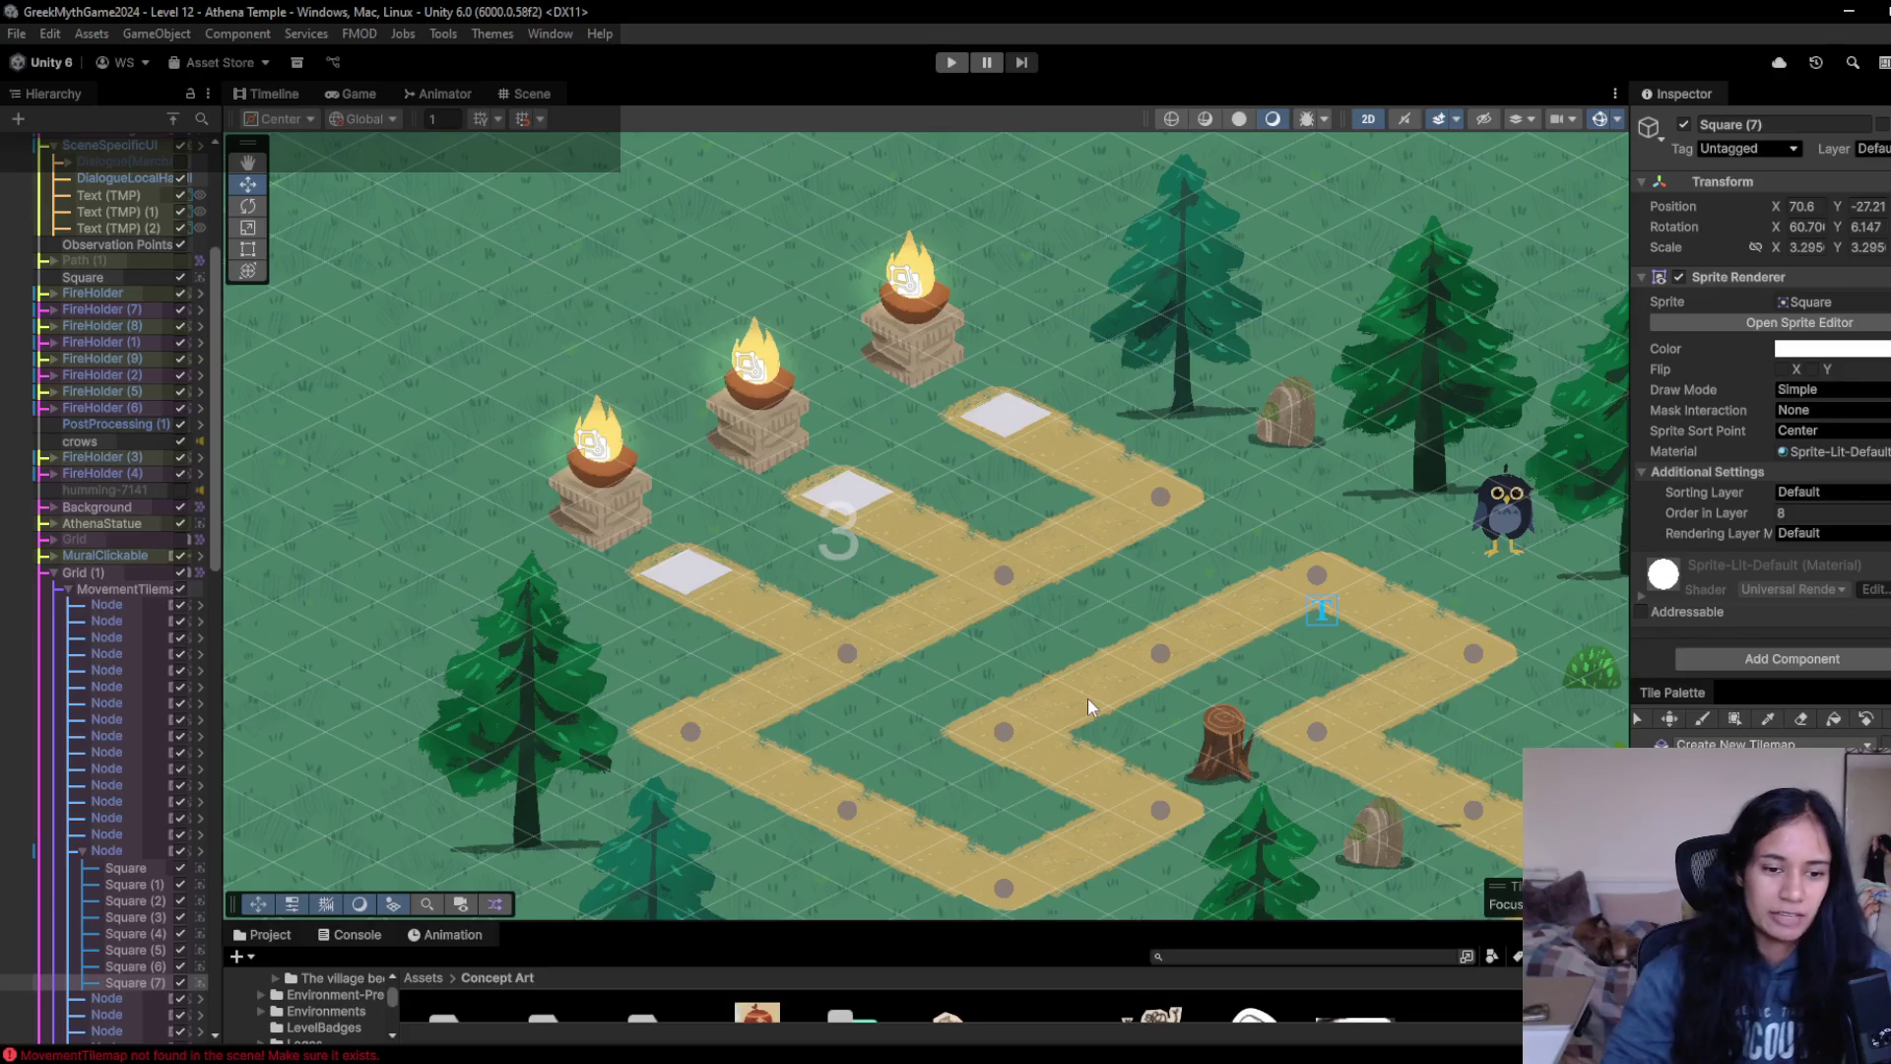
mouse_move(582, 1029)
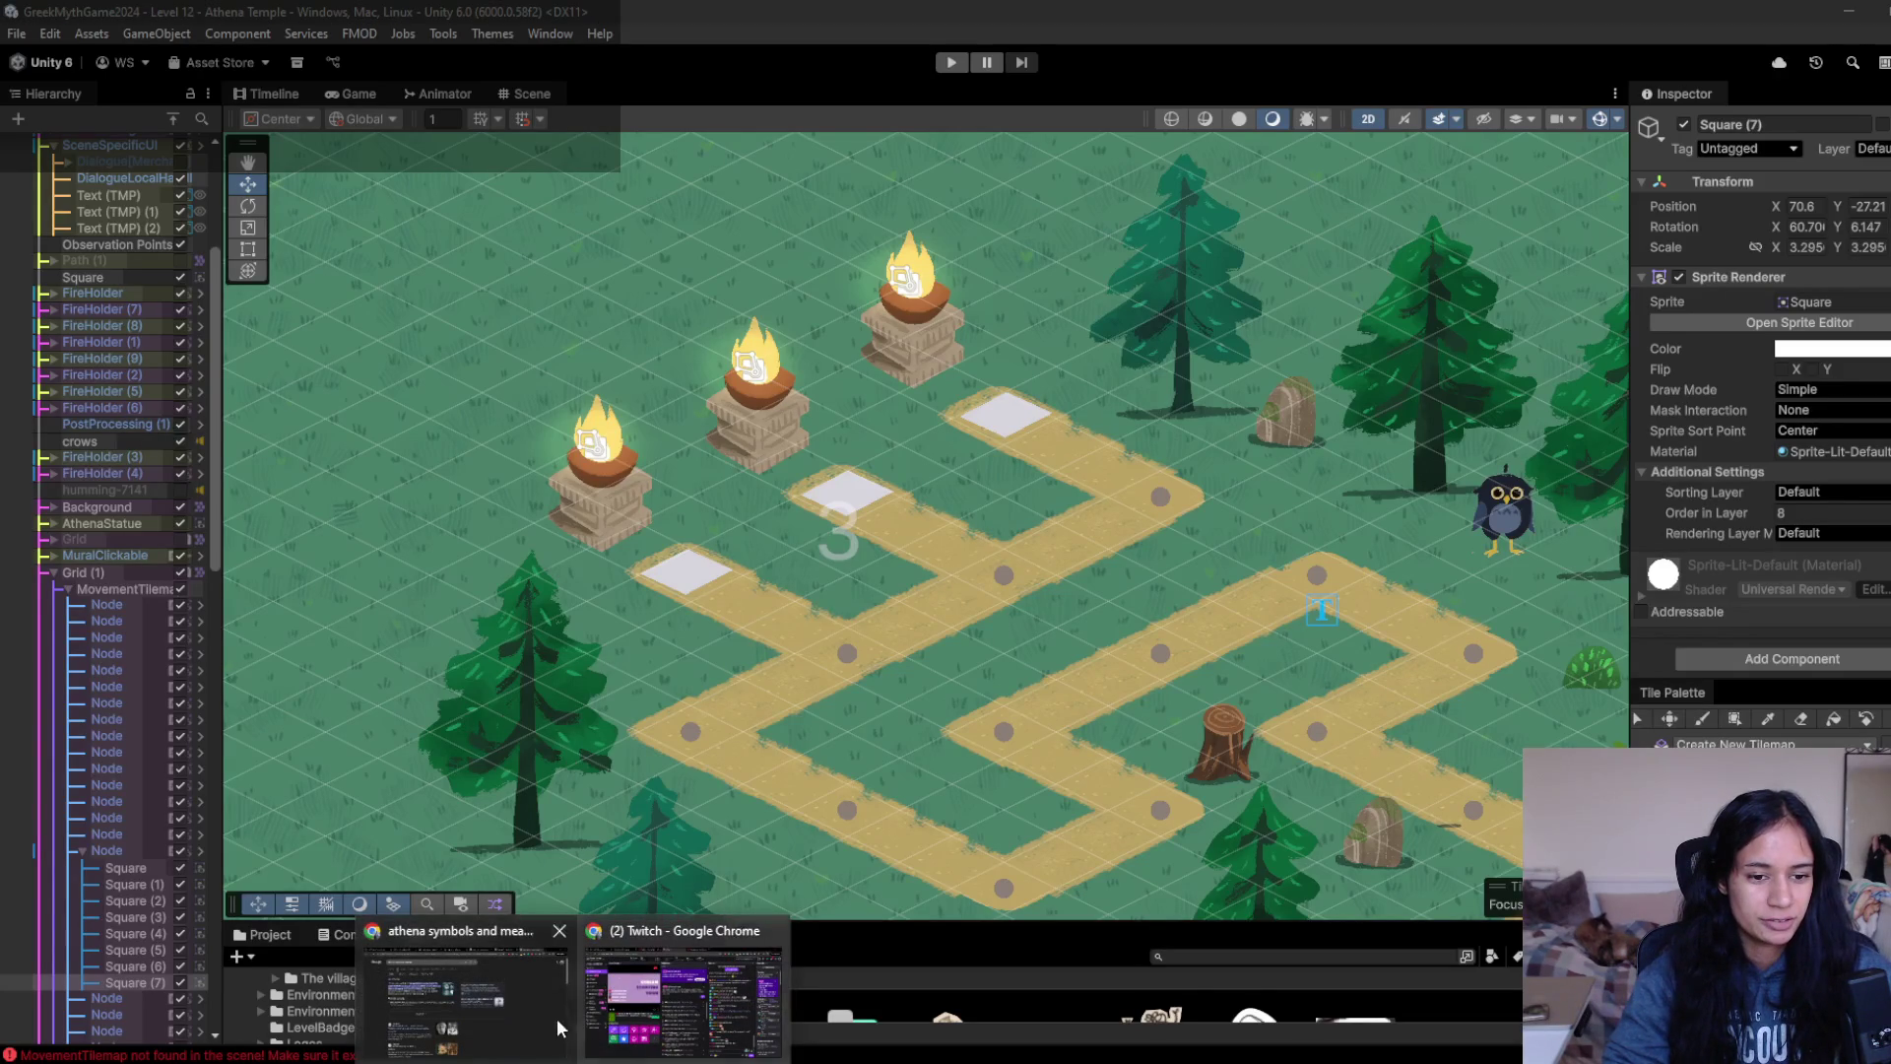
- Replace the Athena query with 'life cycle of owl' and preview the first image result
left_click(438, 1007)
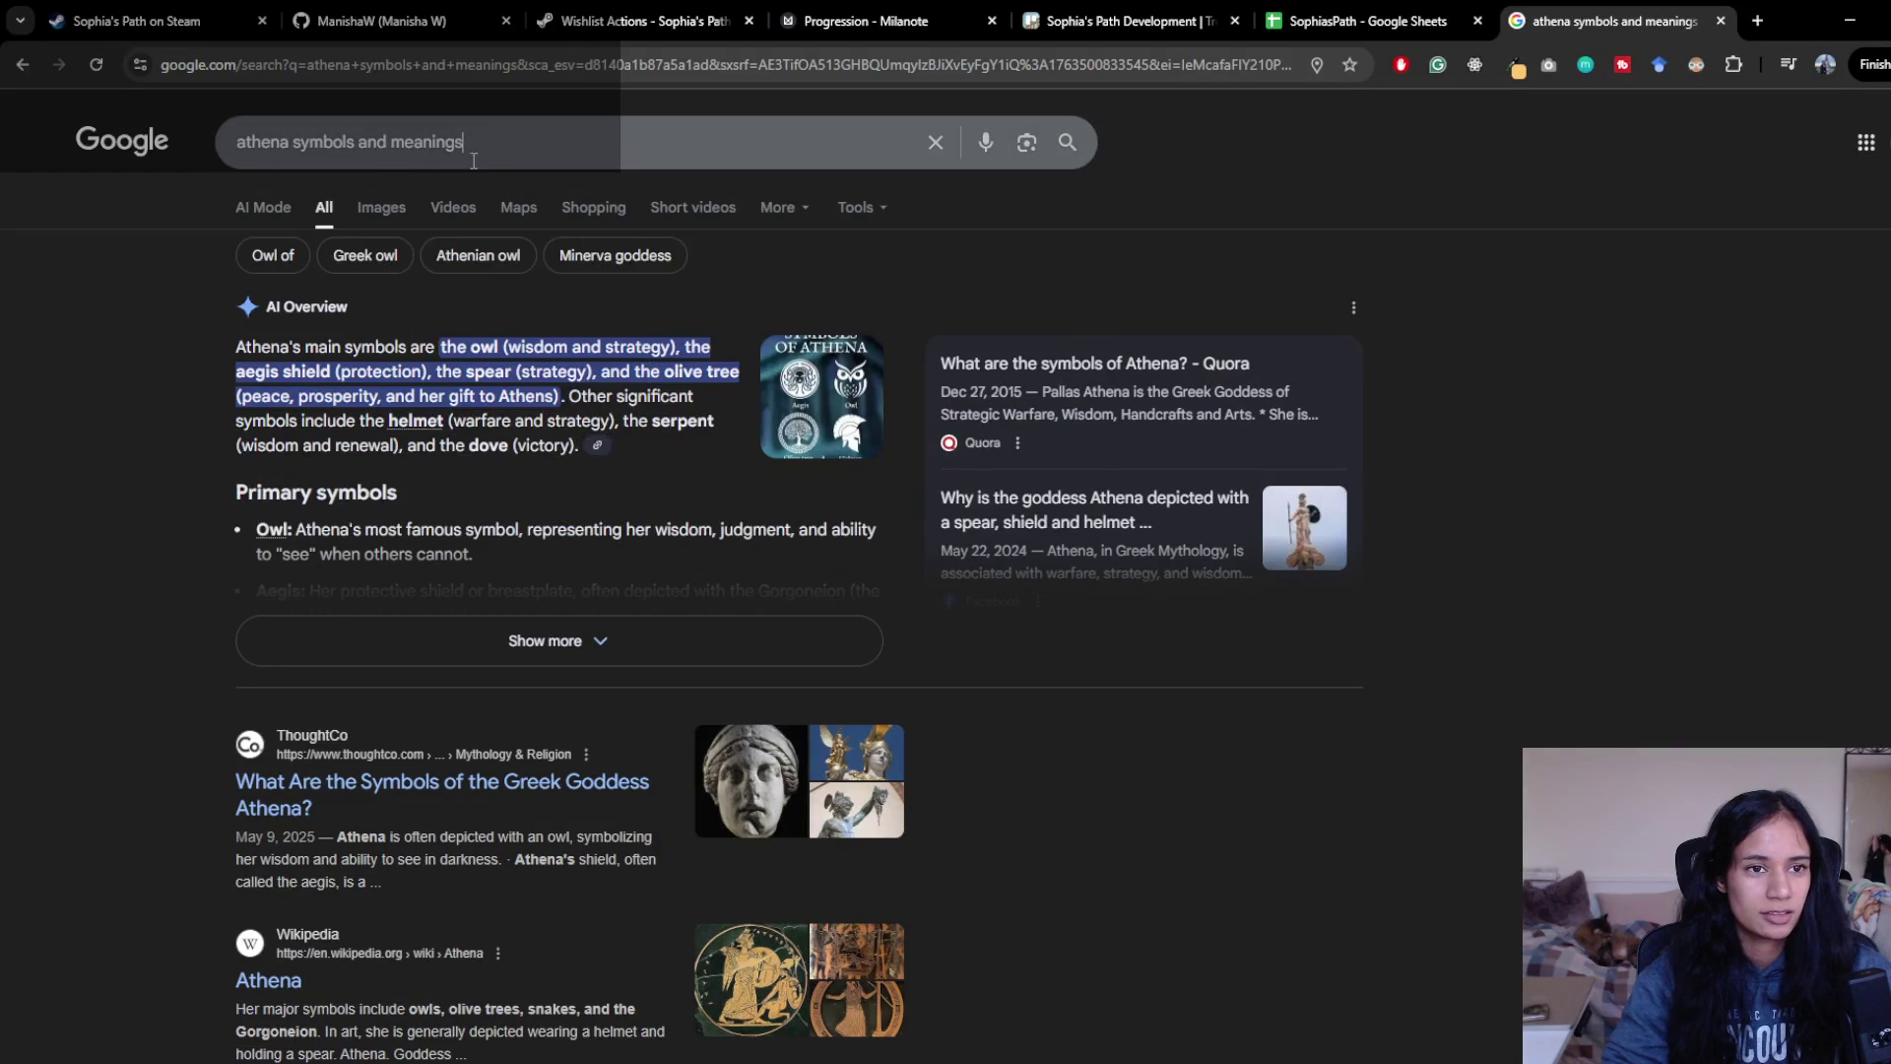
left_click(474, 160)
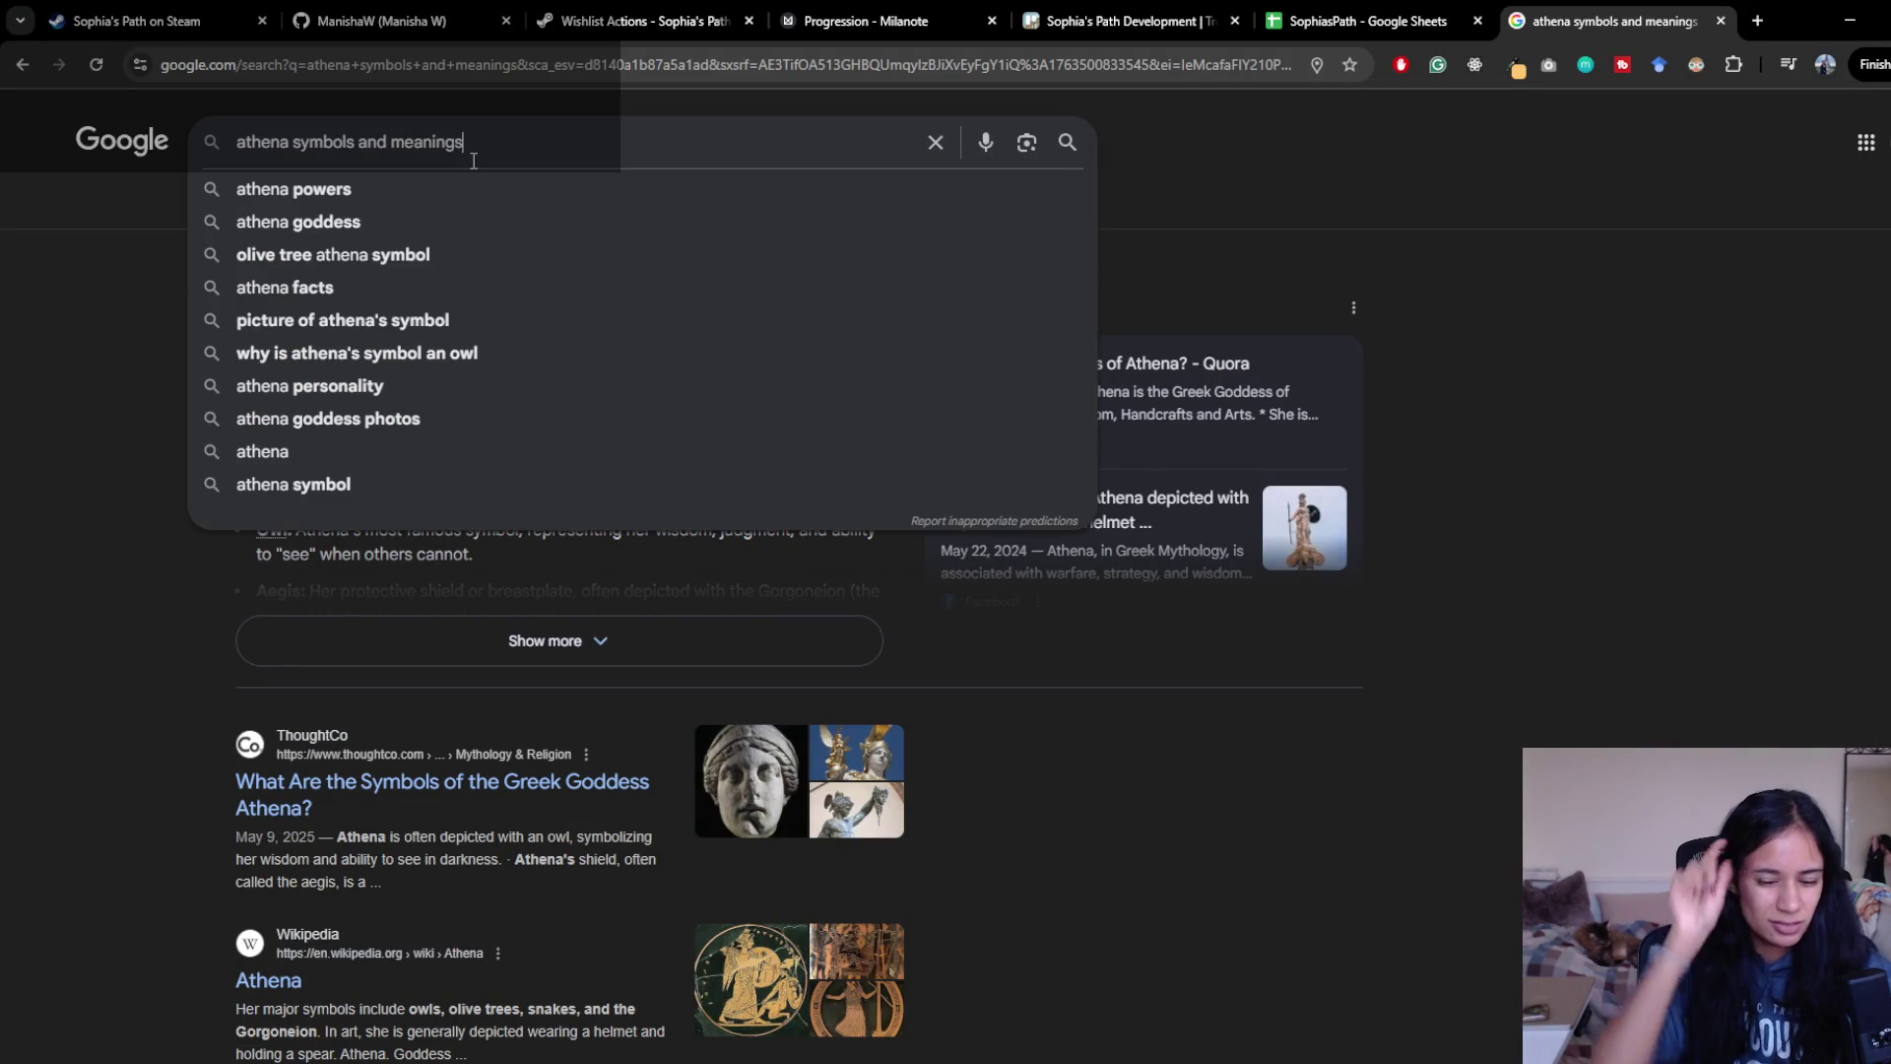
triple_click(474, 161)
key("BackSpace")
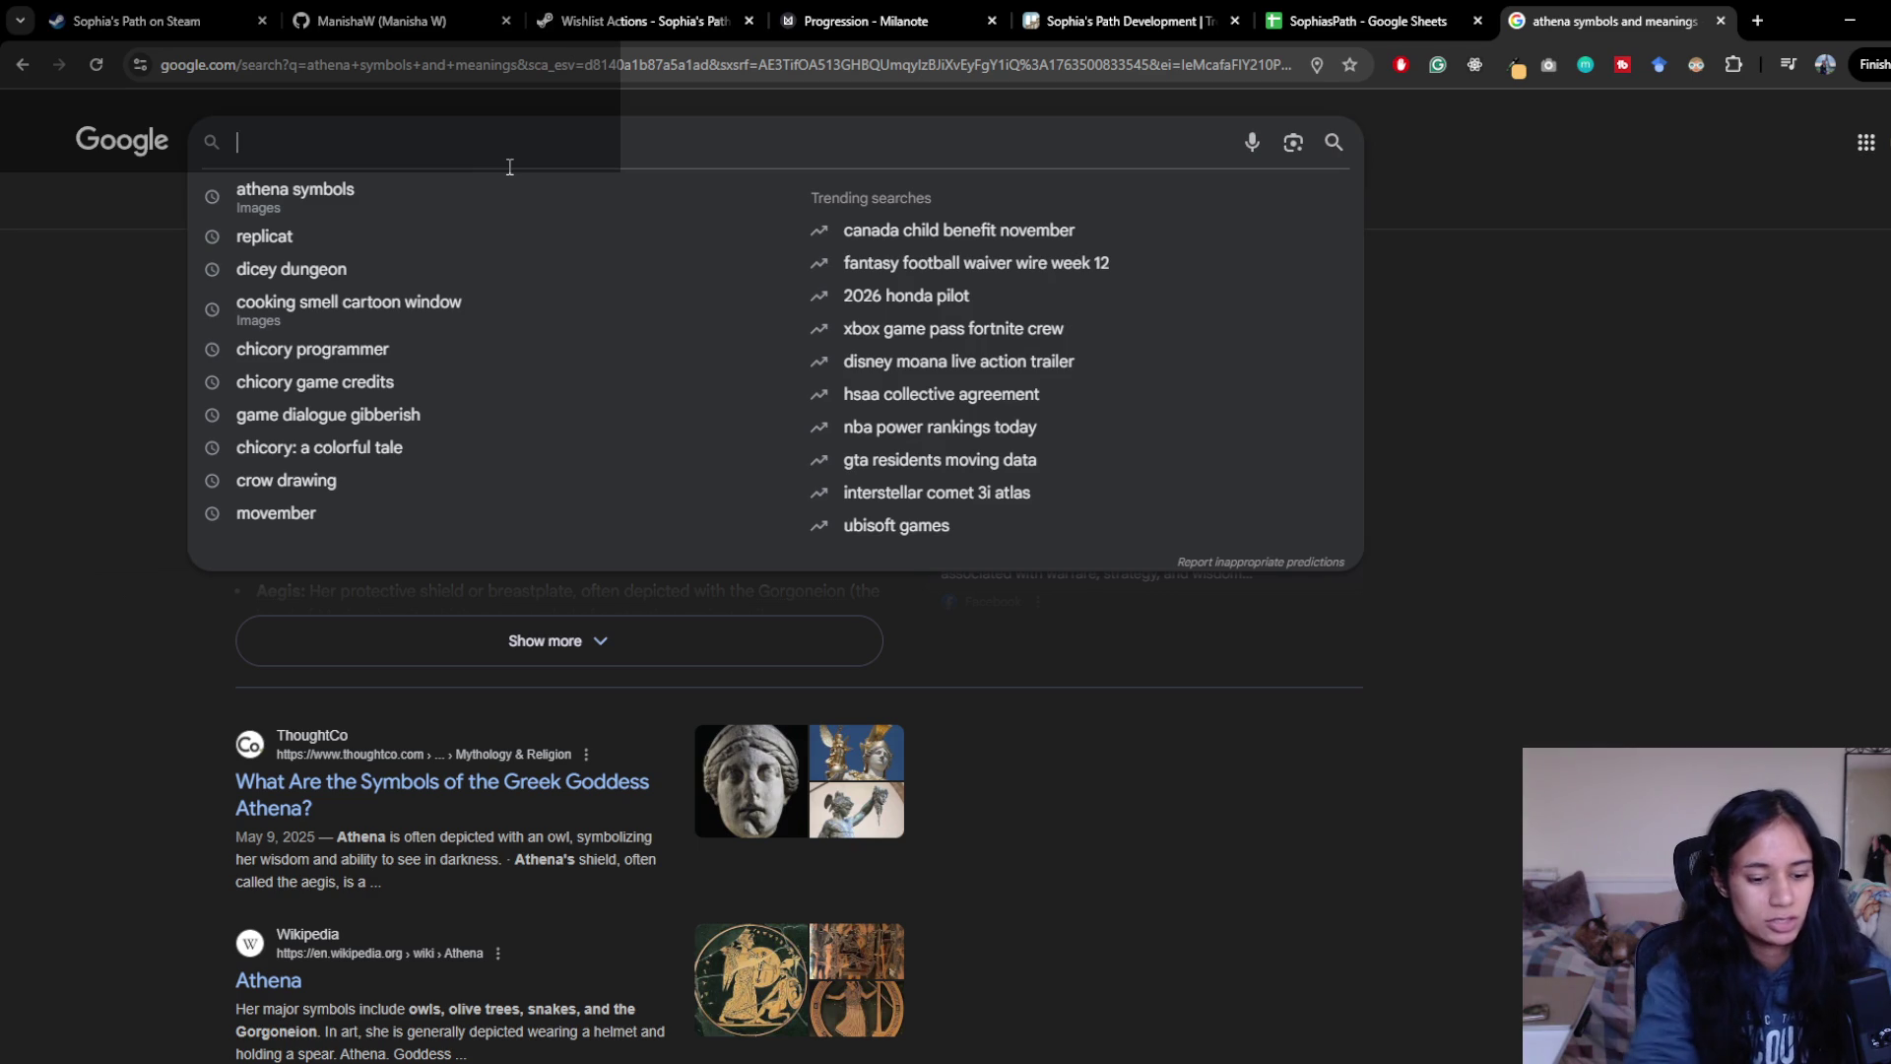
type("li")
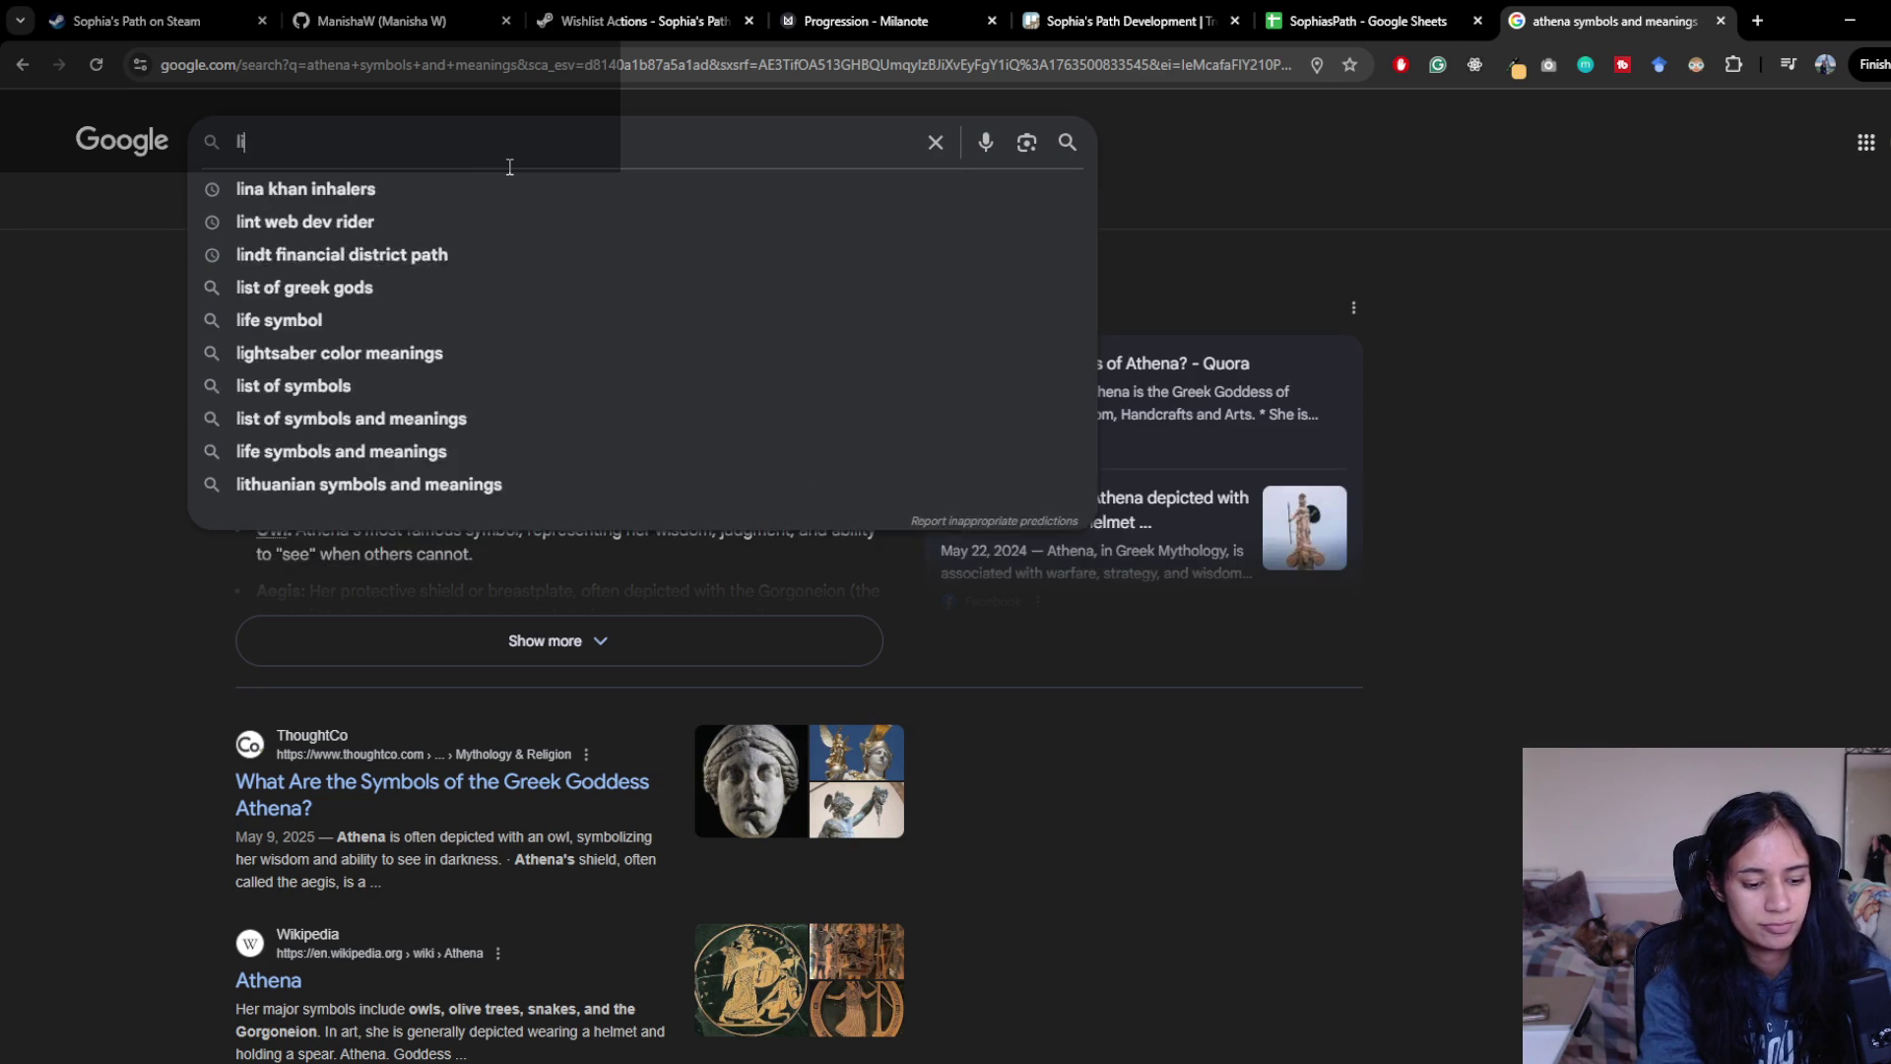
type("fe cycle of owl")
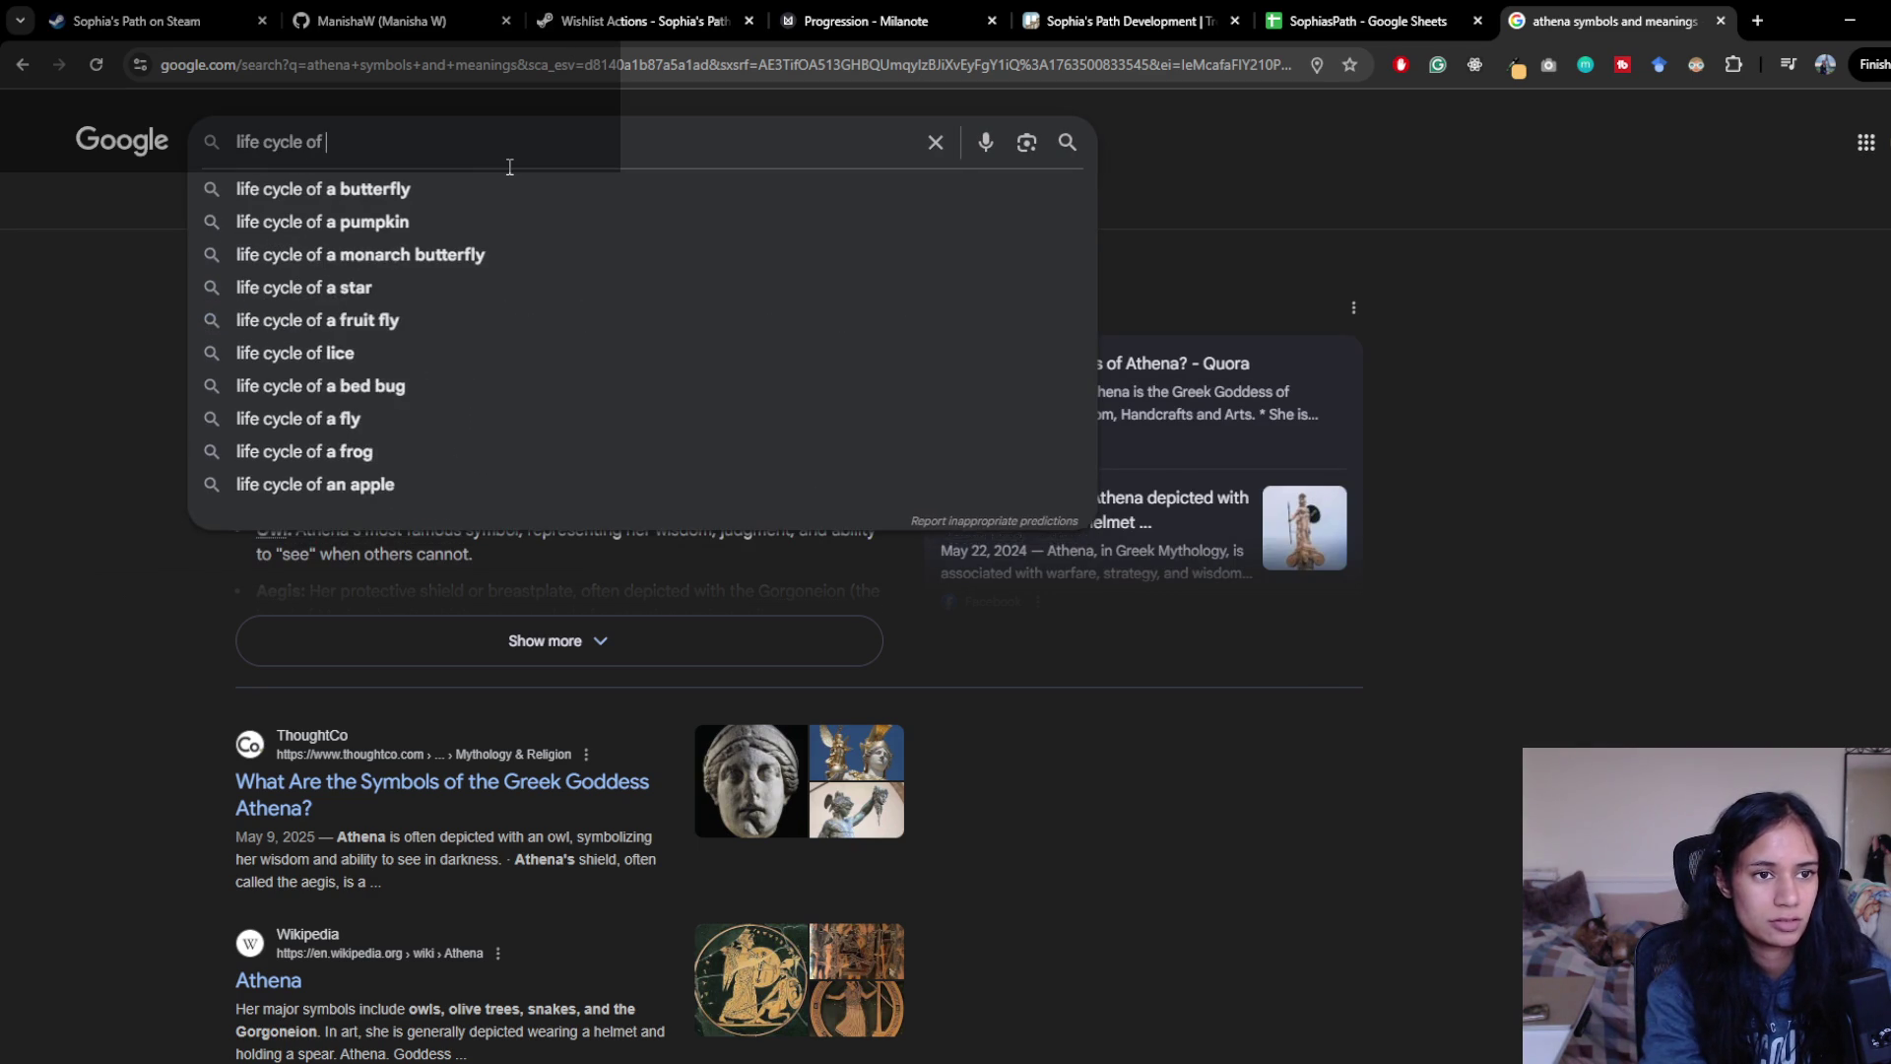
key("Return")
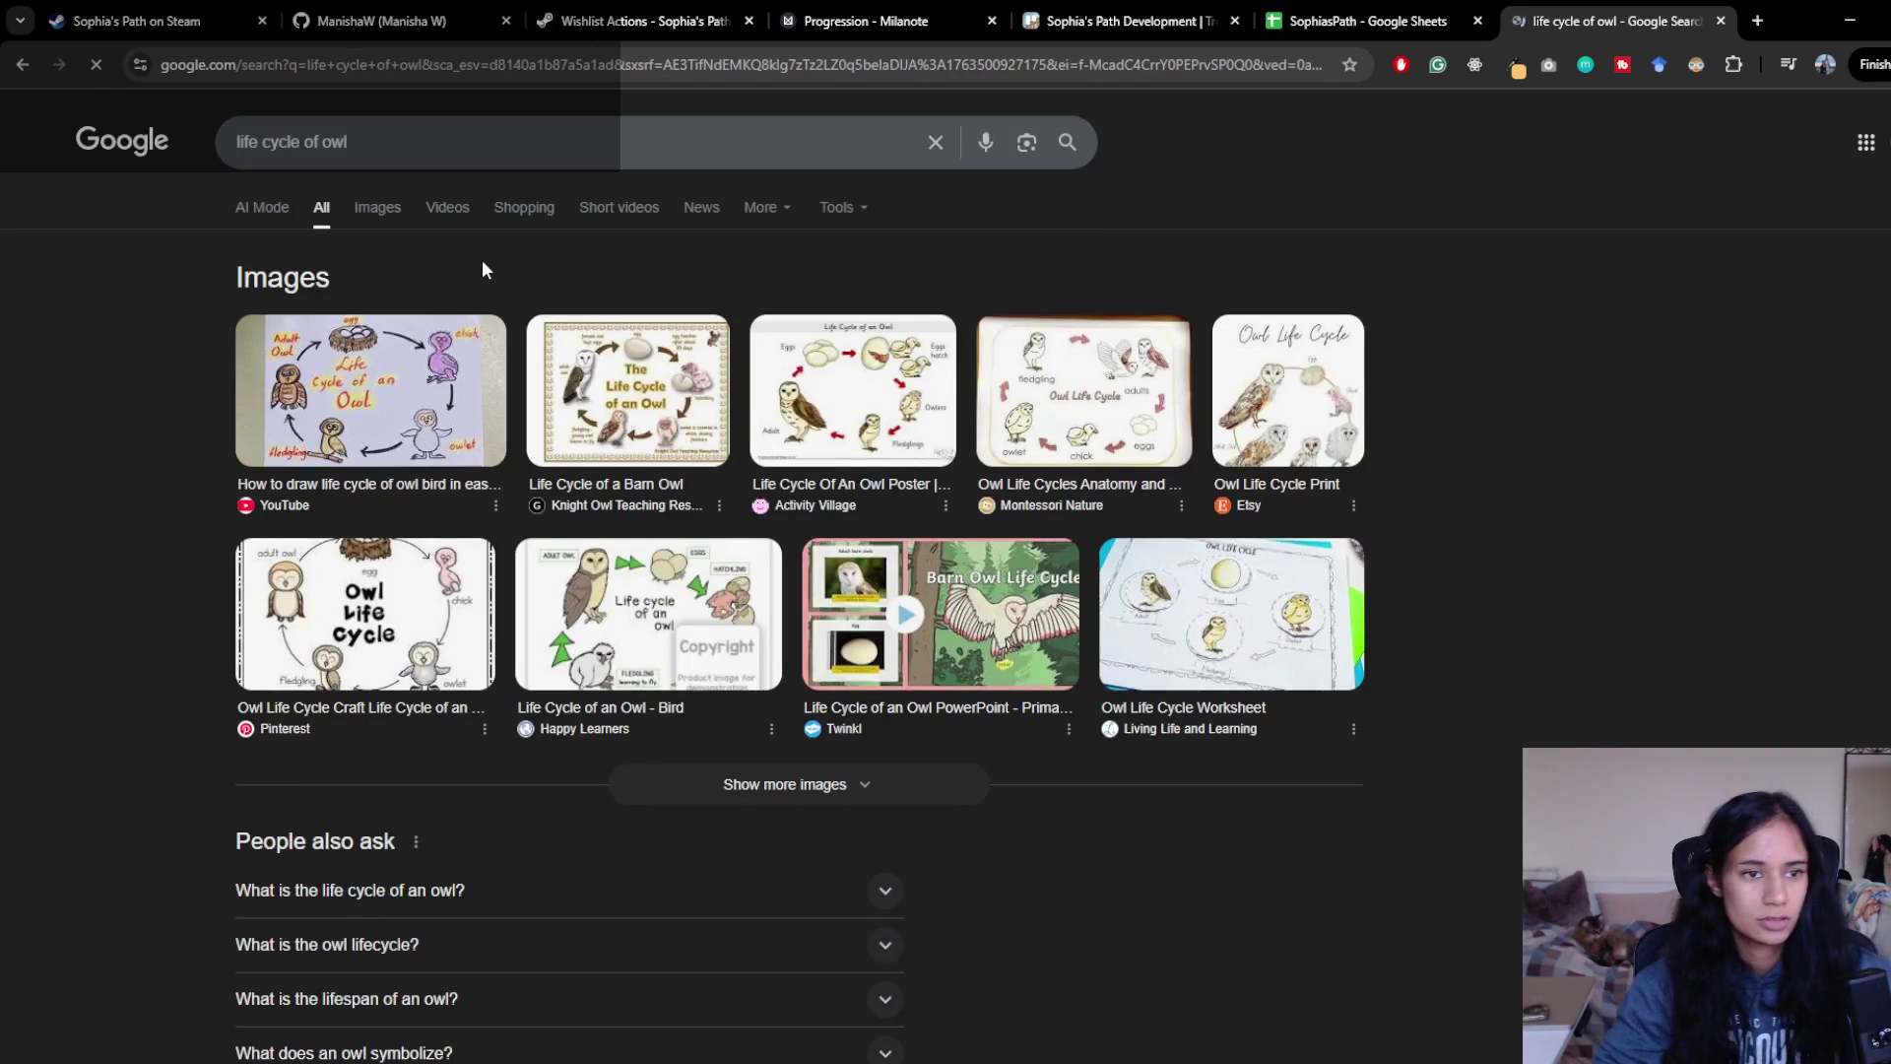
left_click(414, 404)
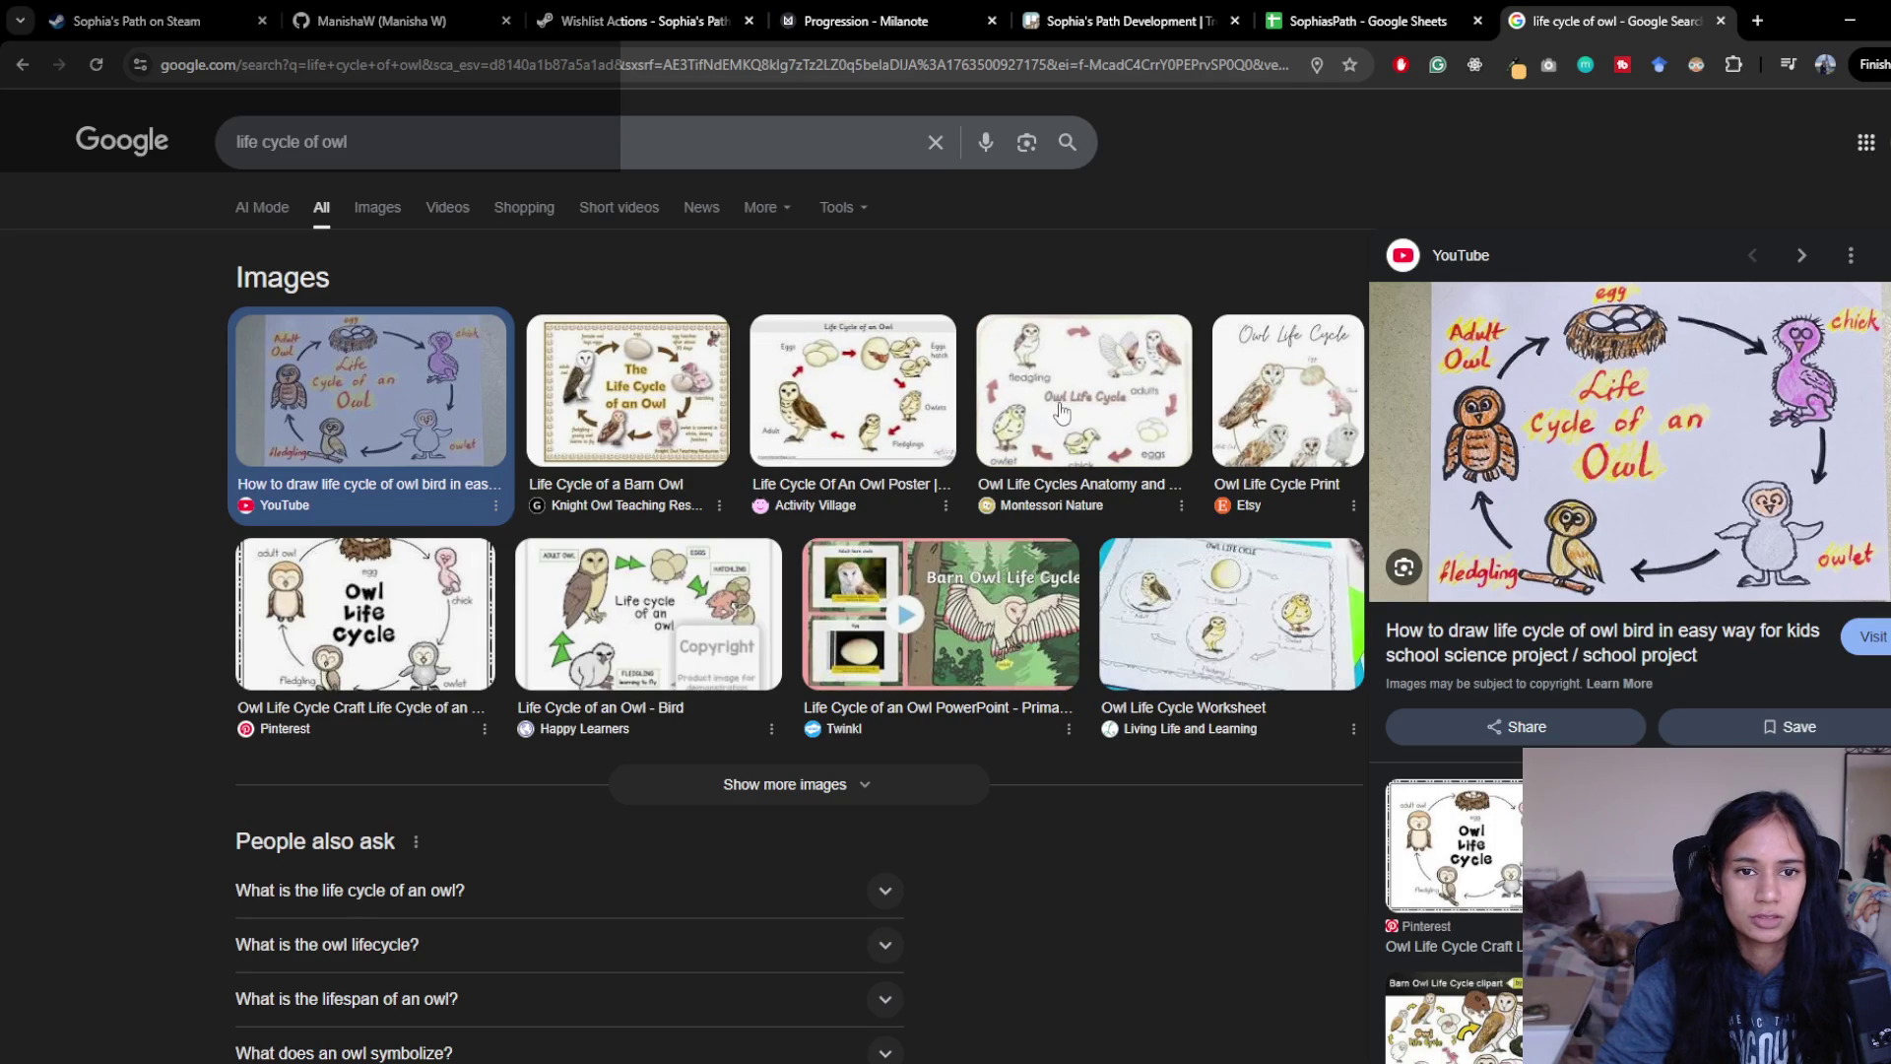
- Preview the Activity Village owl life cycle poster, then return to the Unity Editor
left_click(926, 423)
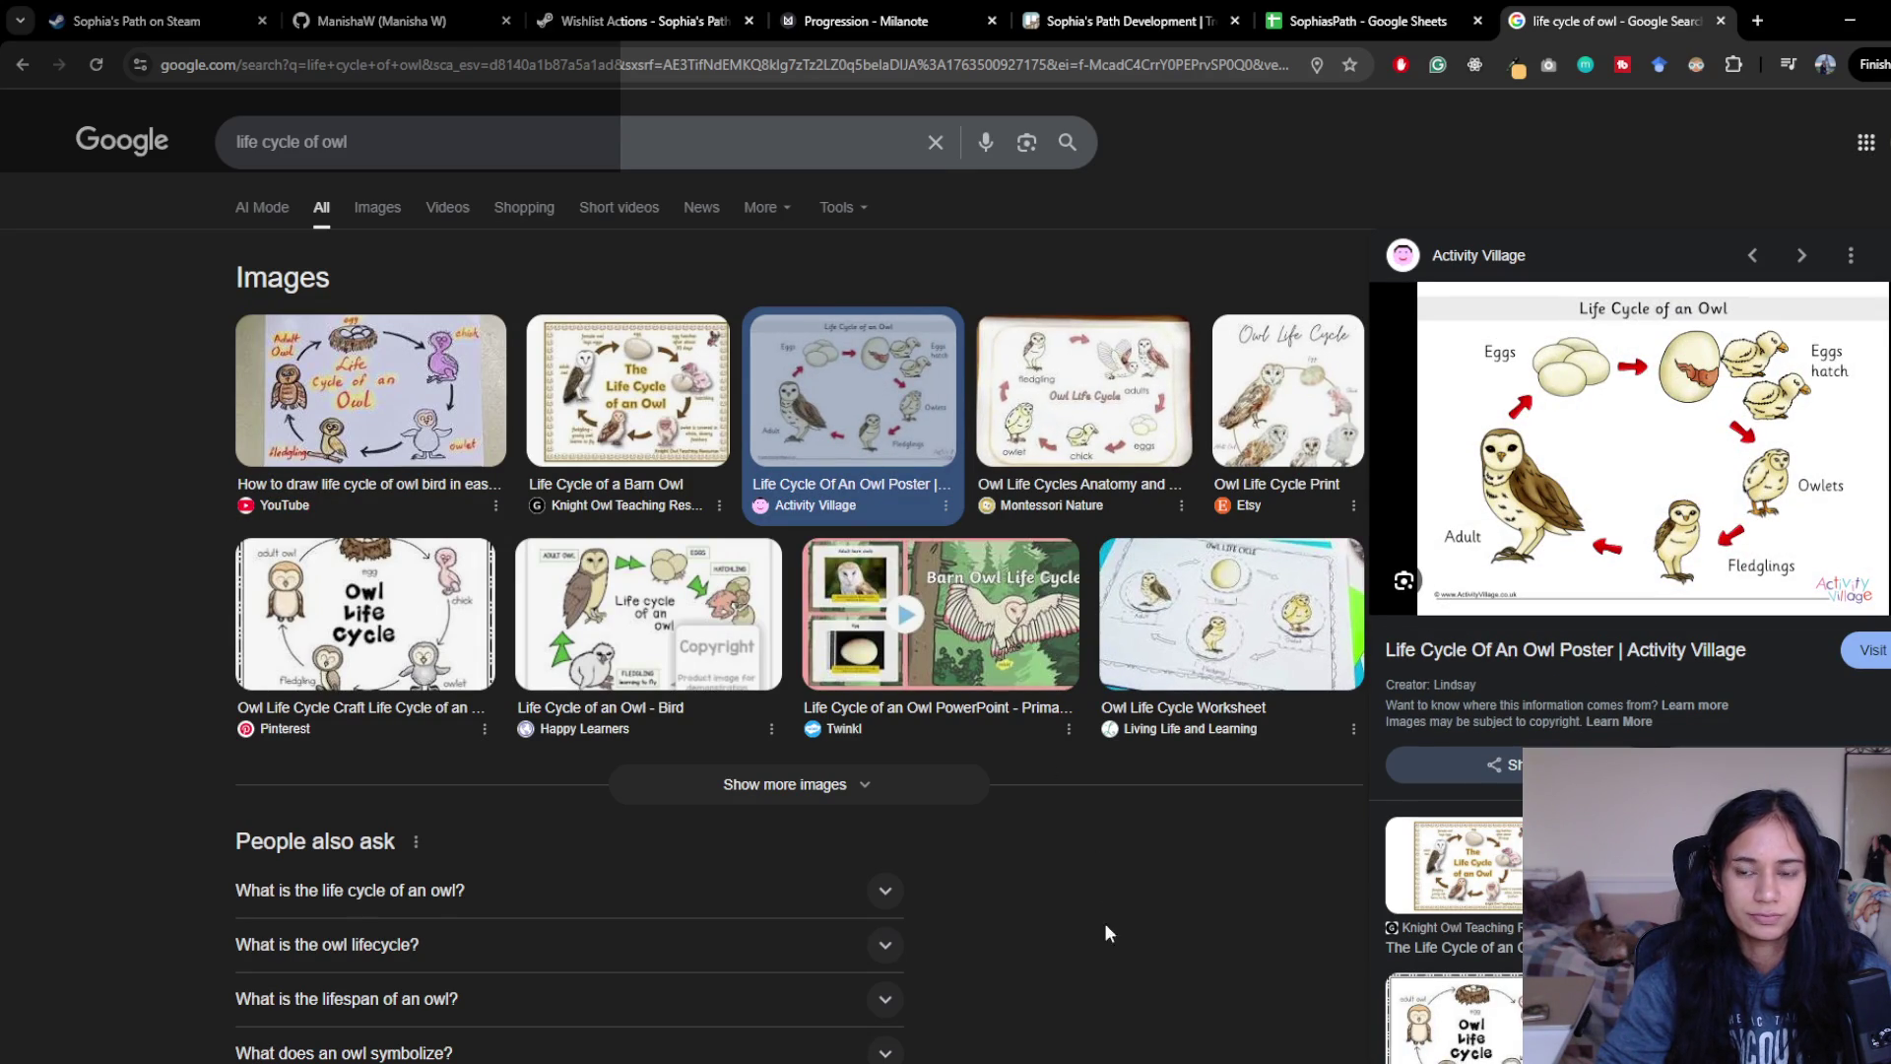
key("alt+Tab")
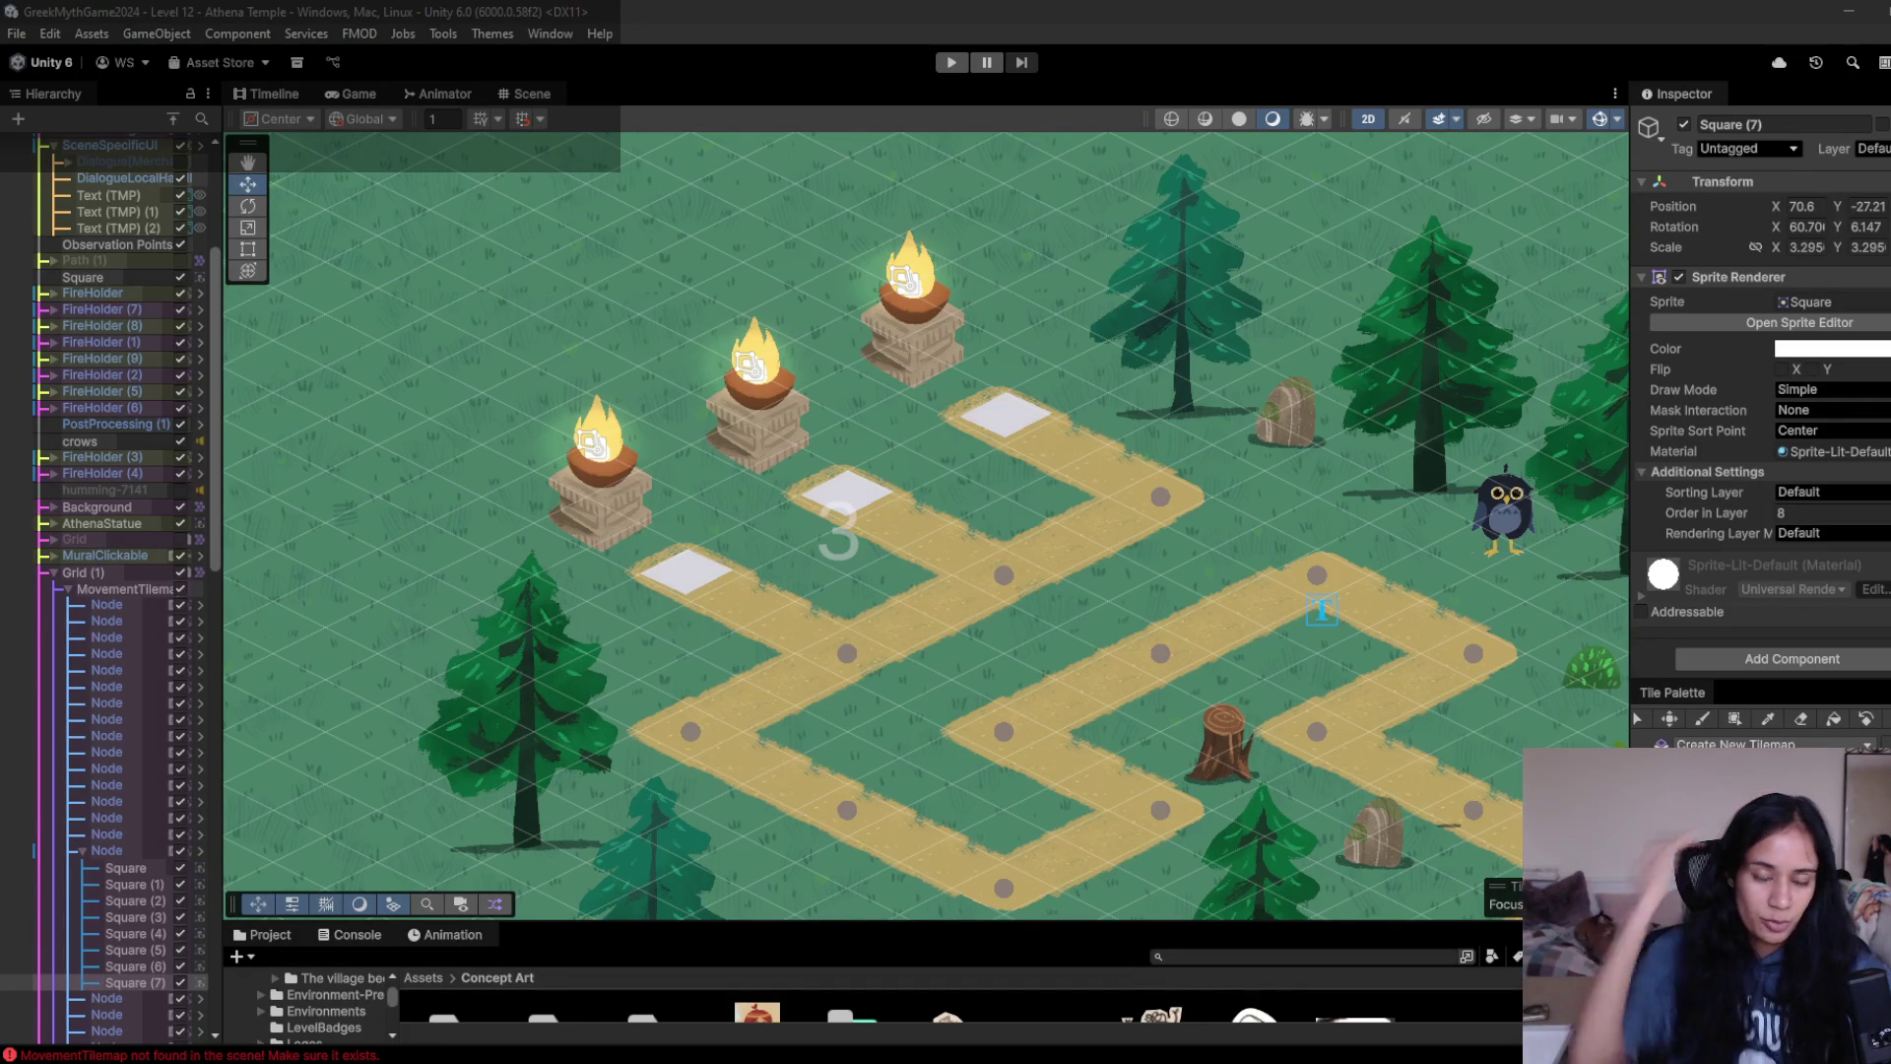
- Move the forest-stone-2 rock off the central path onto the grass to its right
mouse_move(1251, 623)
left_mouse_down()
mouse_move(1032, 494)
mouse_move(484, 264)
mouse_move(1080, 551)
left_mouse_up()
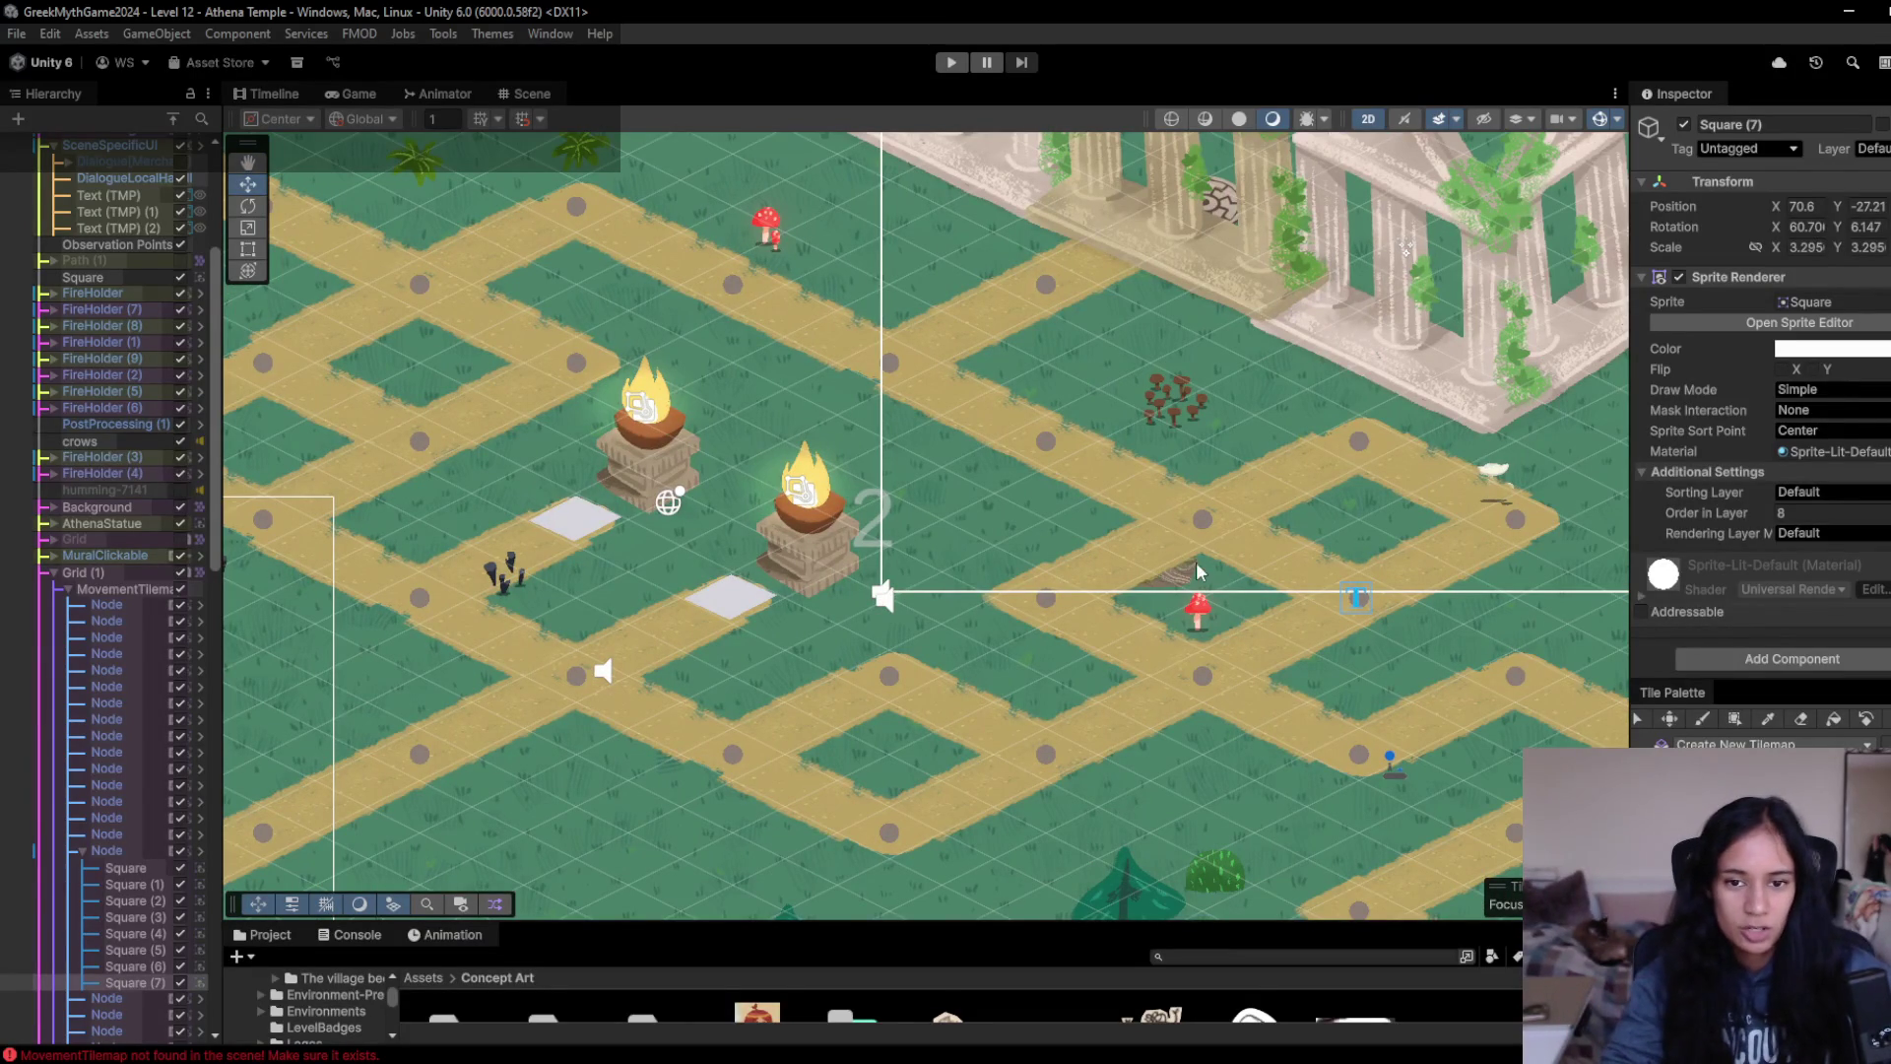
left_click(1187, 588)
left_click(1187, 588)
left_click(1186, 588)
left_click(1185, 586)
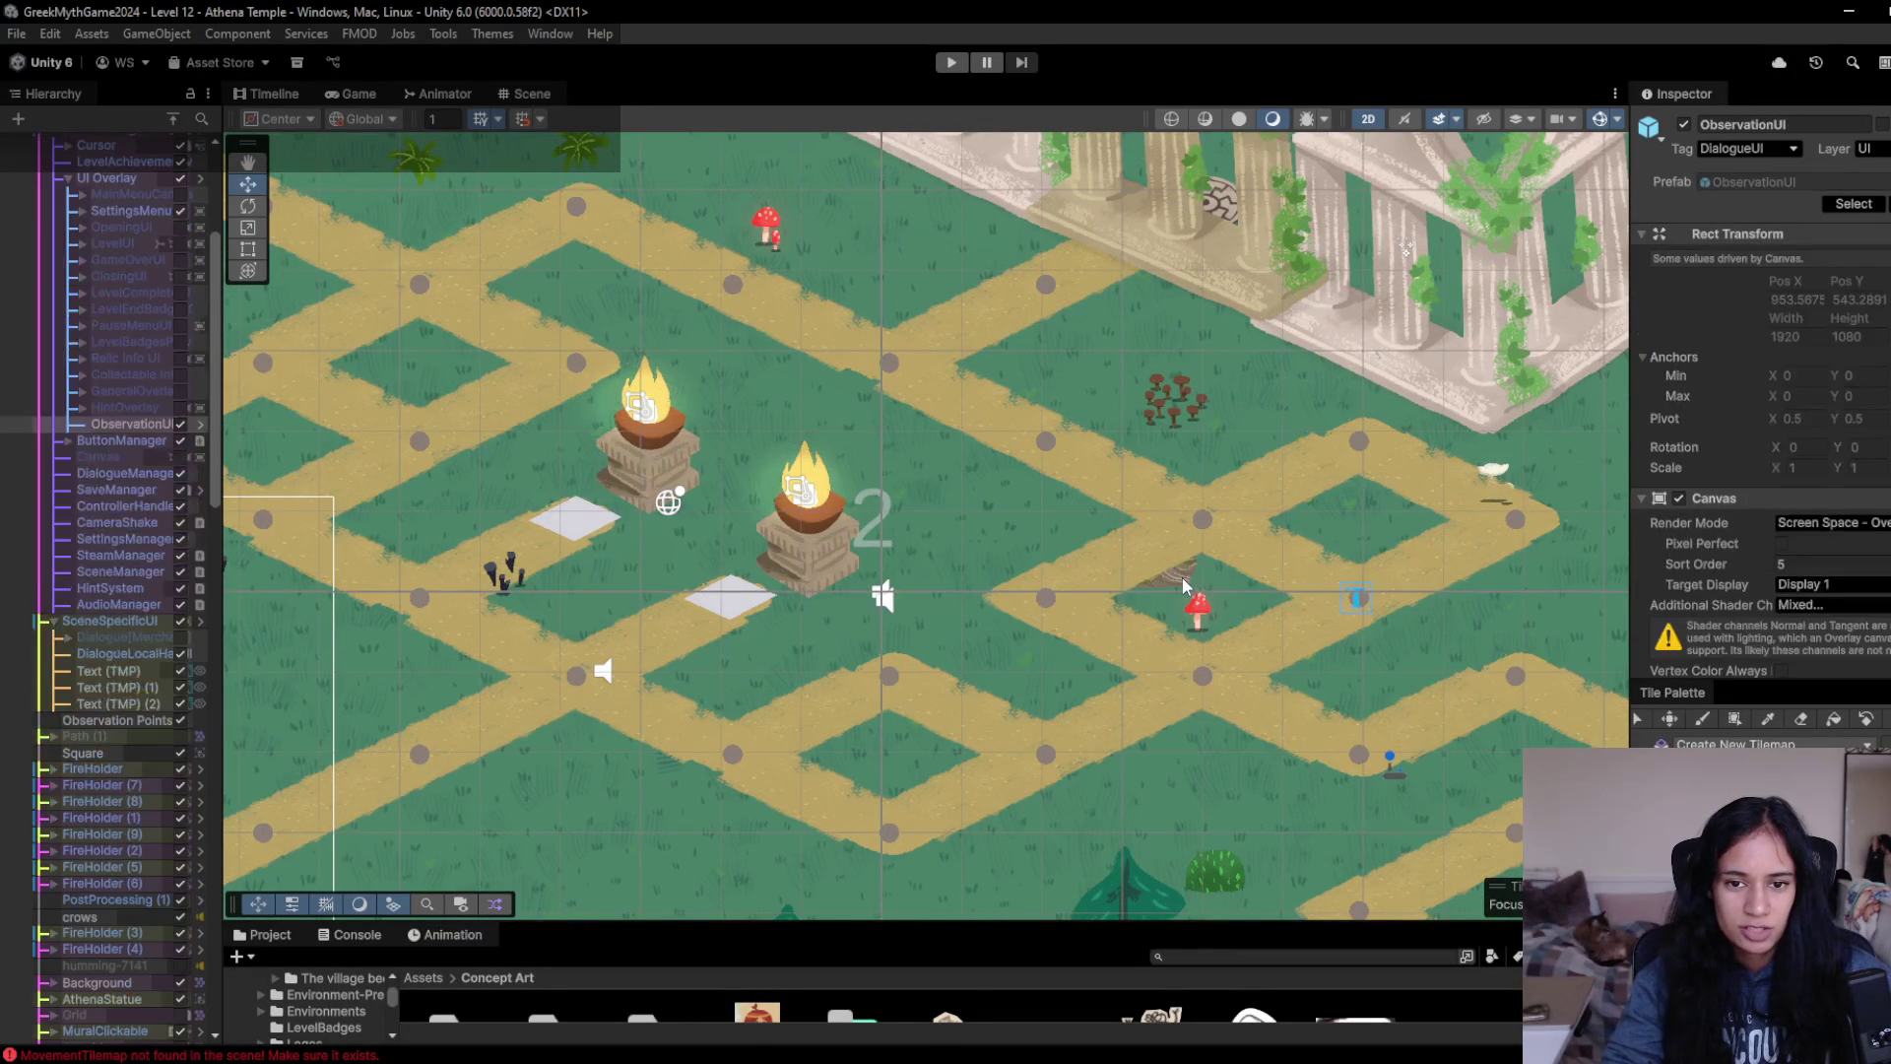
left_click(1185, 586)
left_click(1185, 586)
left_click(1183, 584)
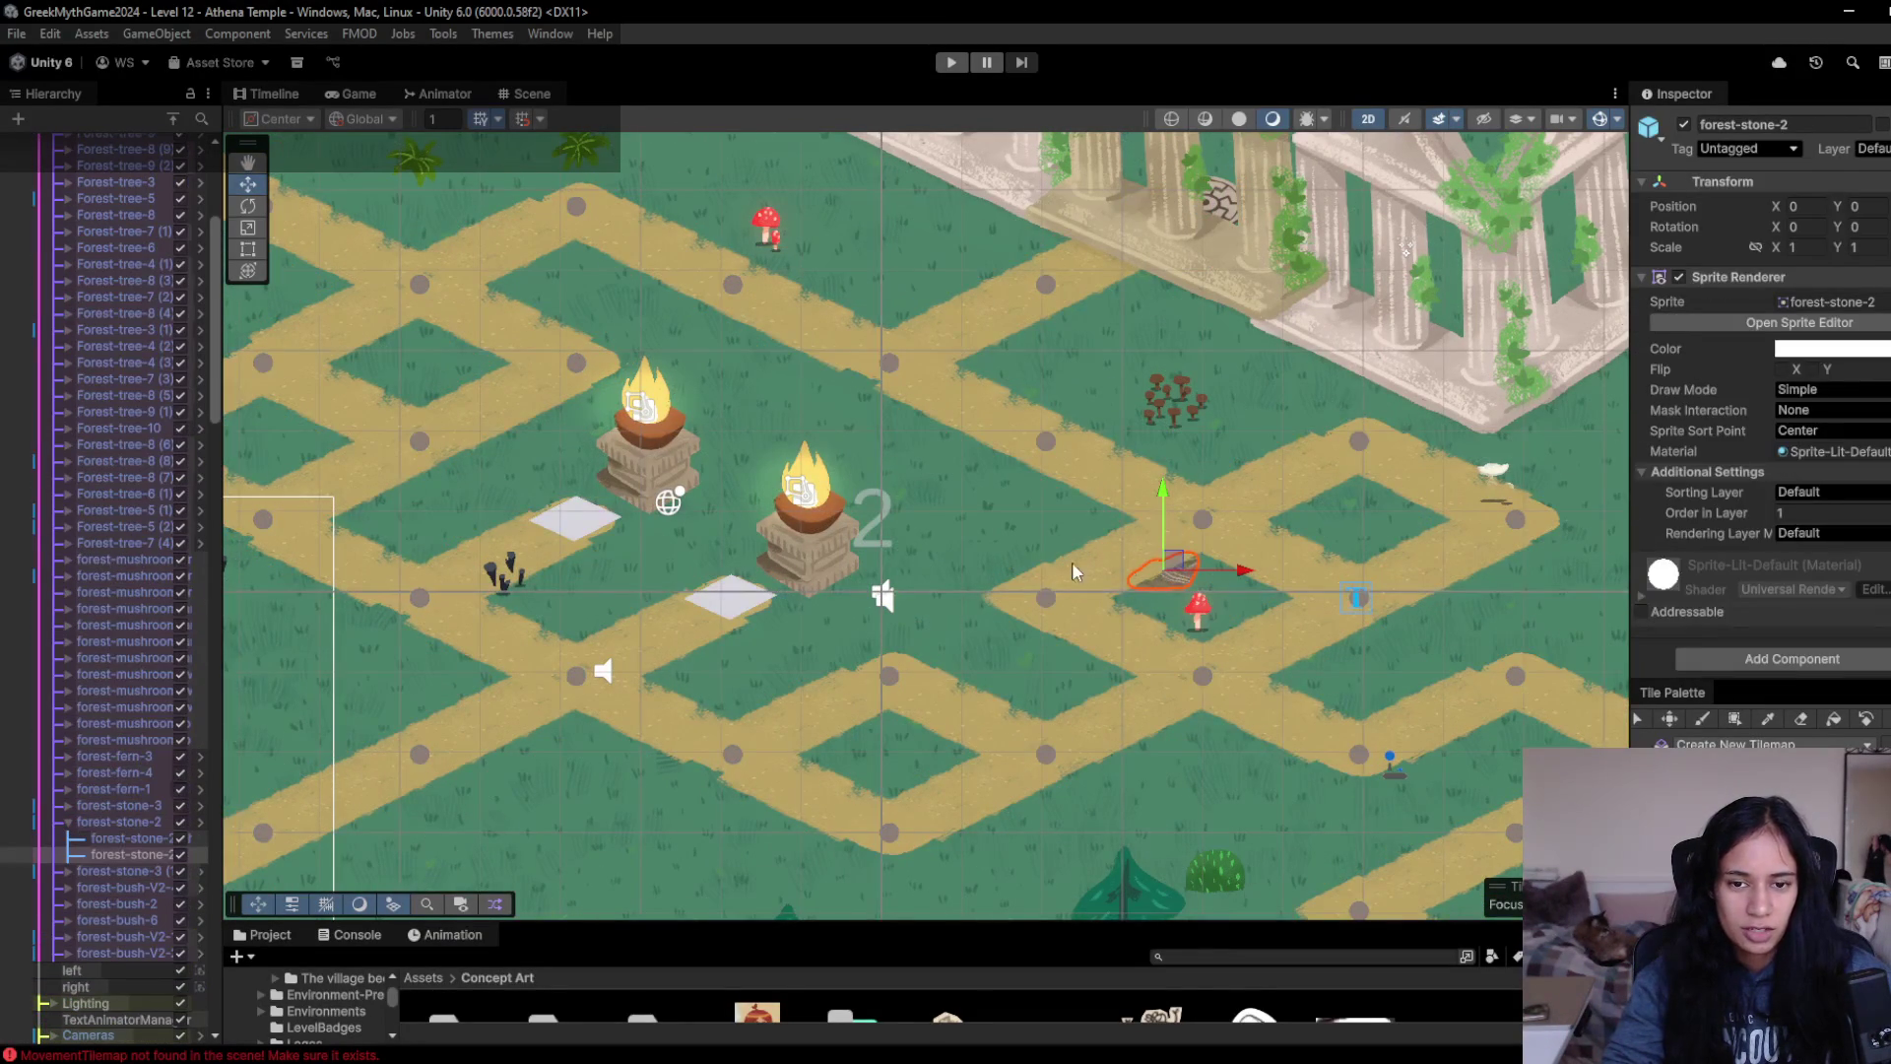
key("f")
left_click(138, 823)
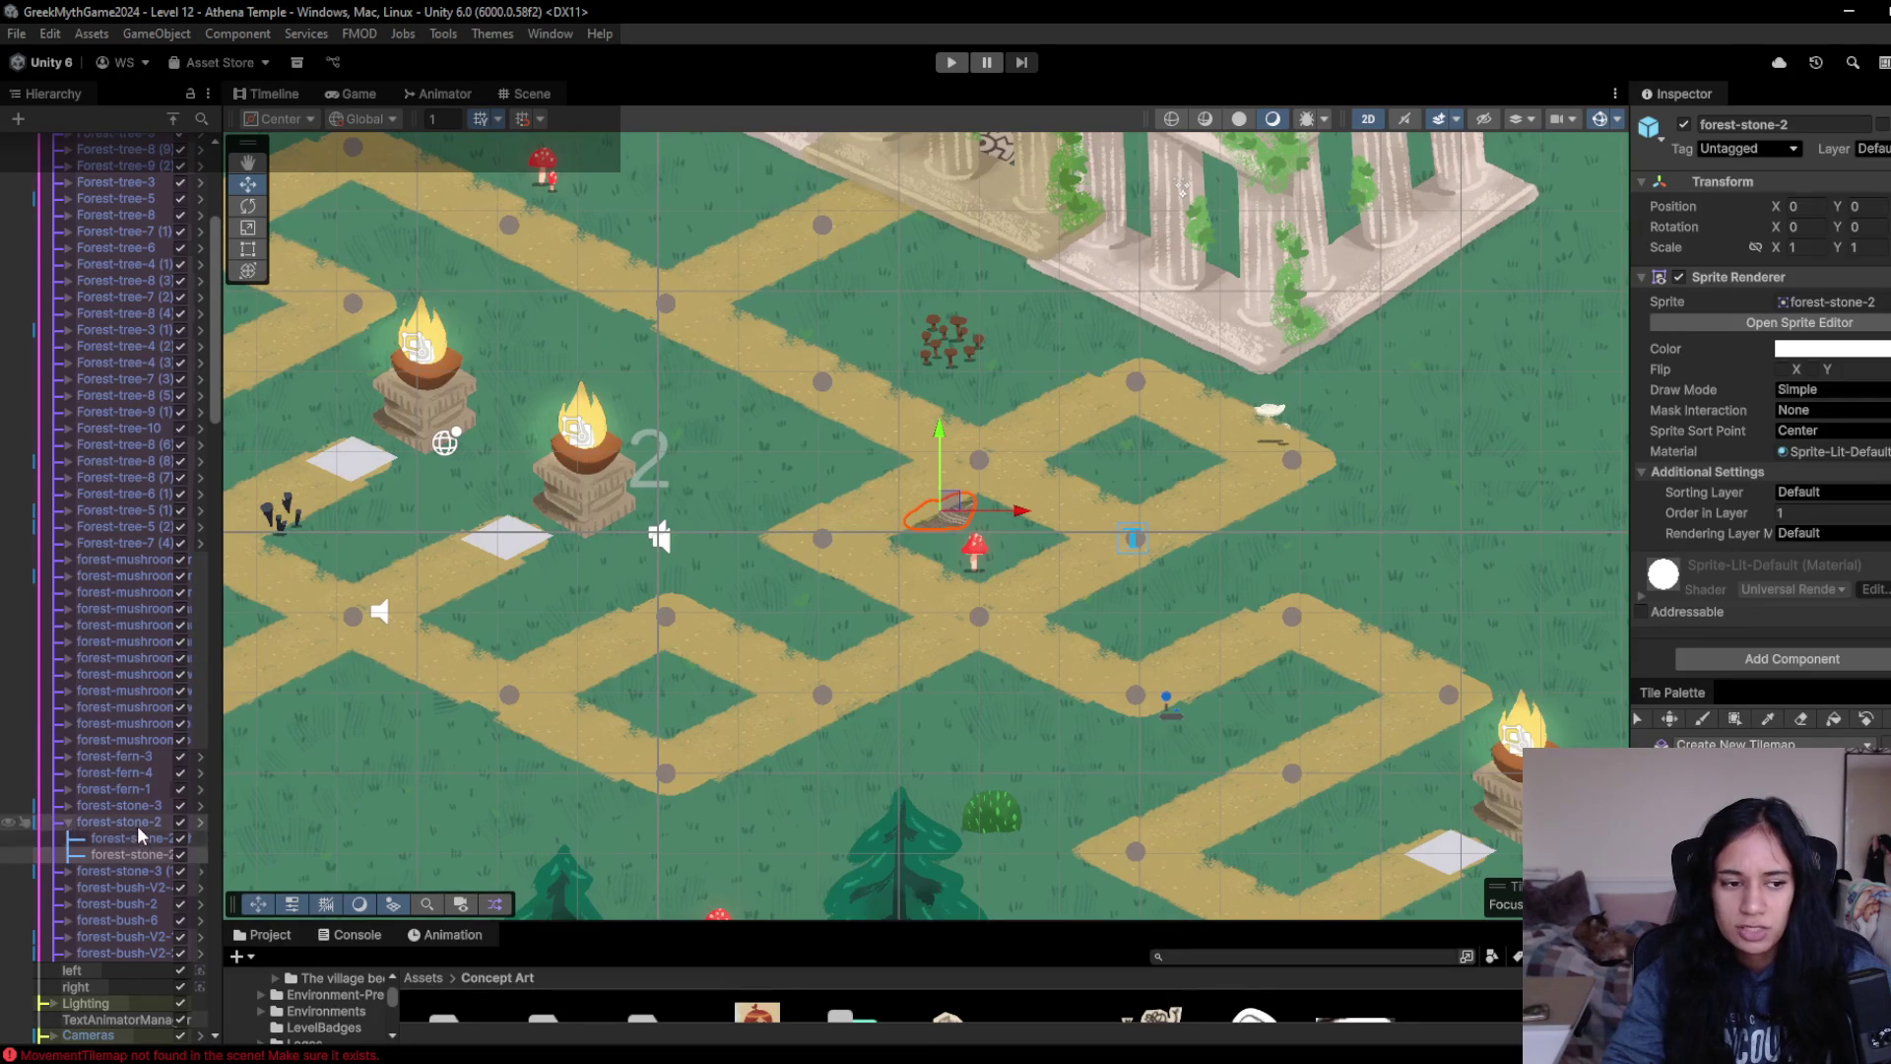
left_click_drag(950, 512, 1403, 478)
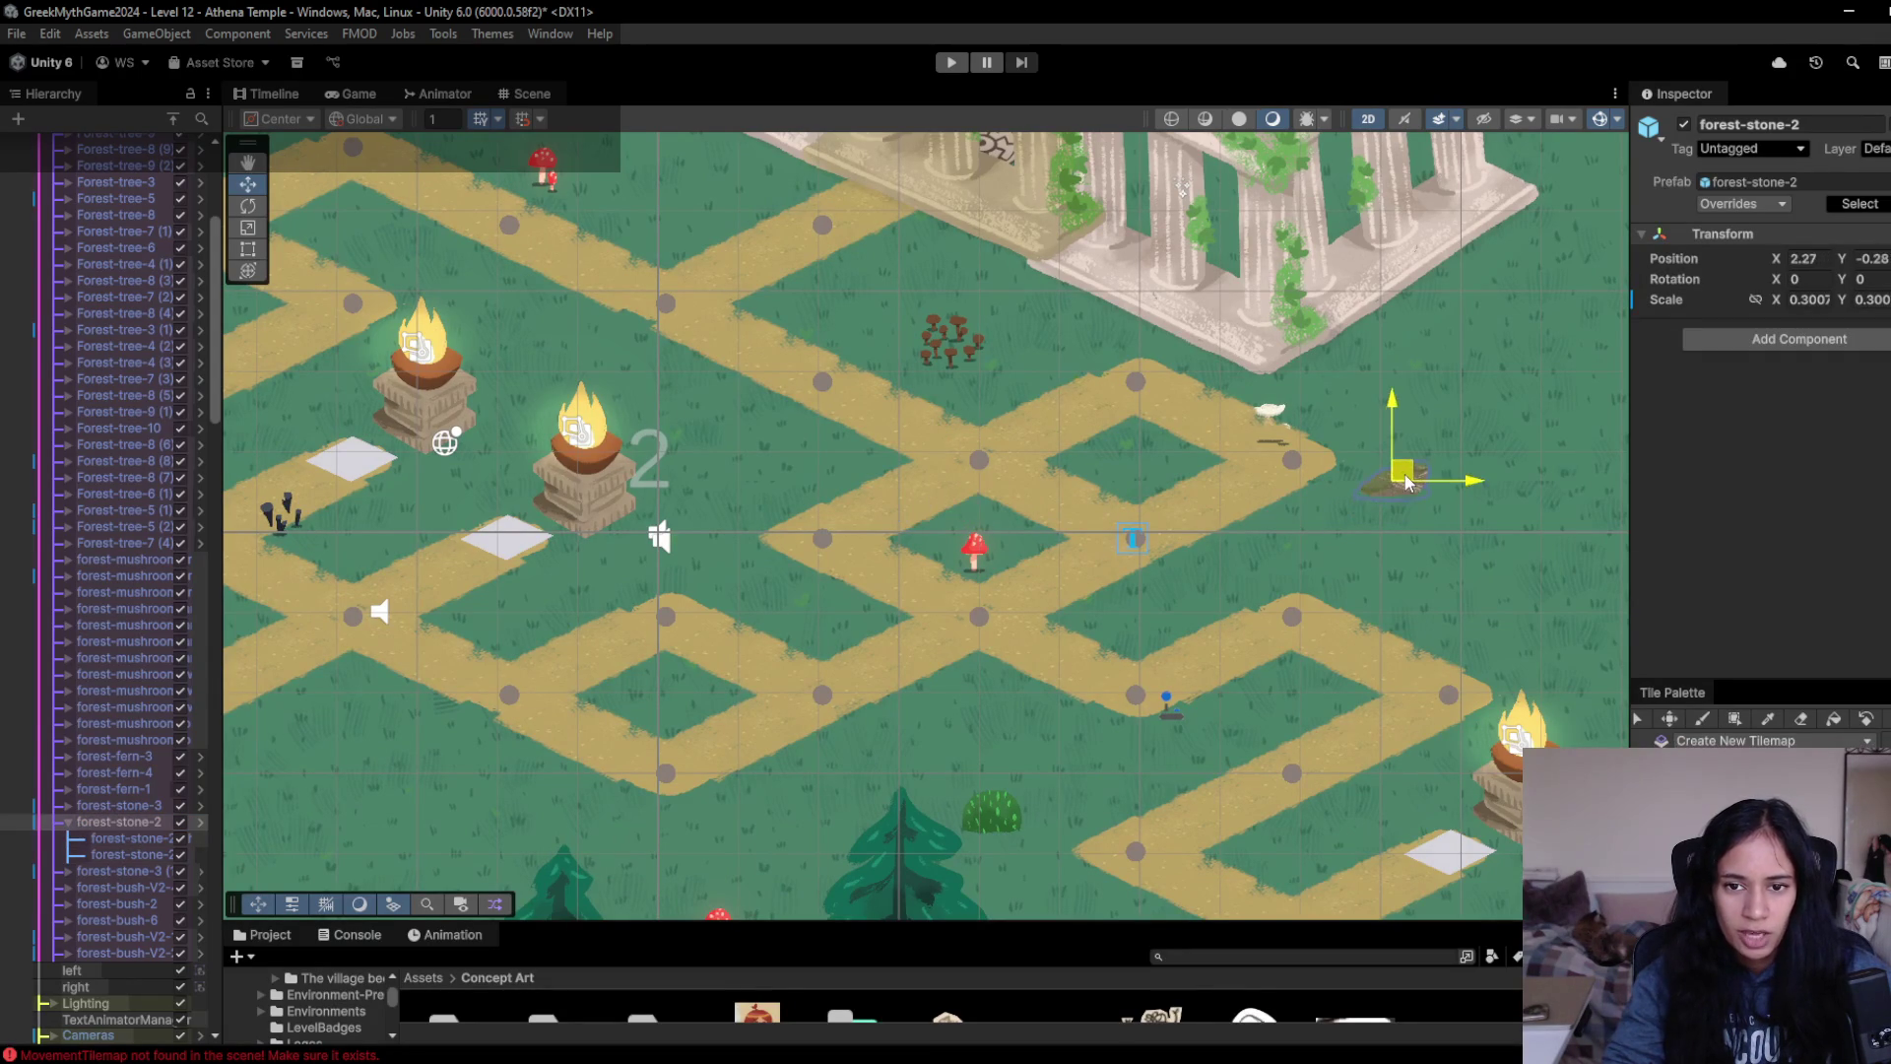
- Move the forest-mushroom-white-3 mushroom up and to the right, toward the temple
left_click(1276, 419)
left_click(1275, 419)
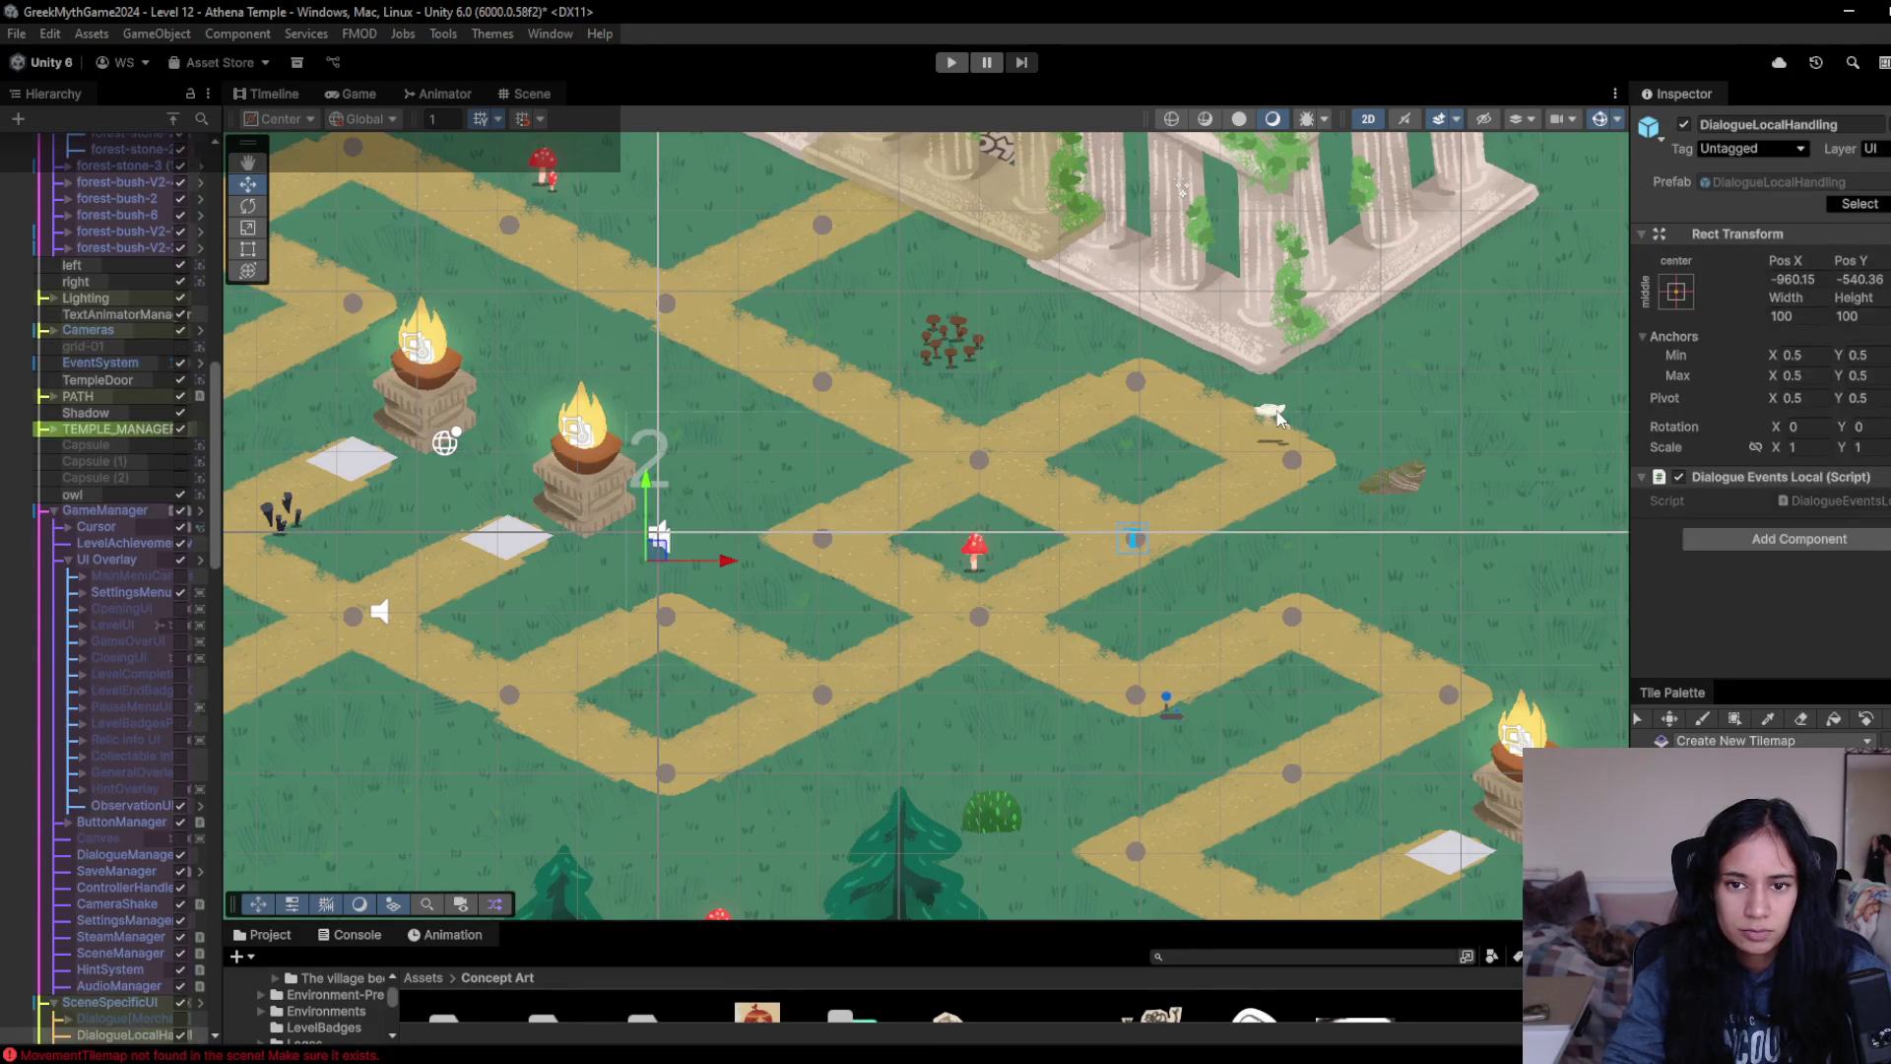
left_click(1276, 418)
left_click(1276, 419)
left_click(1276, 419)
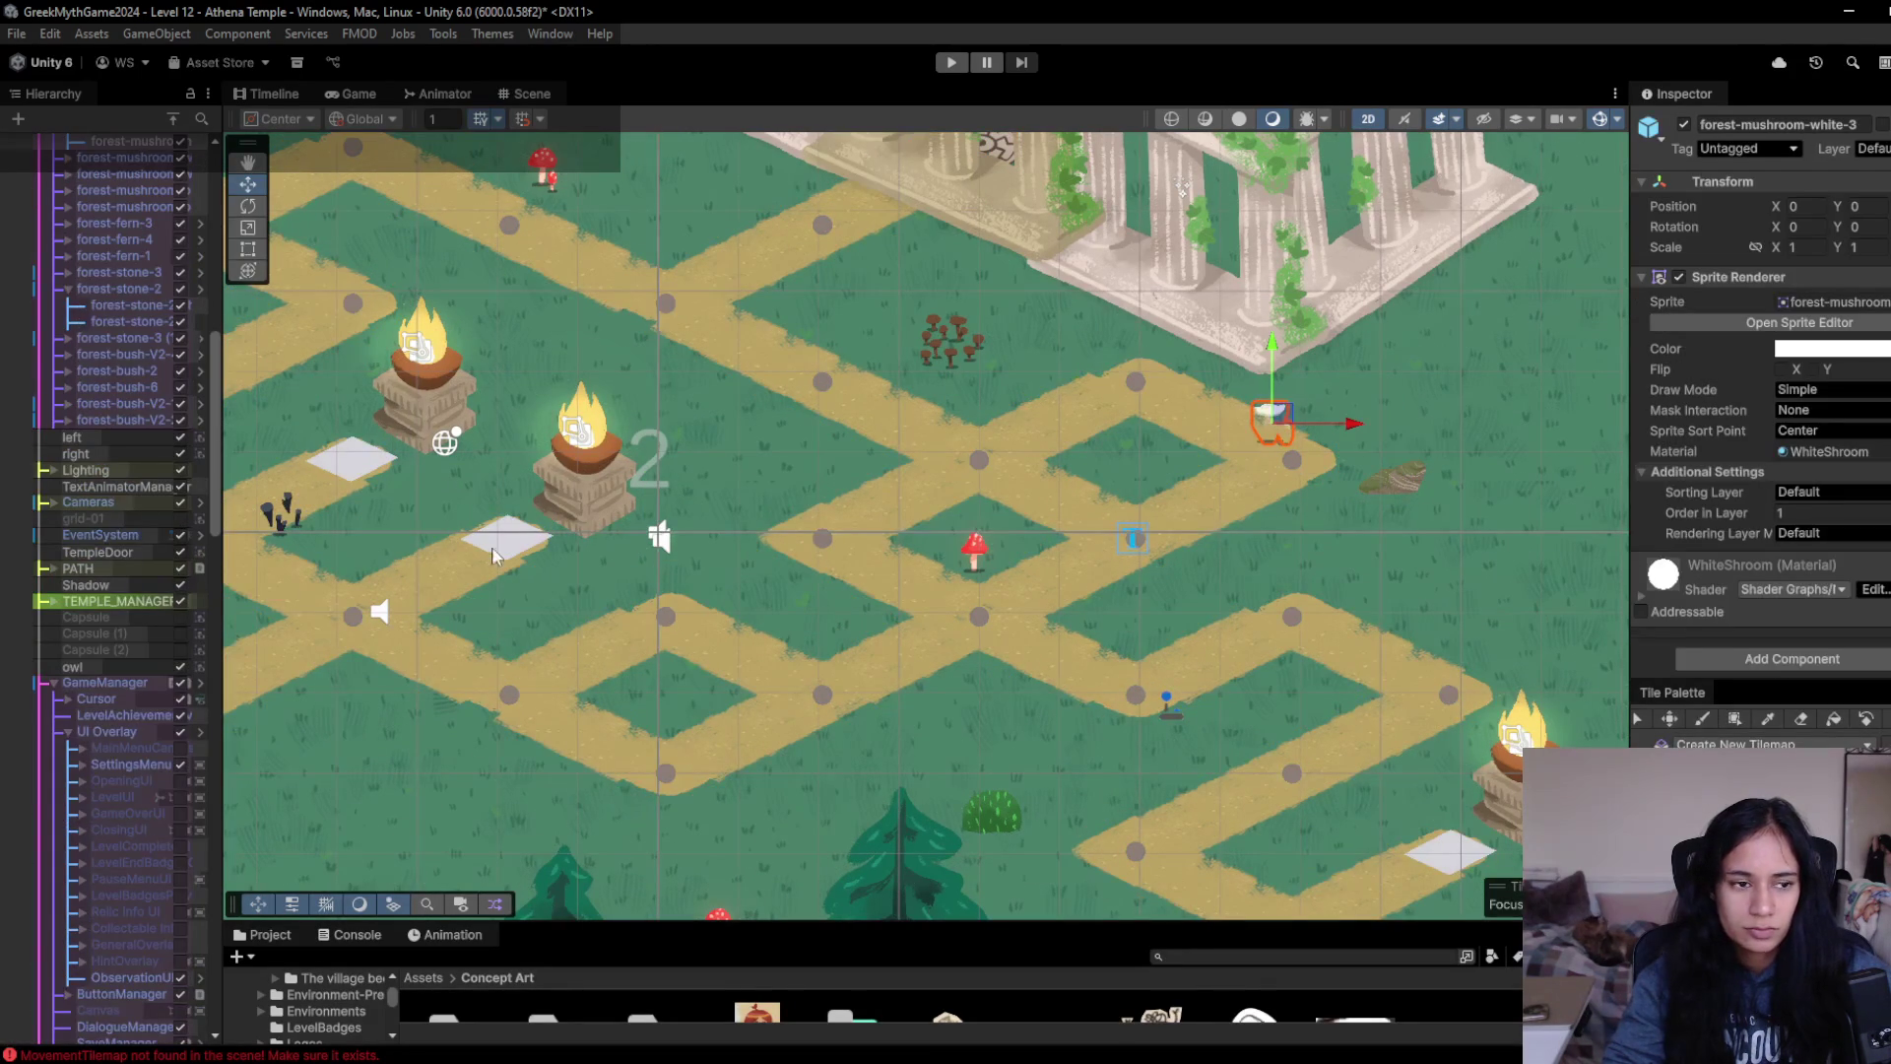
scroll(111, 453, "up", 3)
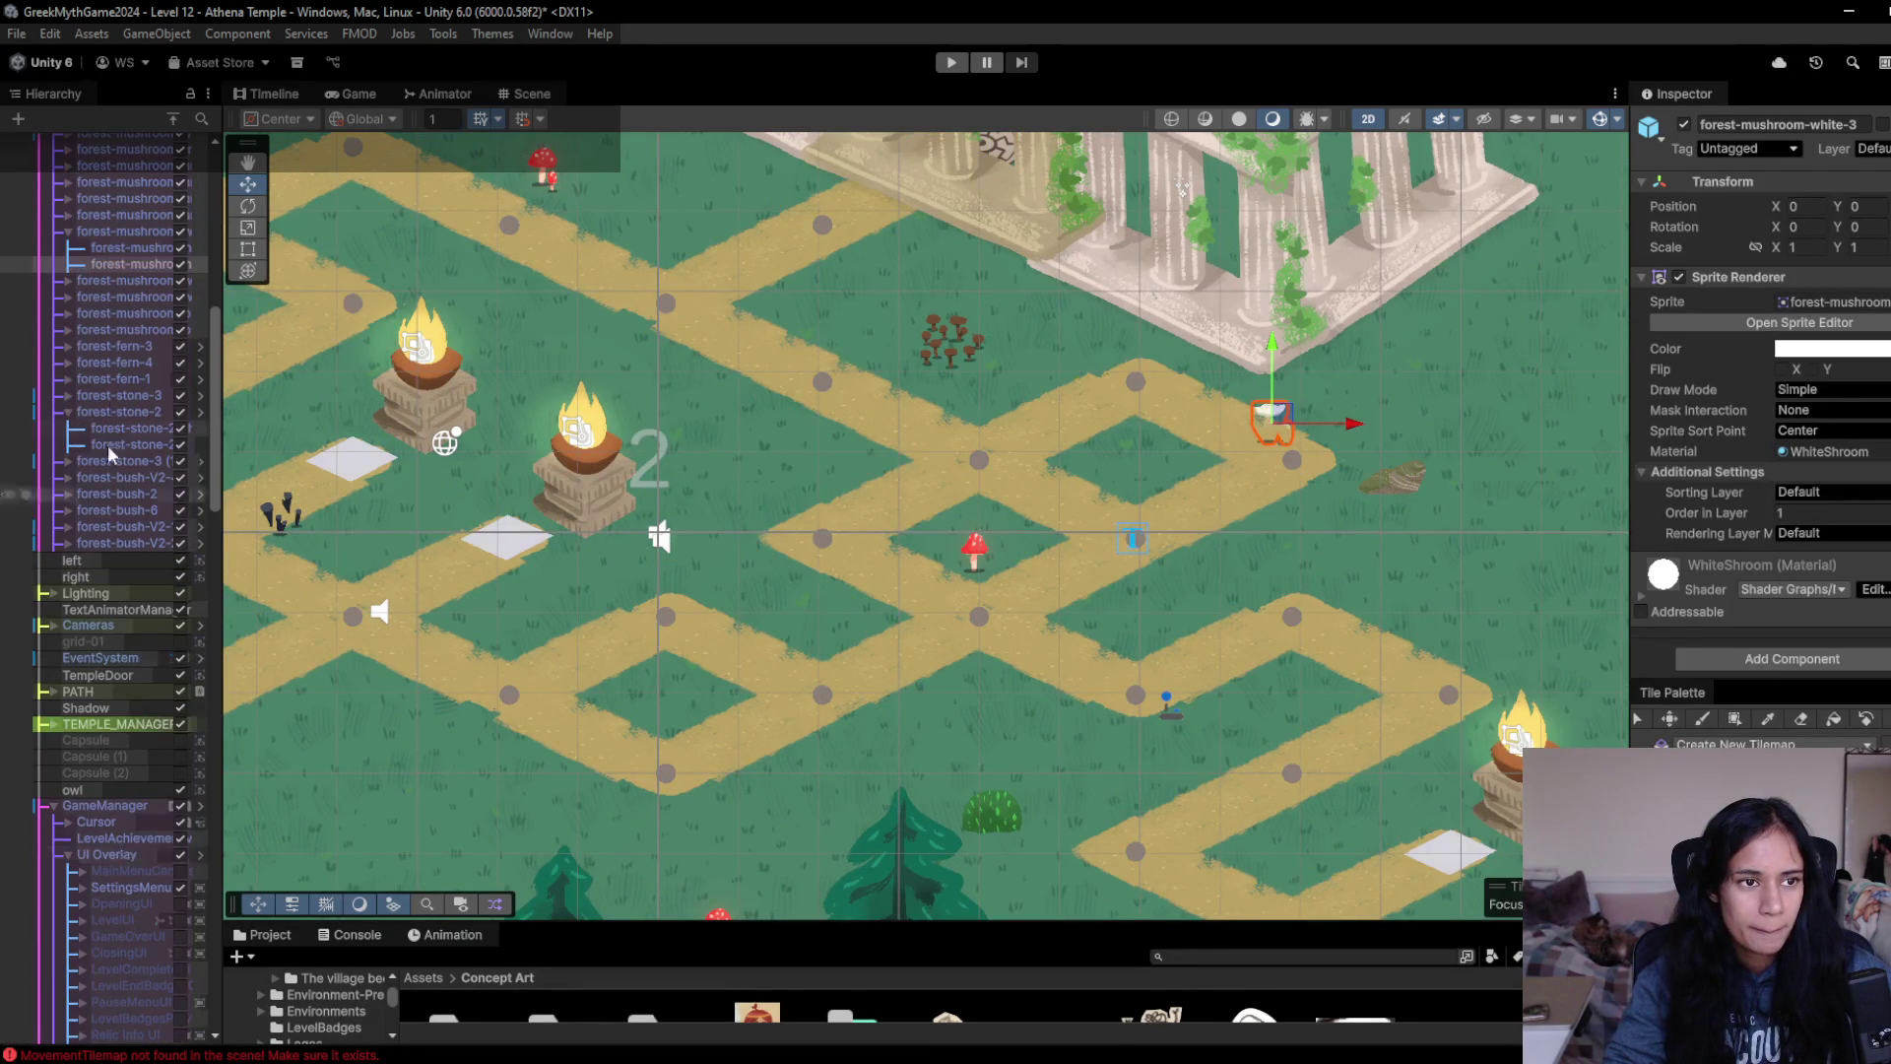
left_click(123, 232)
left_click_drag(1293, 417, 1340, 398)
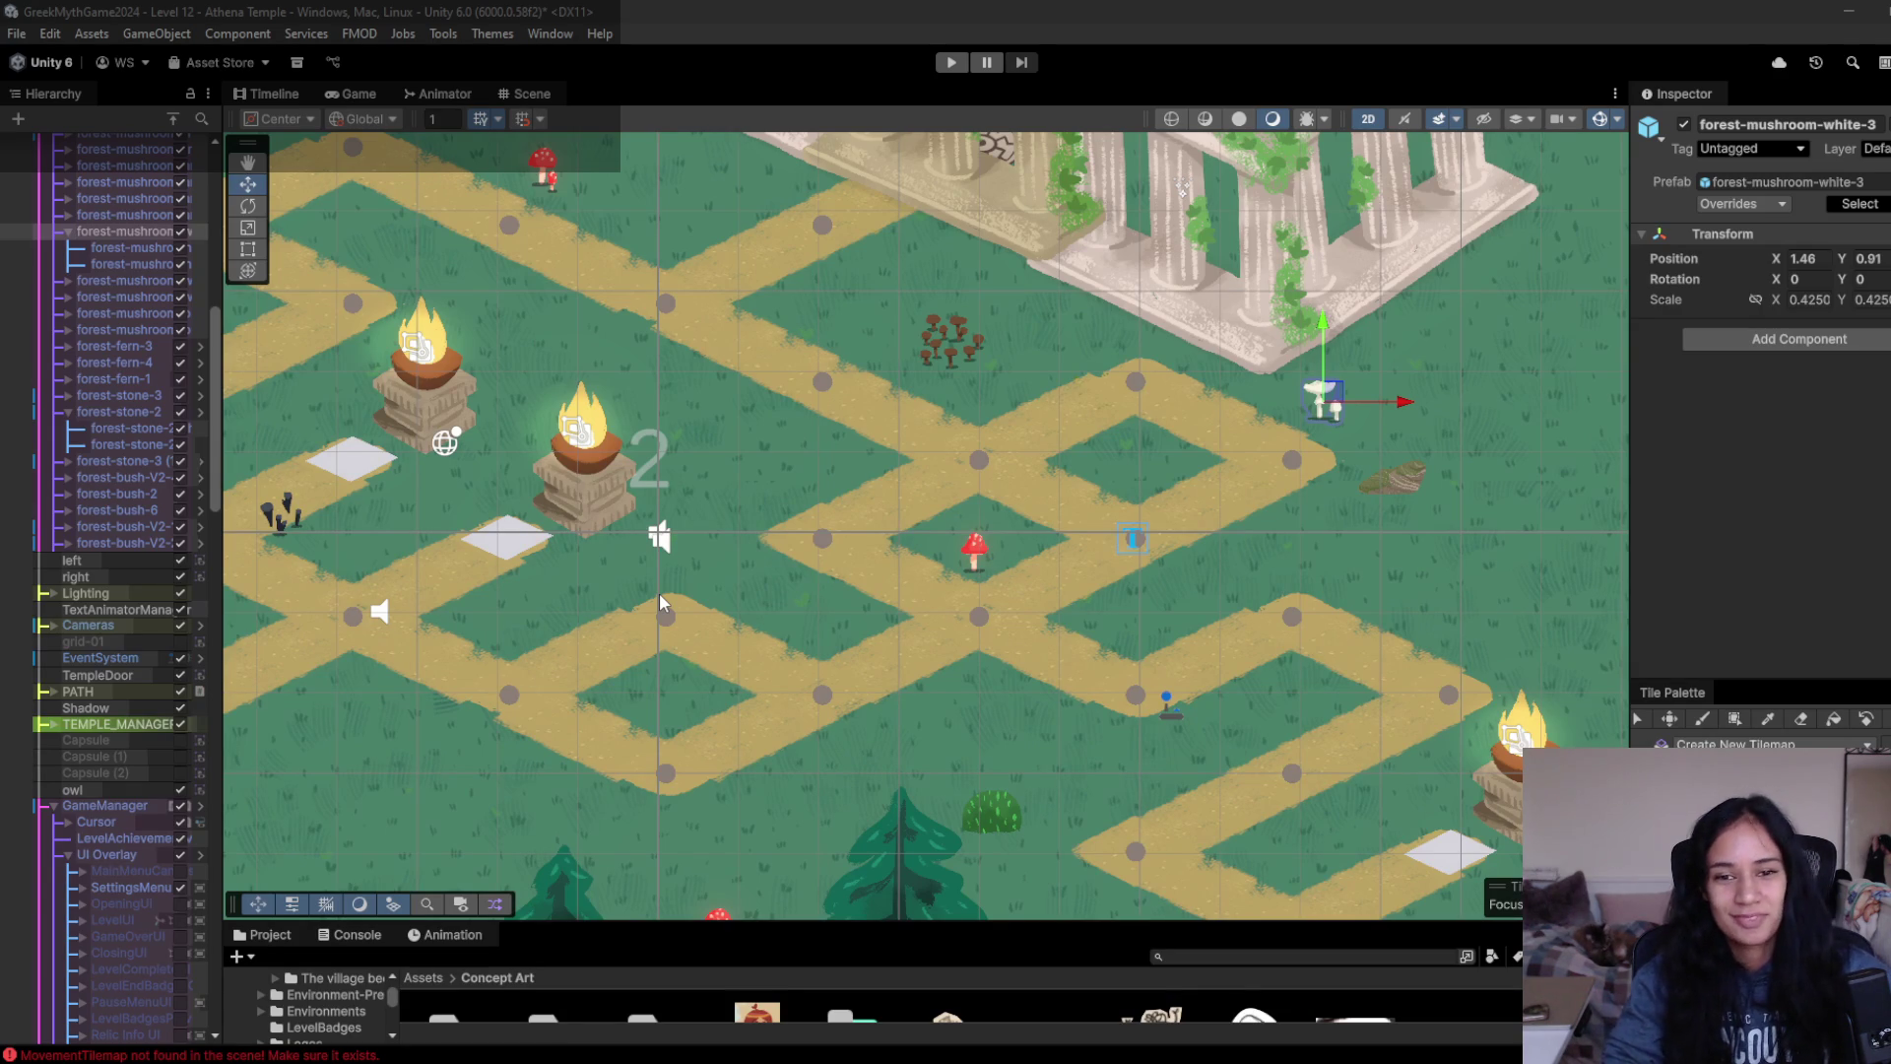
key("Down")
key("Right")
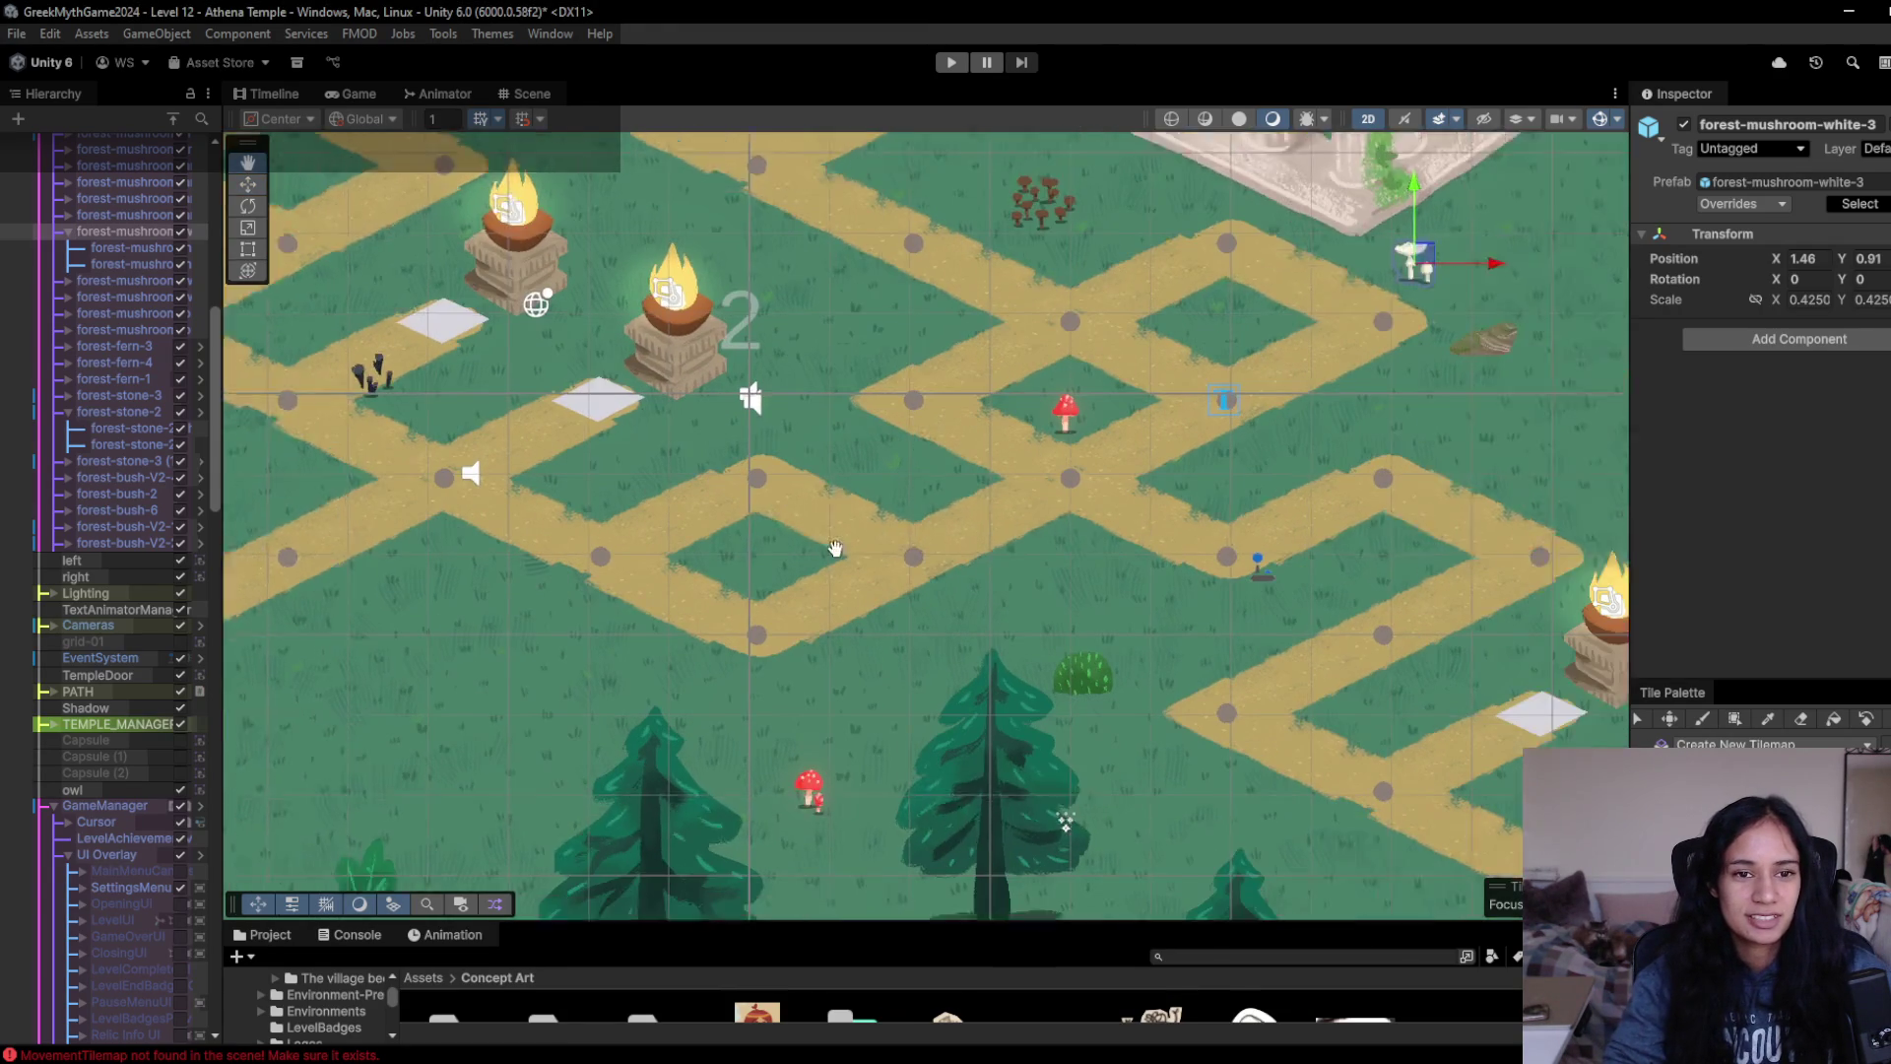
key("Left")
key("Up")
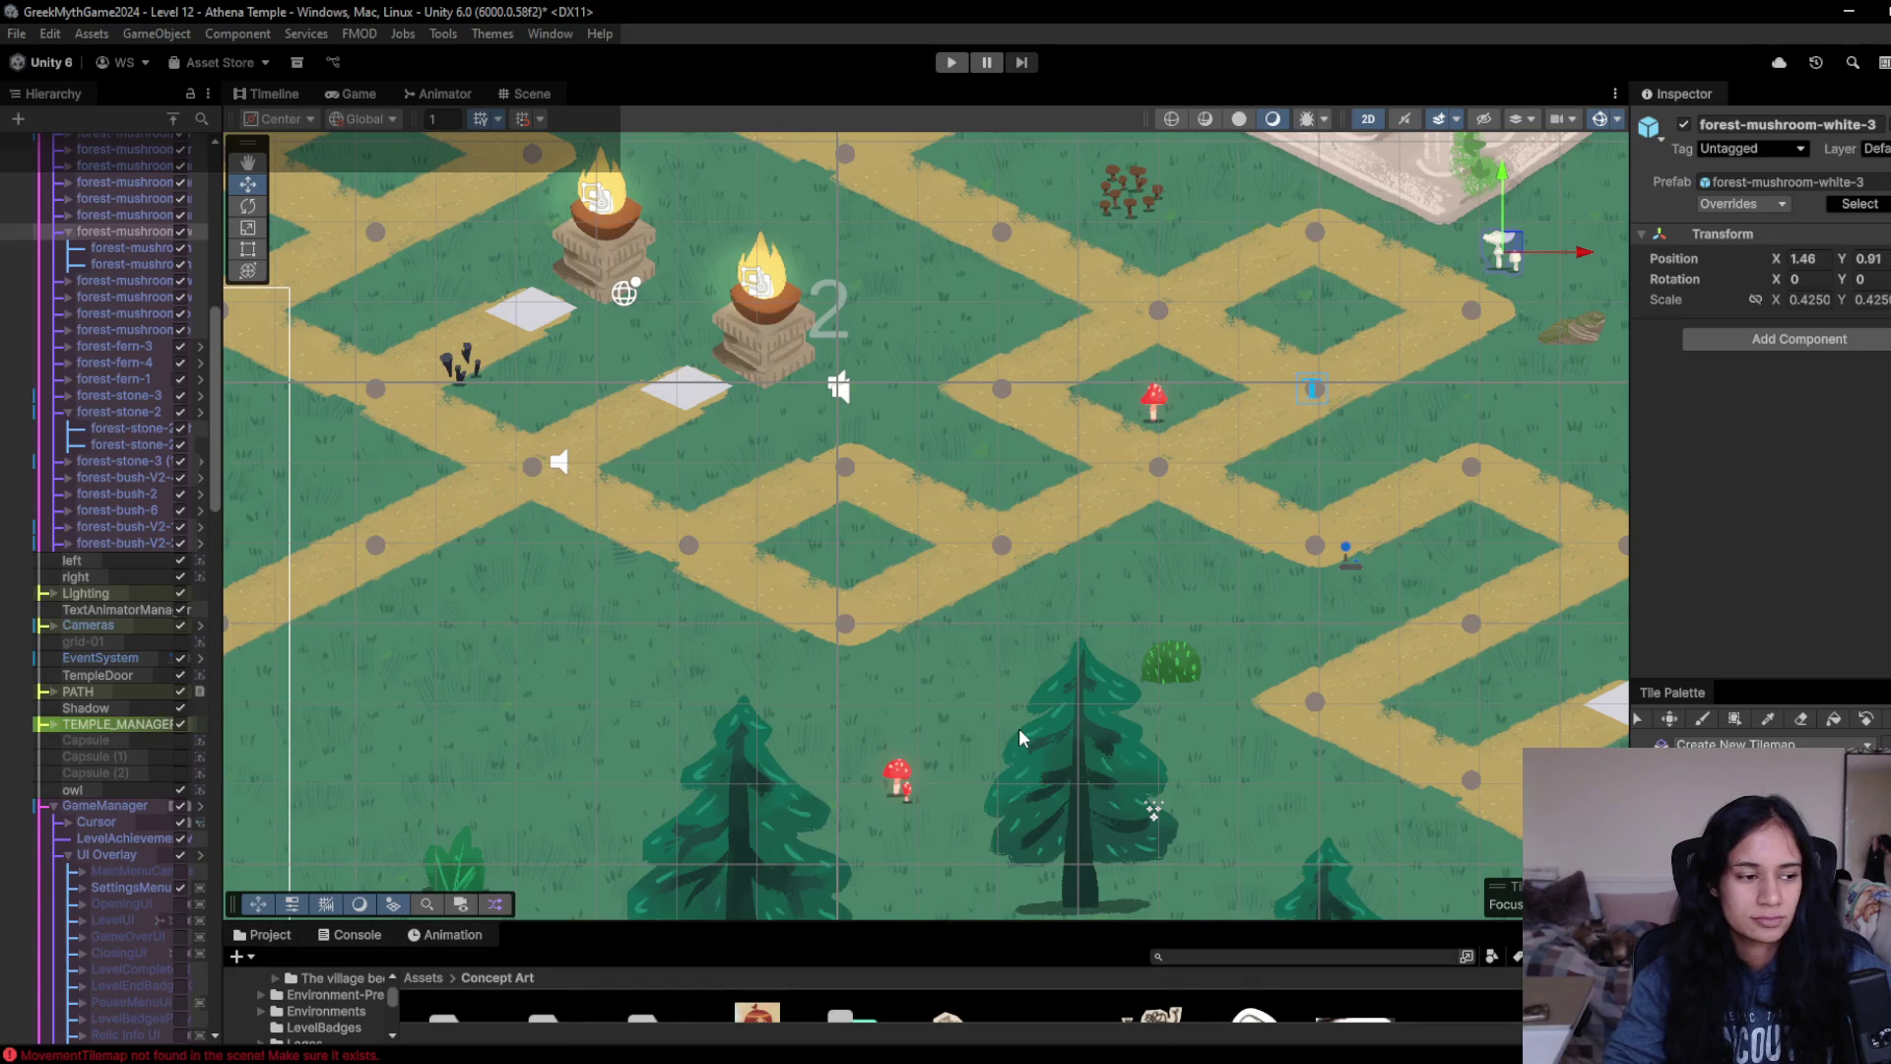
key("Down")
key("Right")
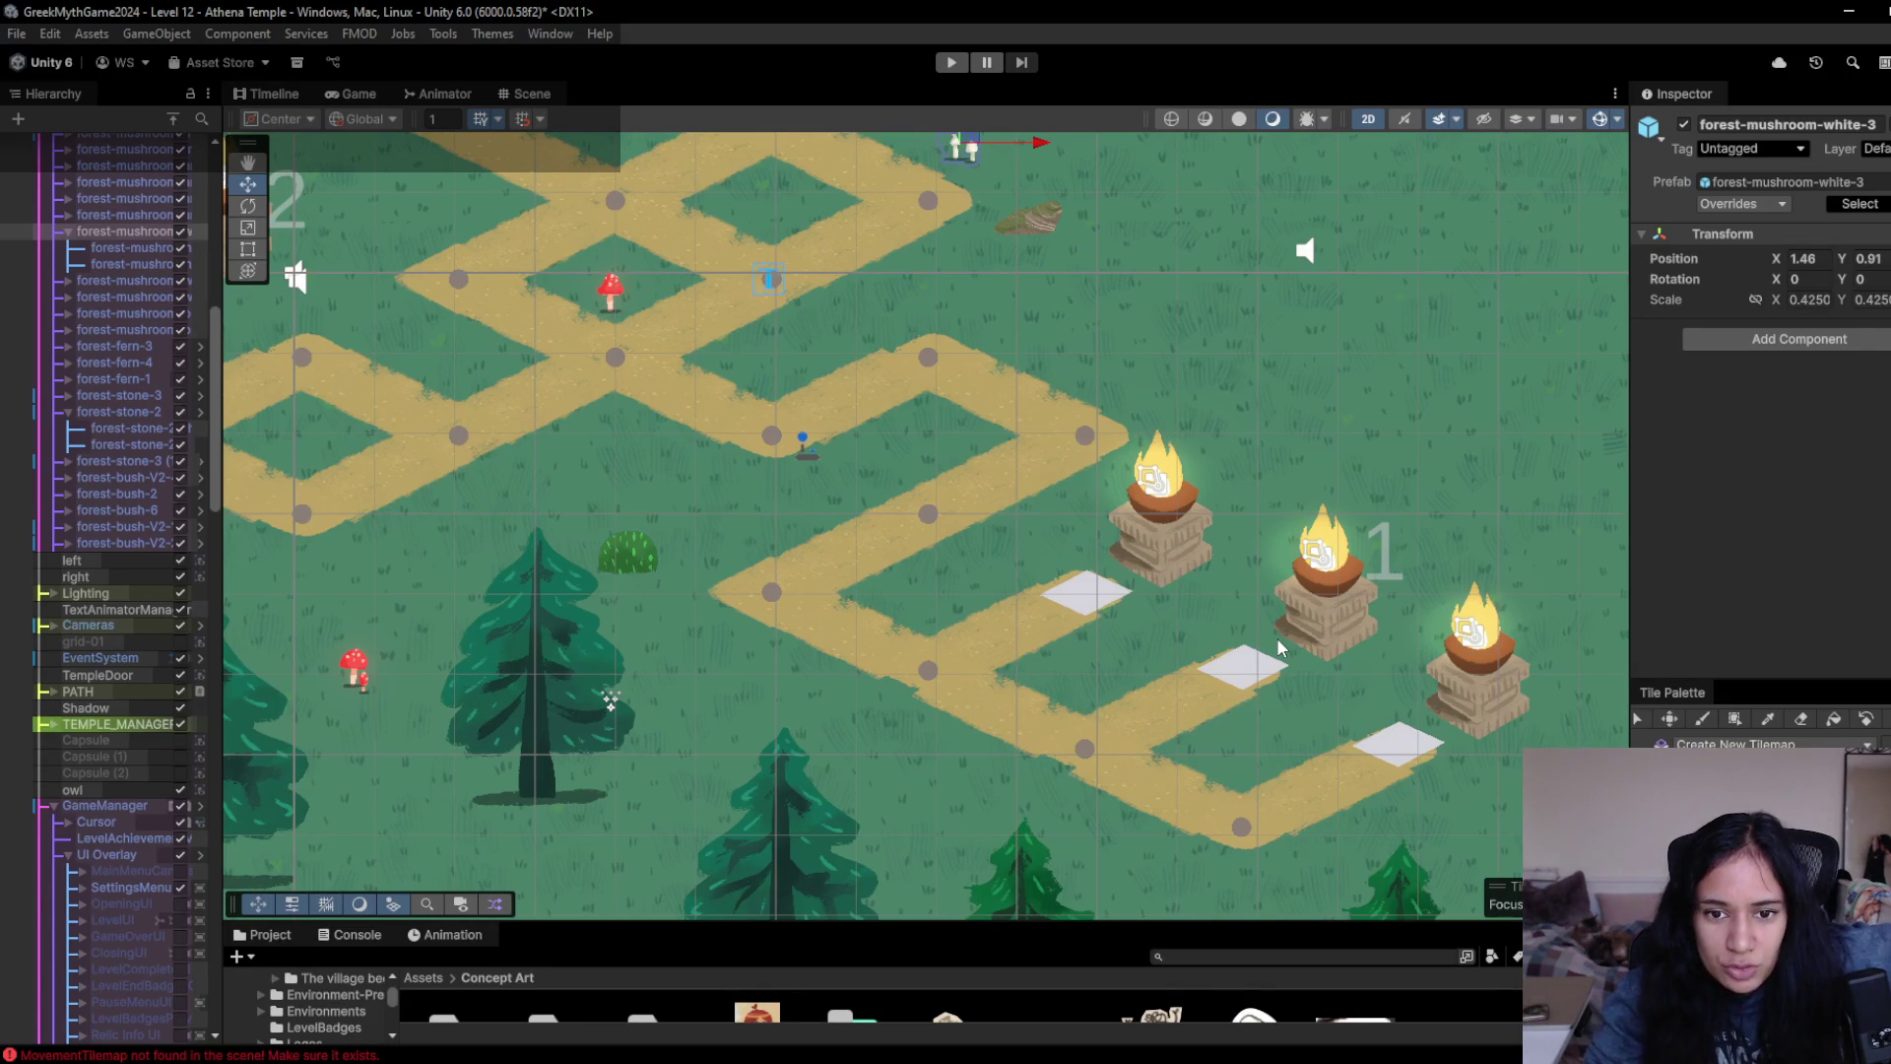
left_click_drag(1280, 647, 1142, 534)
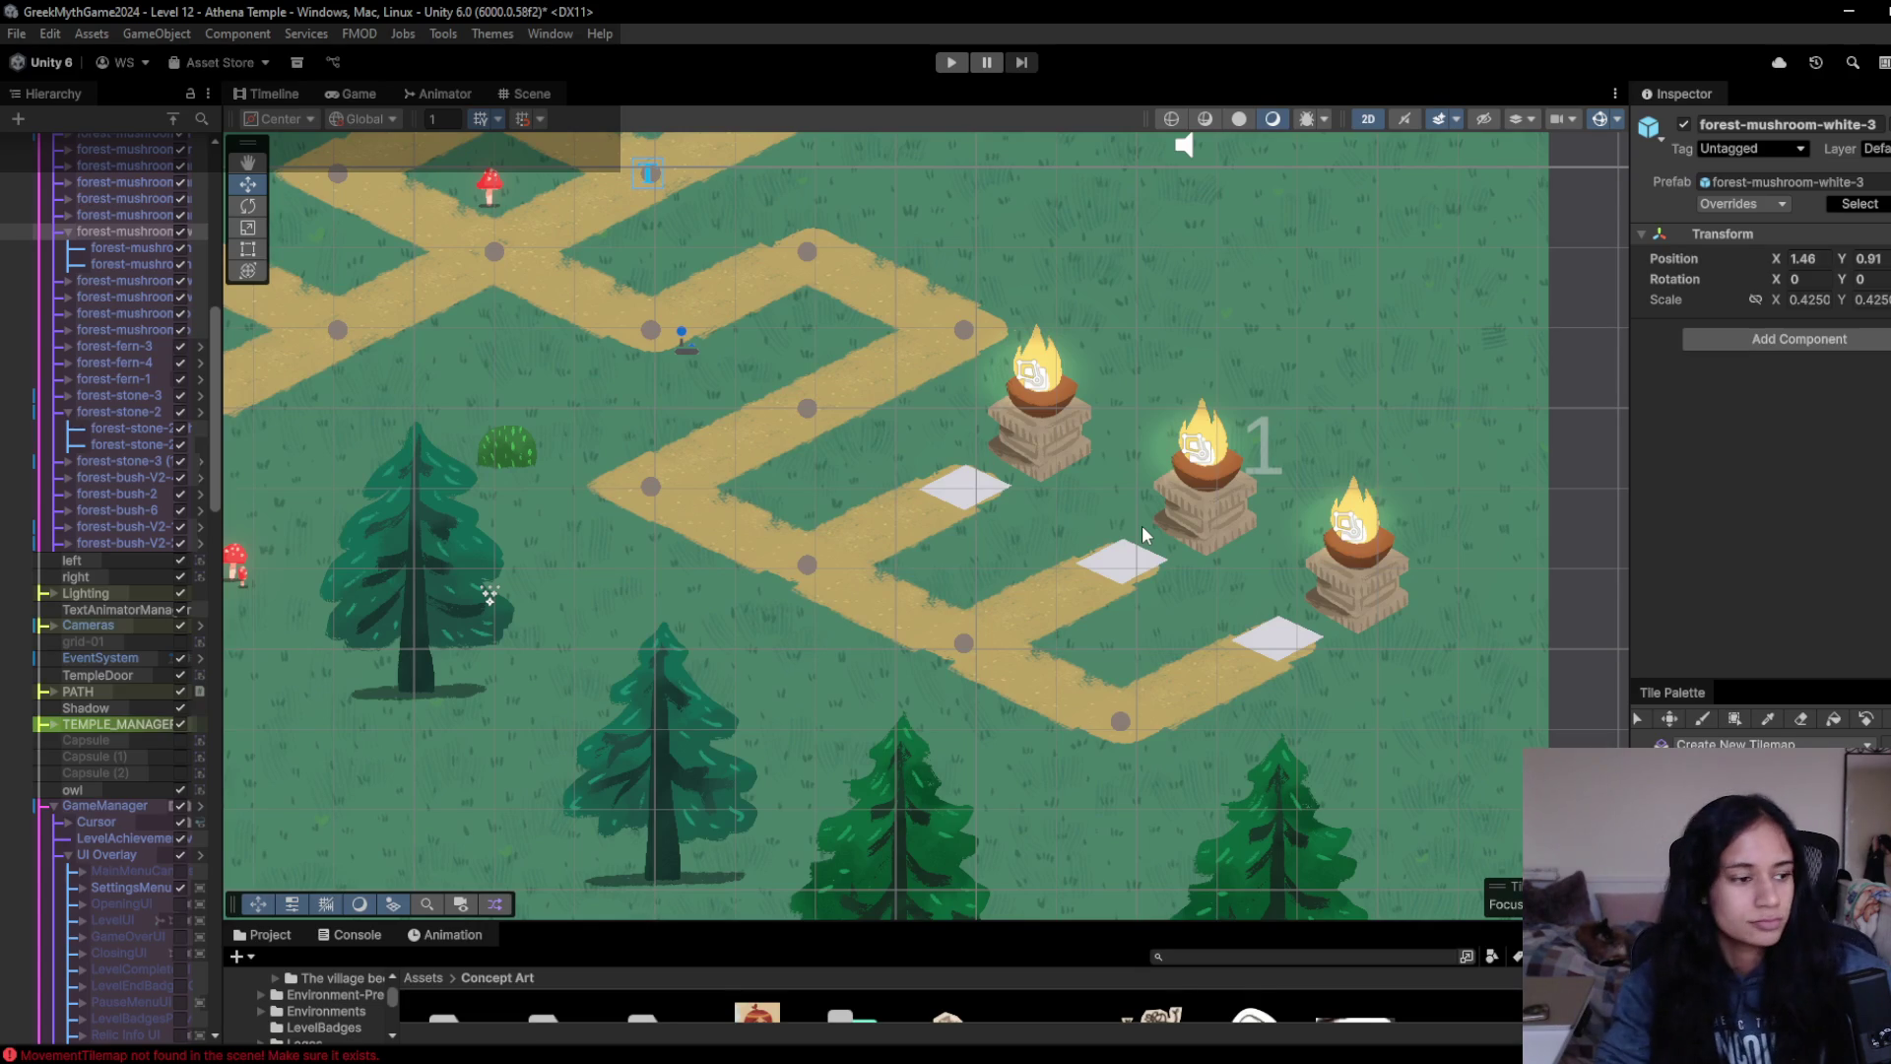
mouse_move(627, 1059)
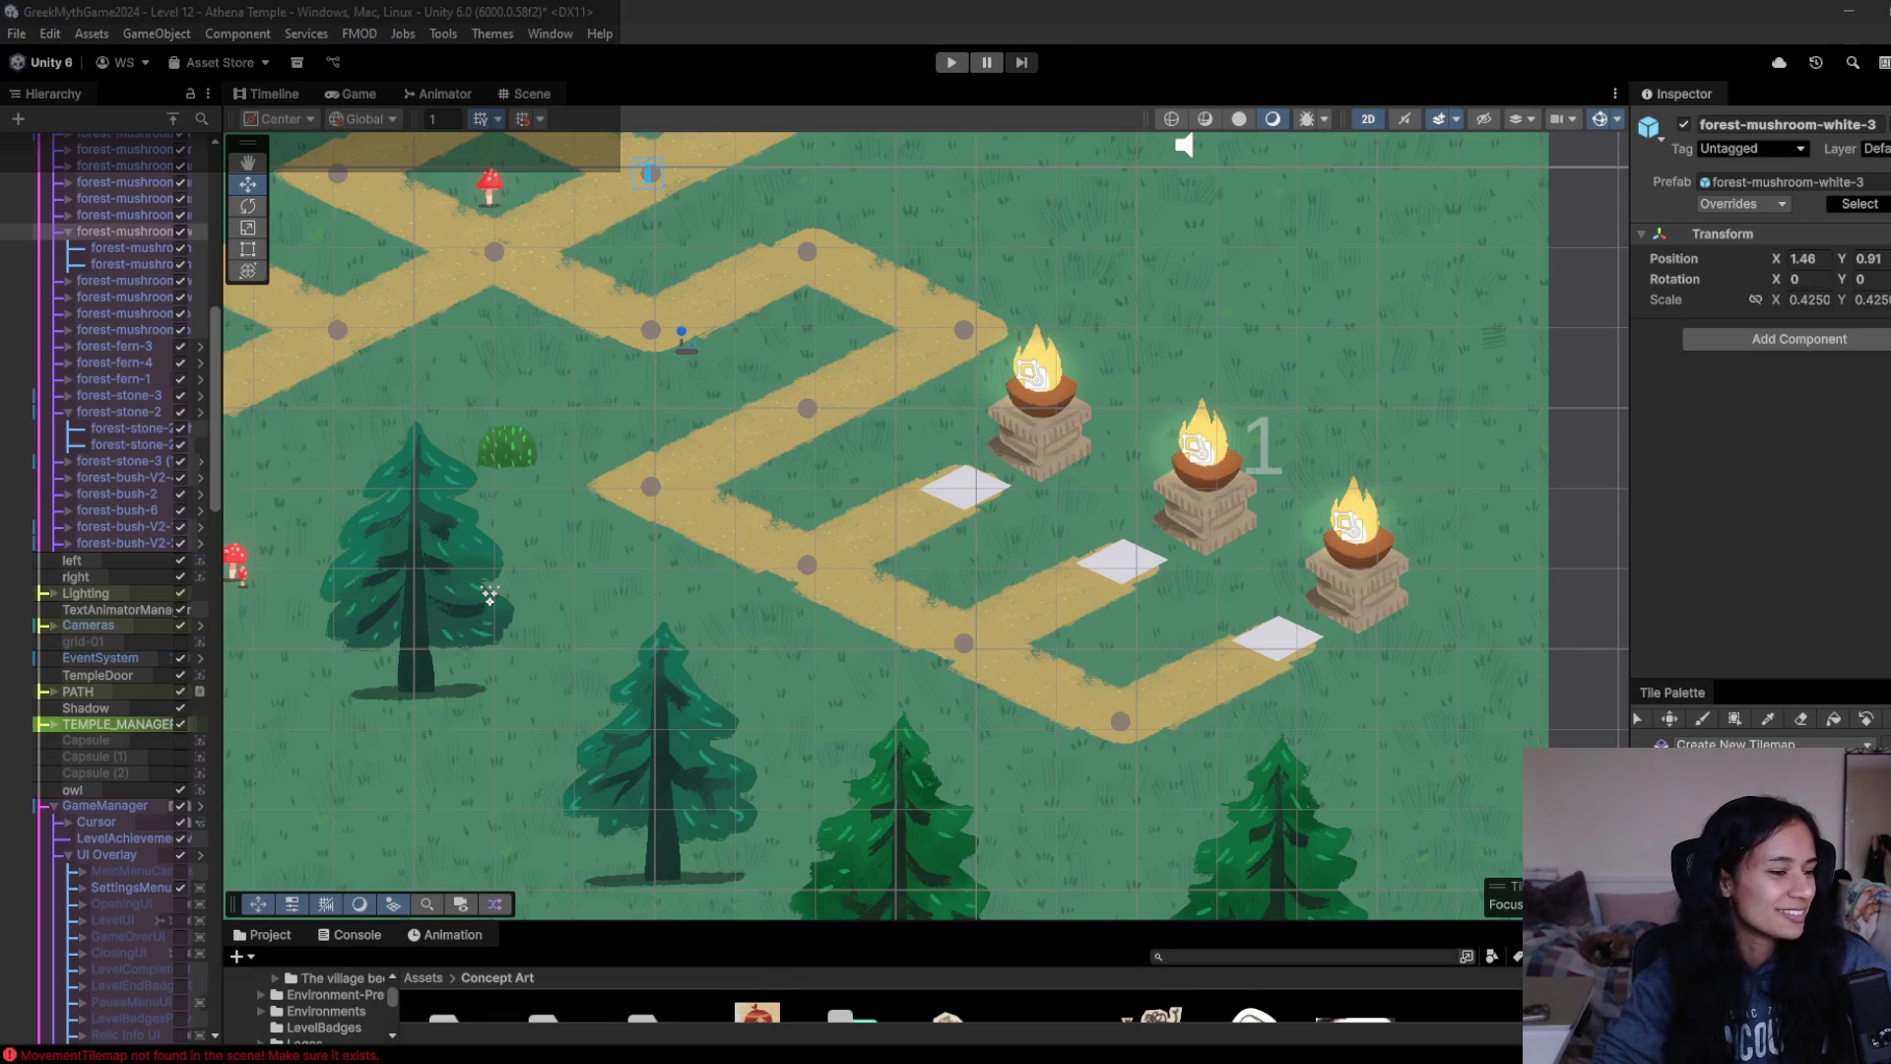
mouse_move(286, 605)
left_mouse_down()
mouse_move(502, 635)
mouse_move(684, 584)
mouse_move(635, 565)
mouse_move(788, 683)
left_mouse_up()
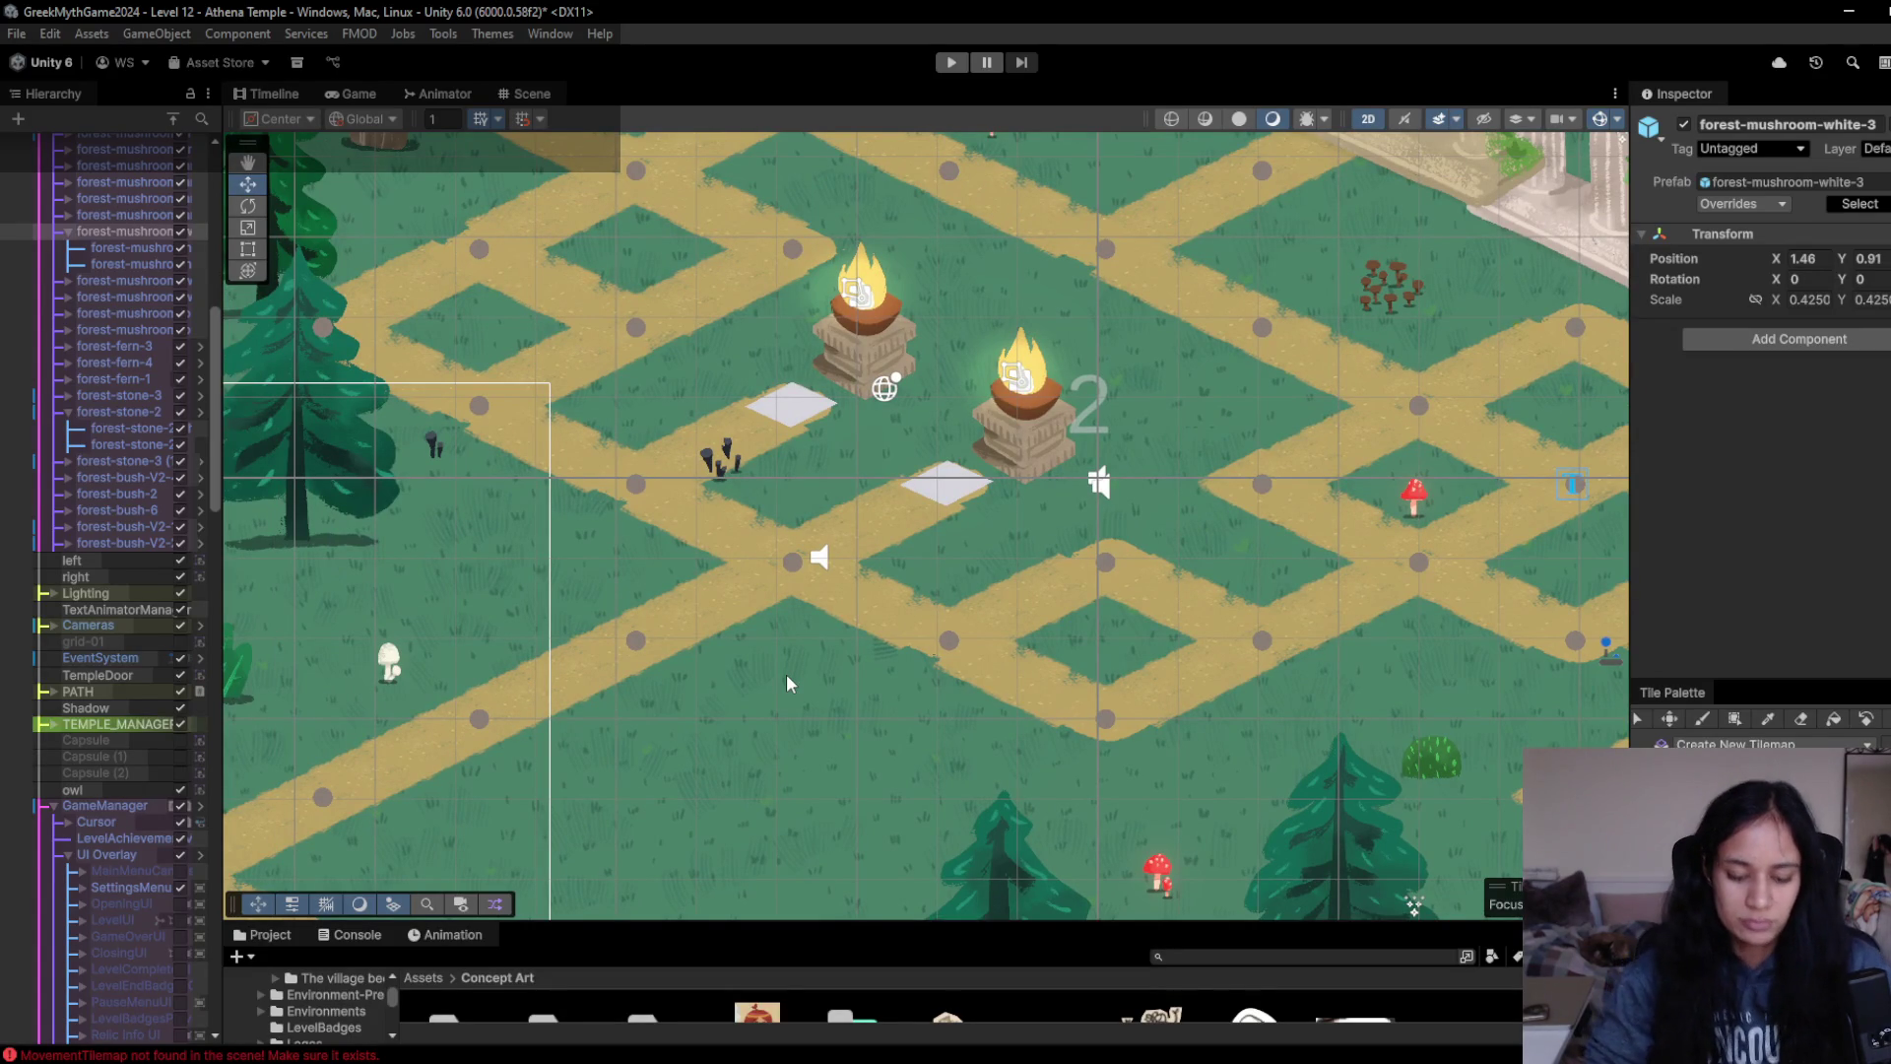
key("Left")
key("Up")
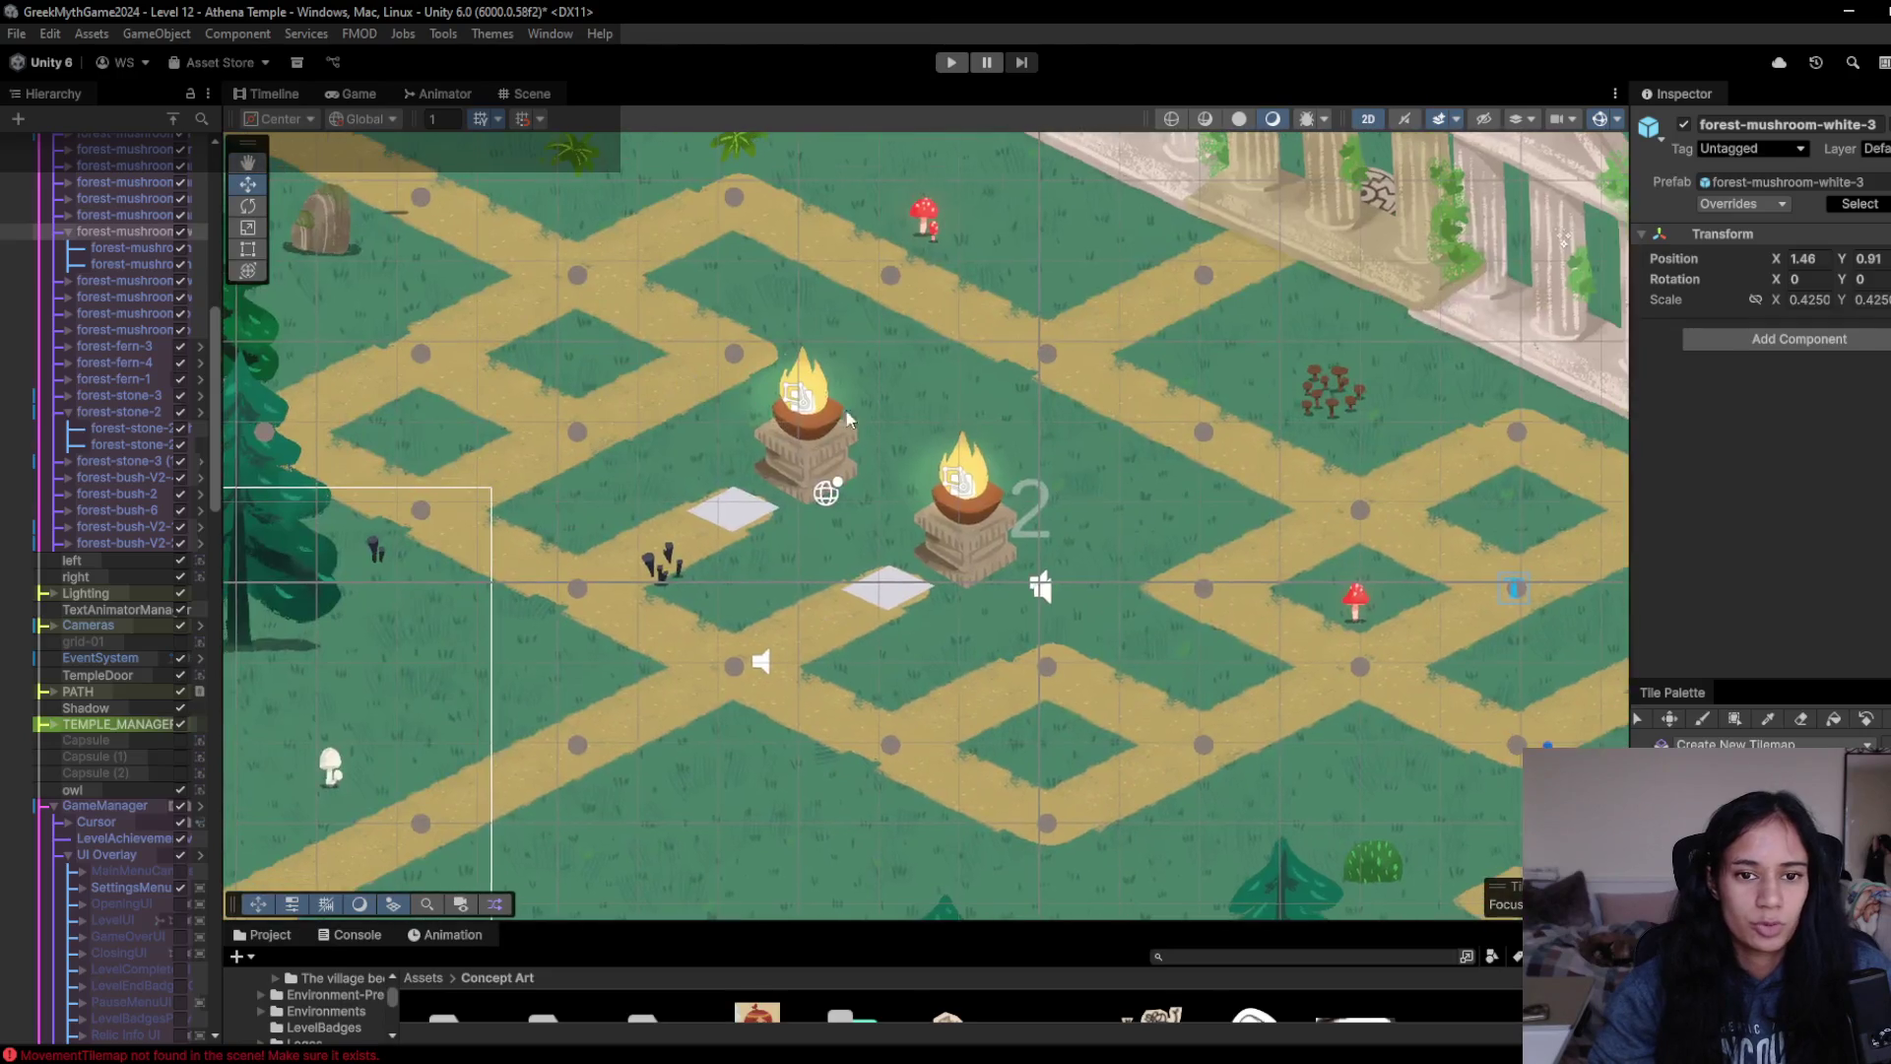
key("Right")
key("Down")
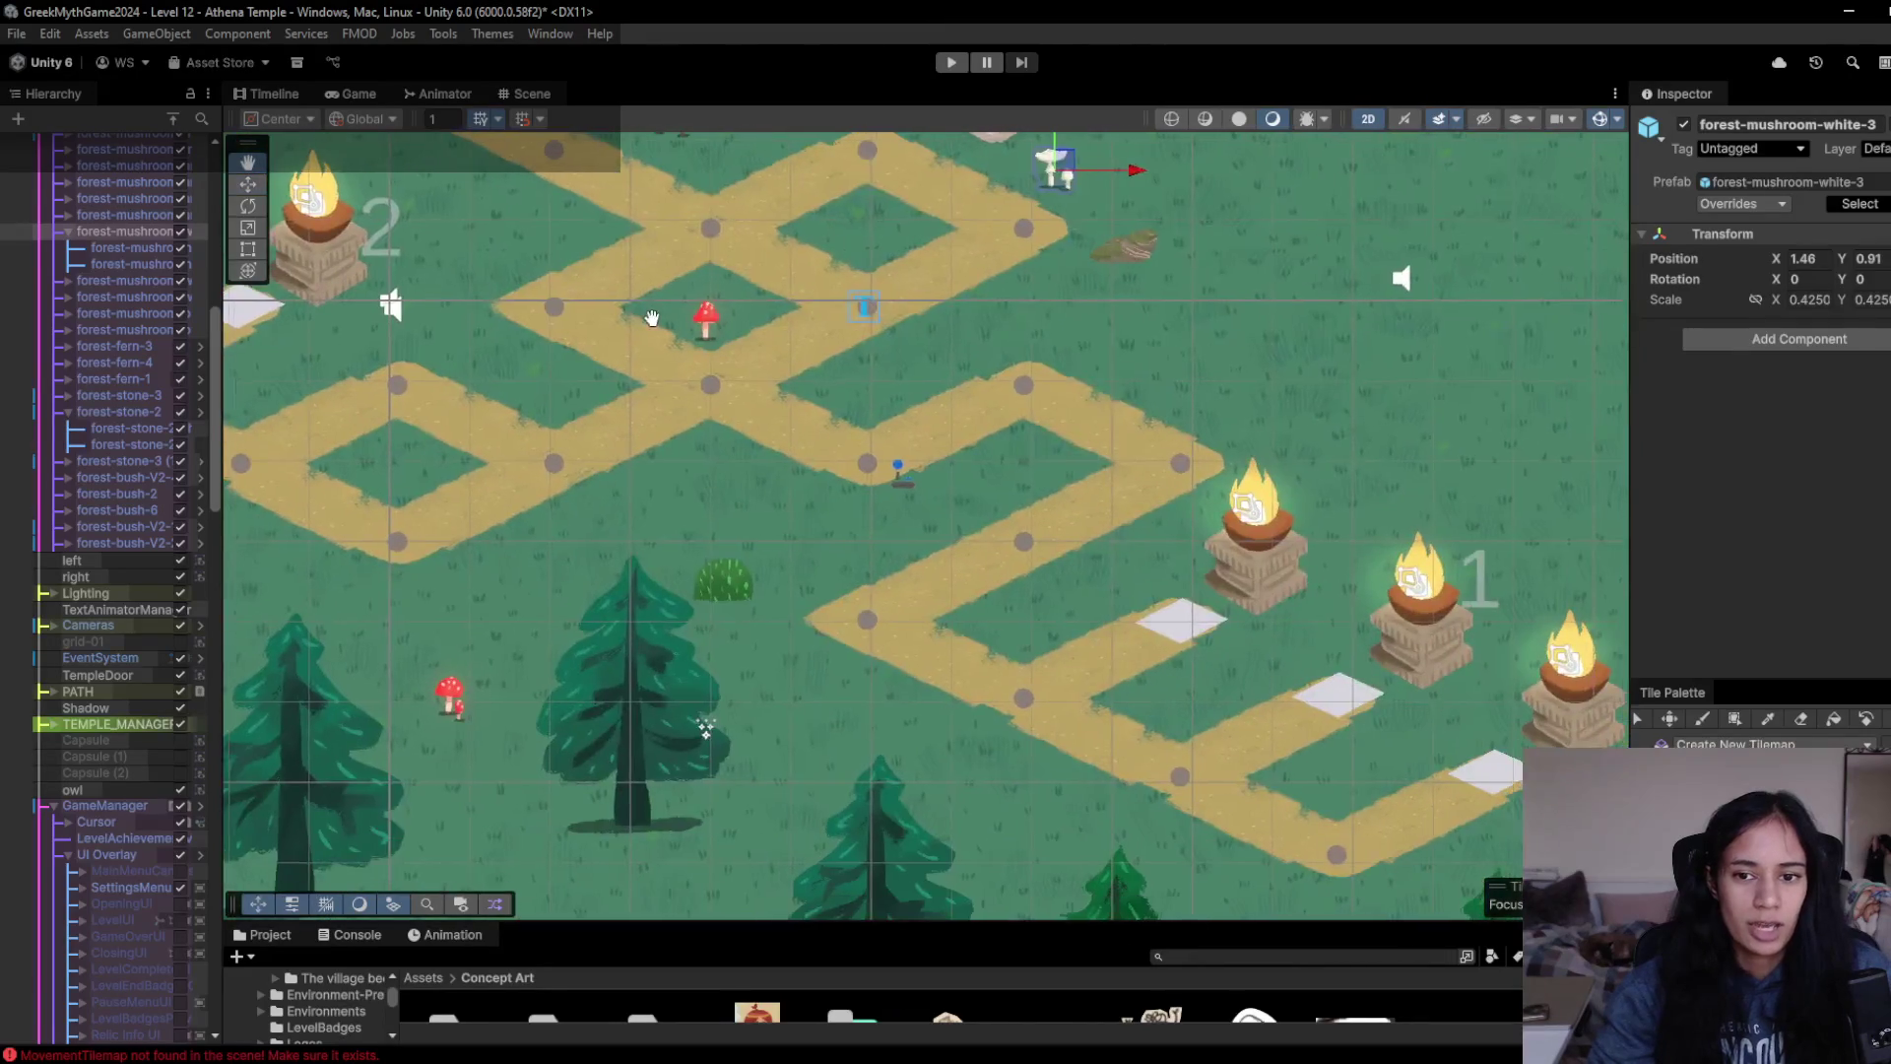
left_click_drag(631, 328, 852, 422)
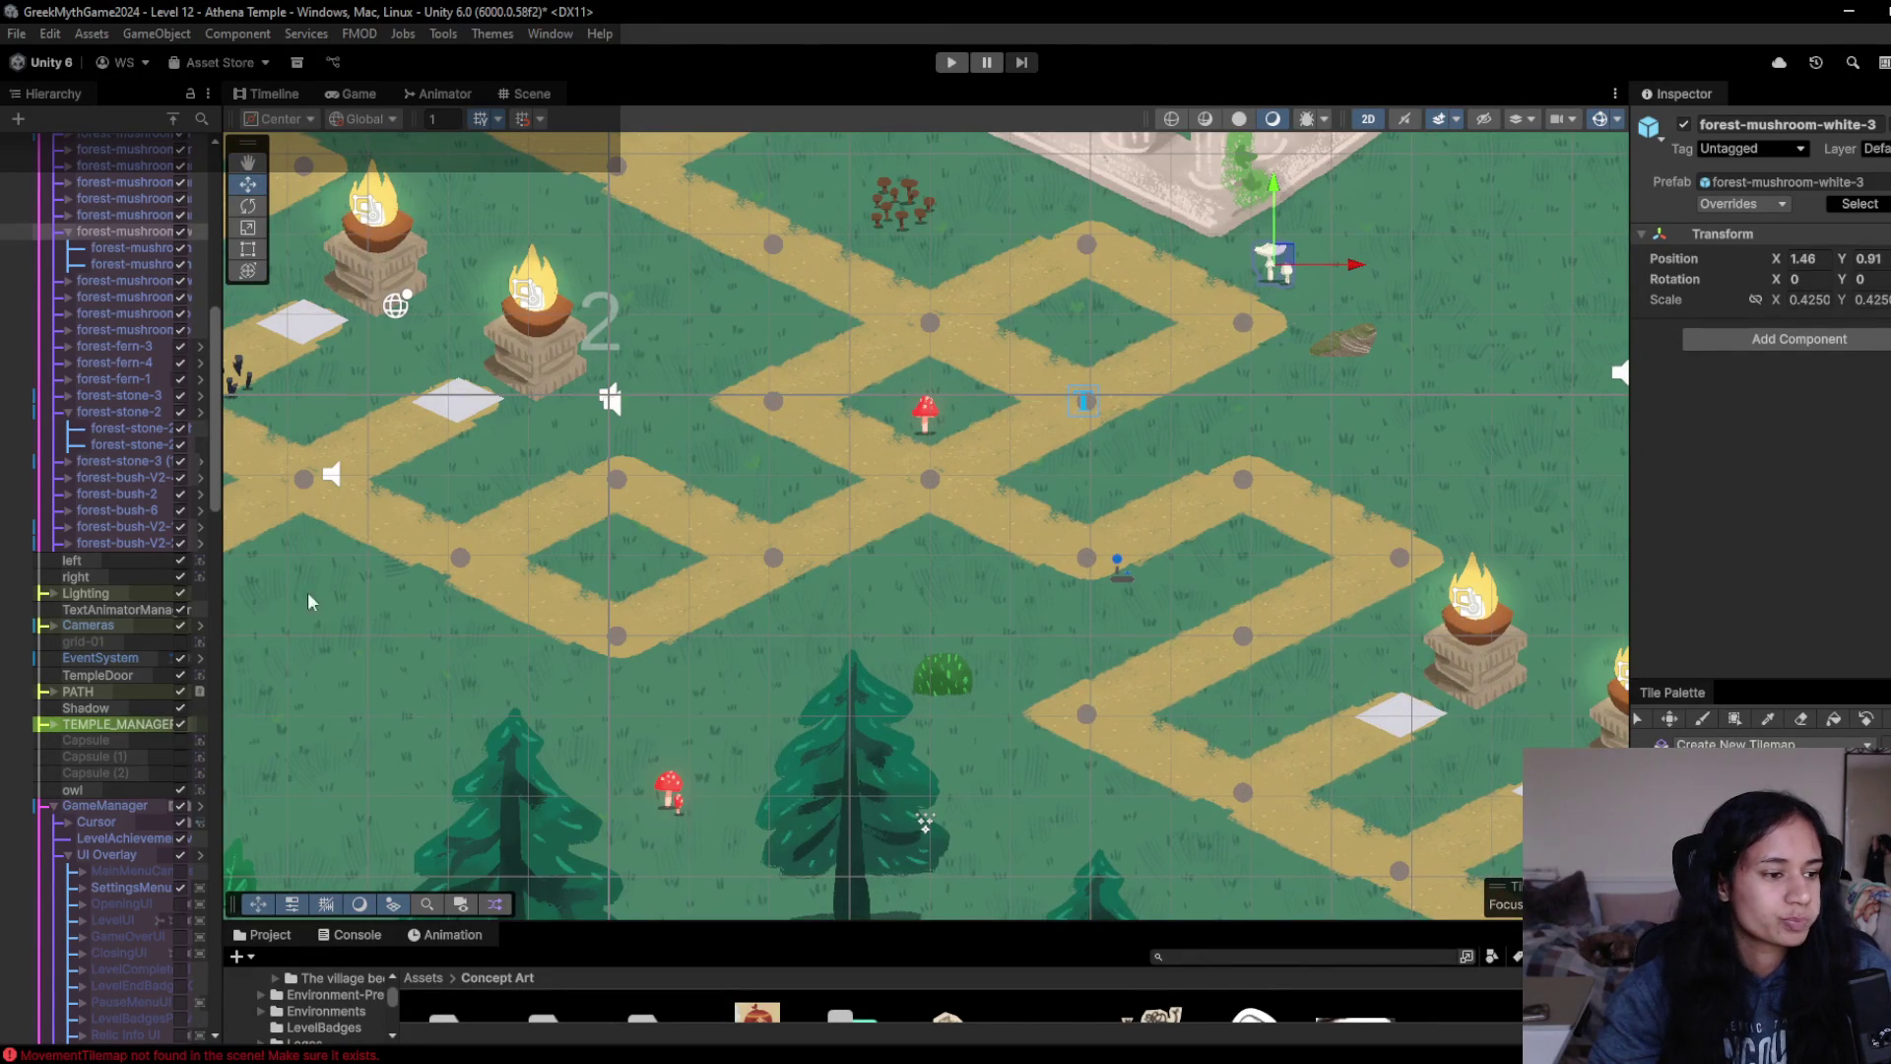
key("Left")
key("Up")
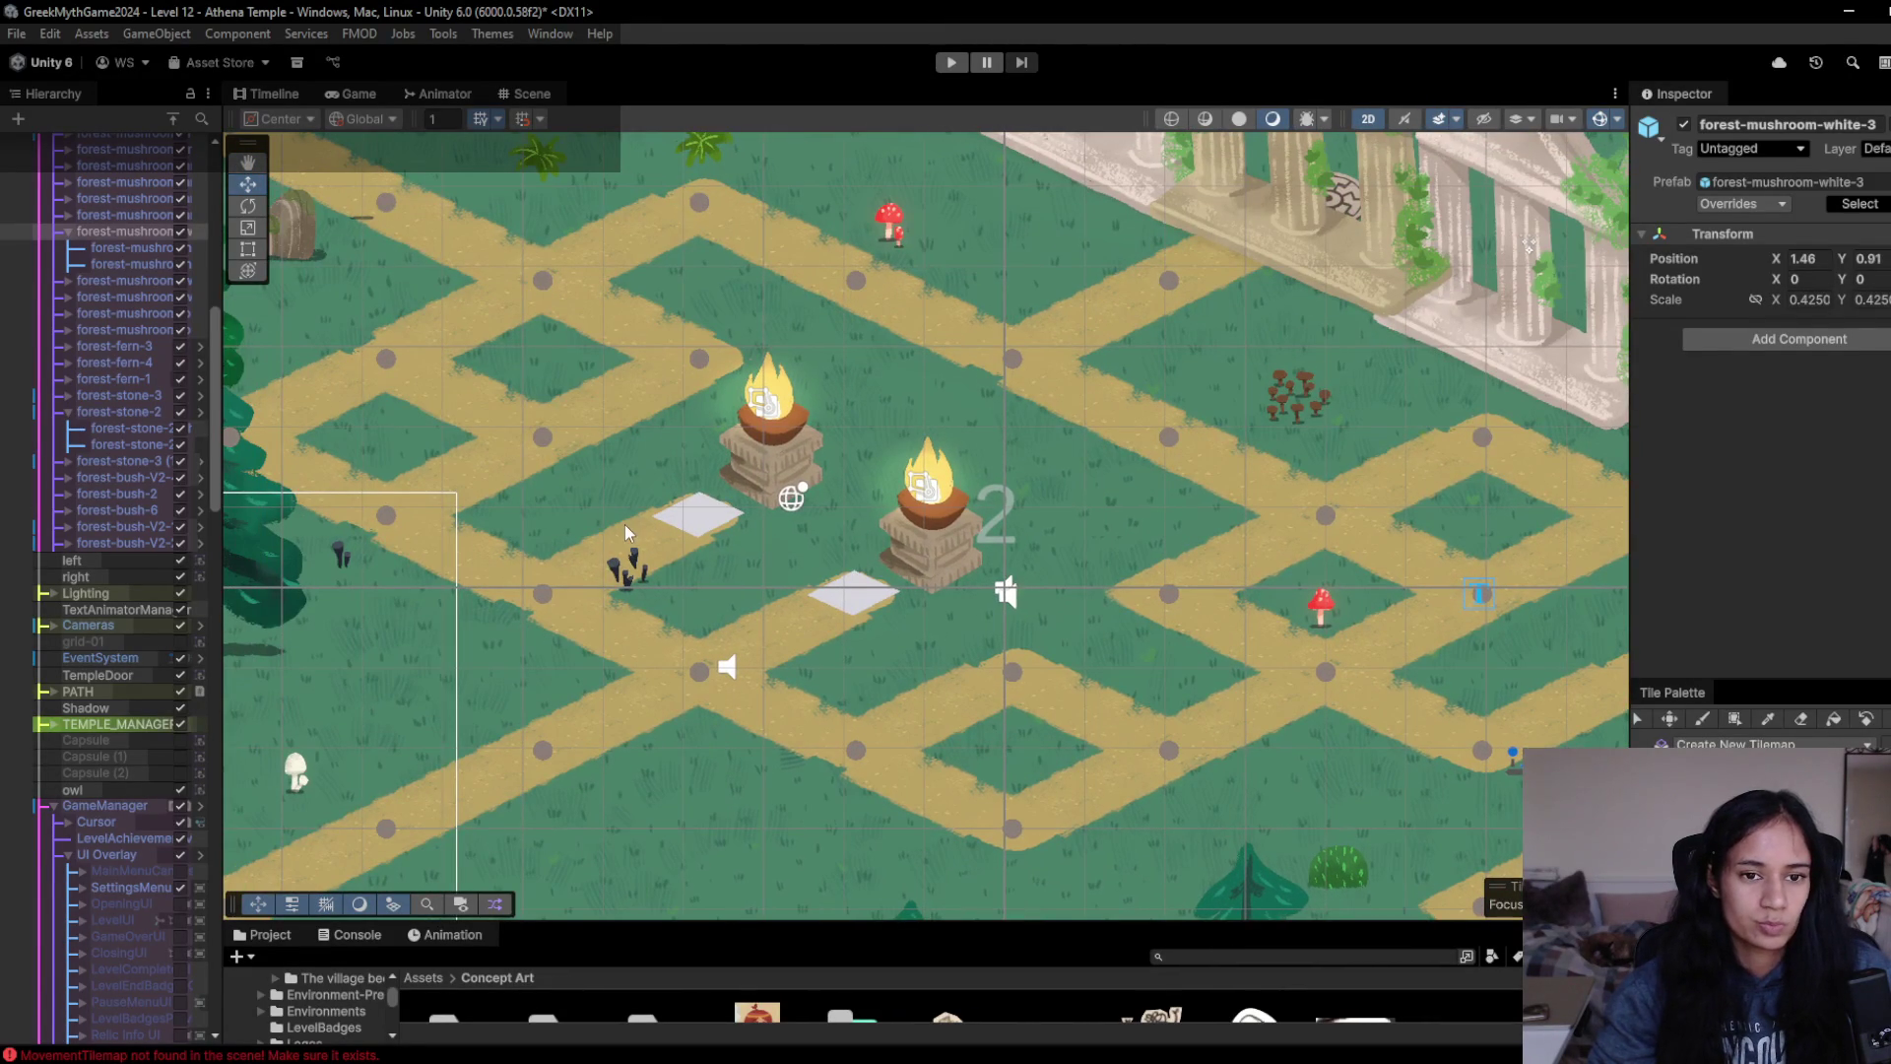
left_click(786, 411)
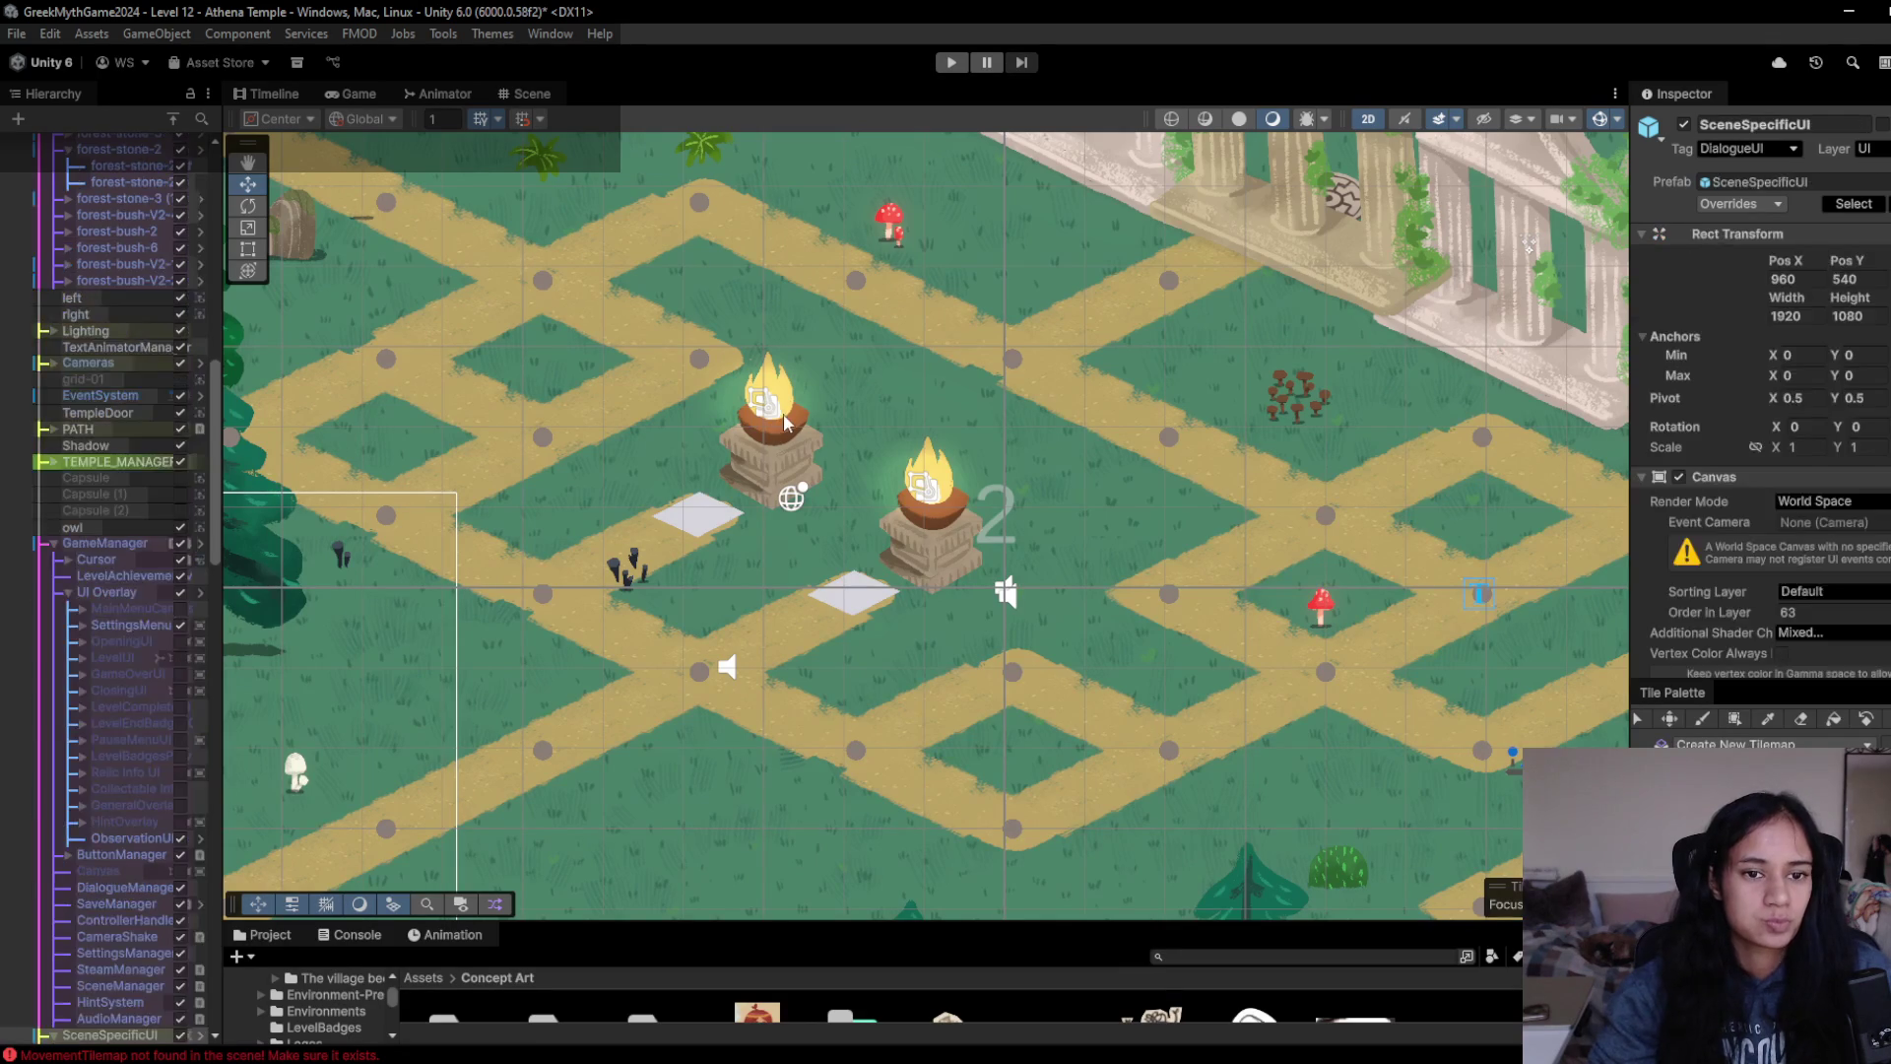
- Deactivate the brazier's Fire object so the holder shows unlit, then launch Paint
left_click(785, 412)
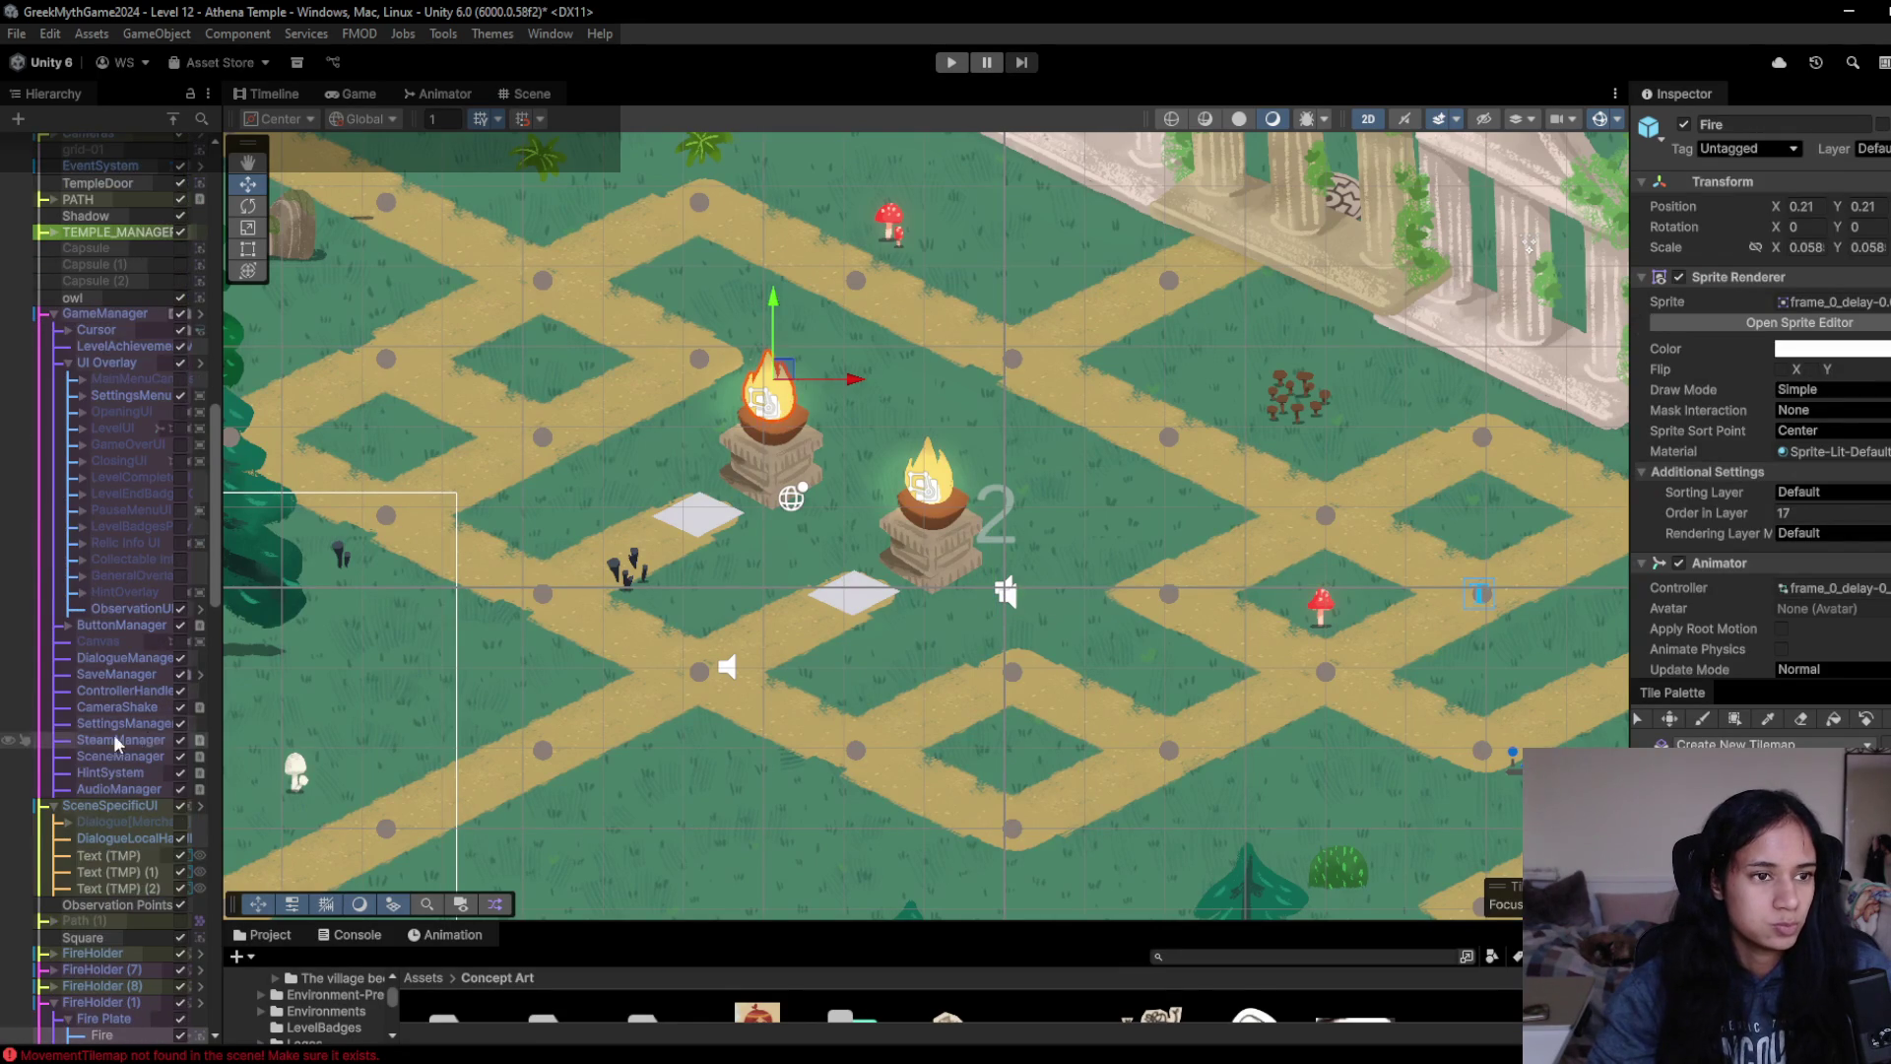
scroll(106, 743, "down", 3)
left_click(180, 543)
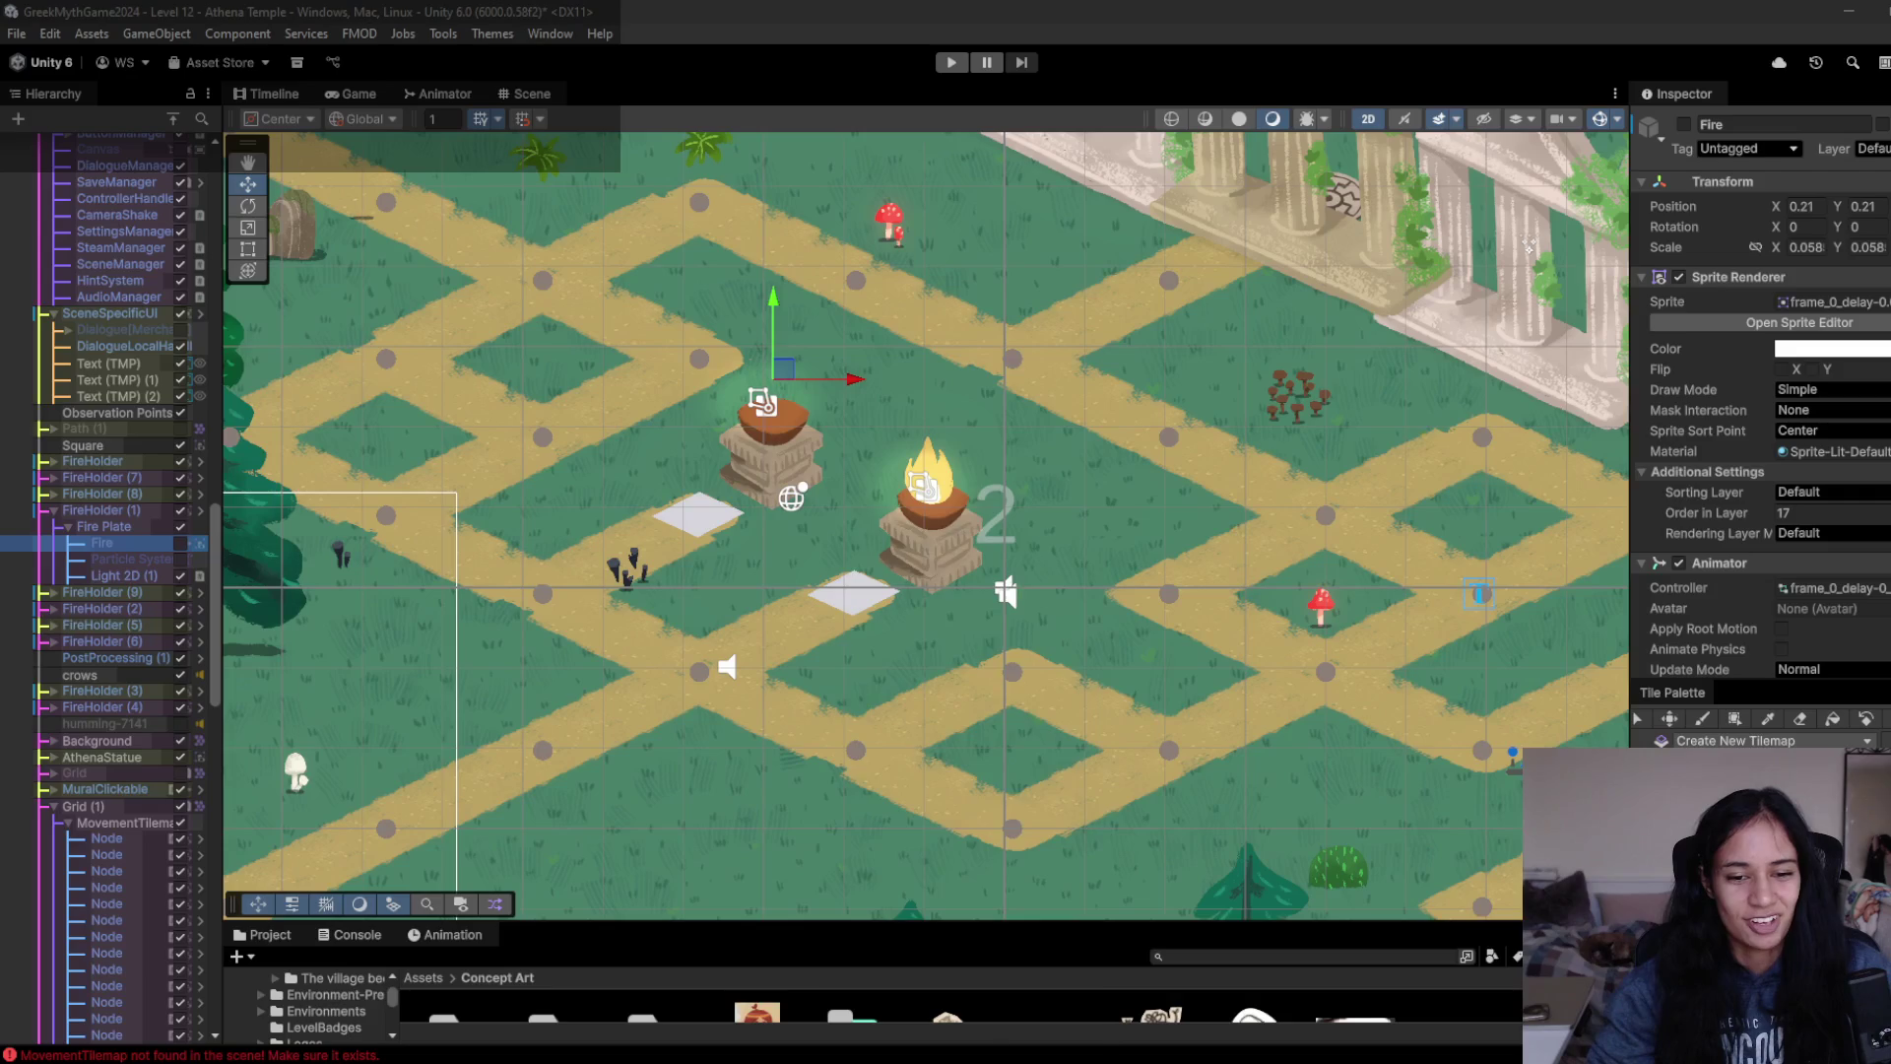
left_click(975, 981)
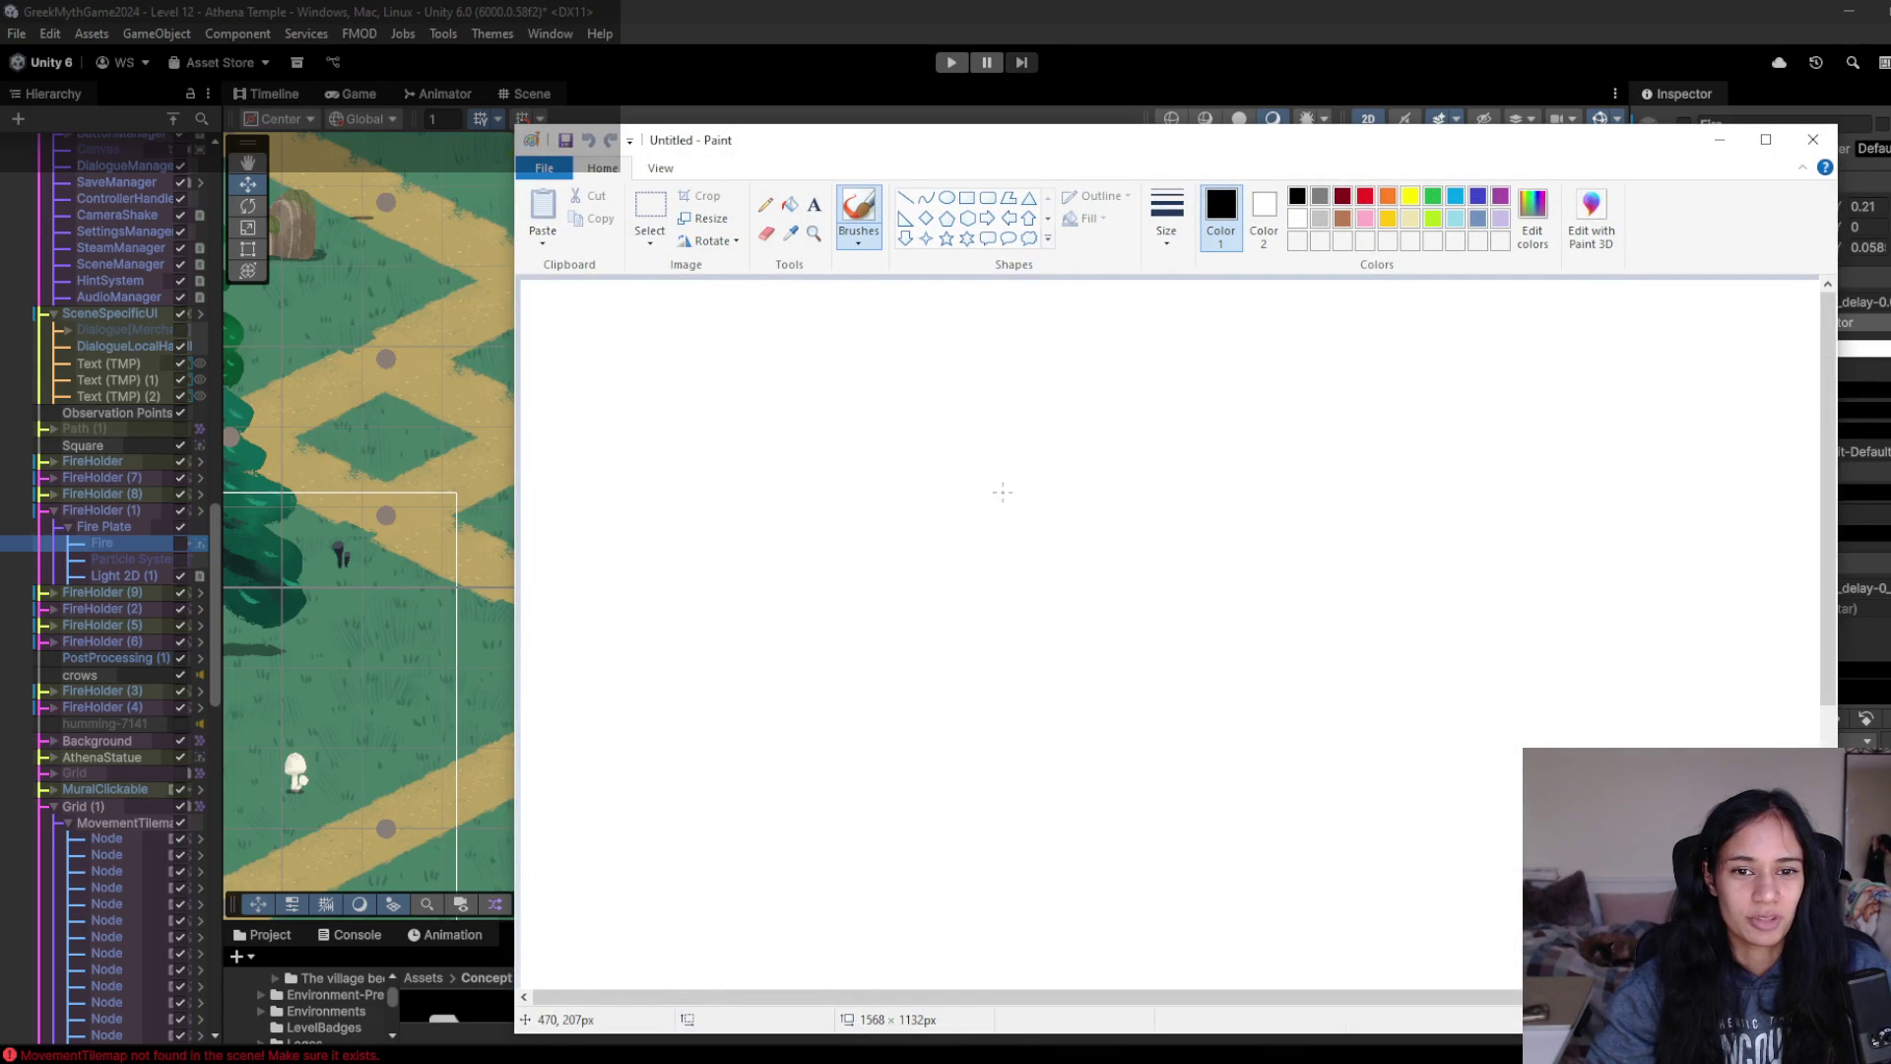
- Sketch a rounded body outline with a line across its top, then open a new Chrome tab
mouse_move(948, 439)
left_mouse_down()
mouse_move(923, 512)
mouse_move(934, 646)
mouse_move(1138, 779)
mouse_move(1213, 767)
mouse_move(1165, 584)
mouse_move(1076, 428)
left_mouse_up()
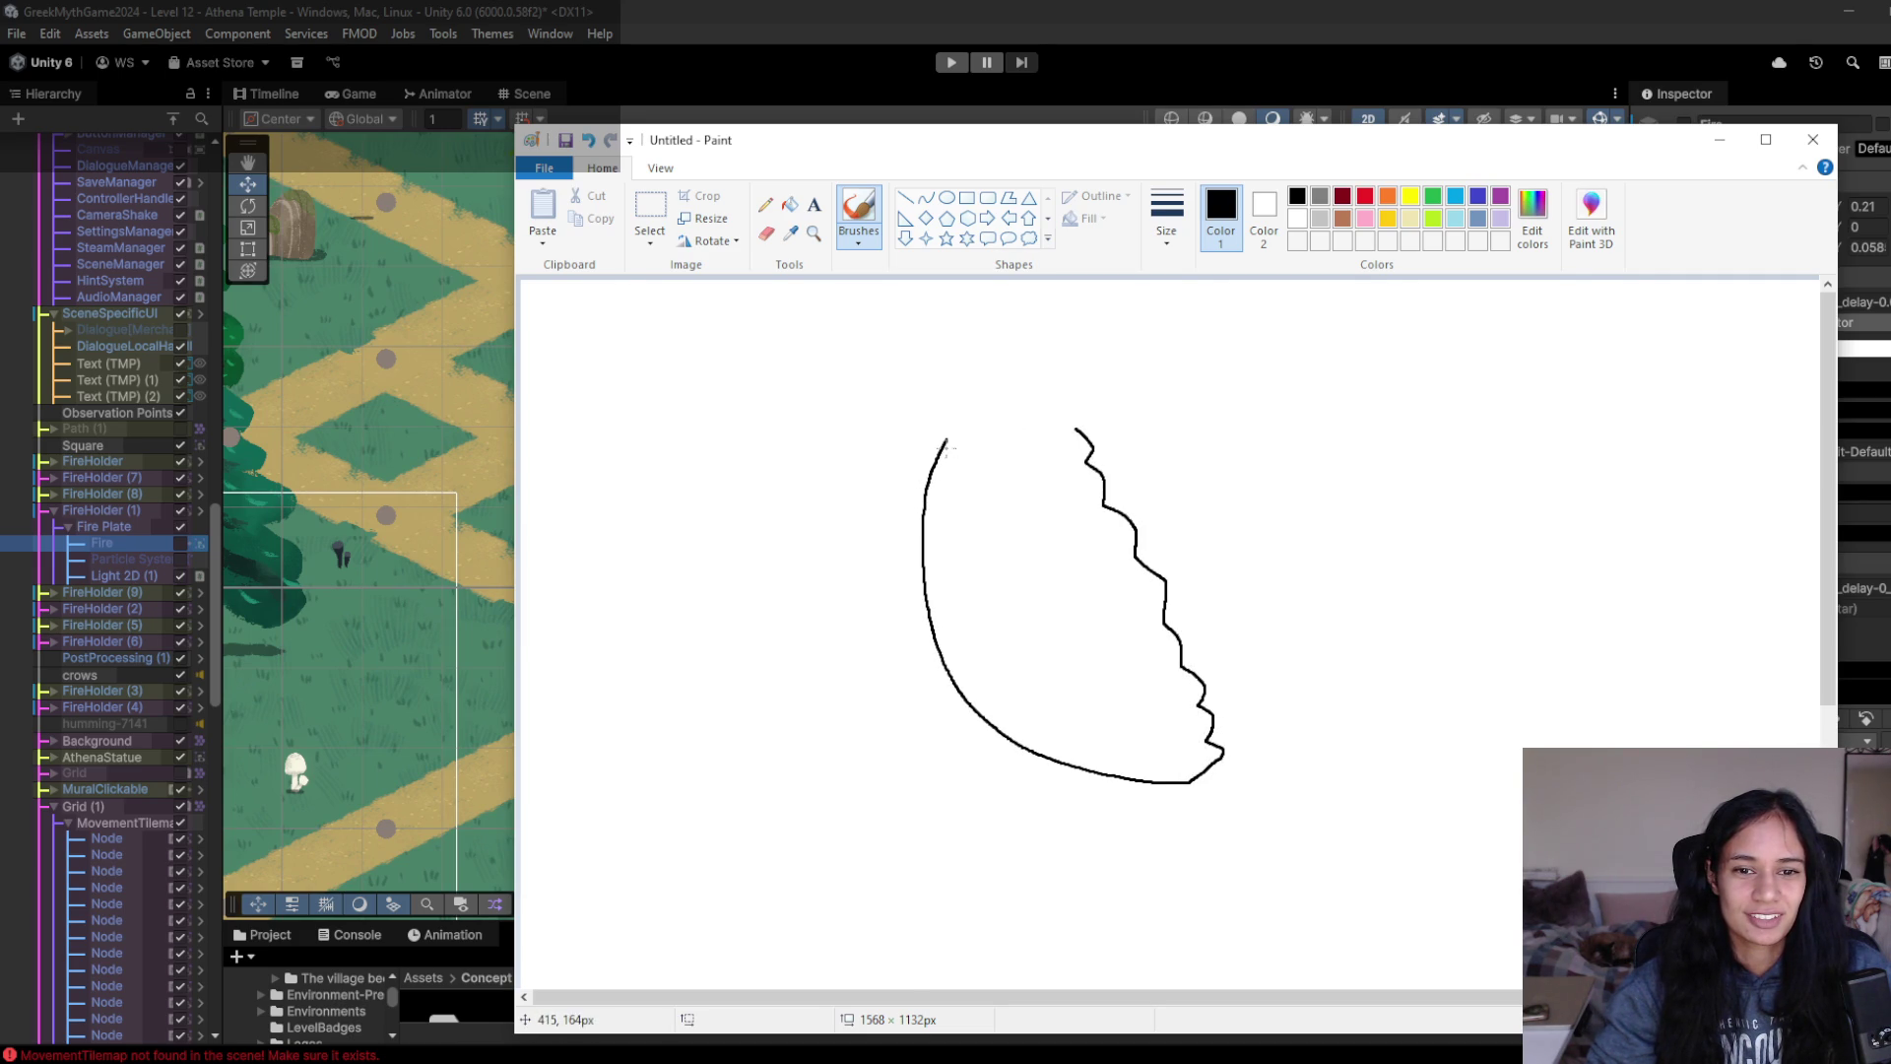
left_click_drag(923, 501, 1086, 472)
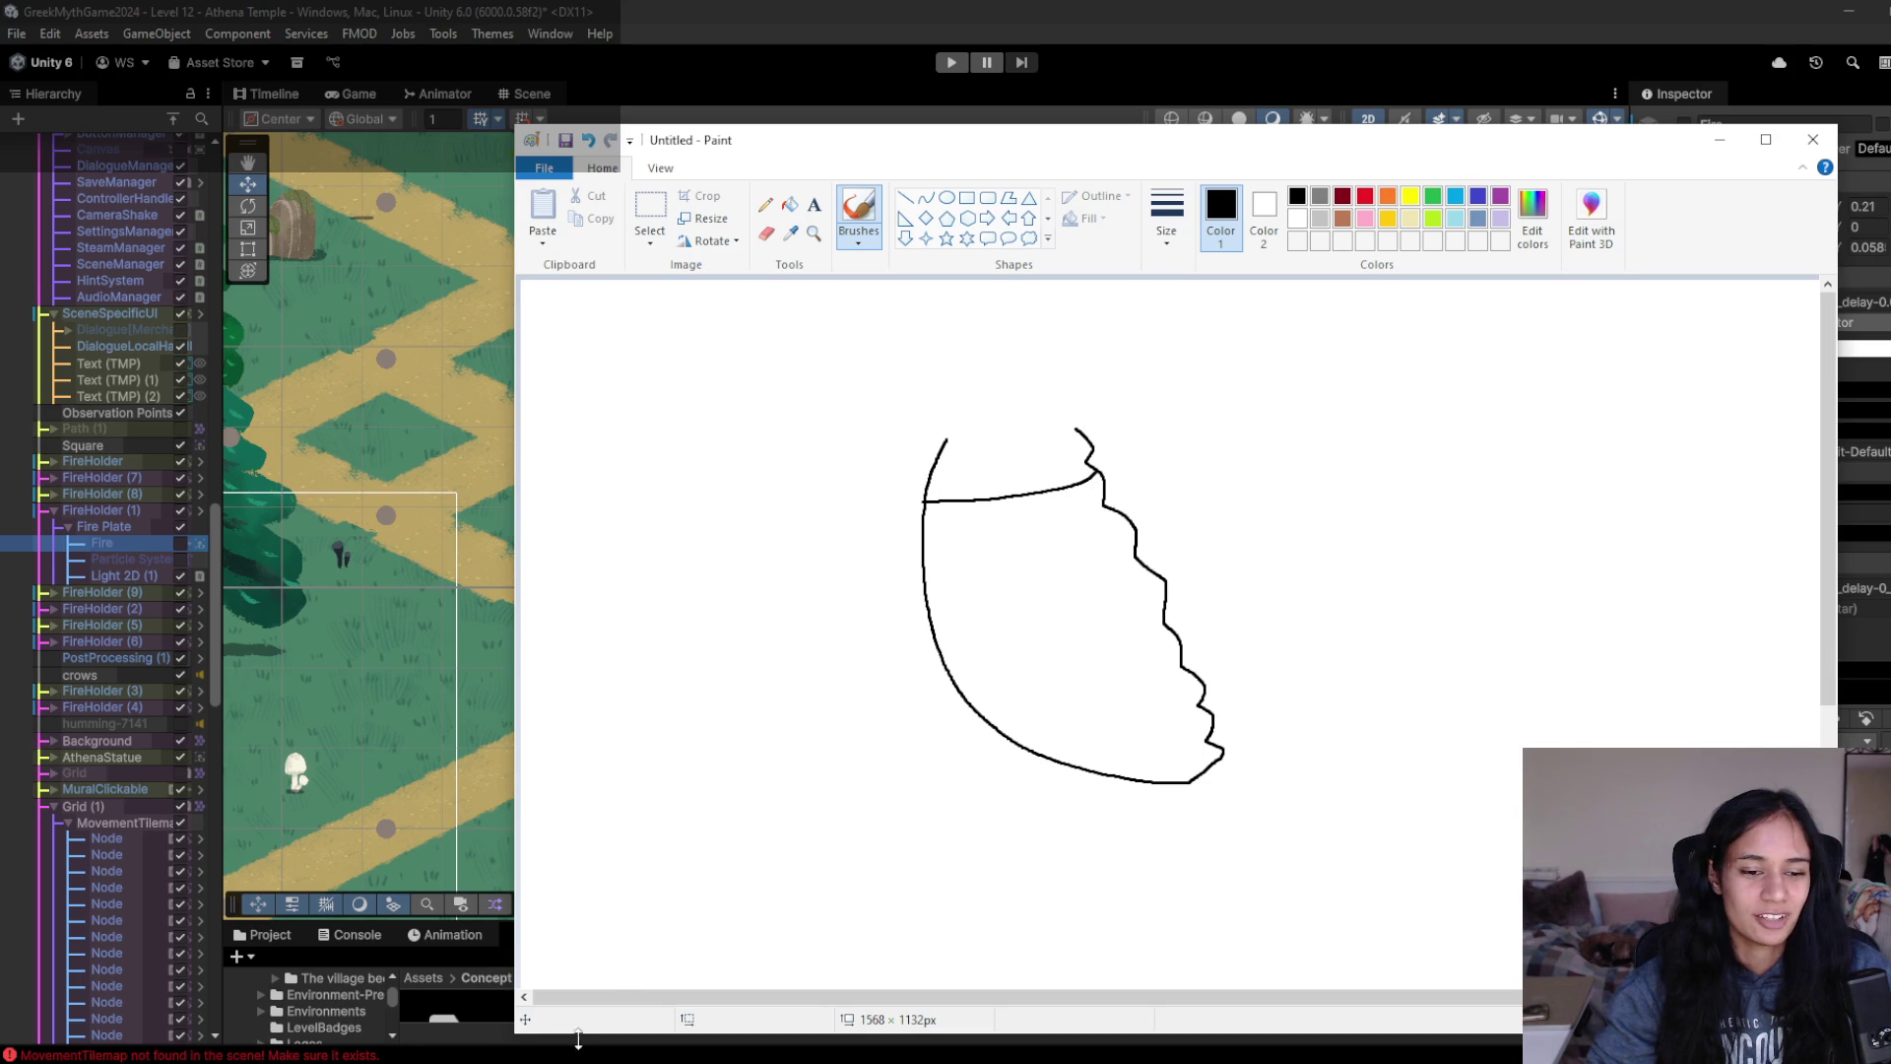
left_click(529, 1014)
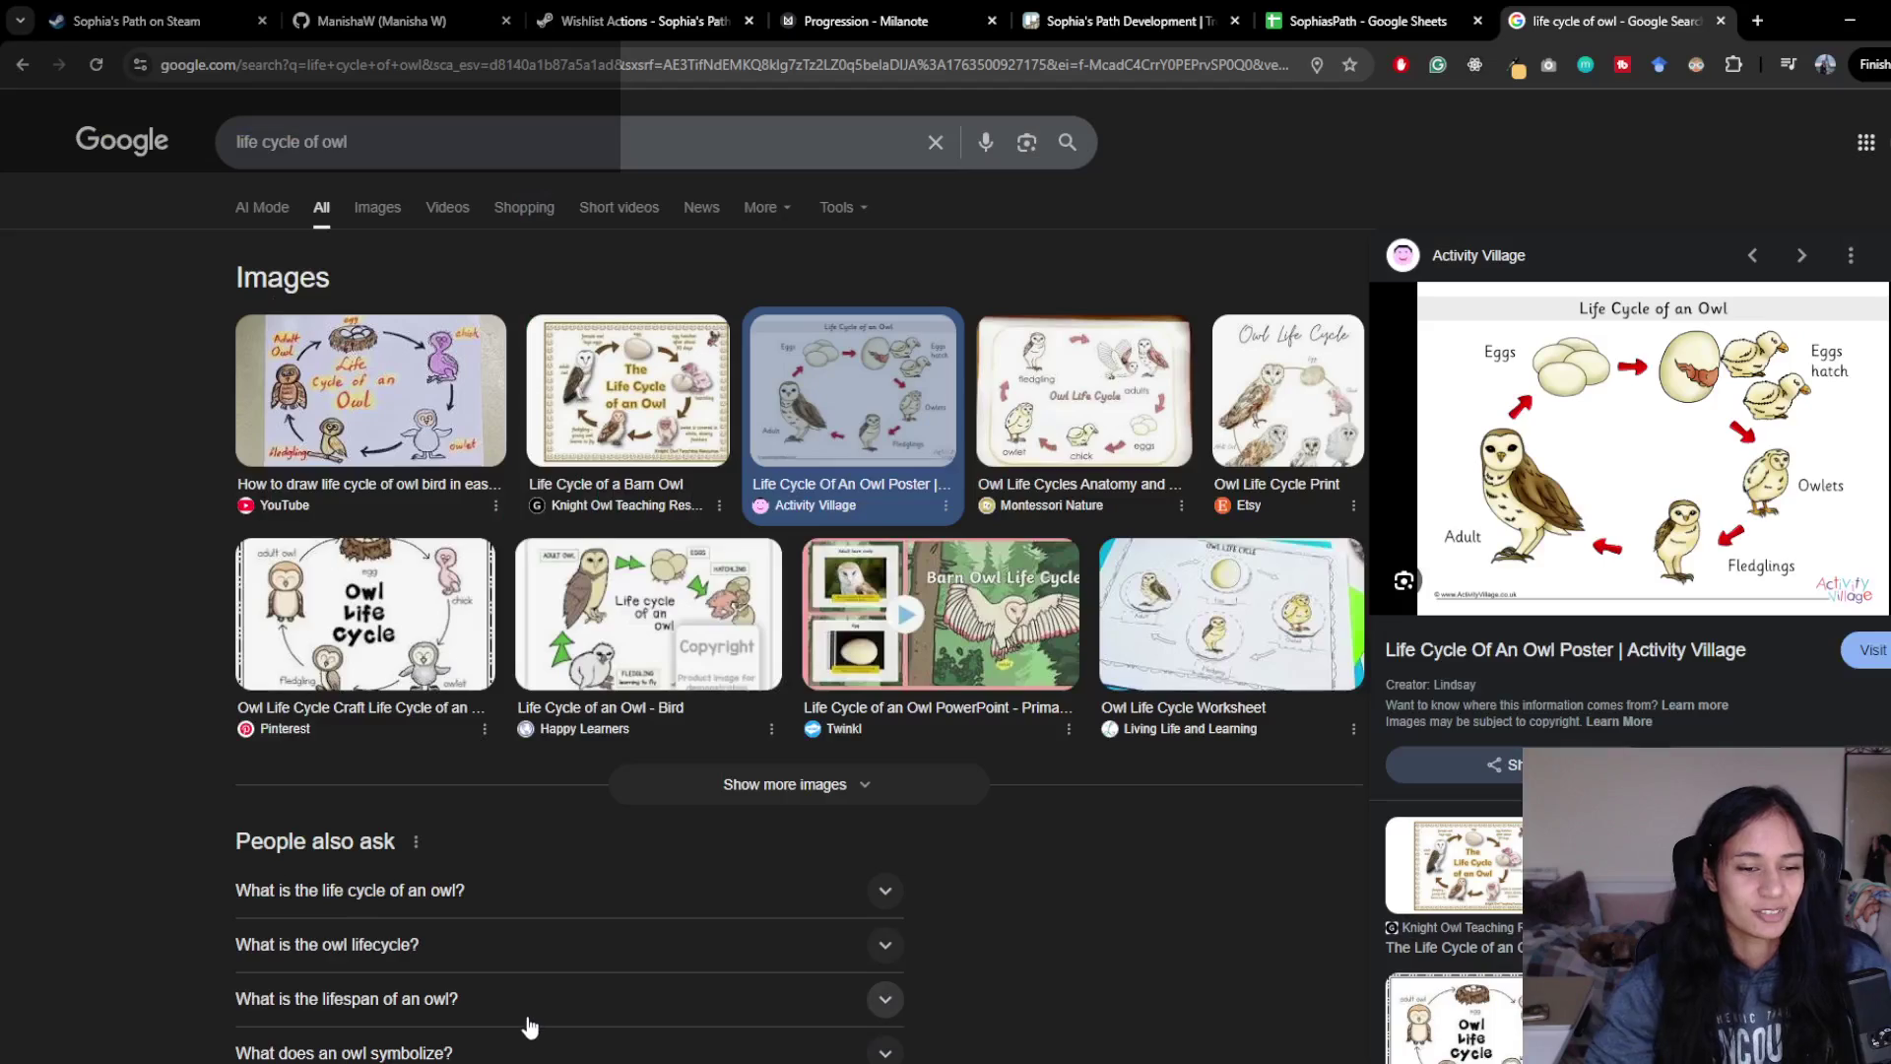
key("ctrl+t")
- Search Google Images for 'batman', preview the Simple Wikipedia picture, and minimise Chrome
type("batman")
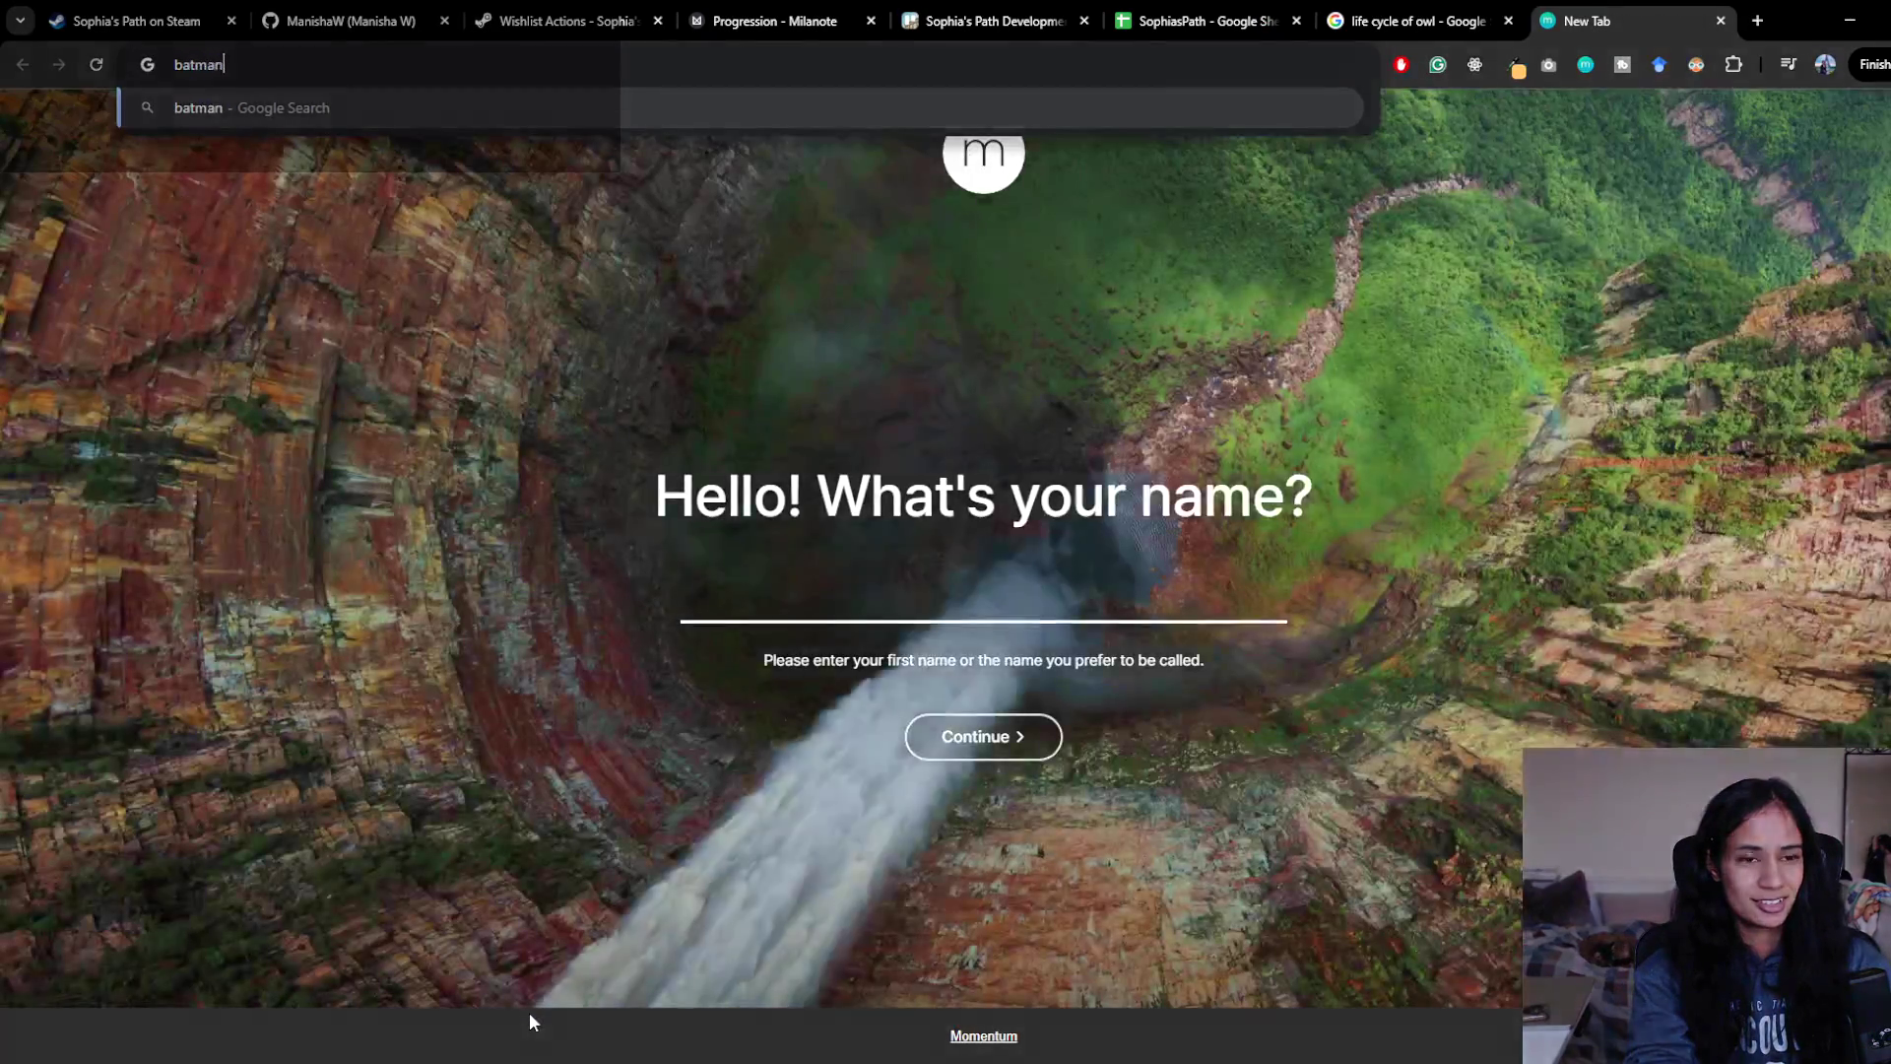
key("Return")
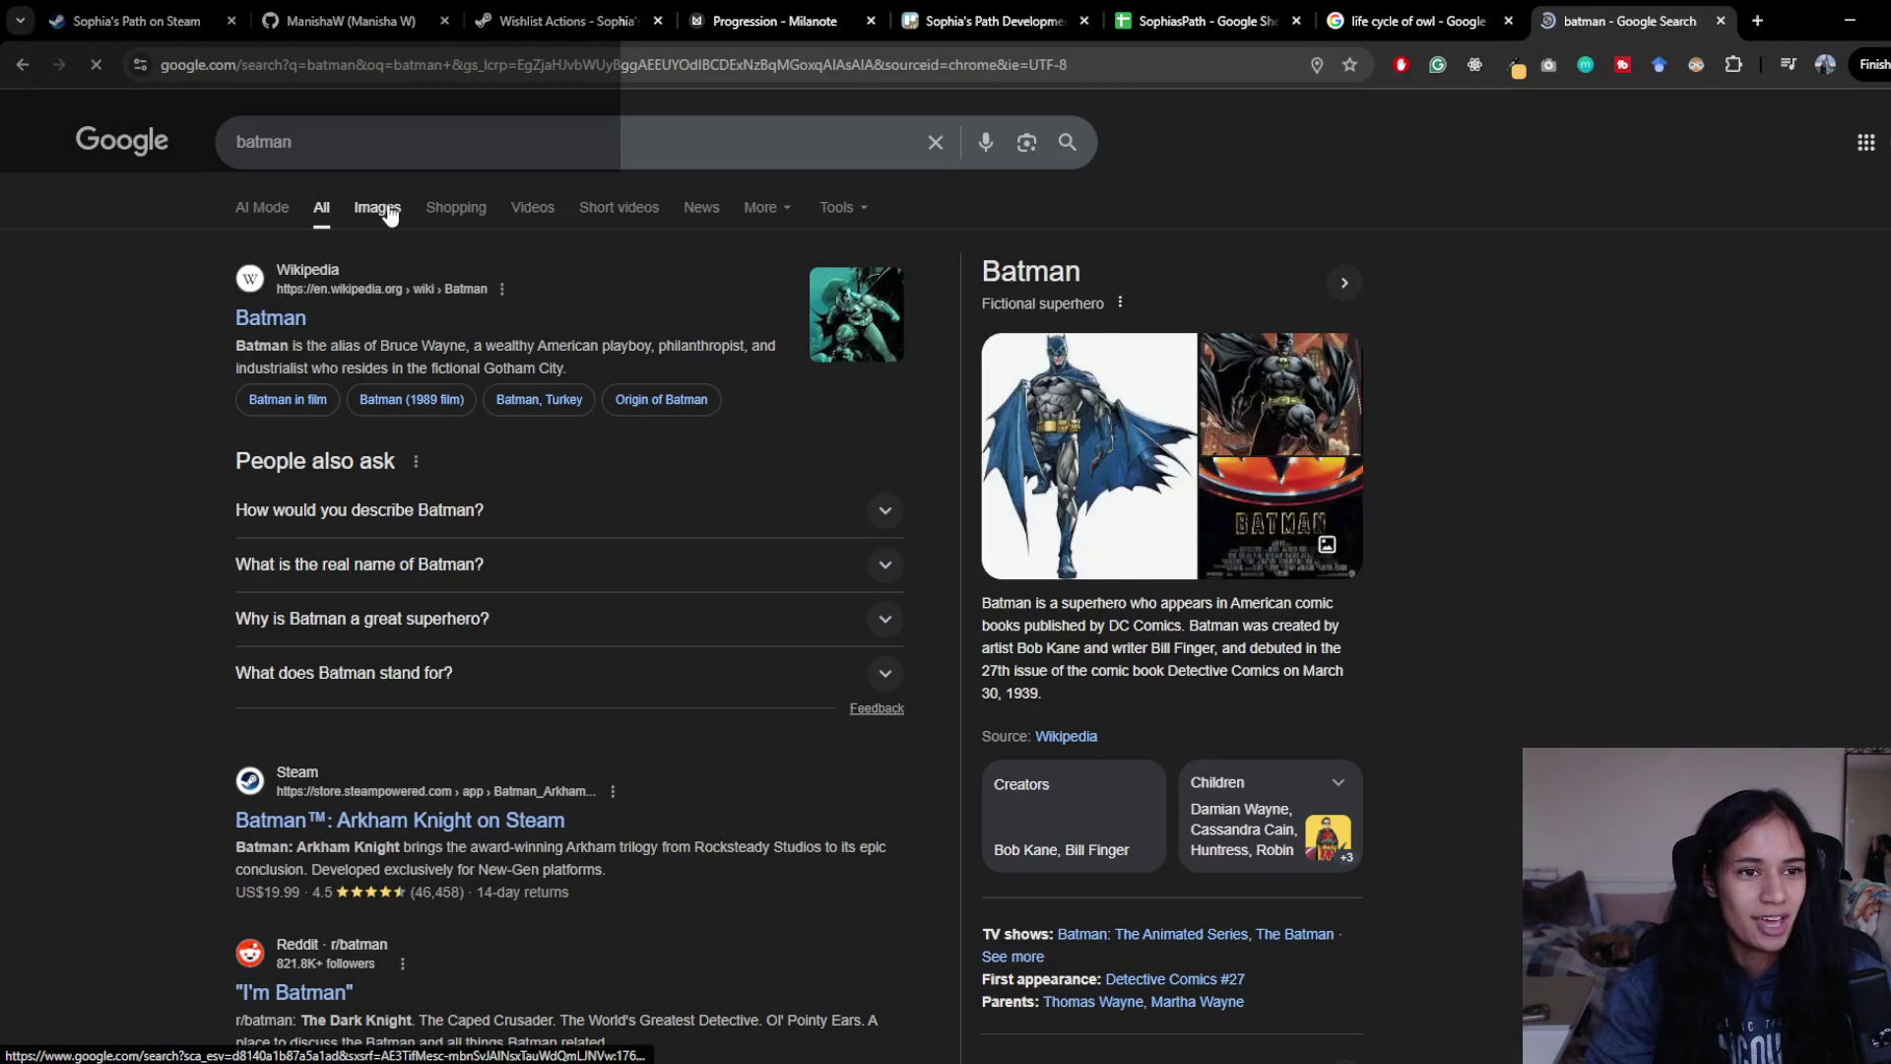
left_click(377, 207)
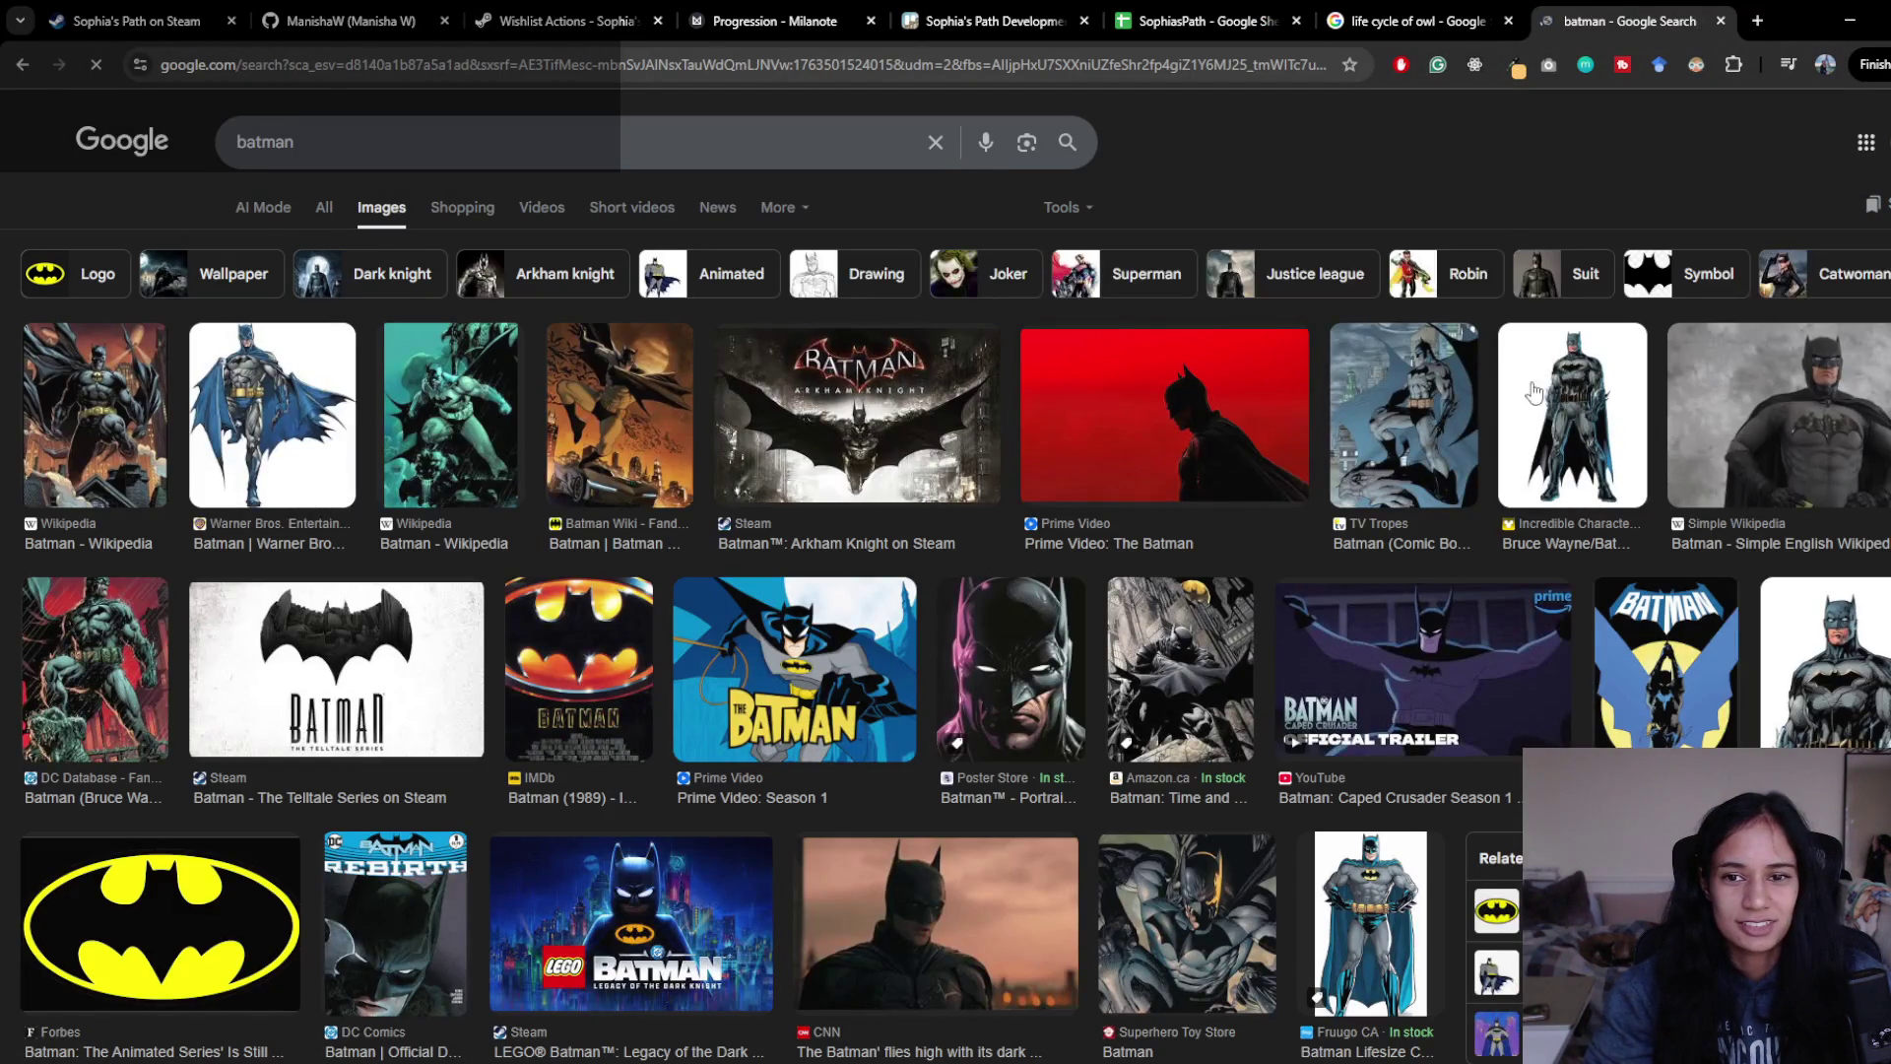
left_click(1748, 411)
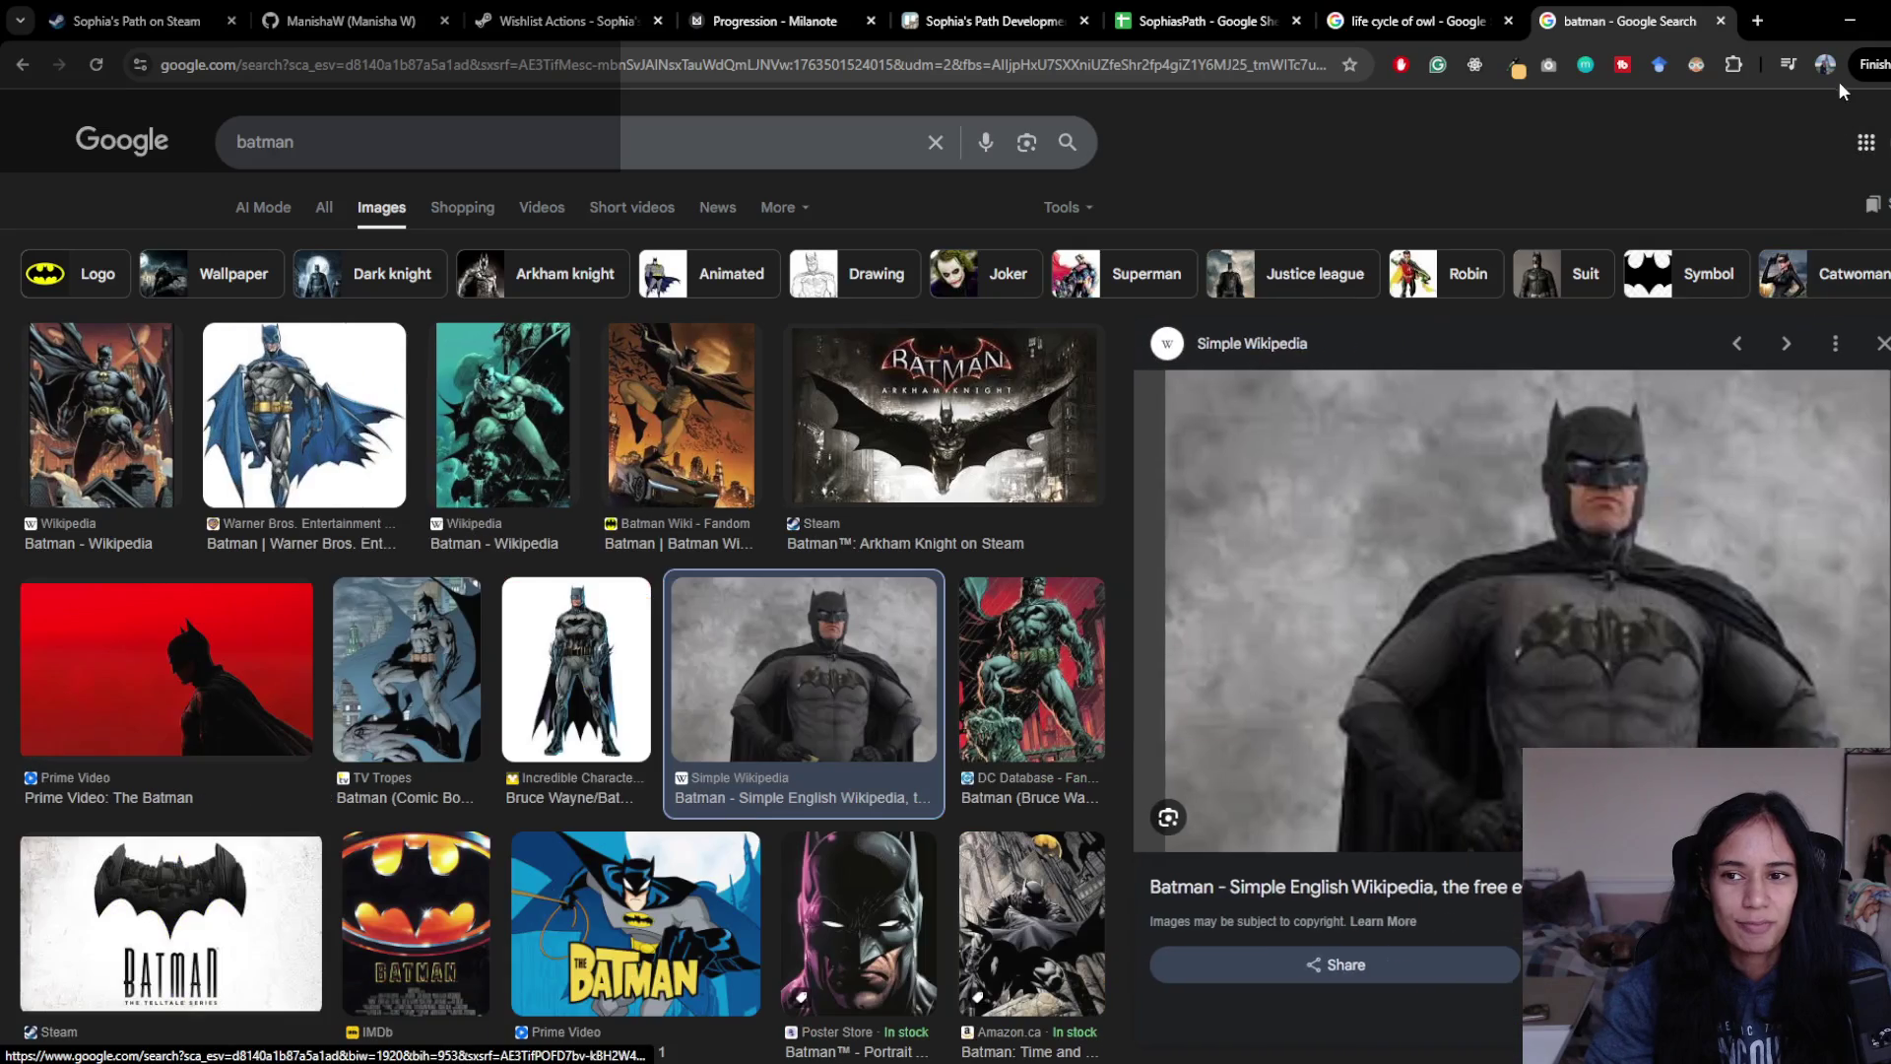
left_click(1848, 21)
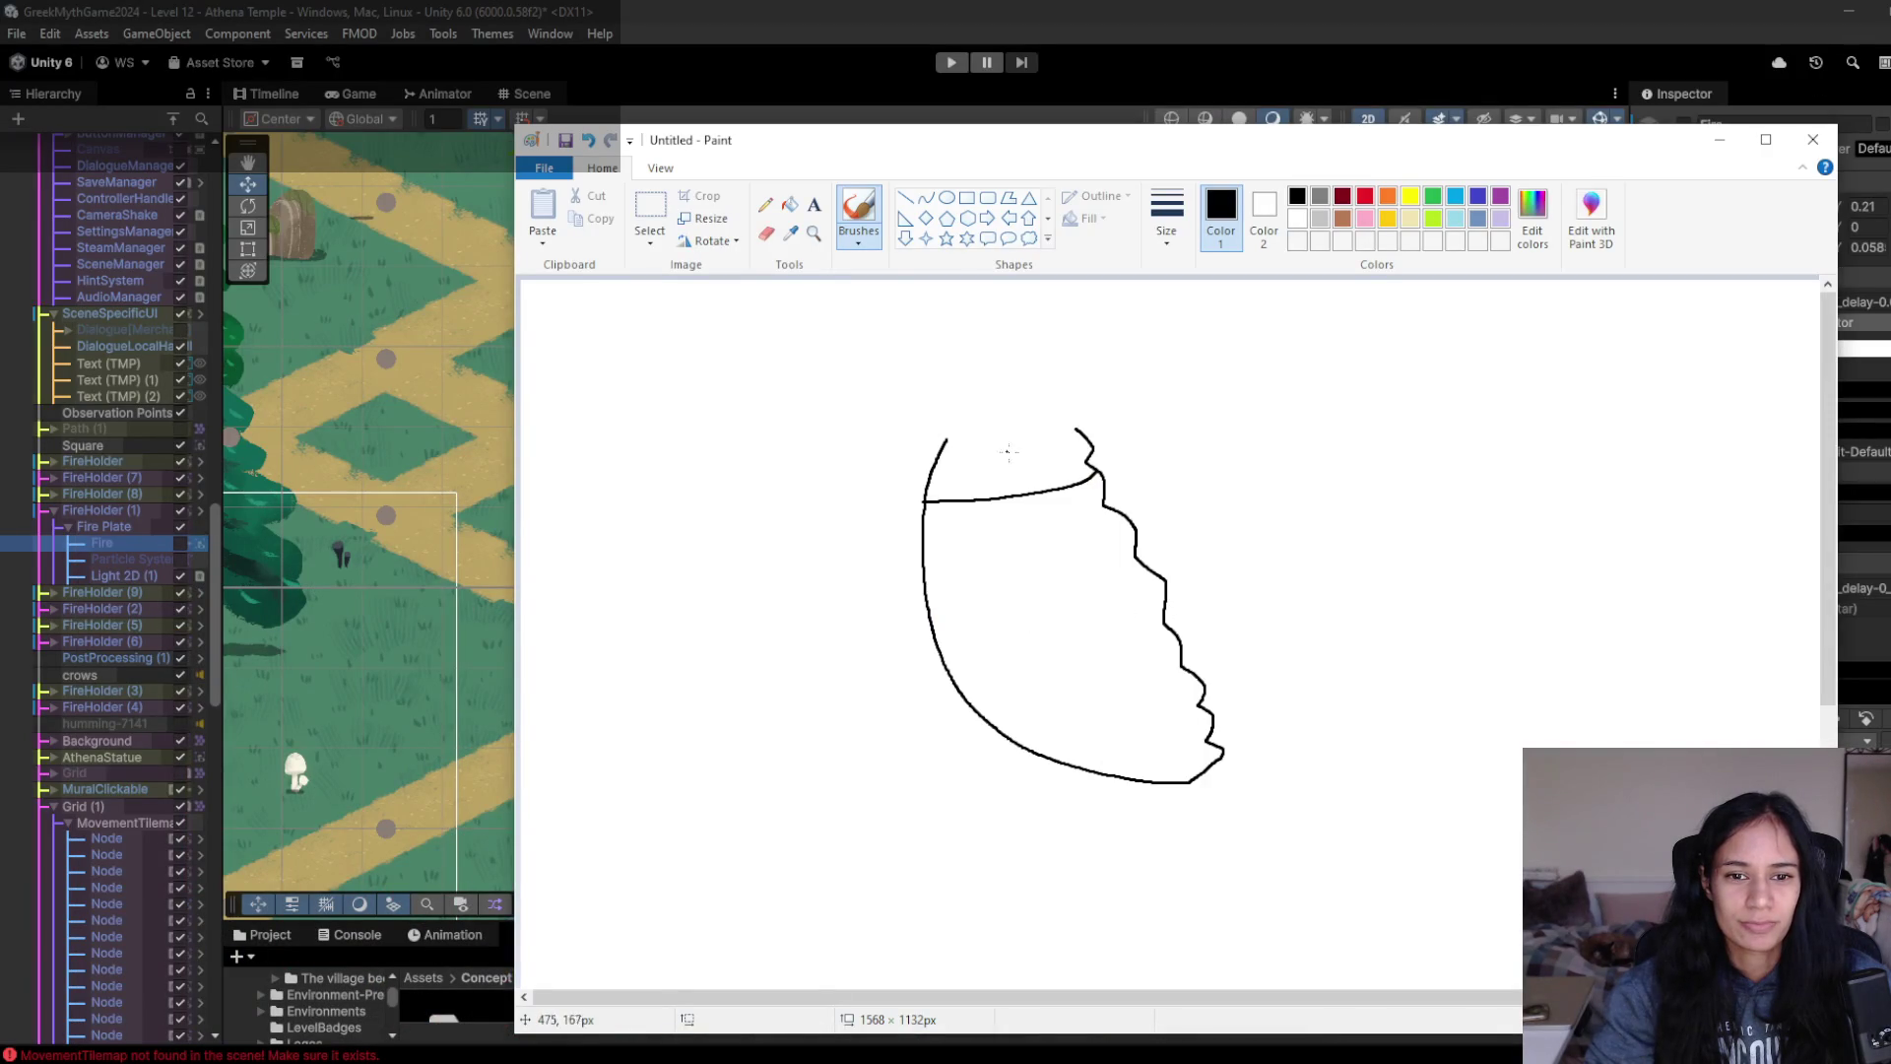
- Draw the eyes, pointed ears and head details, then cape curves flaring on both sides
mouse_move(988, 433)
left_mouse_down()
mouse_move(966, 428)
mouse_move(1039, 433)
left_mouse_up()
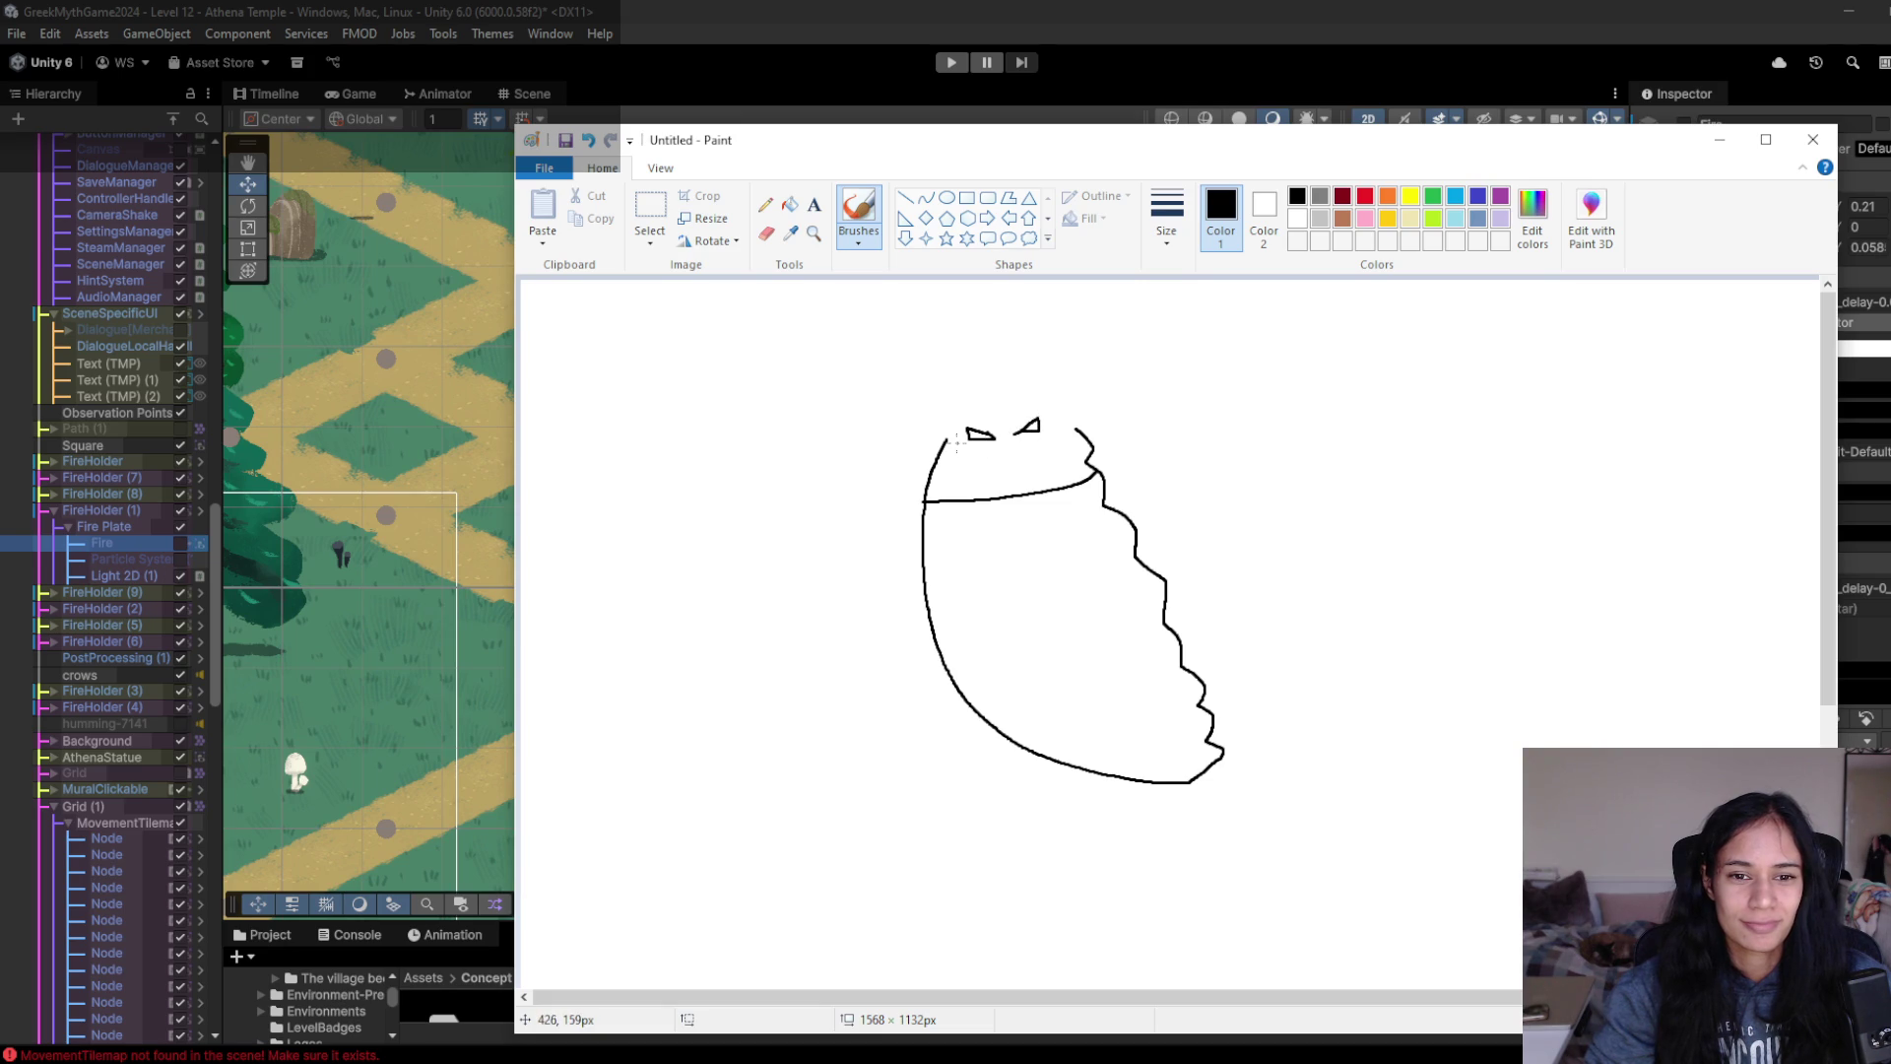
mouse_move(944, 435)
left_mouse_down()
mouse_move(943, 406)
mouse_move(1045, 384)
mouse_move(1085, 438)
left_mouse_up()
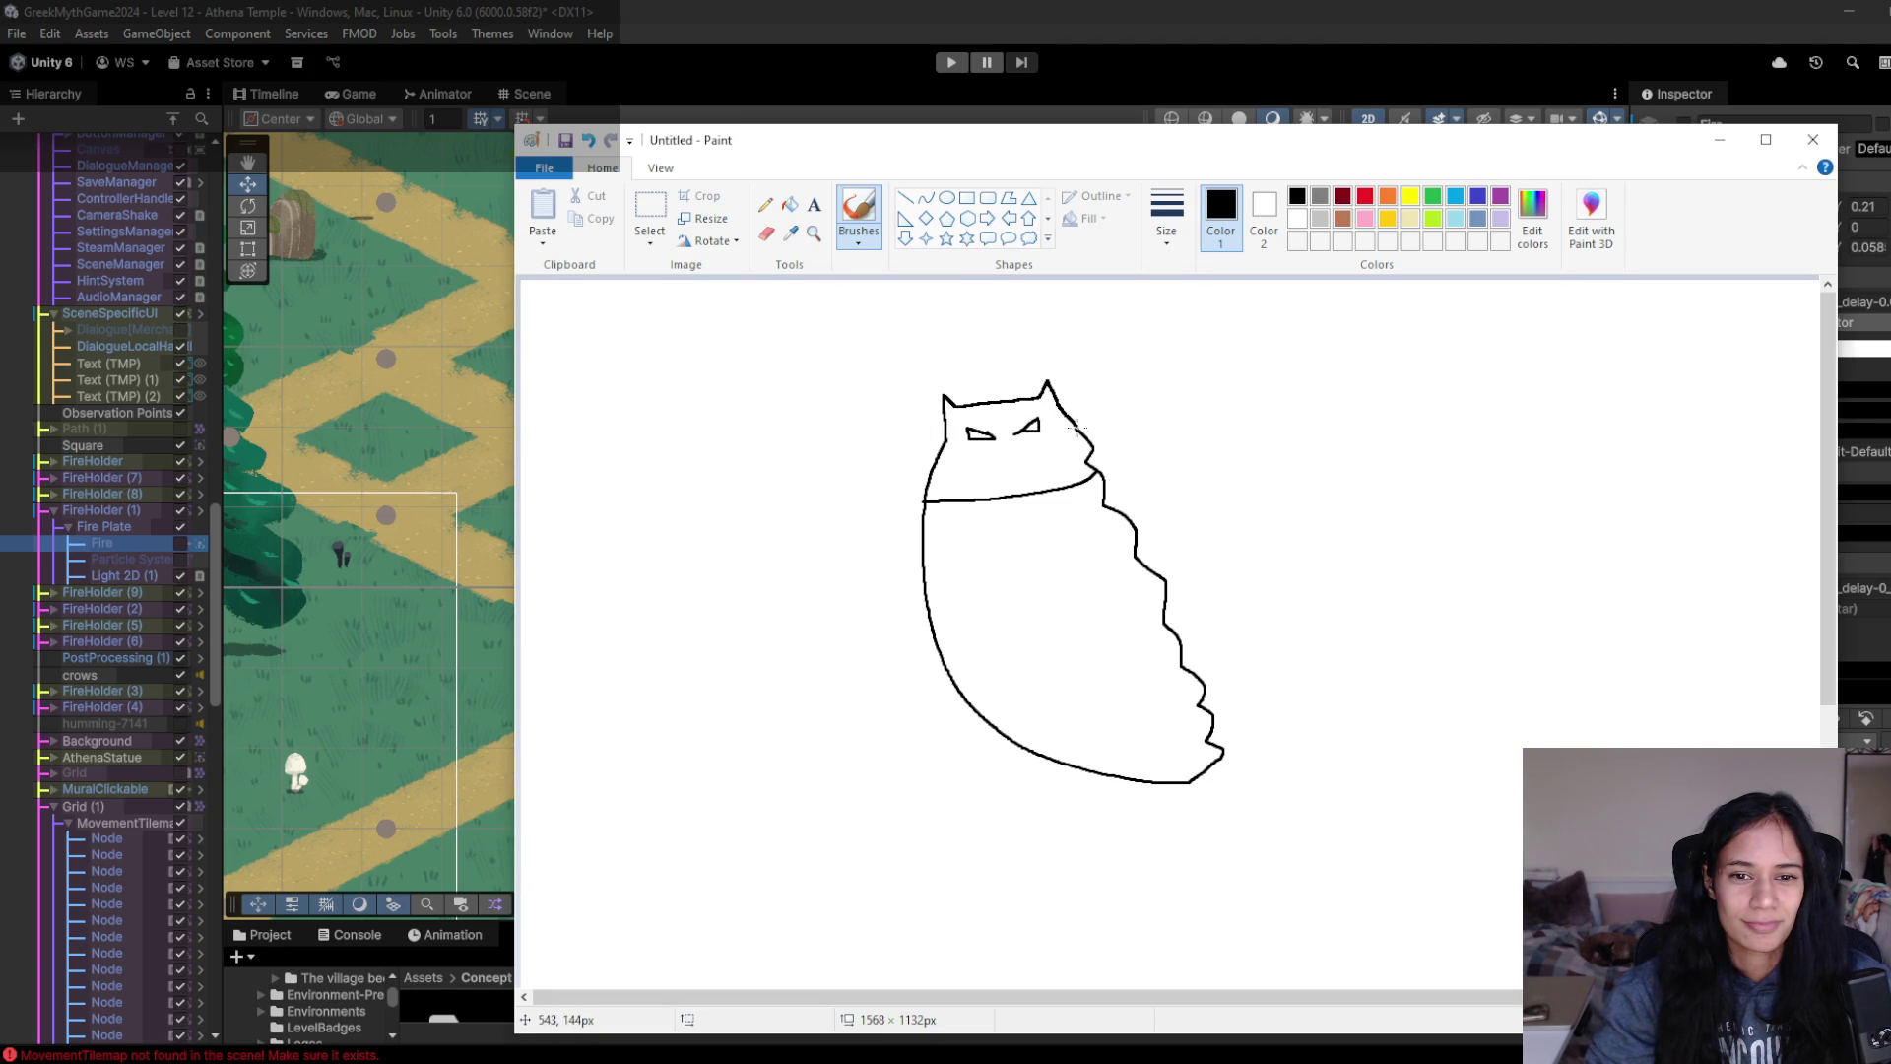
key("alt+Tab")
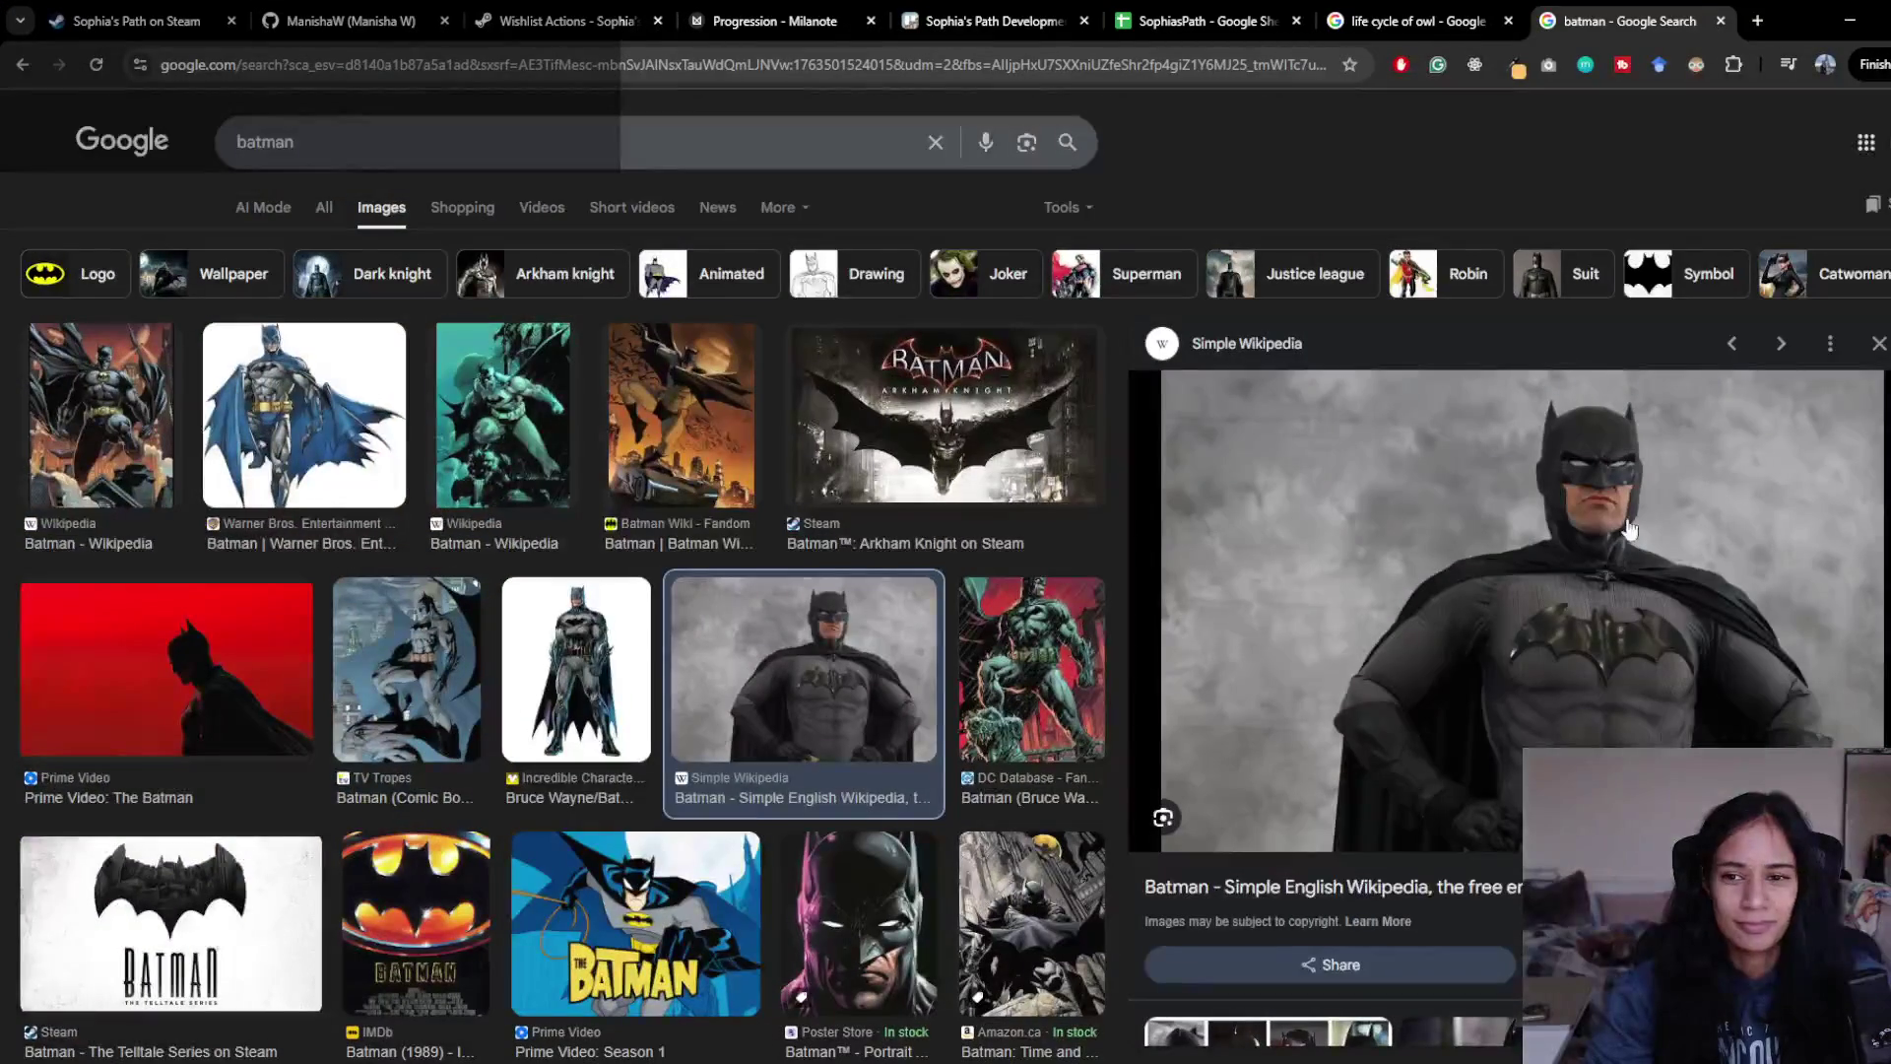
key("alt+Tab")
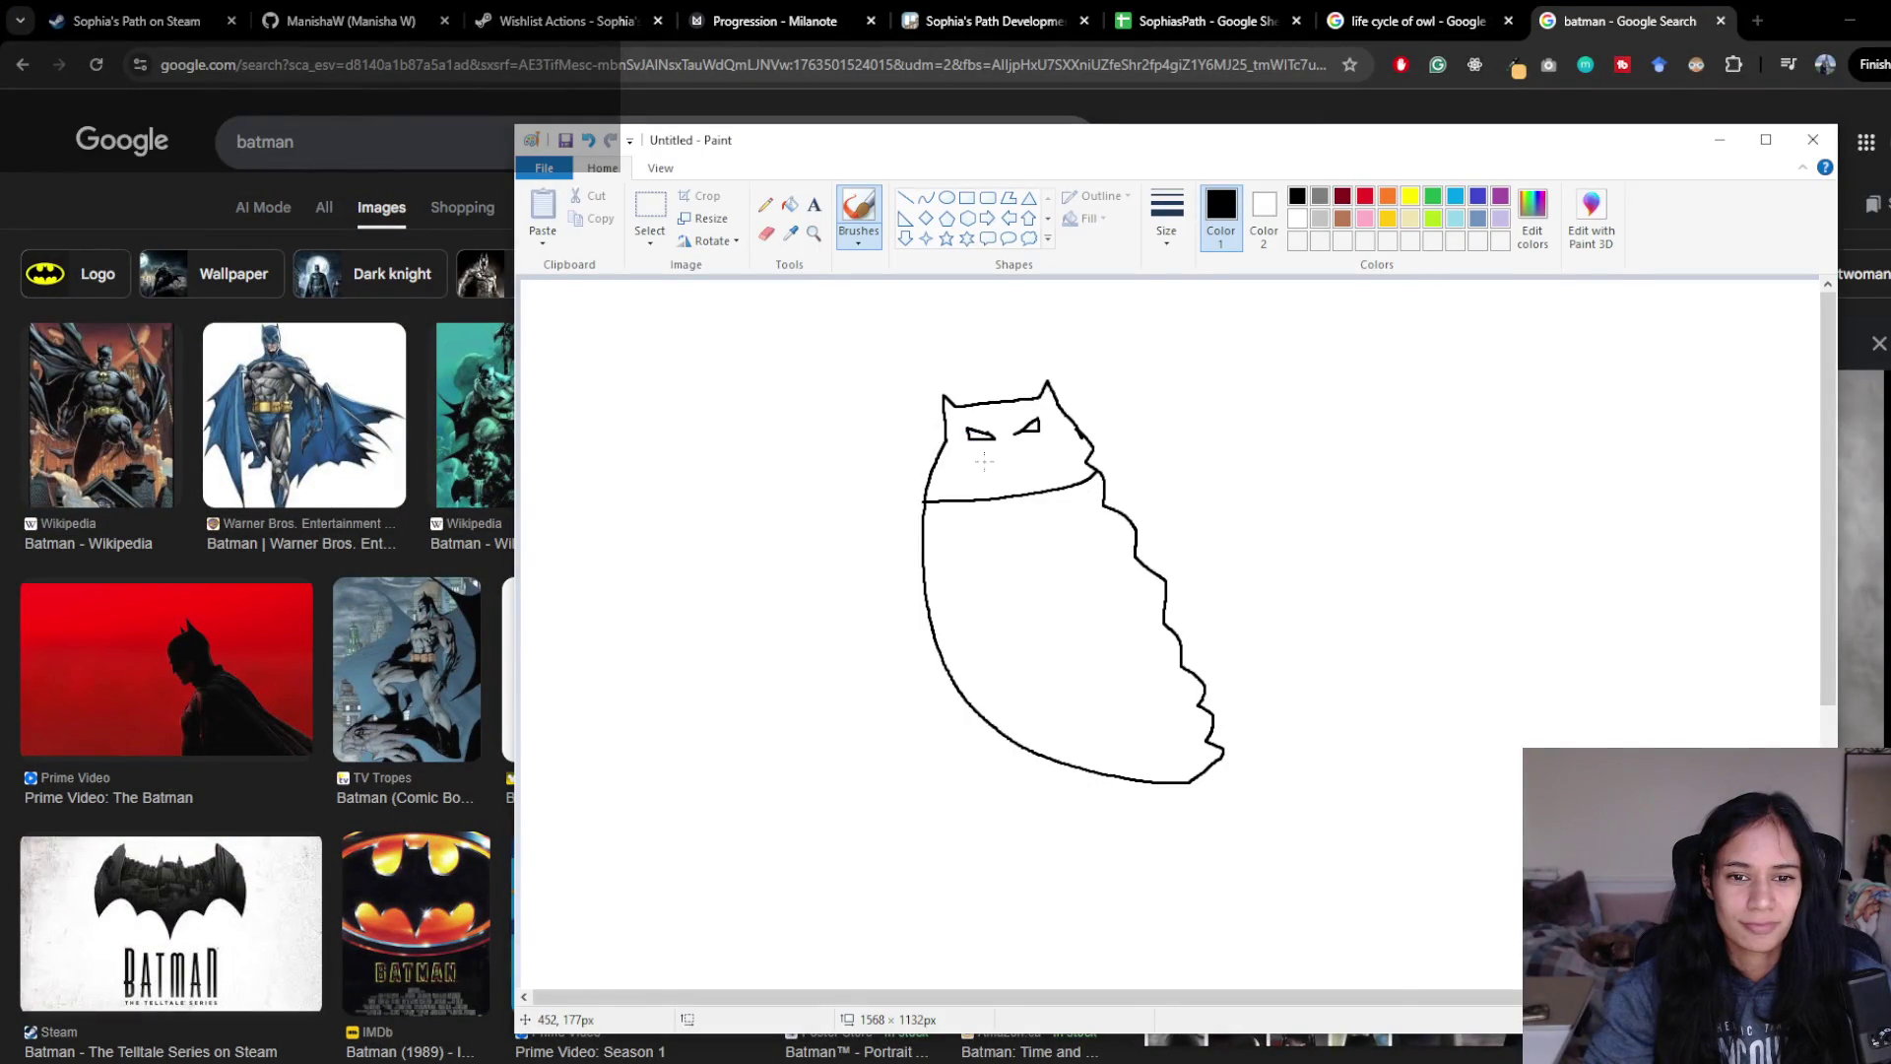
key("alt+Tab")
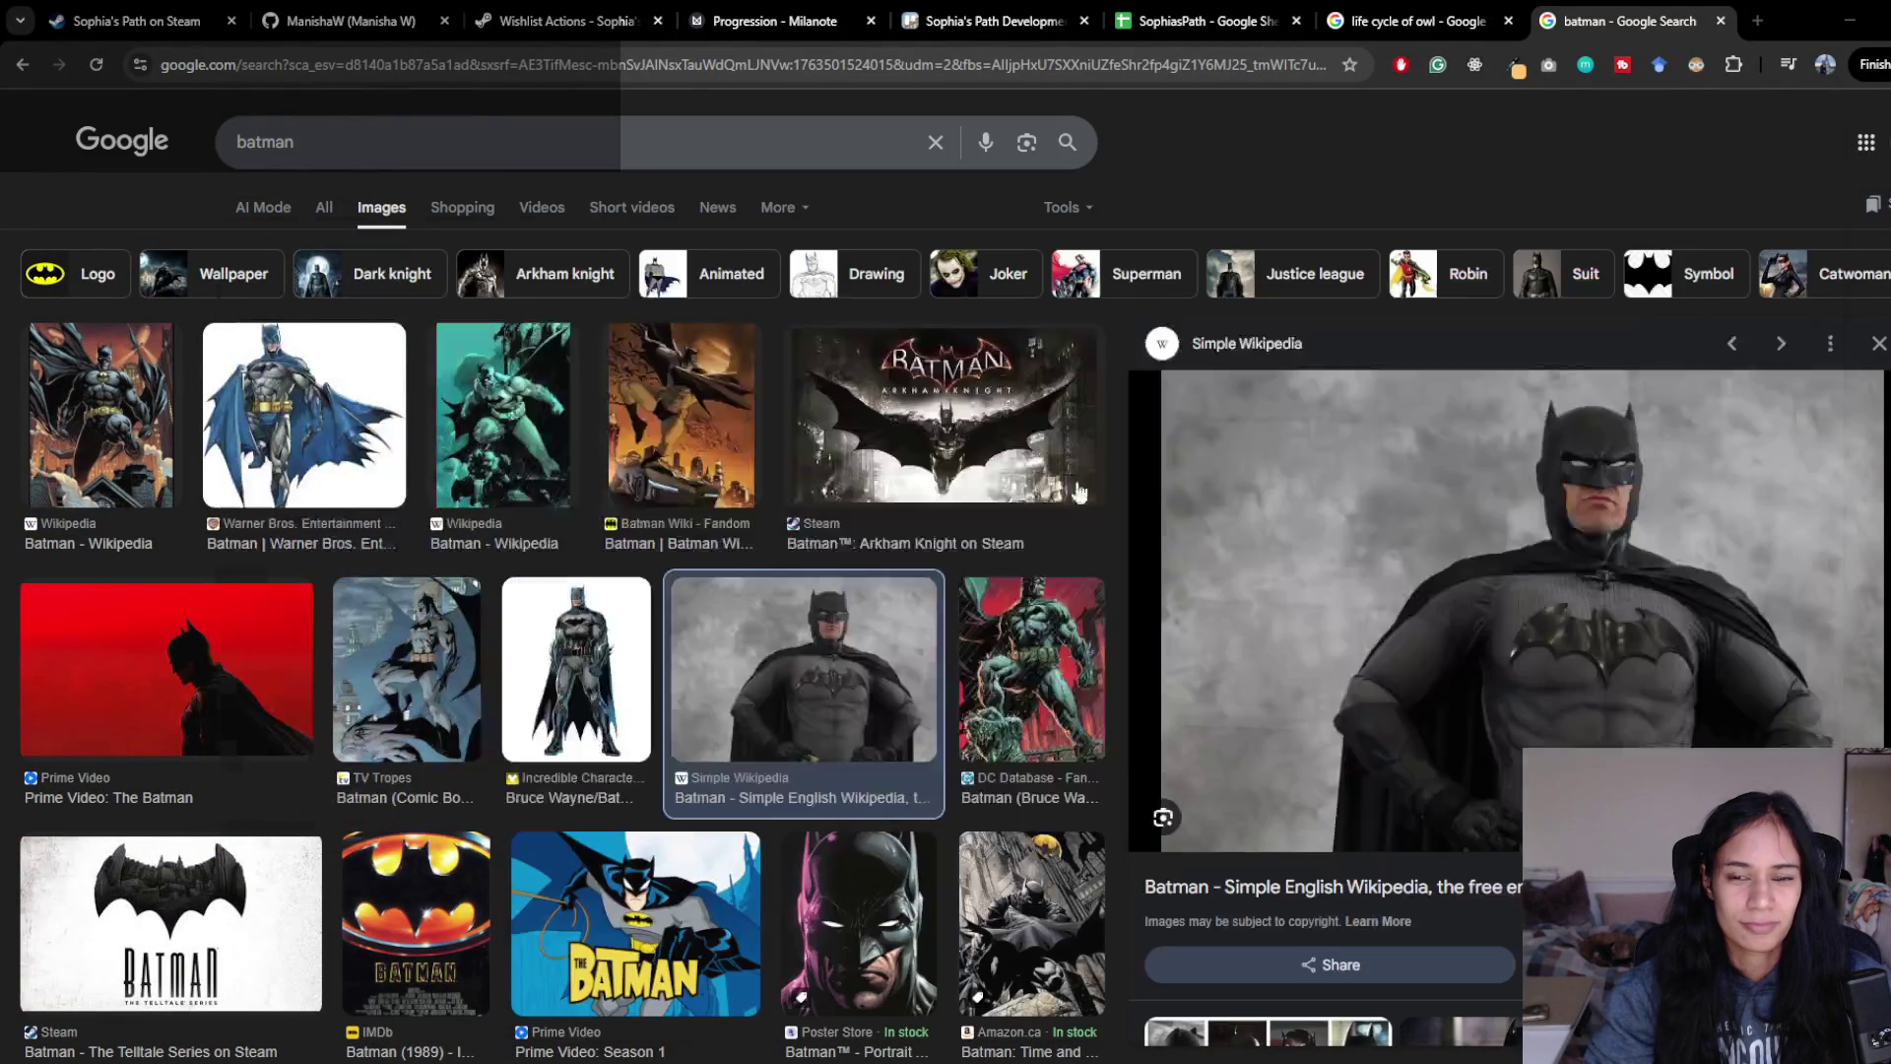
key("alt+Tab")
mouse_move(955, 454)
left_mouse_down()
mouse_move(1070, 455)
mouse_move(1079, 480)
left_mouse_up()
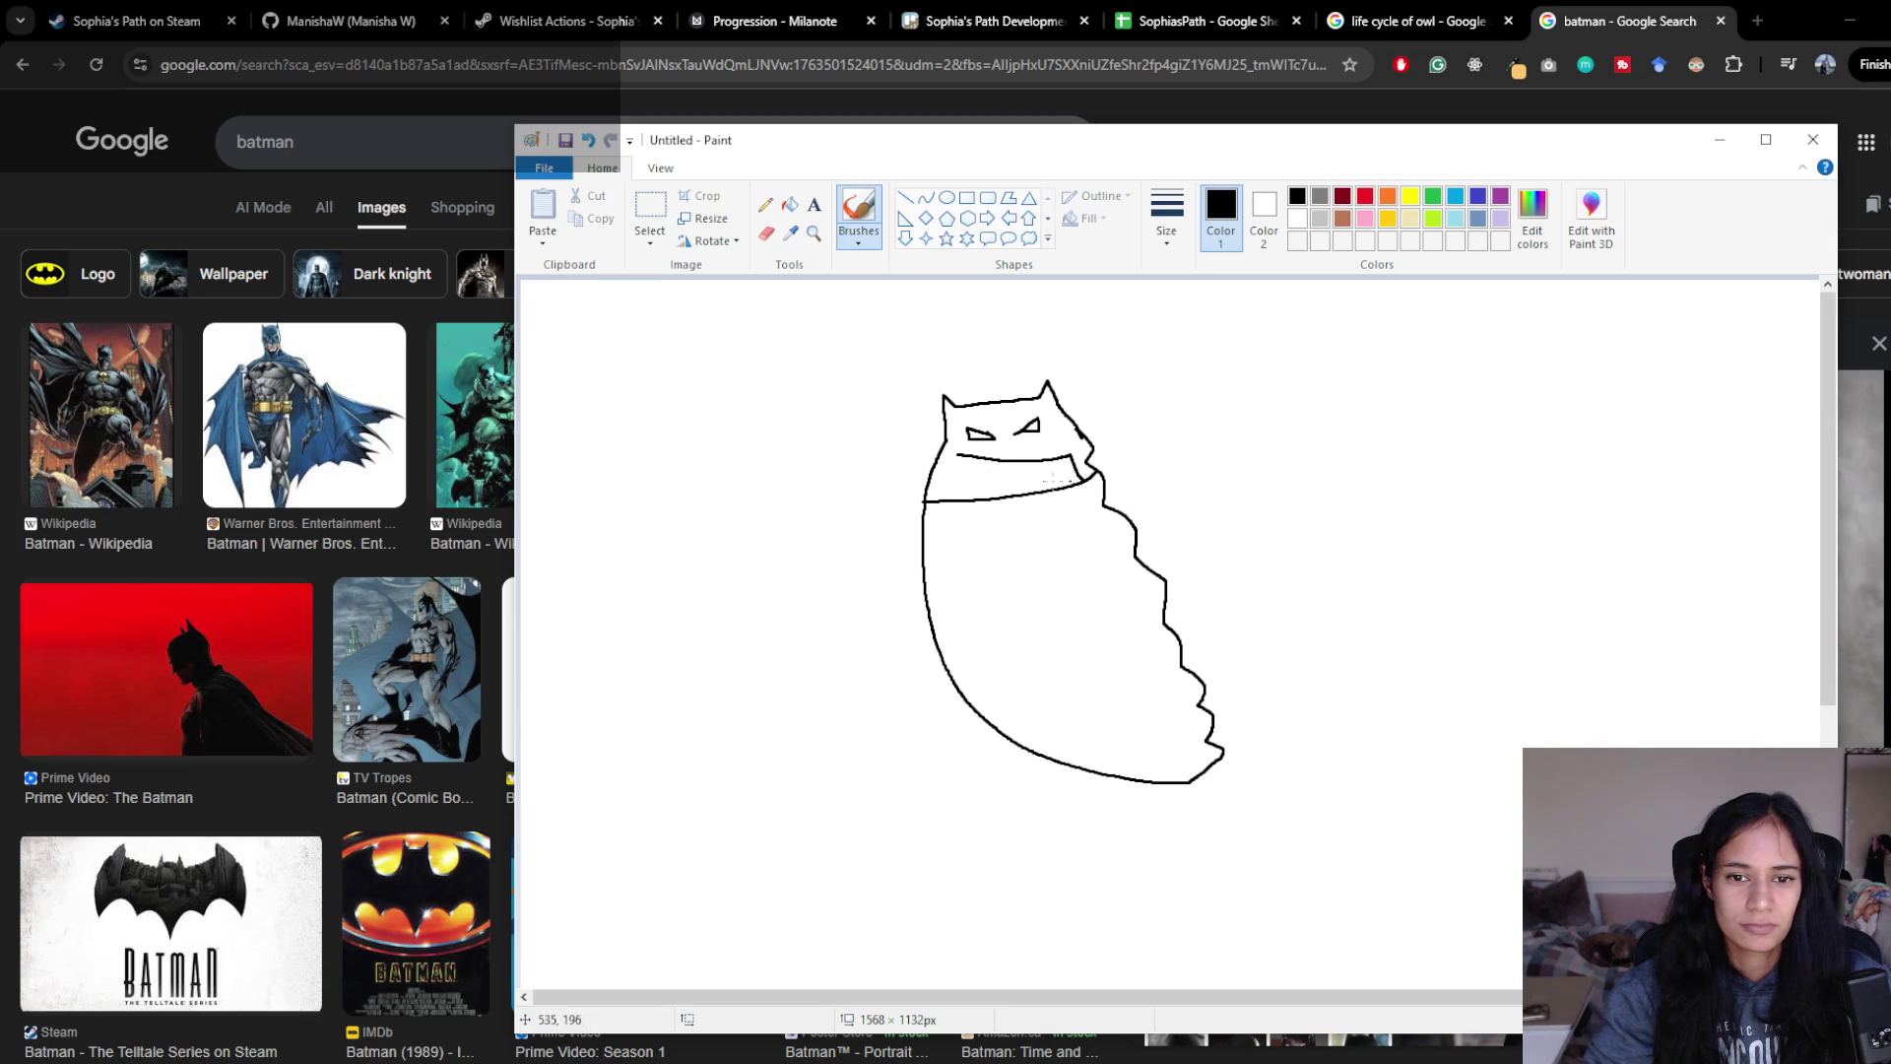
left_click_drag(956, 458, 943, 494)
key("ctrl+z")
key("ctrl+z")
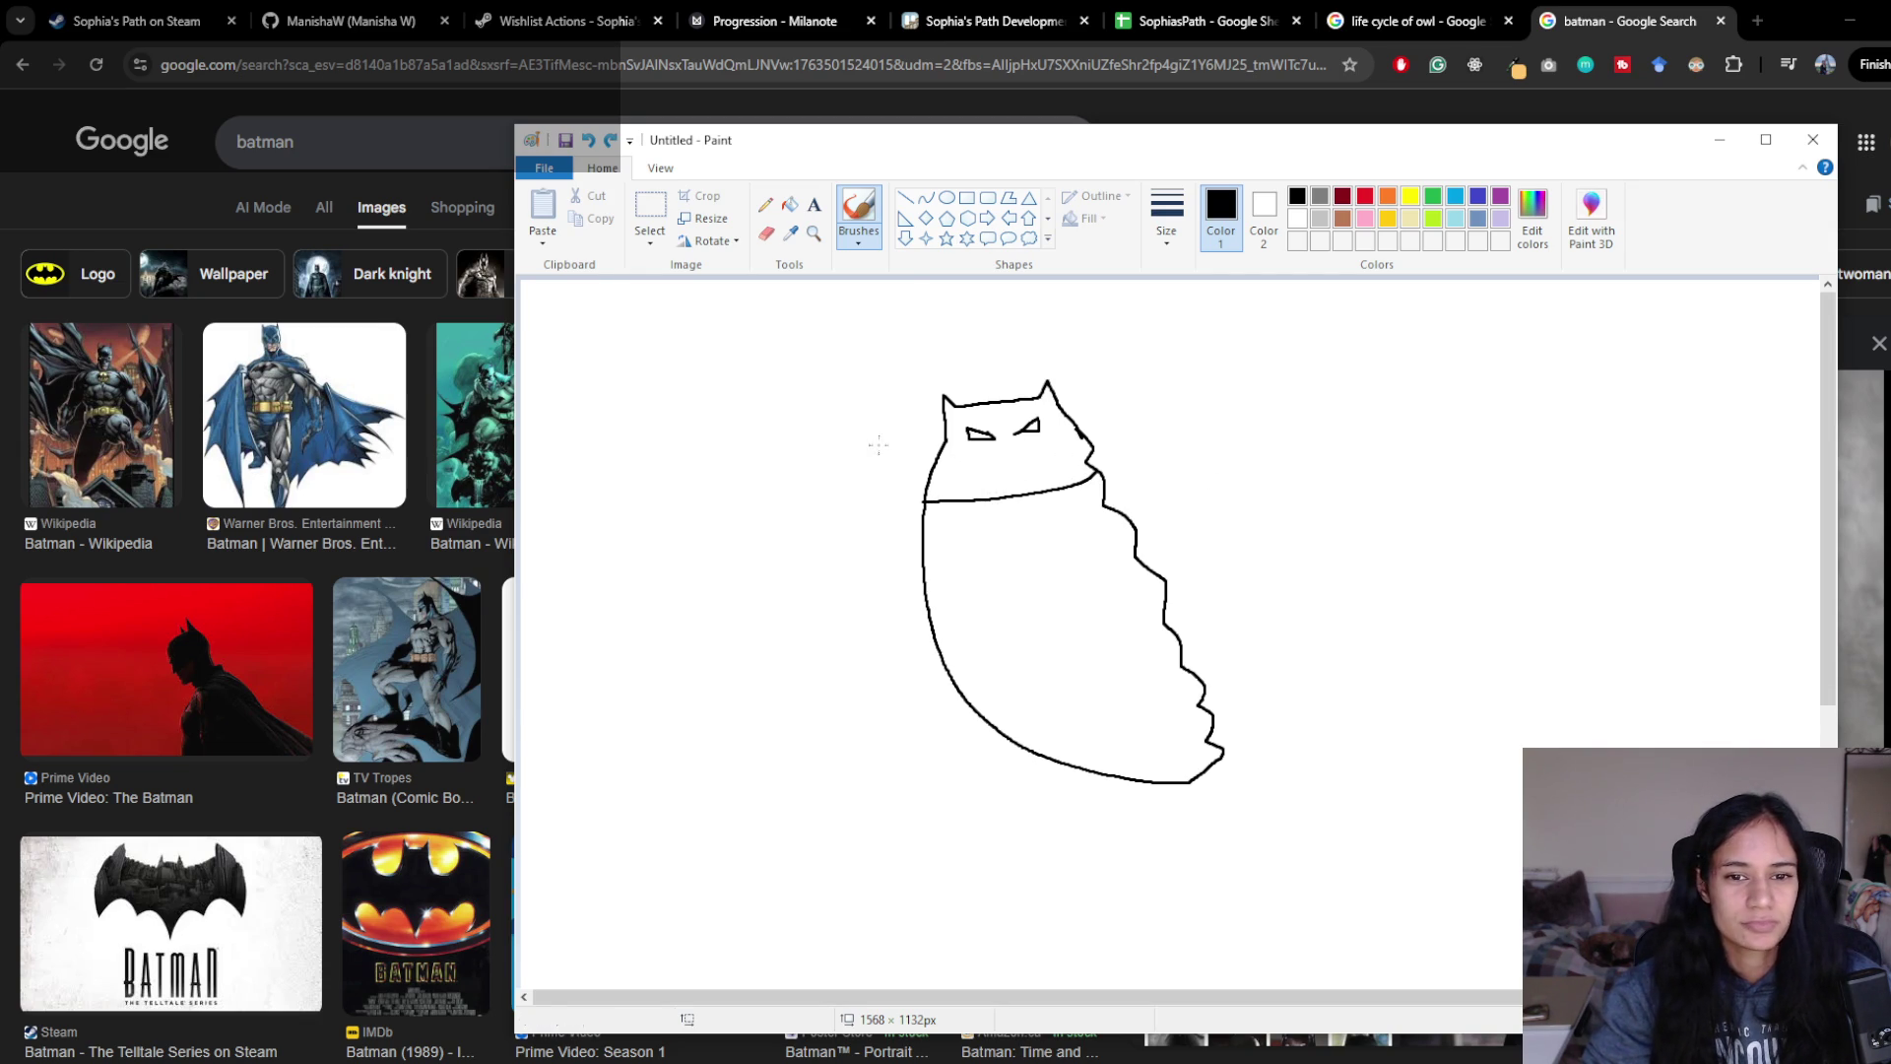
mouse_move(940, 442)
left_mouse_down()
mouse_move(853, 645)
mouse_move(763, 719)
mouse_move(783, 724)
left_mouse_up()
mouse_move(1063, 416)
left_mouse_down()
mouse_move(1320, 598)
mouse_move(1279, 655)
mouse_move(1204, 682)
left_mouse_up()
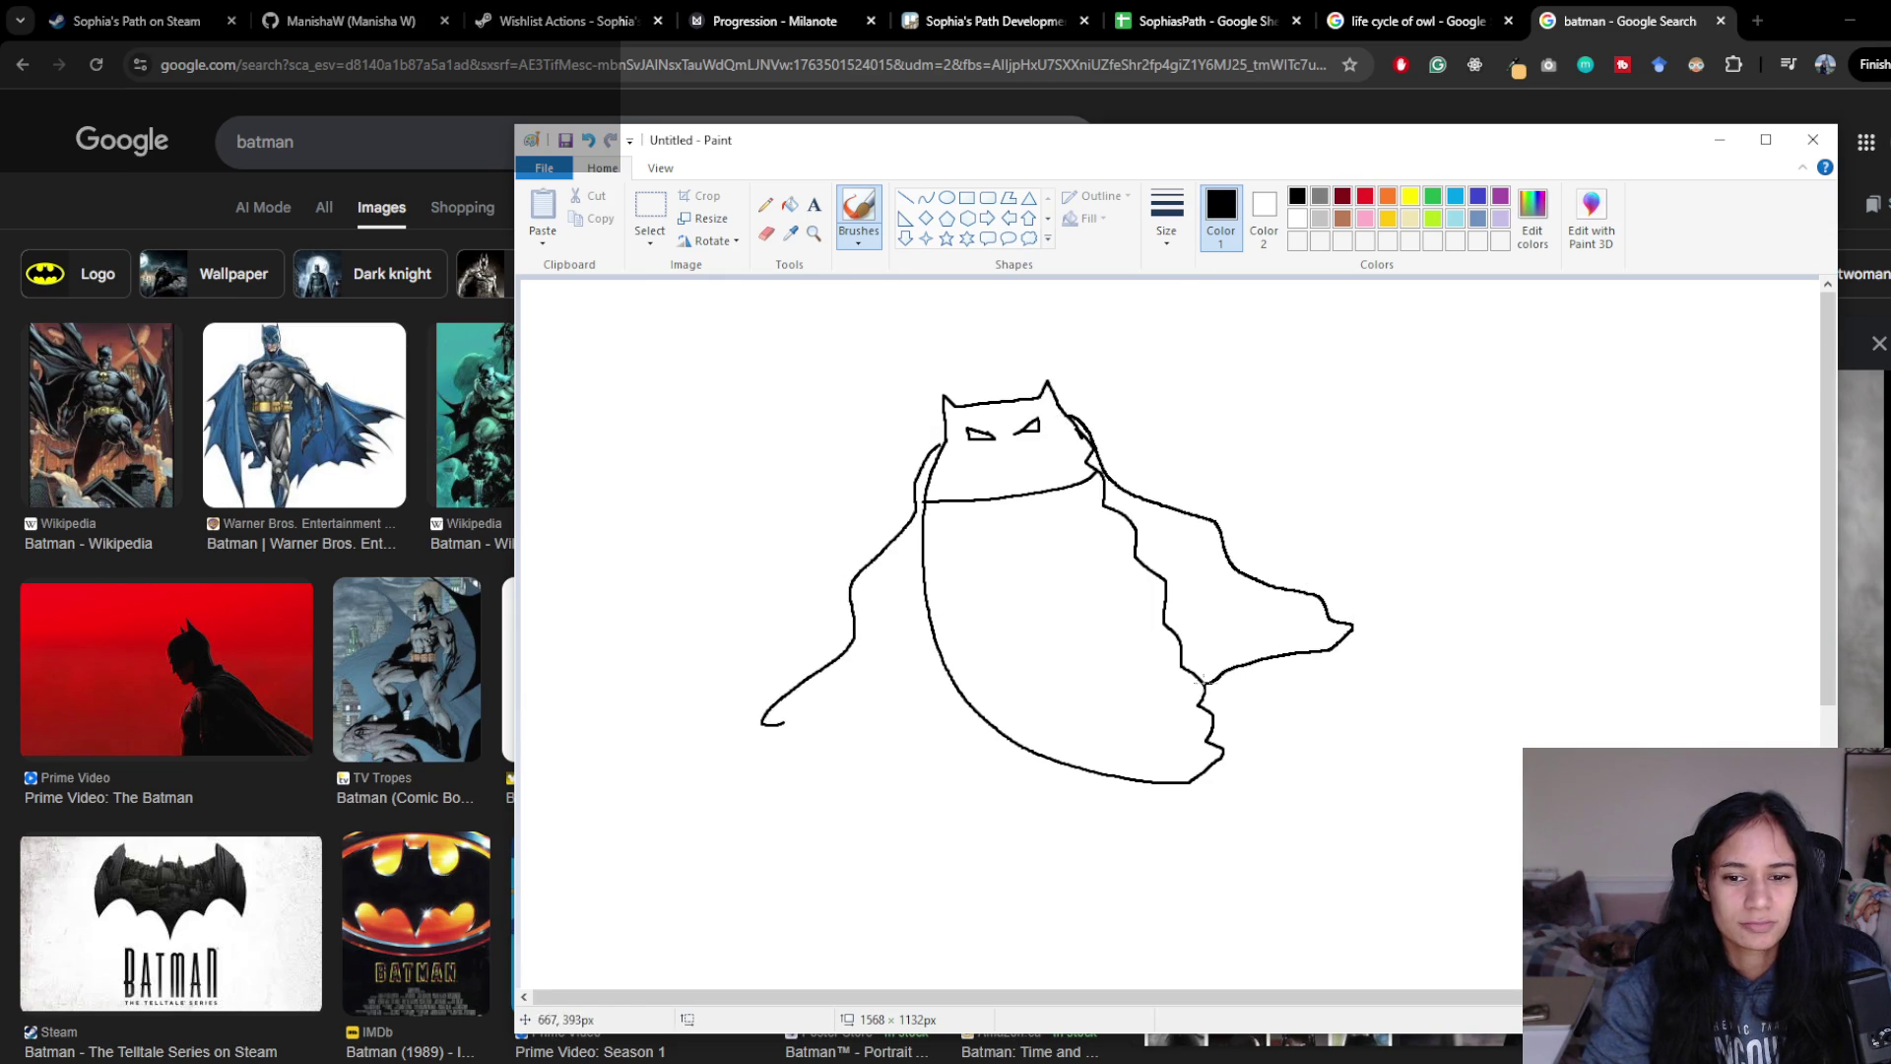
- Draw a line from the body's bottom leftward to the cape's curl, closing the left cape
left_click_drag(971, 714, 776, 724)
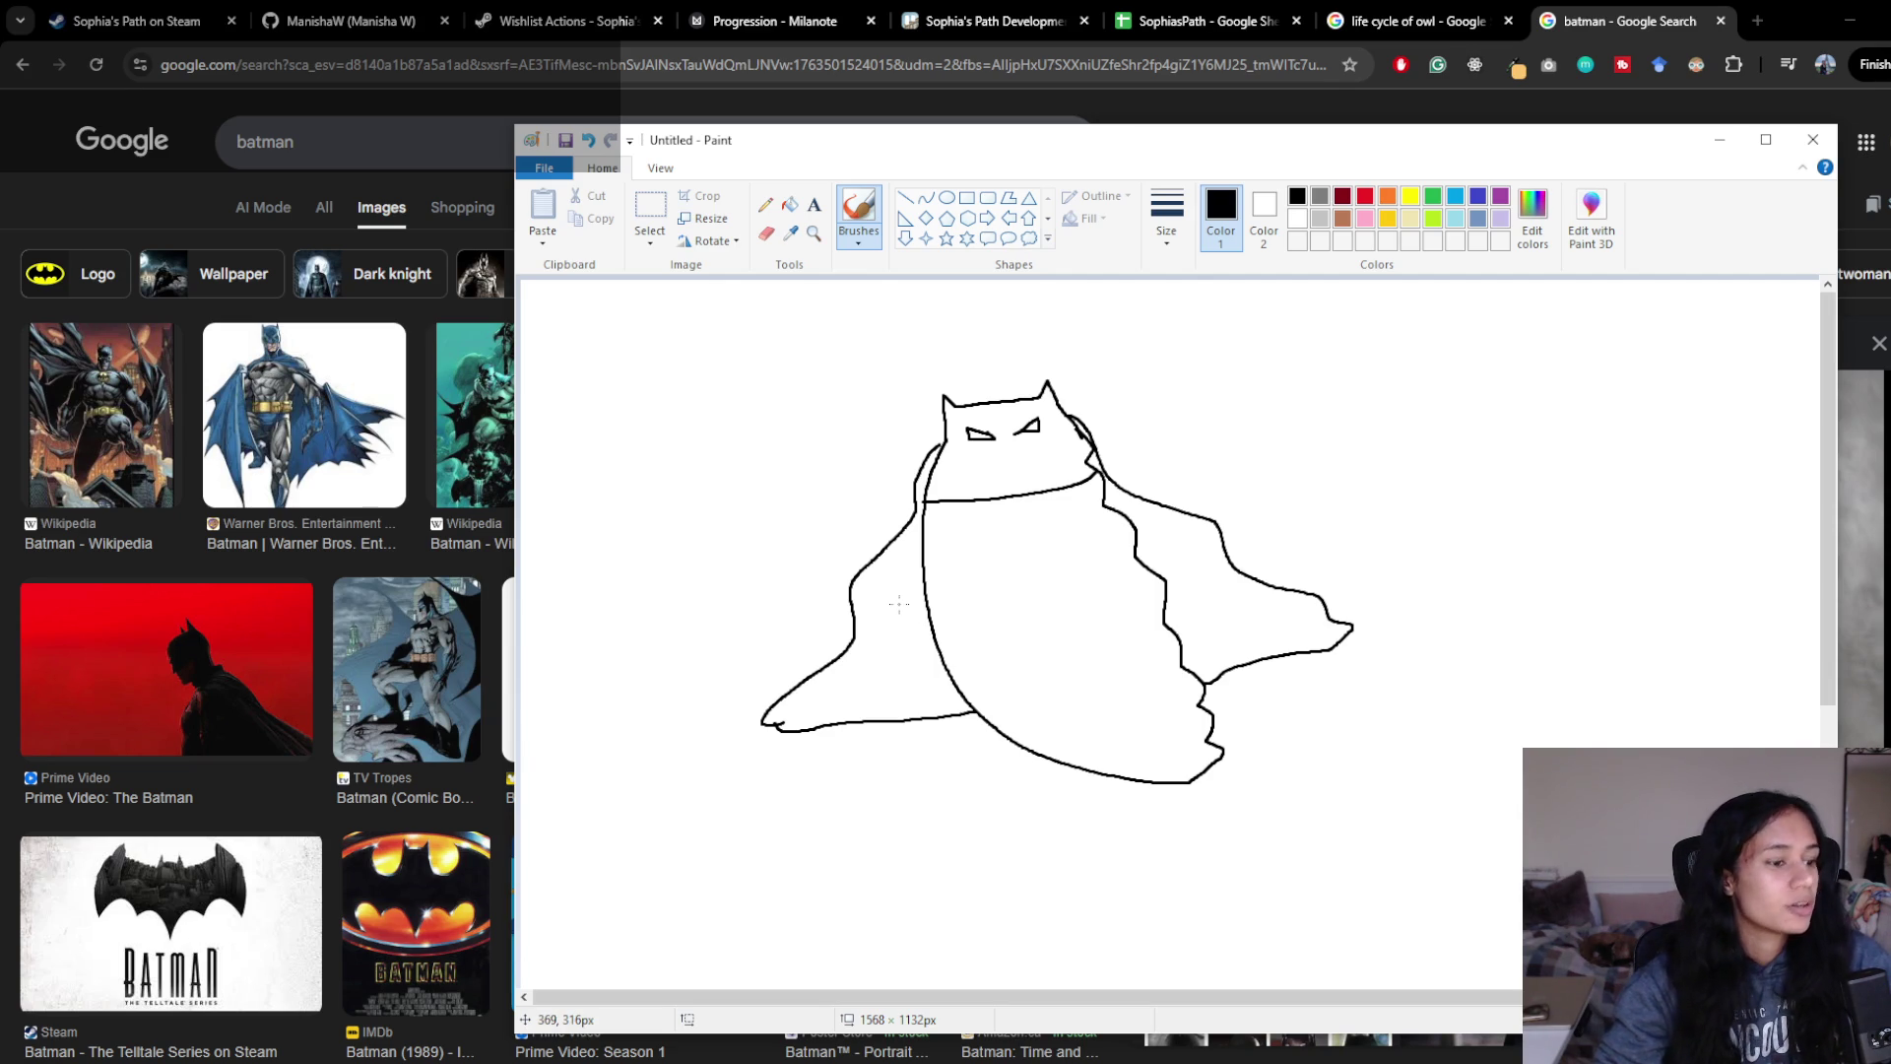
left_click(1417, 469)
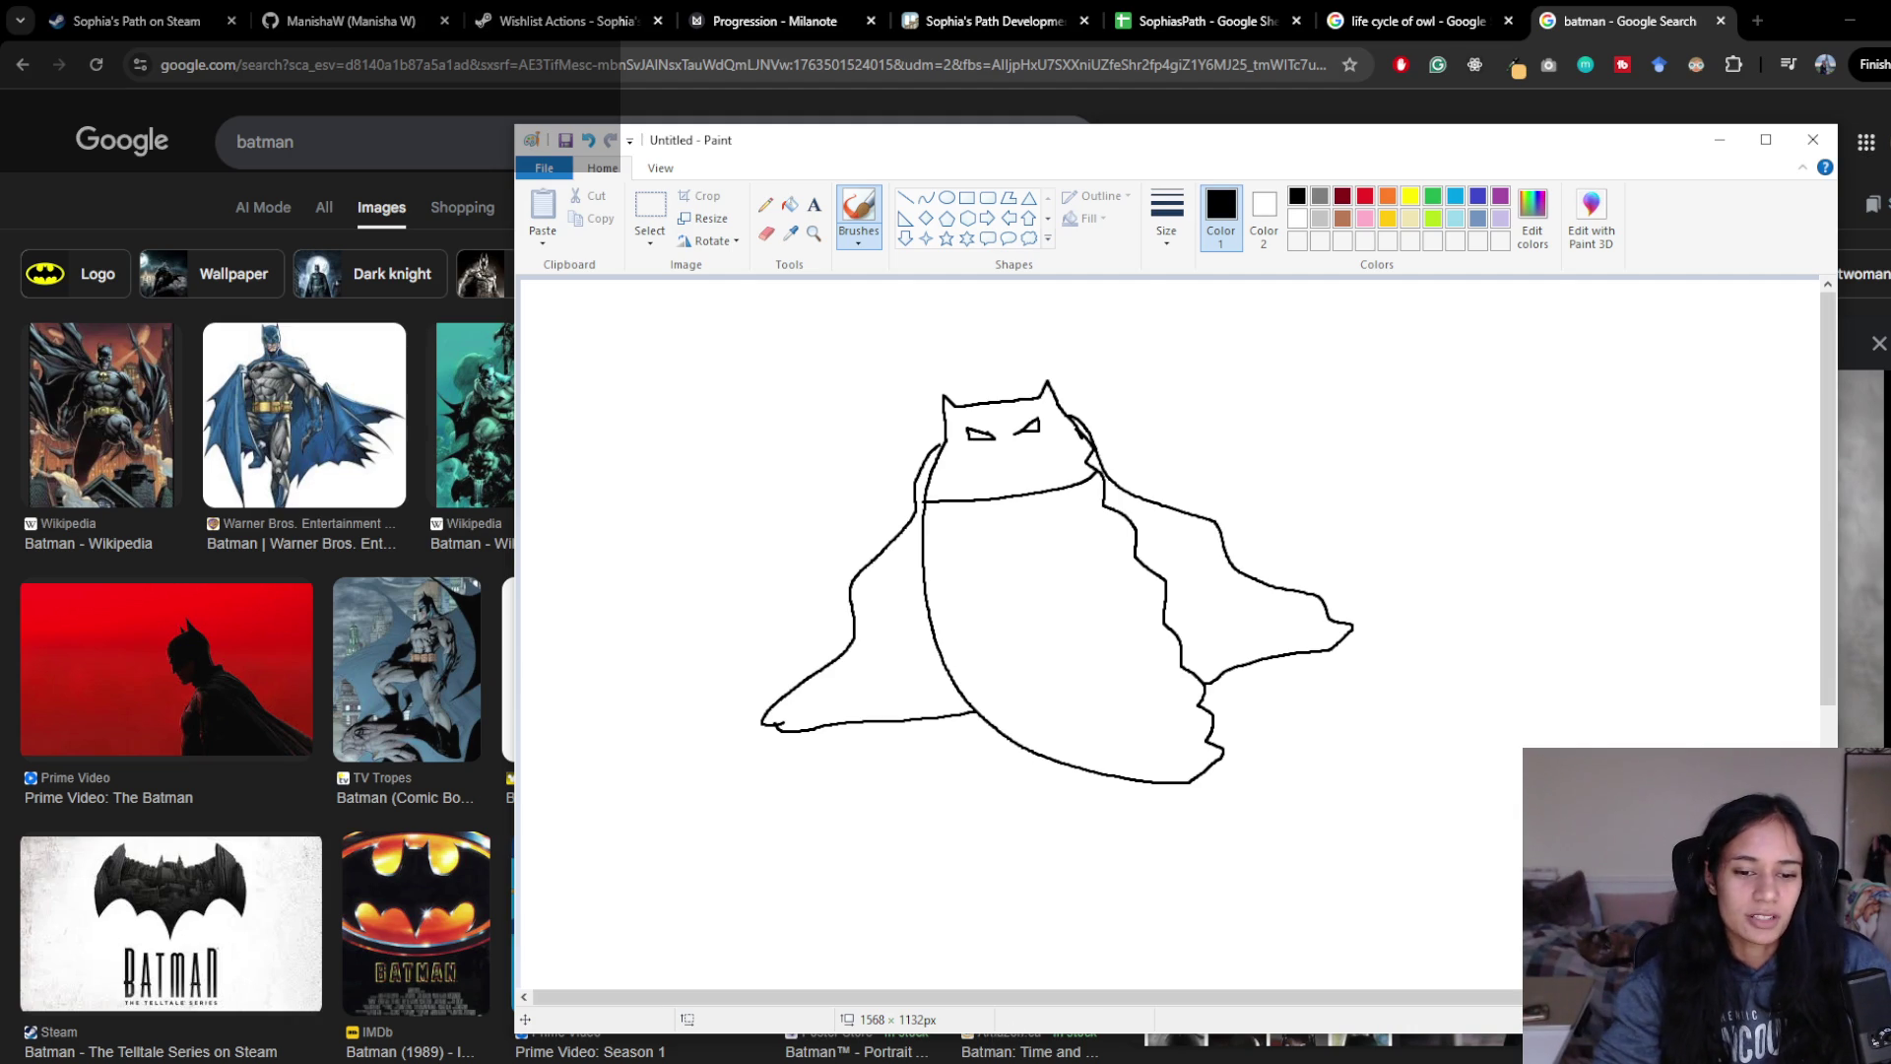
mouse_move(925, 1060)
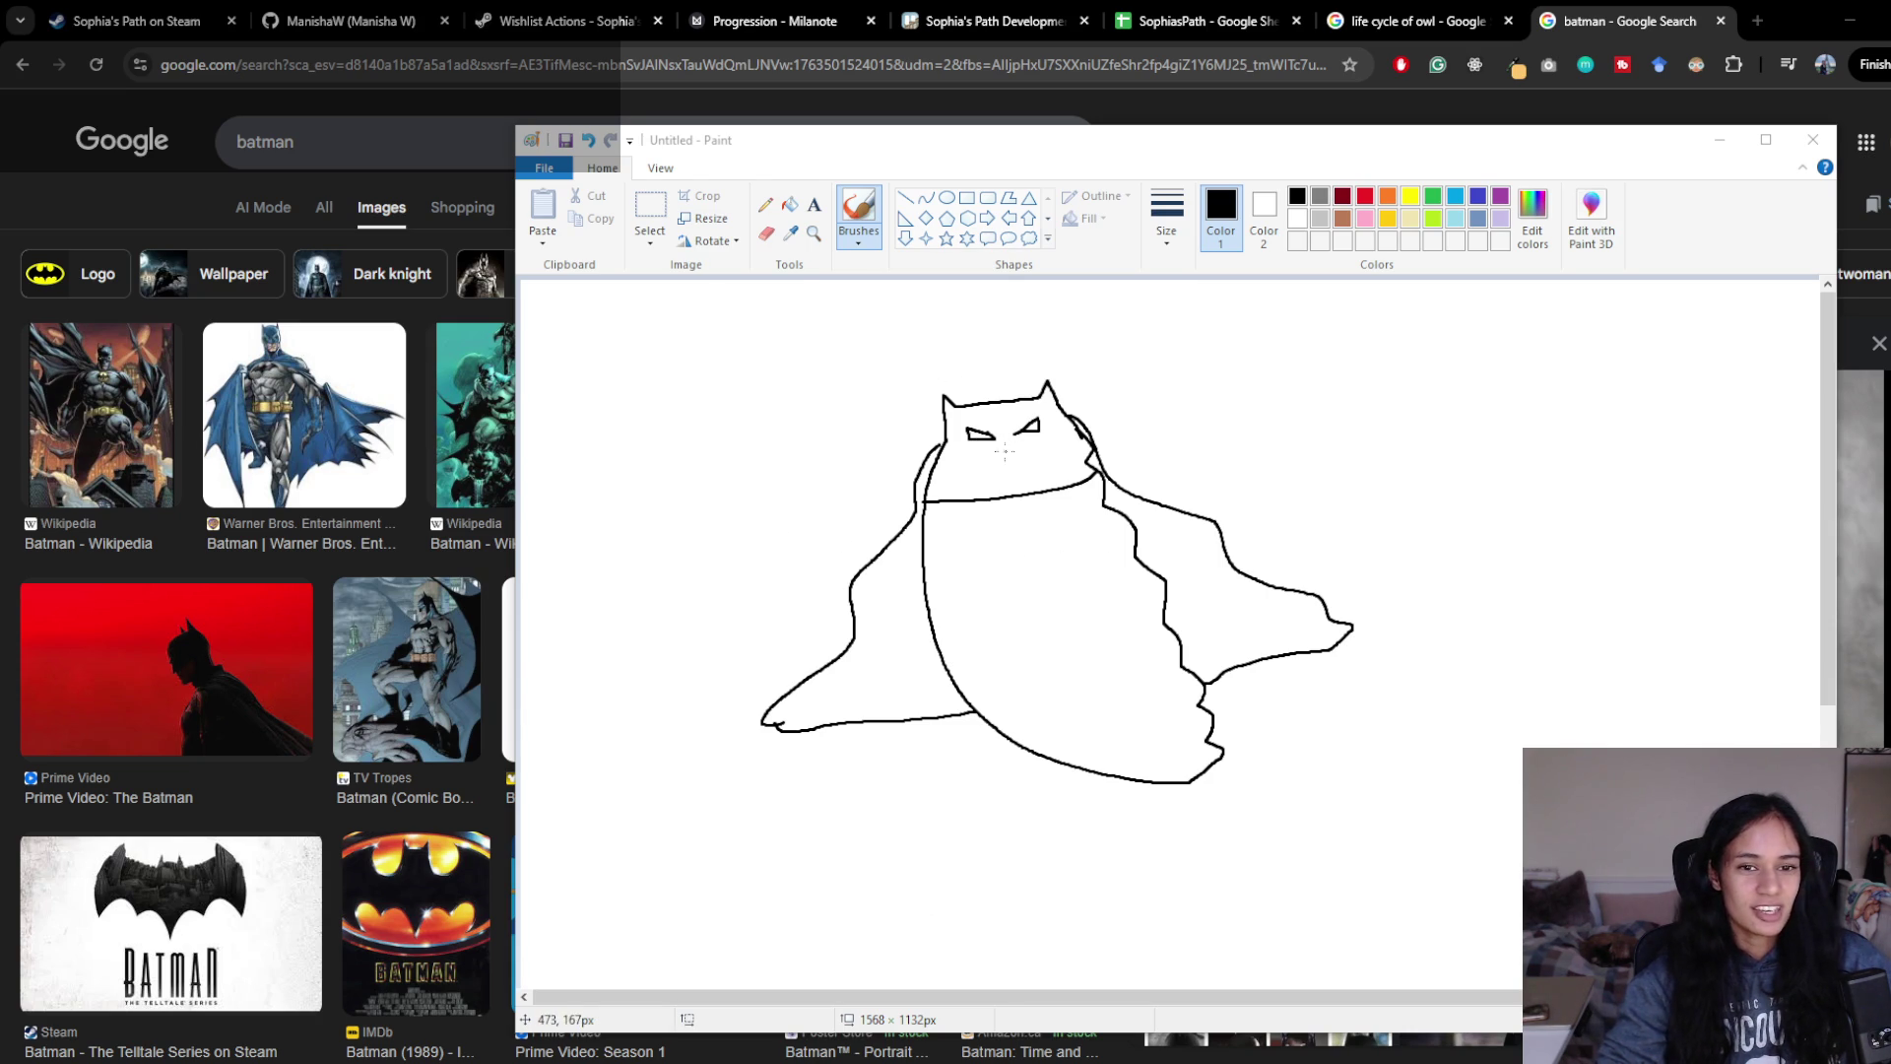
- Brush a bat emblem on the chest and fold lines on torso and cape, then fill the head black
mouse_move(1020, 525)
left_mouse_down()
mouse_move(956, 514)
mouse_move(993, 541)
mouse_move(1078, 505)
mouse_move(1039, 560)
mouse_move(1007, 537)
mouse_move(1033, 504)
left_mouse_up()
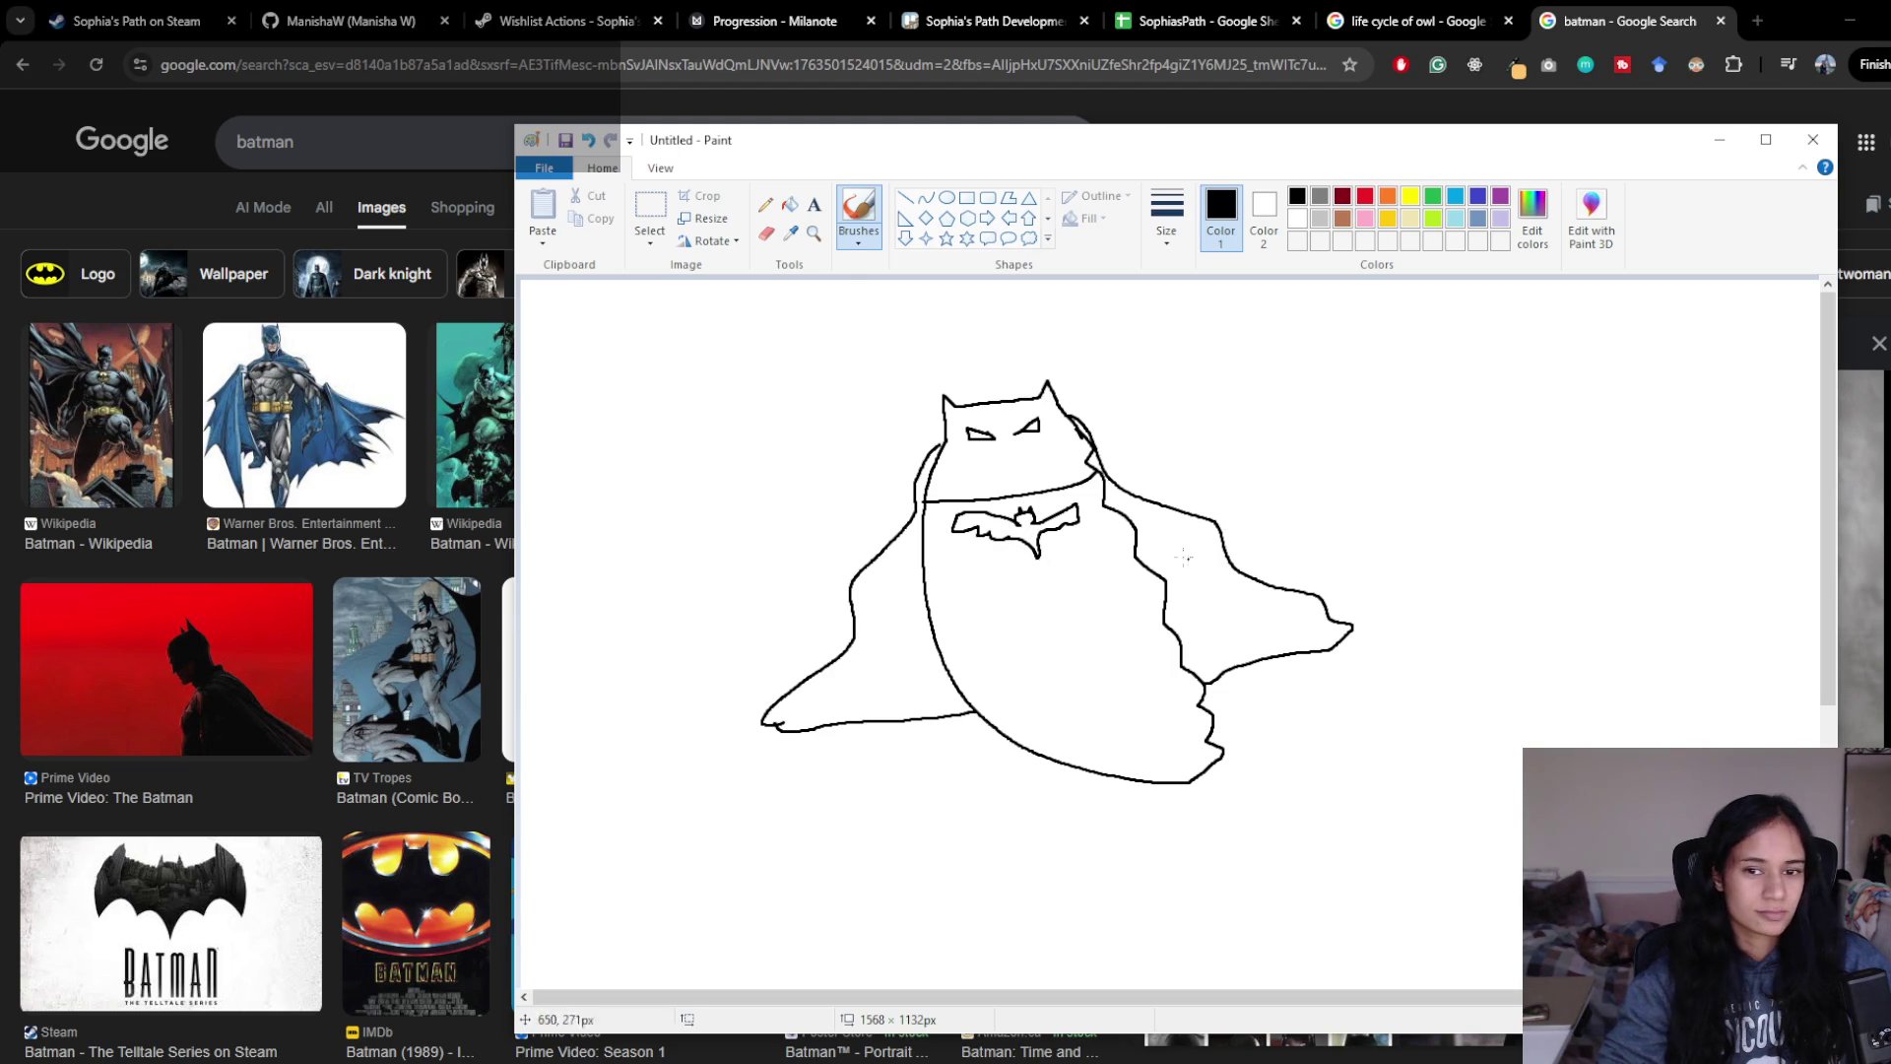
mouse_move(1091, 559)
left_mouse_down()
mouse_move(1107, 547)
mouse_move(1092, 572)
left_mouse_up()
left_click_drag(1123, 672, 1143, 668)
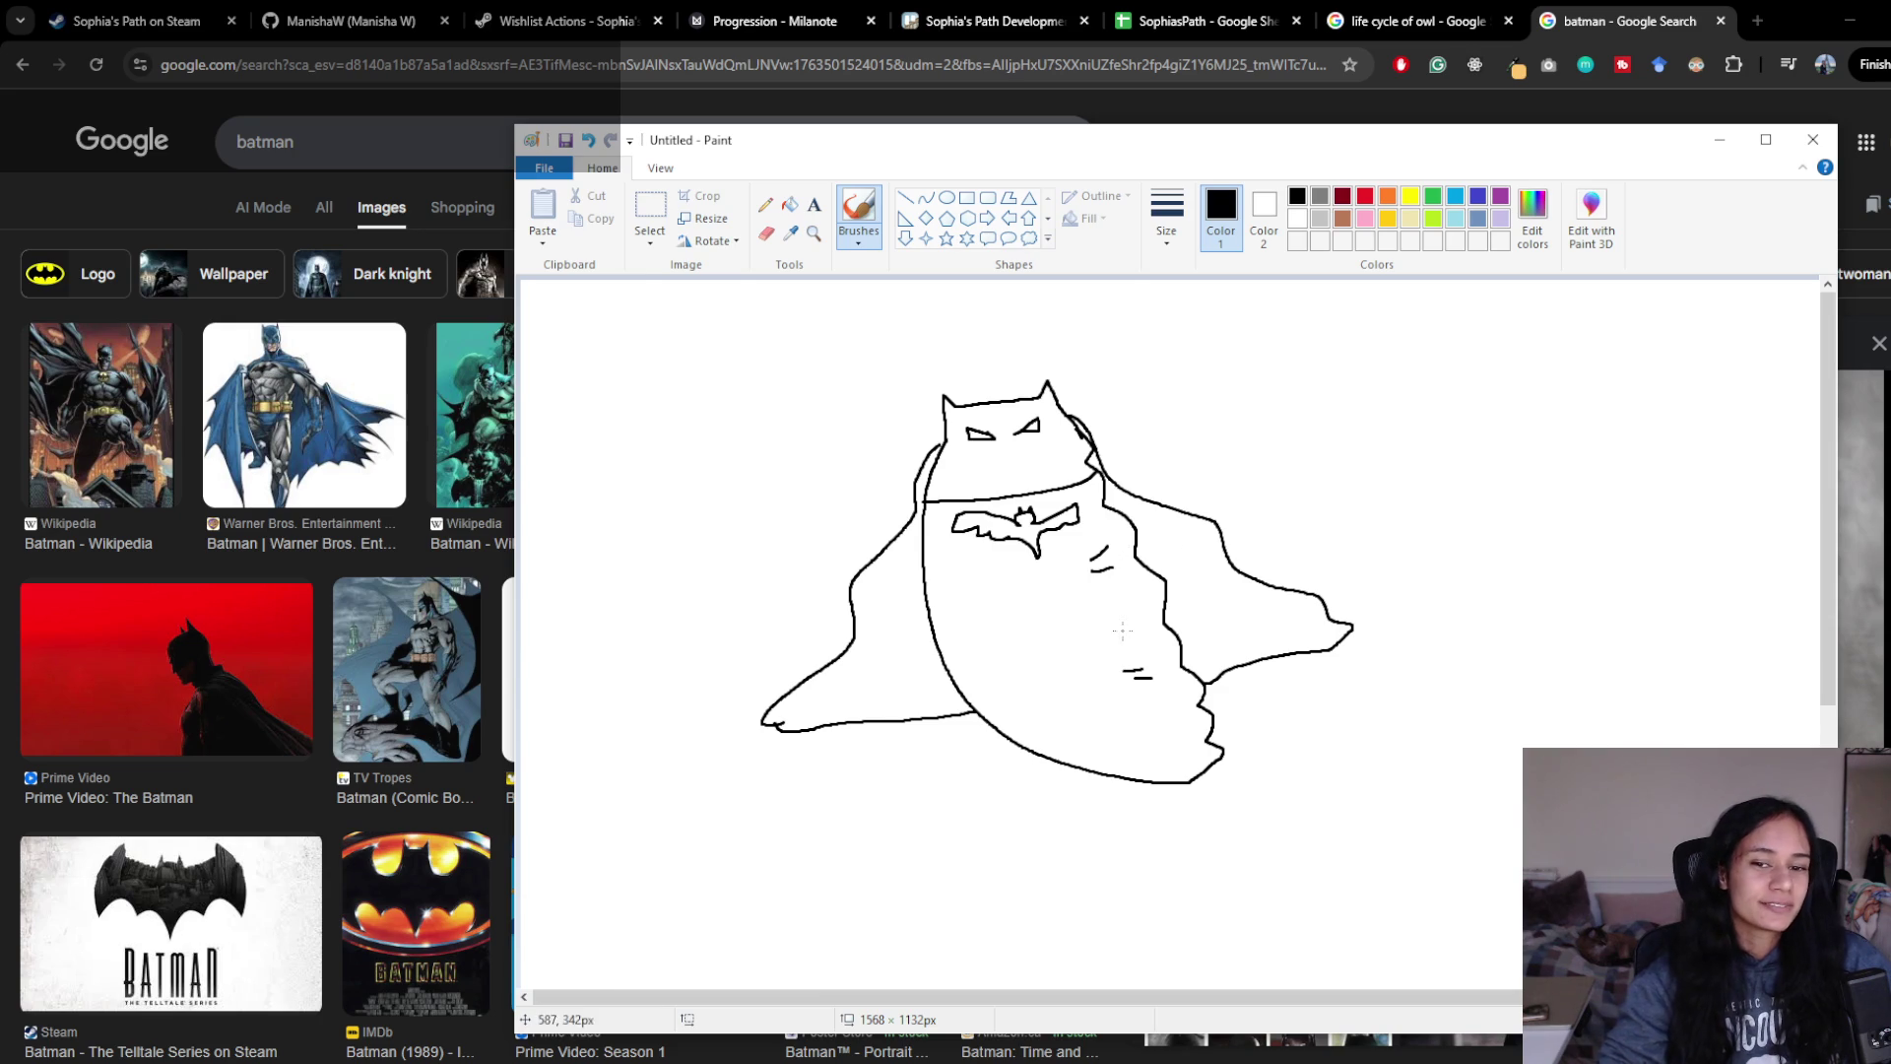
left_click_drag(1069, 581, 1152, 757)
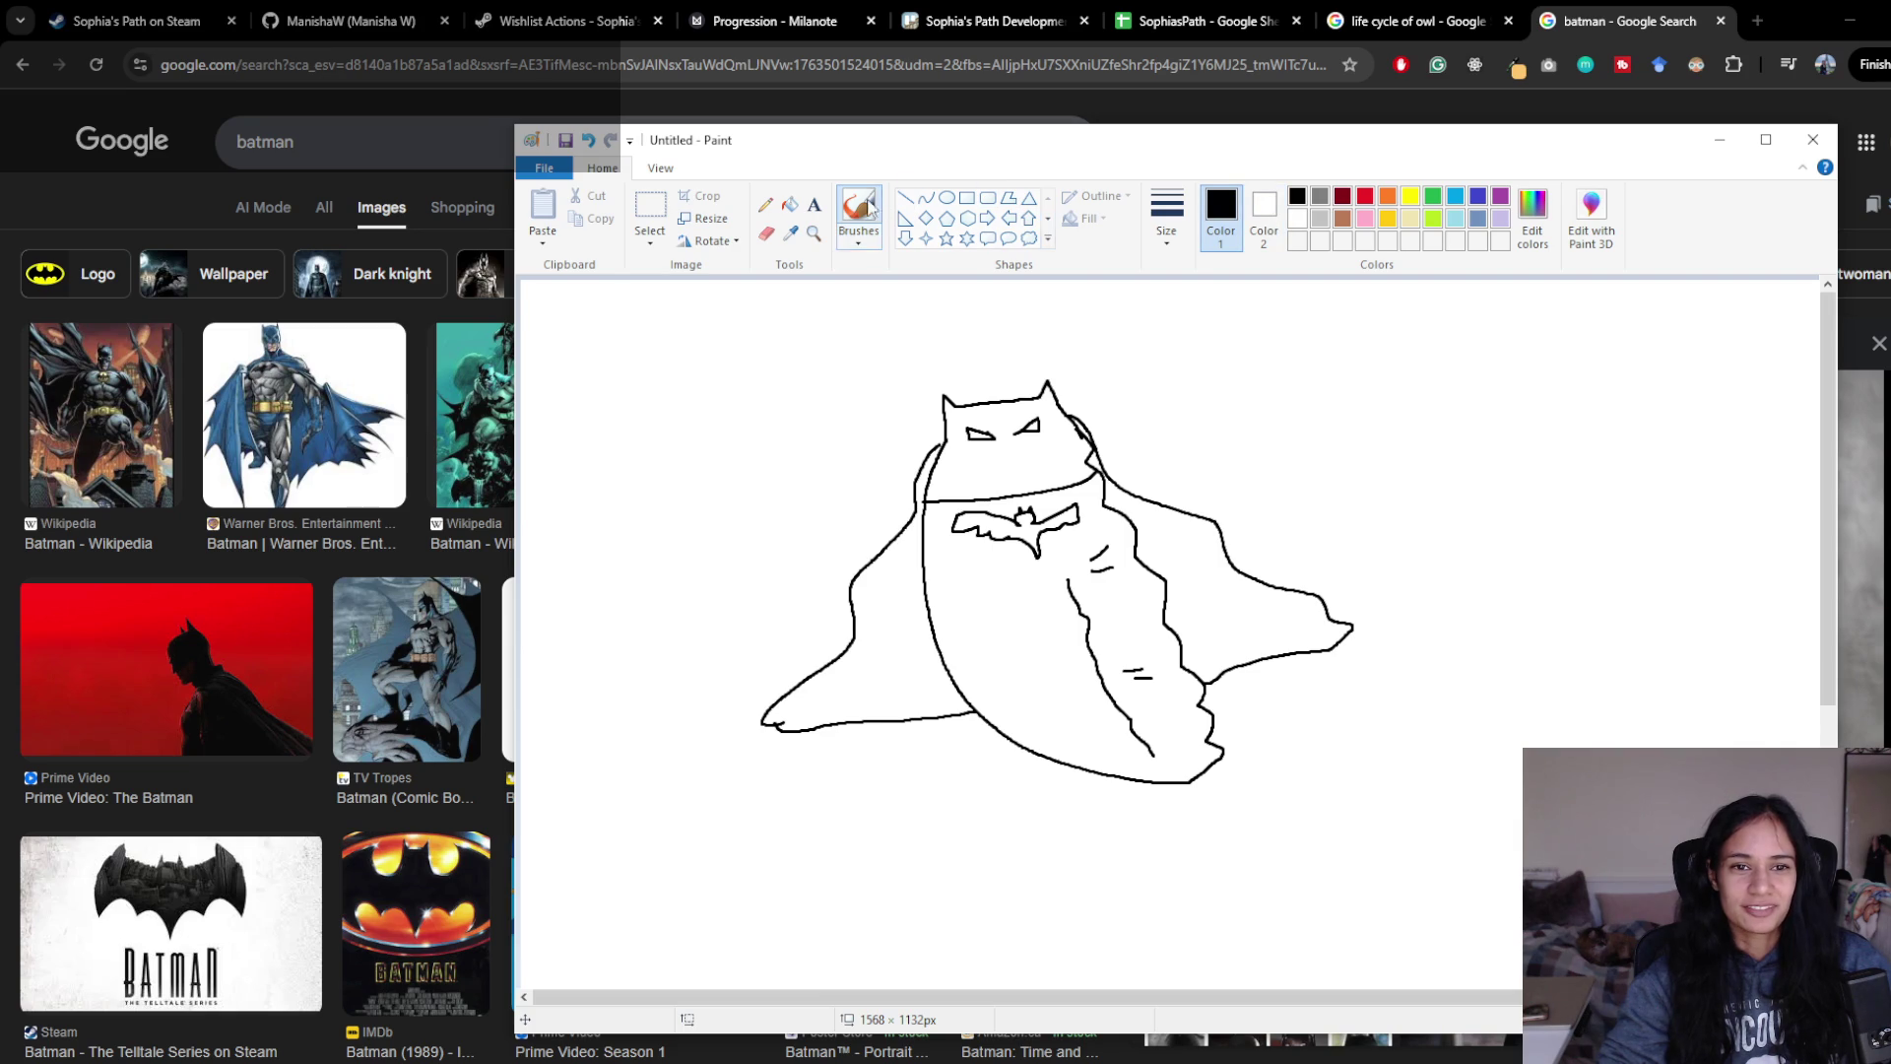
left_click(790, 204)
left_click(1029, 469)
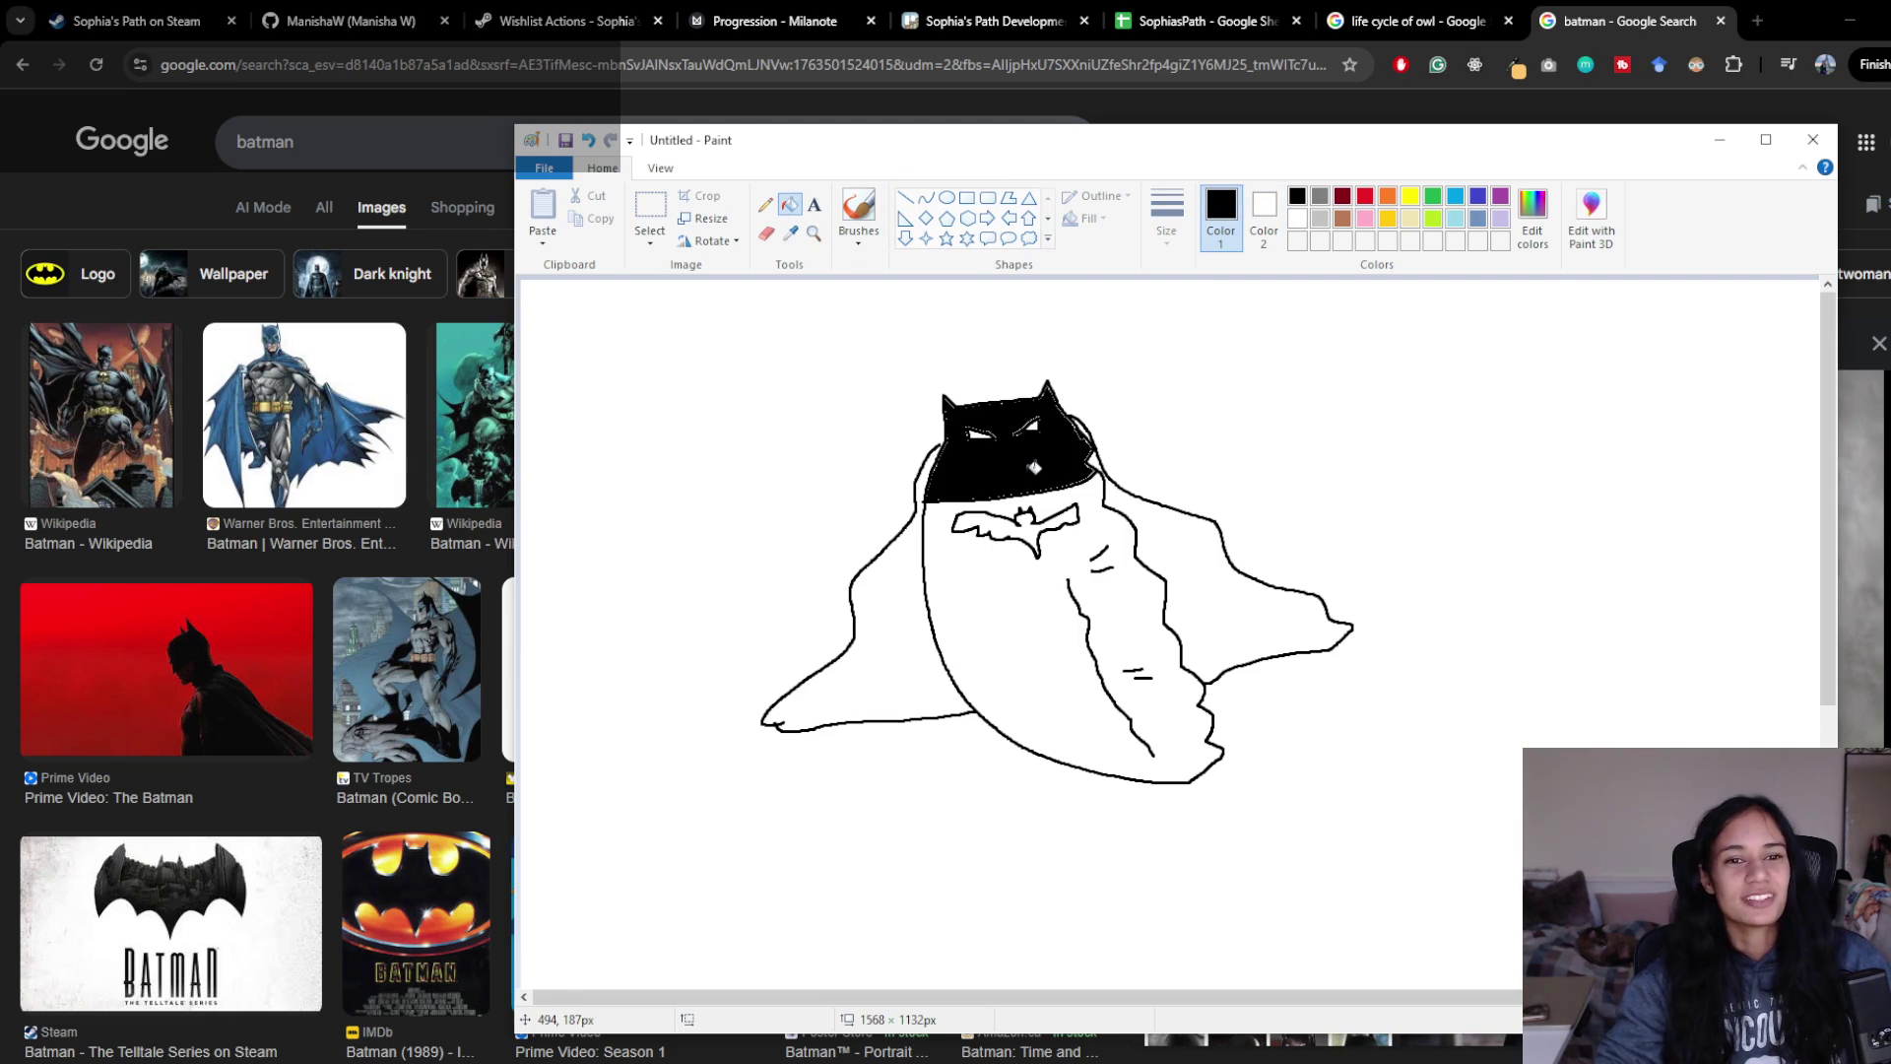
- Switch to the freehand Brushes tool with the thickest line width
scroll(1032, 465, "up", 1)
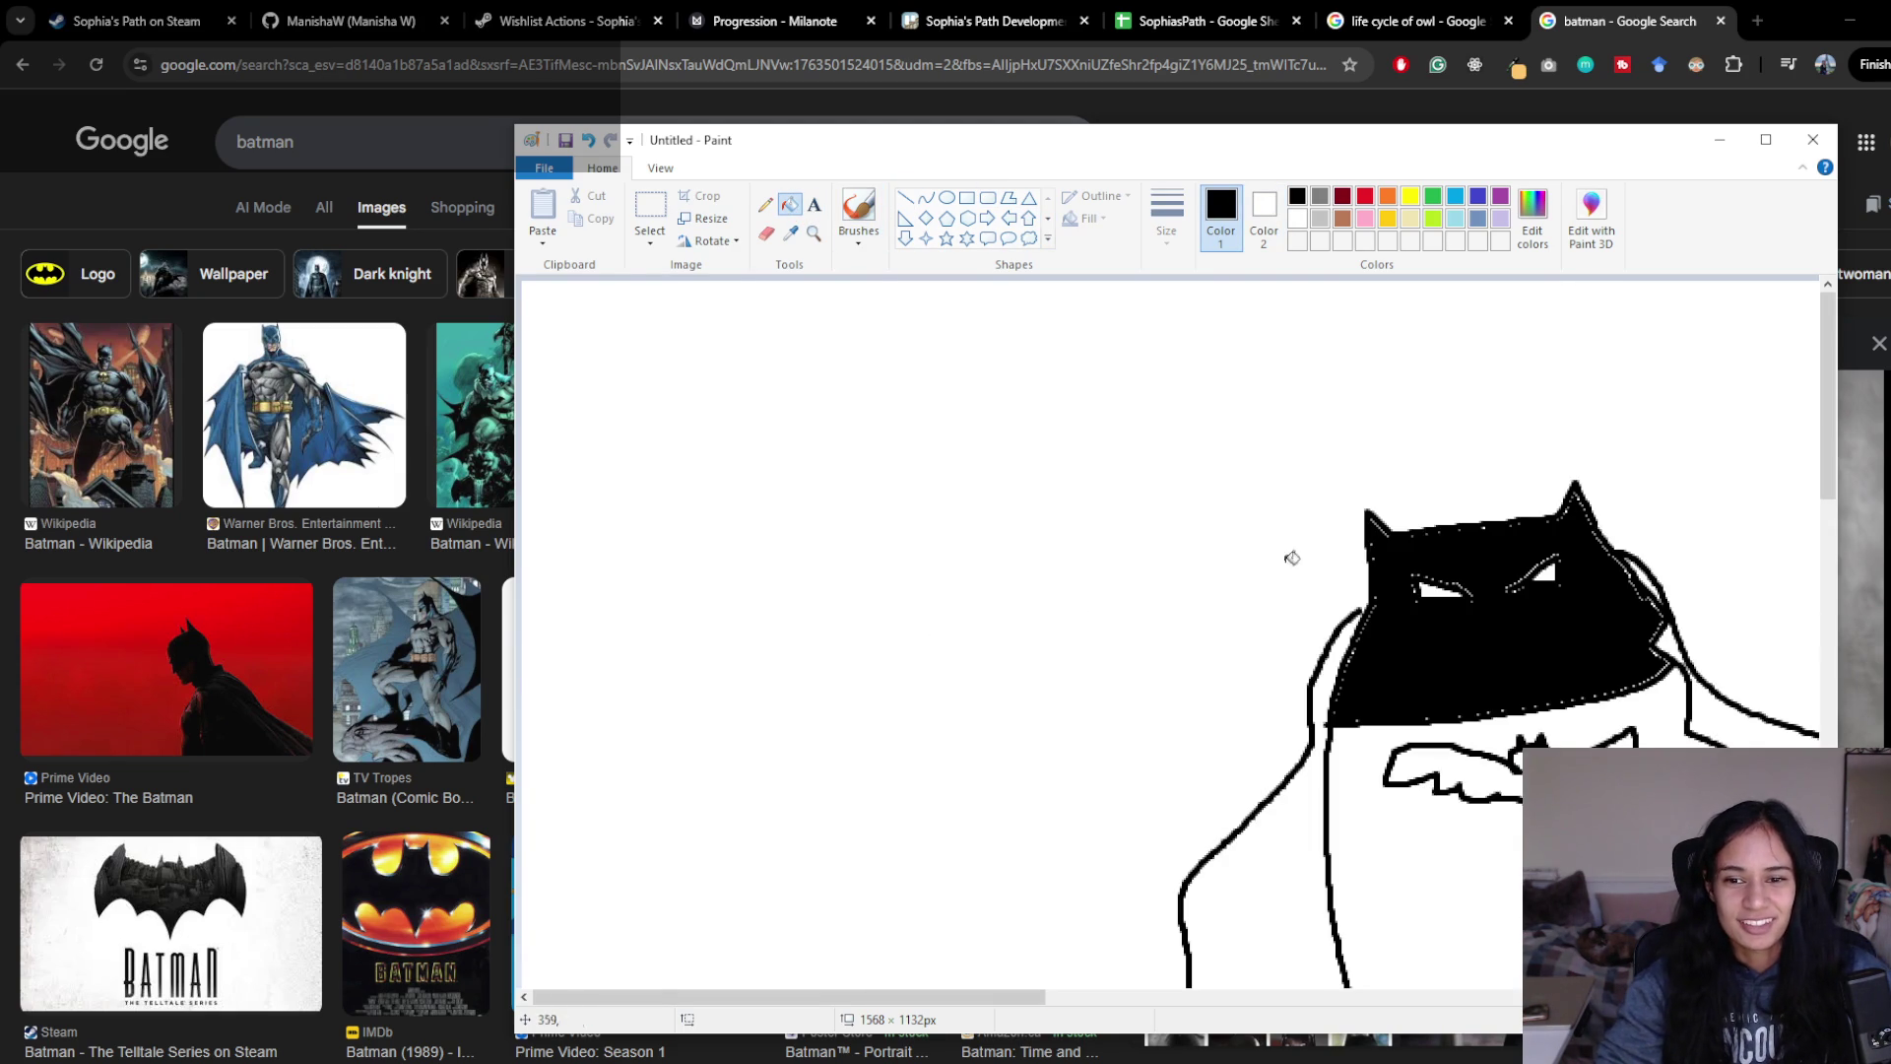
left_click_drag(1026, 1001, 1204, 1001)
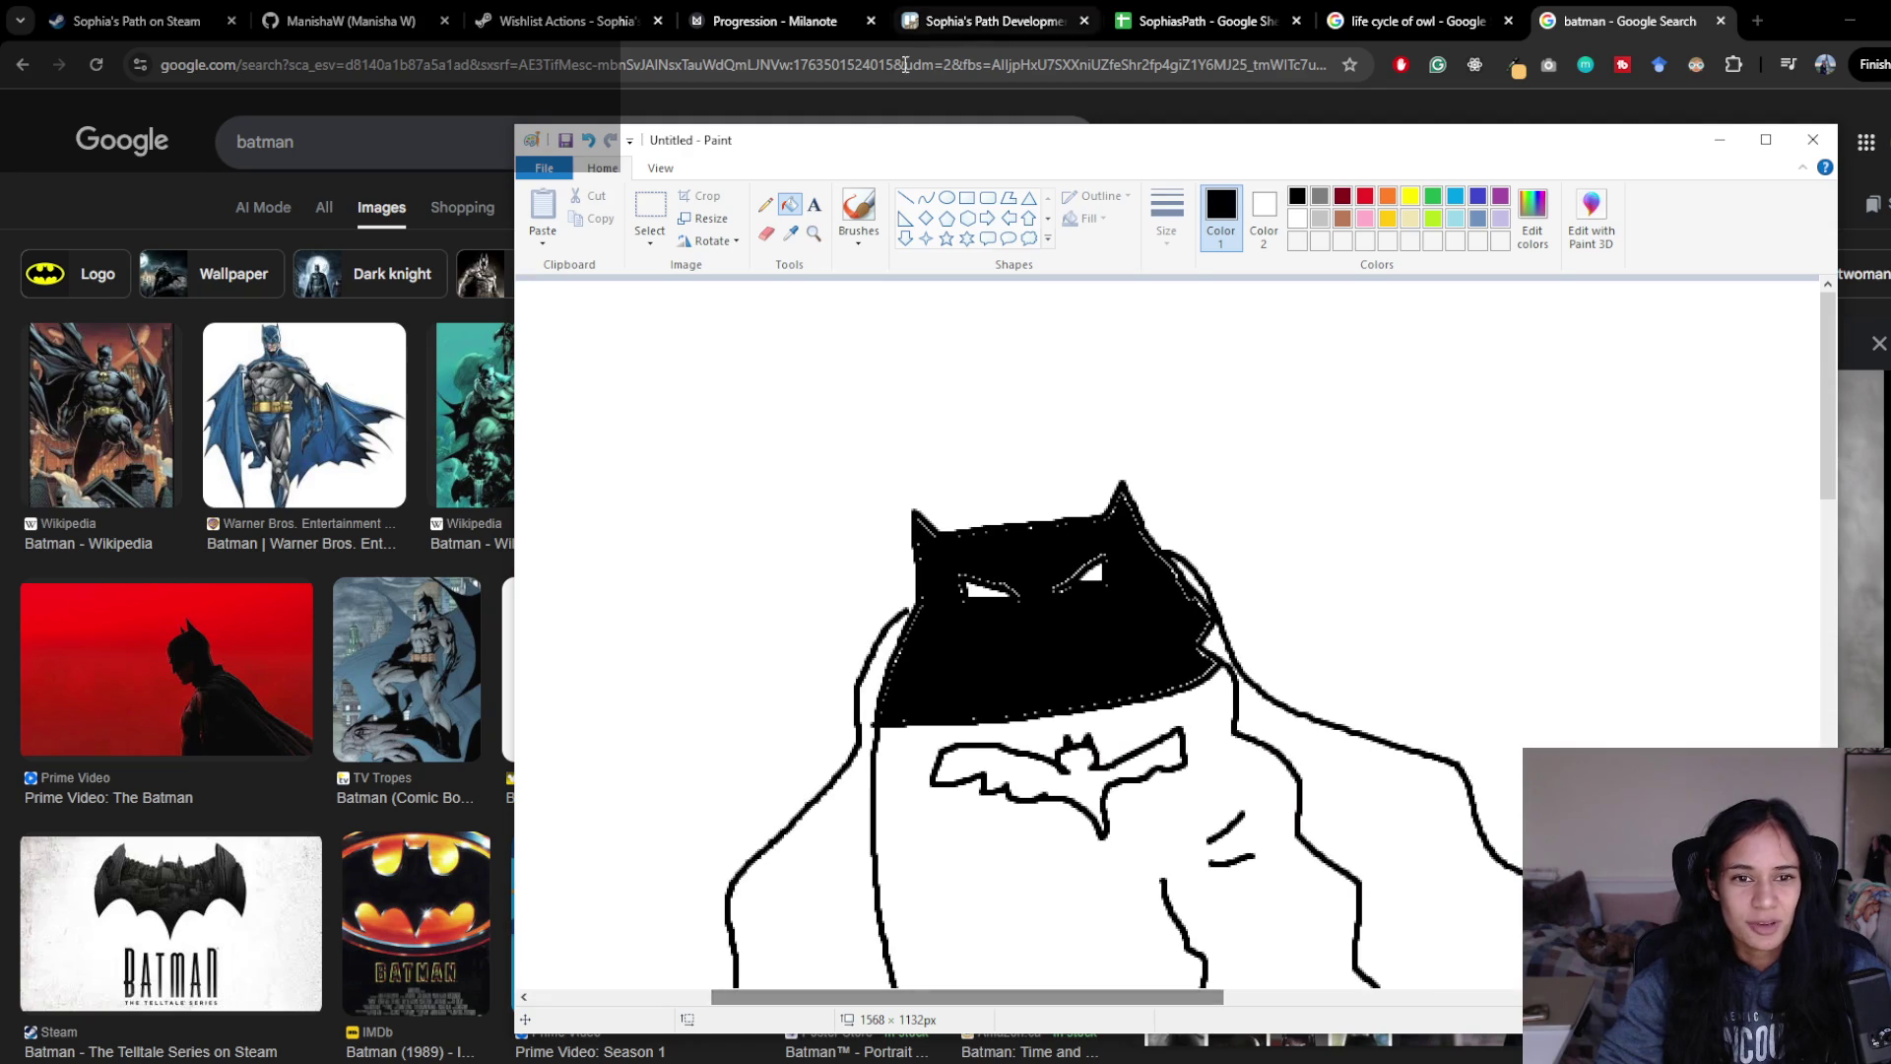
left_click(859, 212)
left_click(859, 237)
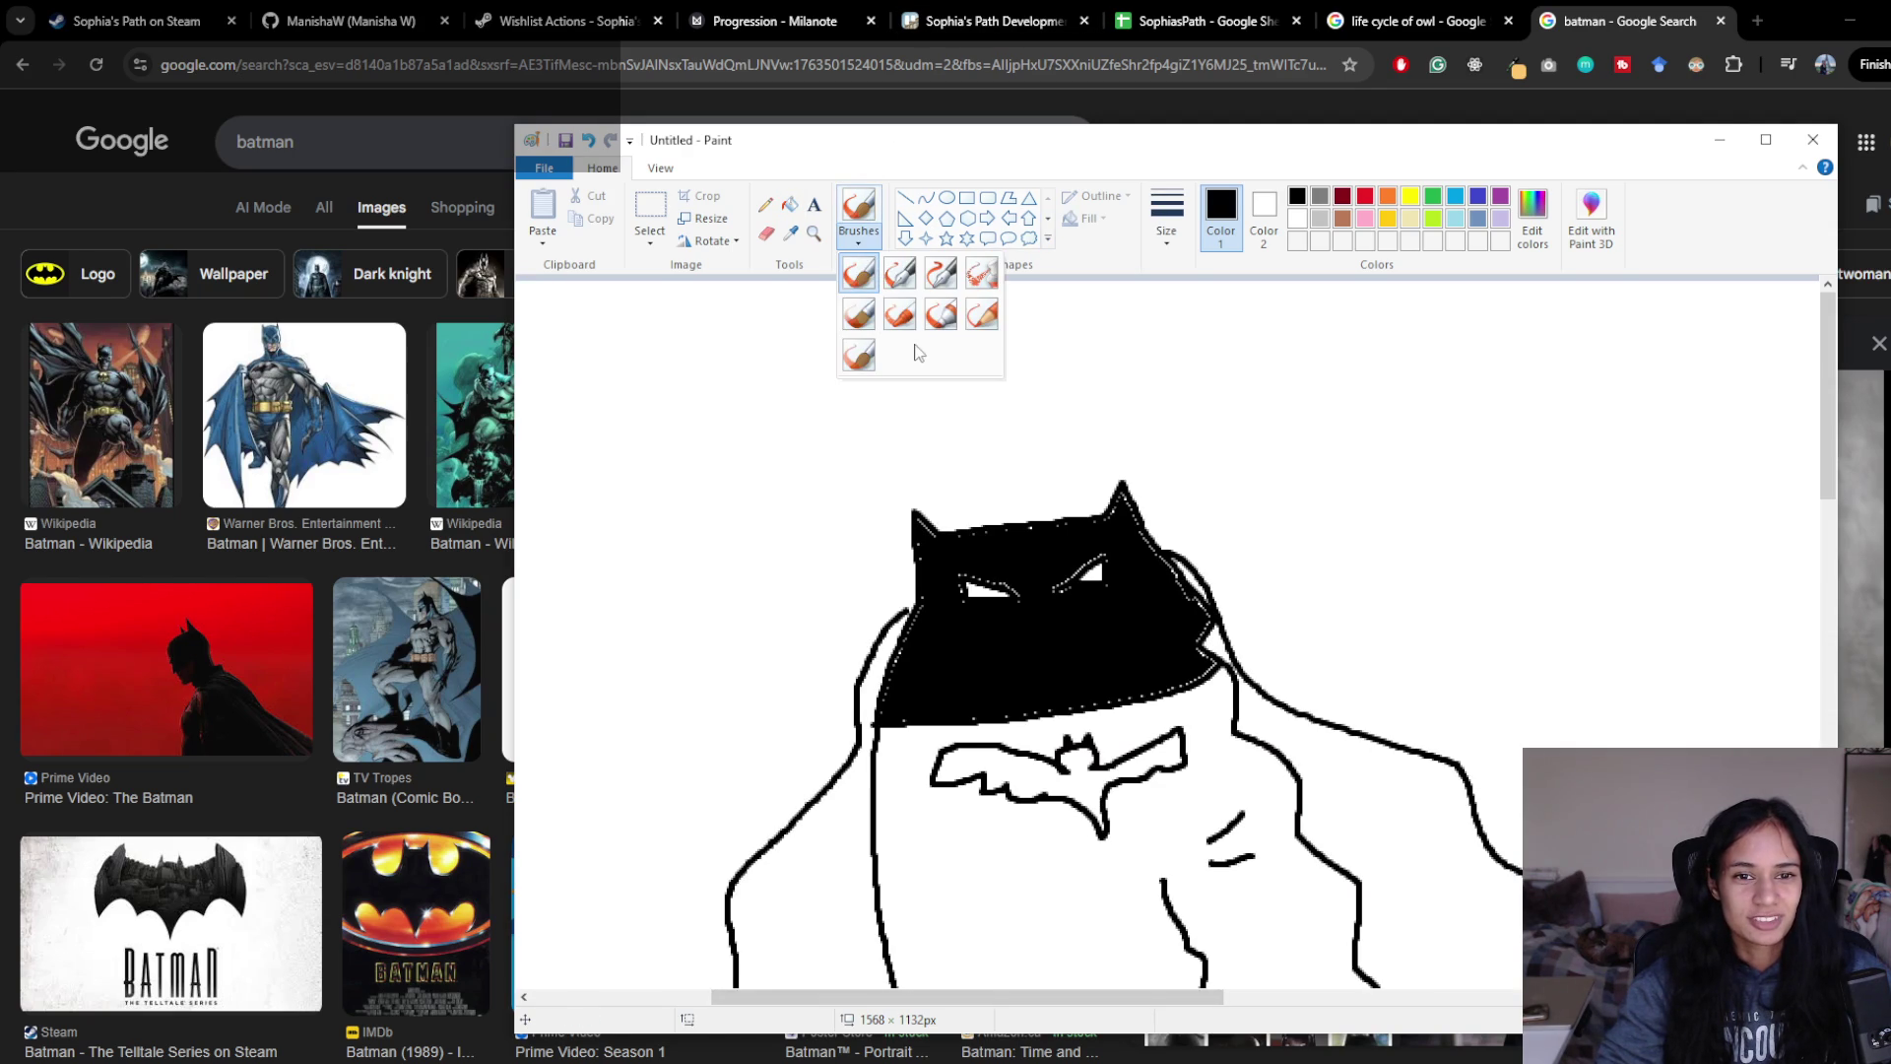
left_click(1166, 232)
left_click(1212, 397)
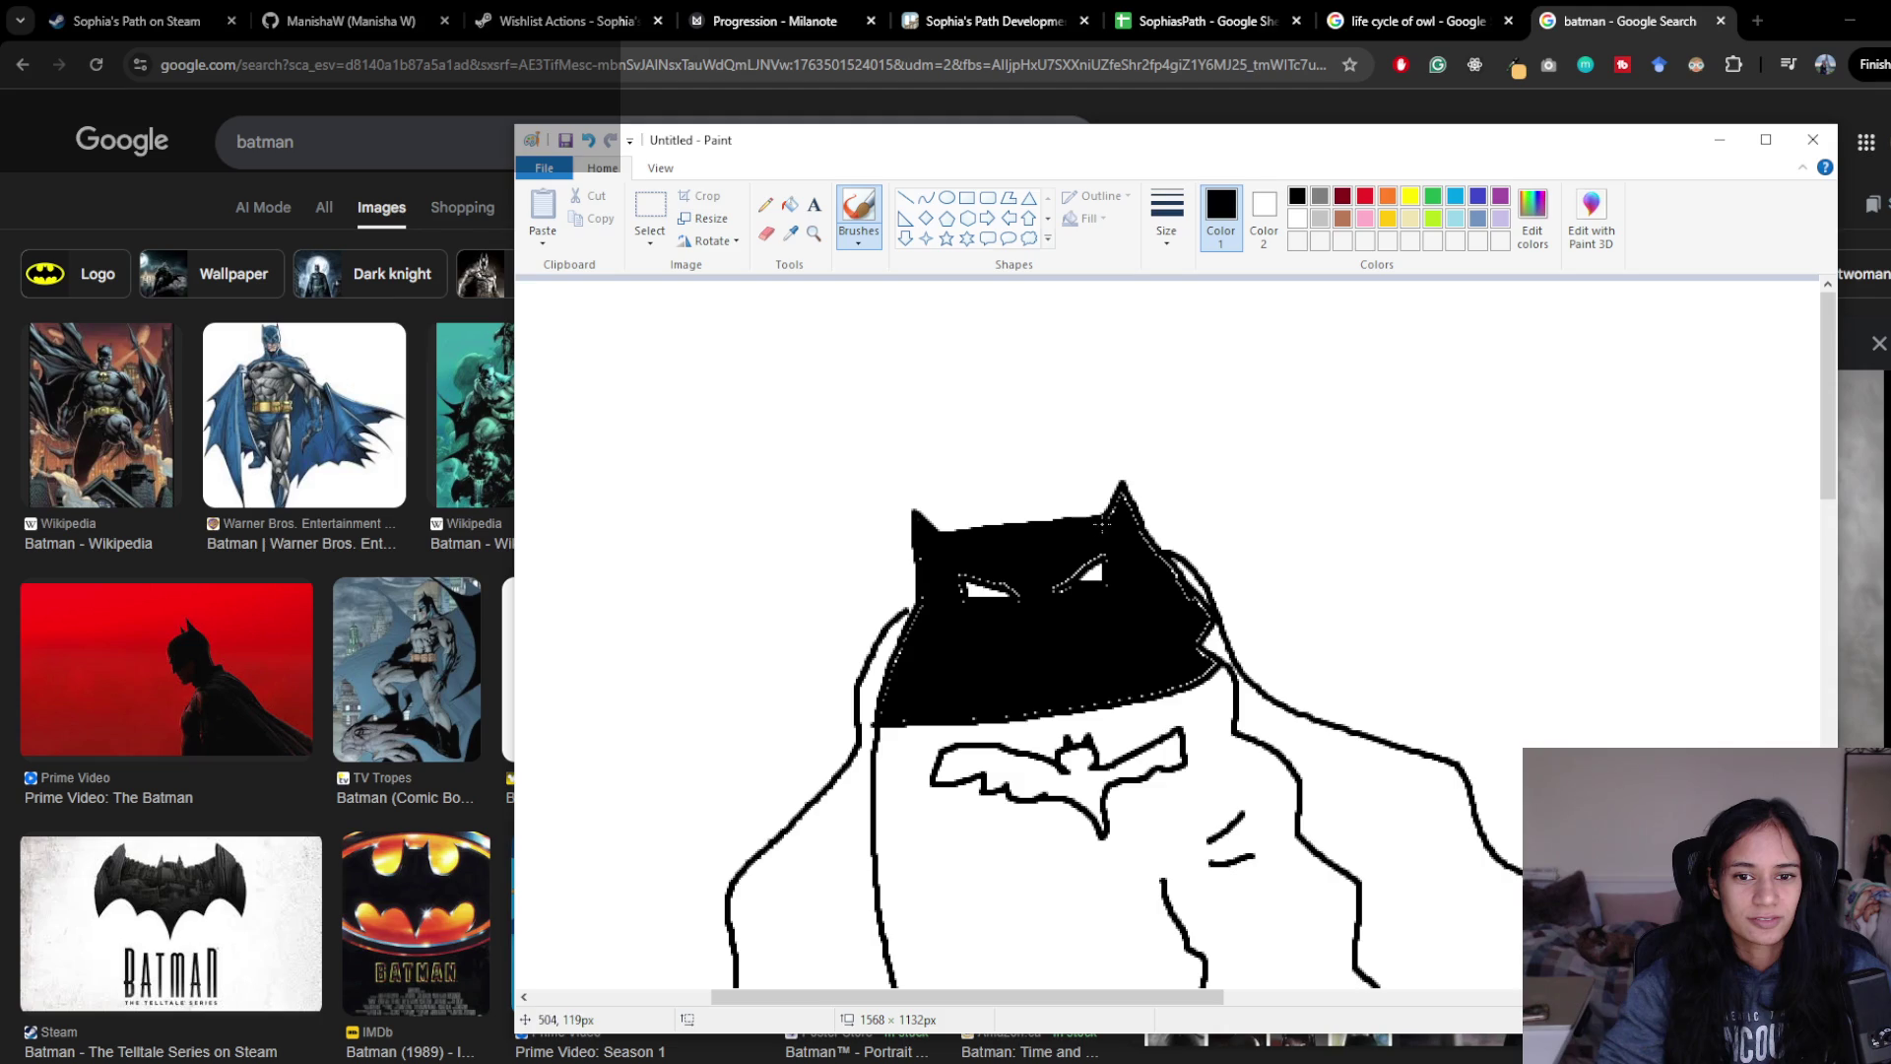
- Try painting black over the right eye, undo it, and select the Fill tool
left_click_drag(1099, 546, 1064, 585)
key("ctrl+z")
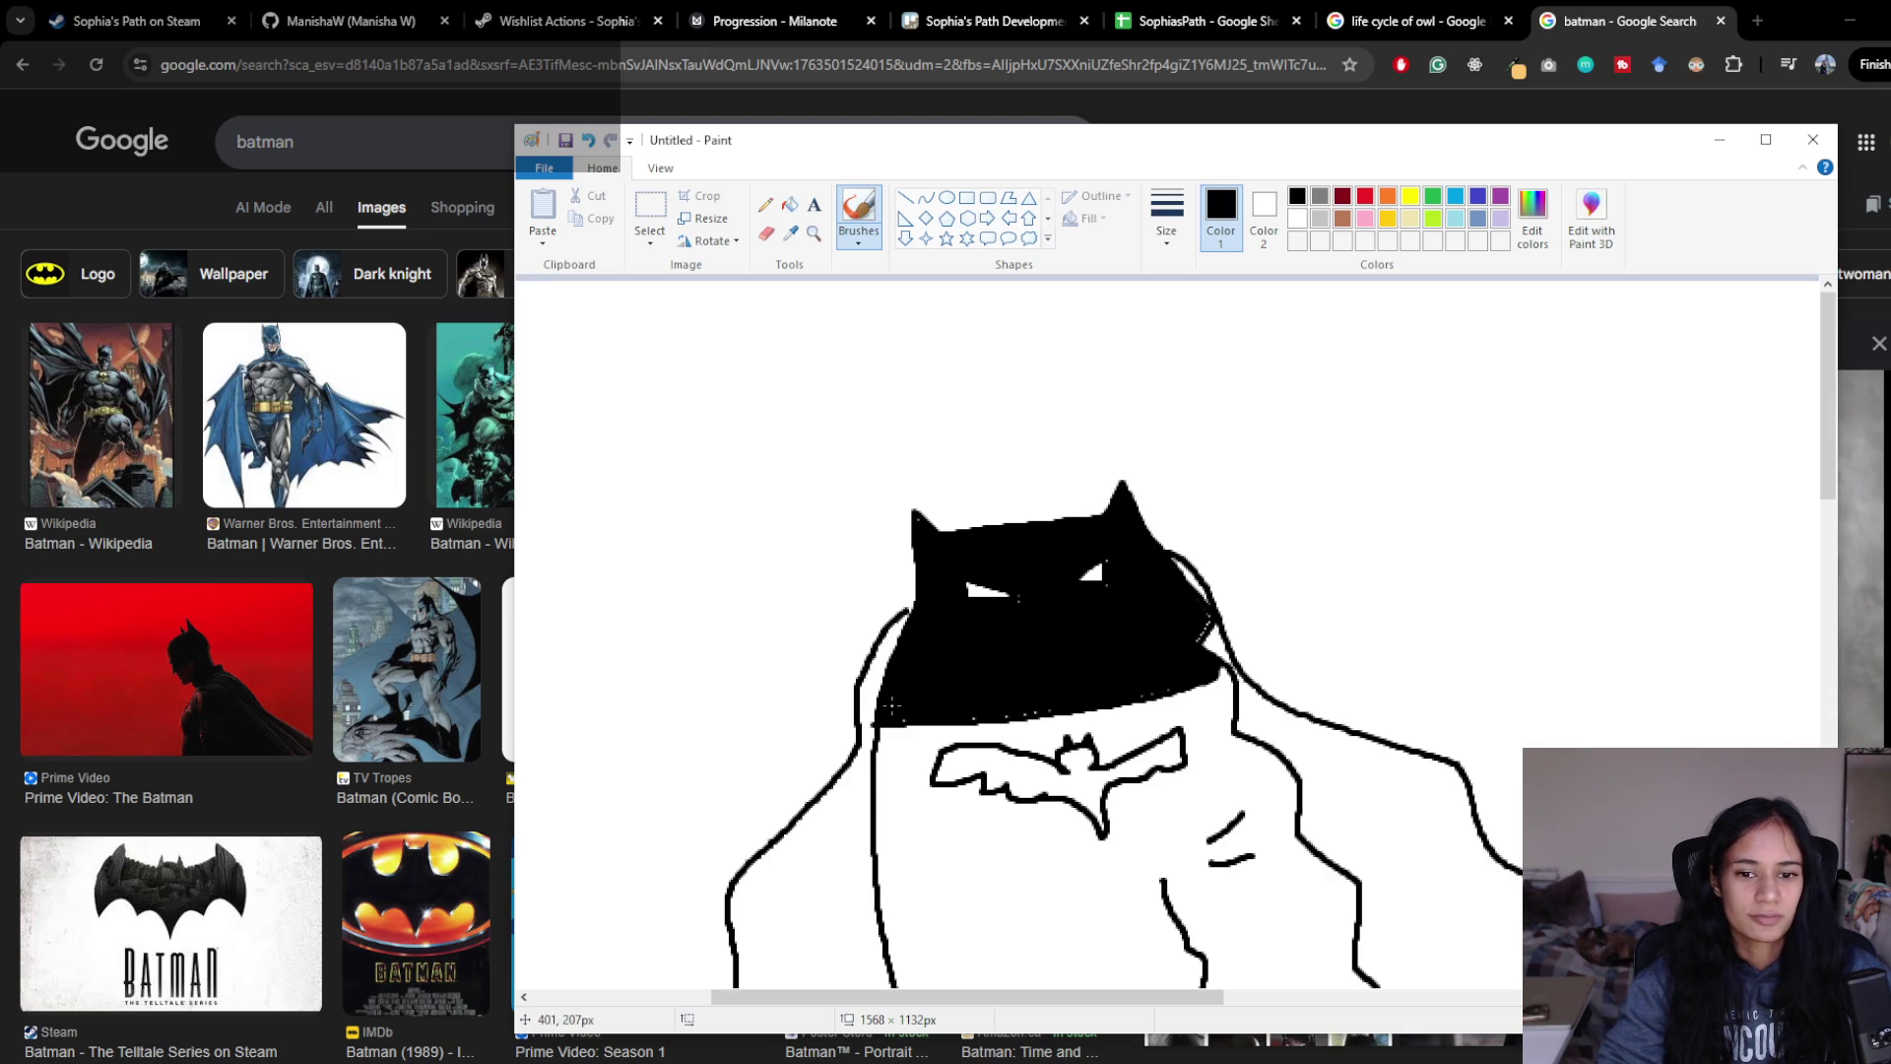
left_click(790, 204)
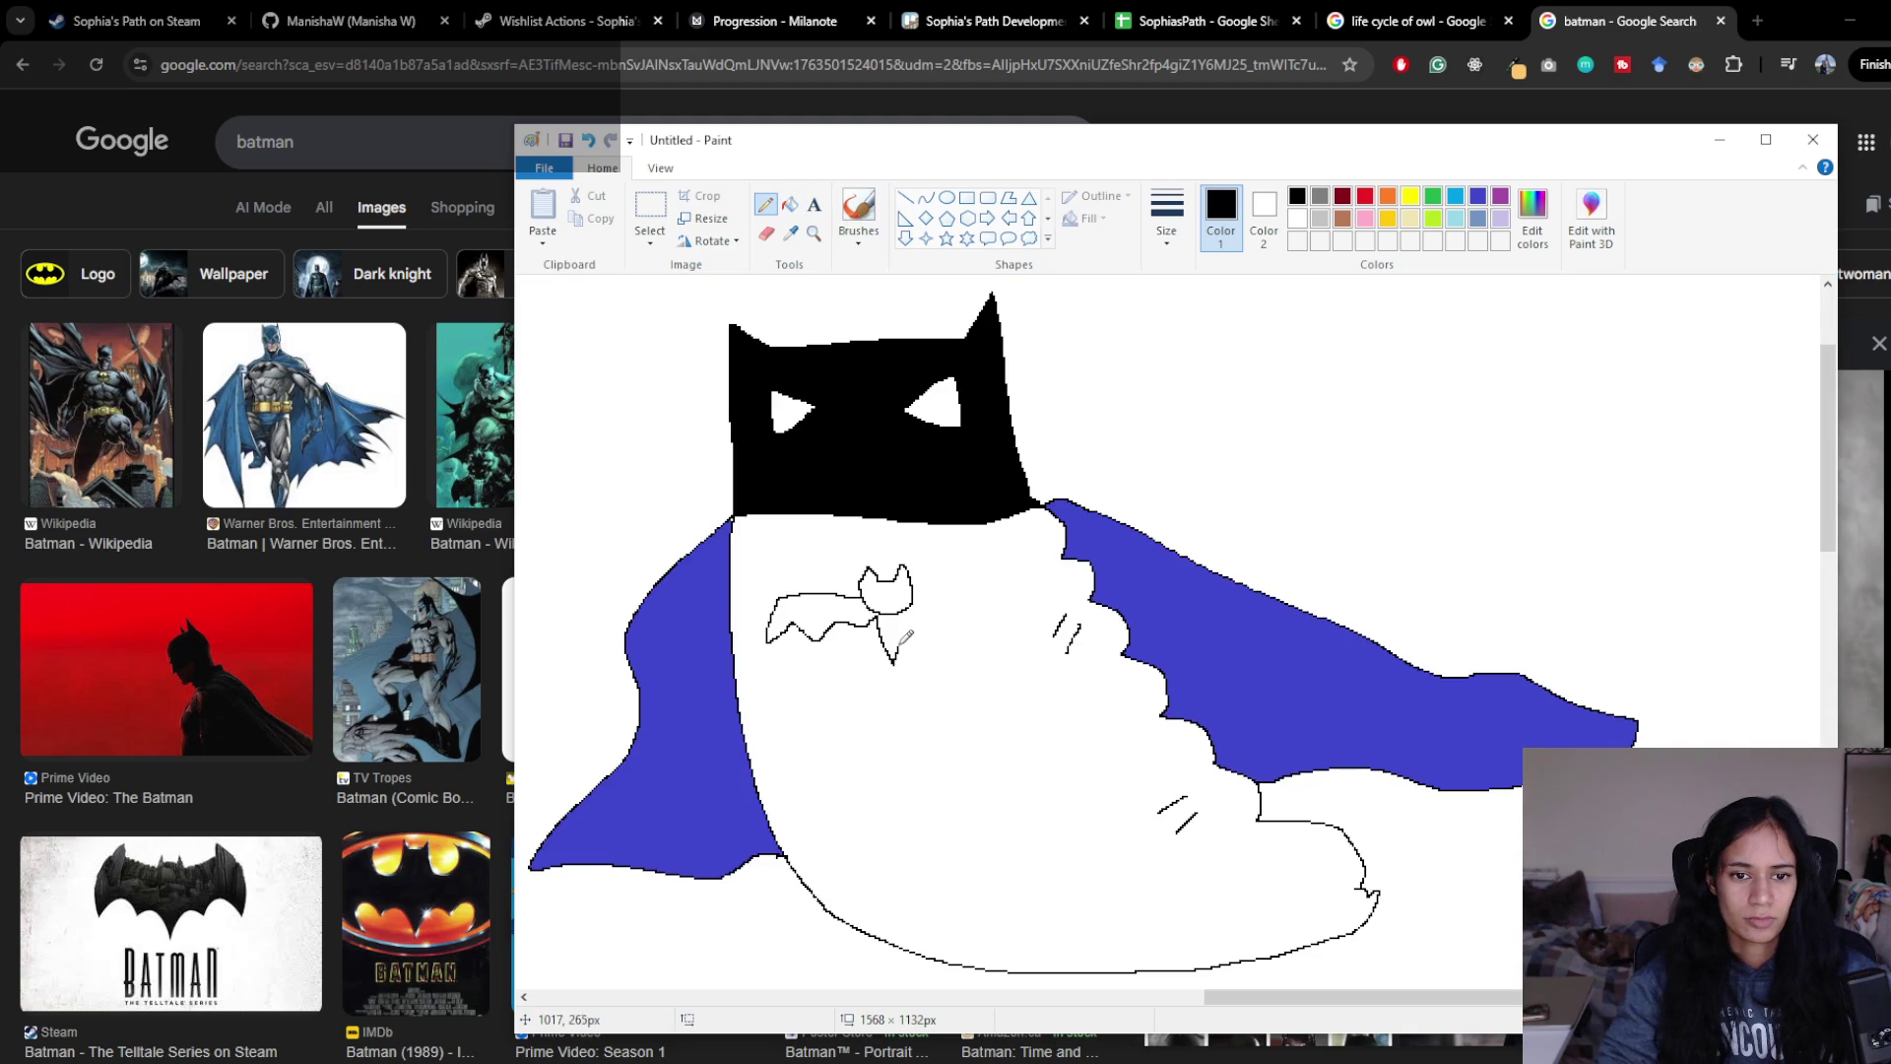
- Draw a short line where the mask meets the cape, then fill the bat emblem solid black
left_click_drag(915, 592, 980, 583)
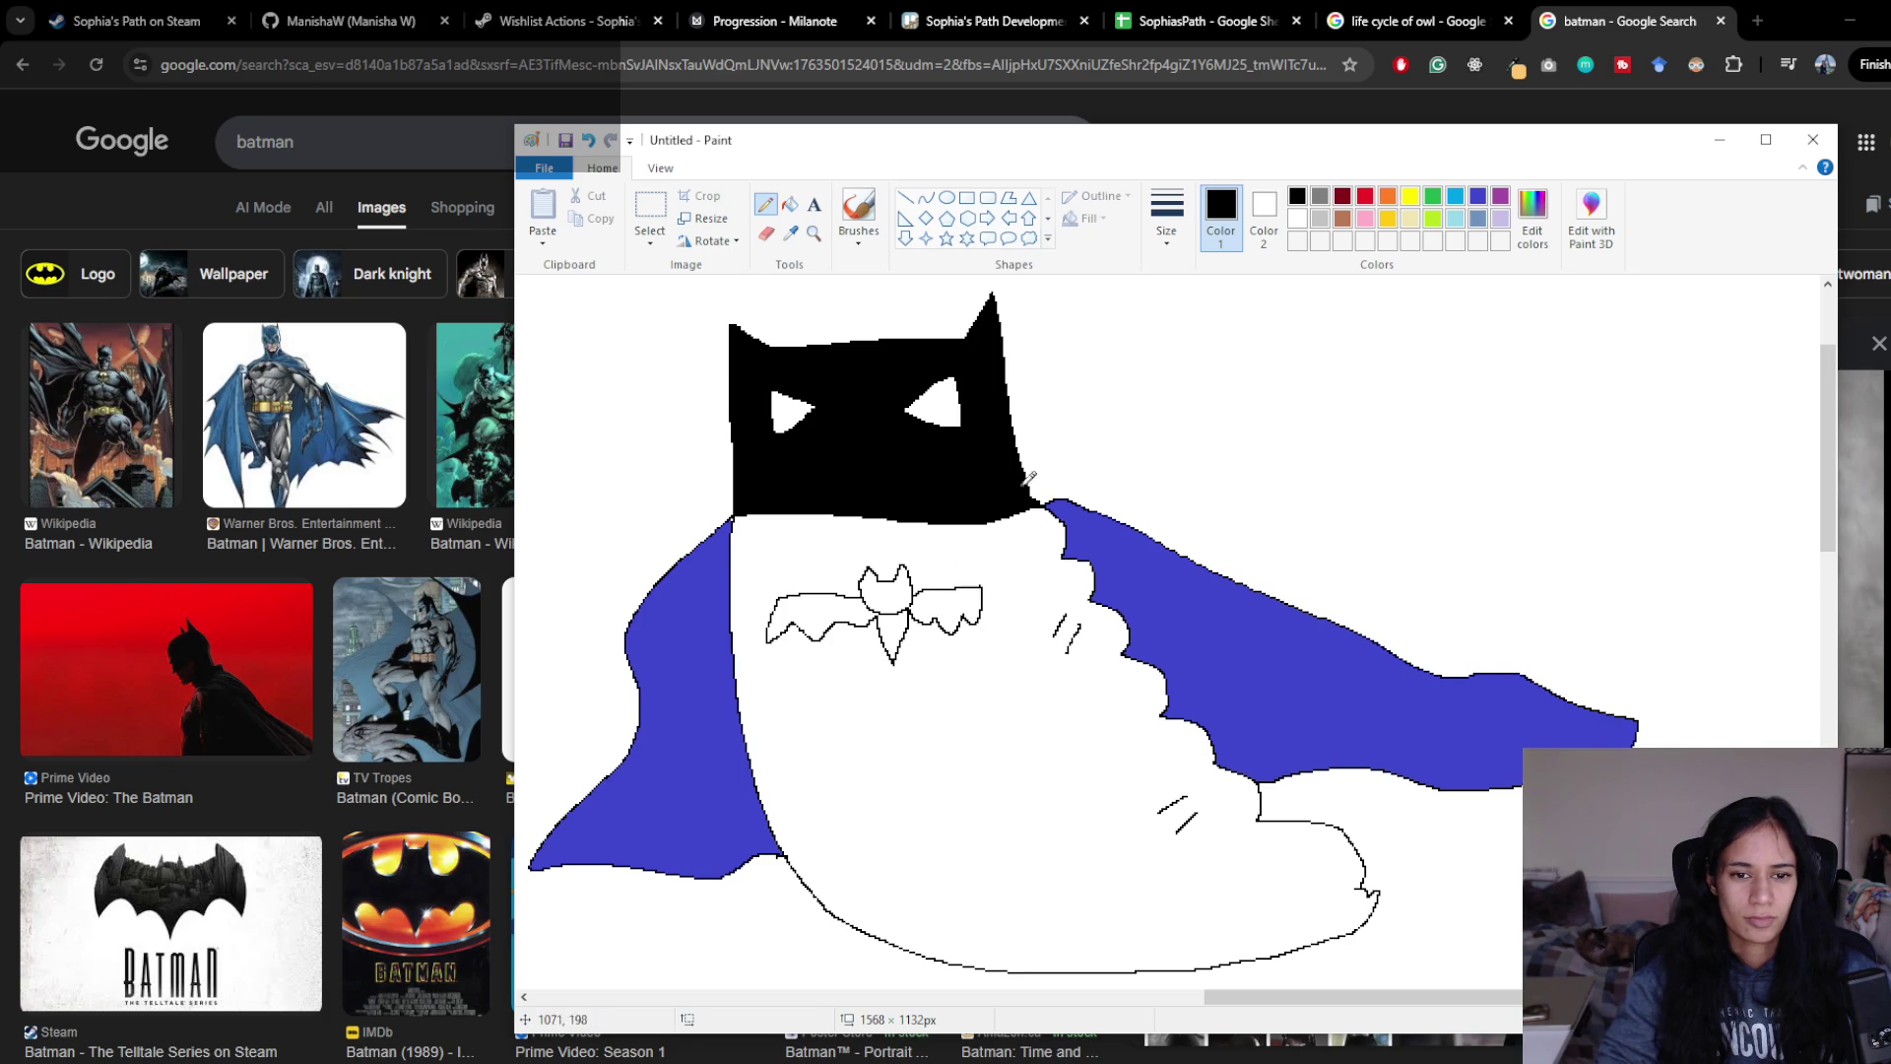
left_click(790, 204)
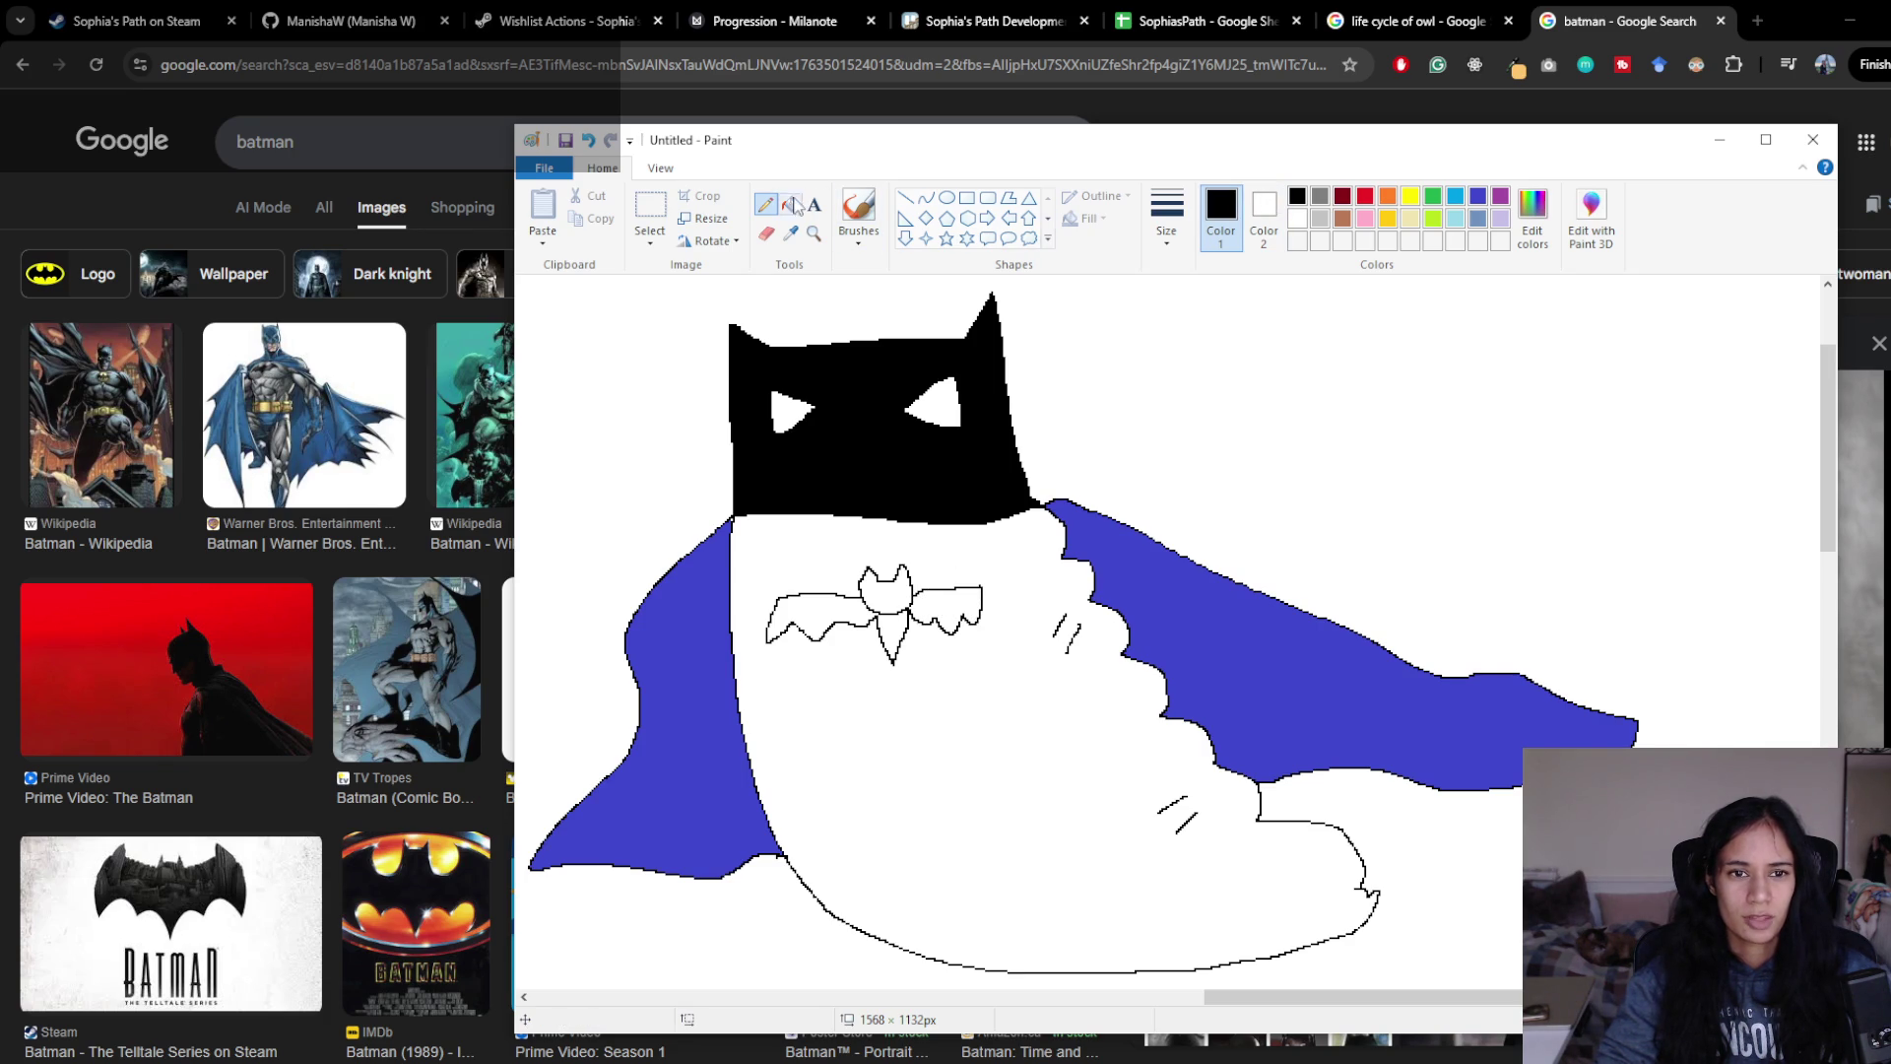
left_click(808, 600)
left_click(886, 589)
left_click(893, 635)
left_click(946, 606)
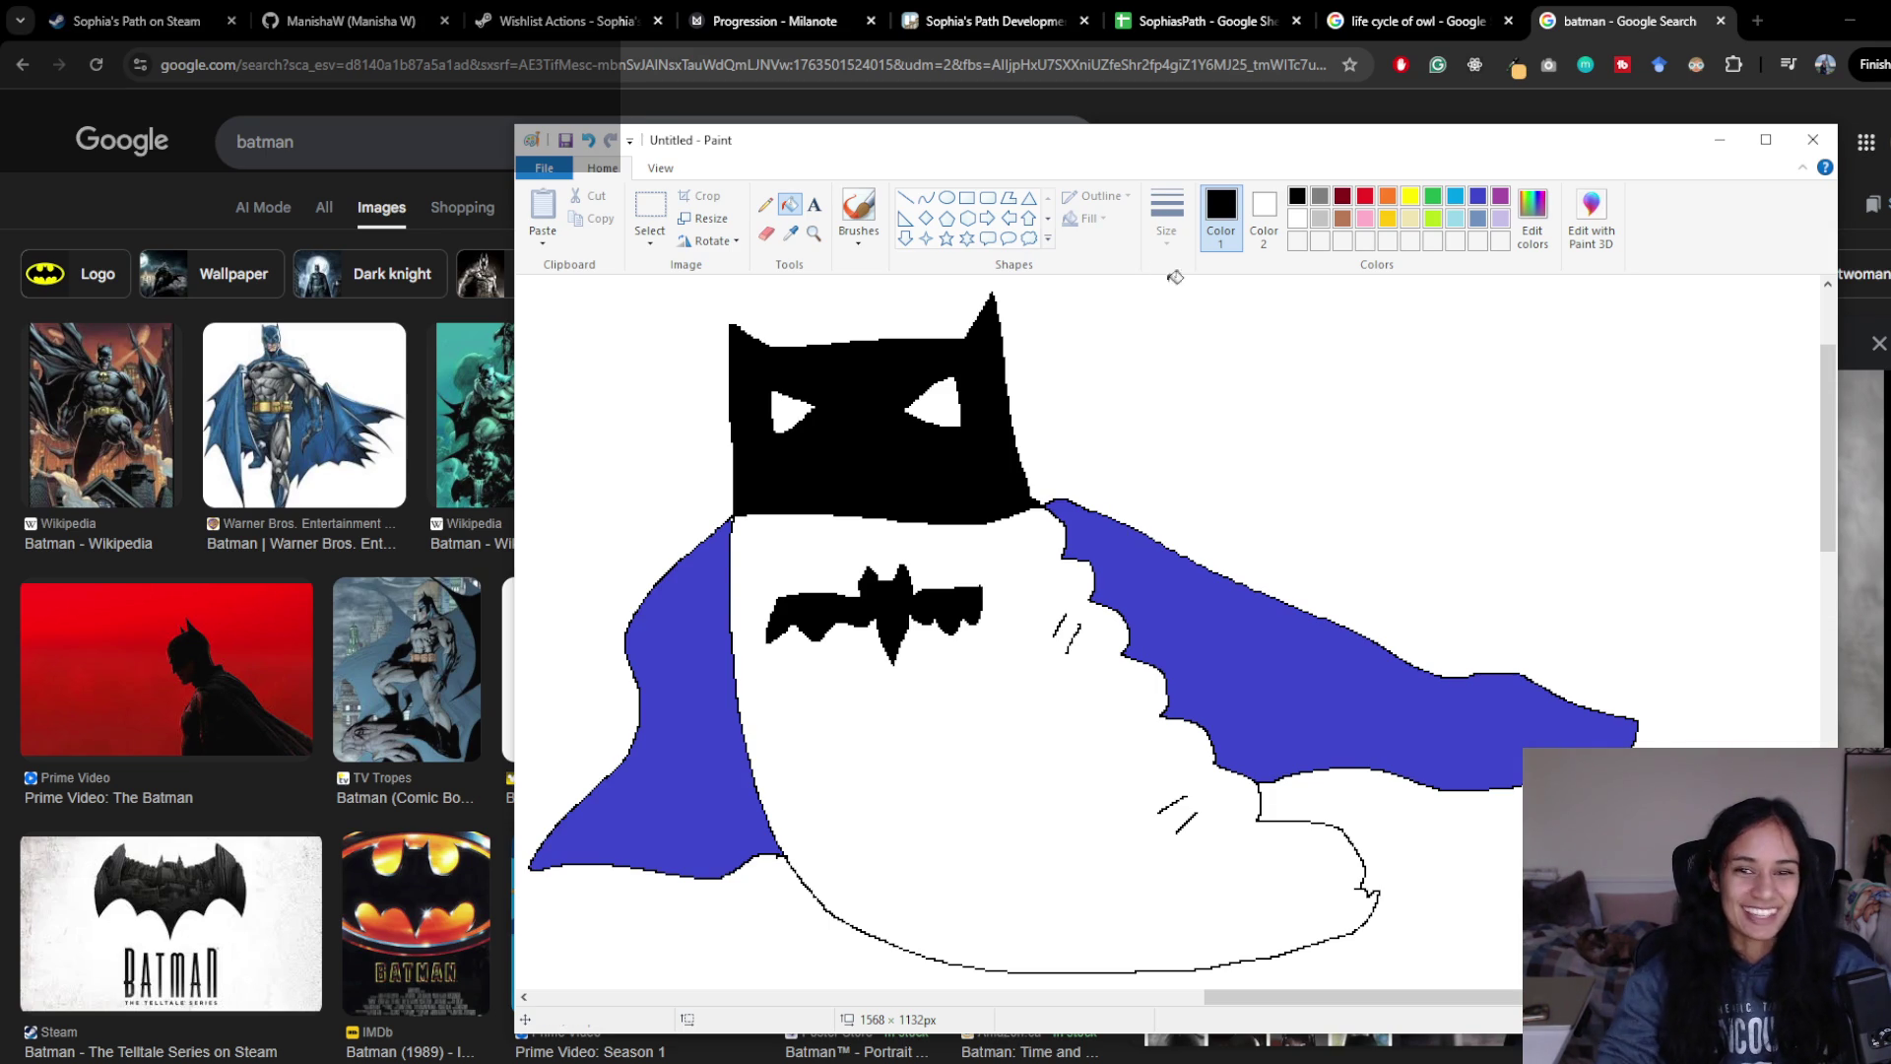
- With the Pencil, draw the cape's inner fold and three wavy smoke lines
left_click(765, 204)
mouse_move(1008, 583)
left_mouse_down()
mouse_move(1132, 822)
mouse_move(1320, 896)
left_mouse_up()
left_click_drag(1086, 453, 1177, 299)
left_click_drag(1150, 463, 1237, 308)
mouse_move(1240, 508)
left_mouse_down()
mouse_move(1310, 361)
mouse_move(1300, 318)
left_mouse_up()
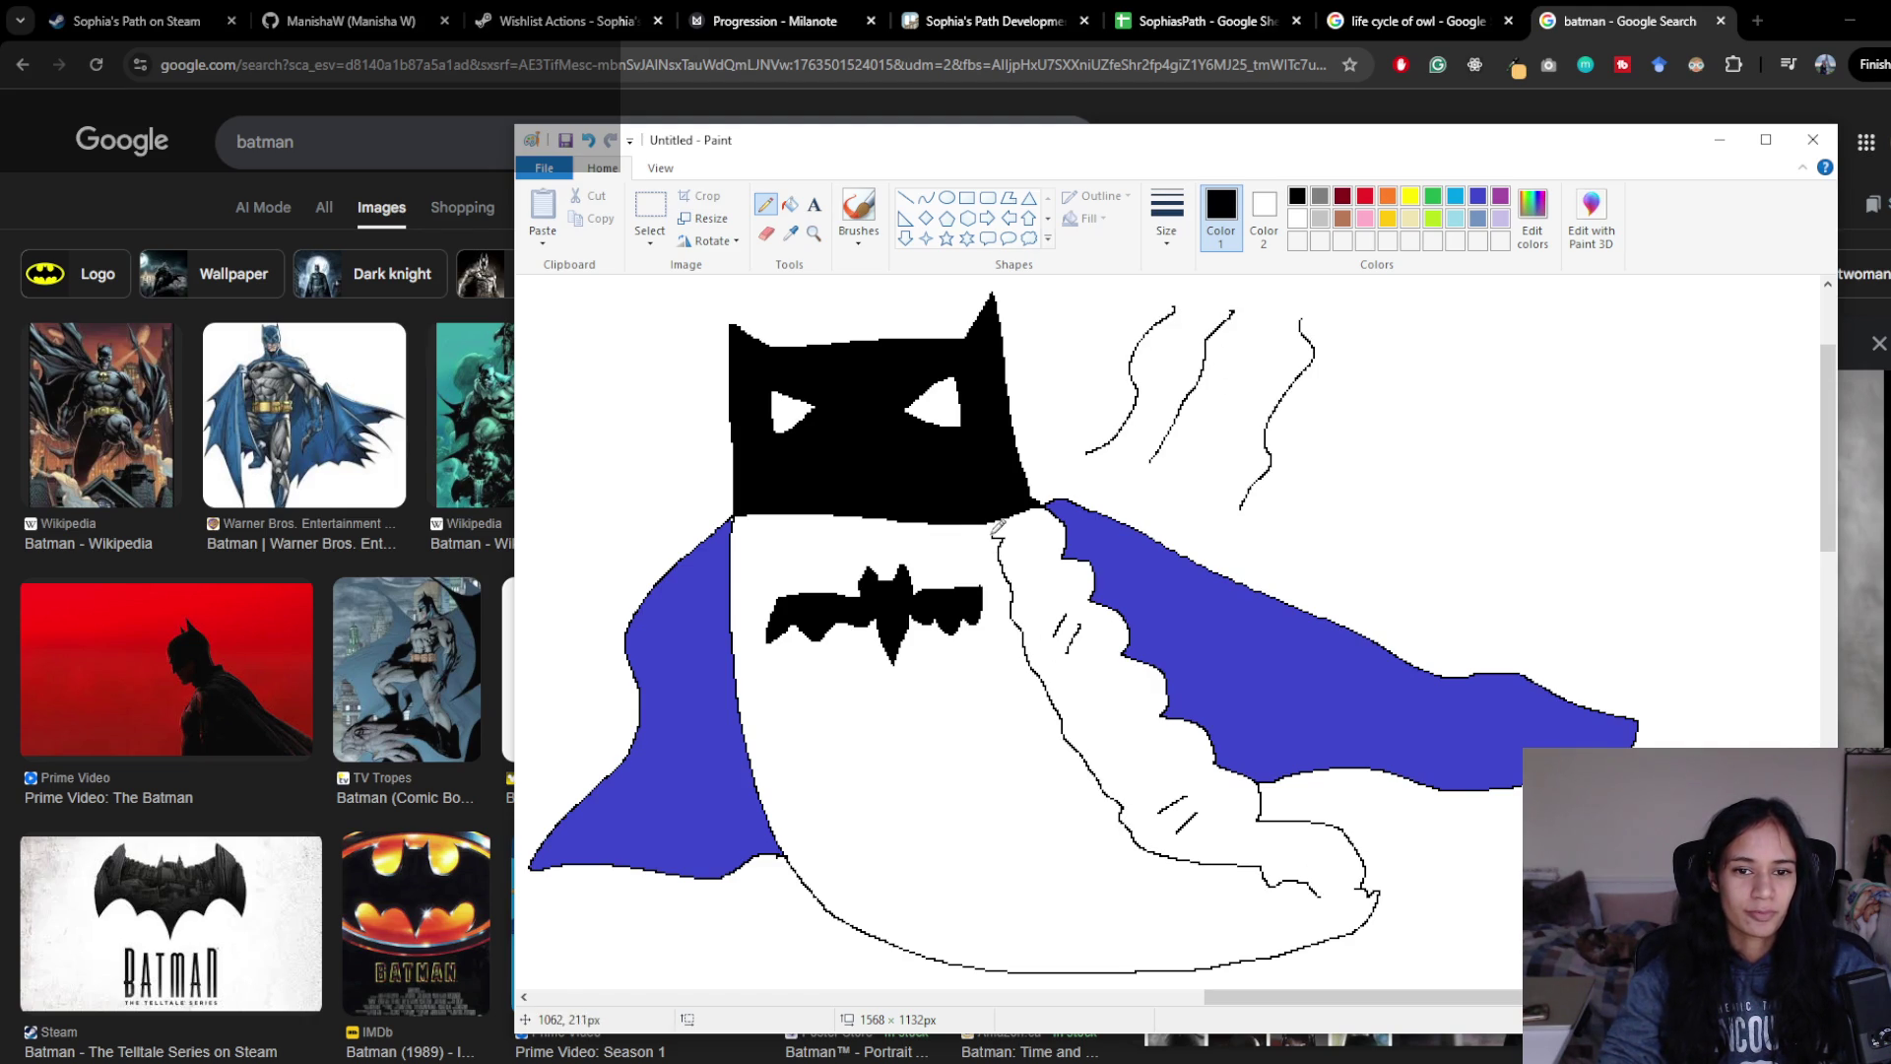
- Look over the finished sketch and bring the Chrome Batman image results to the front
scroll(1246, 788, "down", 2)
scroll(1270, 783, "up", 2)
scroll(1246, 779, "down", 2)
scroll(1246, 779, "up", 2)
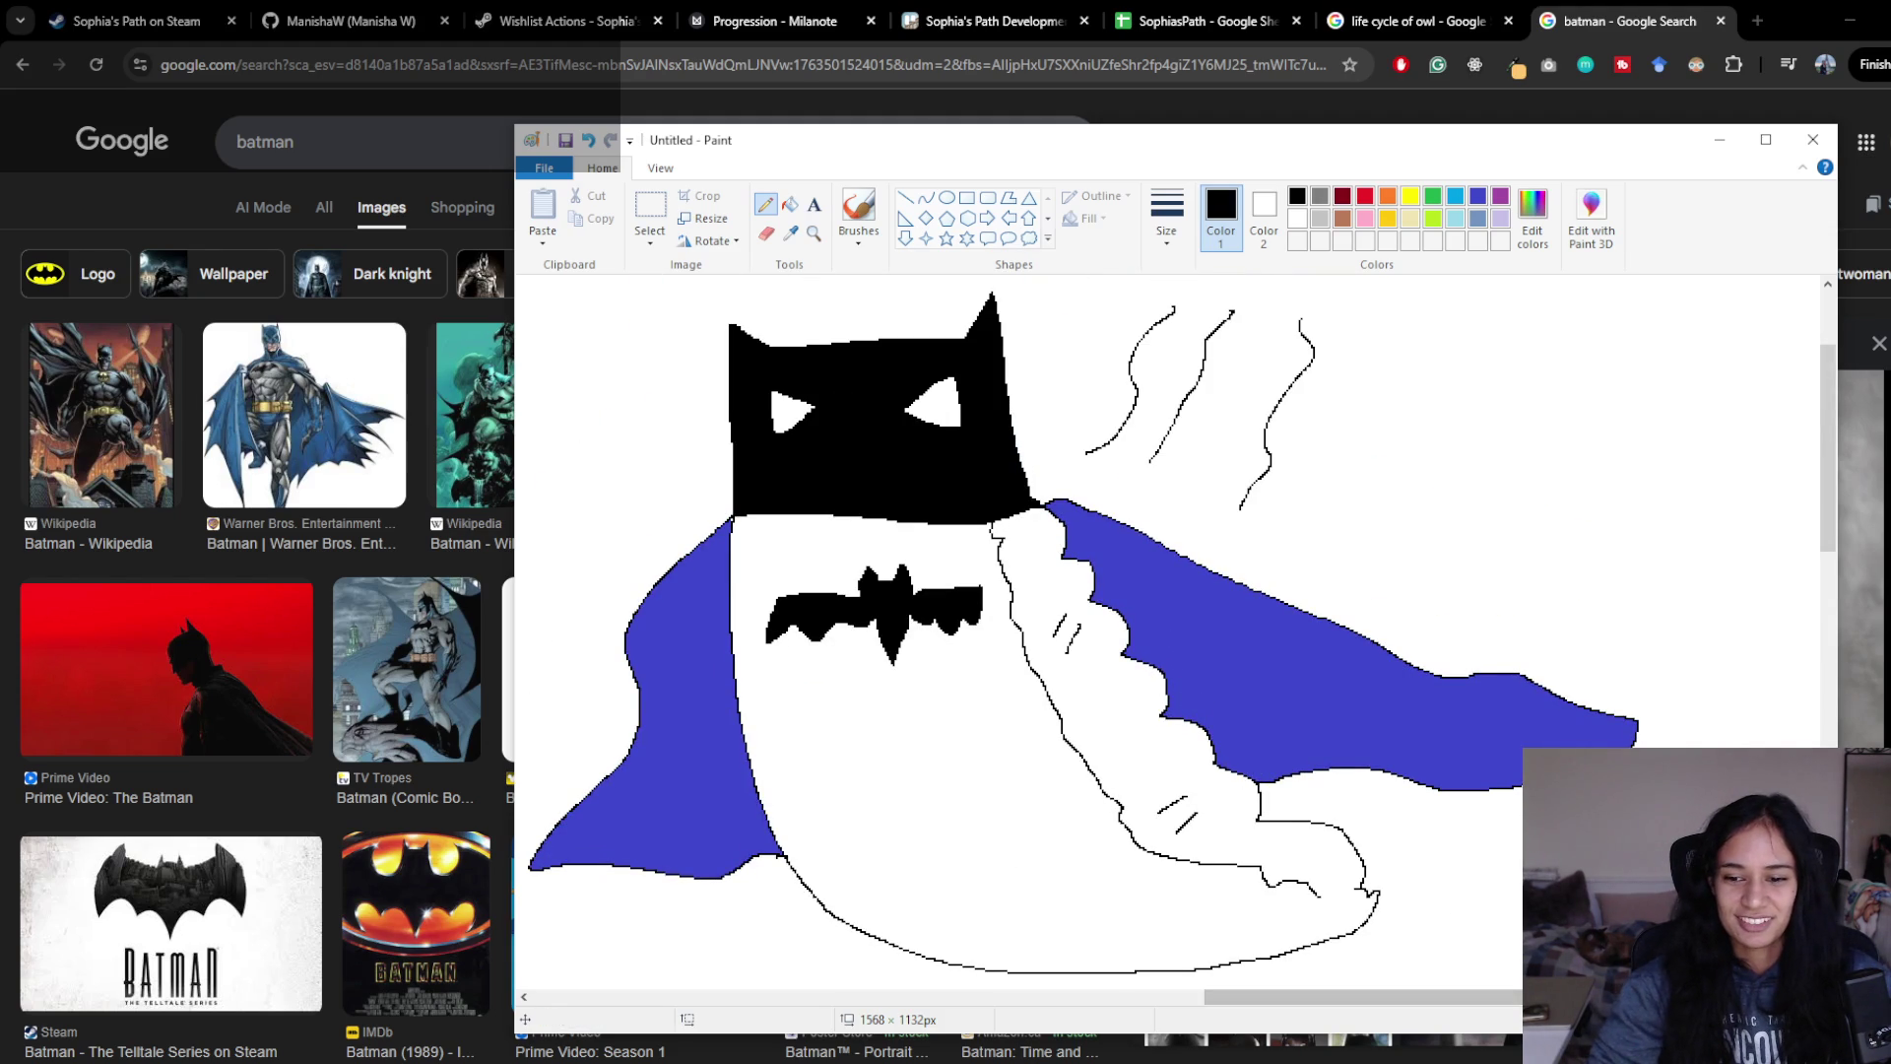
scroll(1167, 640, "down", 1)
scroll(1498, 726, "up", 1)
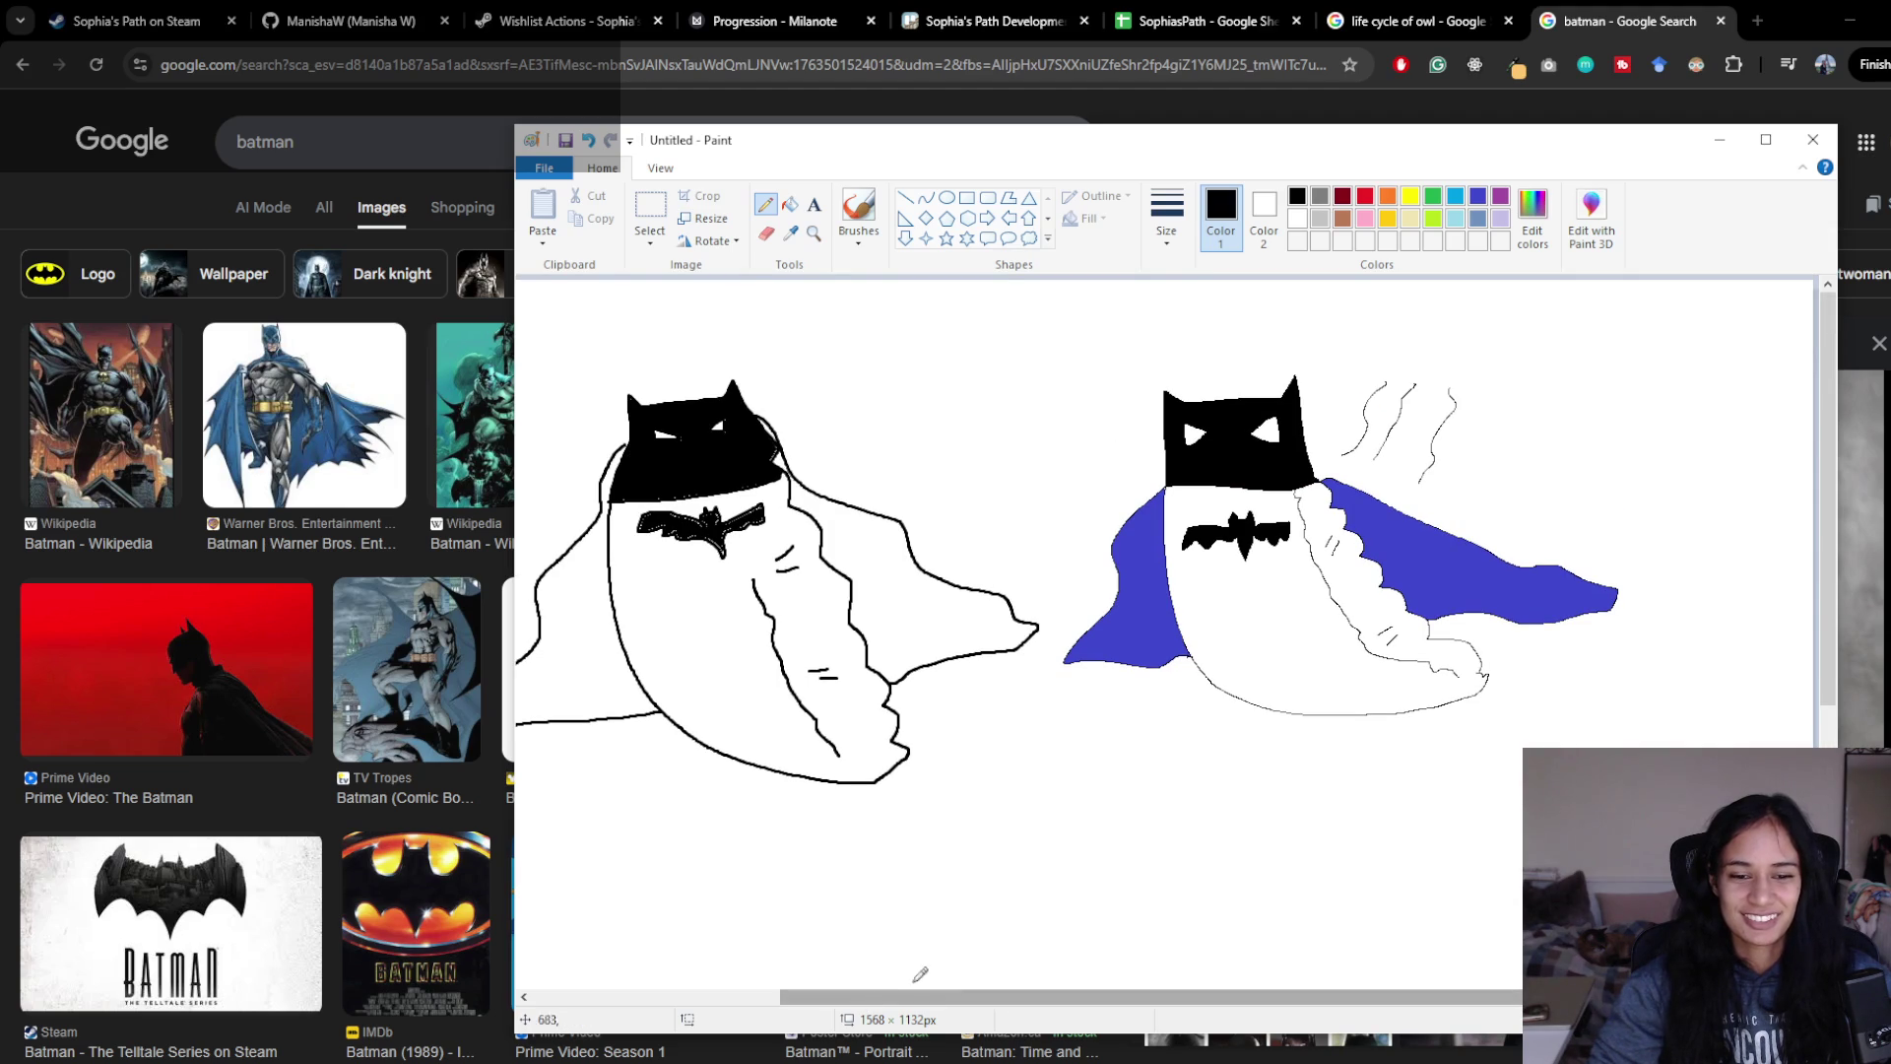
scroll(1507, 553, "up", 2)
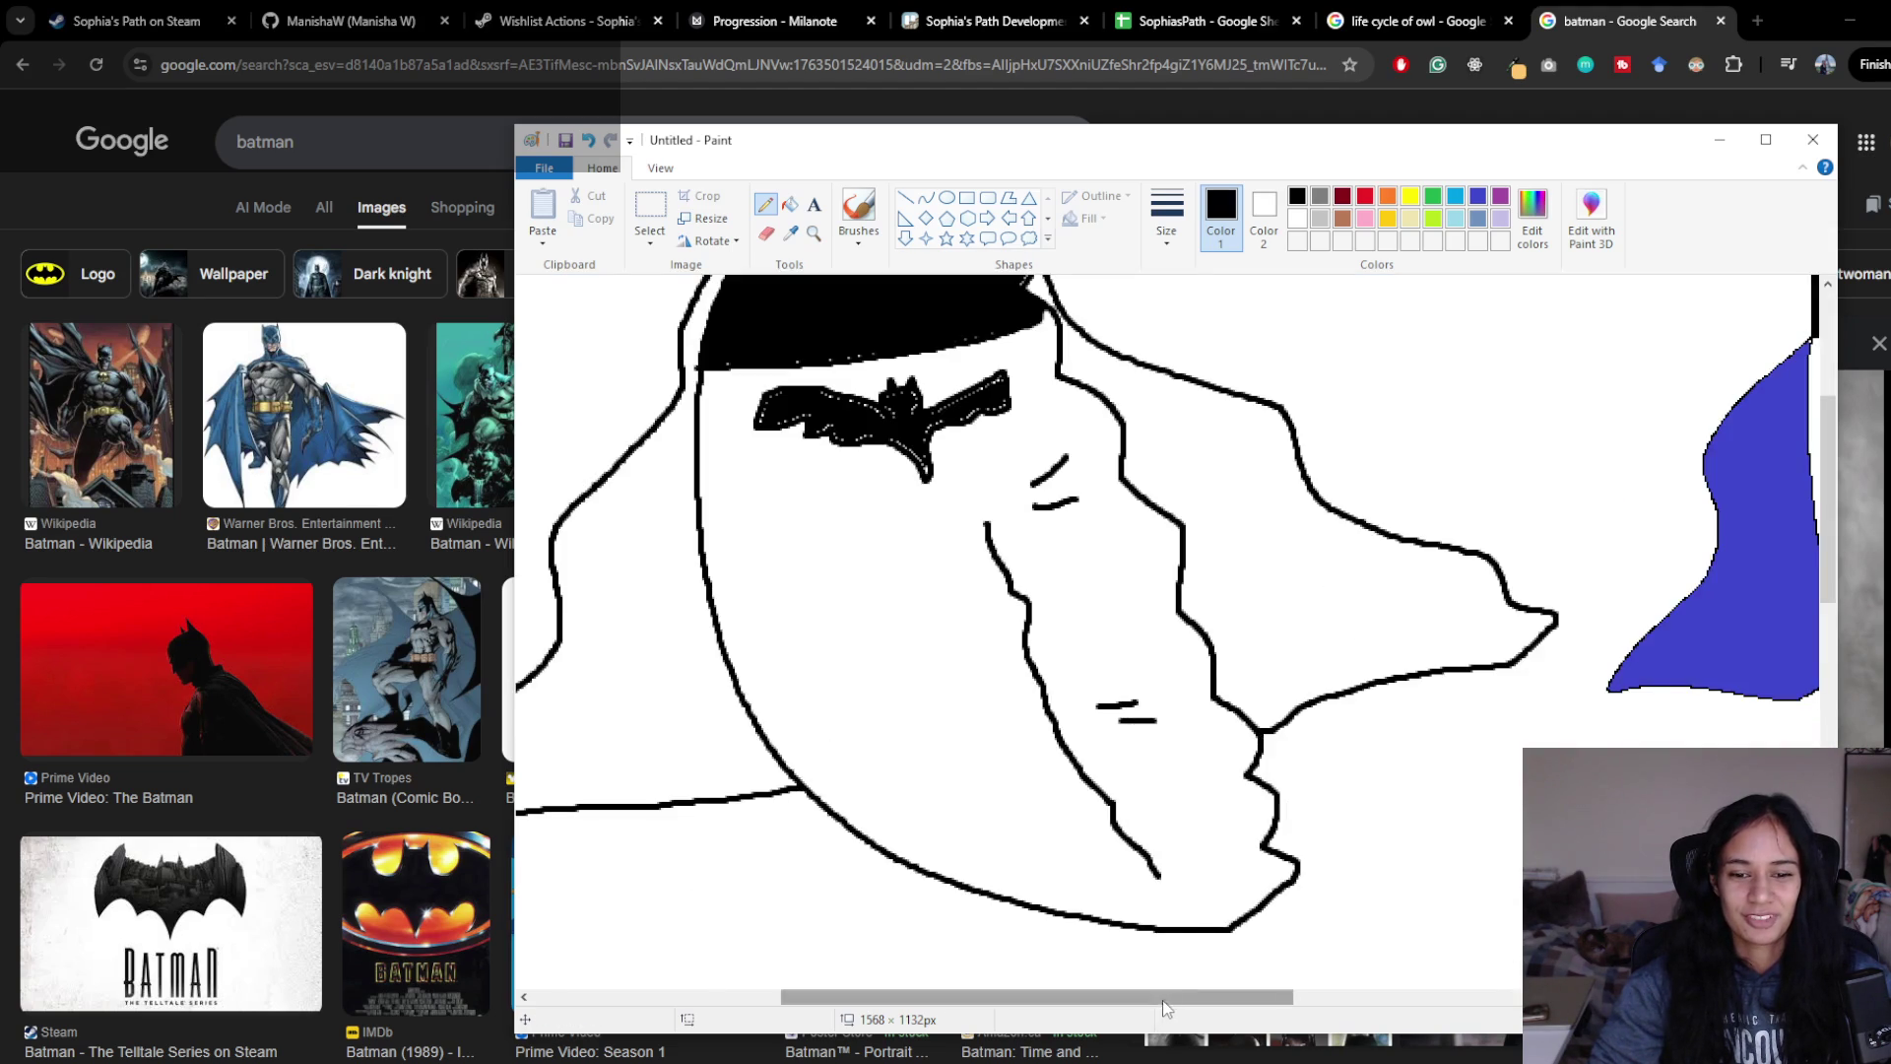
scroll(1520, 970, "right", 3)
scroll(1478, 945, "right", 3)
scroll(1379, 916, "up", 2)
scroll(1276, 897, "down", 1)
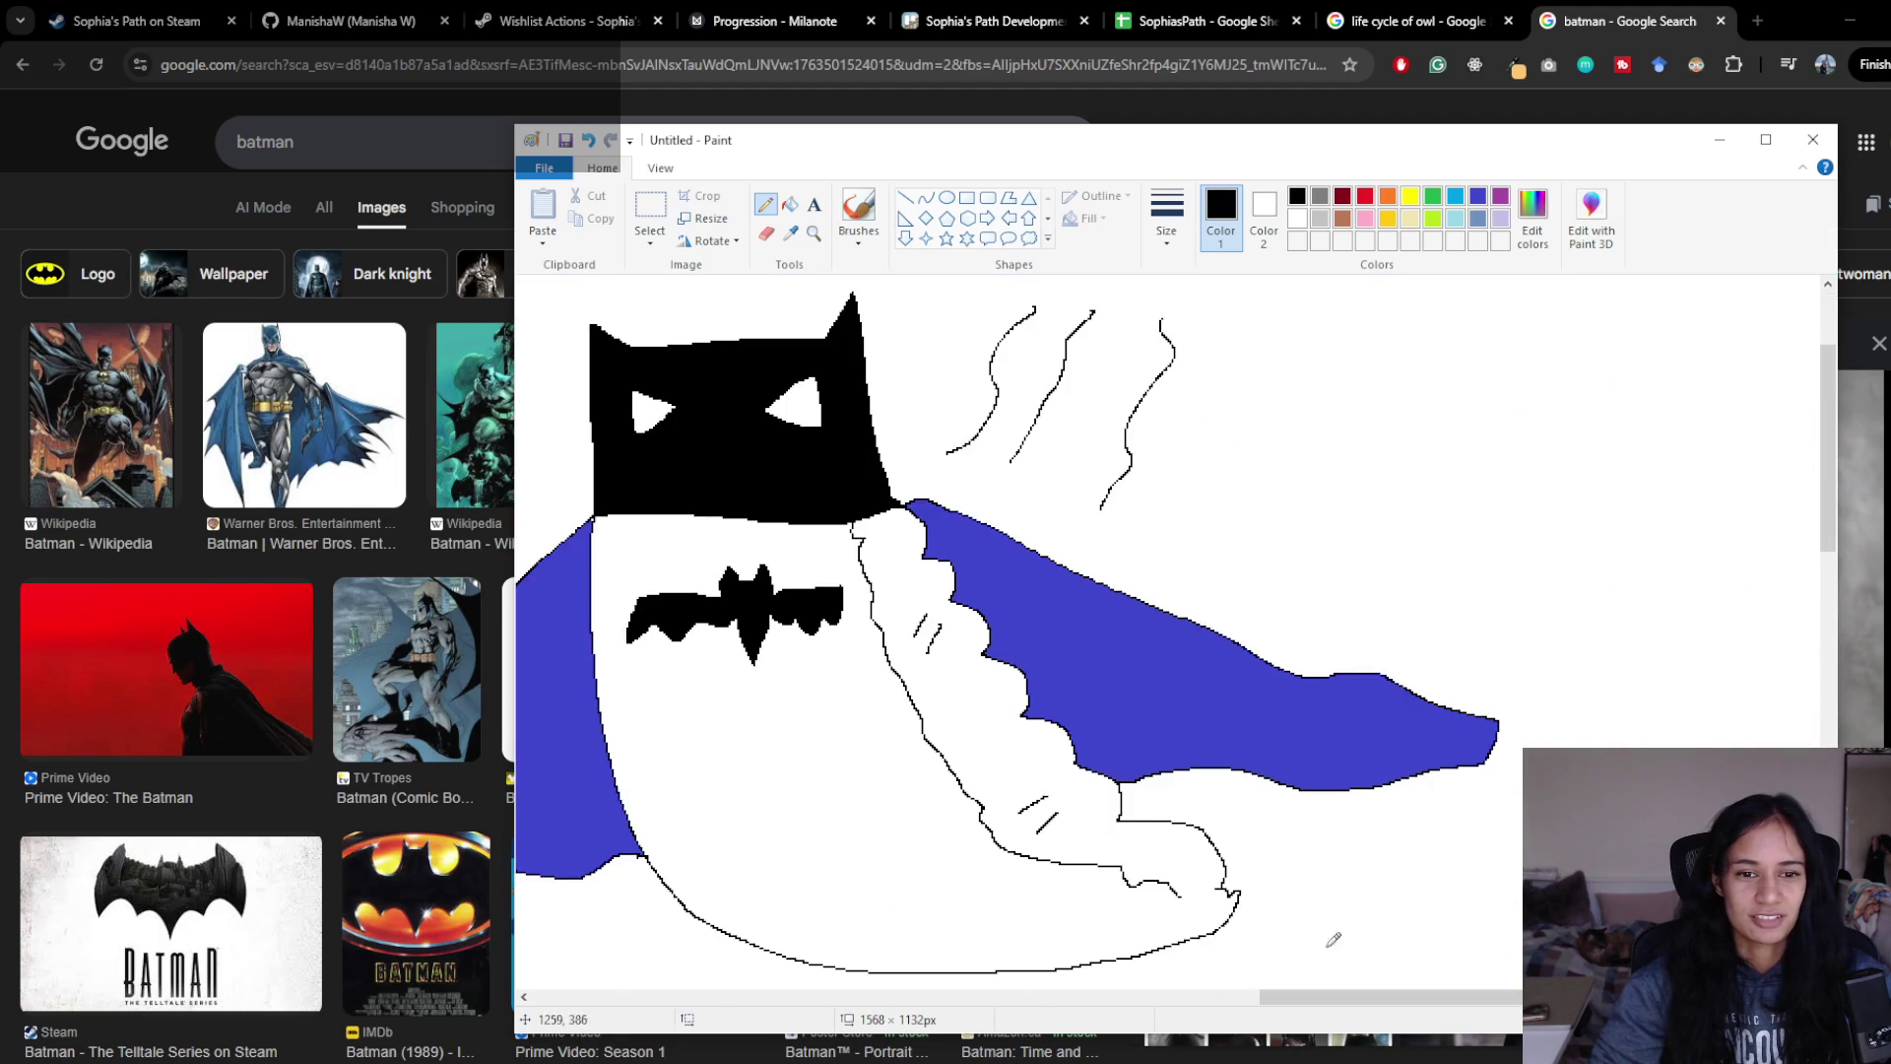
scroll(1359, 1009, "left", 3)
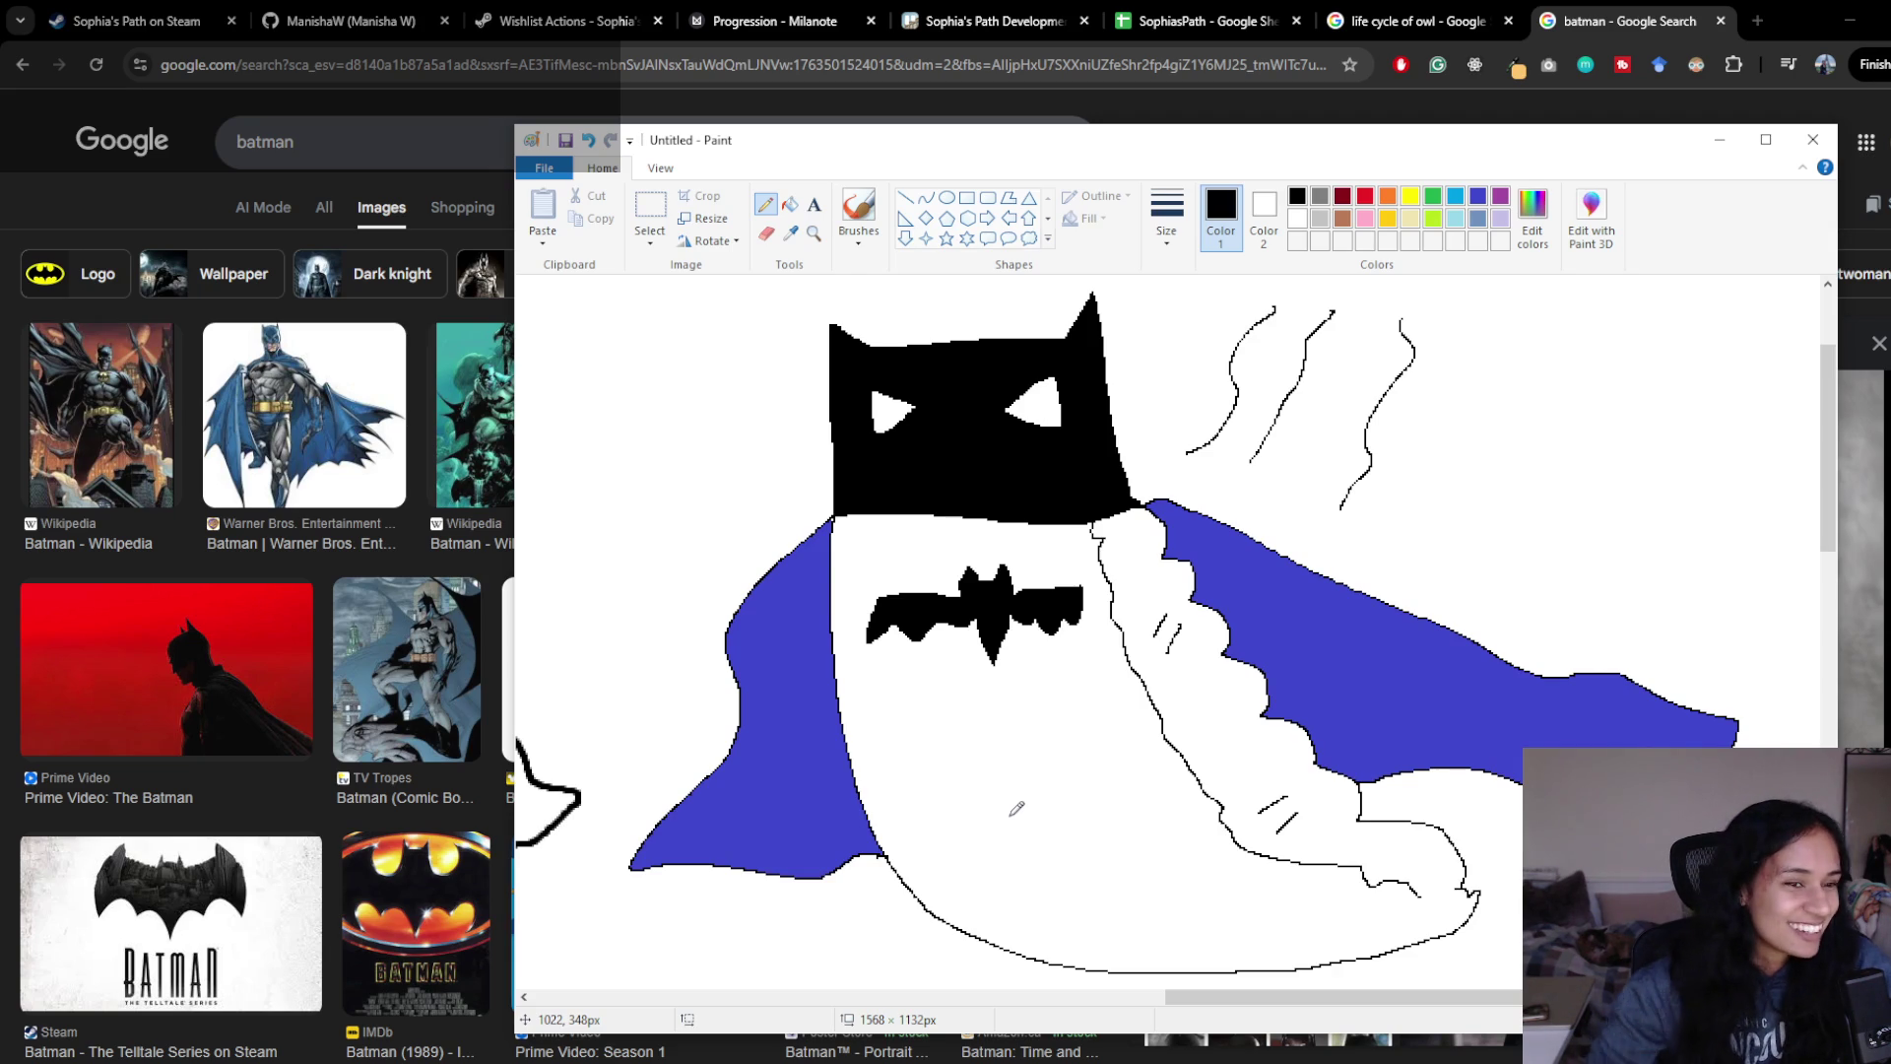
left_click(343, 411)
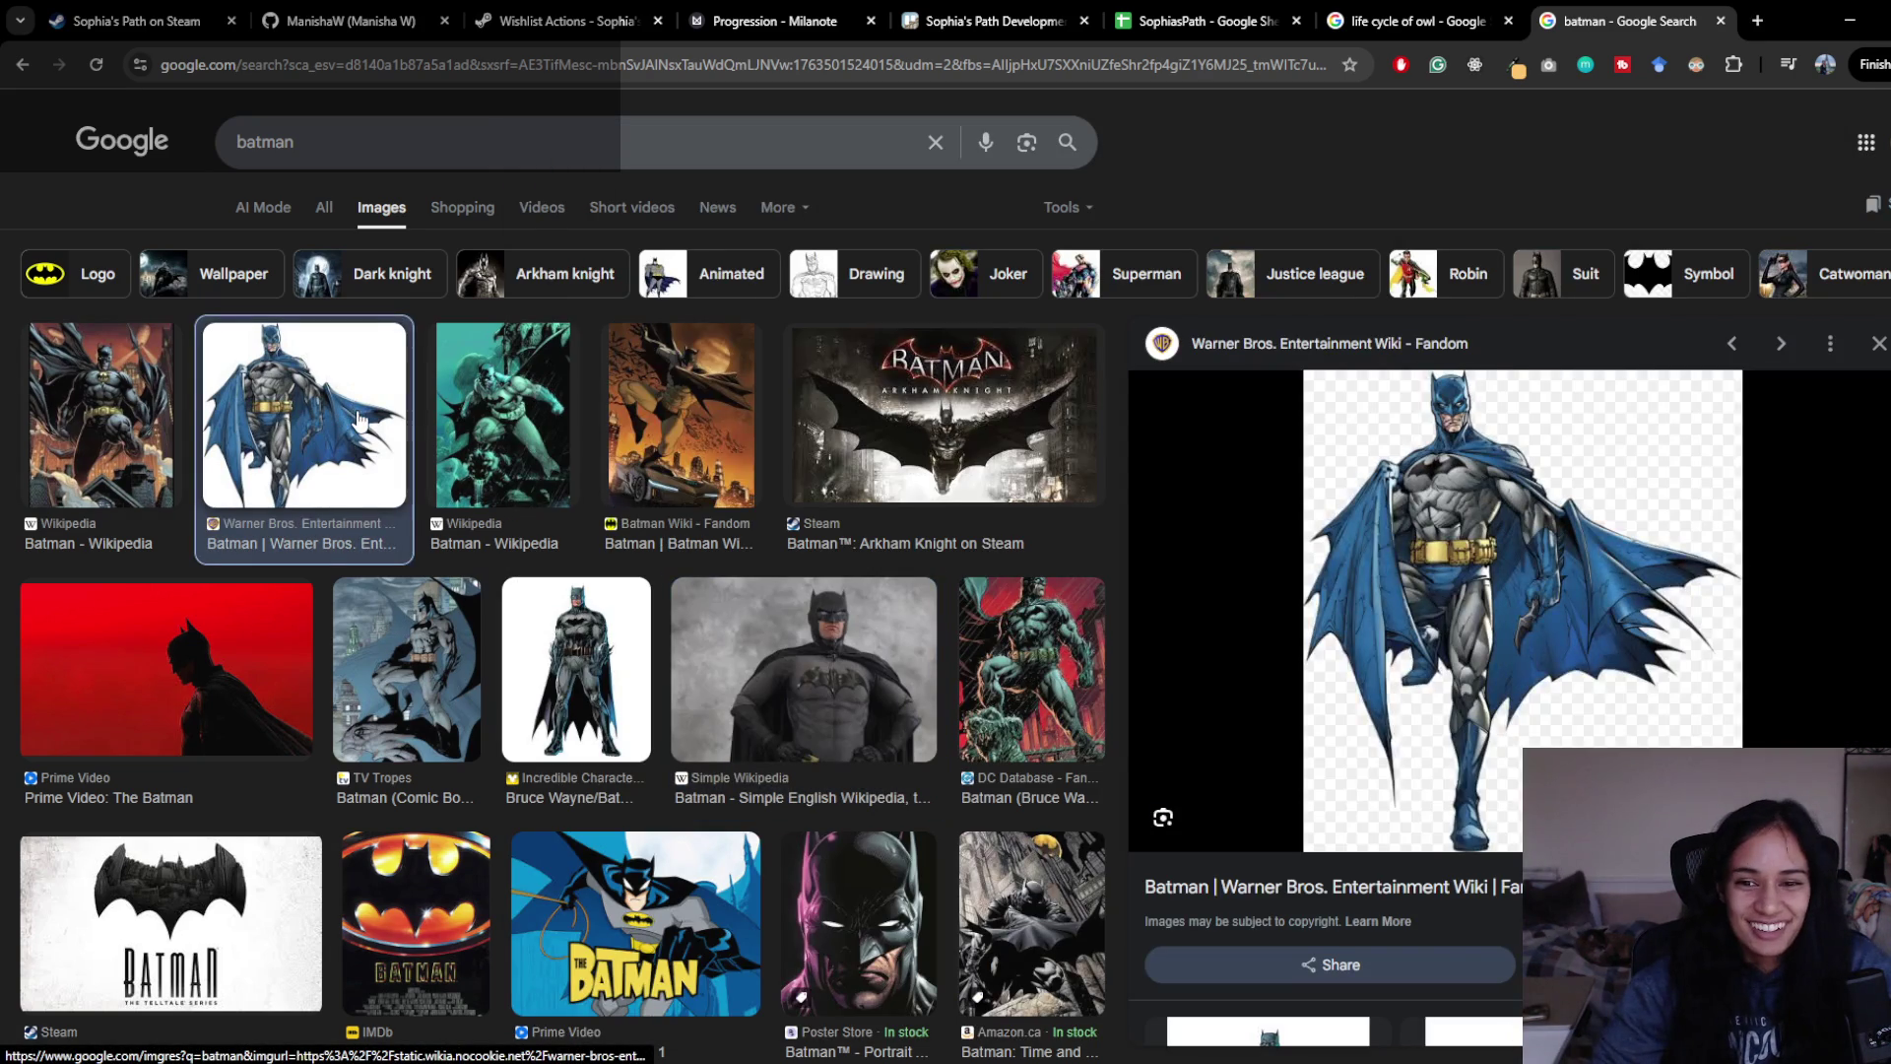
- Preview the Batman - Wikipedia image and dismiss the clock flyout
left_click(147, 448)
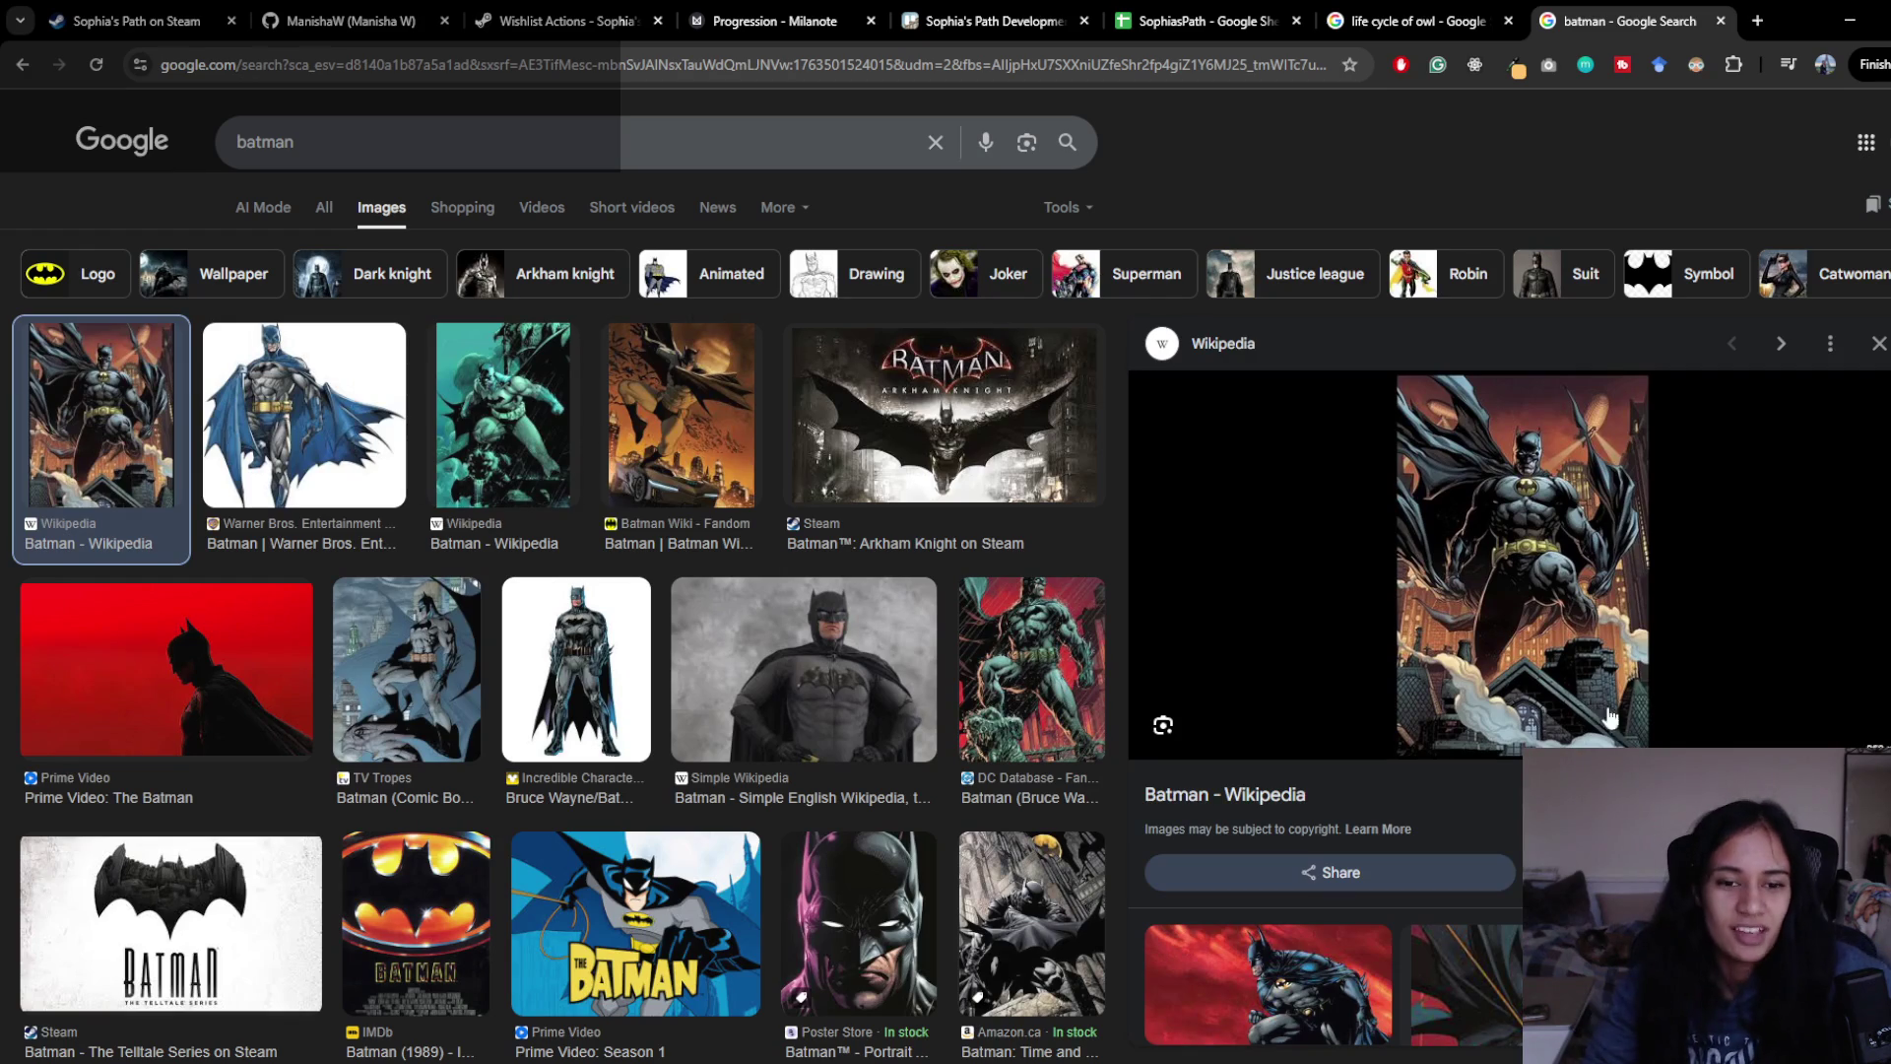
mouse_move(928, 1062)
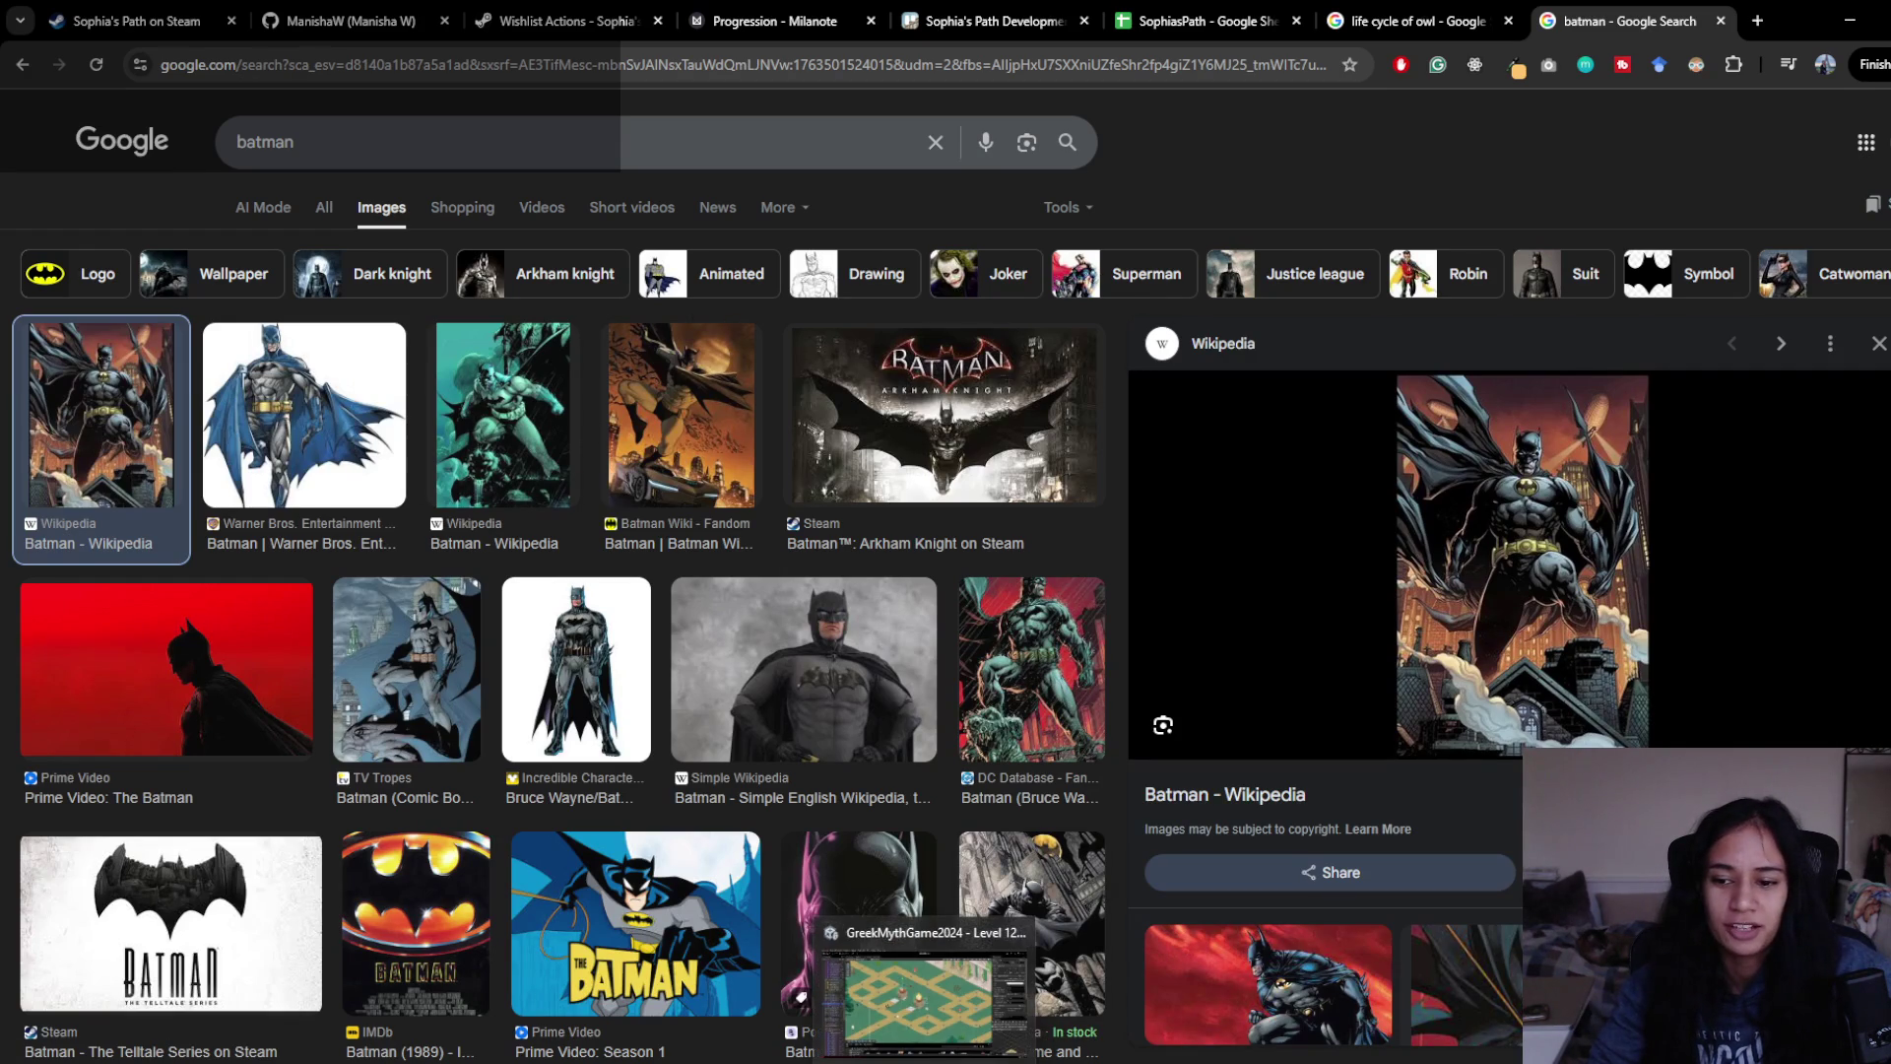
left_click(1852, 1063)
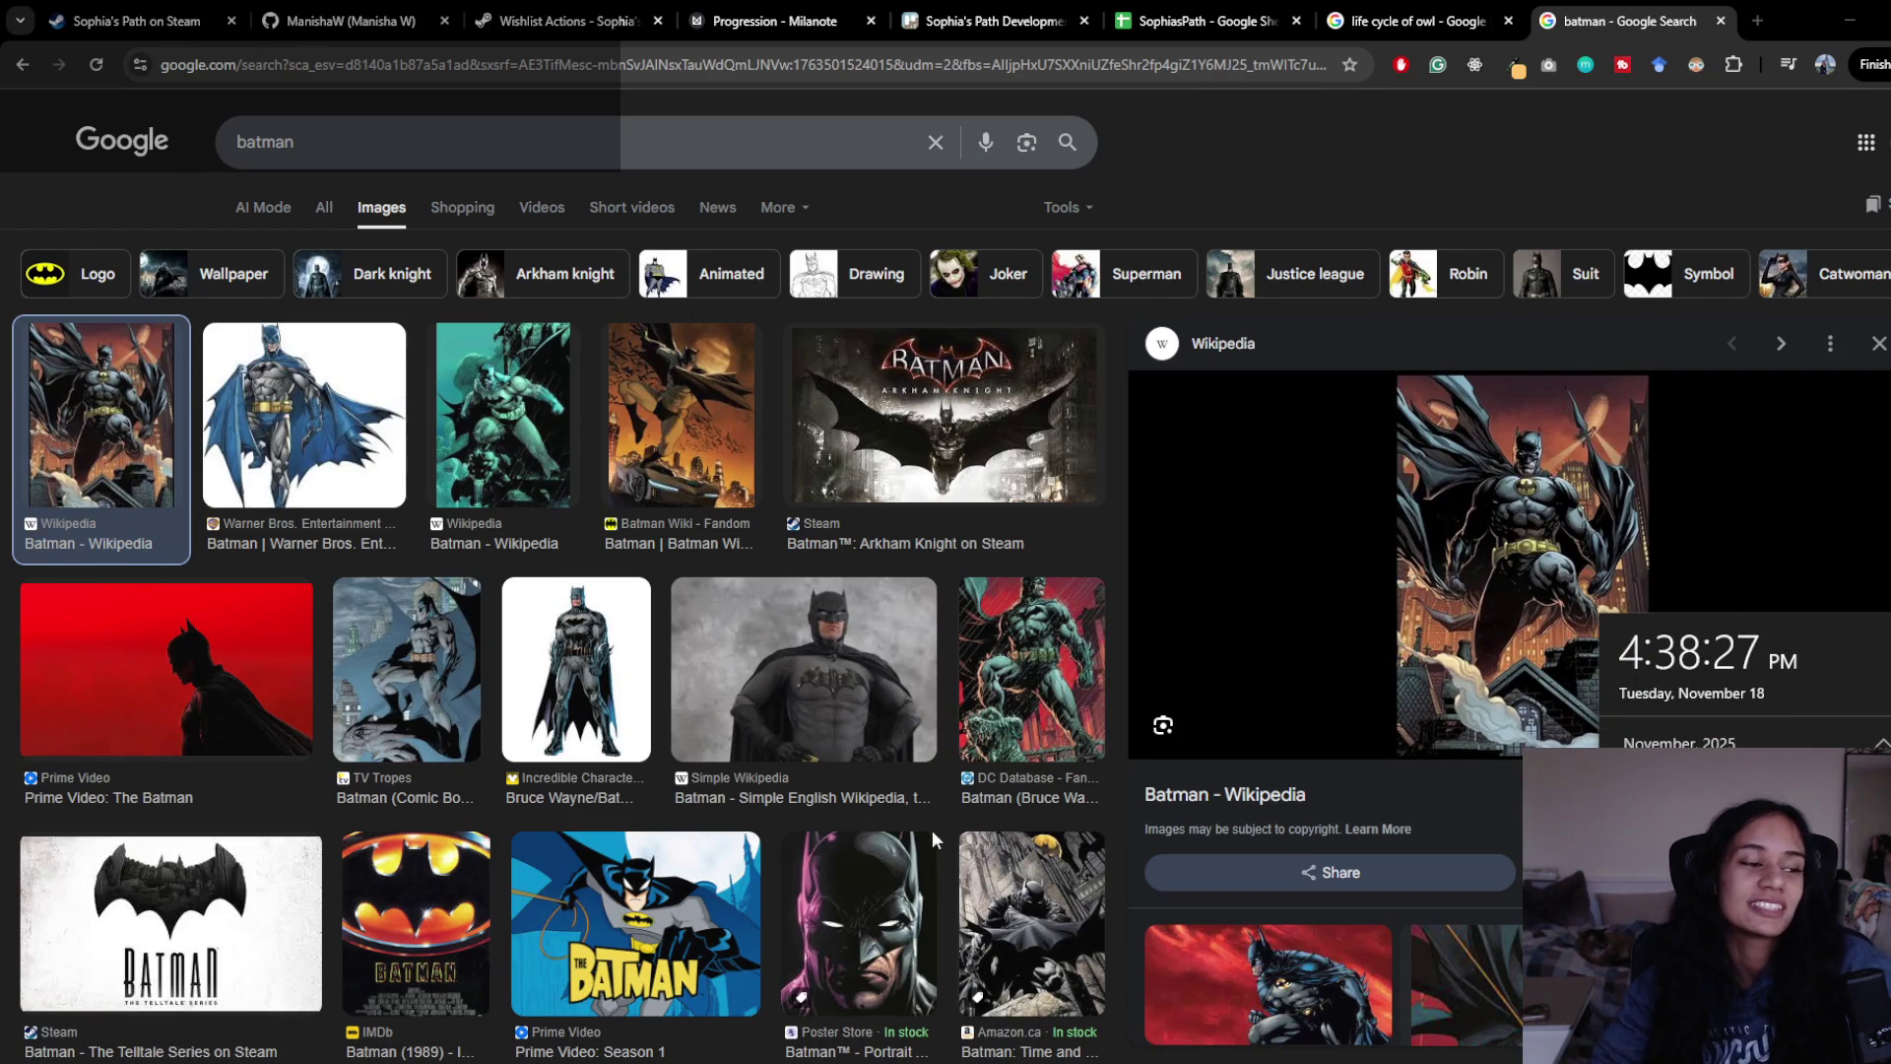
key("Escape")
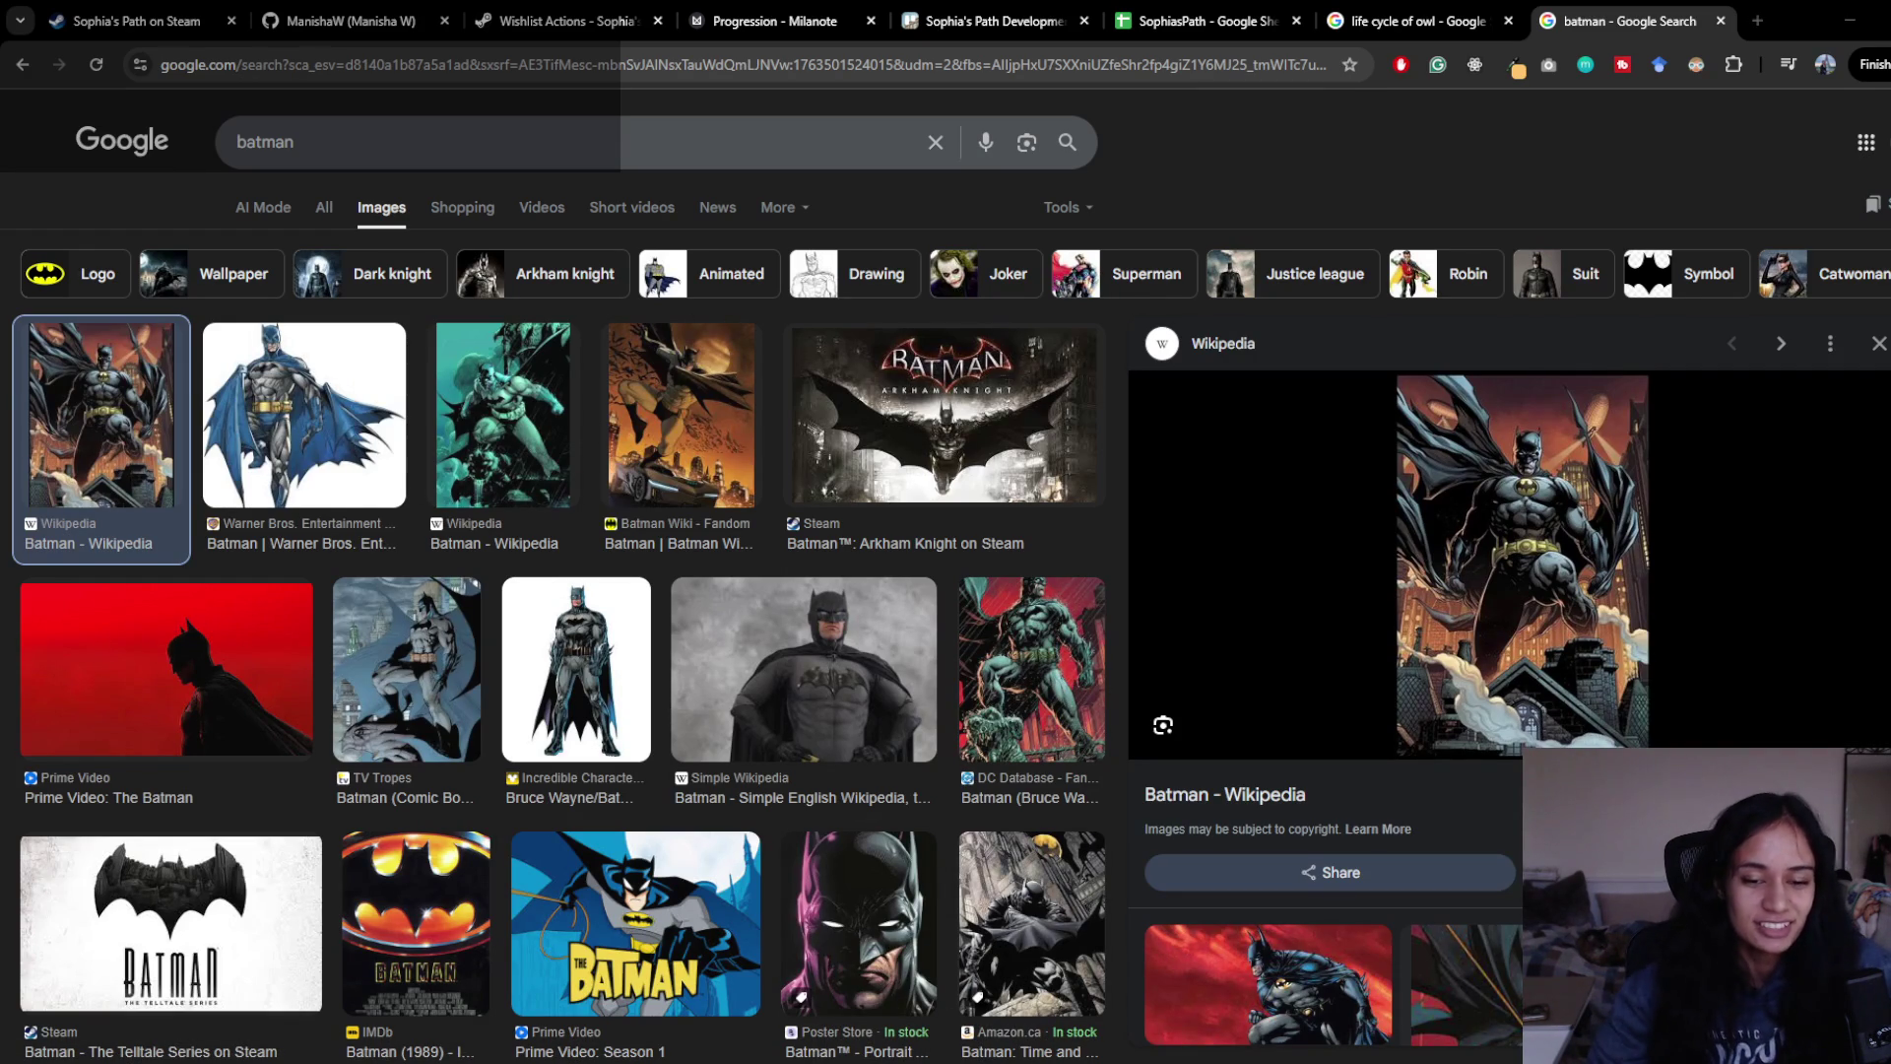
- Return to Unity's Athena Temple scene and select the flame on the lit fire holder
left_click(928, 985)
mouse_move(604, 577)
left_mouse_down()
mouse_move(489, 279)
mouse_move(621, 436)
mouse_move(818, 563)
mouse_move(741, 400)
mouse_move(1227, 656)
left_mouse_up()
left_click(1108, 578)
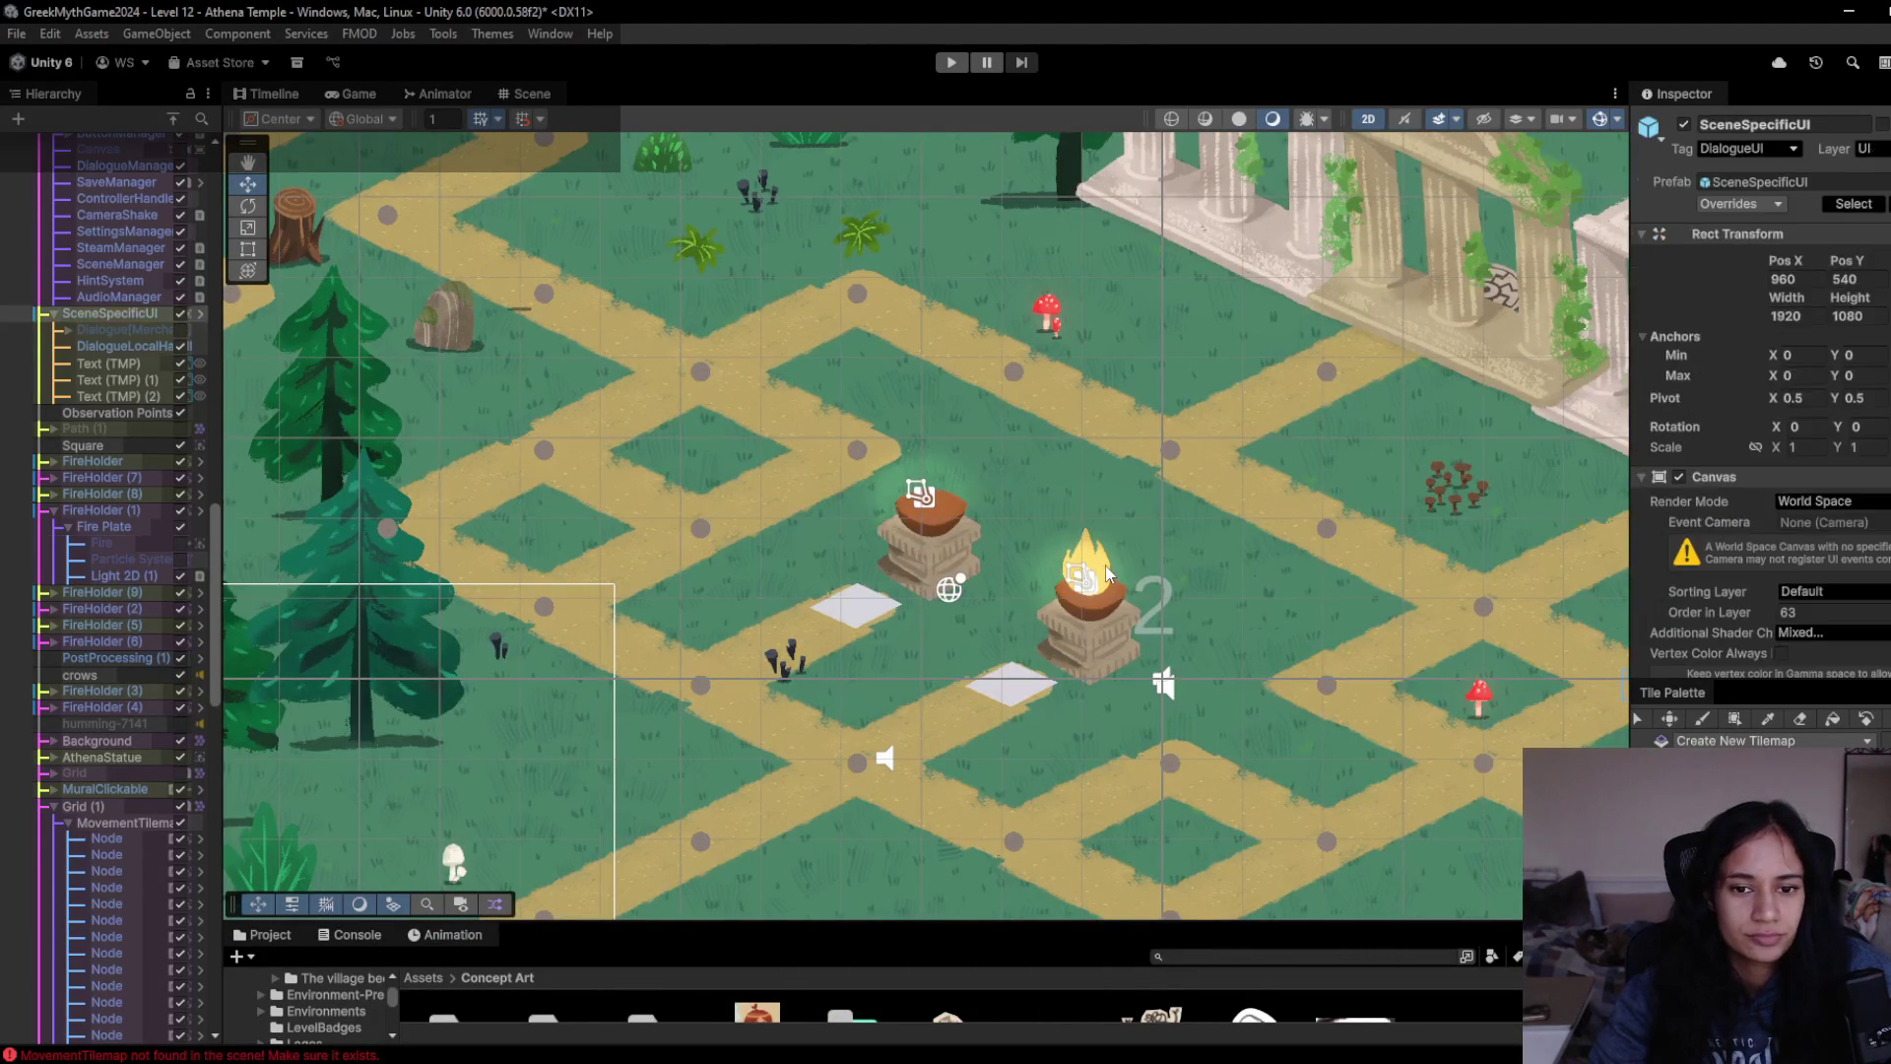
- Deactivate the Fire object on the still-lit holder beside marker 2
left_click(1108, 578)
left_click(1683, 124)
left_click_drag(1544, 776, 912, 534)
mouse_move(1221, 717)
left_mouse_down()
mouse_move(812, 540)
mouse_move(818, 567)
left_mouse_up()
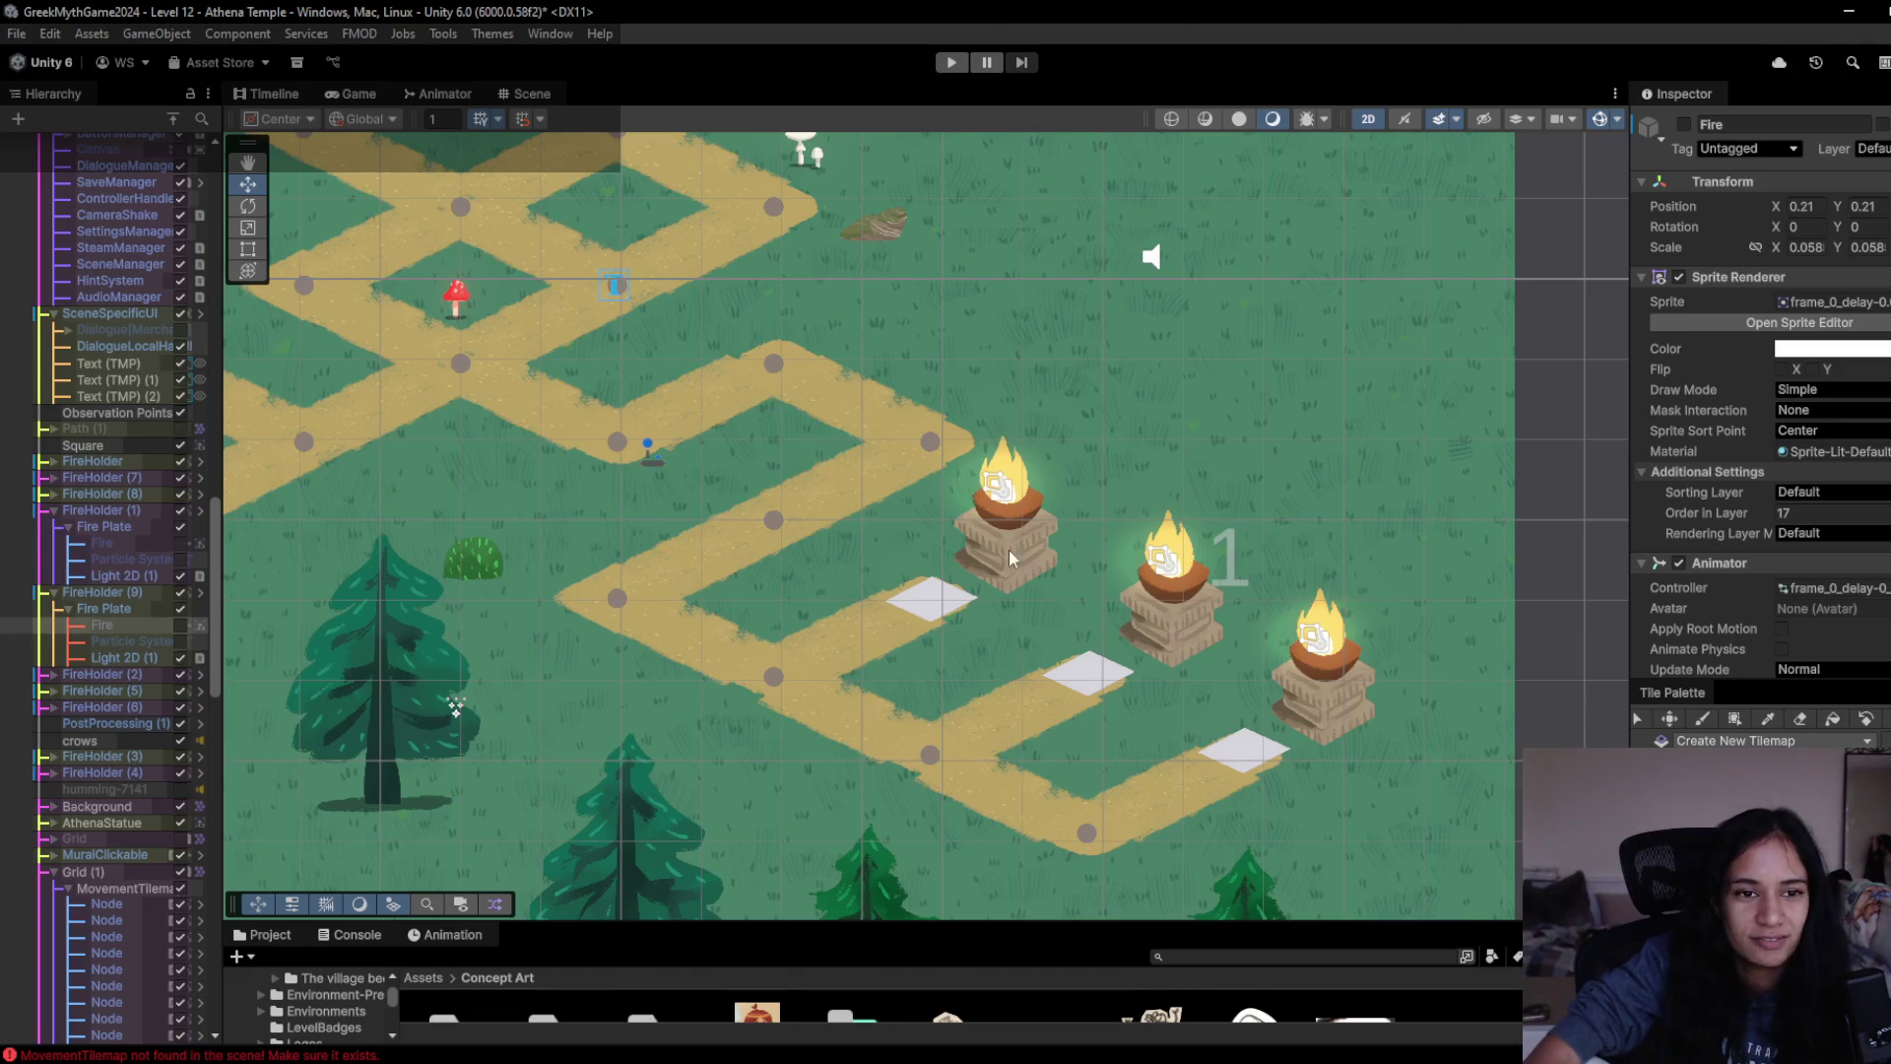
scroll(763, 403, "down", 5)
scroll(1015, 500, "up", 5)
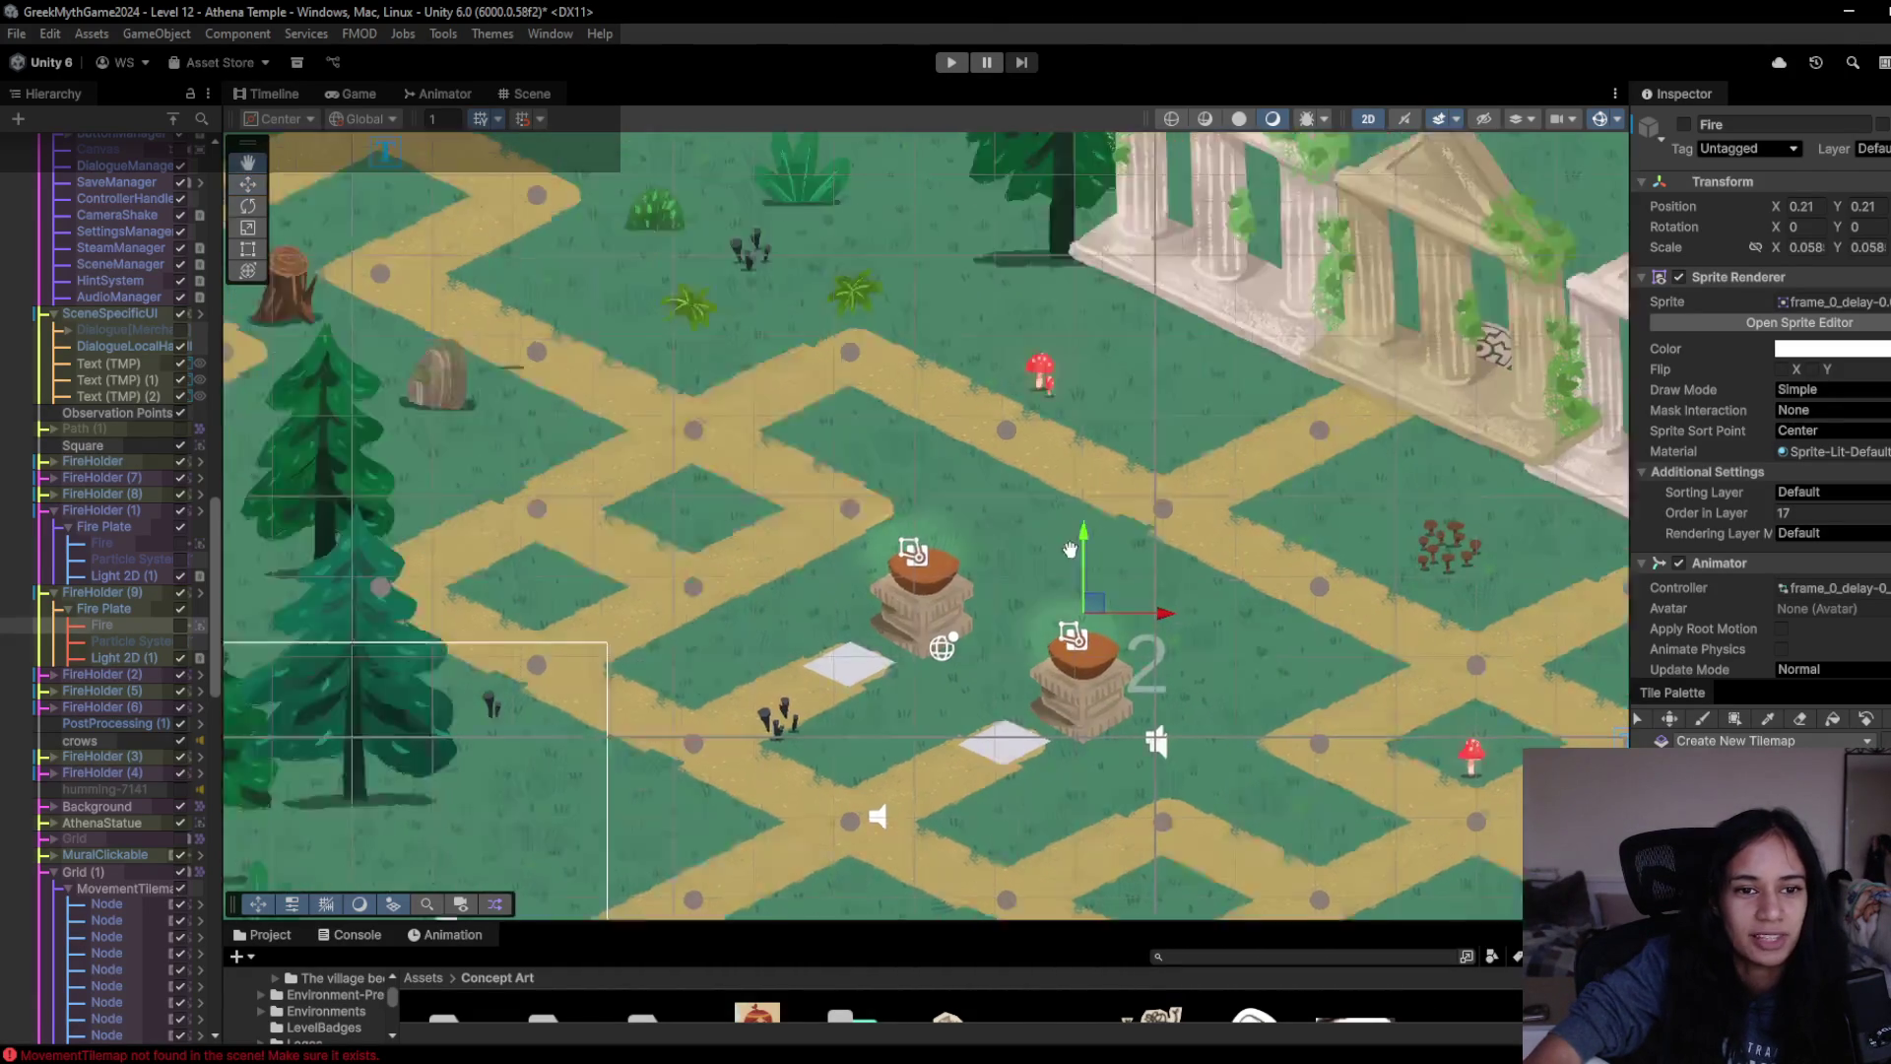
- Deactivate the flames on the left, middle and top fire holders
scroll(1014, 500, "left", 5)
scroll(1163, 546, "up", 3)
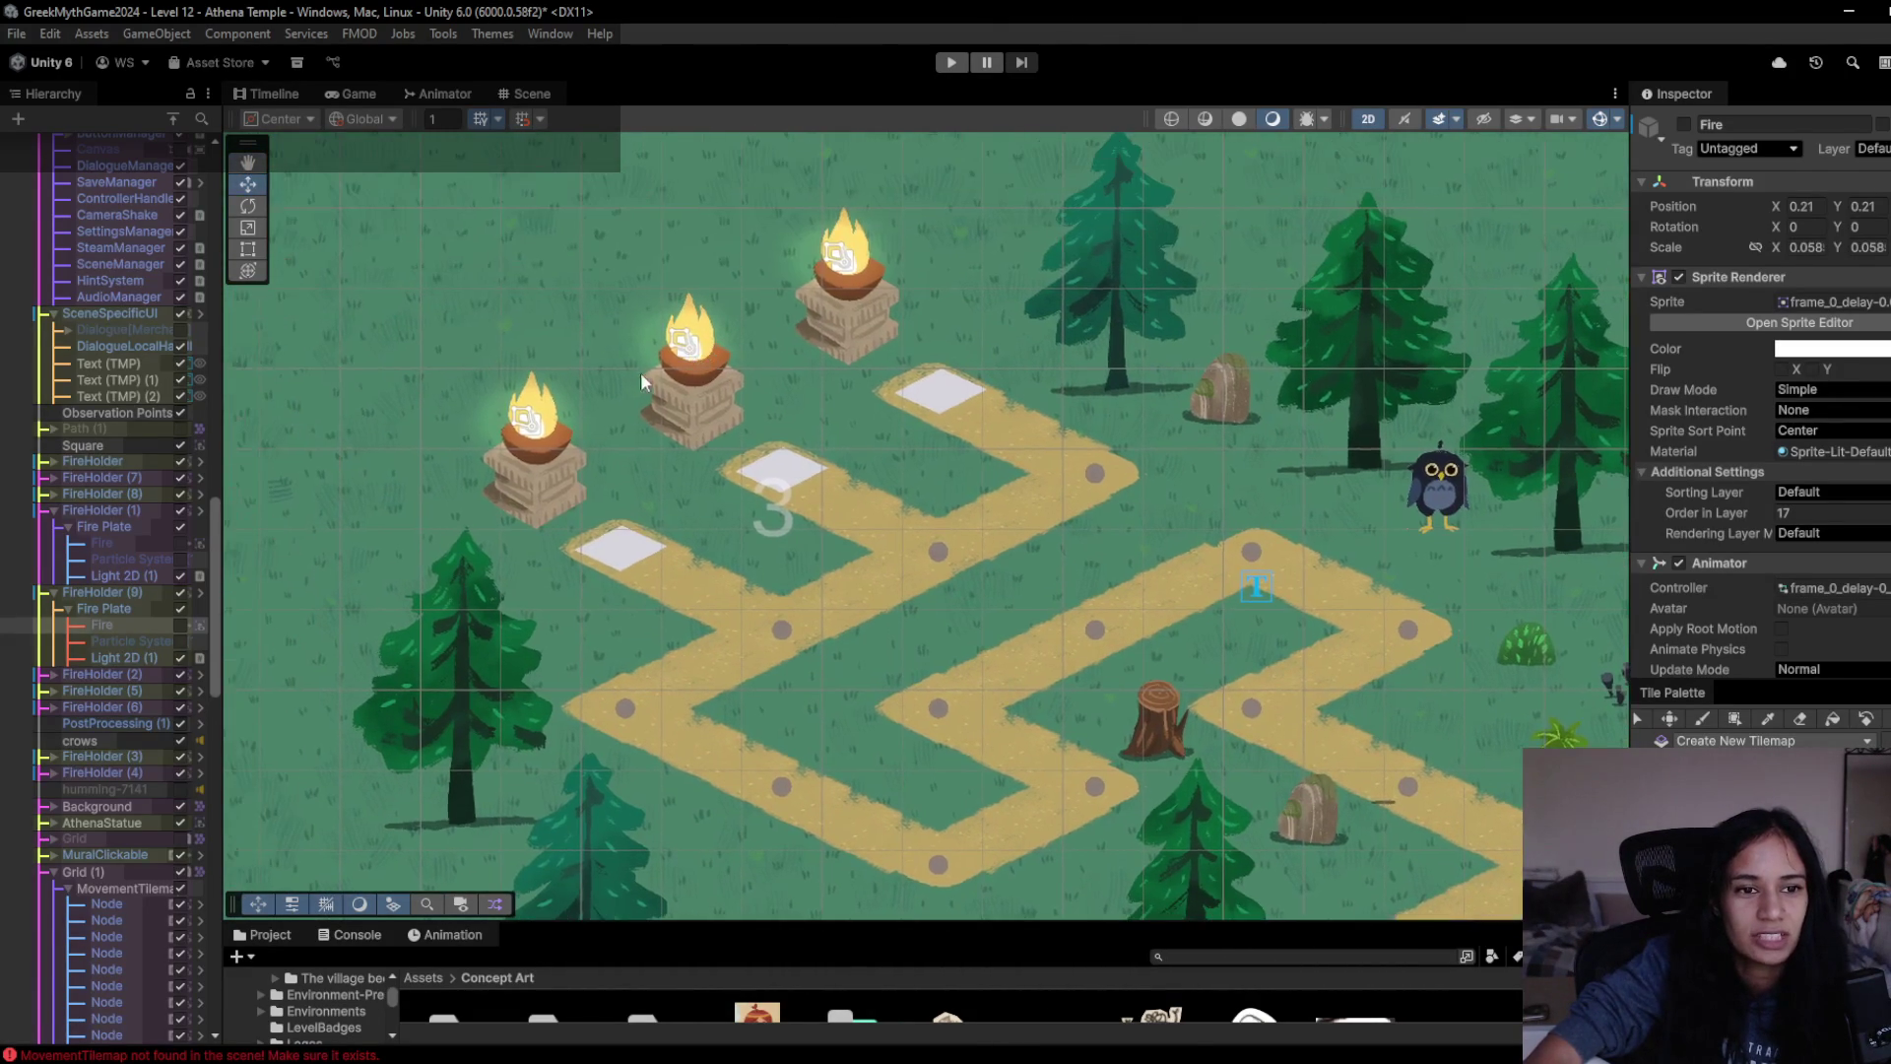
left_click(532, 424)
left_click(538, 418)
left_click(544, 414)
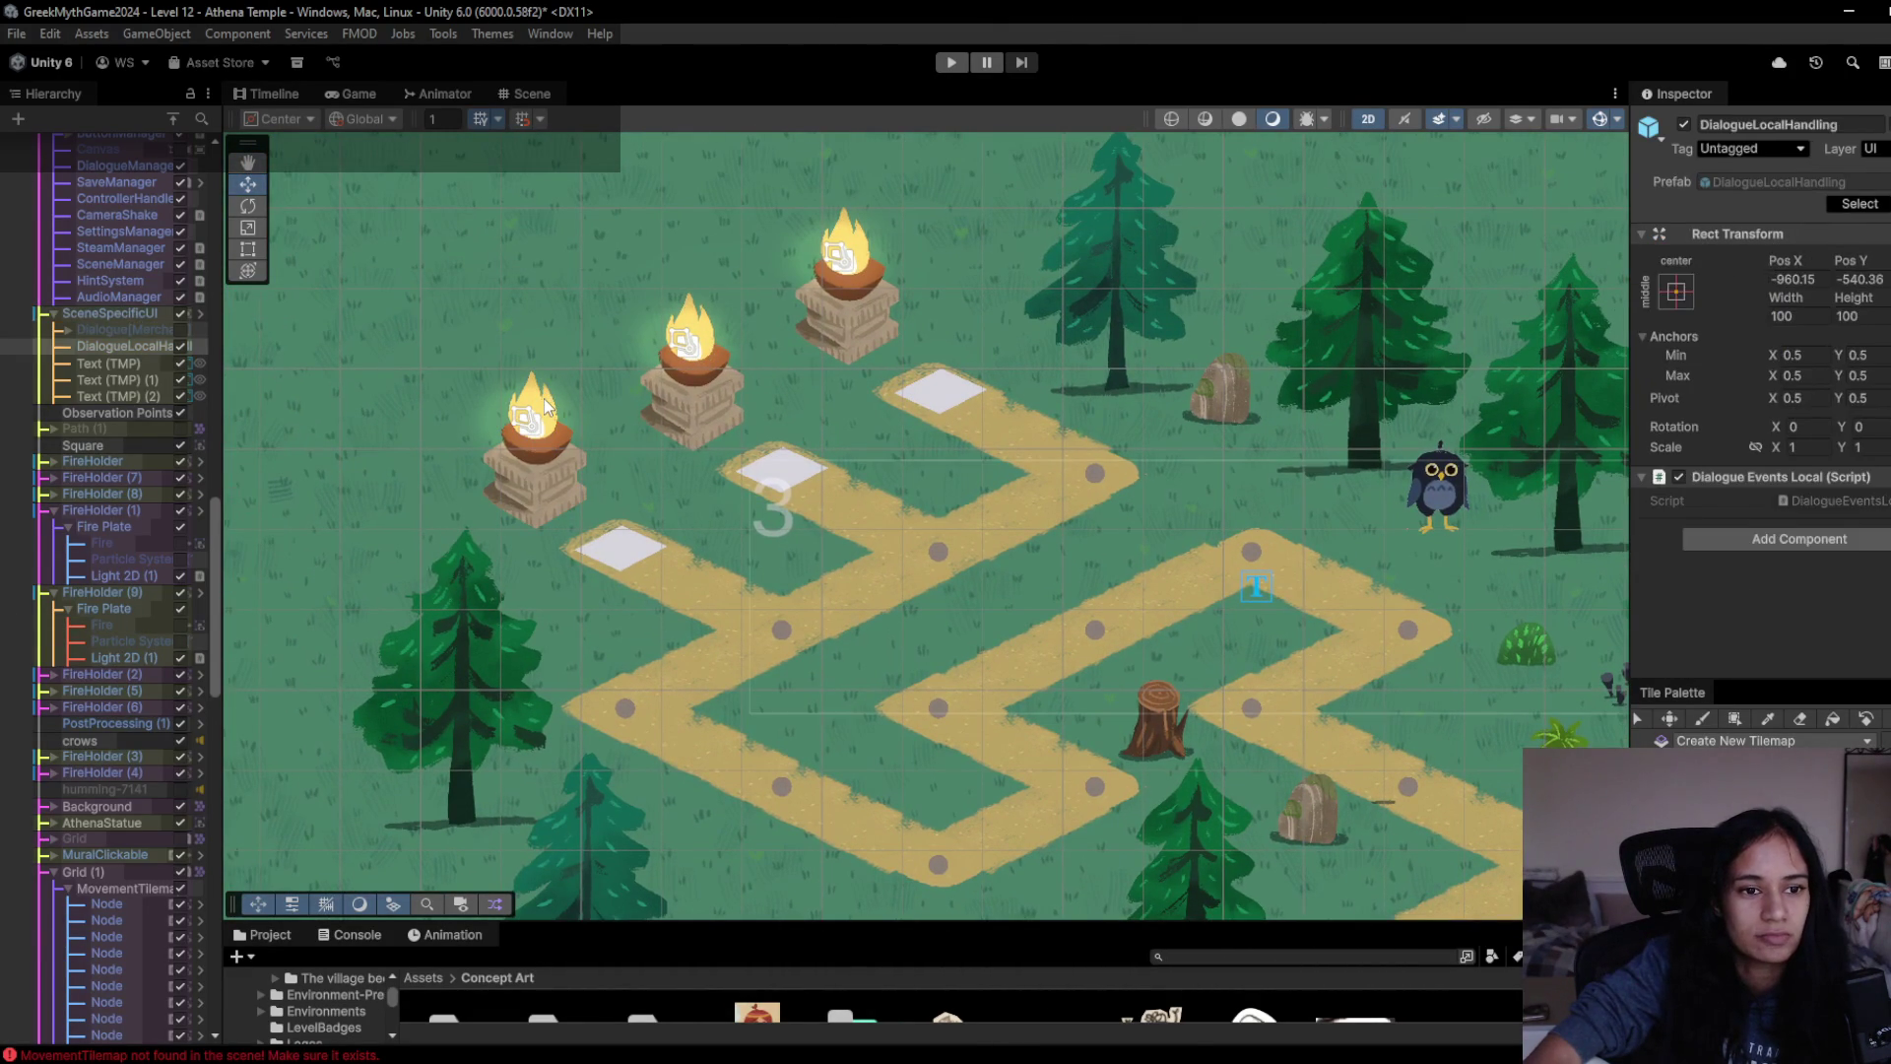
left_click(547, 414)
left_click(180, 493)
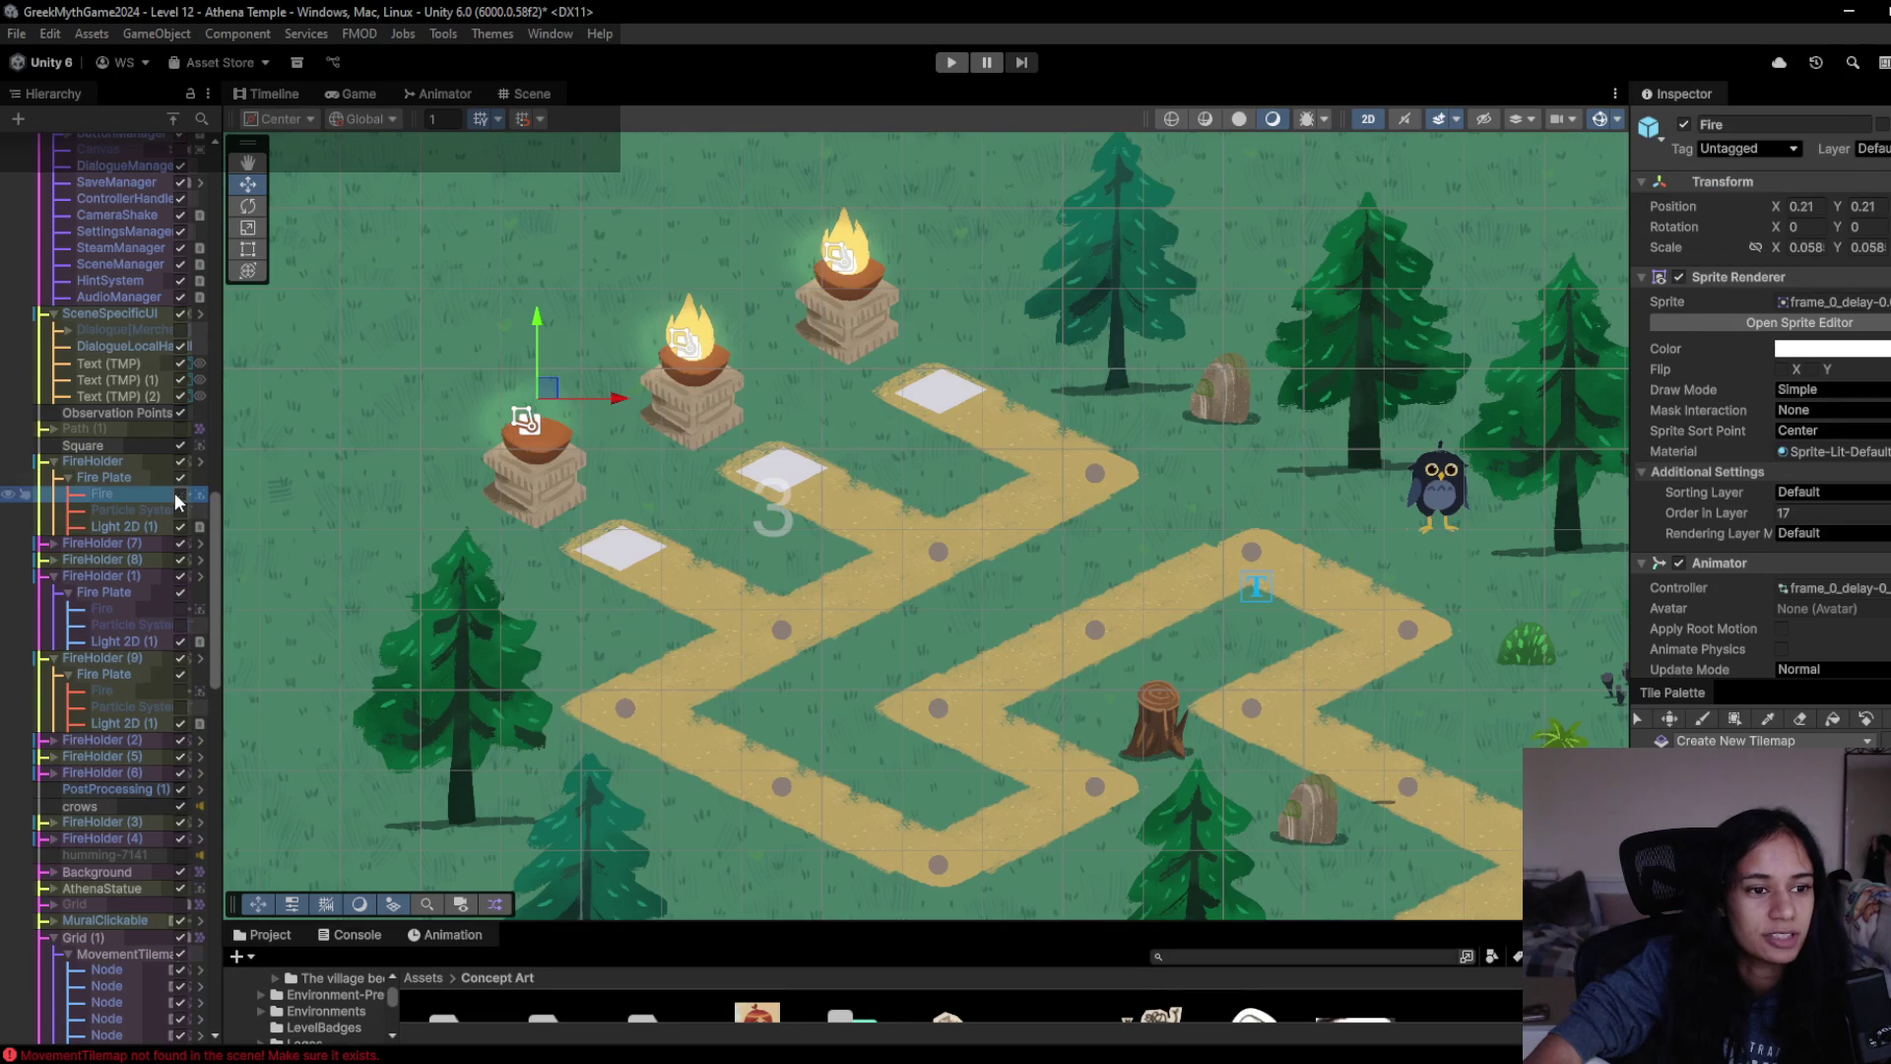
left_click(698, 333)
left_click(705, 329)
left_click(705, 329)
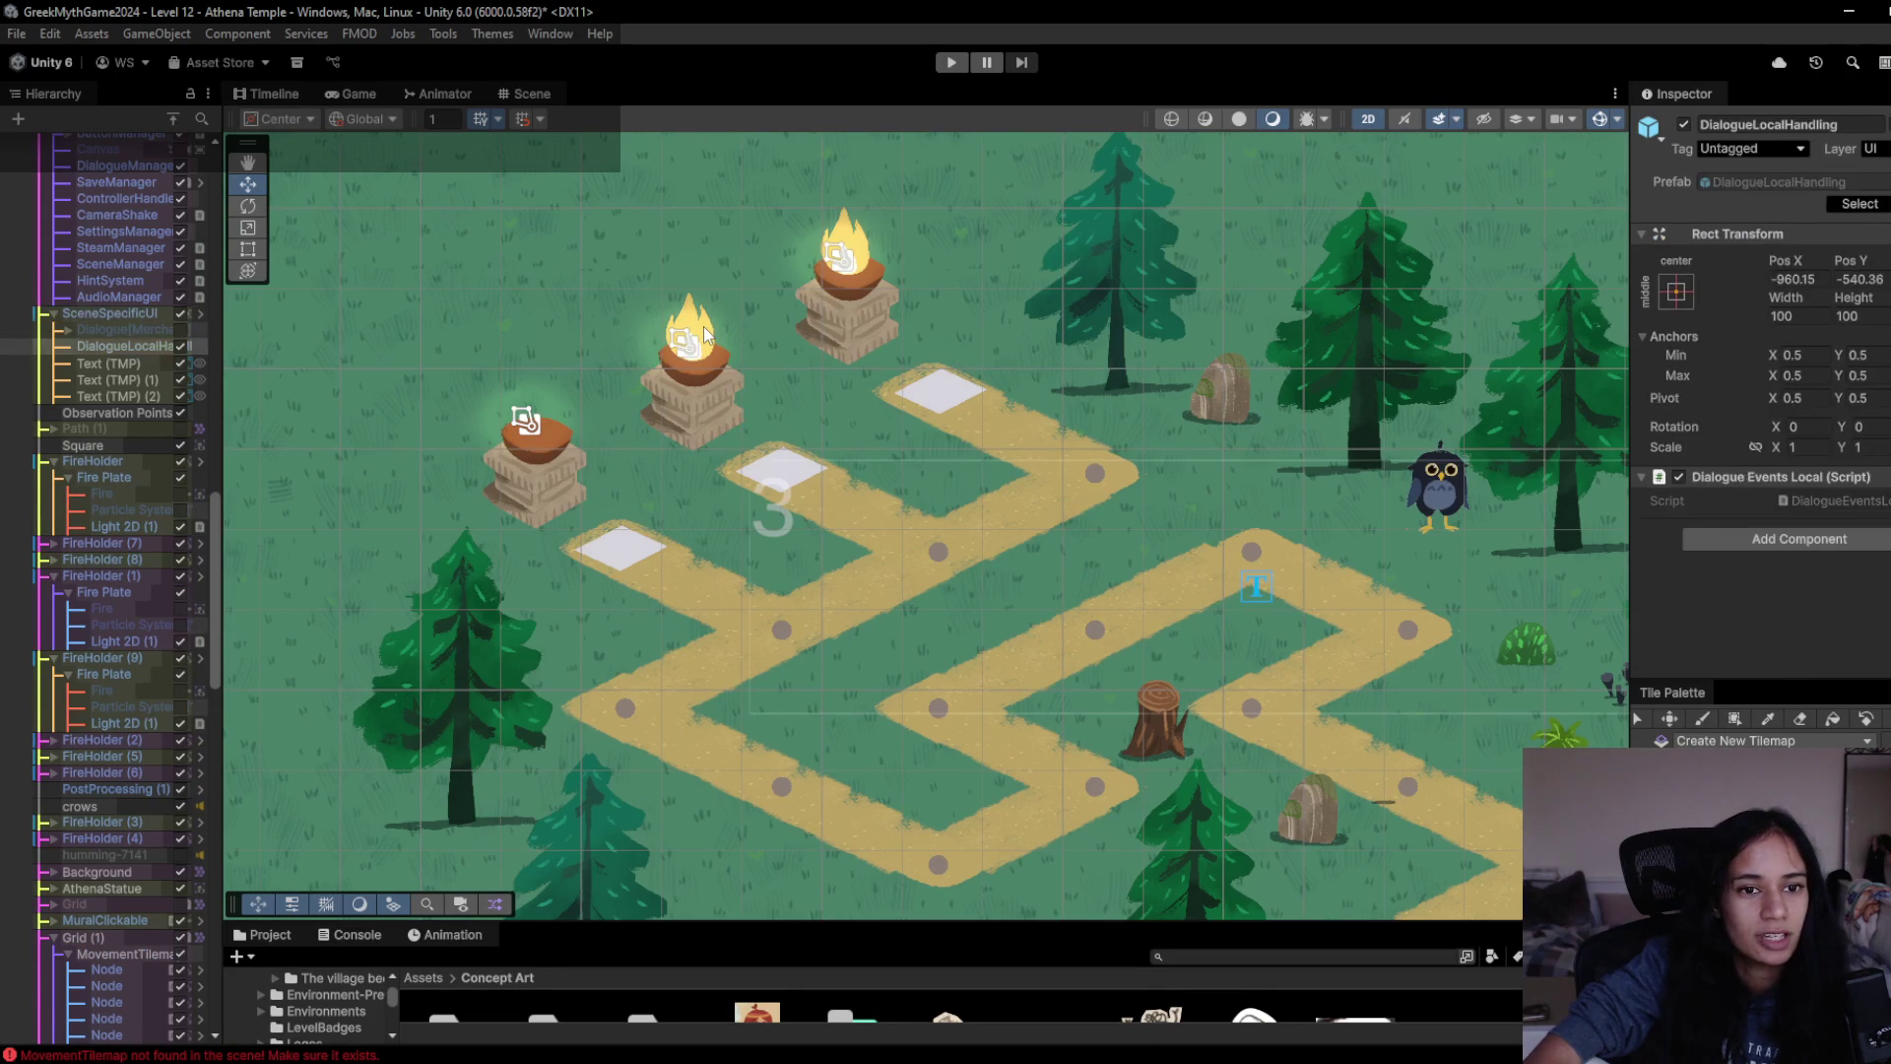
left_click(705, 329)
left_click(180, 576)
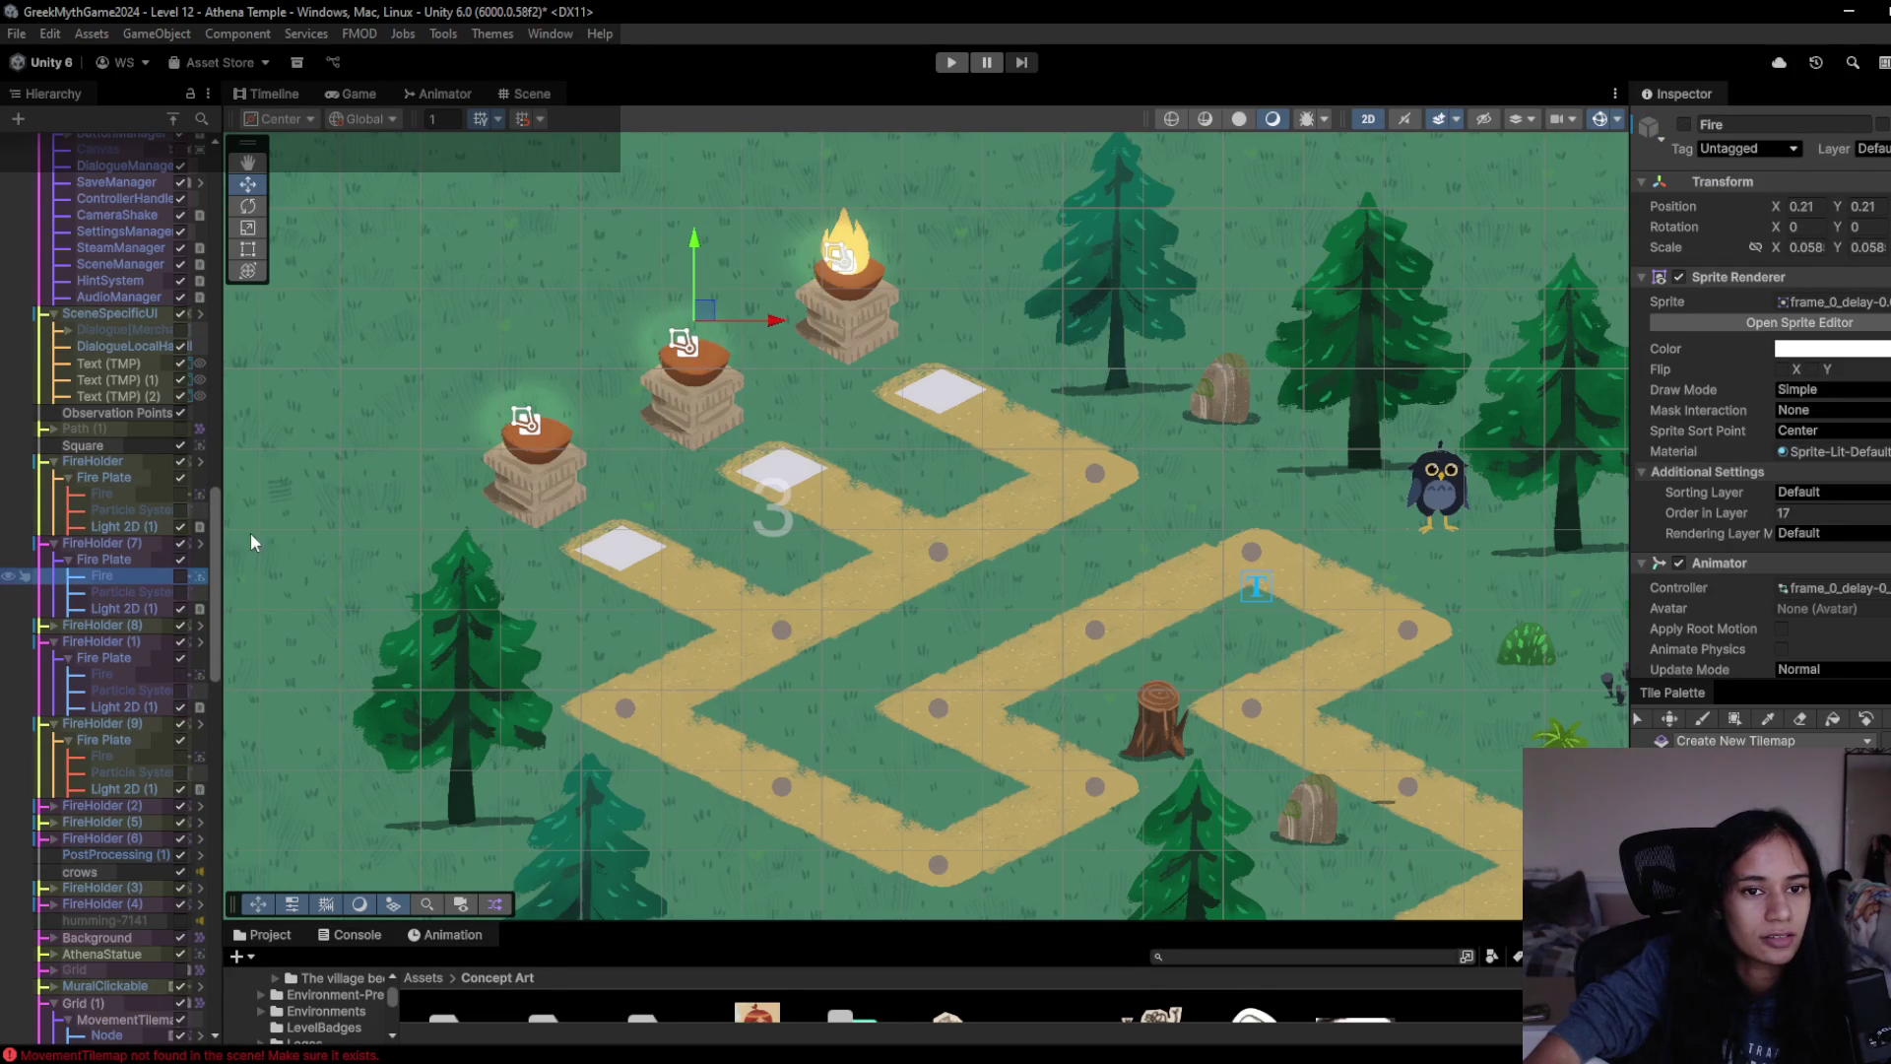
left_click(863, 250)
left_click(863, 249)
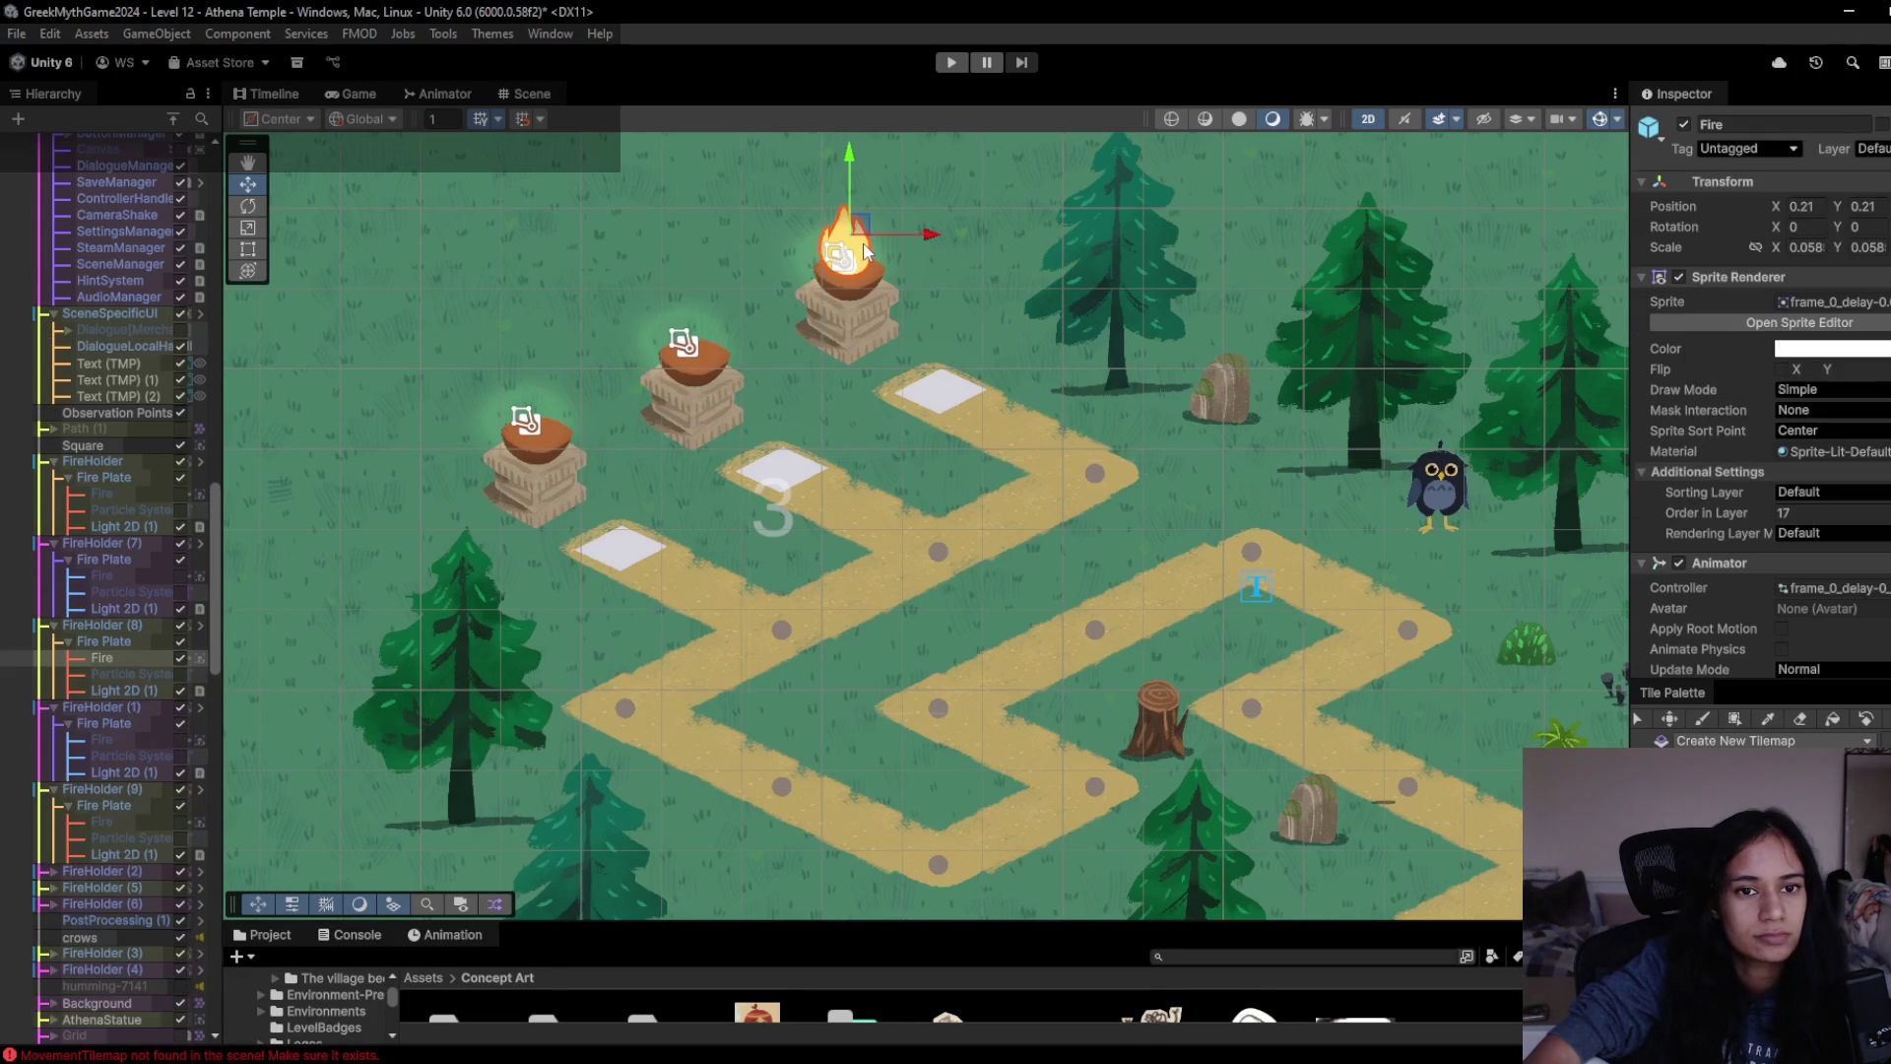
left_click(1684, 124)
- Deactivate the flames on the left, middle and right plates at marker 1
mouse_move(1363, 536)
left_mouse_down()
mouse_move(1055, 476)
mouse_move(1286, 642)
mouse_move(1182, 551)
mouse_move(1280, 591)
mouse_move(1334, 571)
mouse_move(1064, 473)
left_mouse_up()
scroll(1064, 472, "up", 3)
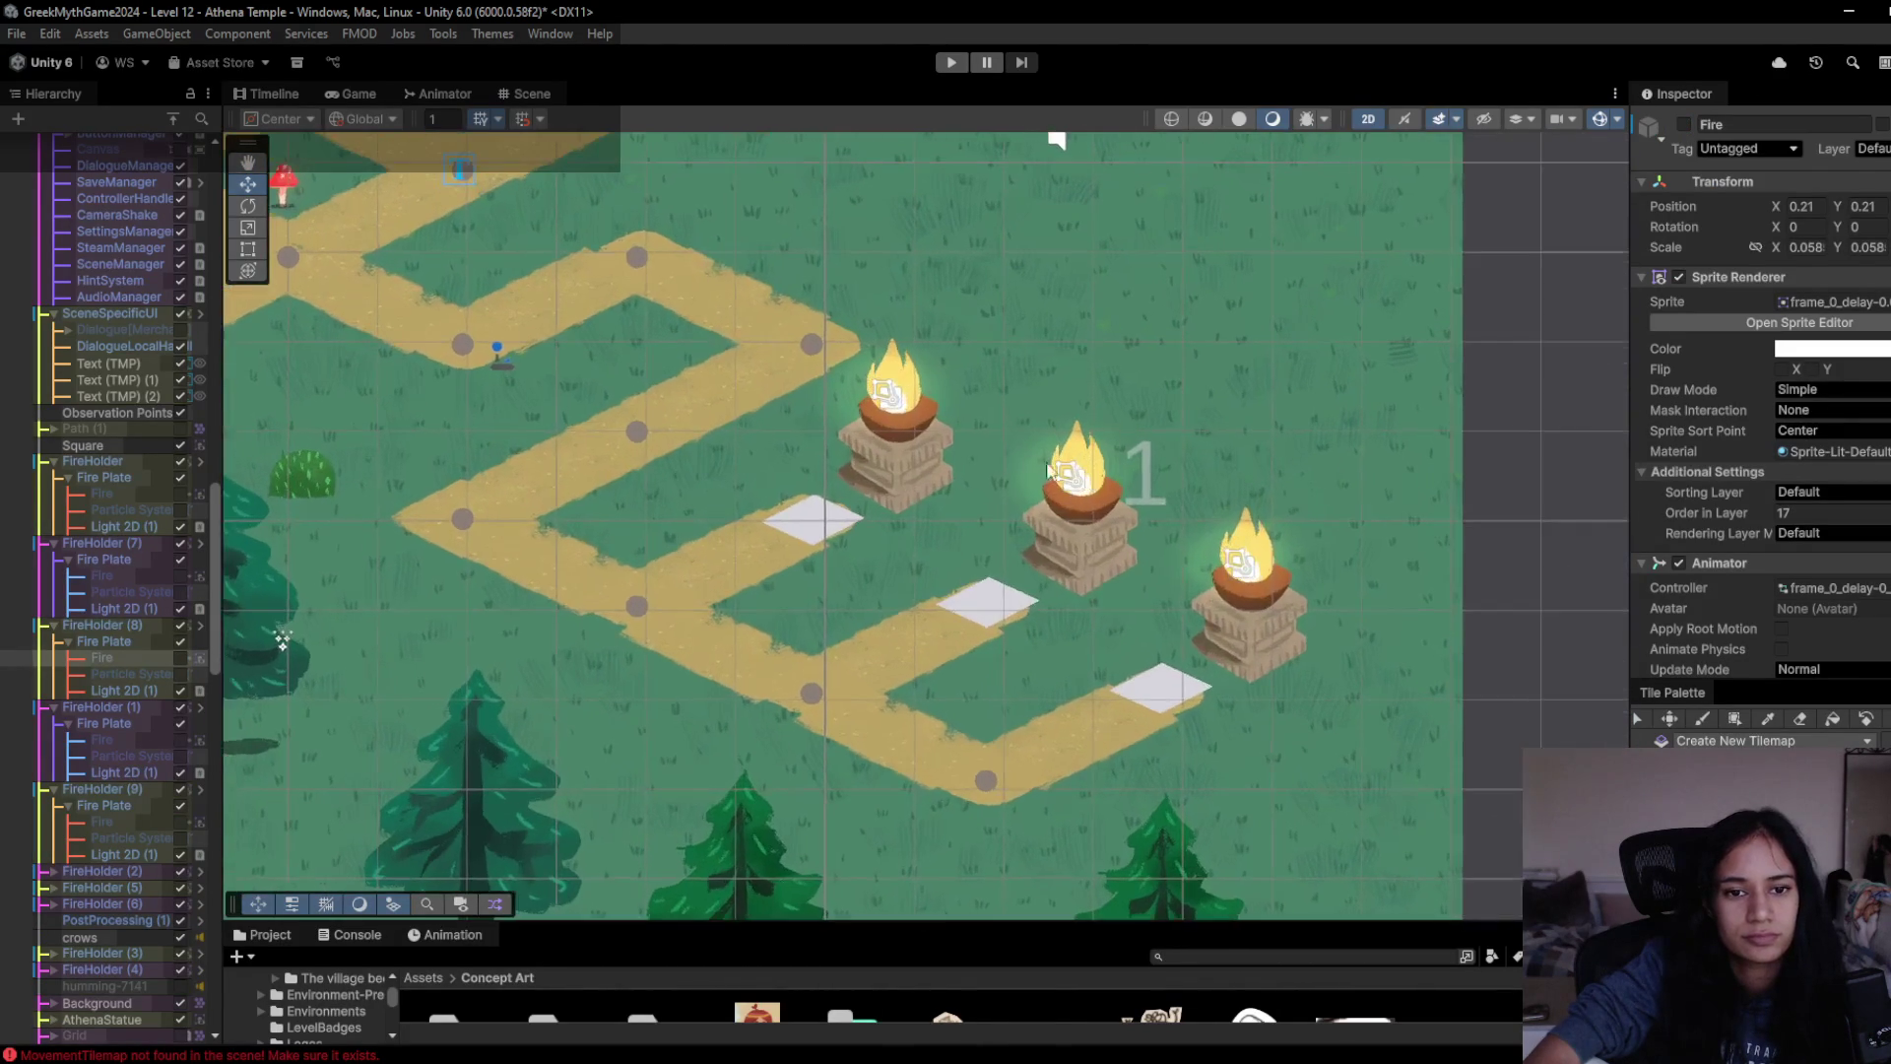
left_click(916, 404)
left_click(917, 404)
left_click(916, 404)
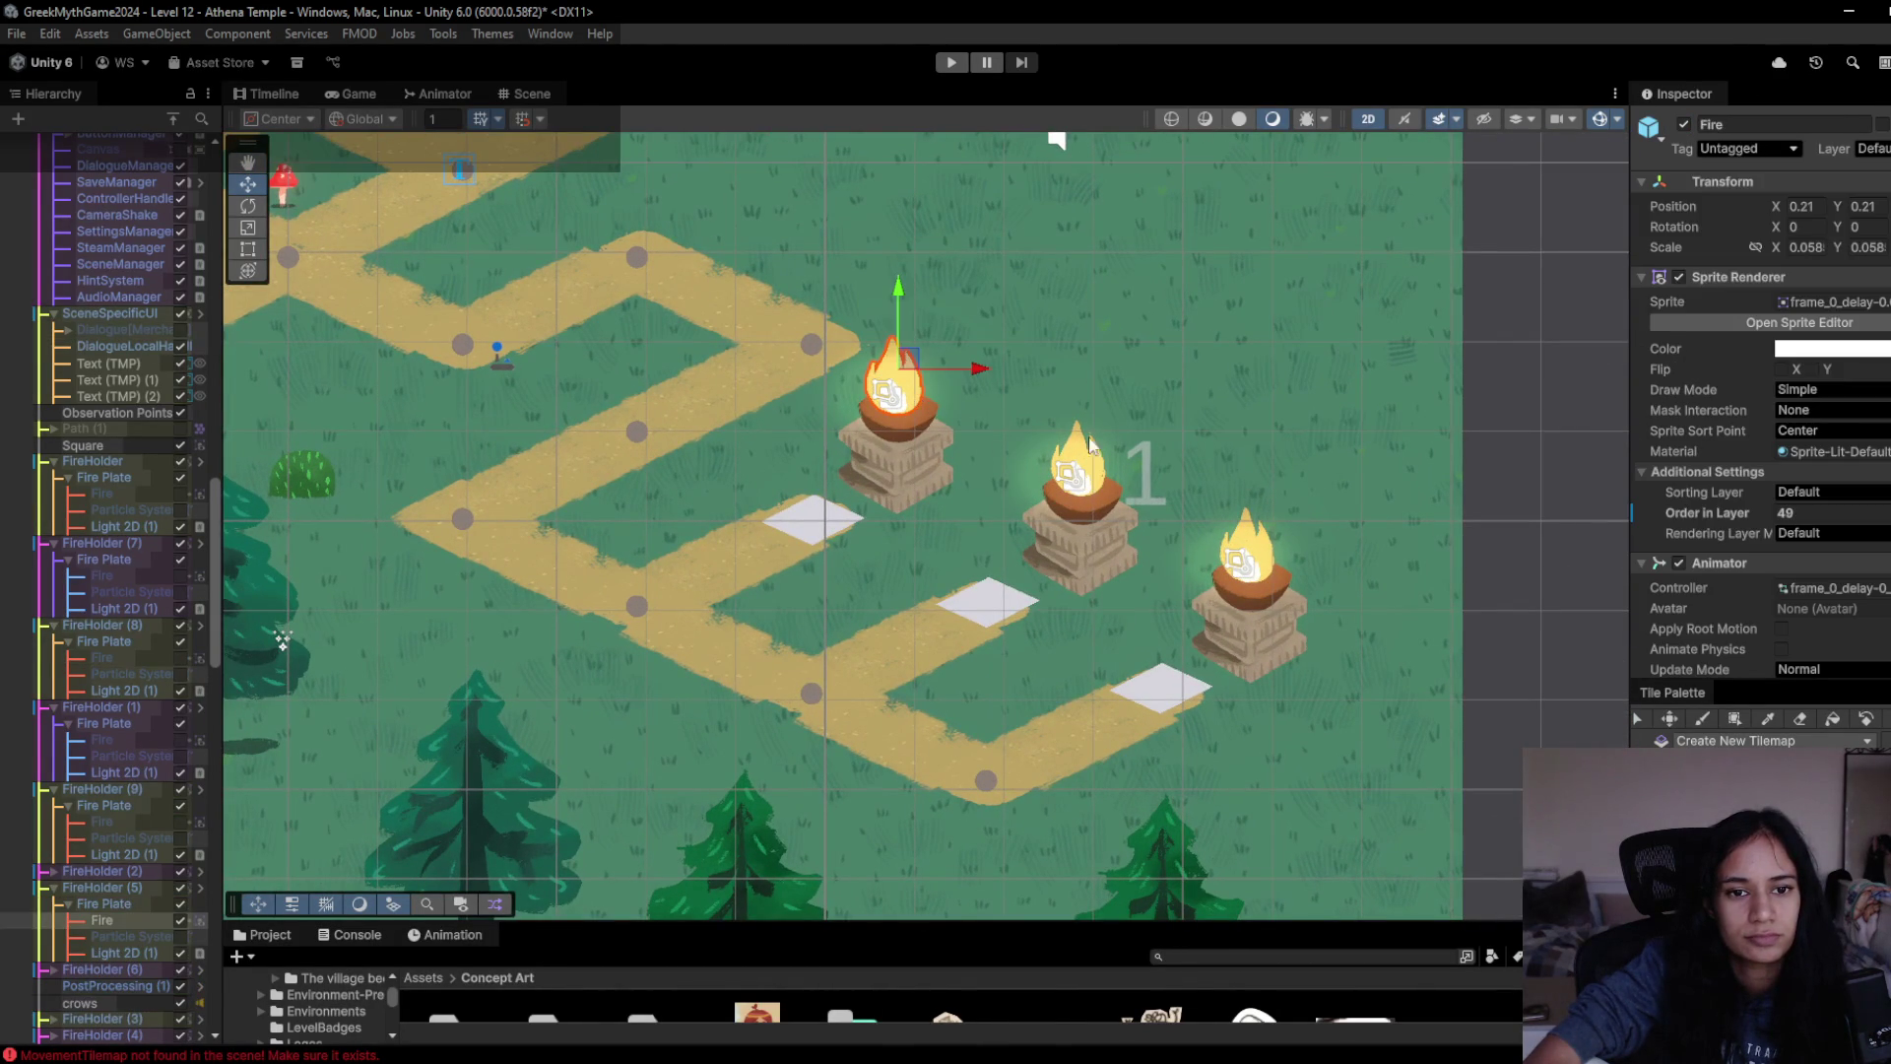
left_click(1684, 125)
left_click(1098, 469)
left_click(1100, 468)
left_click(1101, 468)
left_click(1684, 126)
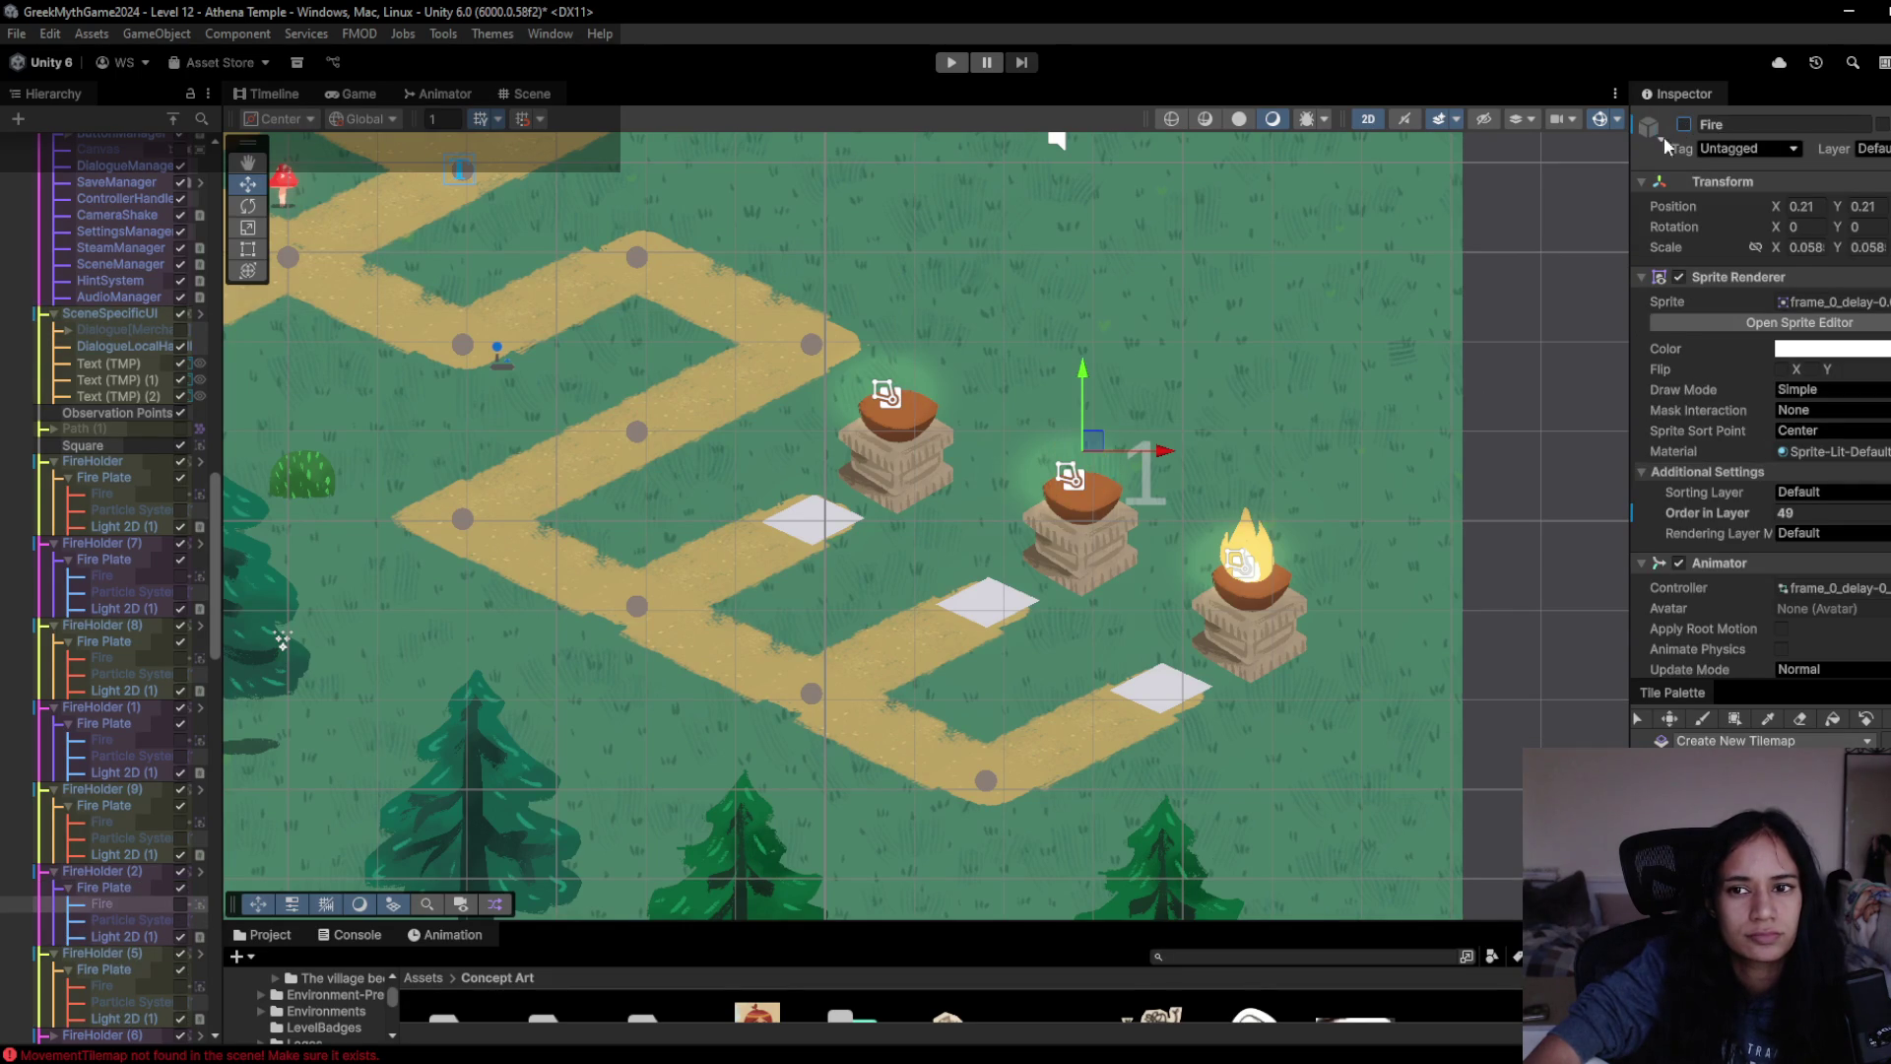
left_click(1266, 565)
left_click(1266, 566)
left_click(1266, 566)
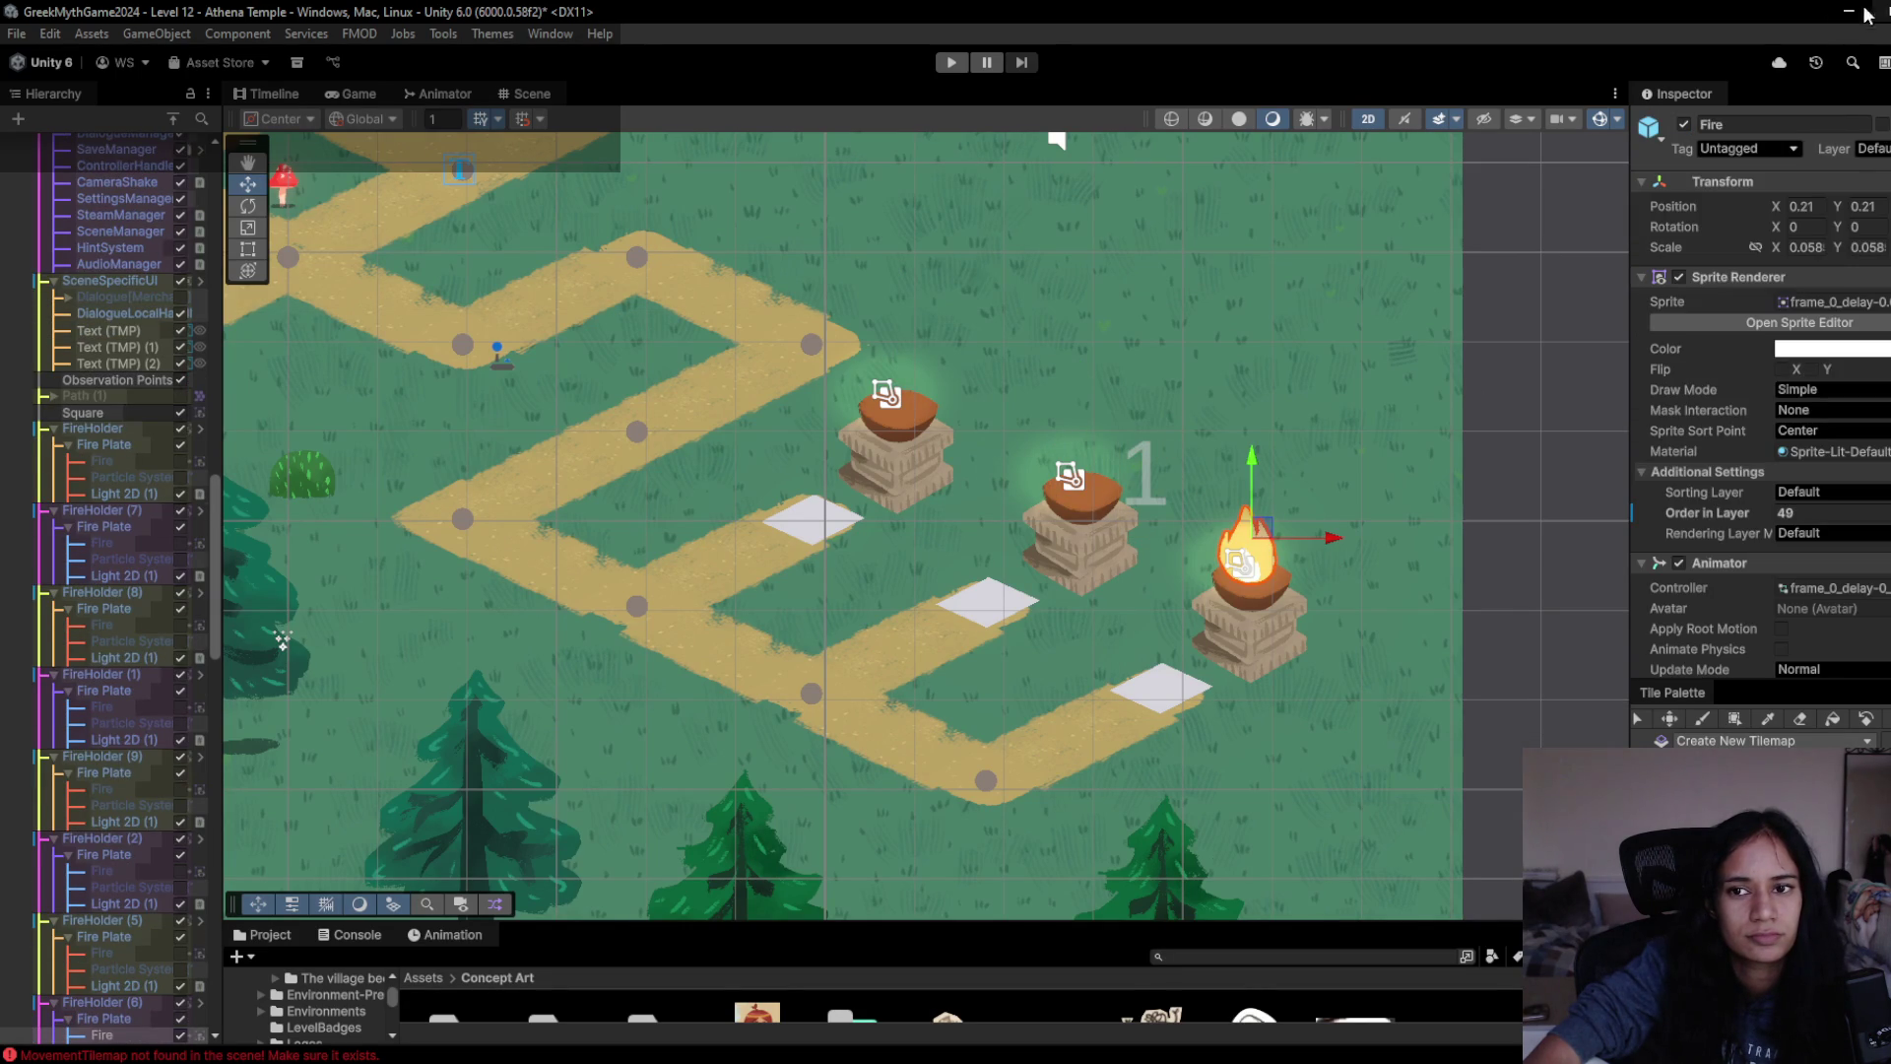
left_click(1687, 125)
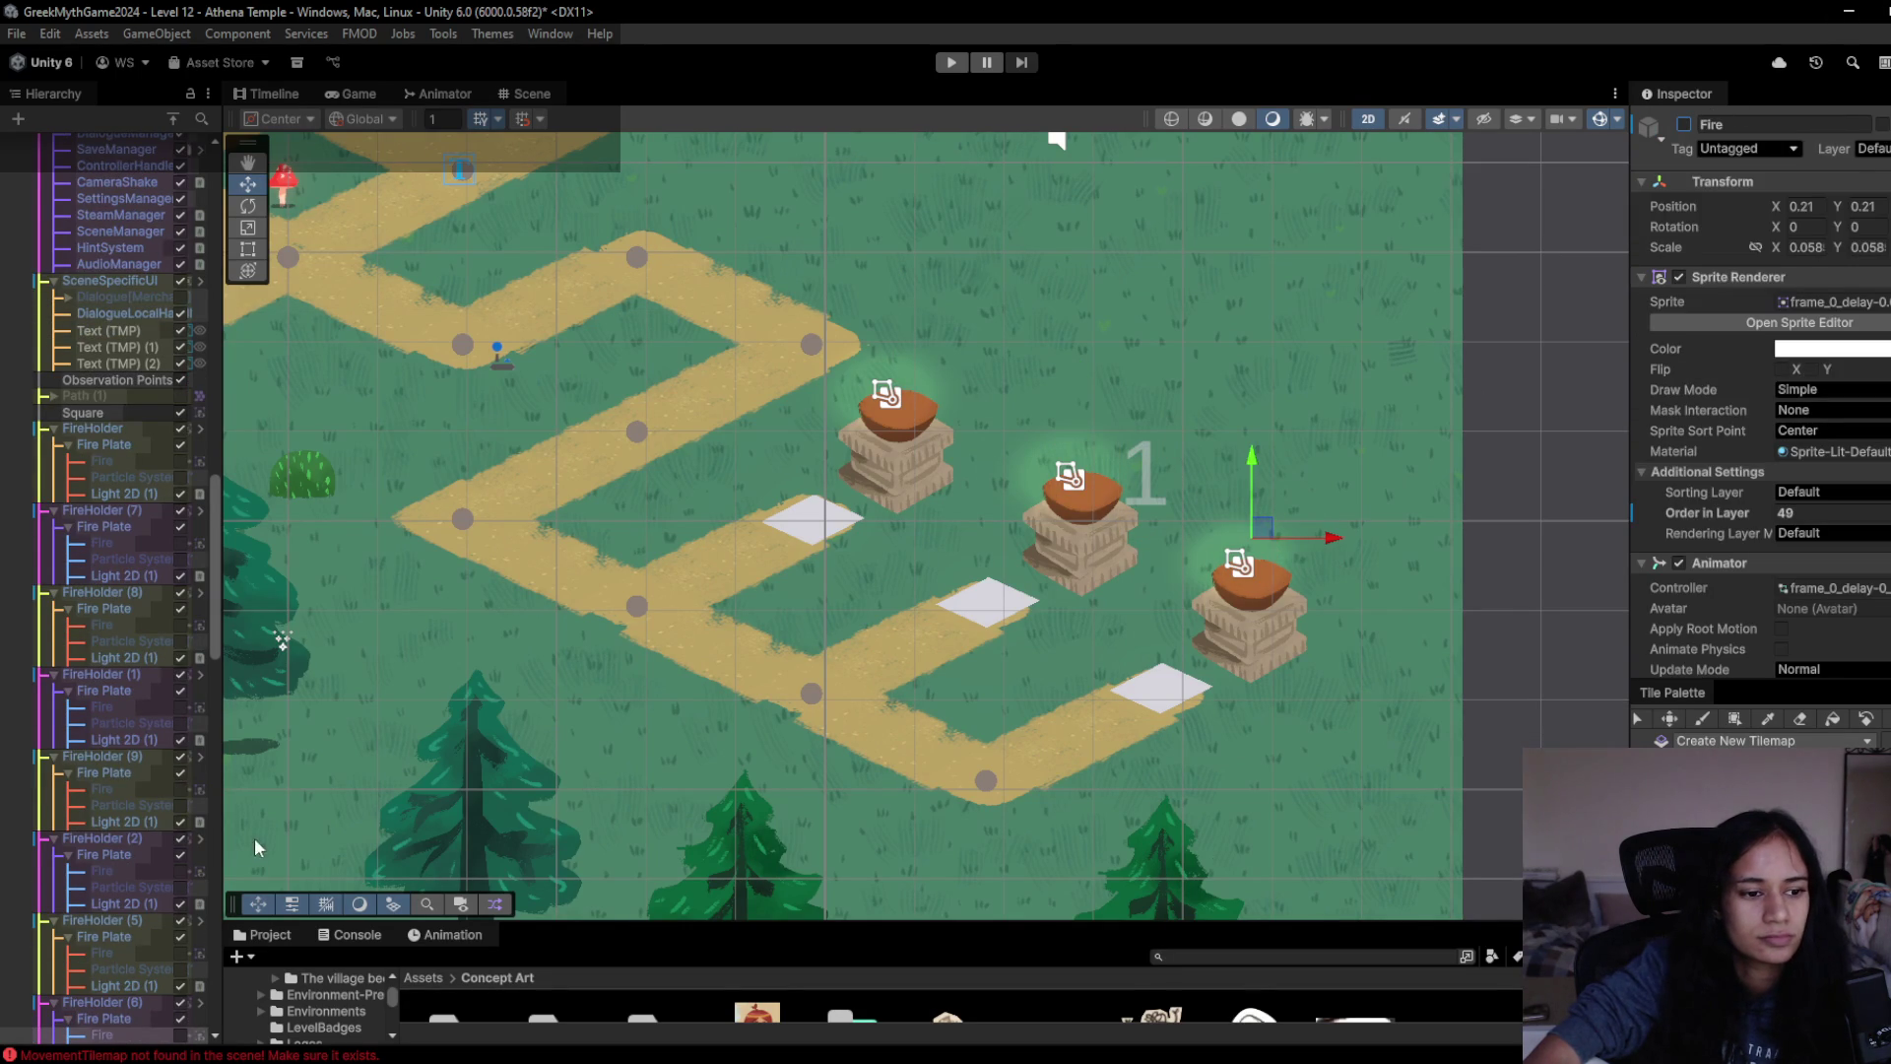
- Disable the Light 2D glow under each of the seven FireHolders in the Hierarchy
scroll(181, 860, "down", 2)
scroll(181, 872, "down", 2)
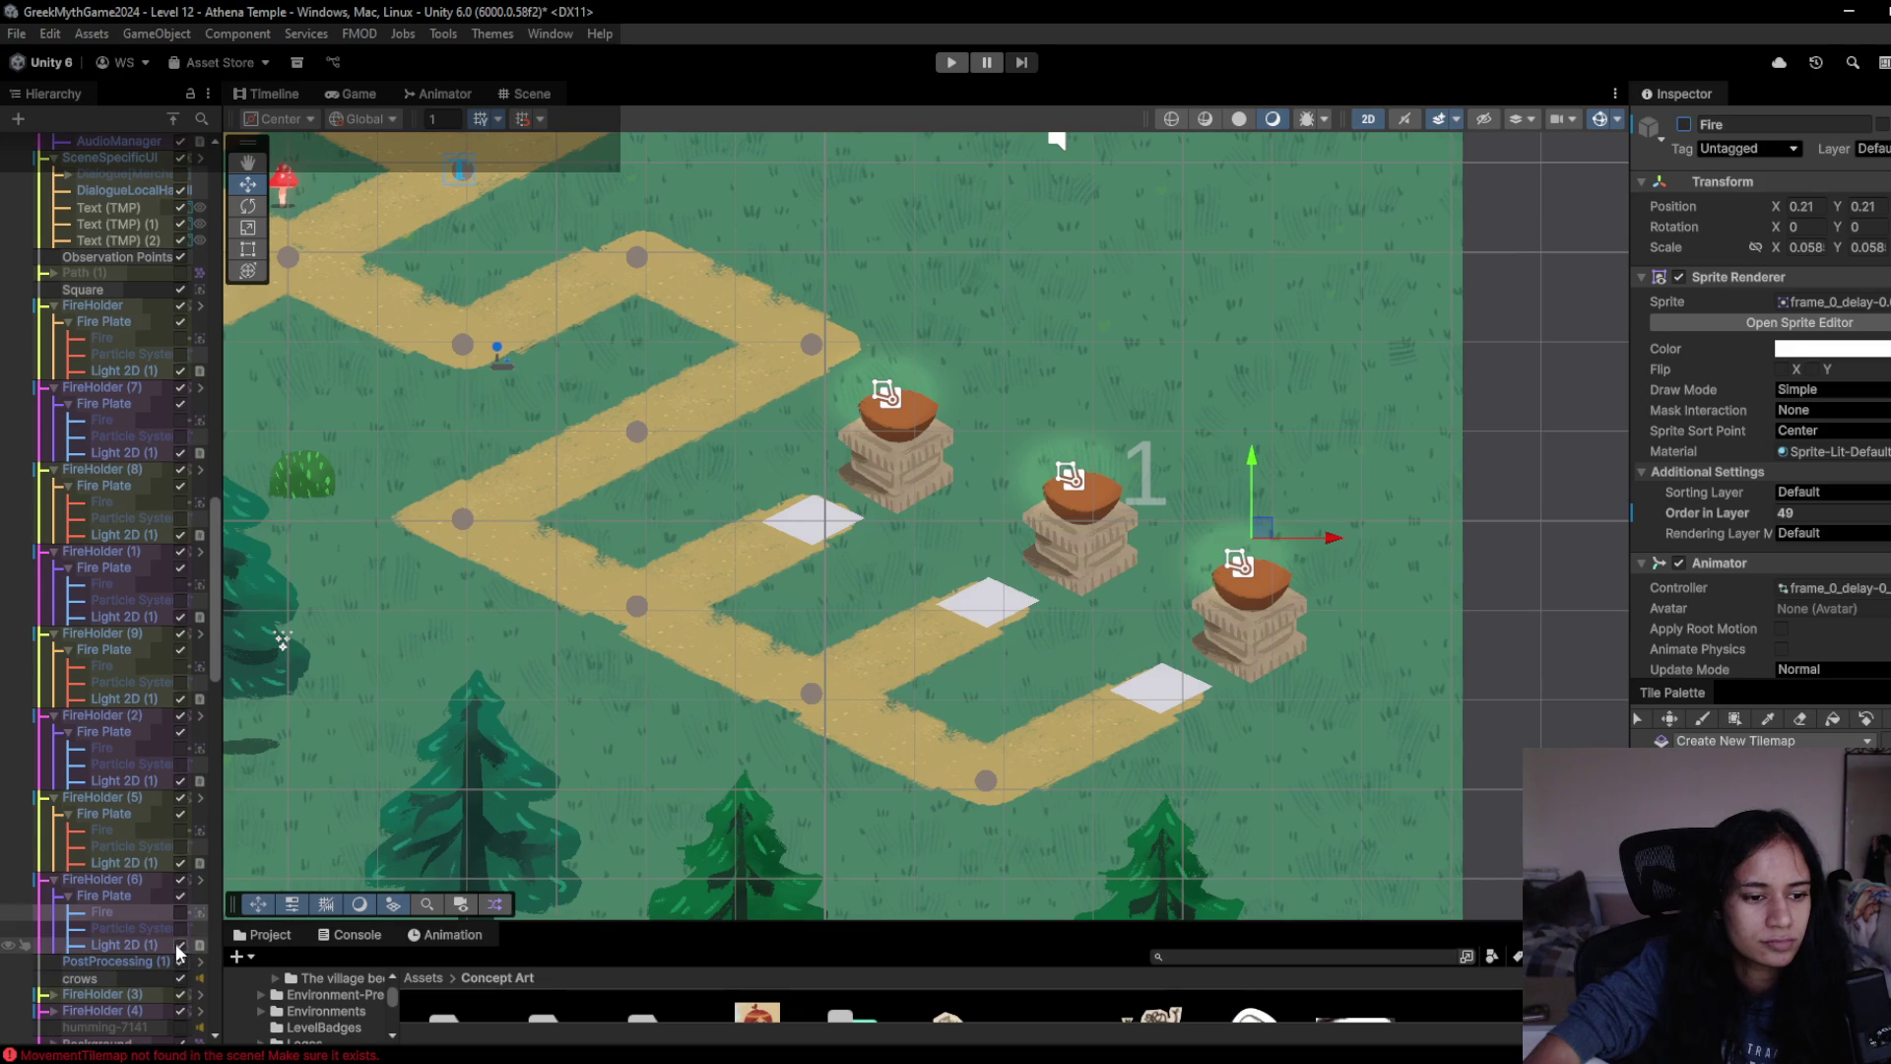
left_click(180, 863)
left_click(180, 781)
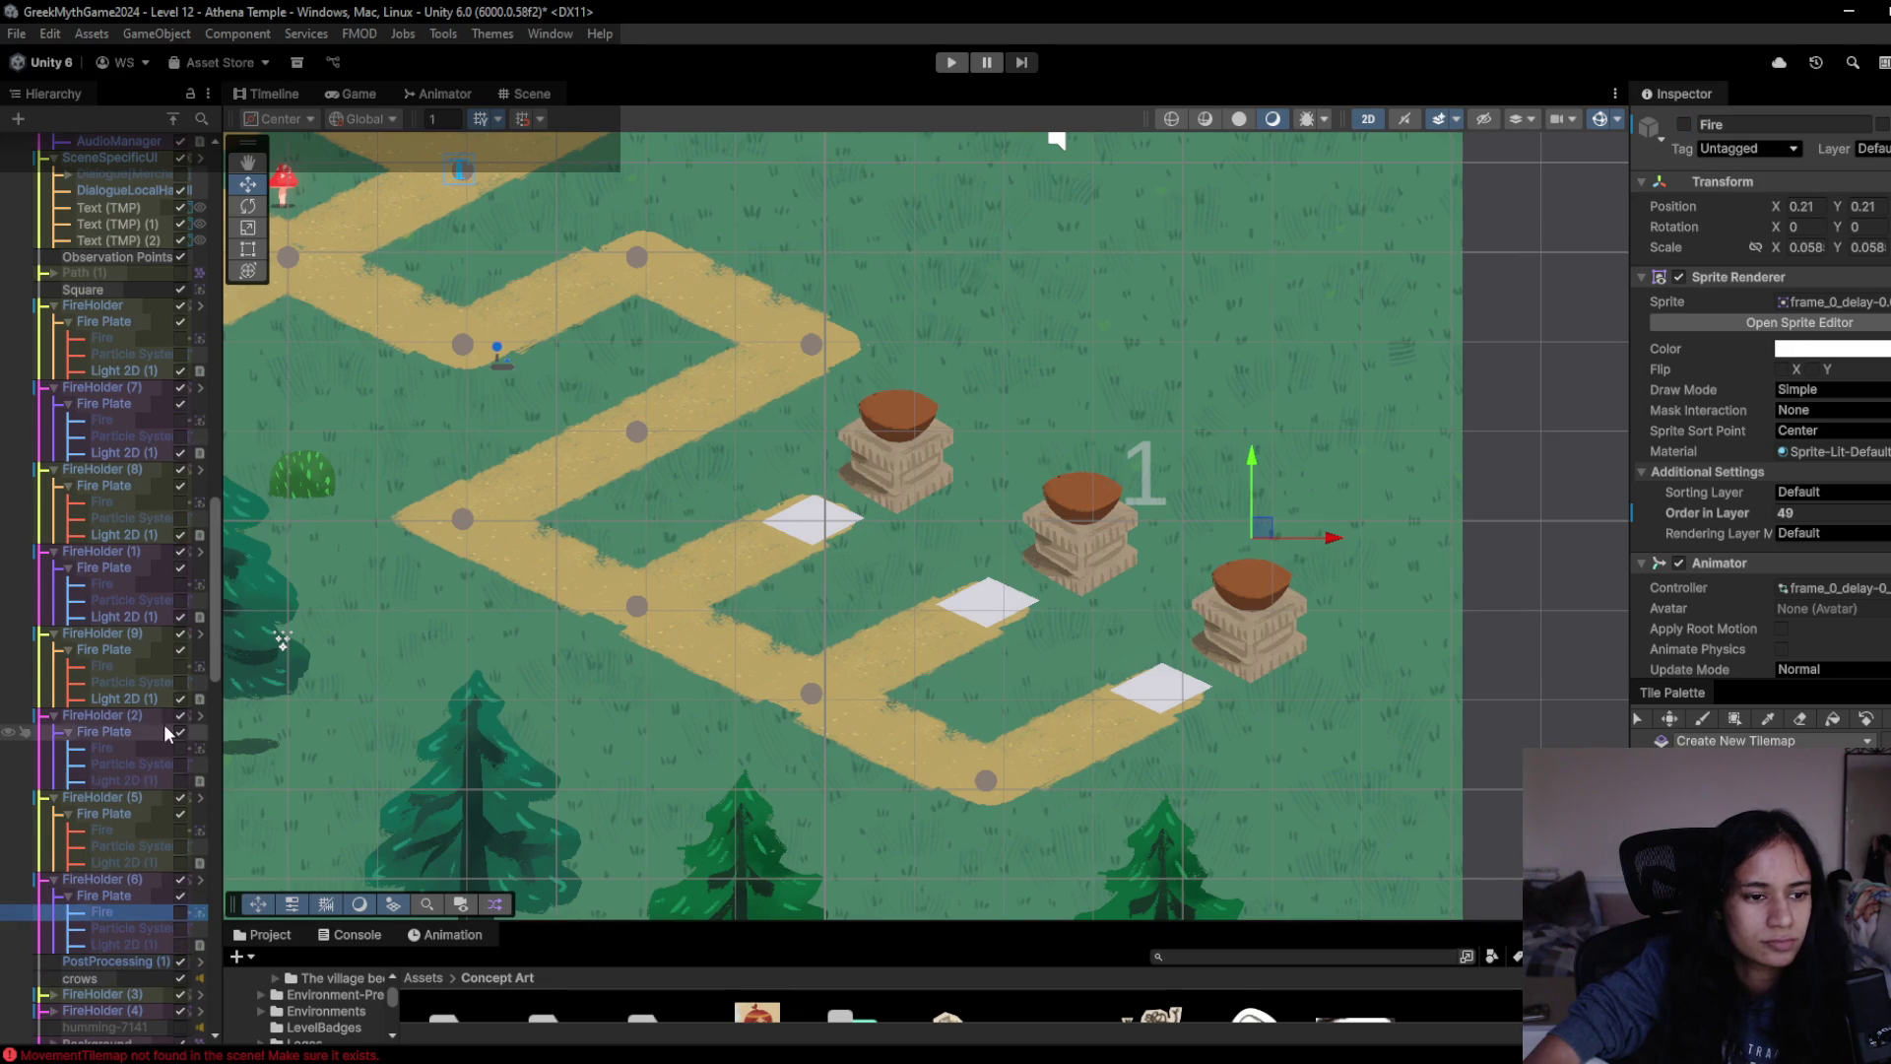
left_click(180, 698)
left_click(180, 616)
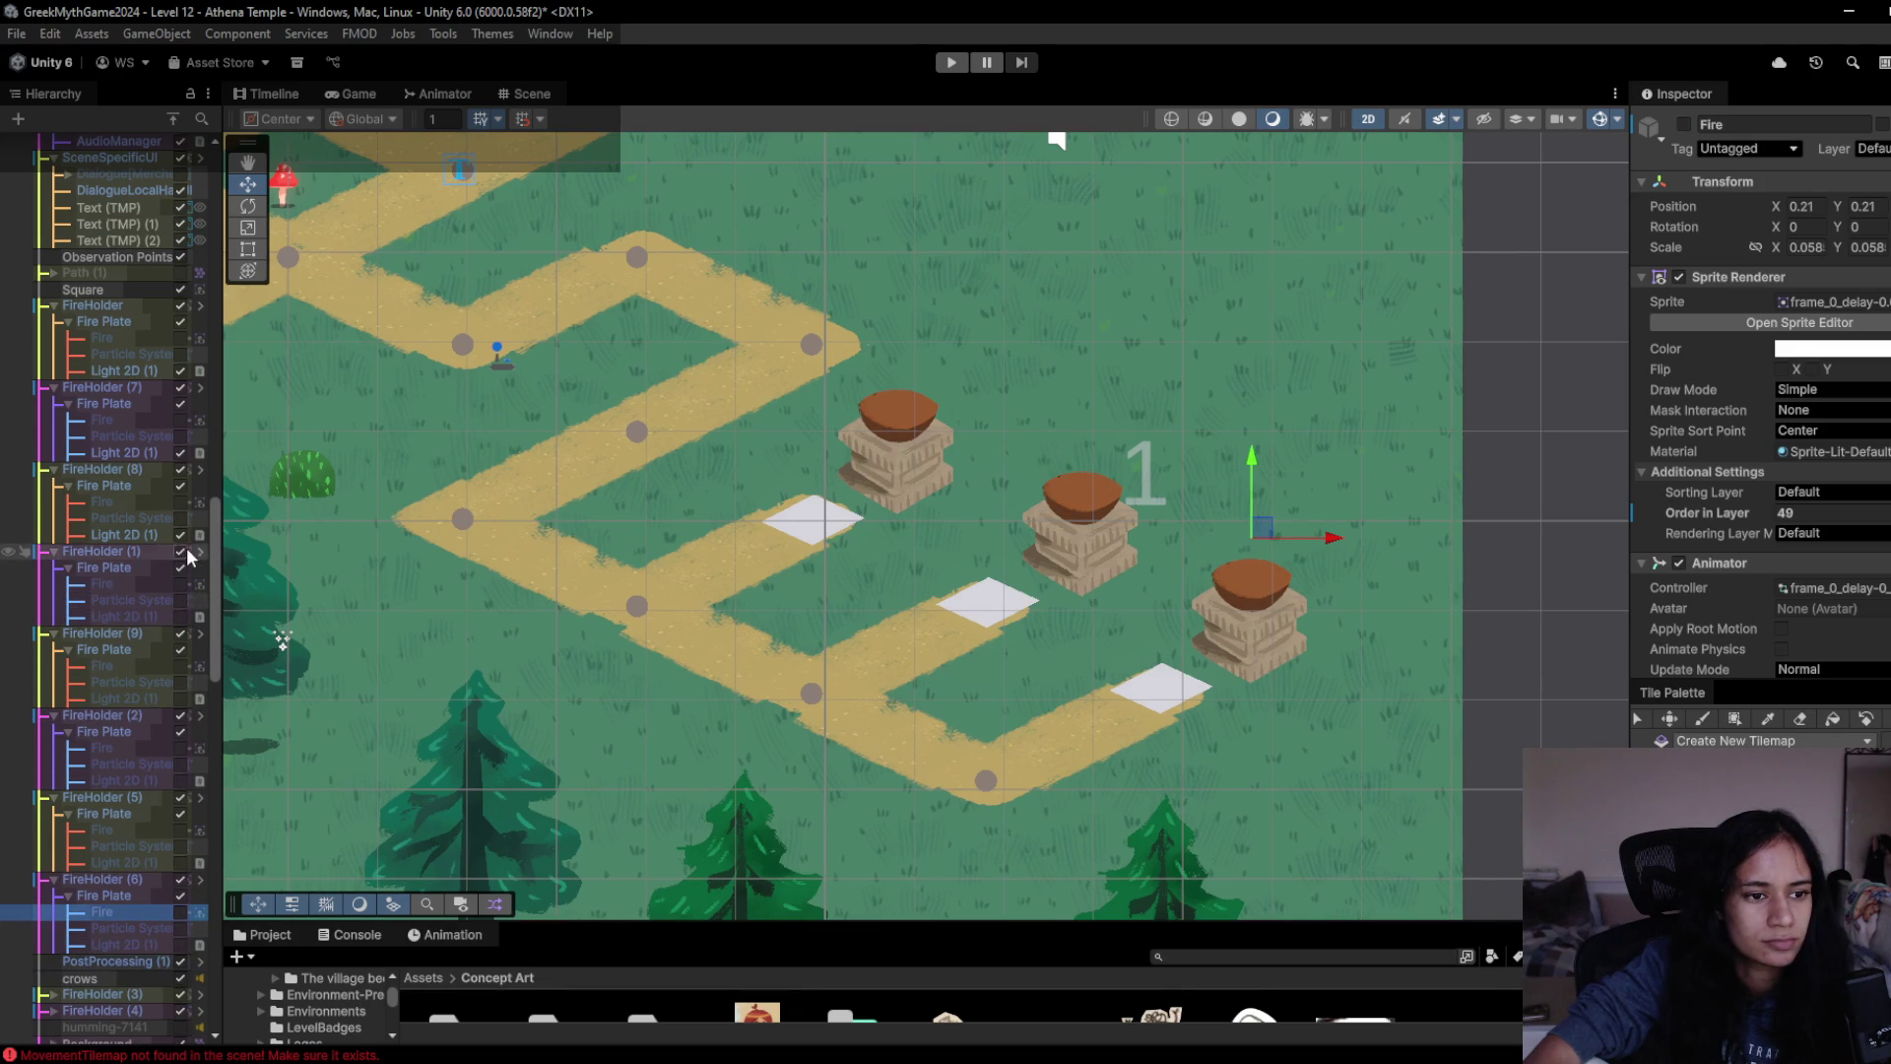
left_click(180, 533)
left_click(181, 452)
left_click(180, 370)
- Start Play mode to test the level
scroll(177, 364, "up", 3)
mouse_move(486, 374)
left_mouse_down()
mouse_move(520, 248)
mouse_move(991, 527)
left_mouse_up()
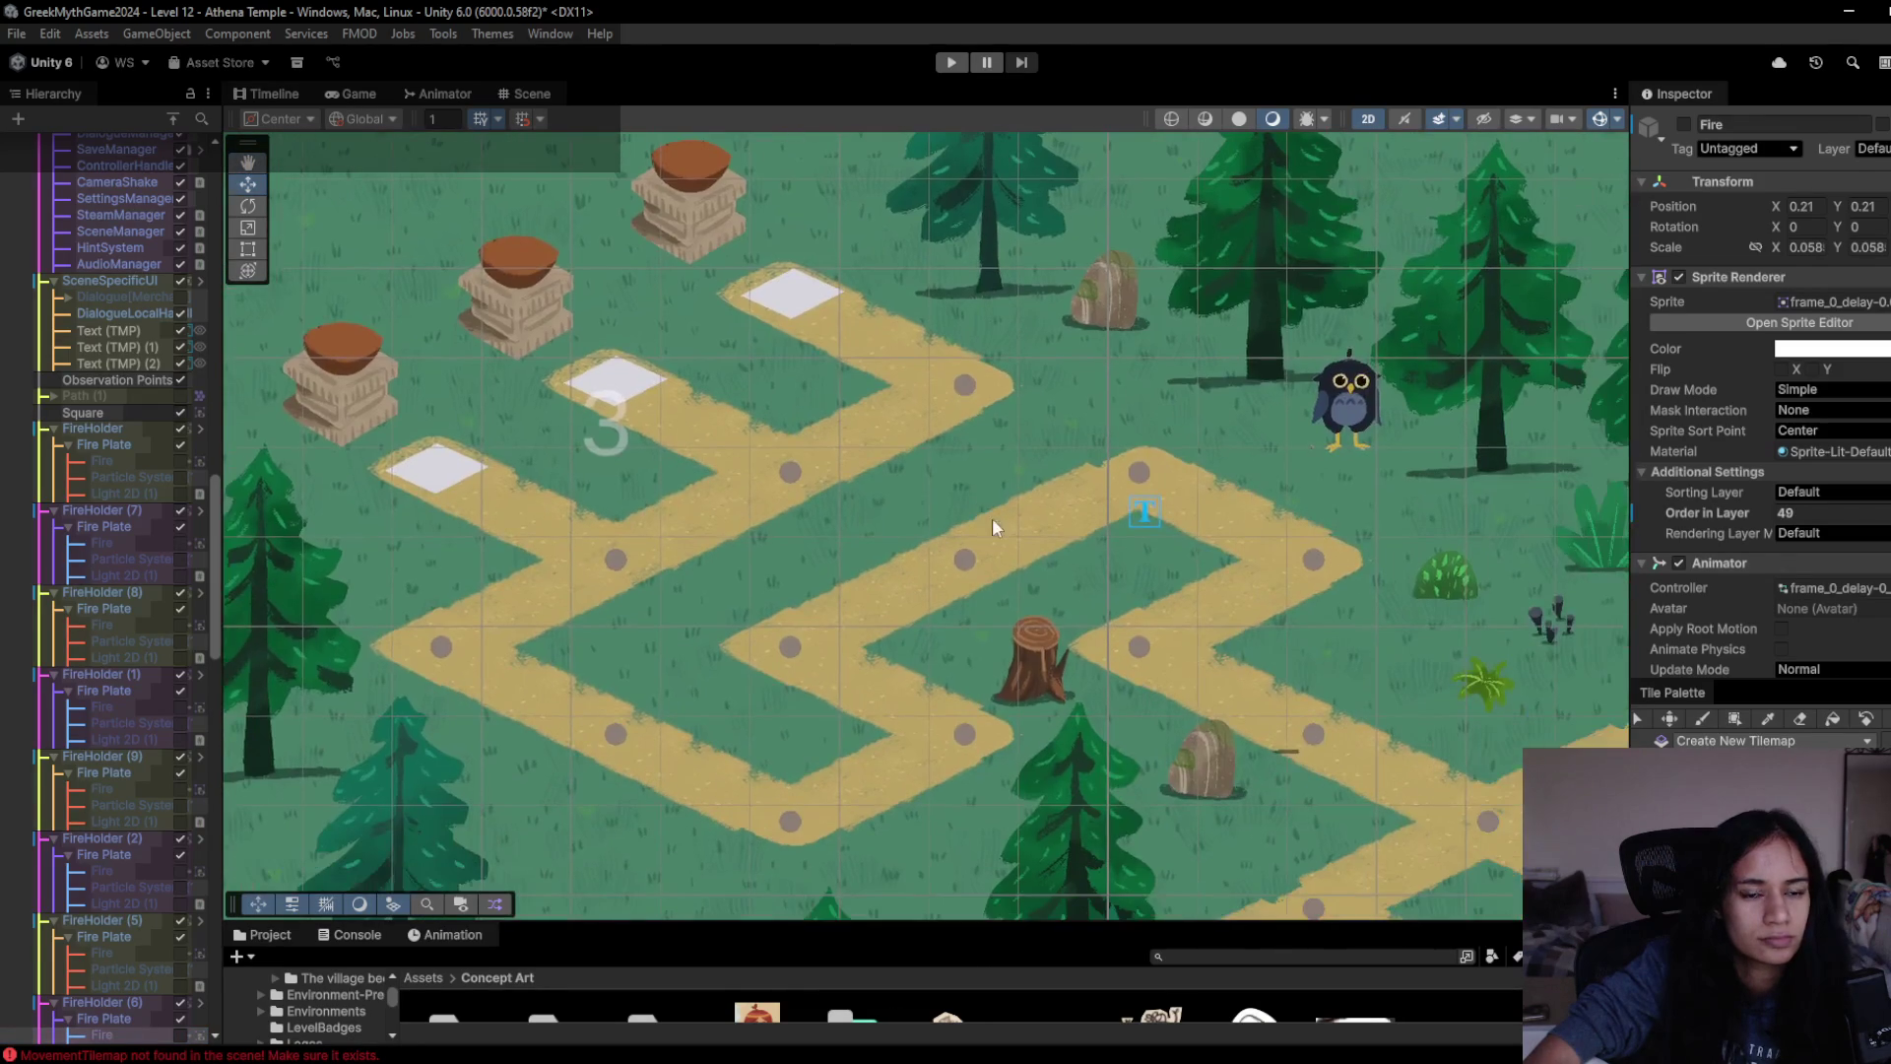
left_click(956, 63)
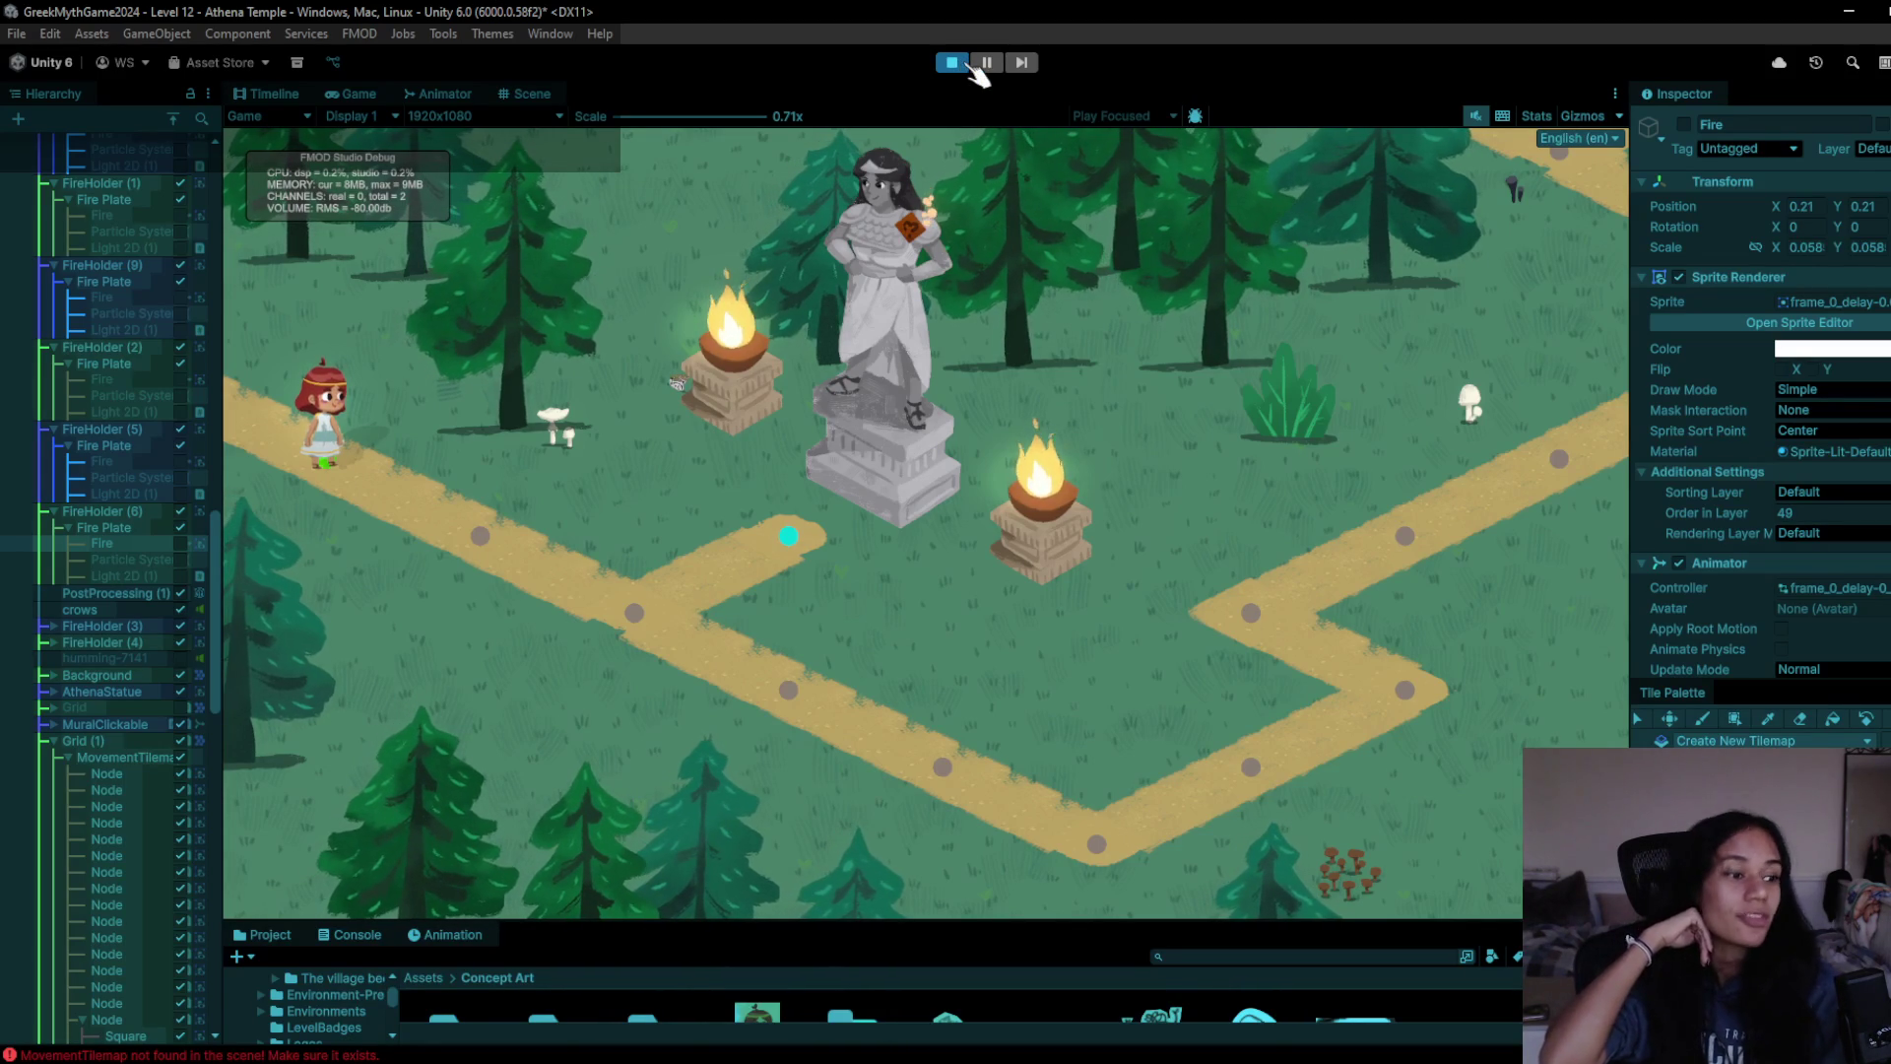
- Walk the character down the path to the lower corner and up to the upper-right node
left_click(502, 498)
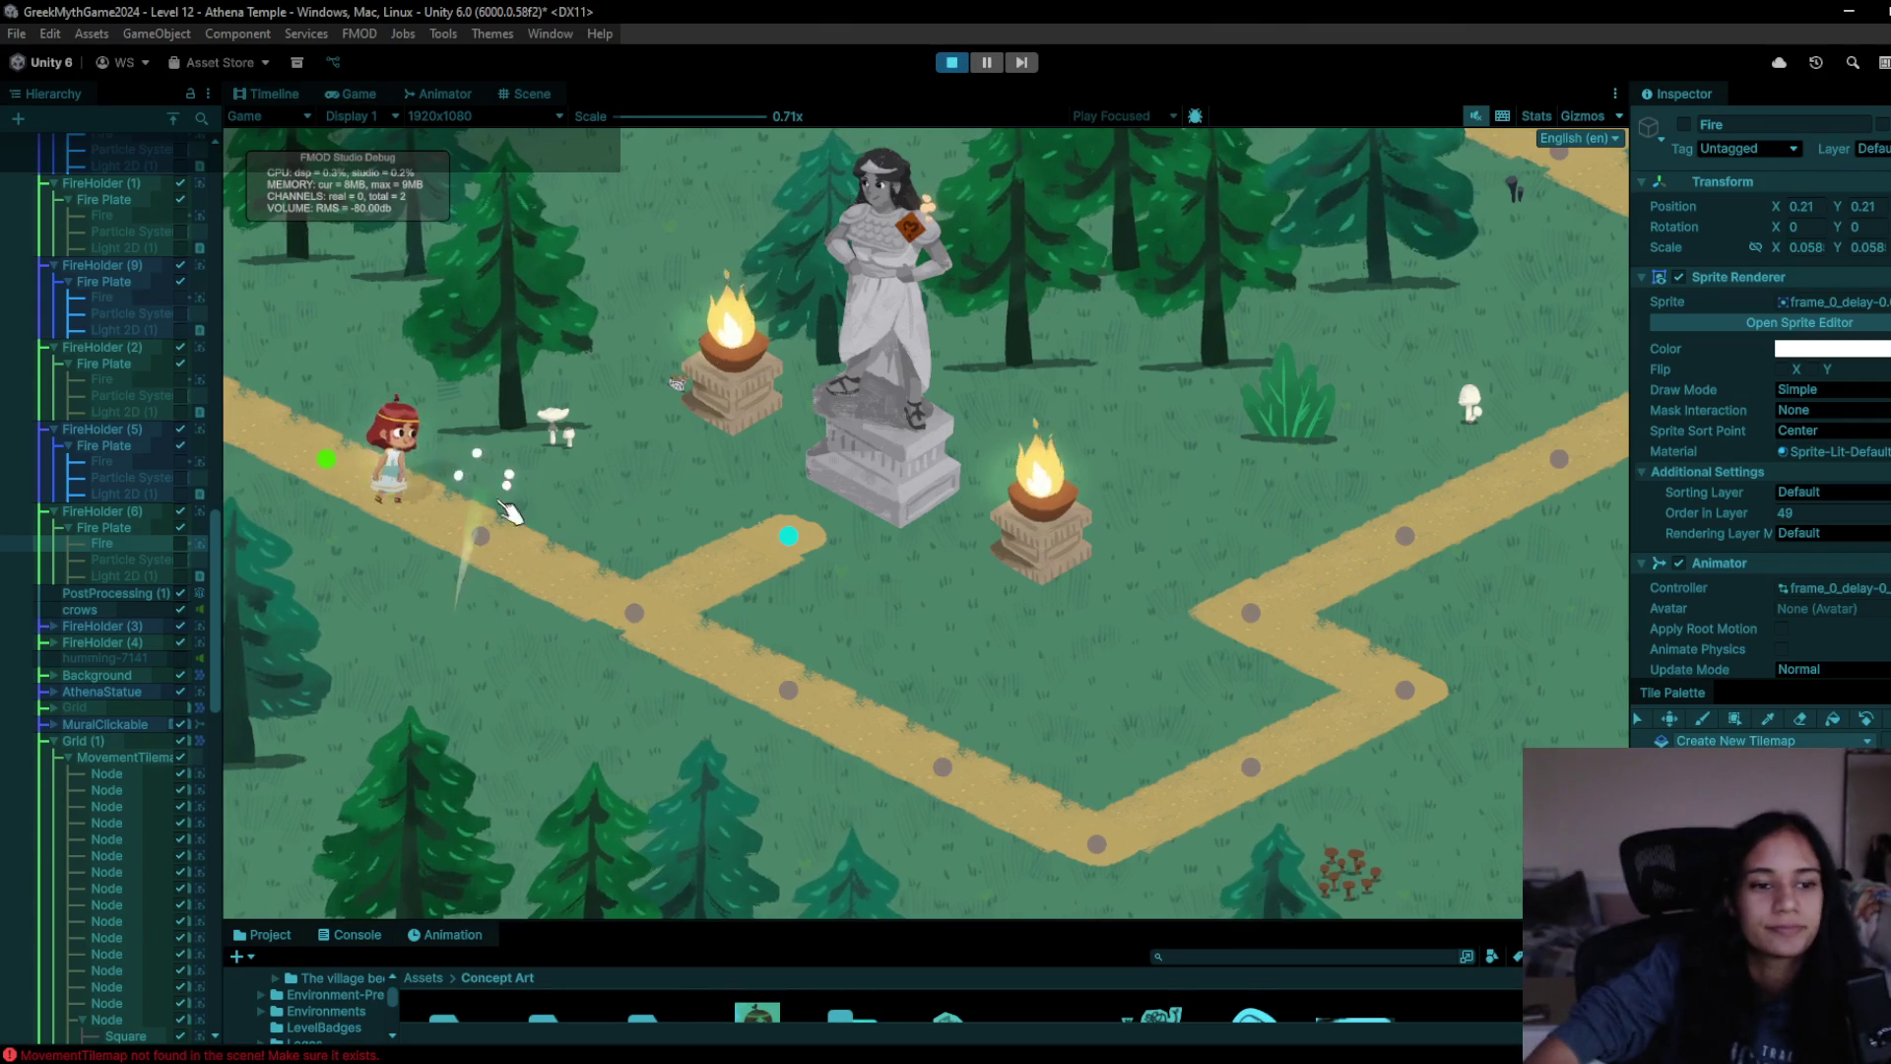
left_click(682, 613)
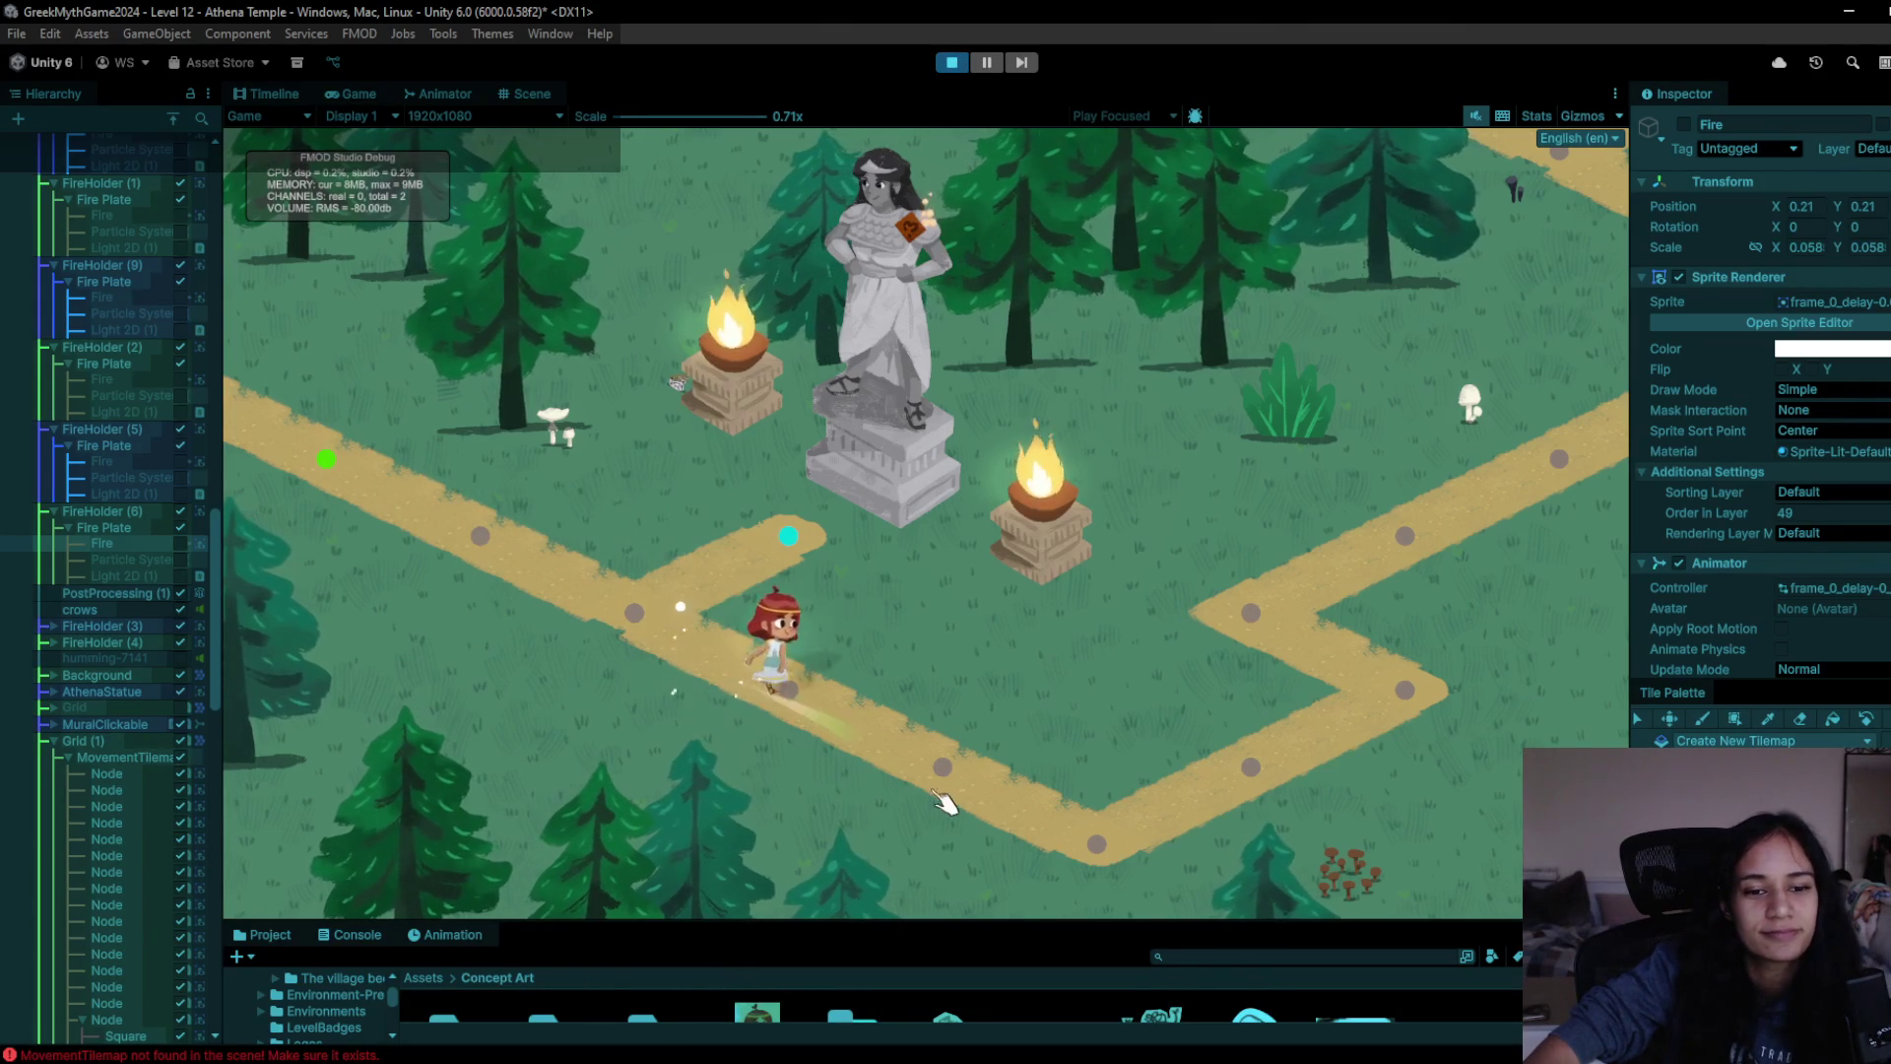
left_click(1281, 773)
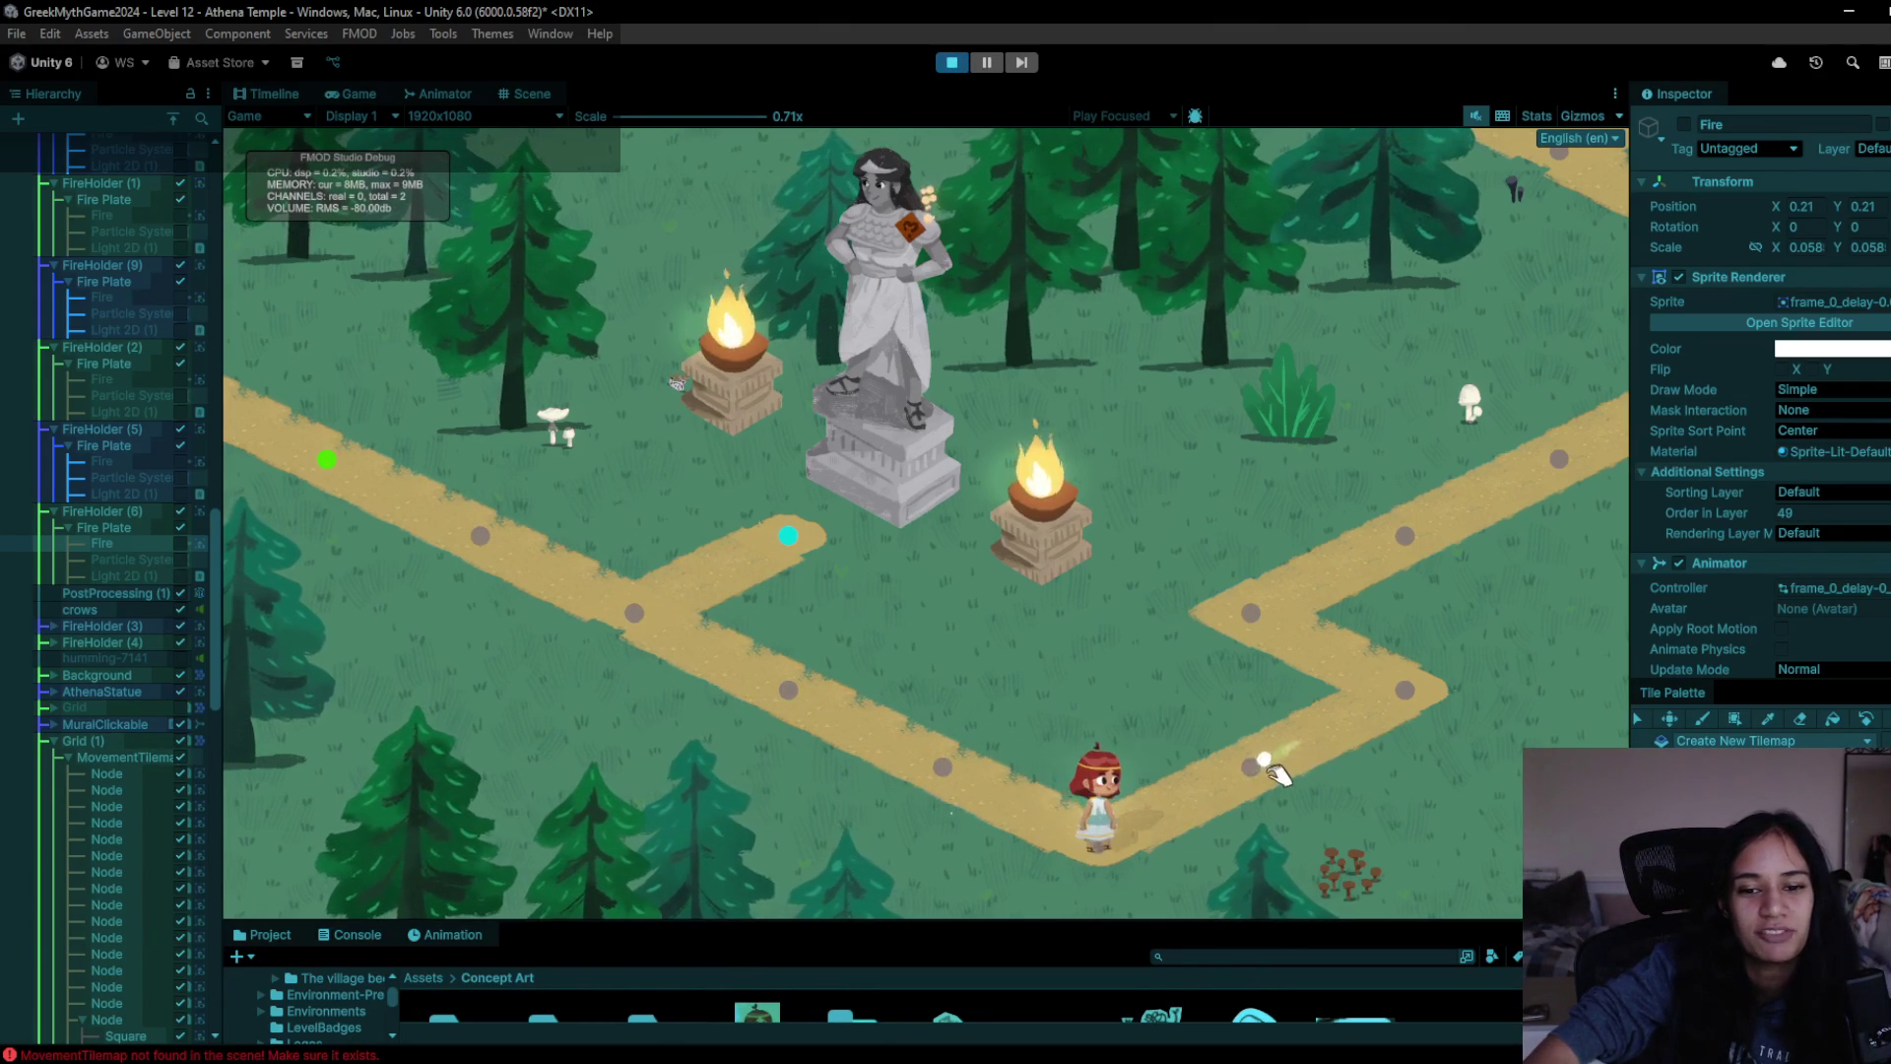
left_click(1453, 655)
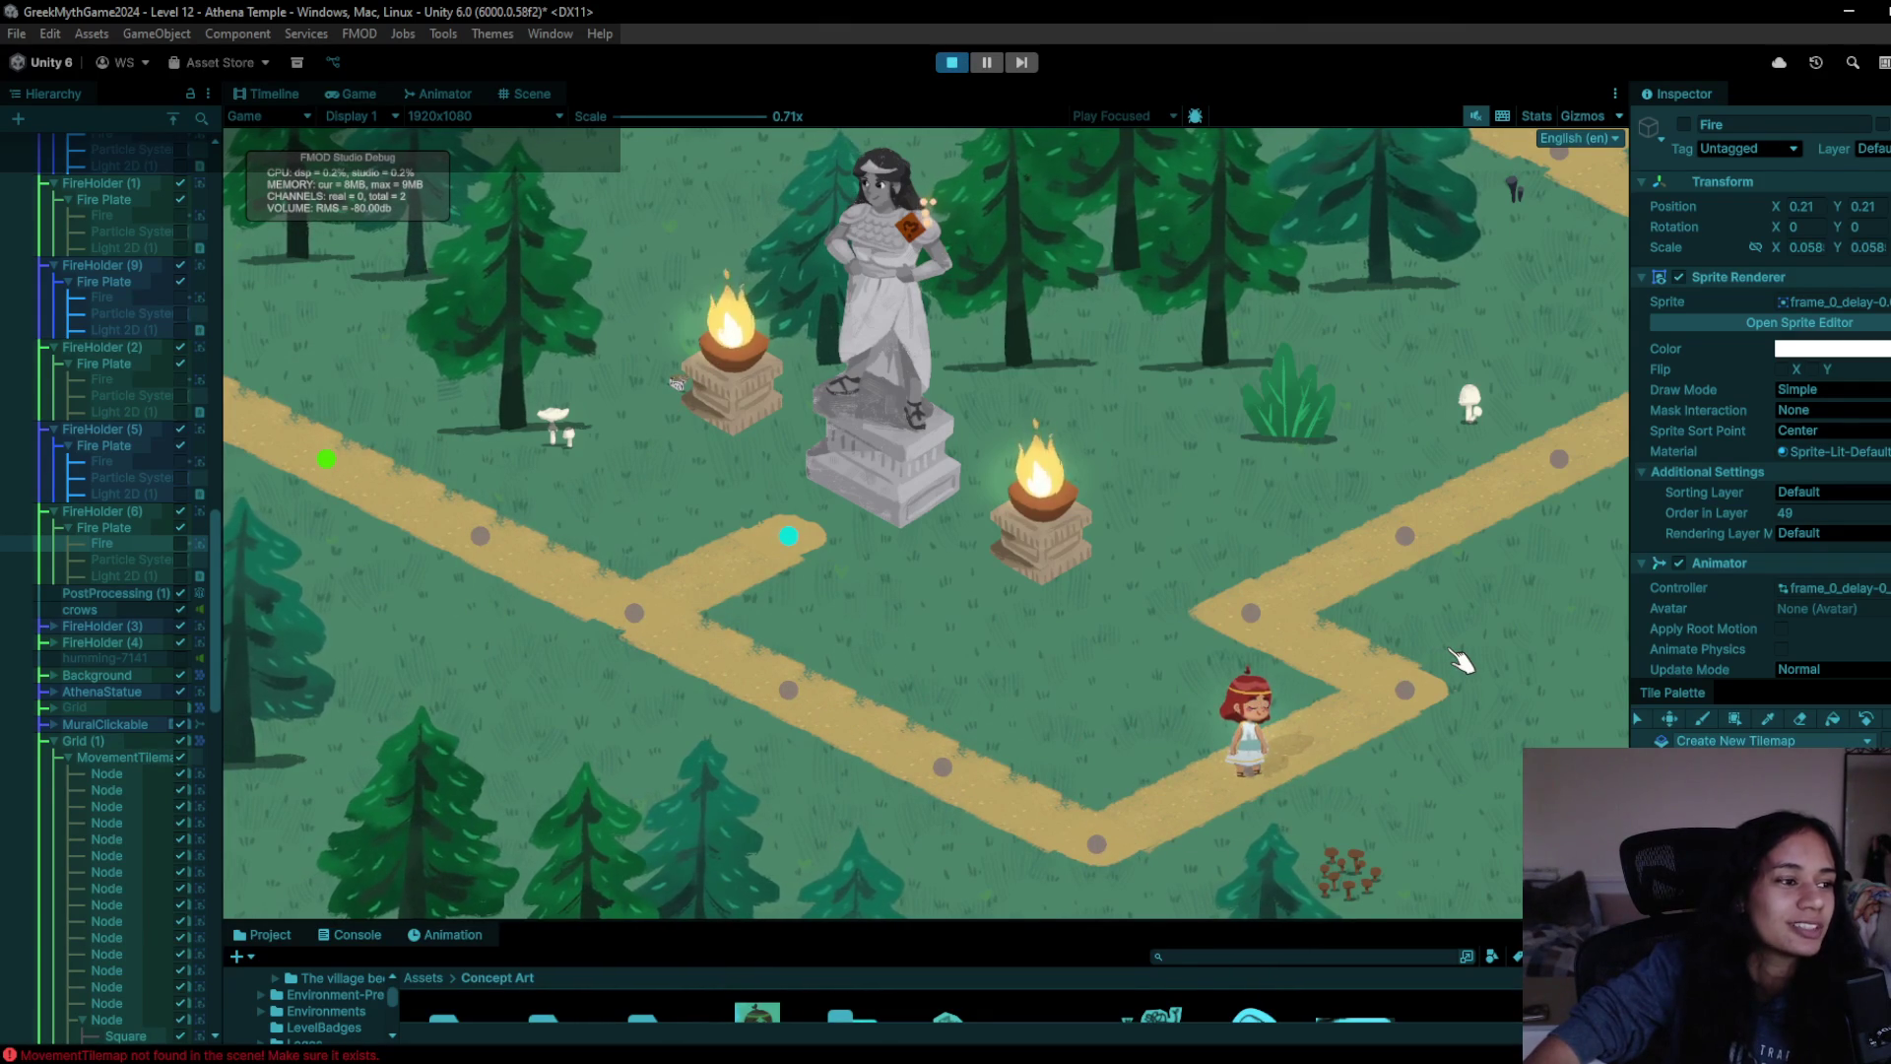
left_click(1416, 529)
left_click(1547, 459)
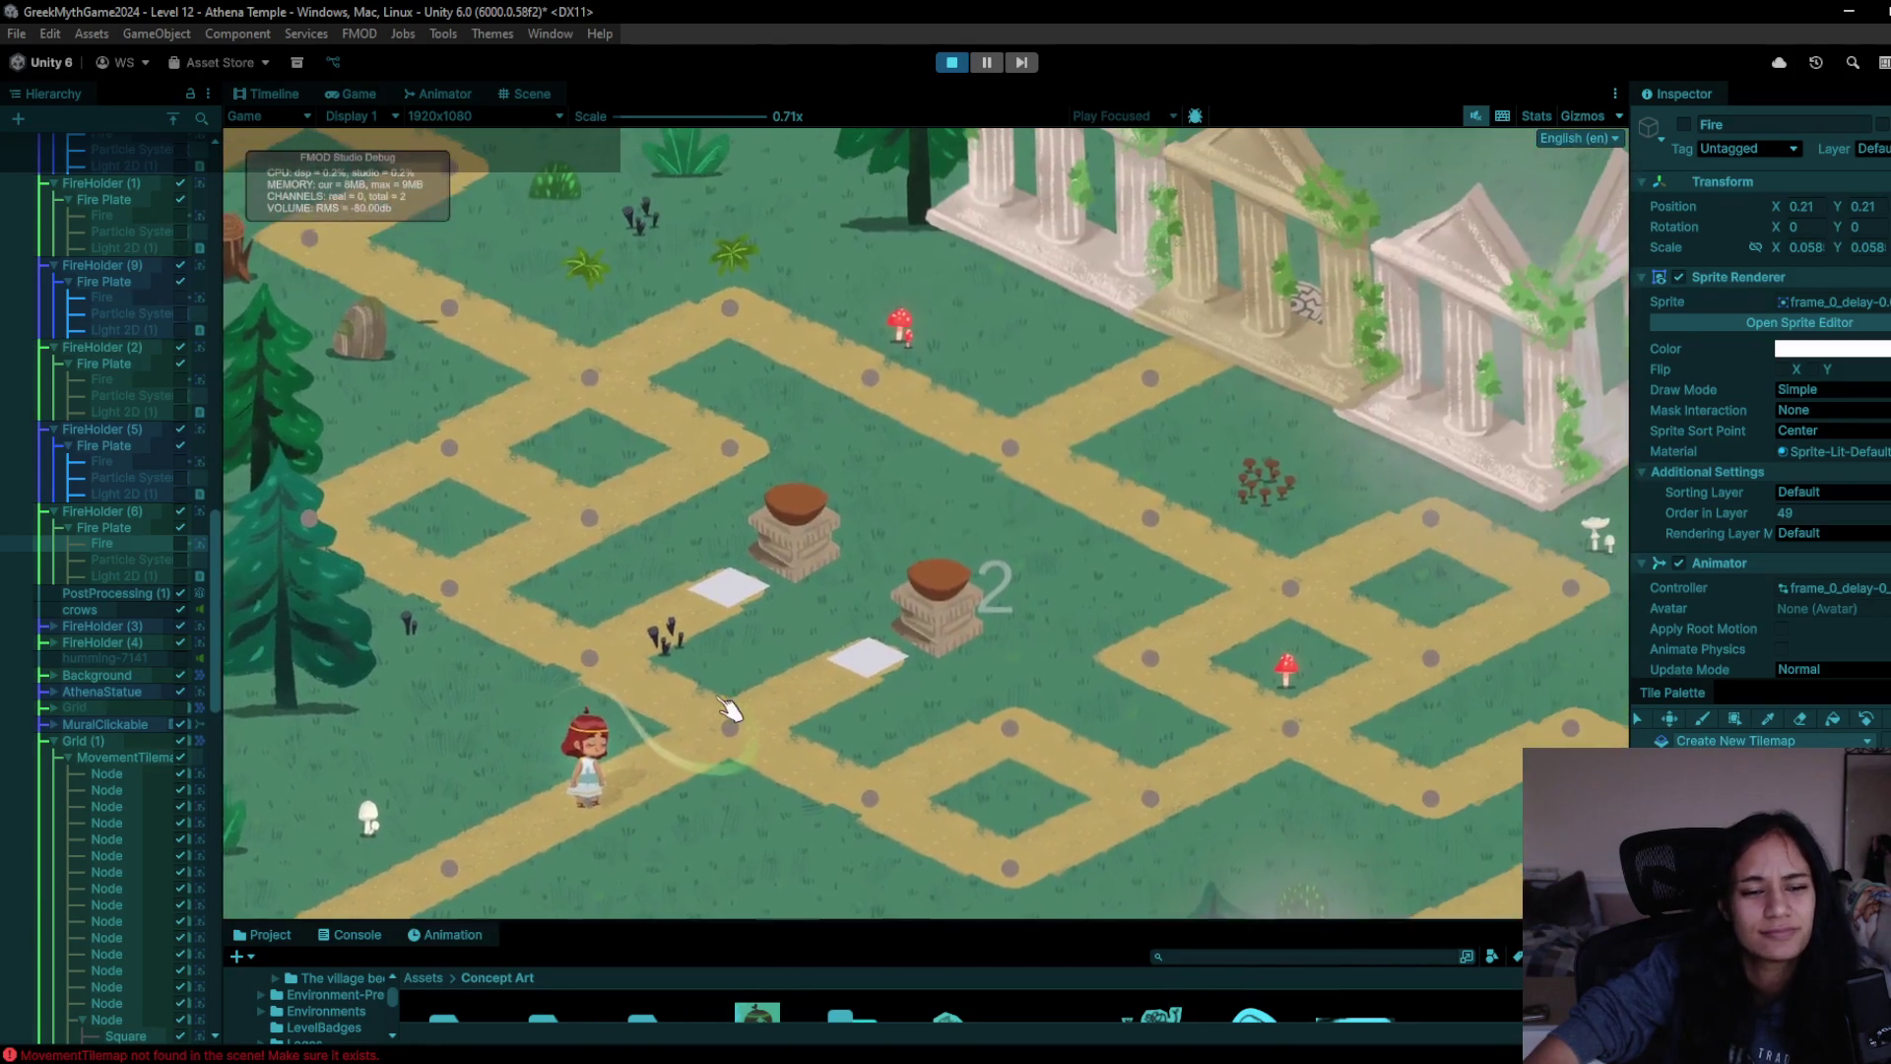
- Walk the character up the zigzag past the fire holders, then exit Play mode
left_click(713, 731)
left_click(536, 638)
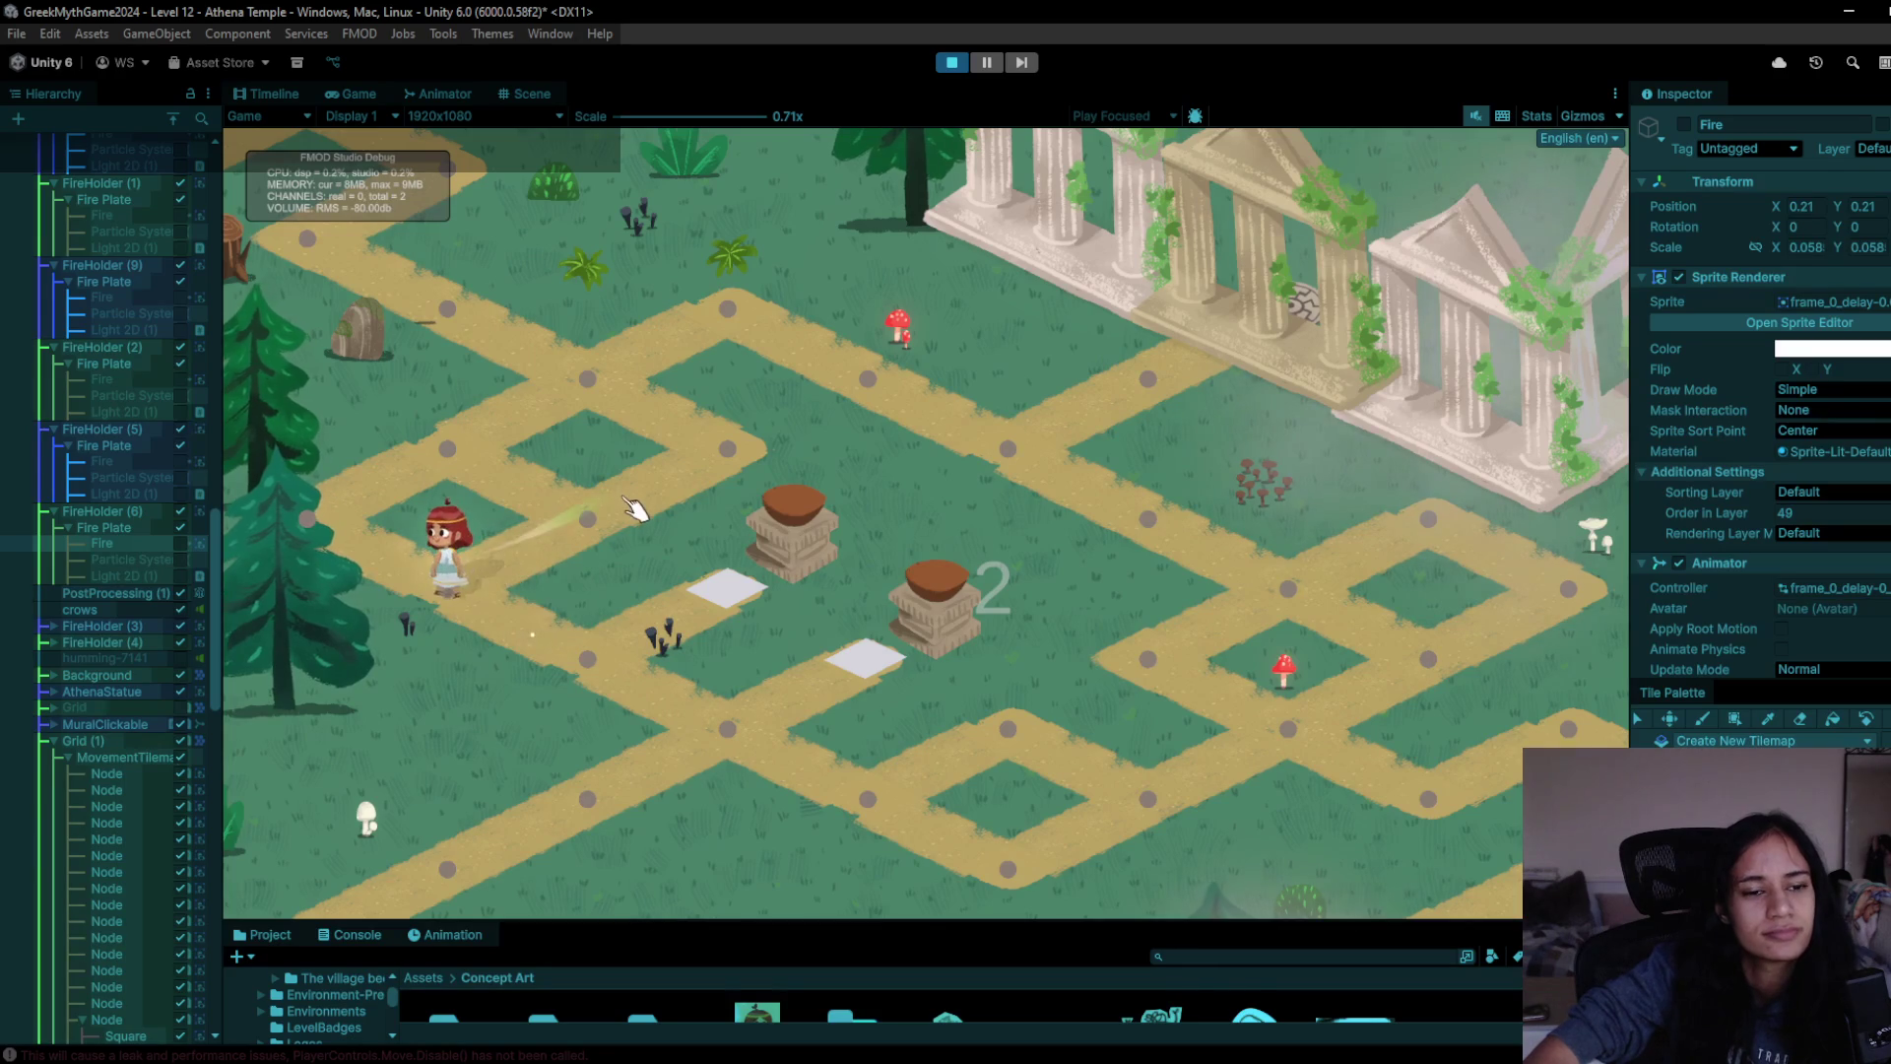
left_click(724, 449)
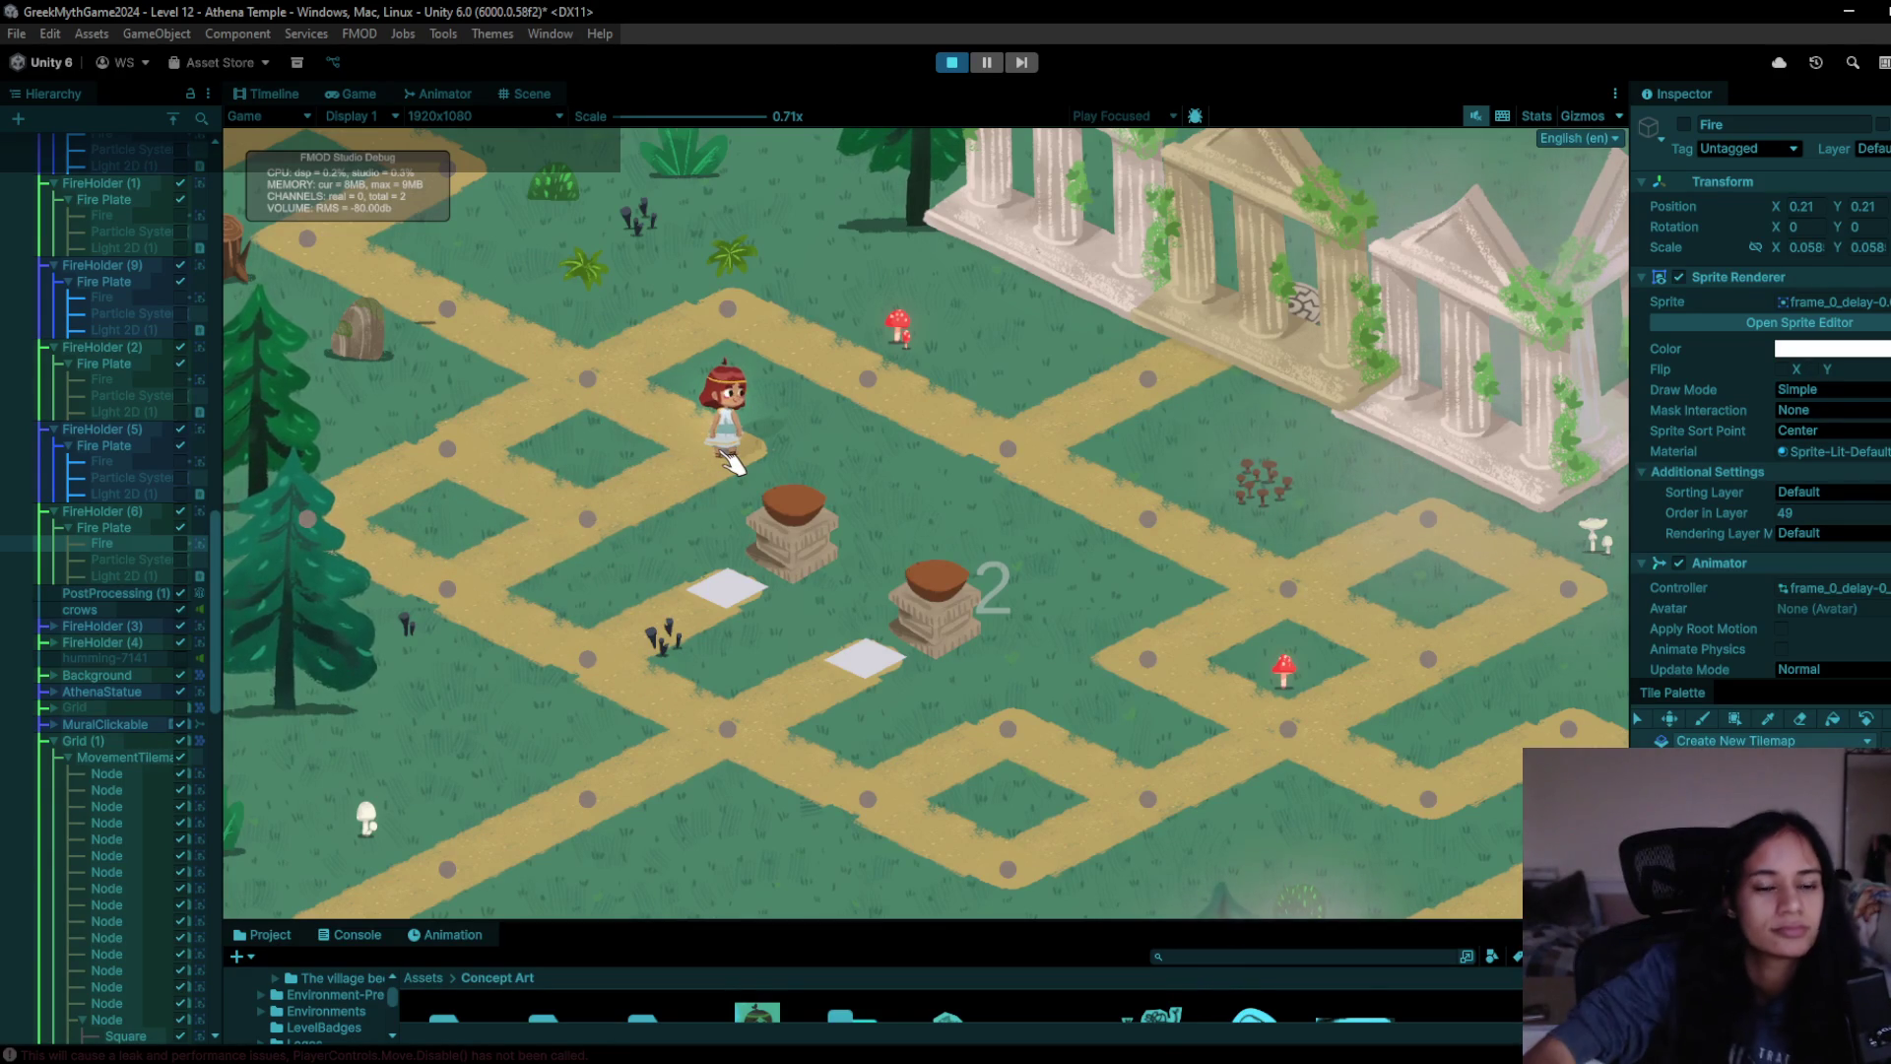
left_click(433, 313)
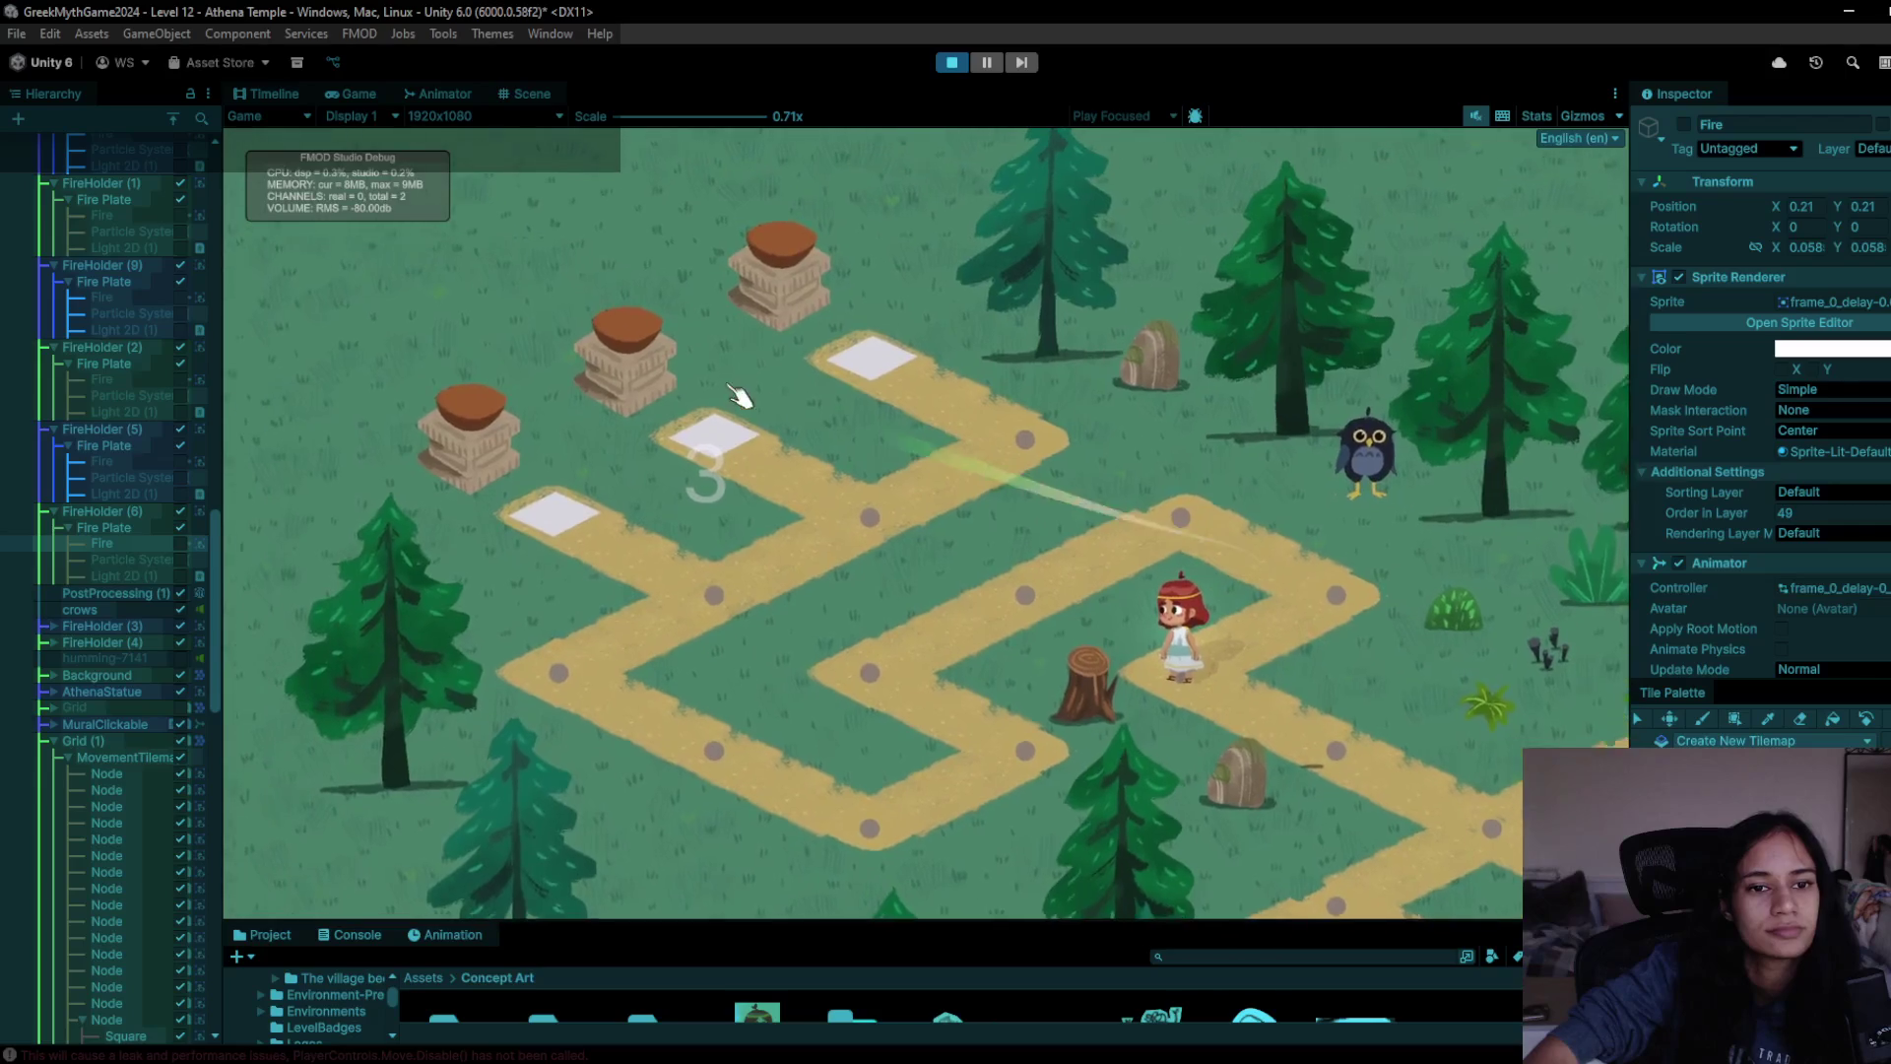
left_click(955, 63)
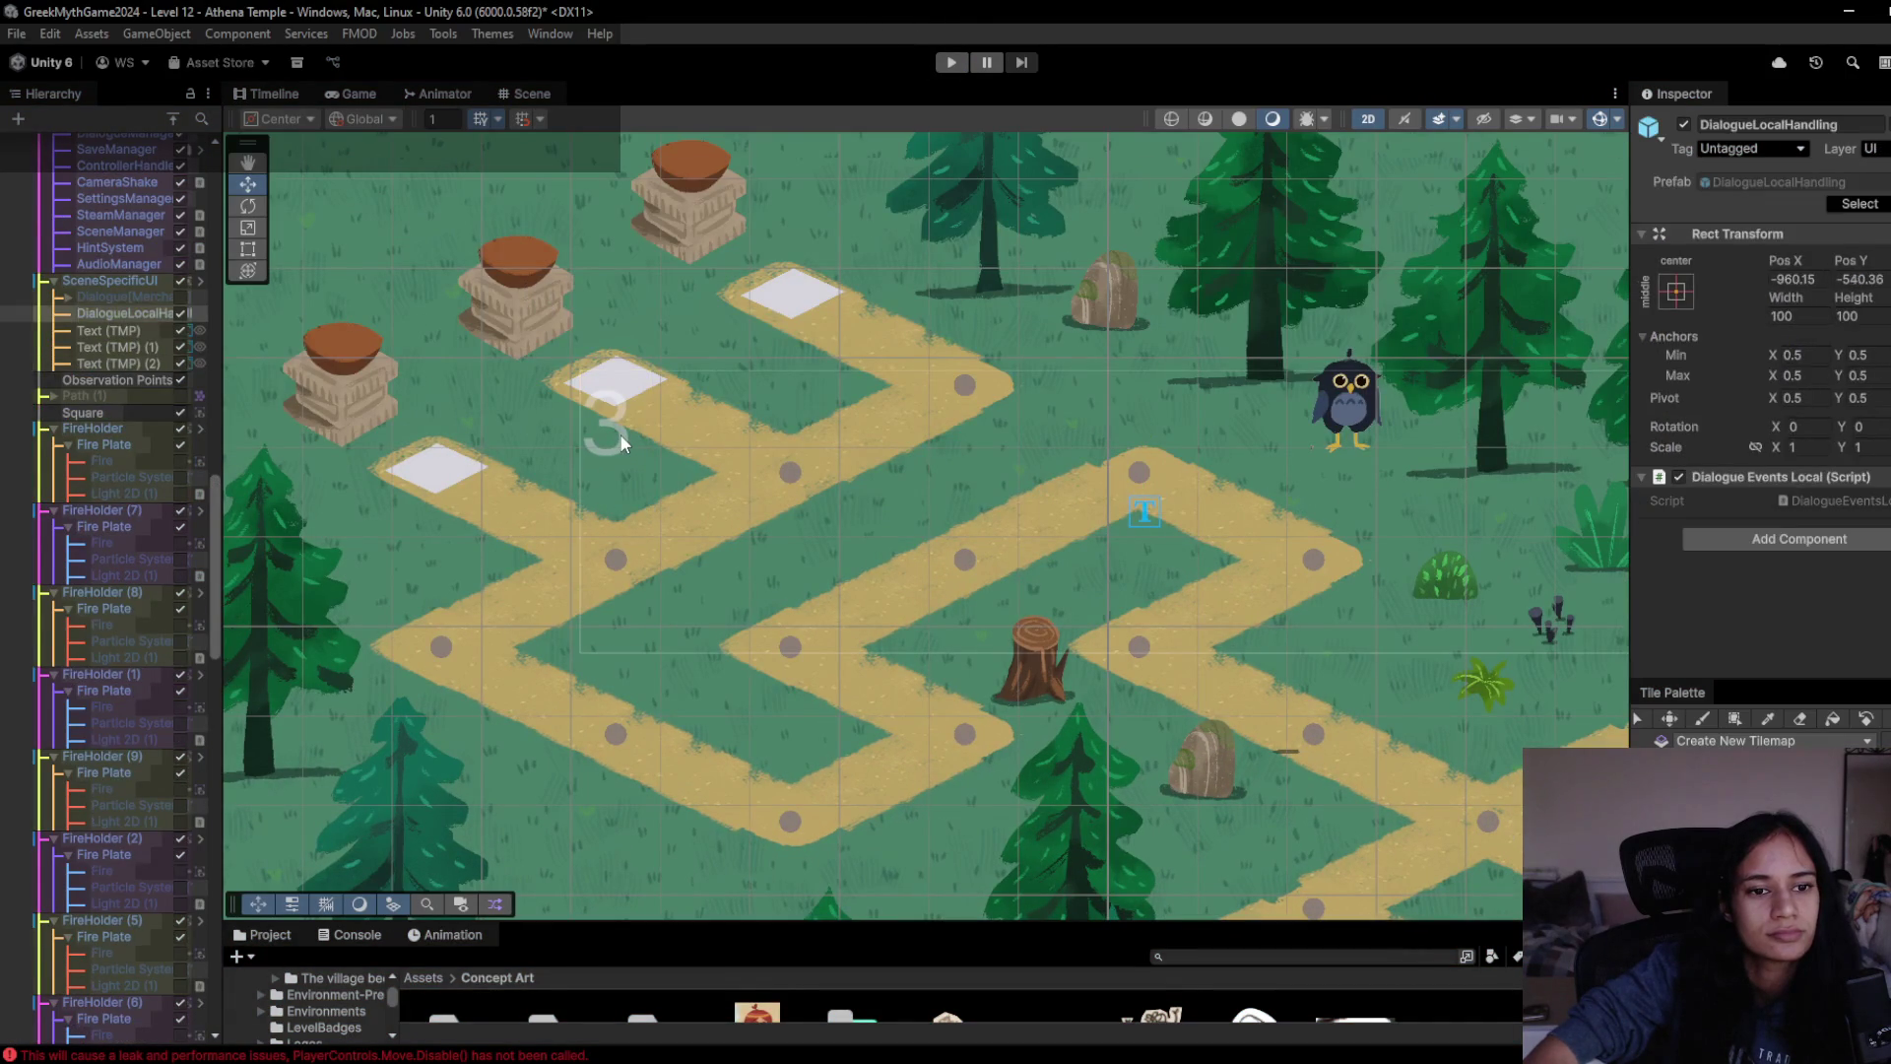
- Deactivate the 3 and 2 Text (TMP) number labels
left_click(621, 442)
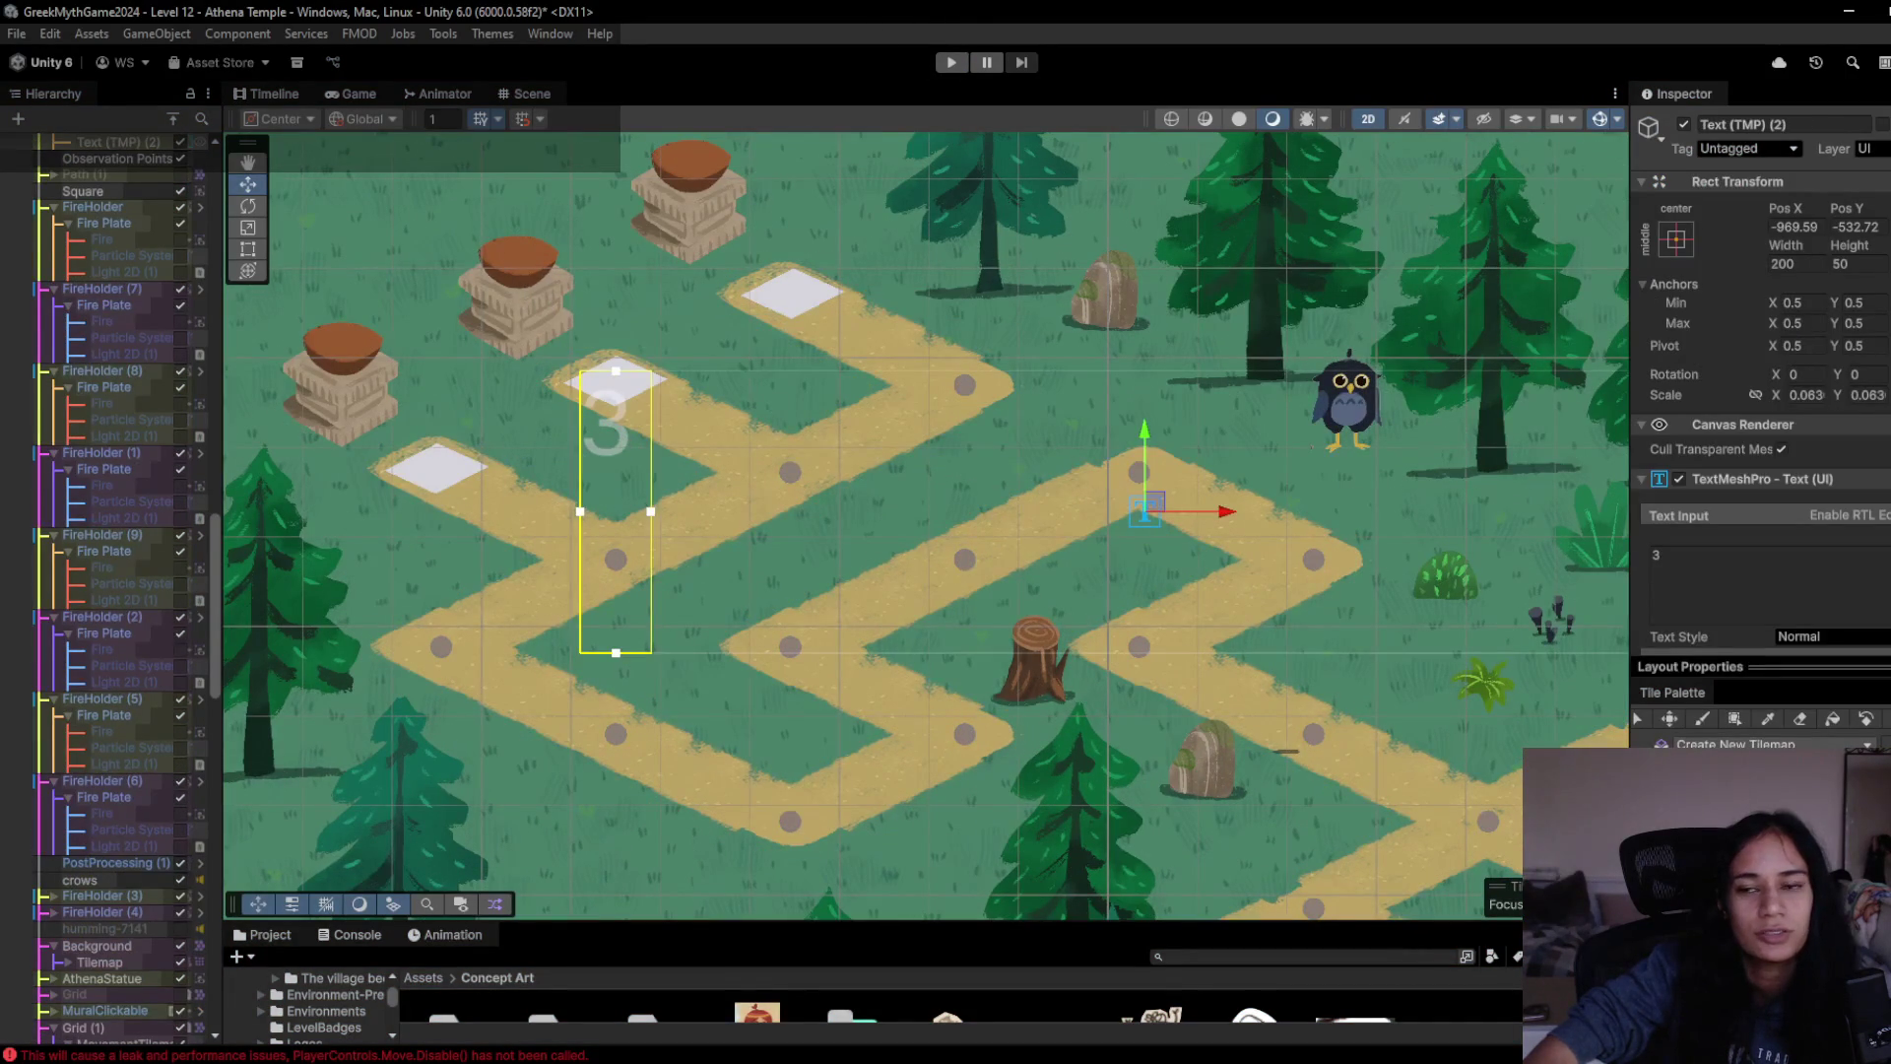
left_click(1684, 125)
mouse_move(1345, 492)
left_mouse_down()
mouse_move(950, 302)
mouse_move(459, 143)
left_mouse_up()
left_click(968, 564)
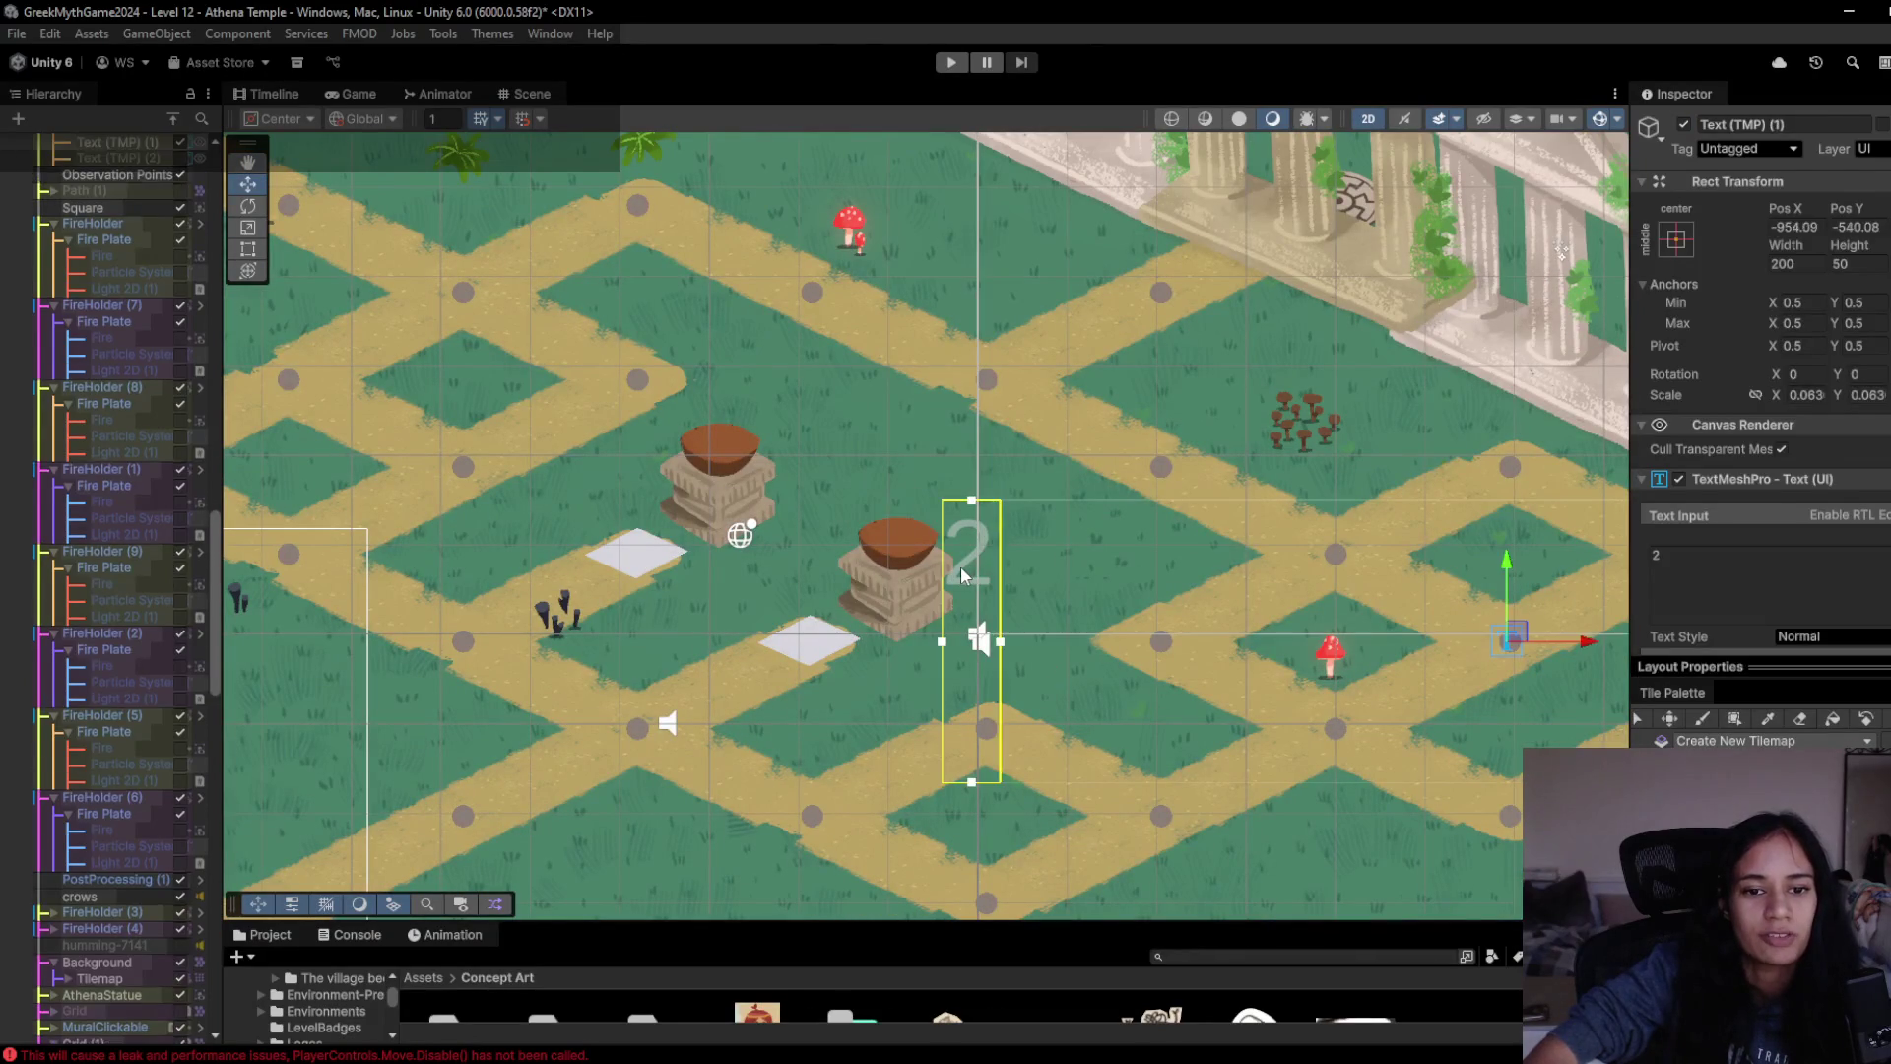
left_click(969, 565)
left_click(969, 565)
left_click(971, 563)
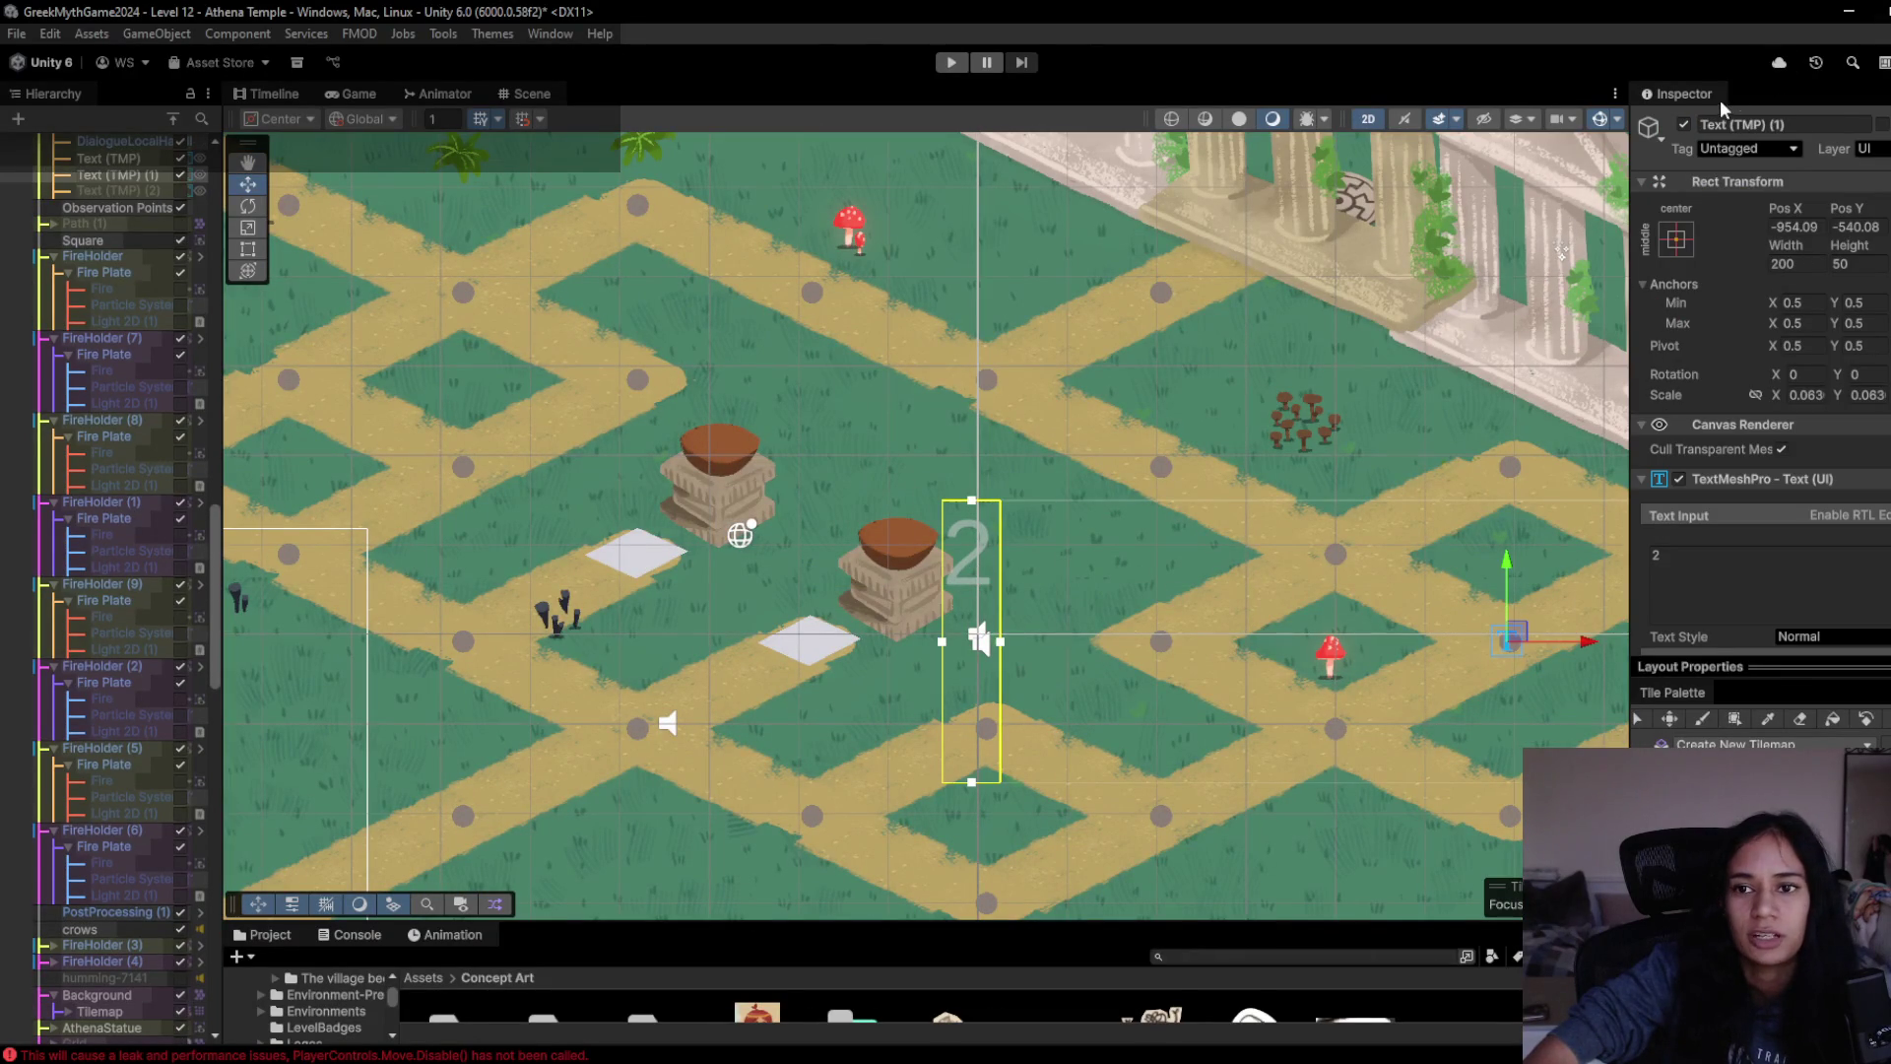
left_click(1685, 126)
- Deactivate the 1 number label beside the fire plates
left_click_drag(1387, 468, 963, 315)
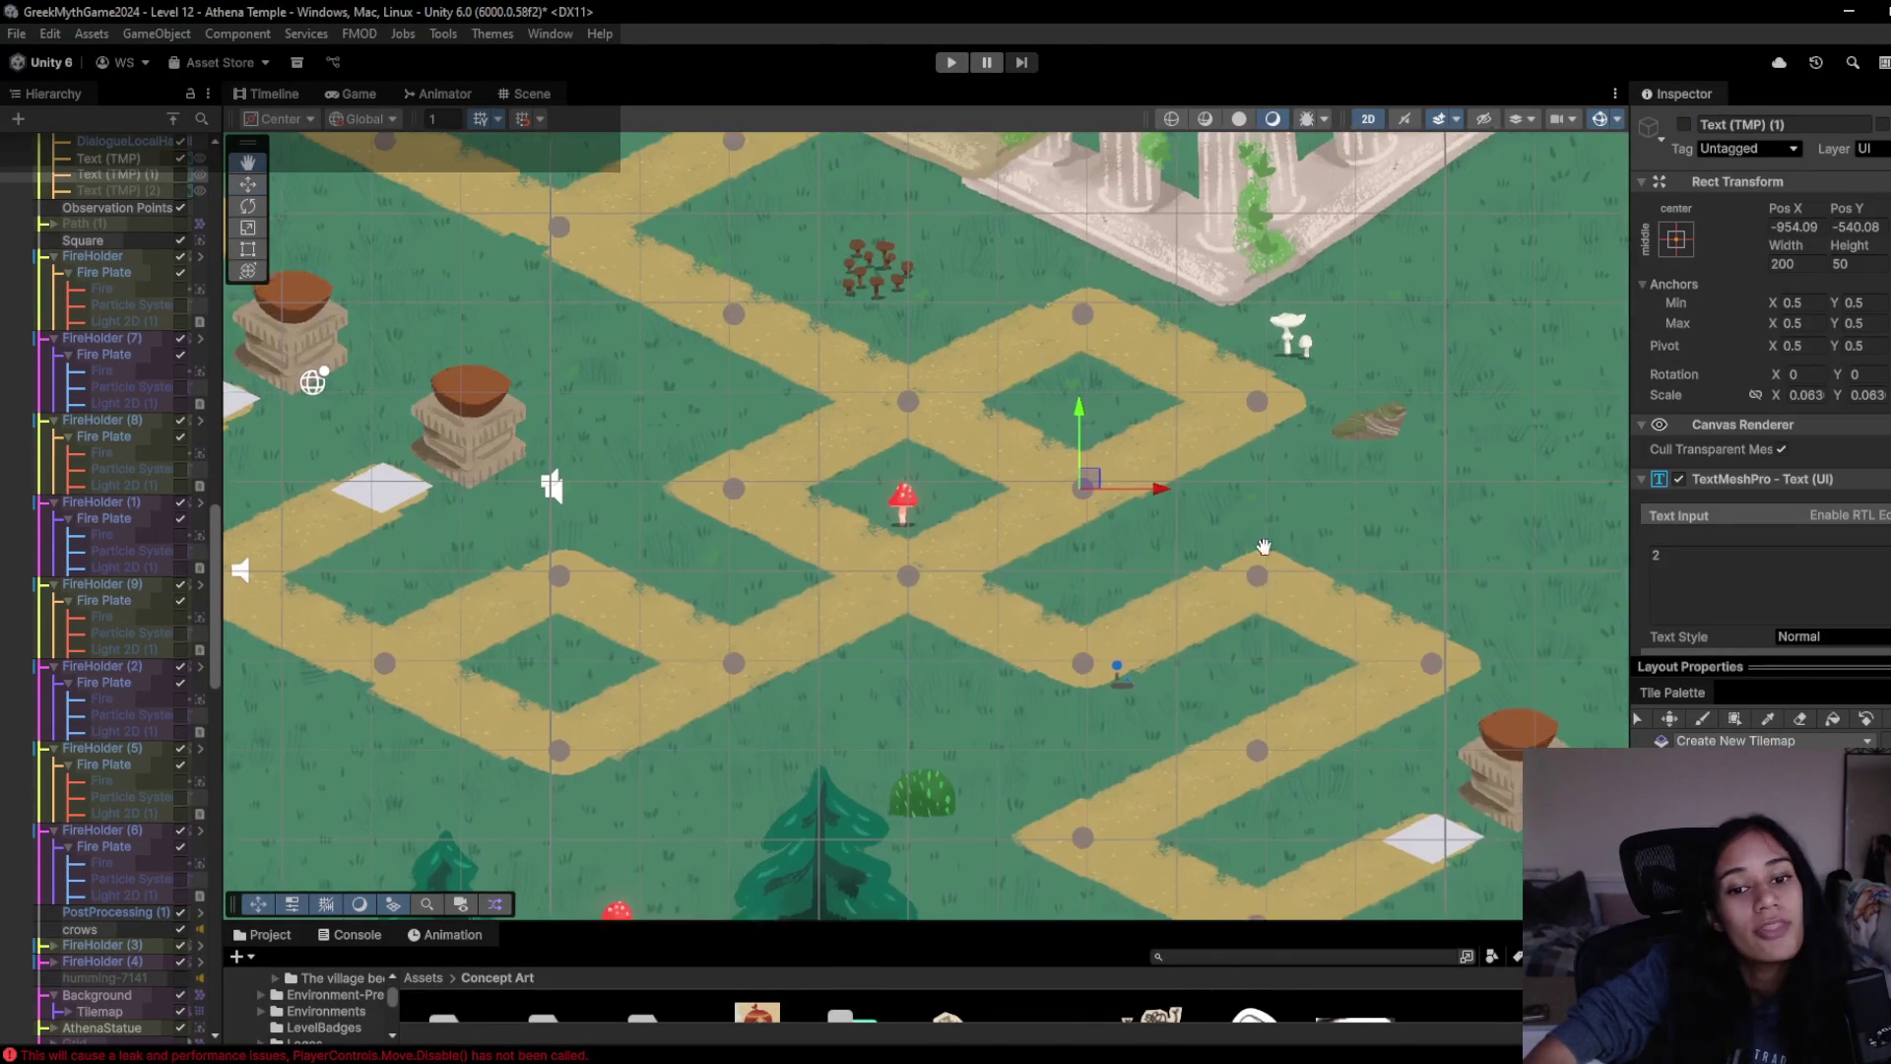
left_click_drag(1278, 577, 1072, 394)
left_click_drag(1216, 563, 1065, 485)
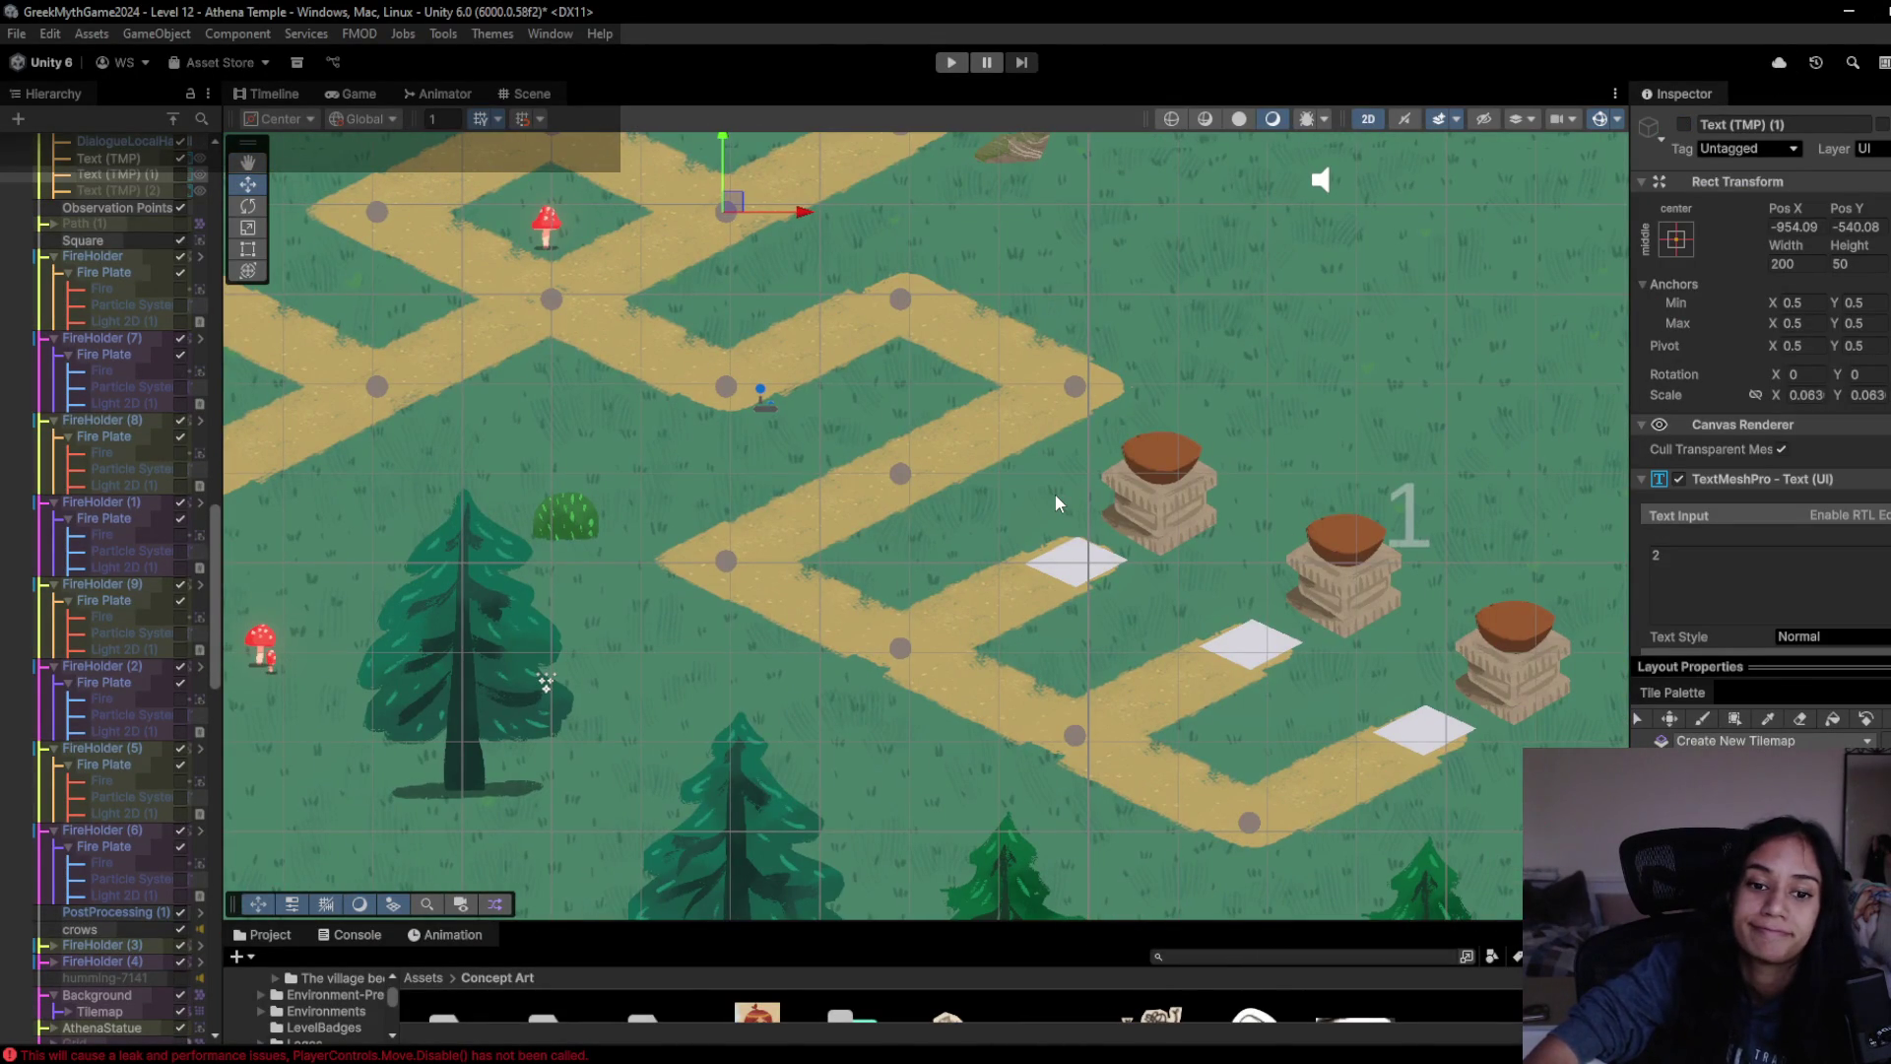
left_click(1411, 534)
left_click(1410, 534)
left_click(1411, 533)
left_click(1411, 534)
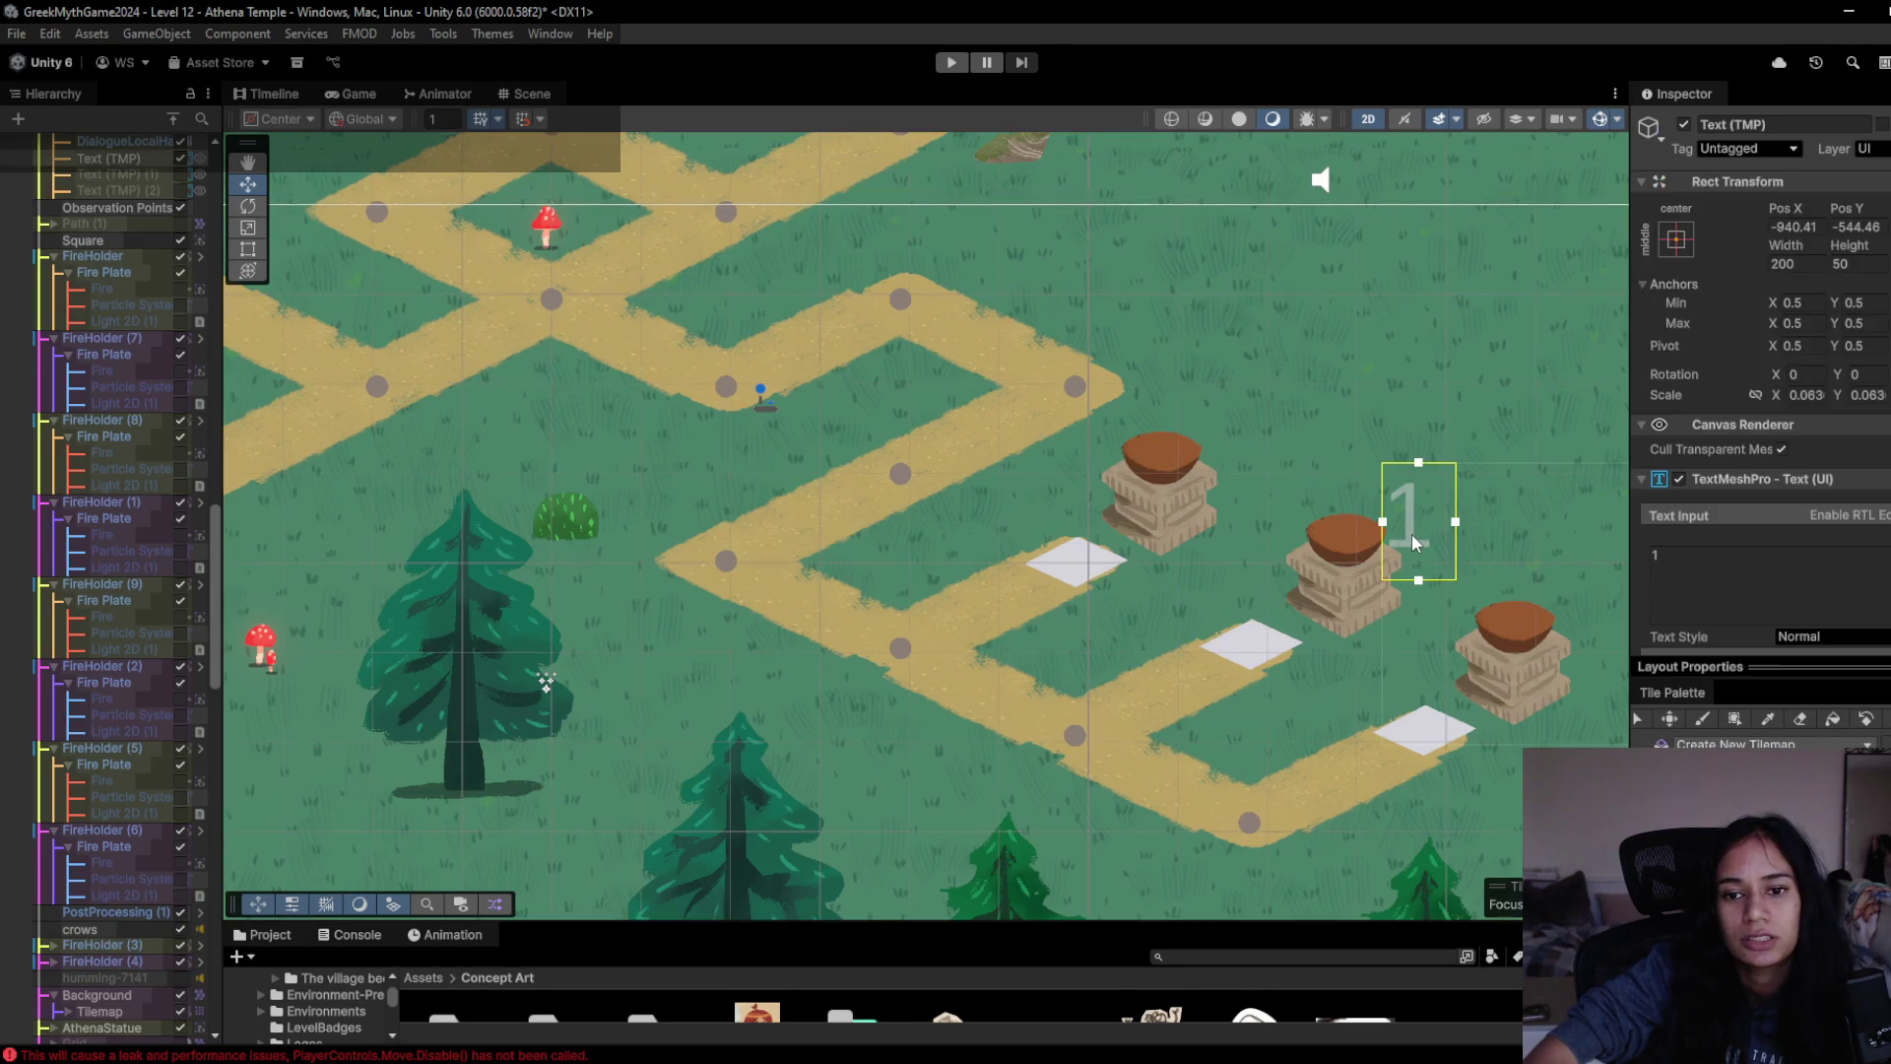
left_click(1684, 125)
mouse_move(1527, 749)
left_mouse_down()
mouse_move(788, 562)
mouse_move(1316, 694)
left_mouse_up()
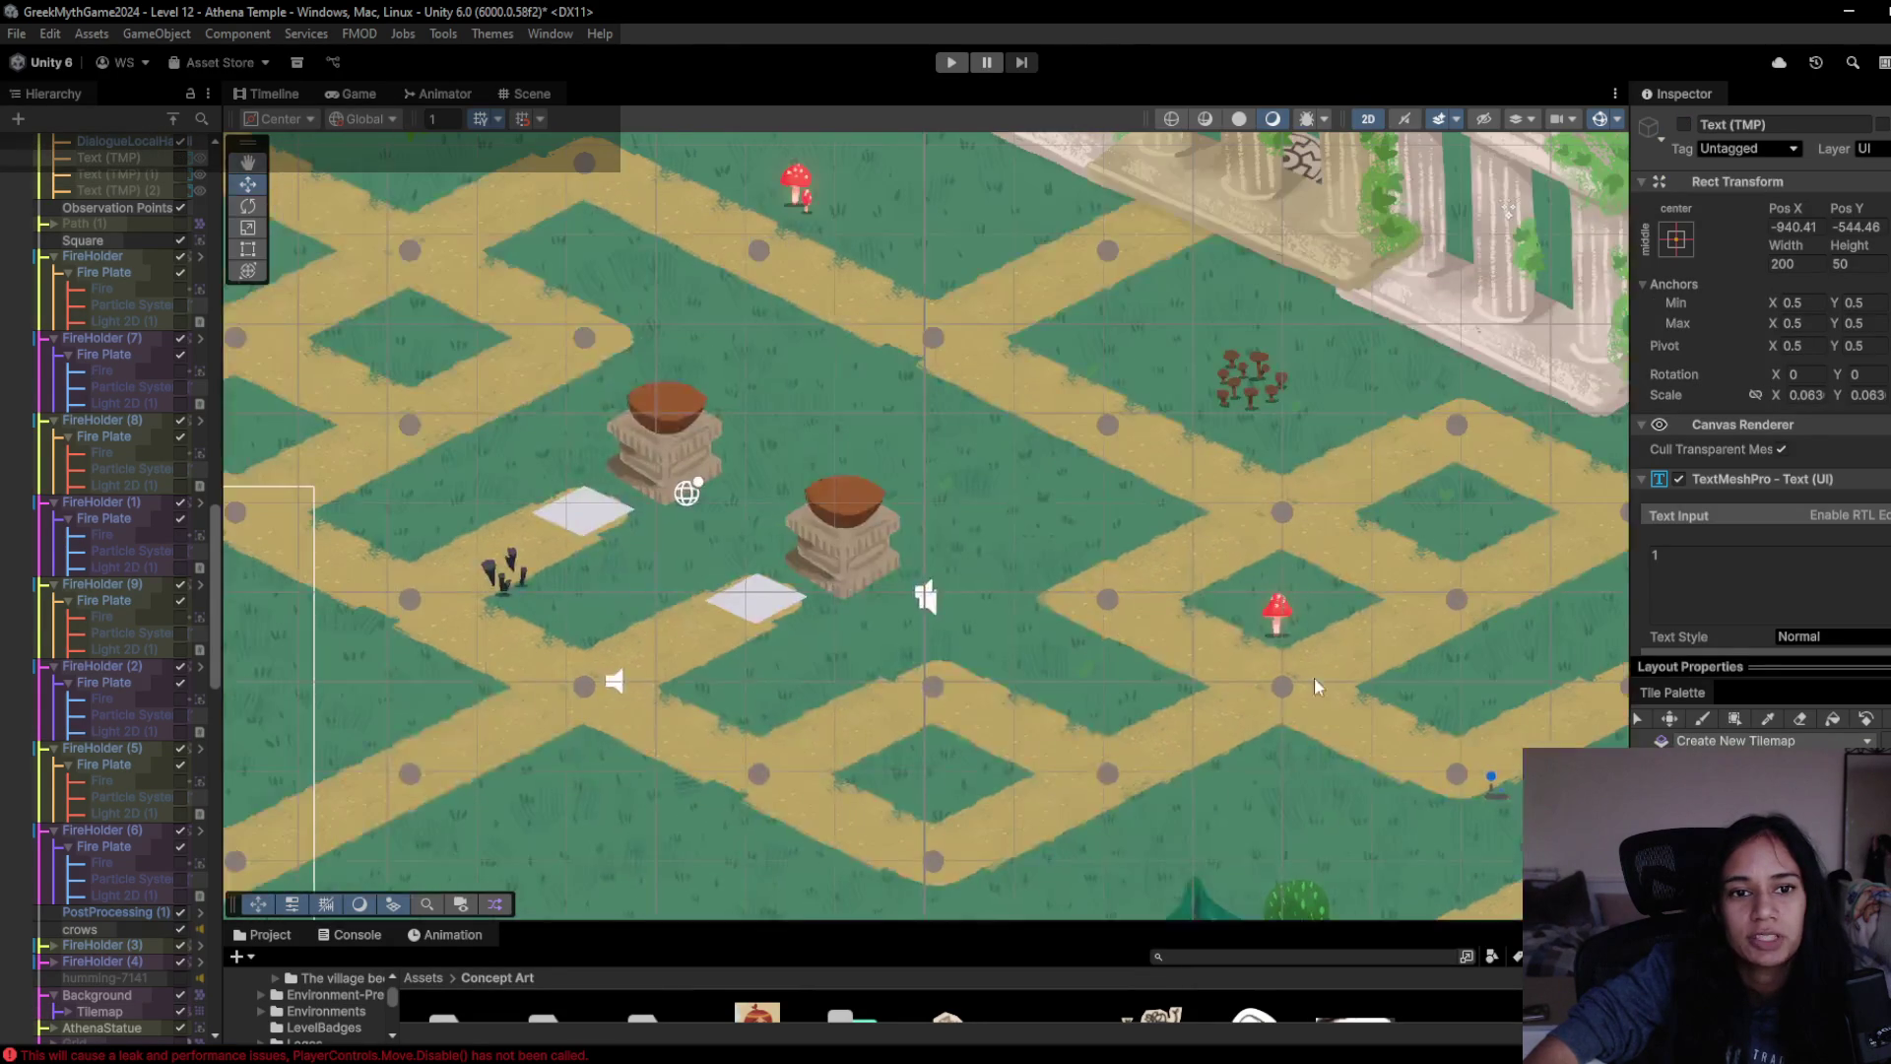
mouse_move(906, 650)
left_mouse_down()
mouse_move(959, 607)
mouse_move(872, 706)
mouse_move(1161, 670)
mouse_move(1034, 648)
left_mouse_up()
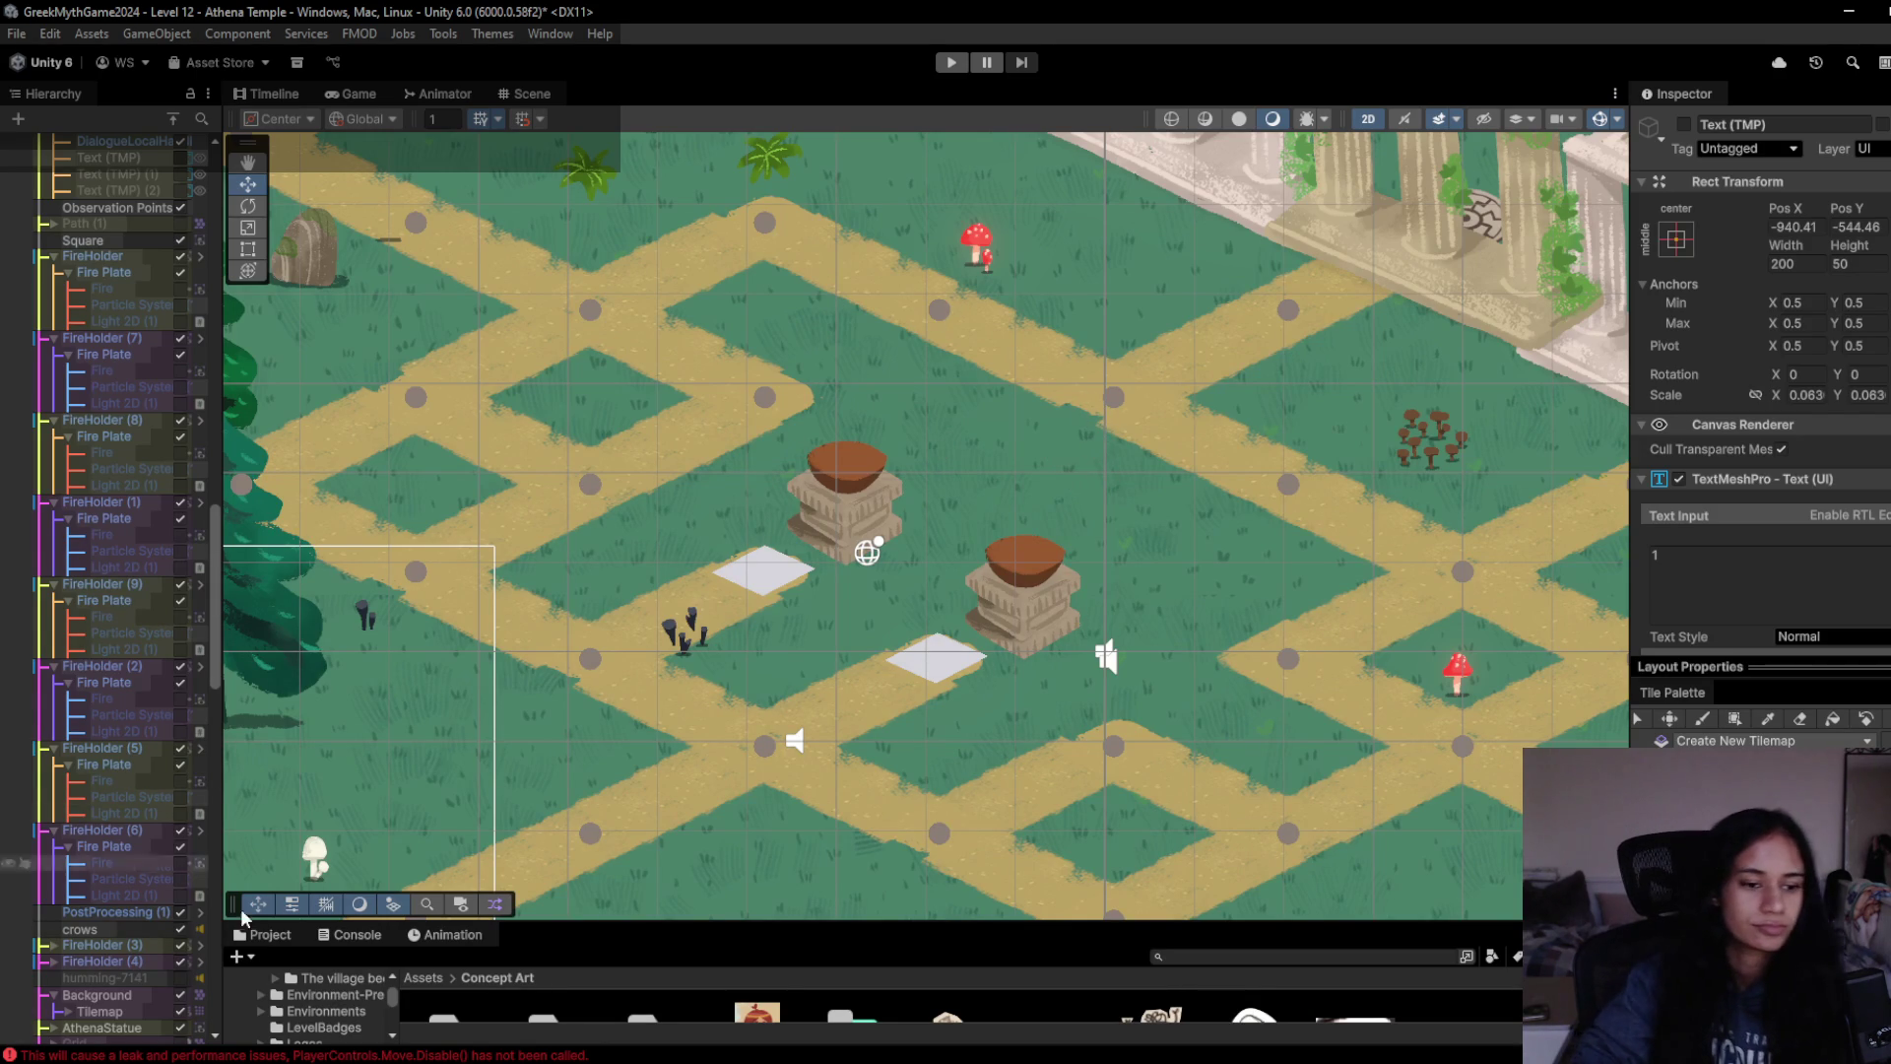
- Clear the error messages in the Console, then return to the Project tab
left_click(339, 936)
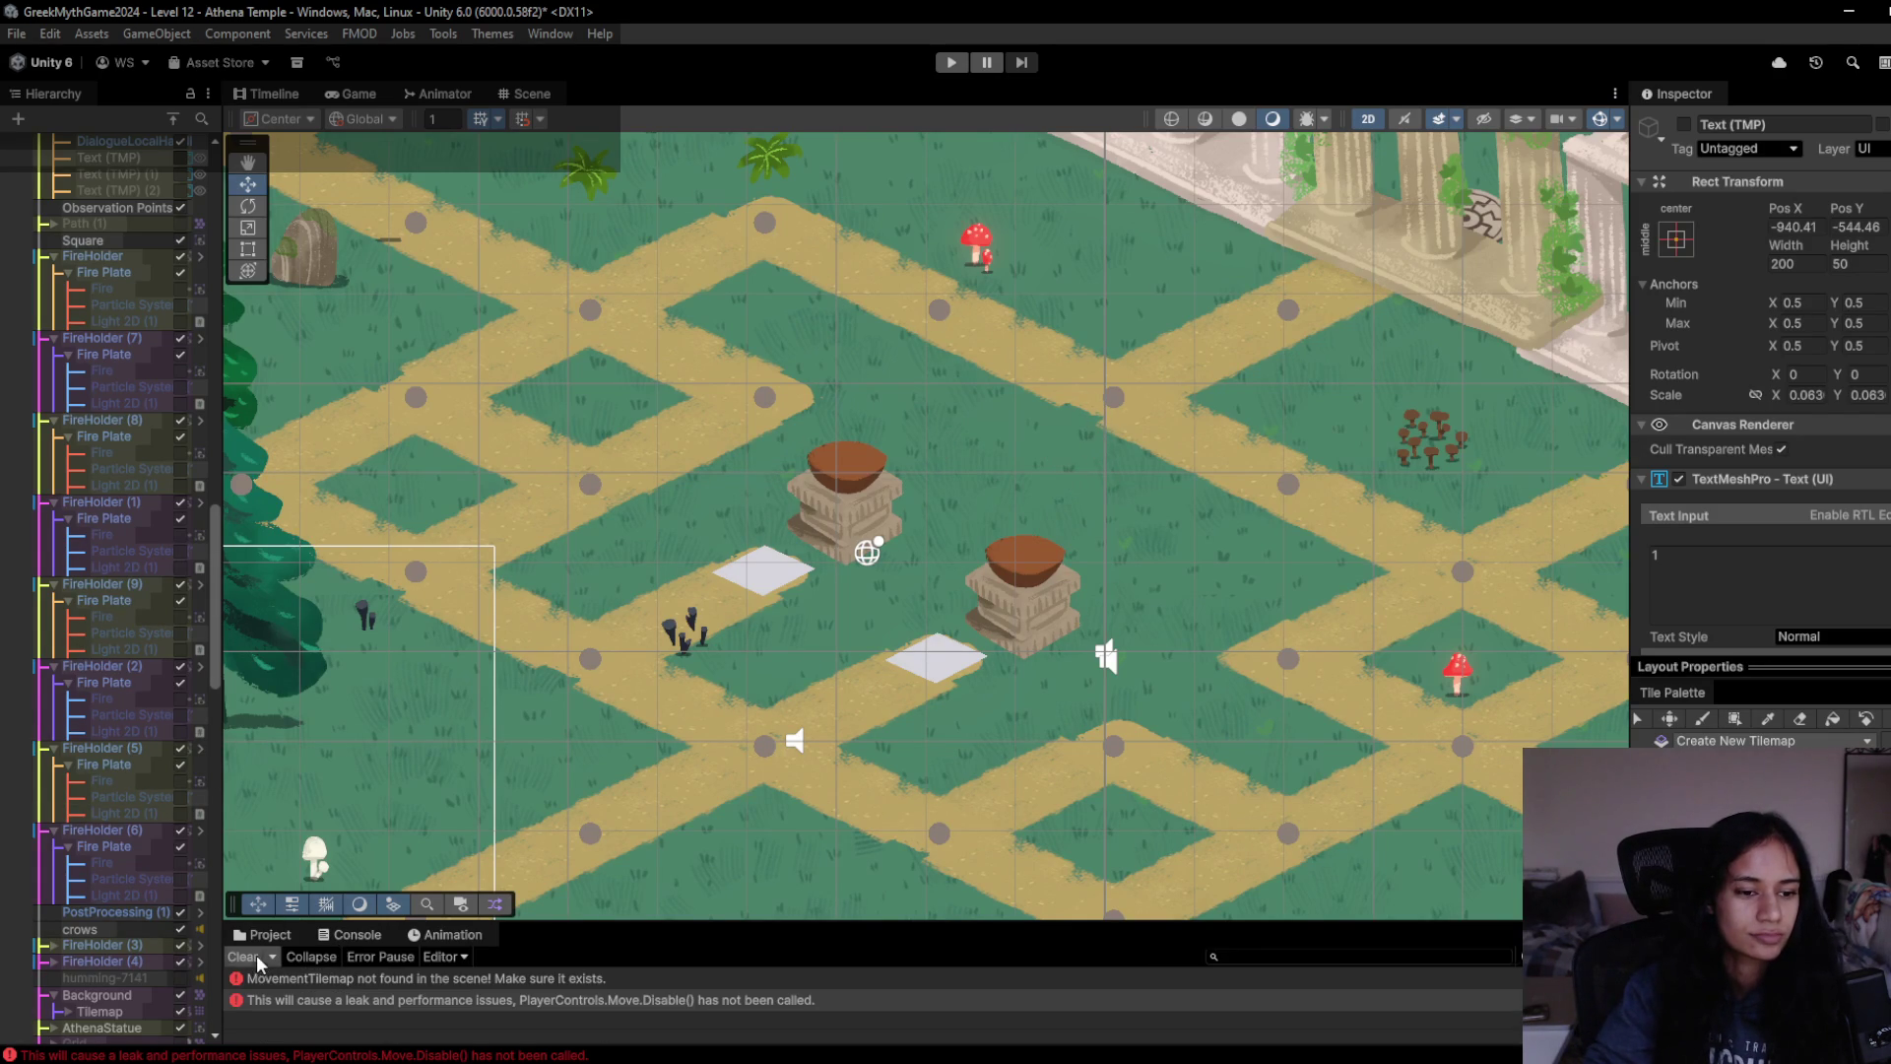
left_click(257, 955)
left_click(295, 937)
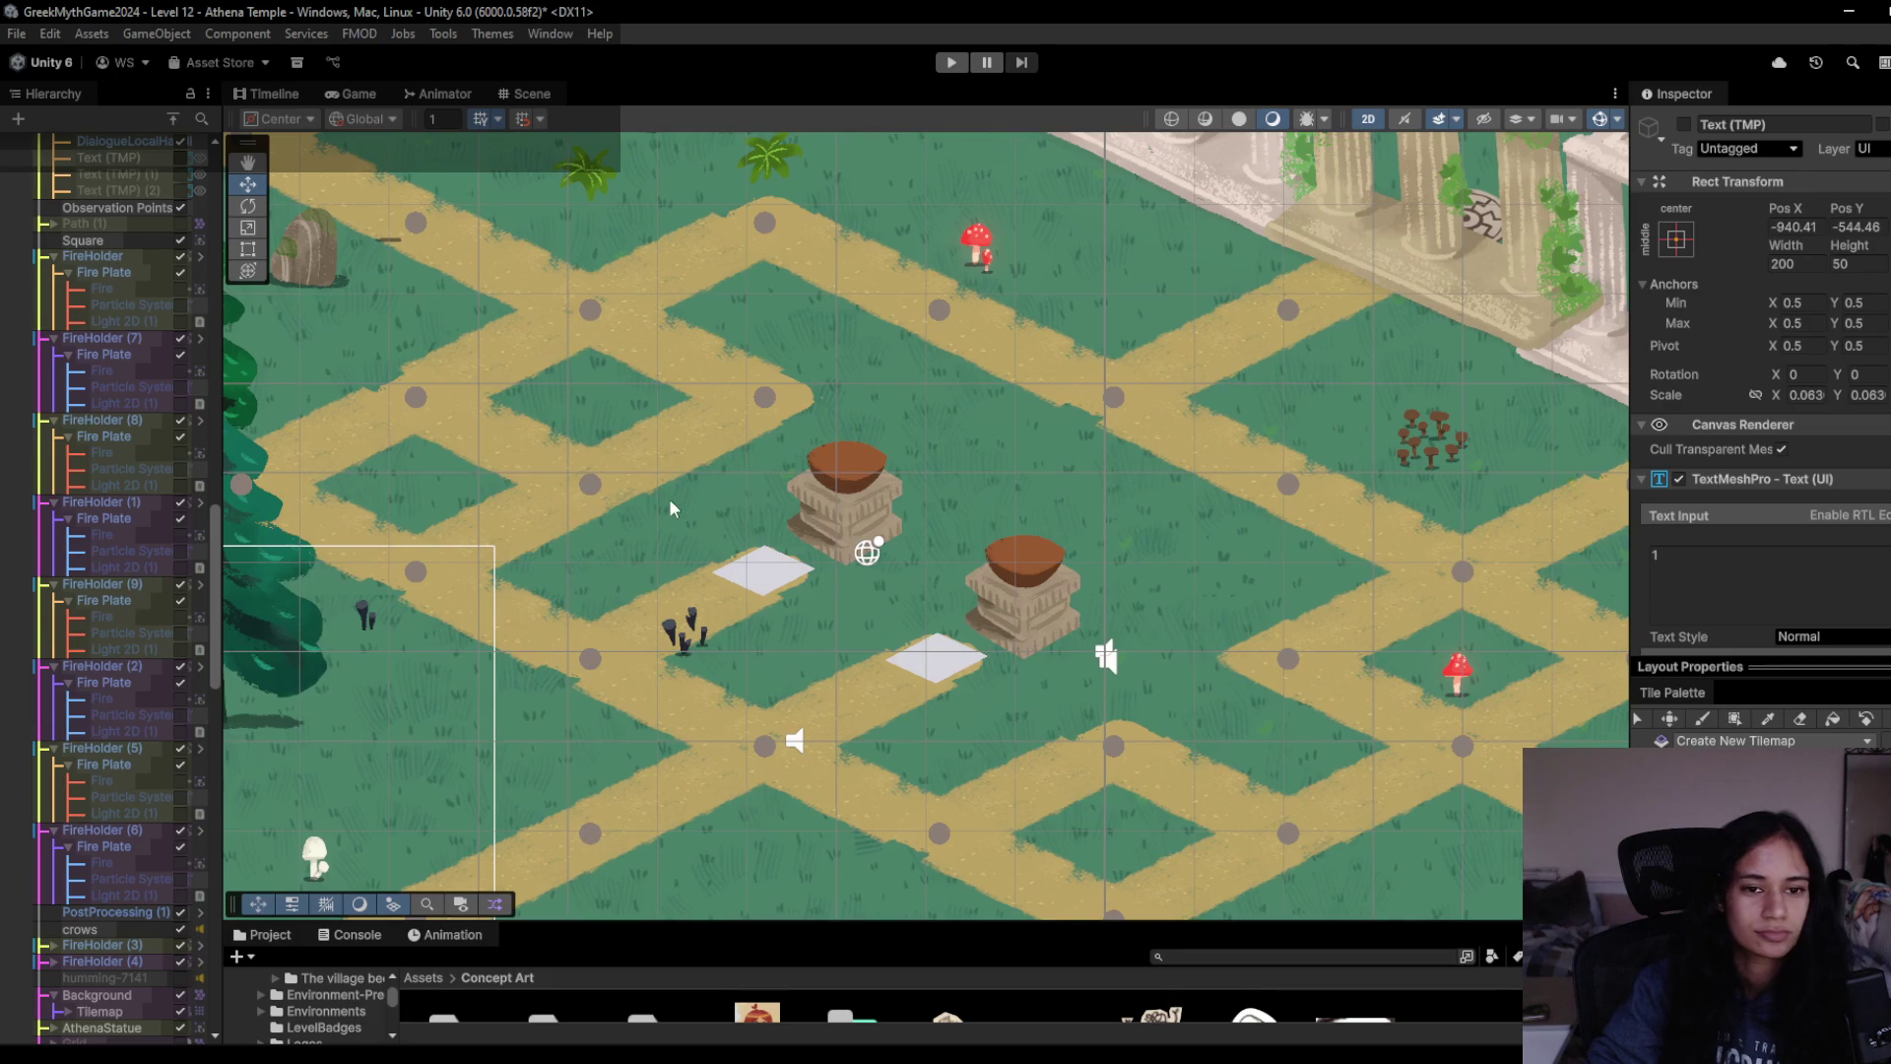
scroll(667, 507, "down", 2)
scroll(1048, 477, "up", 2)
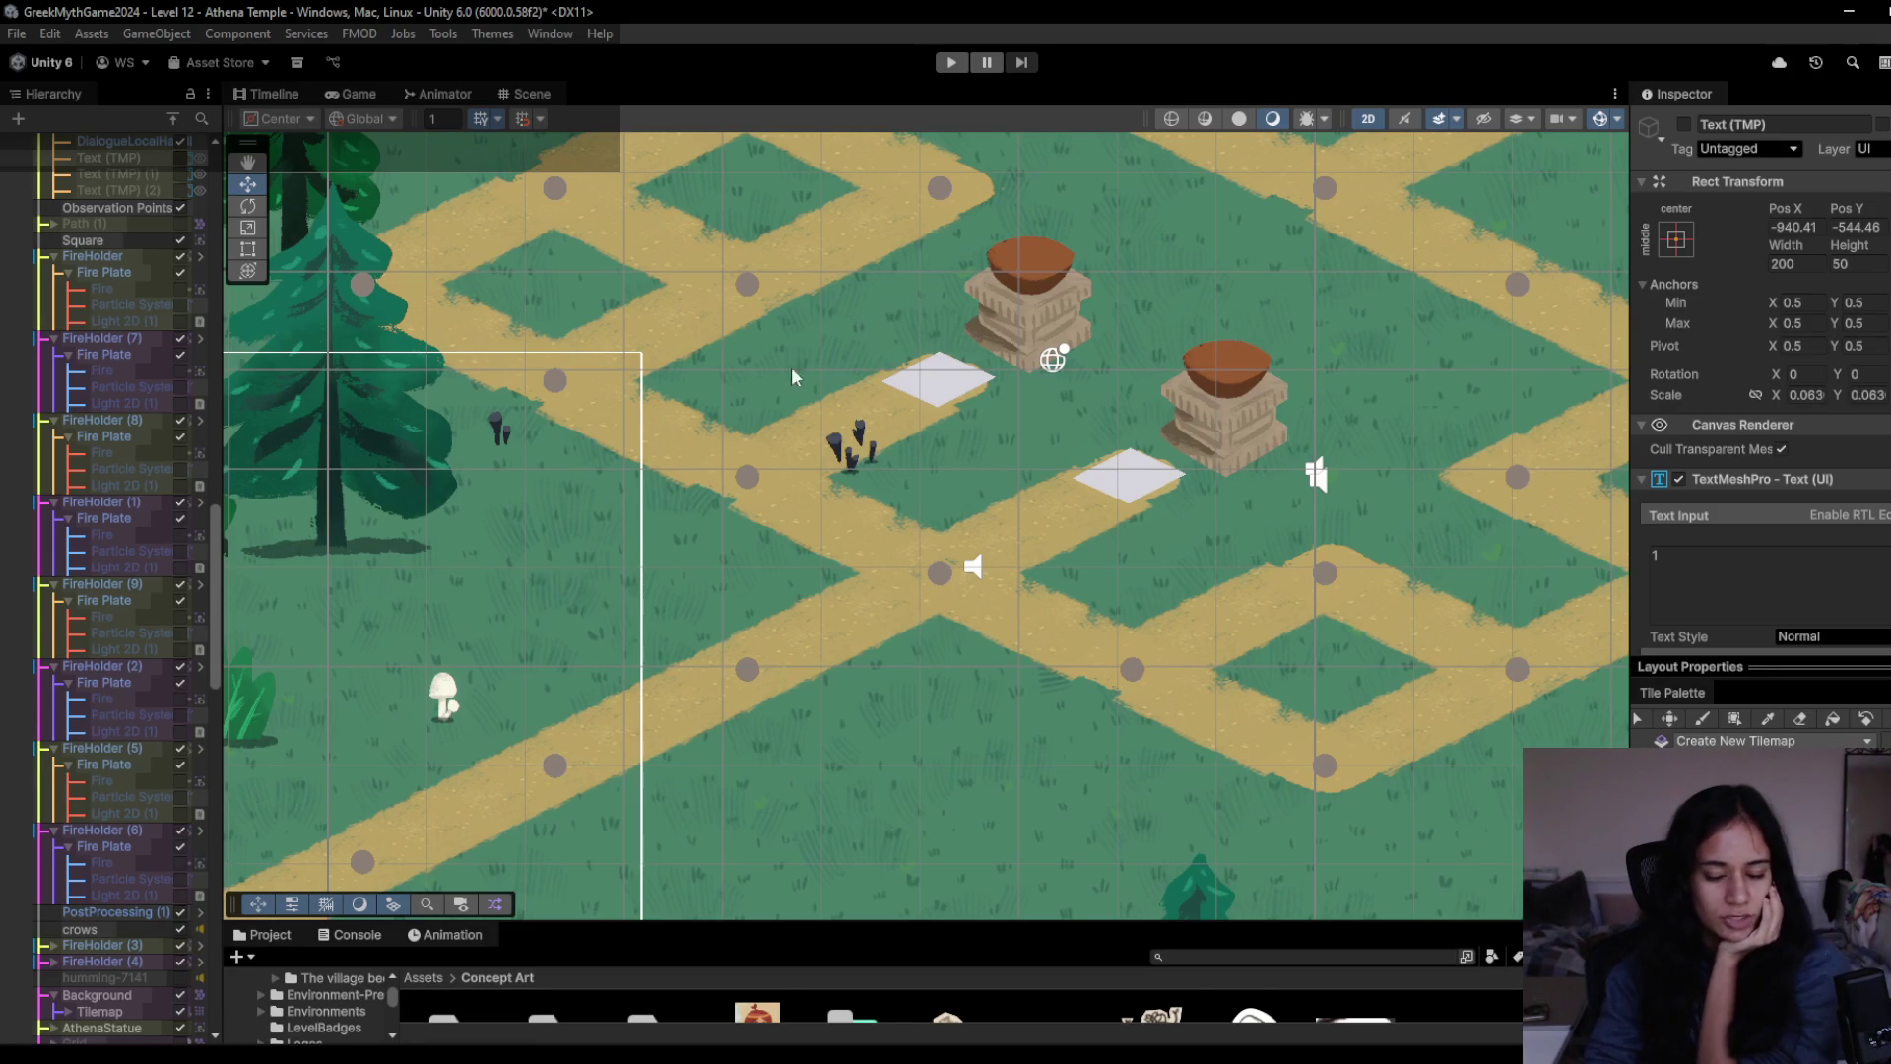
- Pan around the Scene view to inspect the owl, path and marker tiles
key("Left")
key("Up")
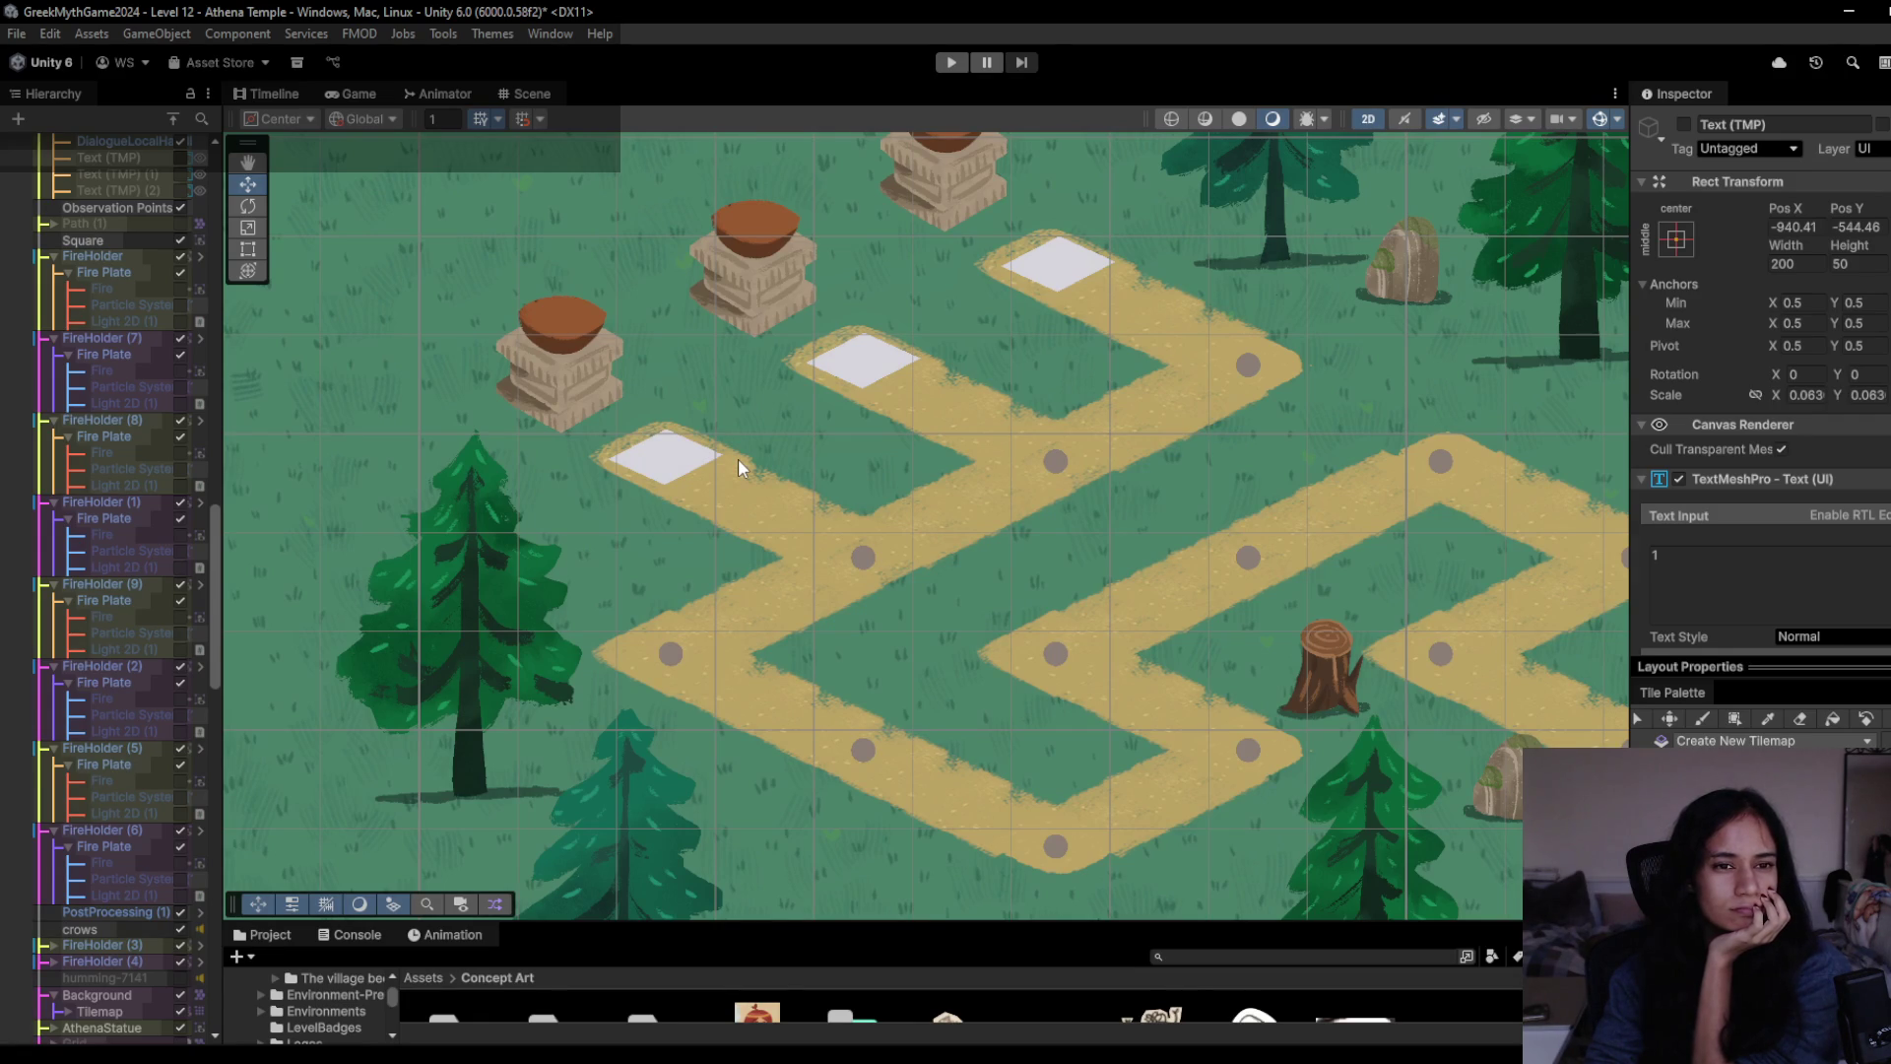
mouse_move(712, 467)
left_mouse_down()
mouse_move(591, 551)
mouse_move(589, 591)
mouse_move(517, 535)
left_mouse_up()
left_click_drag(725, 665, 621, 635)
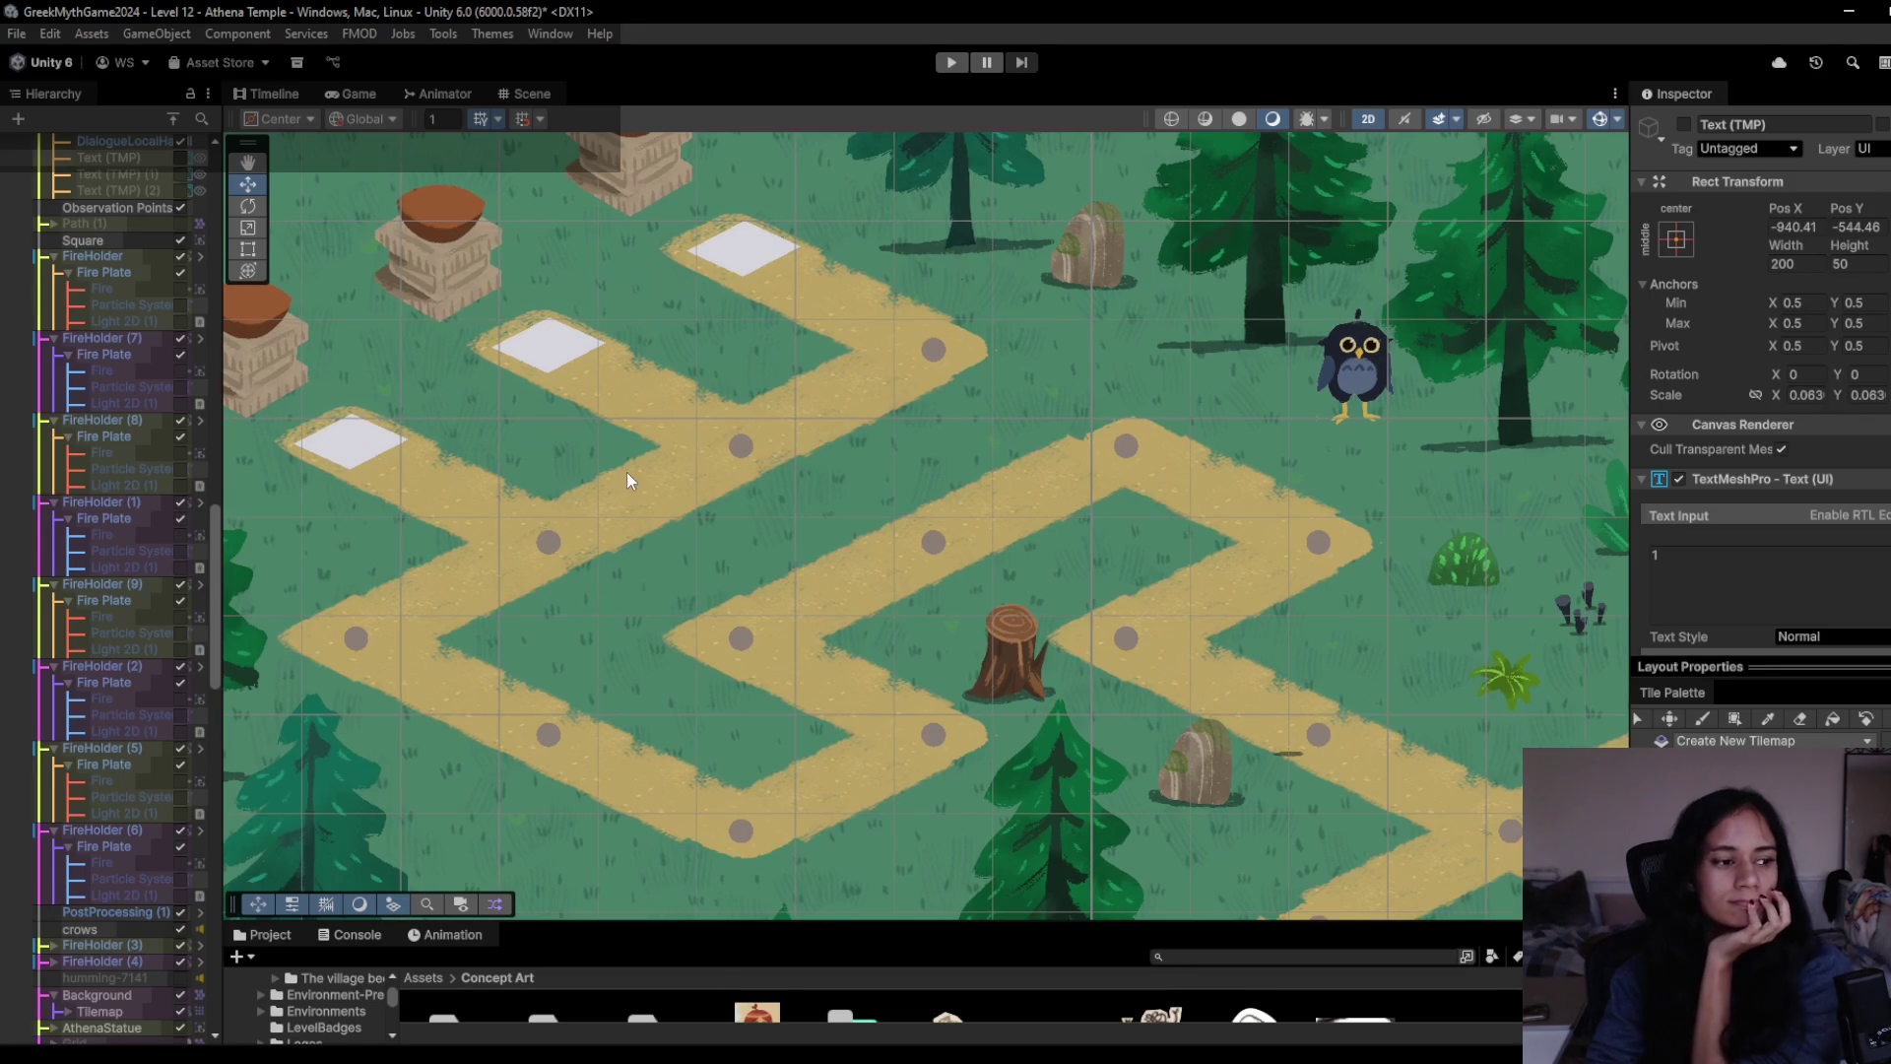
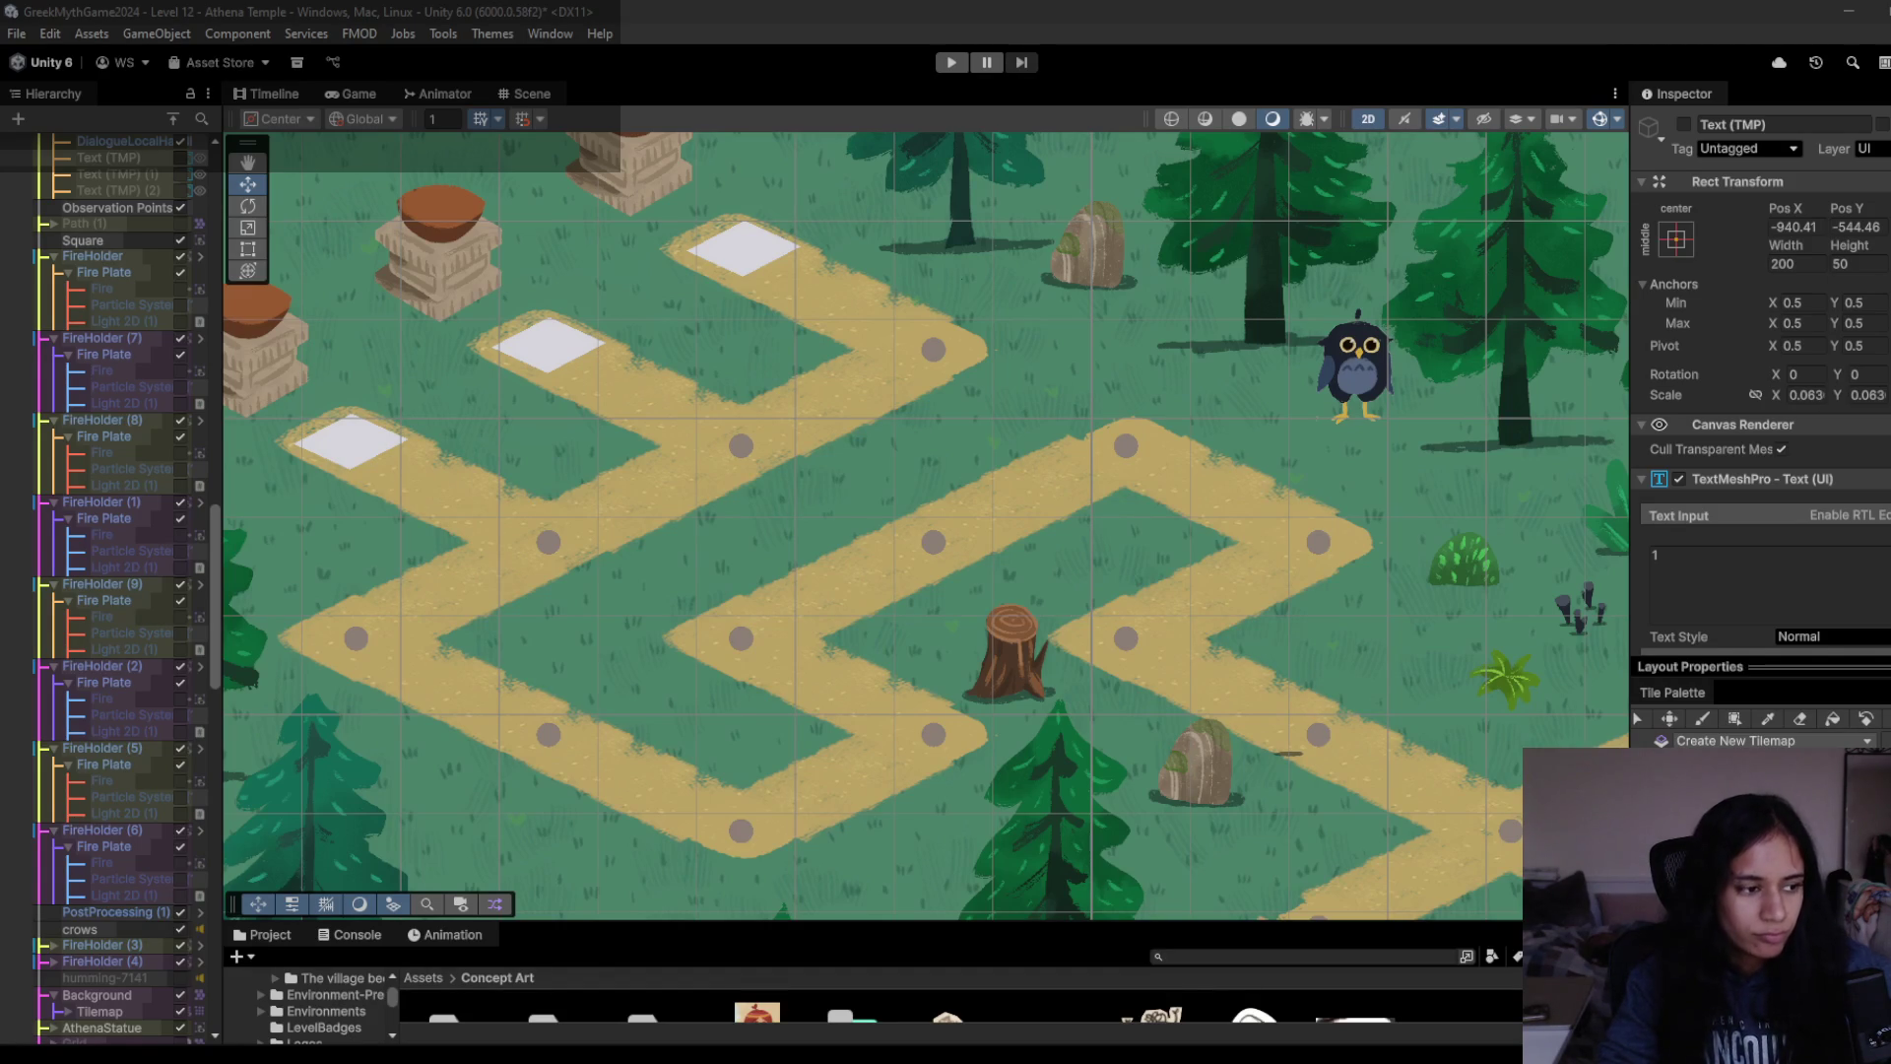
- Drag forest-mushroom-amanite-4 down beside the path to X -14.89, Y 3.28, then toggle Play
key("Right")
key("Down")
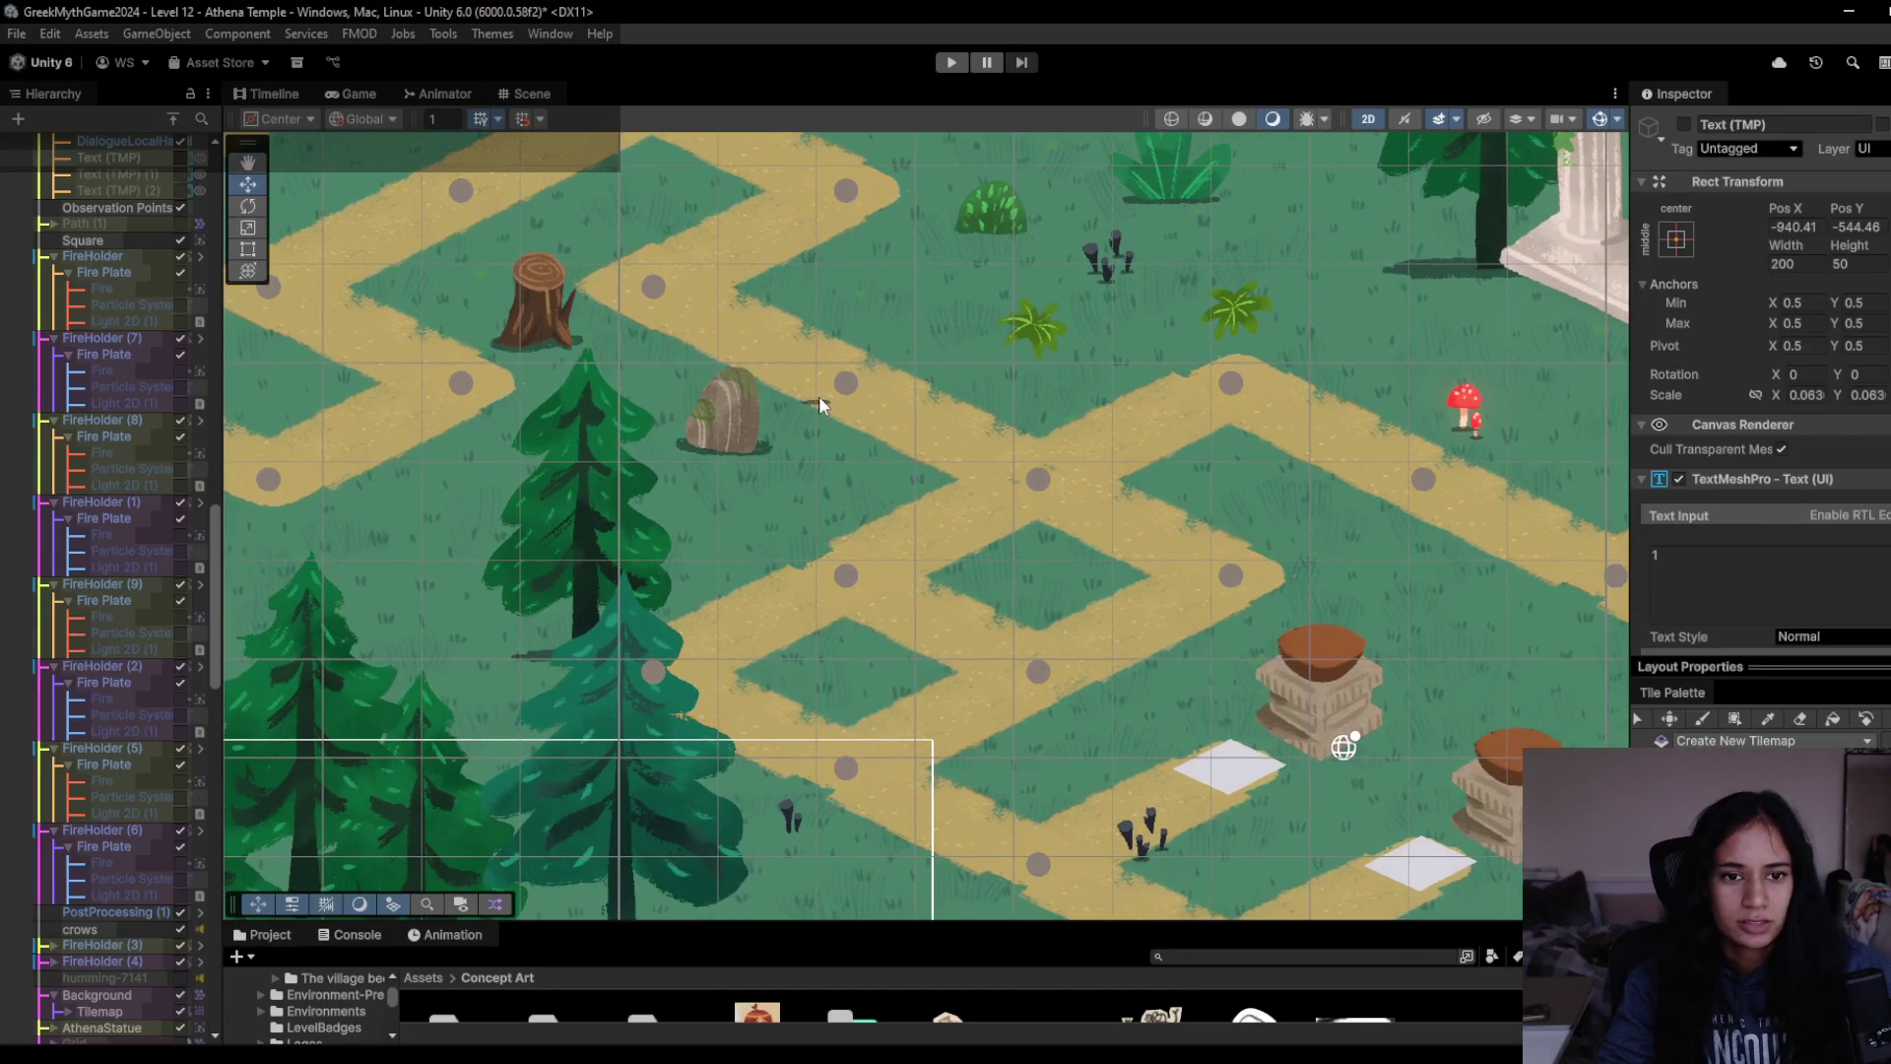
left_click(819, 398)
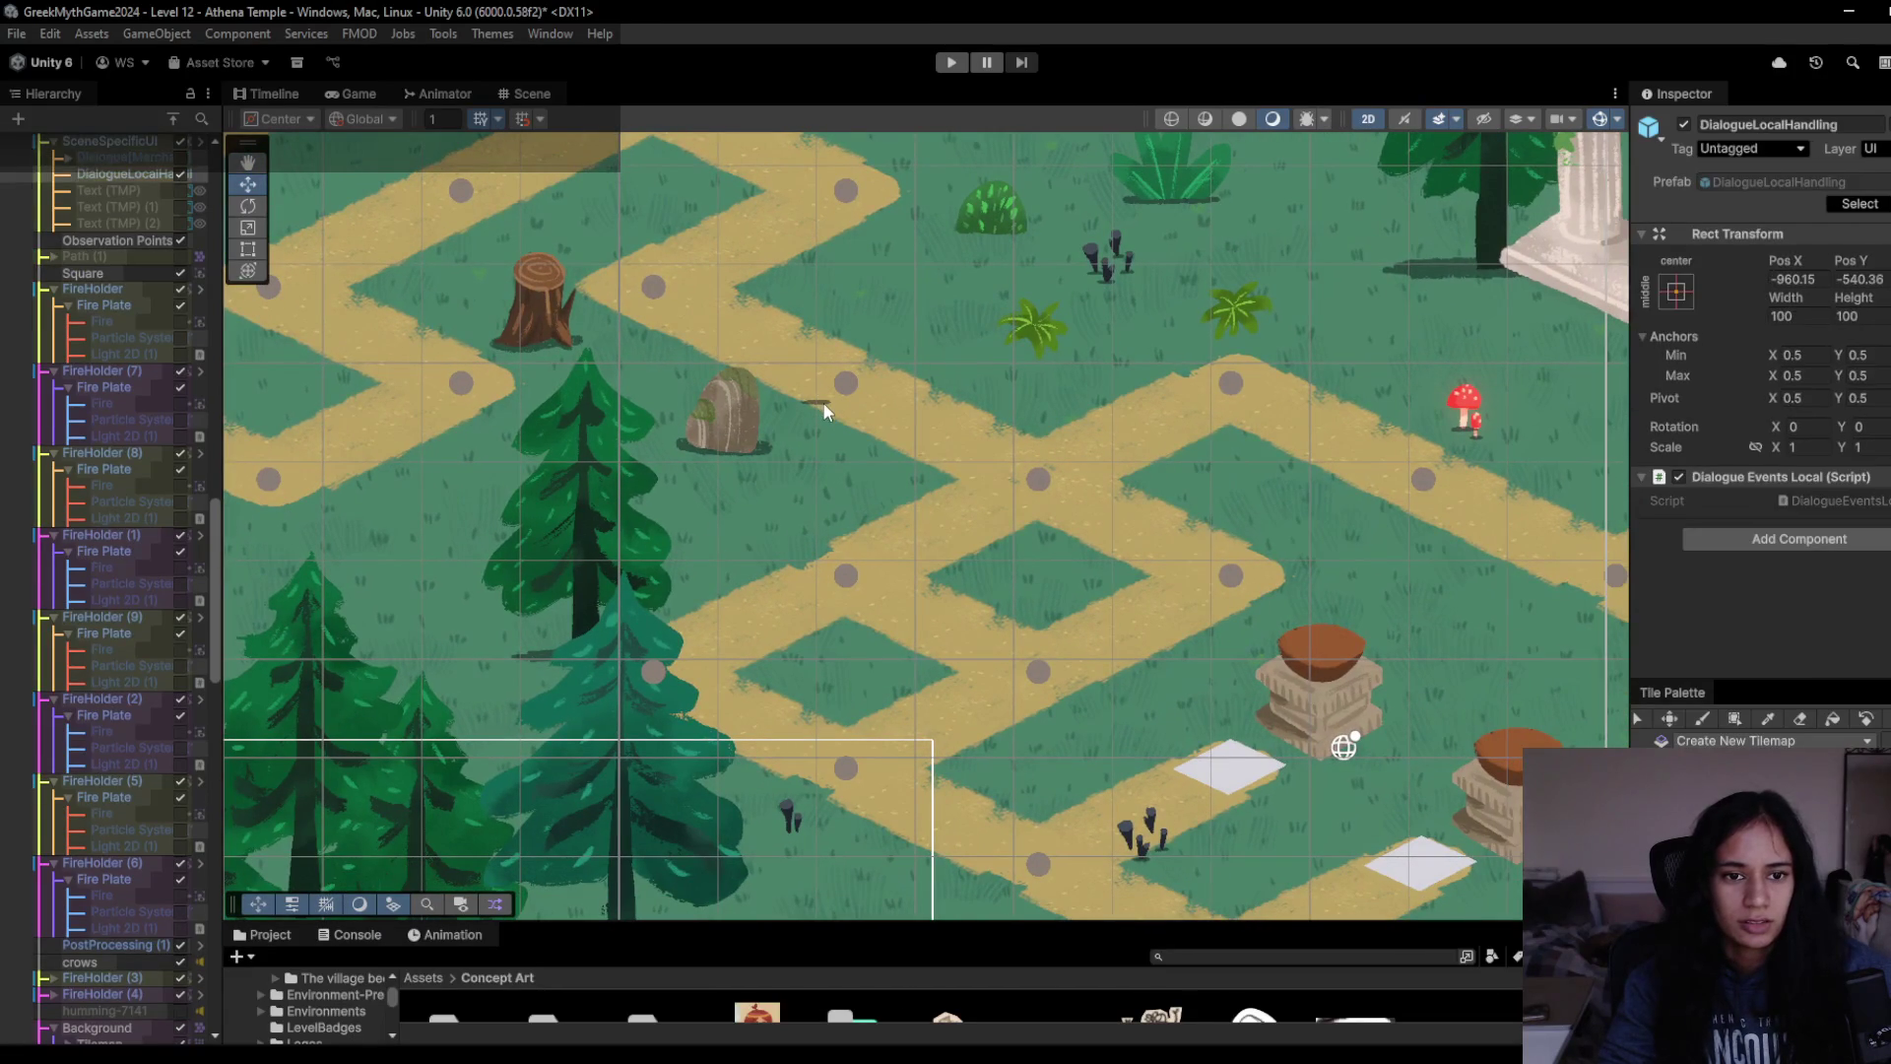
left_click(819, 400)
scroll(84, 739, "up", 3)
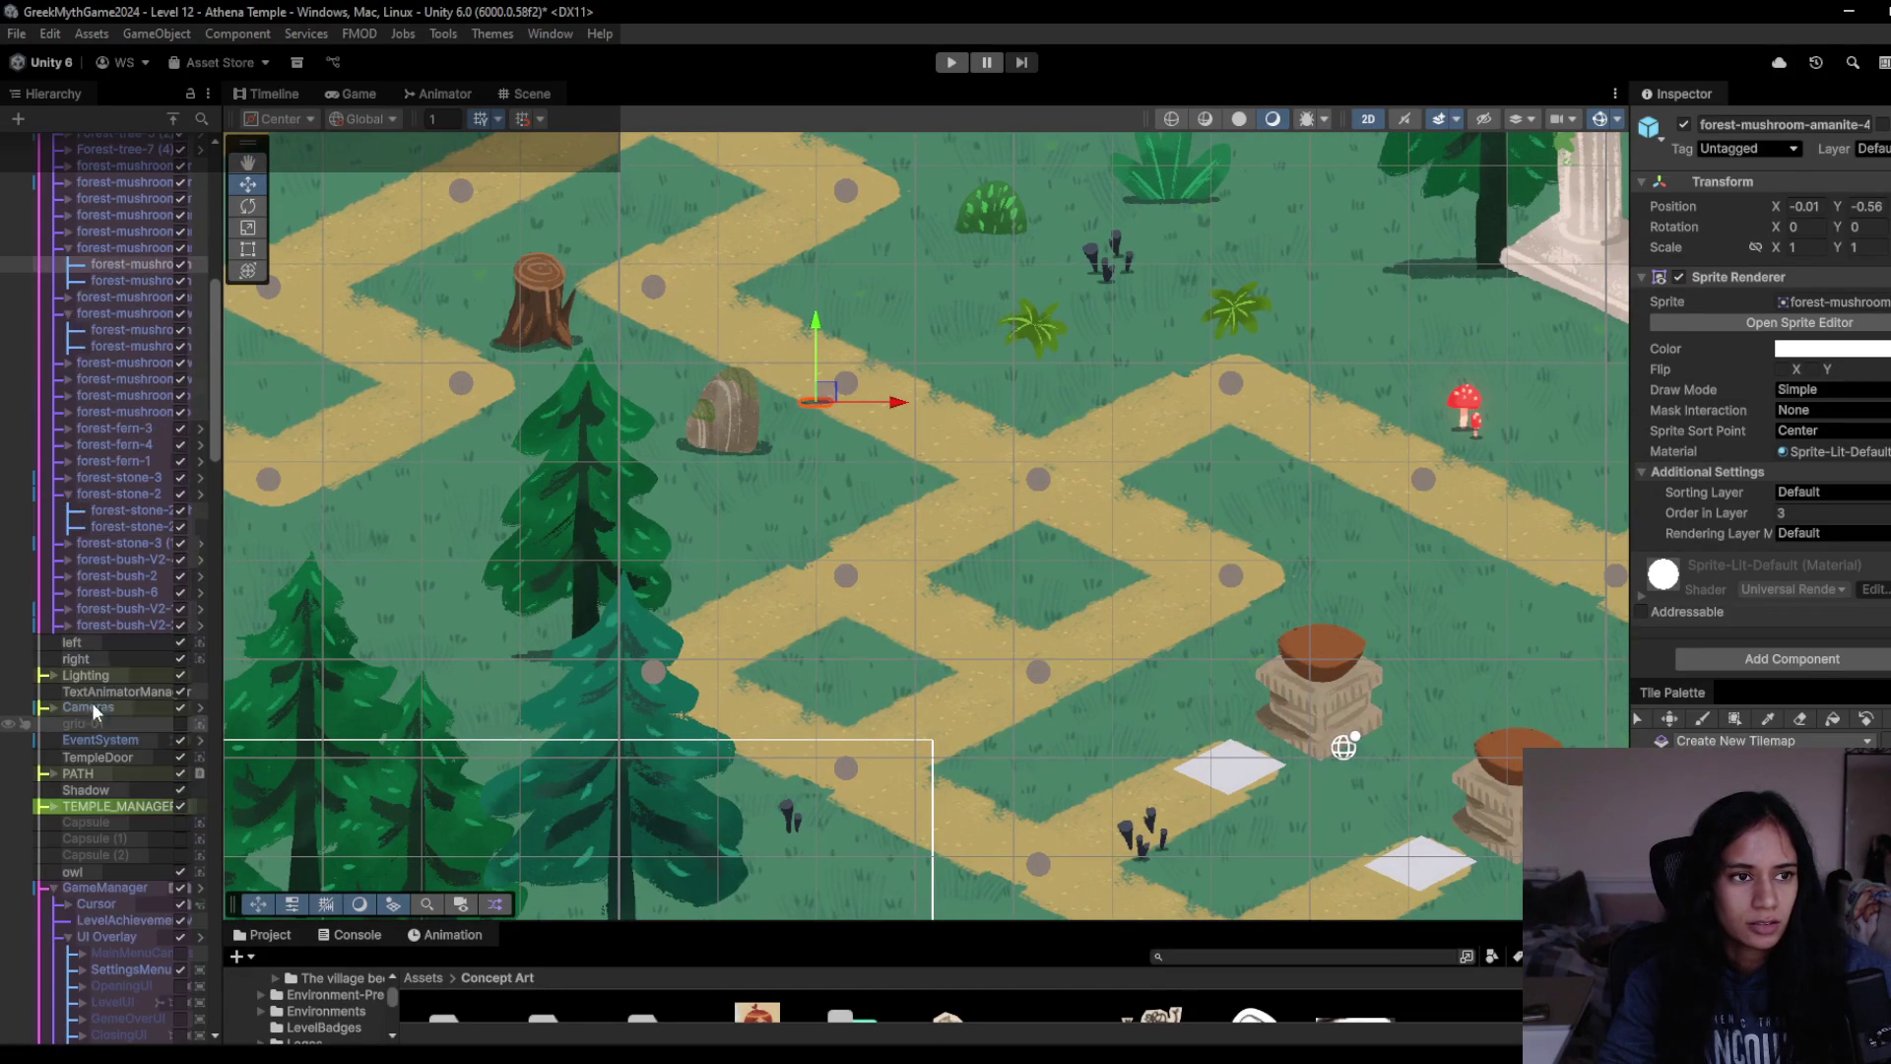
left_click(113, 244)
left_click_drag(840, 379, 832, 458)
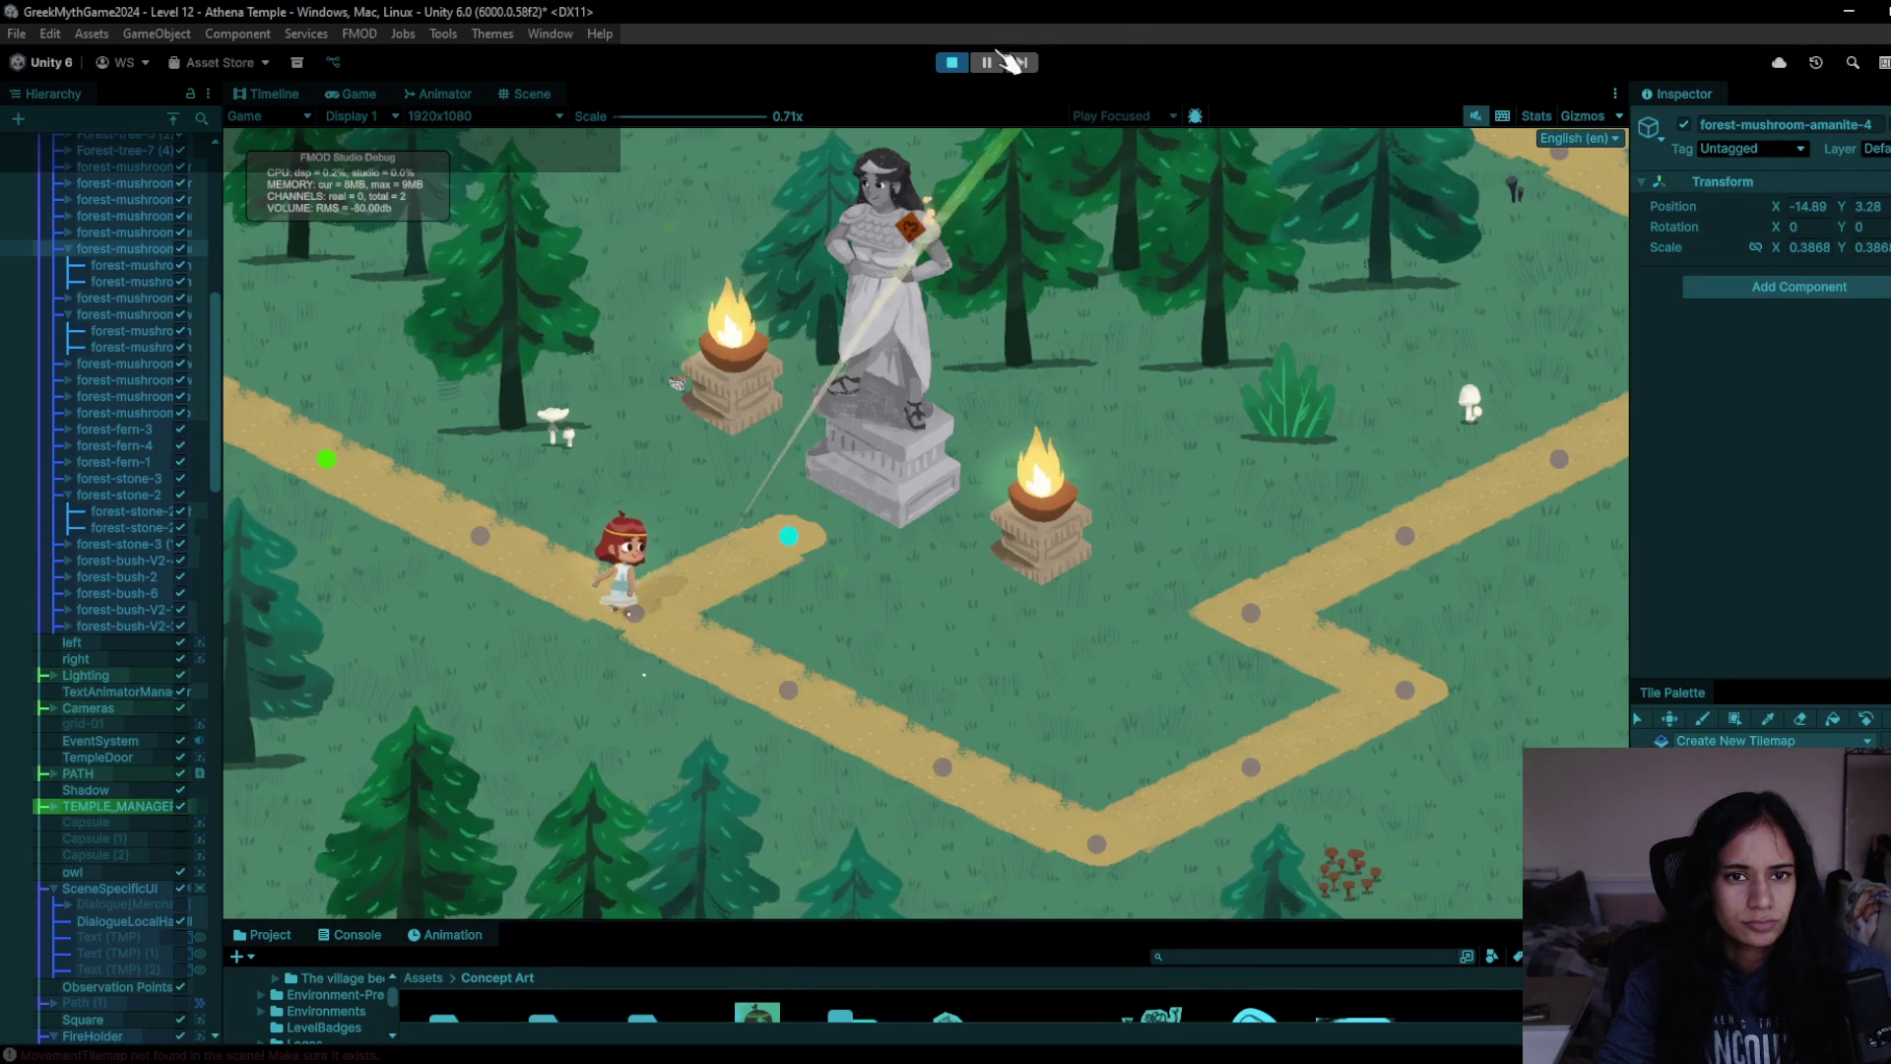
left_click(986, 62)
- In the Scene view, shift the white mushroom left of the statue down and to the right
key("ctrl+1")
scroll(705, 677, "up", 5)
left_click(654, 604)
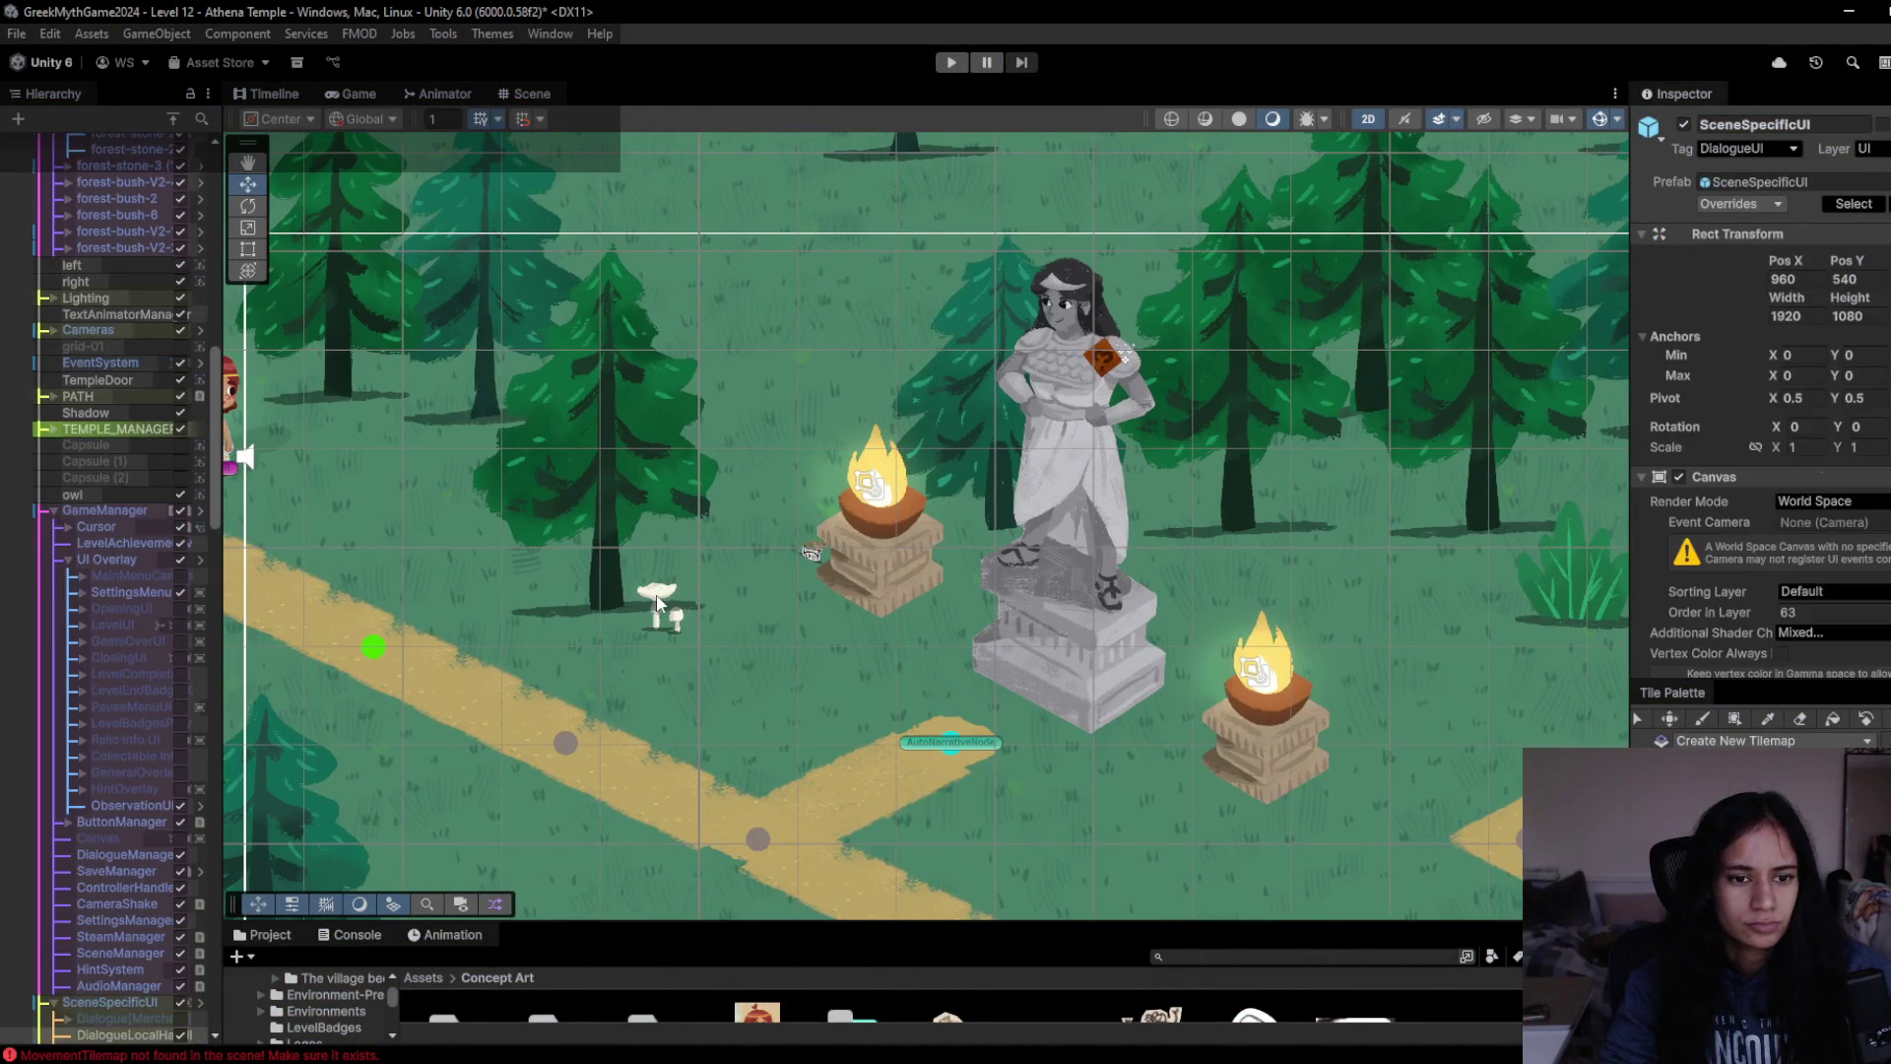
left_click(649, 582)
left_click_drag(650, 582, 691, 641)
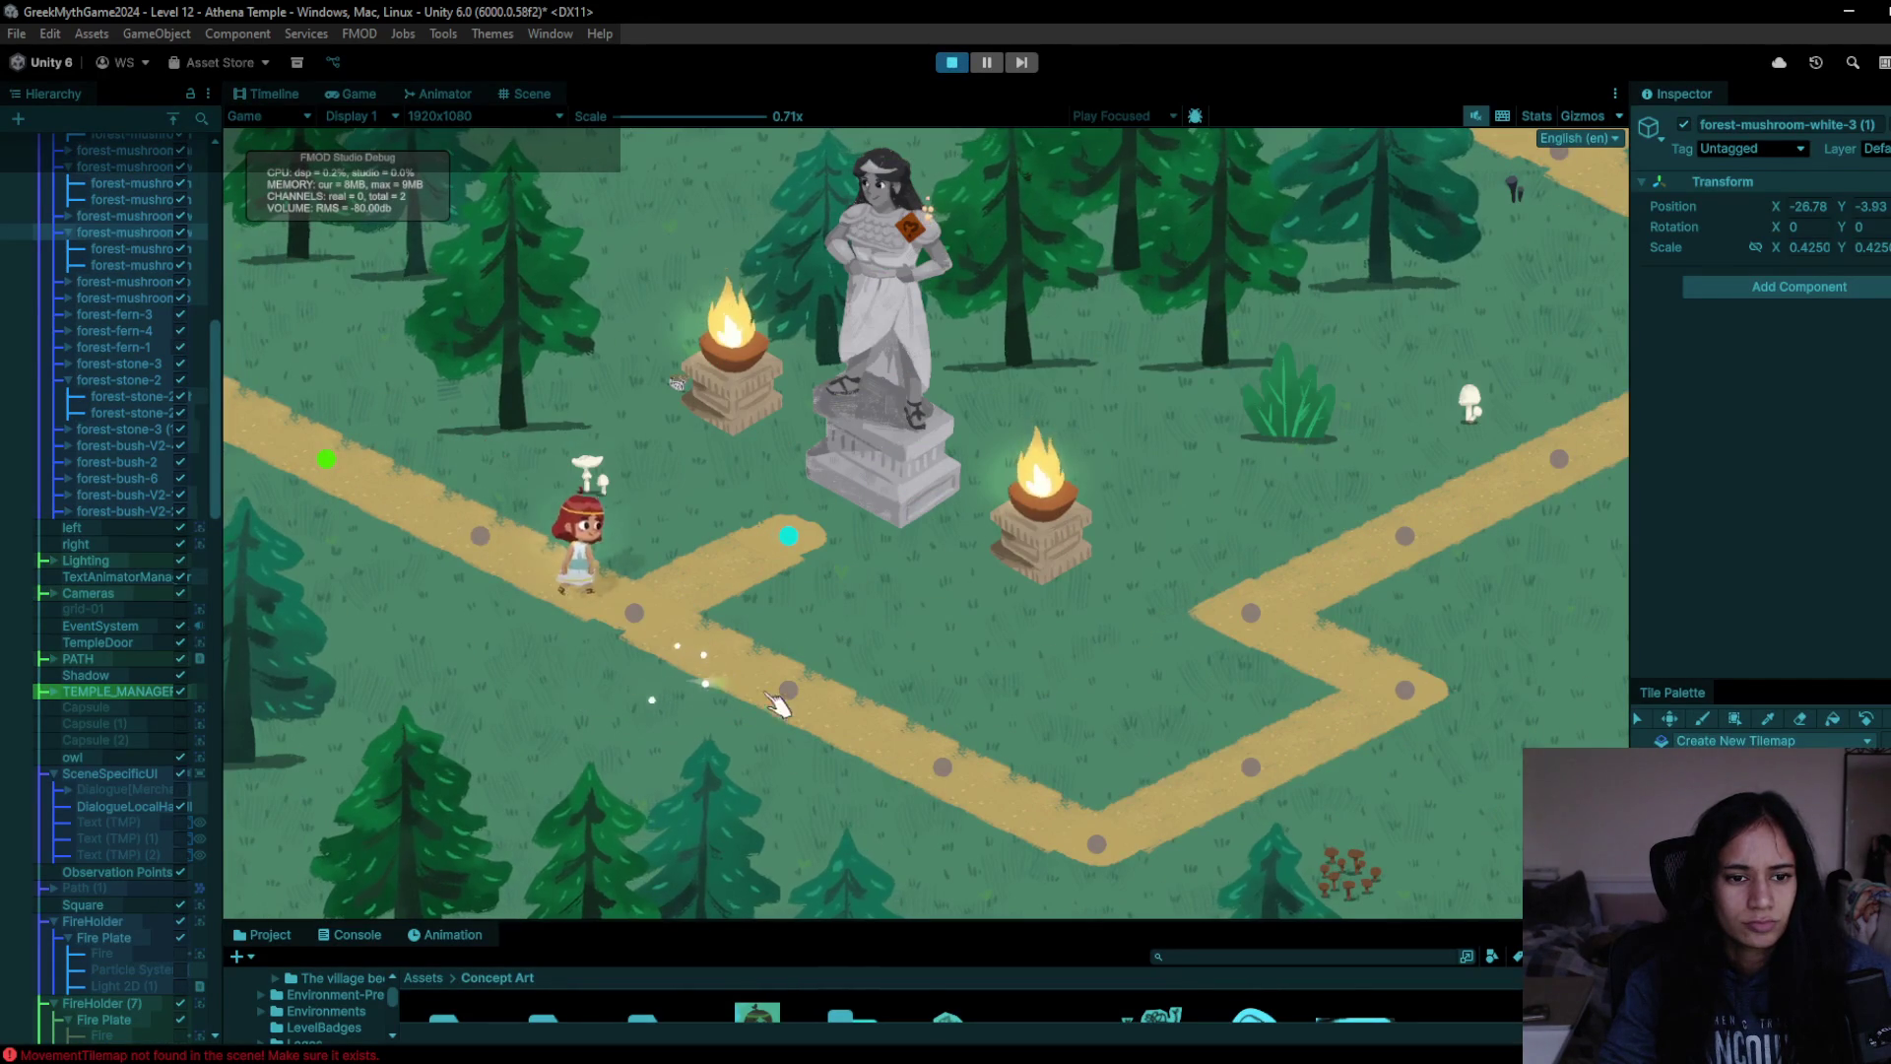
- Walk the character along the lower path, up the right side, then back left toward the pedestals
left_click(931, 768)
left_click(1090, 845)
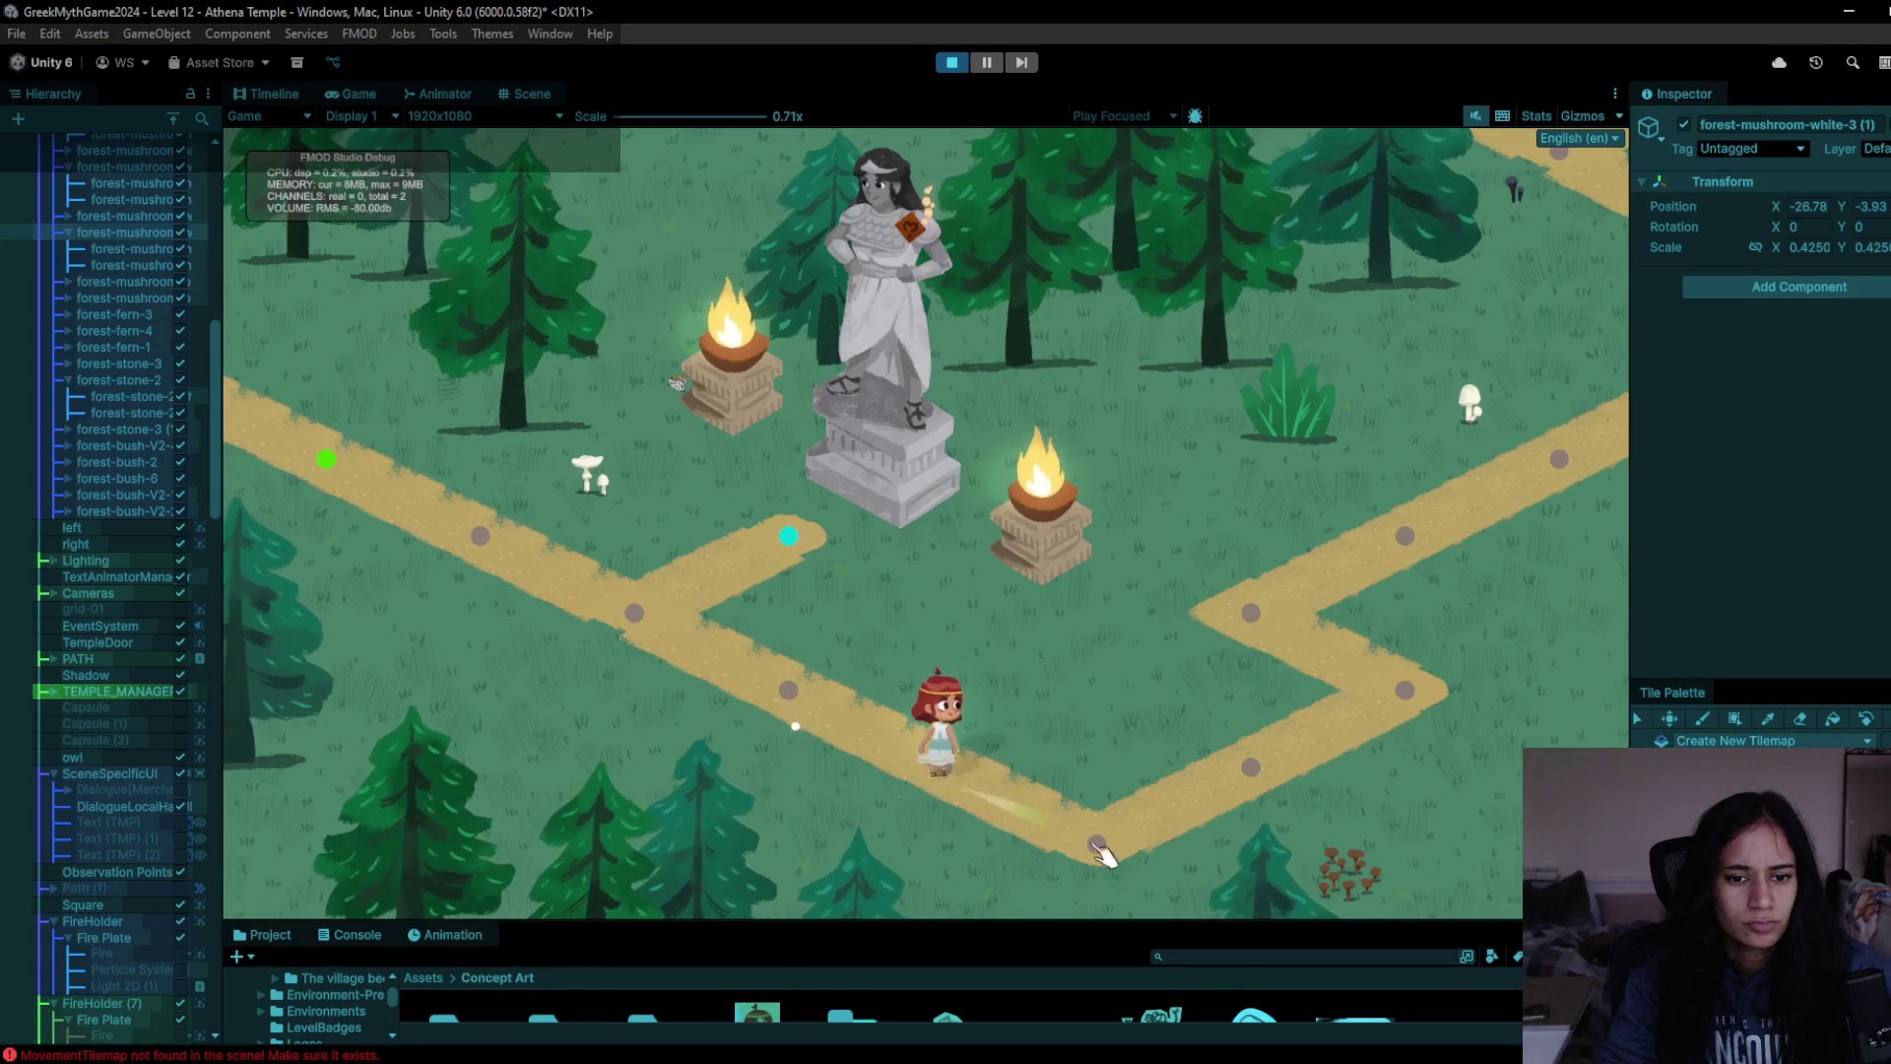
left_click(1433, 695)
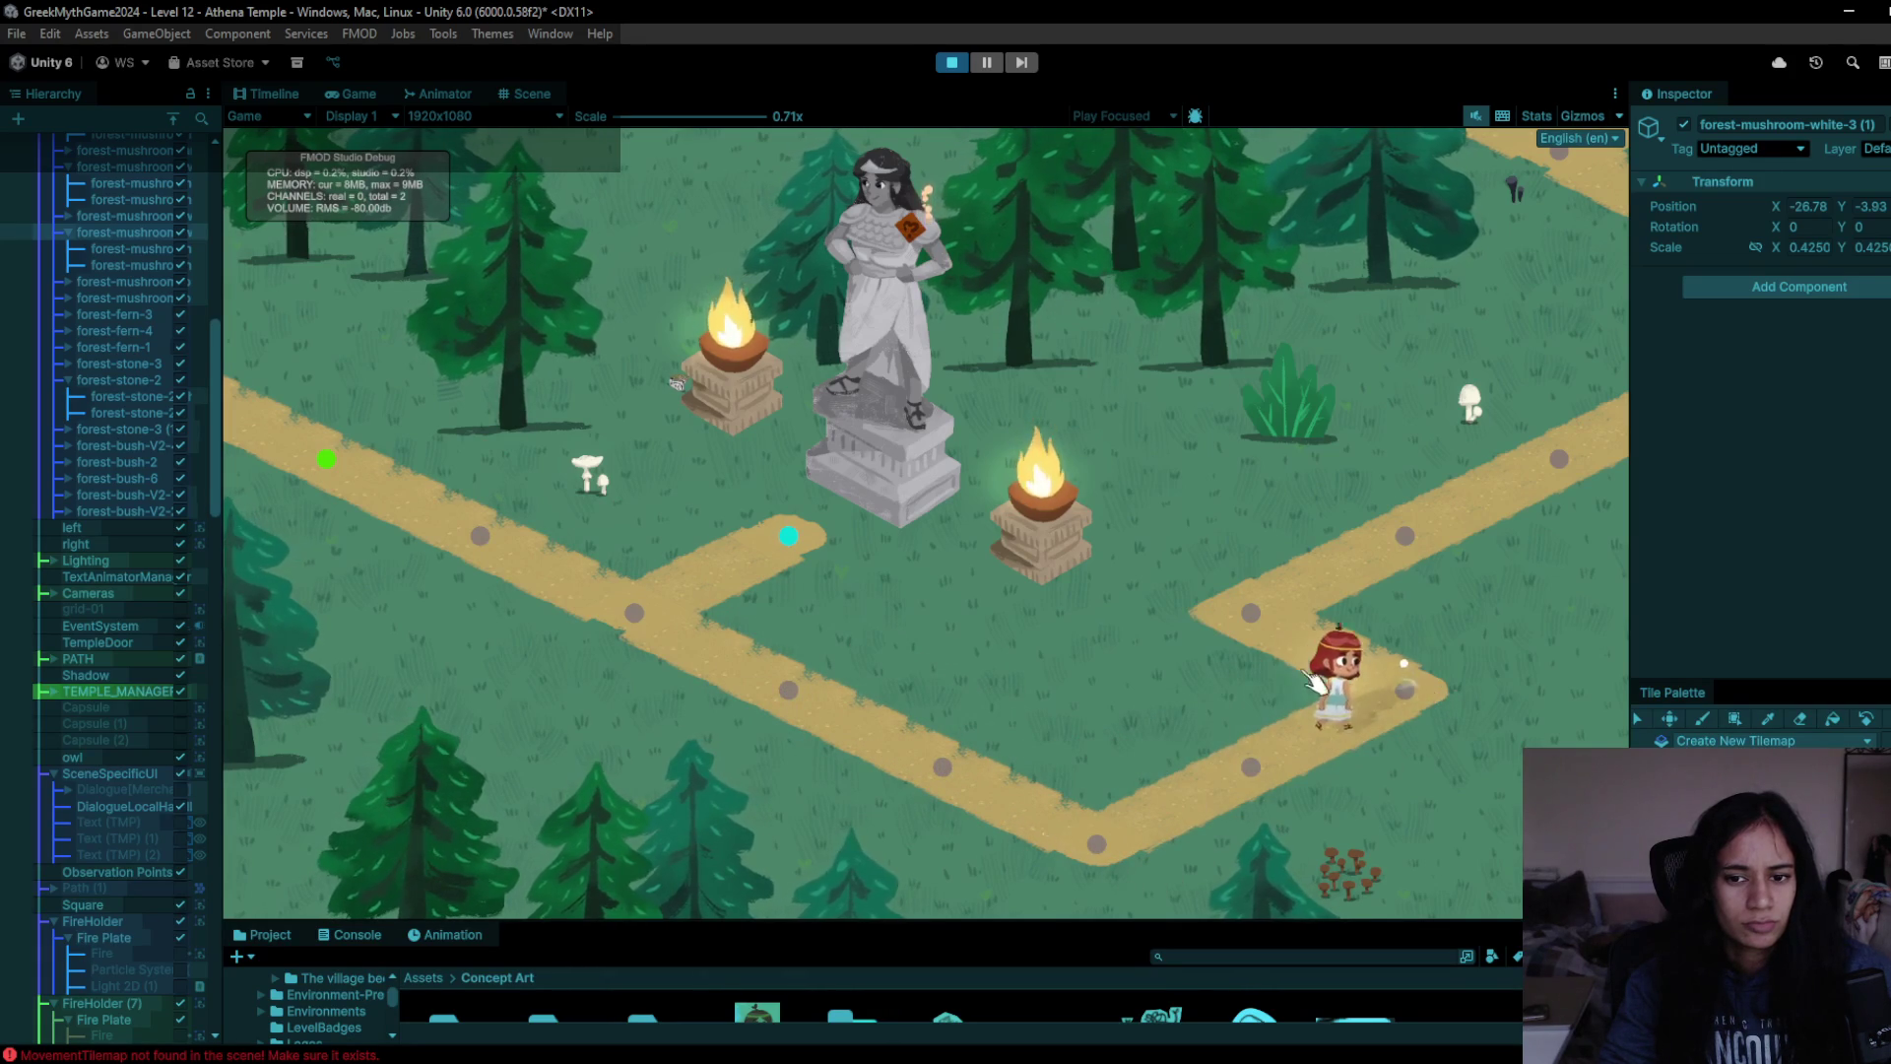
left_click(1443, 530)
left_click(1611, 406)
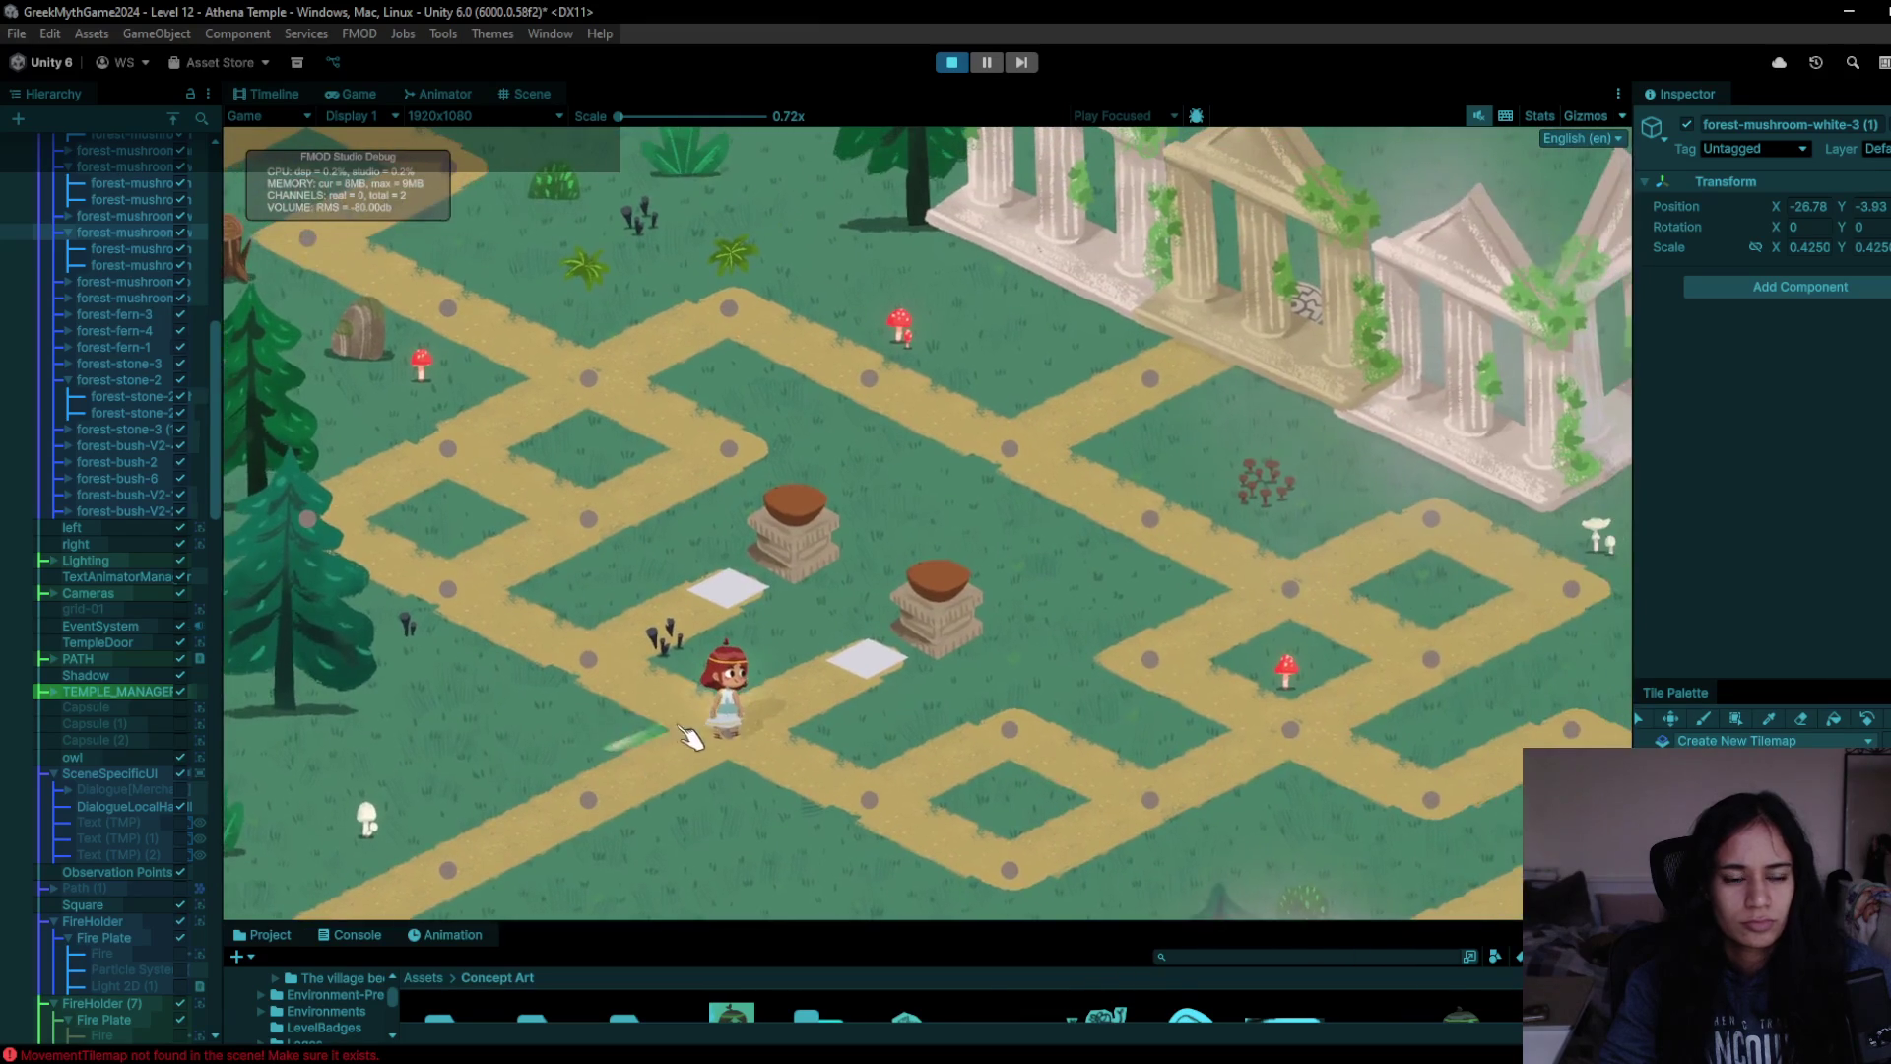
left_click(591, 692)
left_click(424, 601)
left_click(586, 517)
left_click(494, 422)
left_click(458, 307)
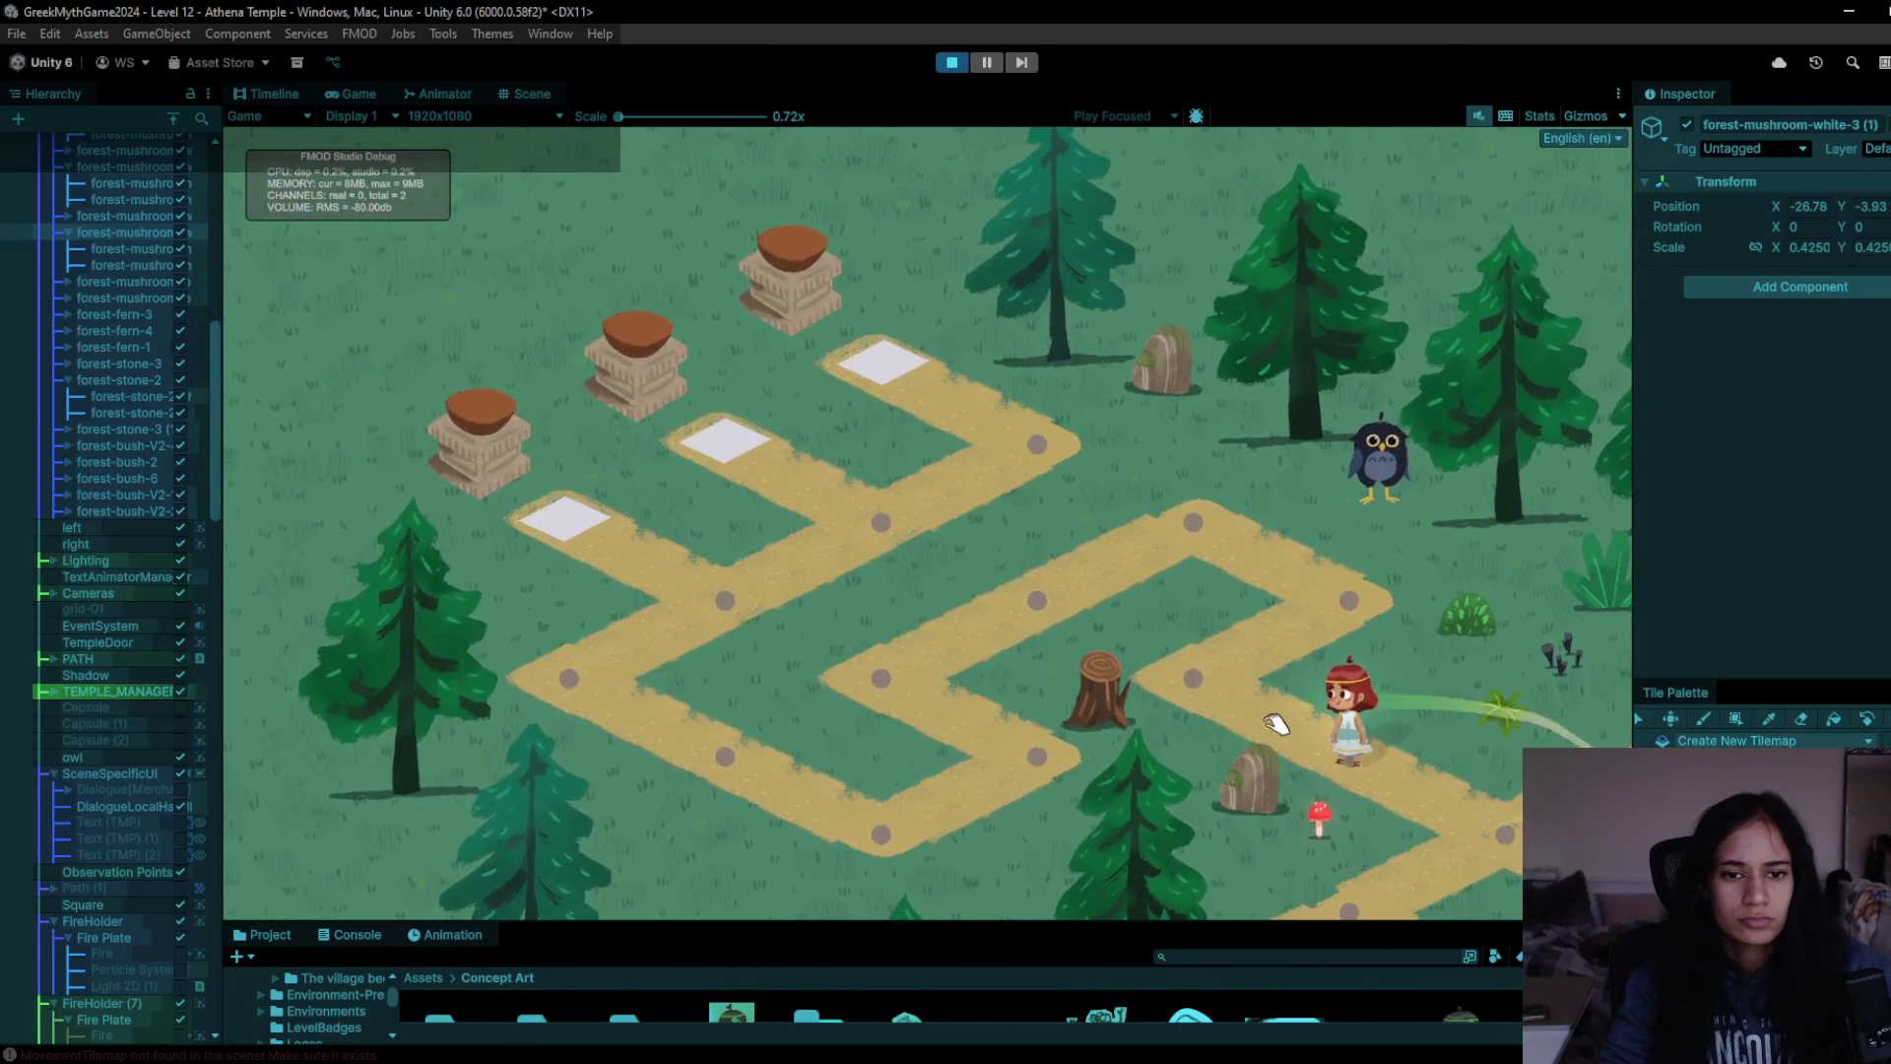
- Walk the character toward the white plates, to the right node, then down to the left node
left_click(1268, 711)
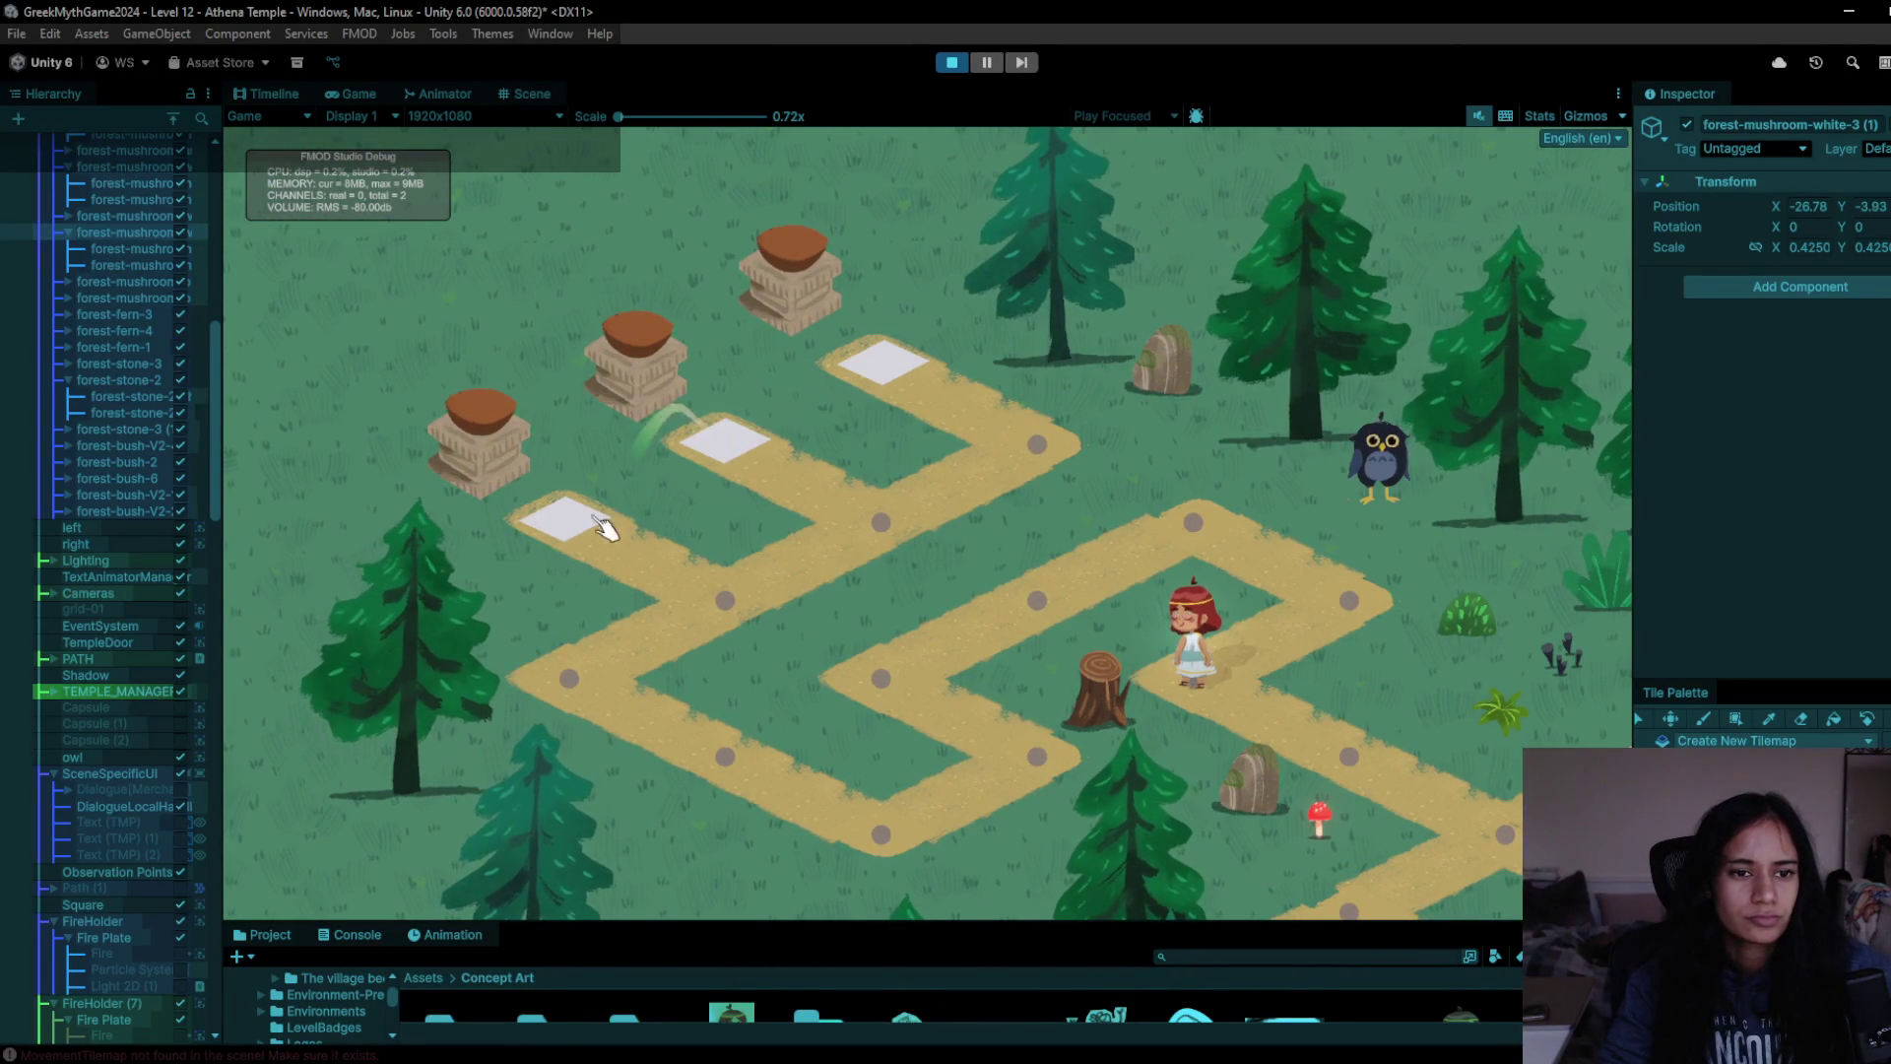
left_click(1375, 579)
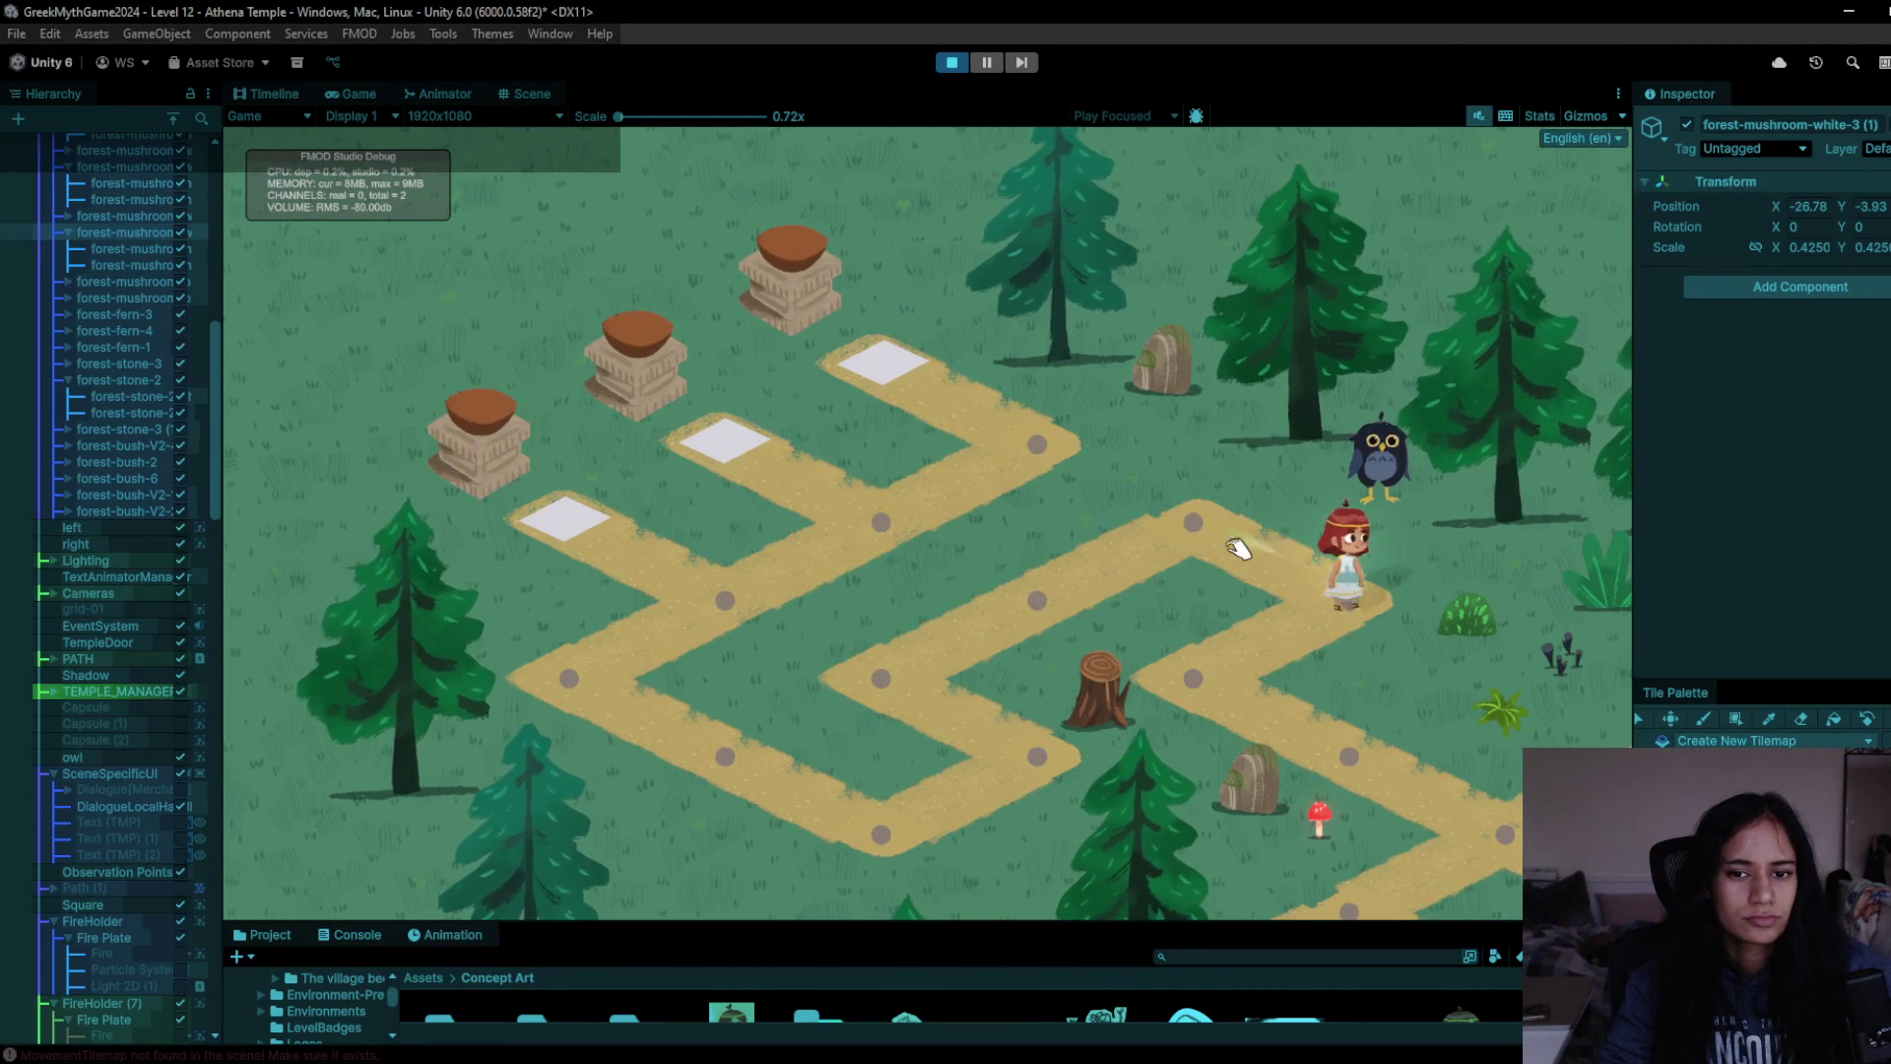
left_click(1076, 557)
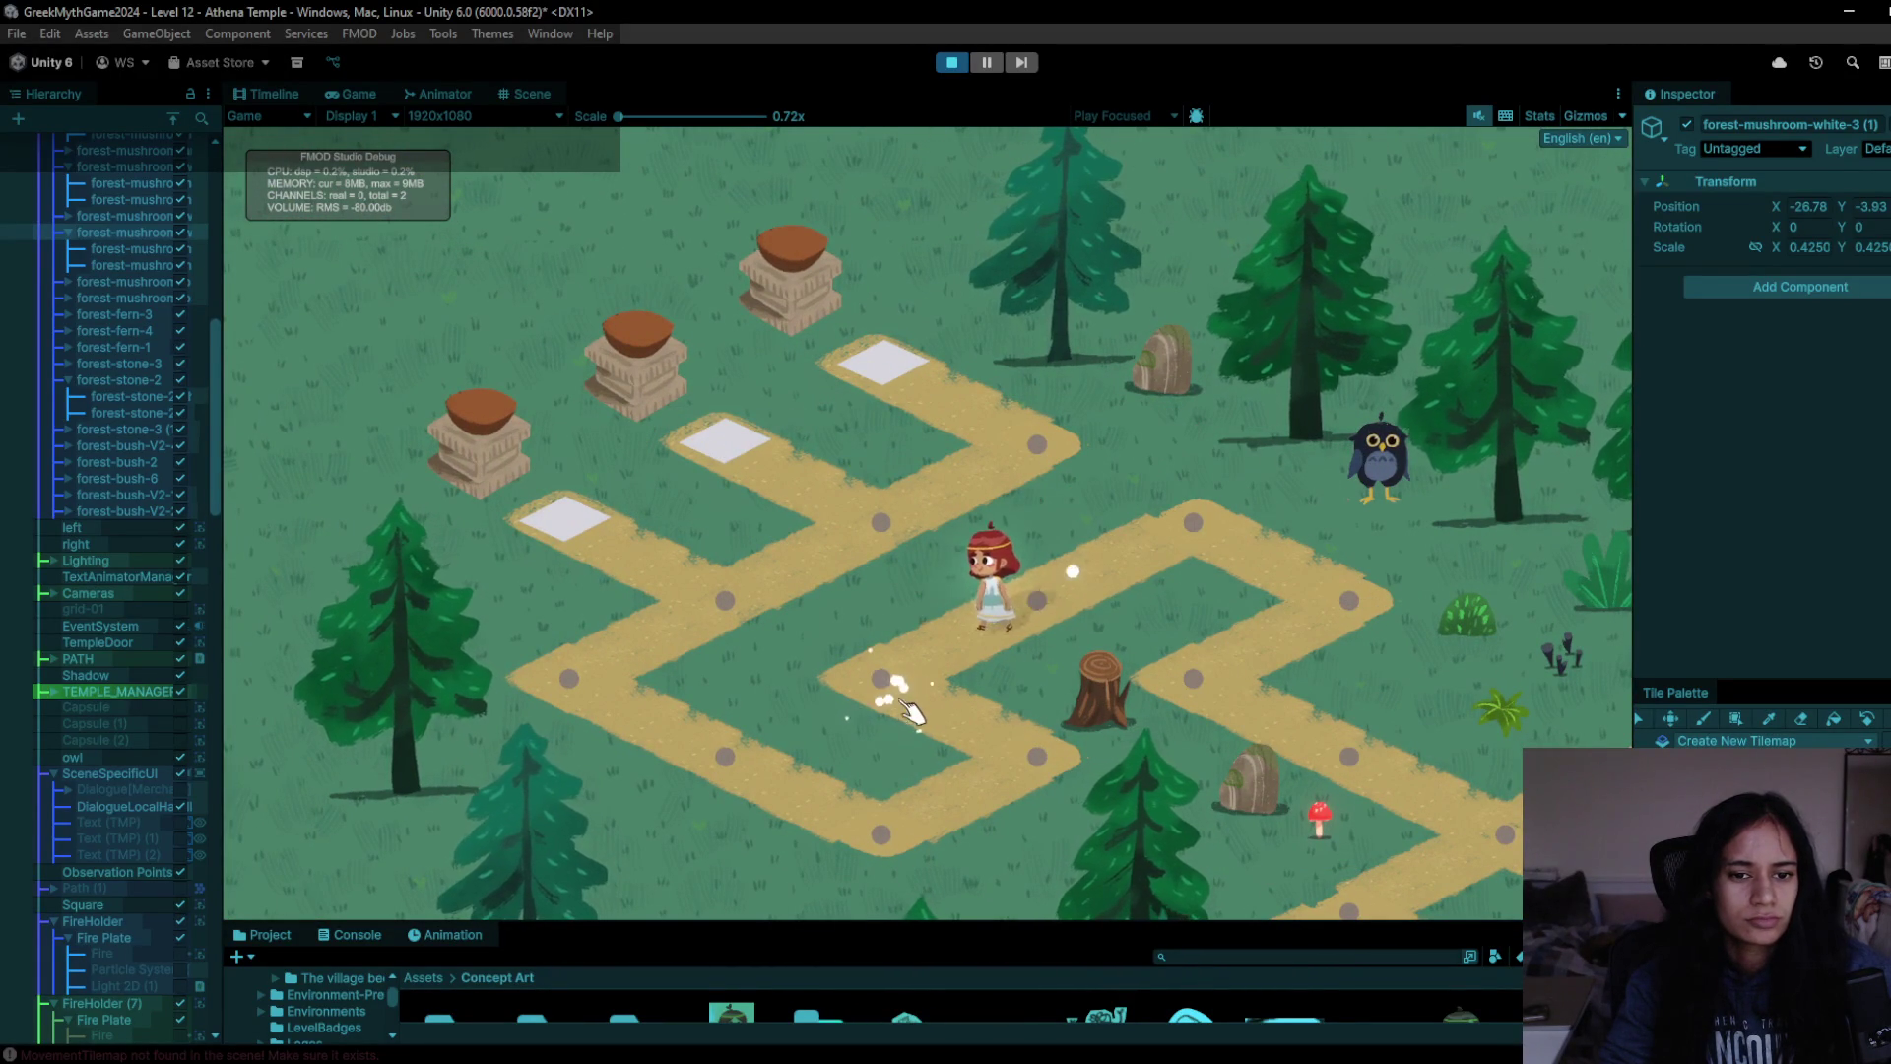
left_click(894, 827)
left_click(729, 777)
left_click(591, 682)
- Step the character onto the first white plate and off it several times
left_click(734, 609)
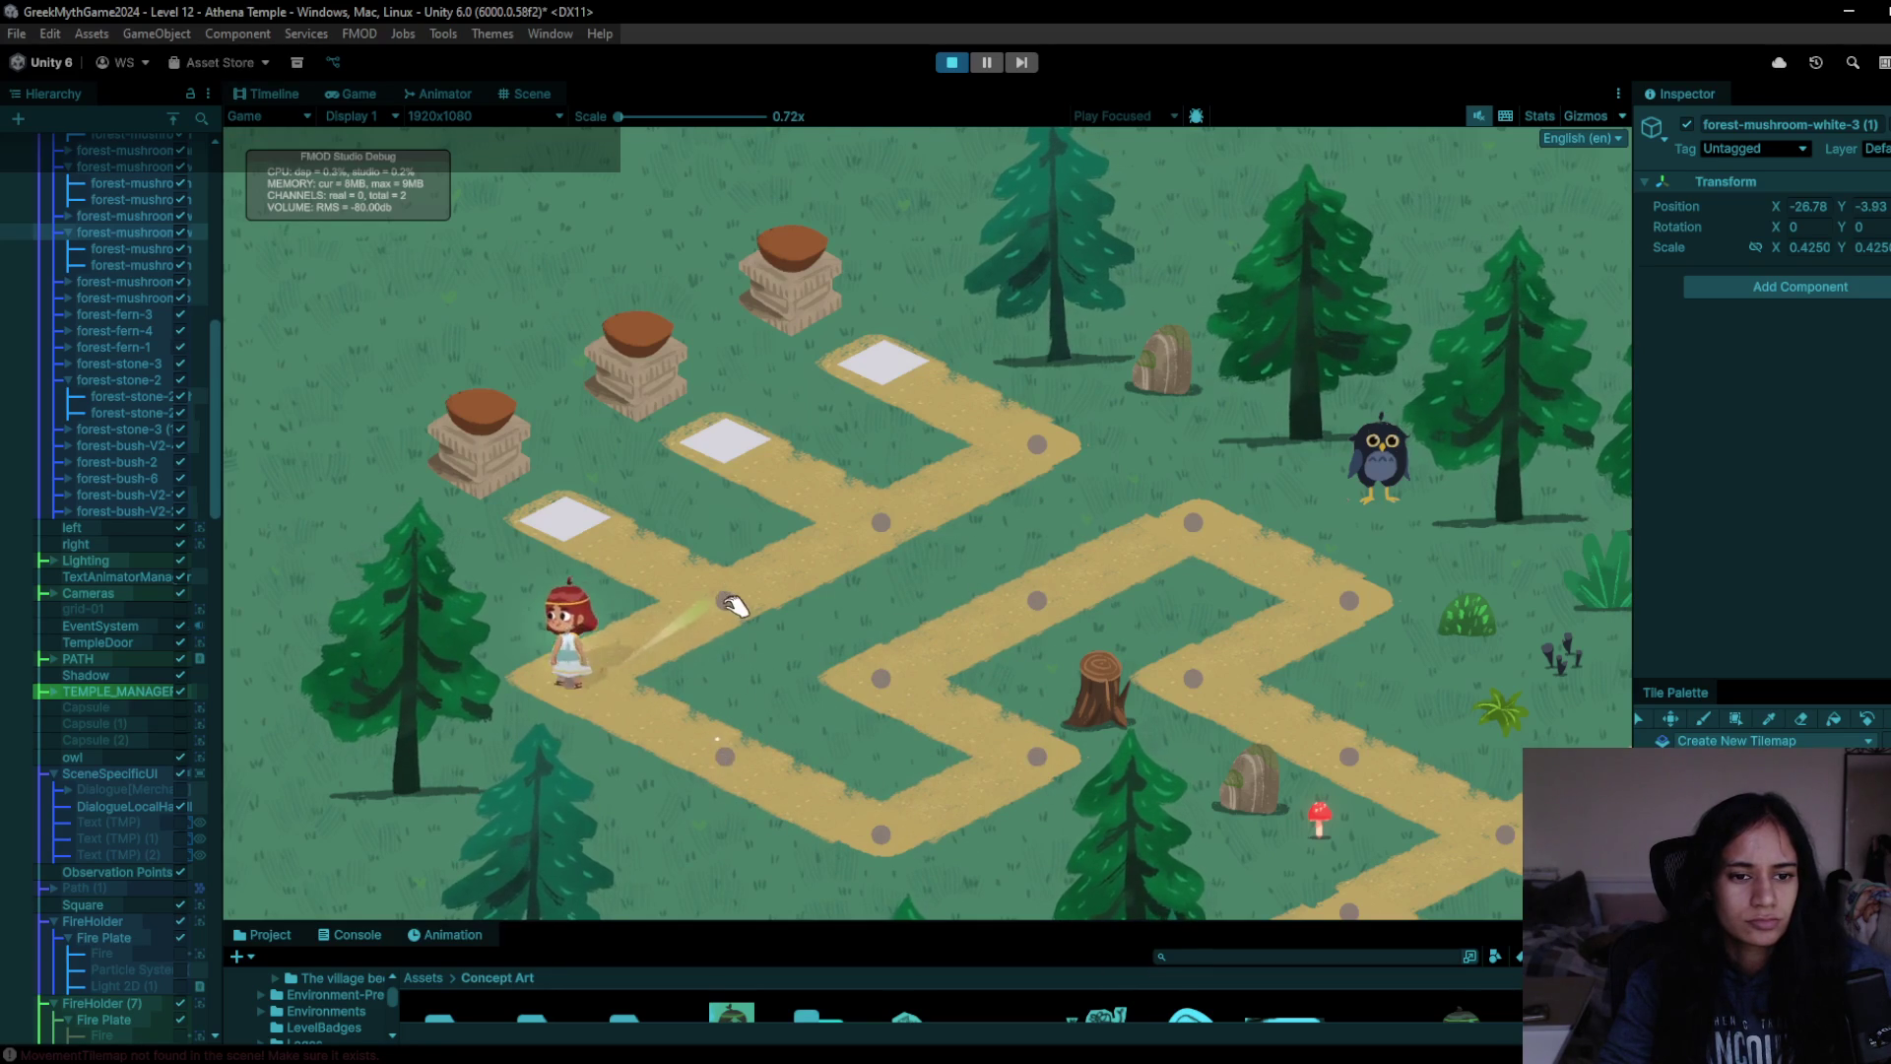
left_click(599, 543)
left_click(759, 615)
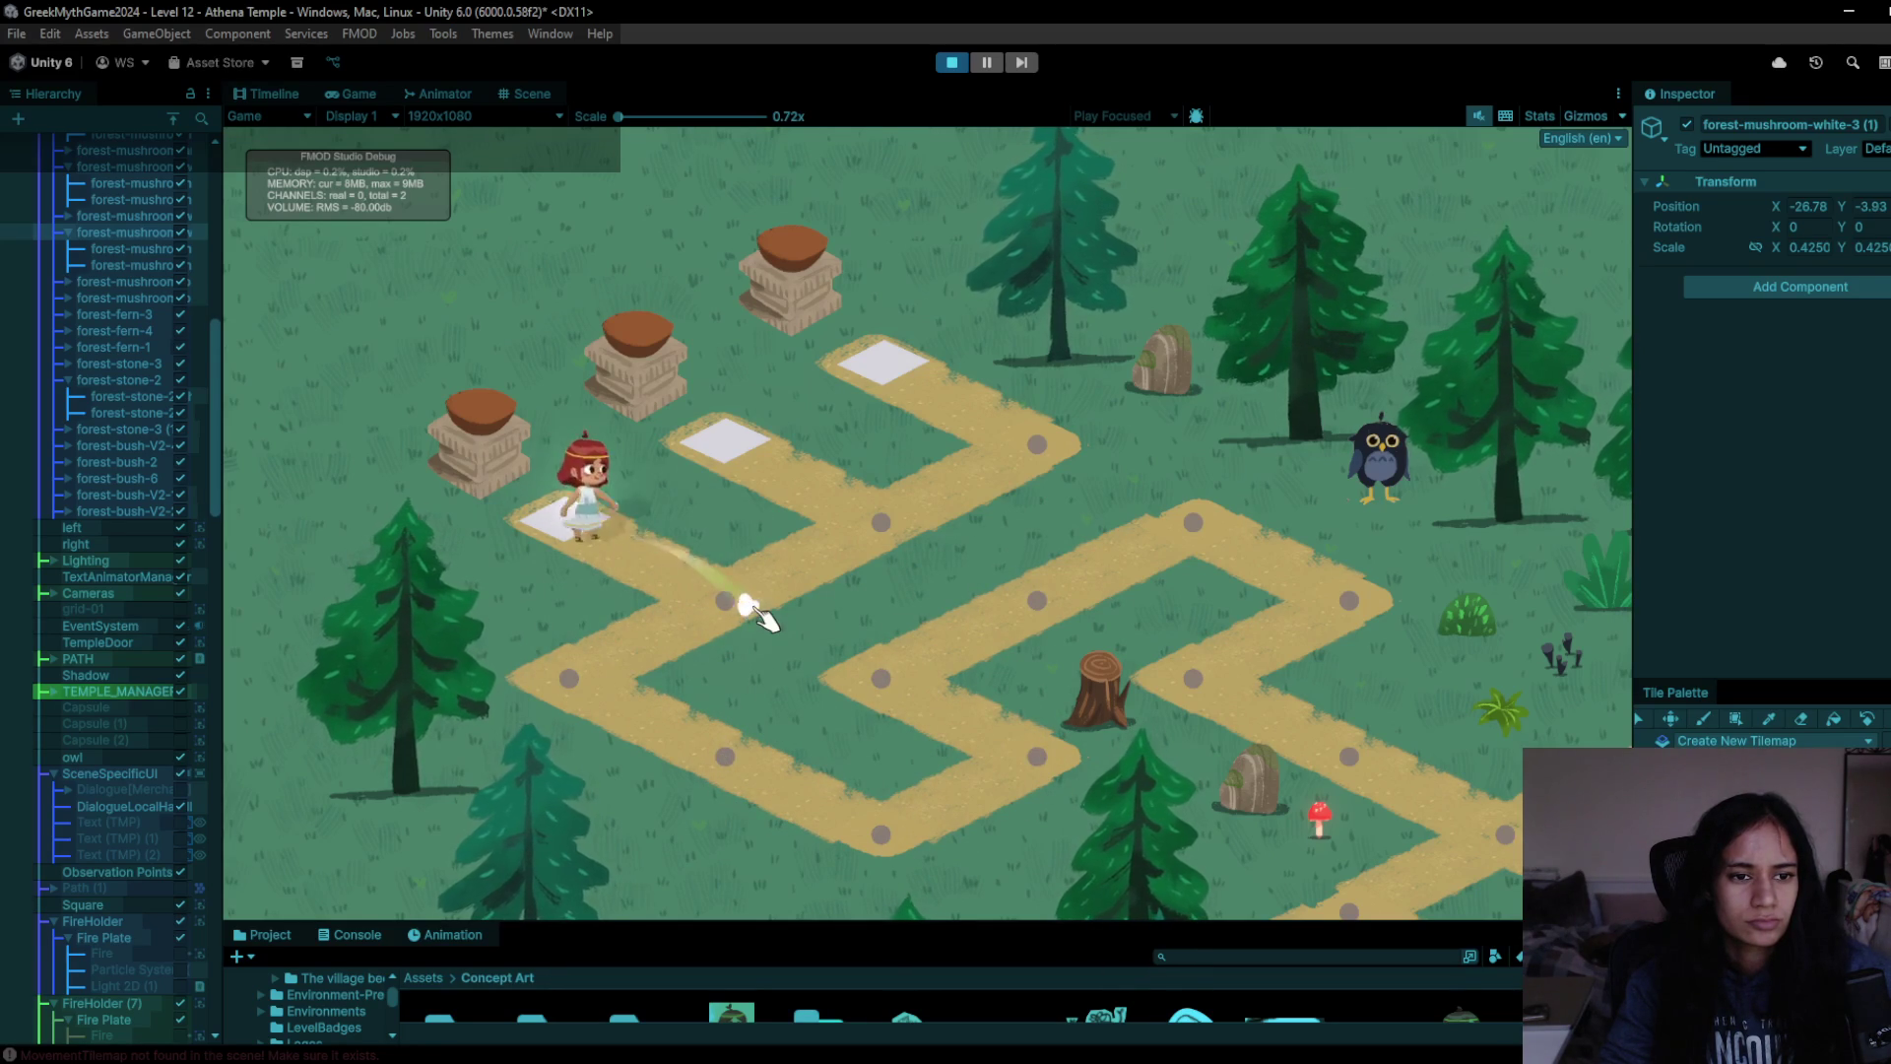
left_click(636, 562)
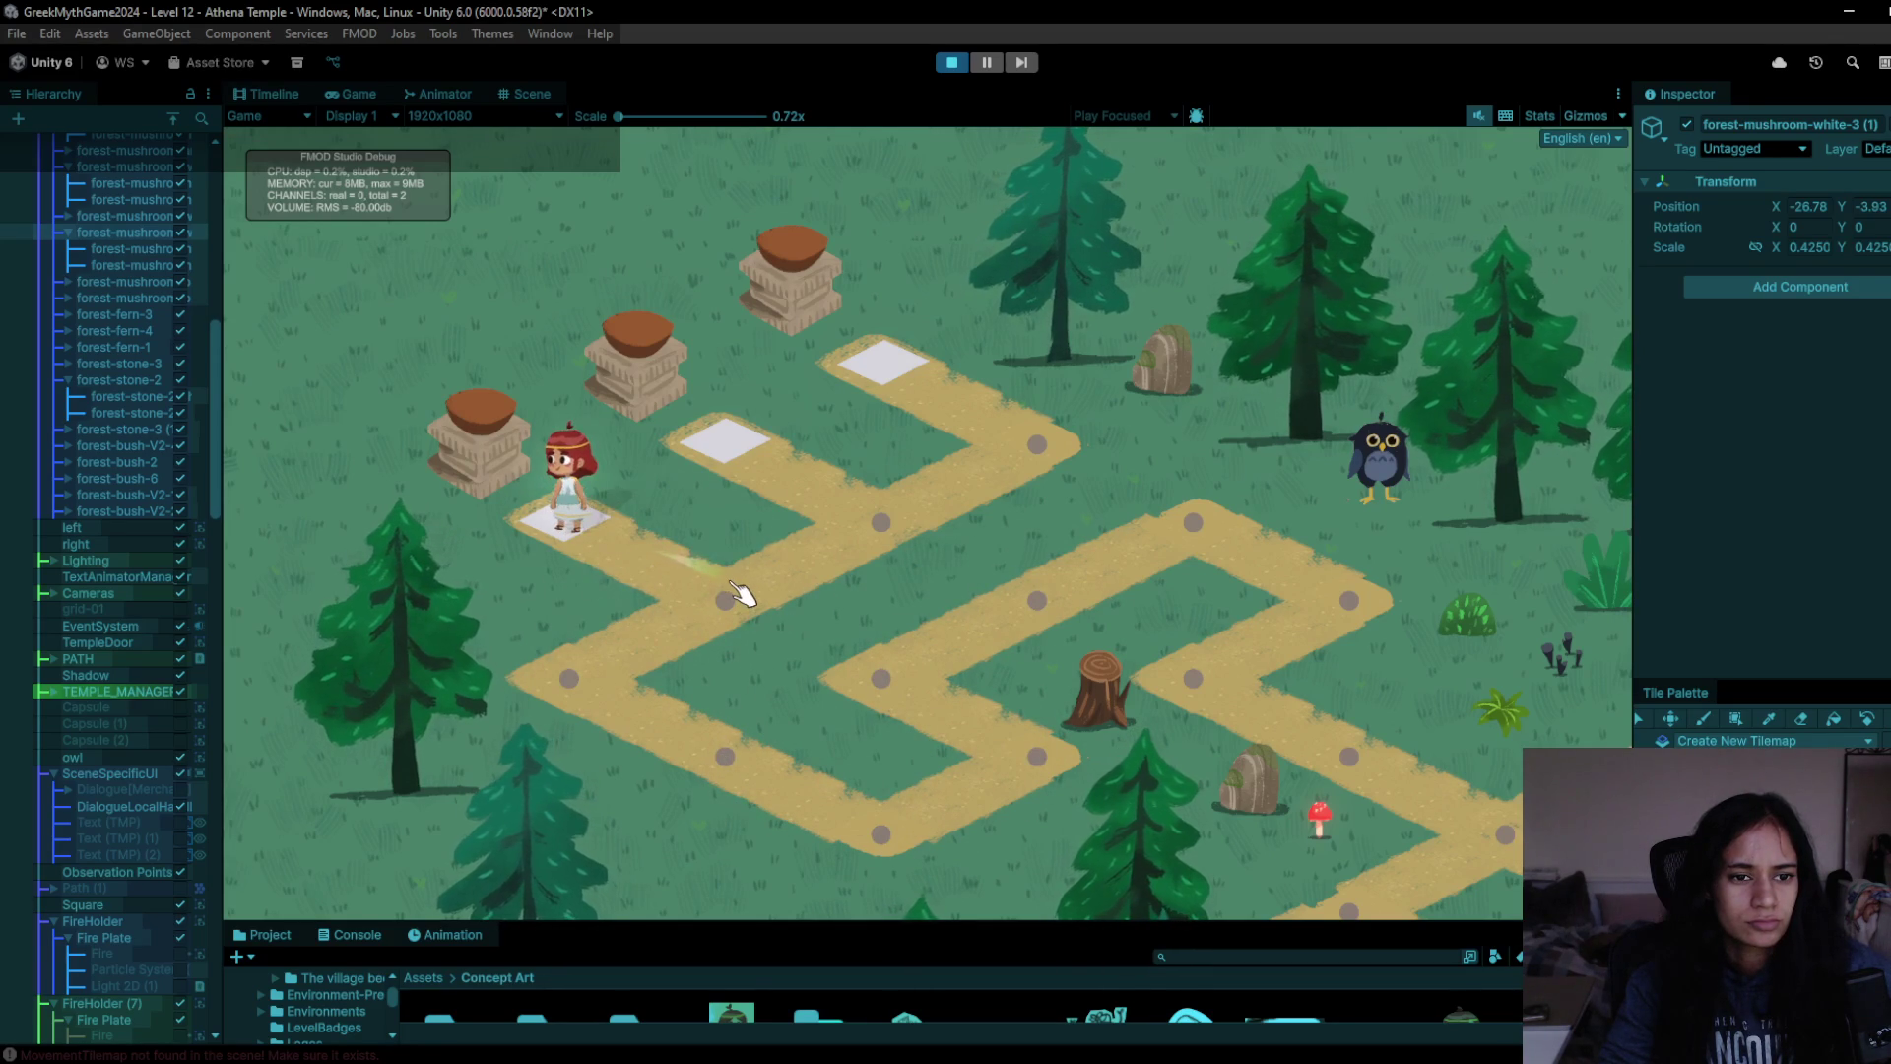
left_click(733, 585)
left_click(615, 535)
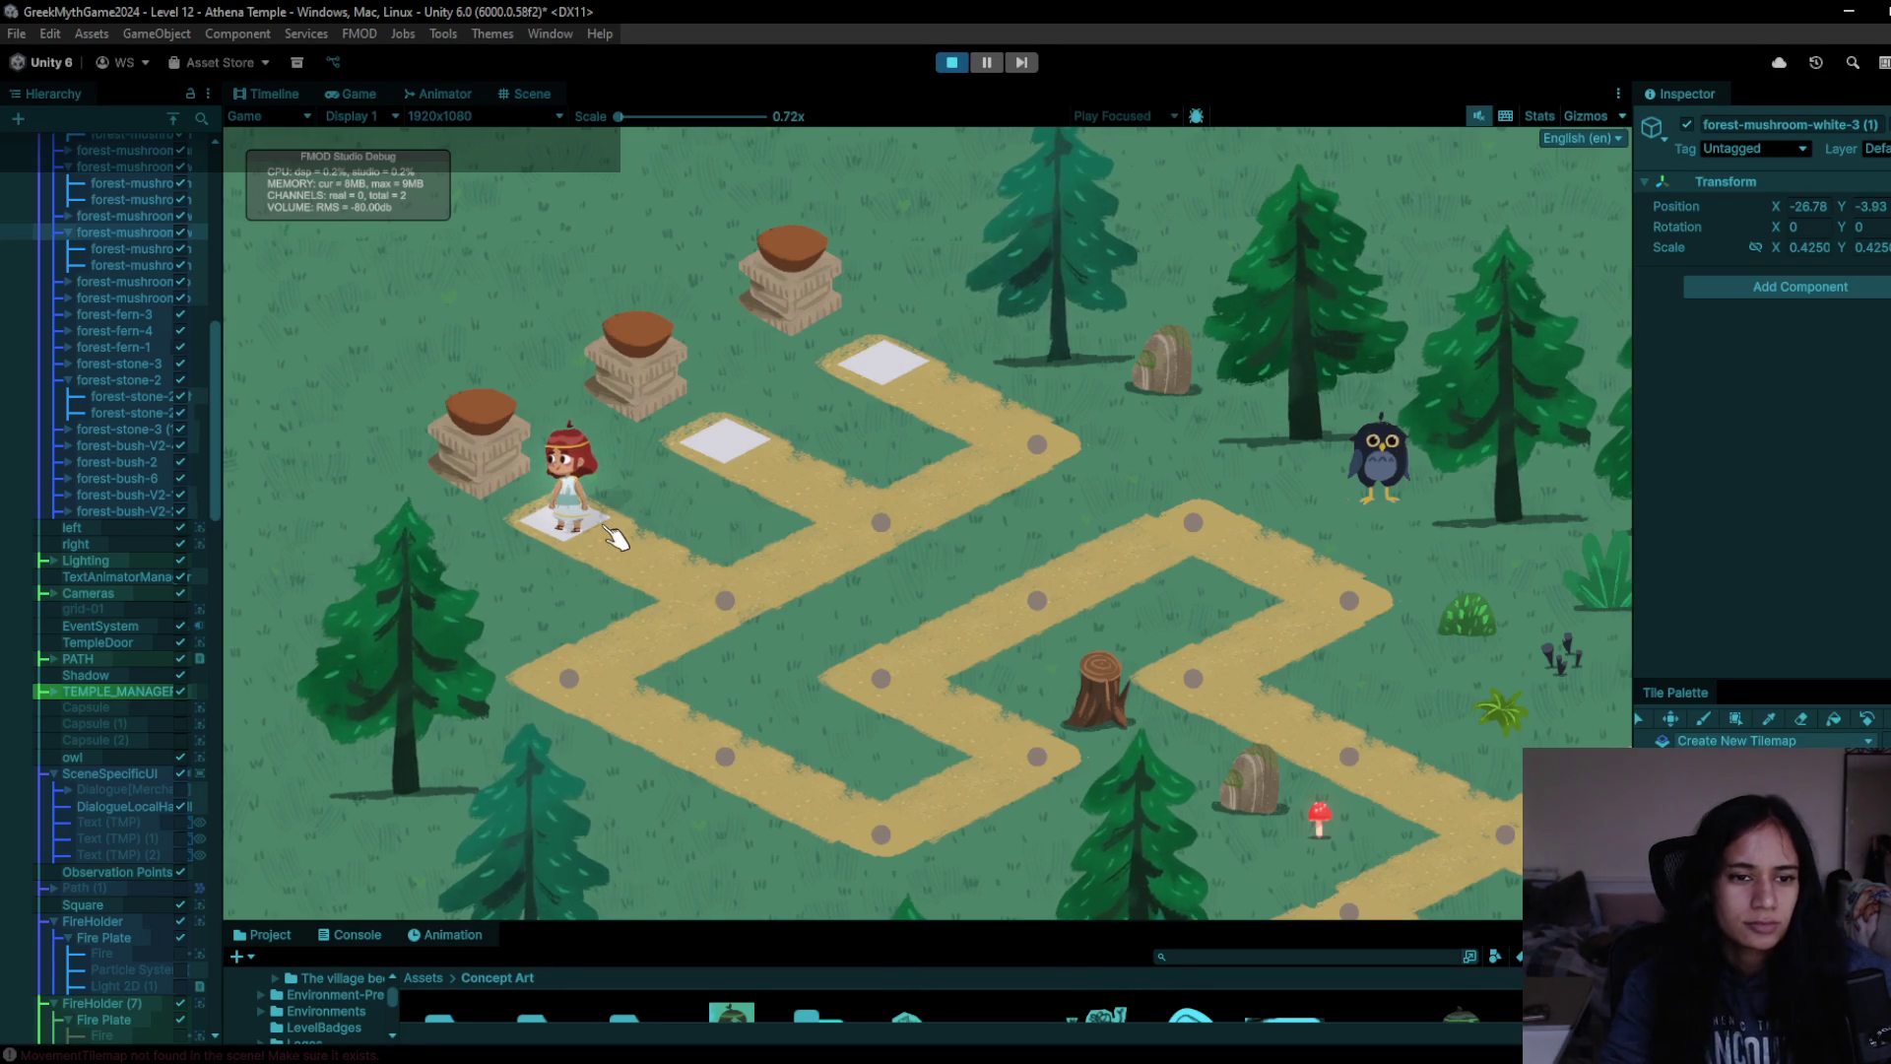
left_click(727, 591)
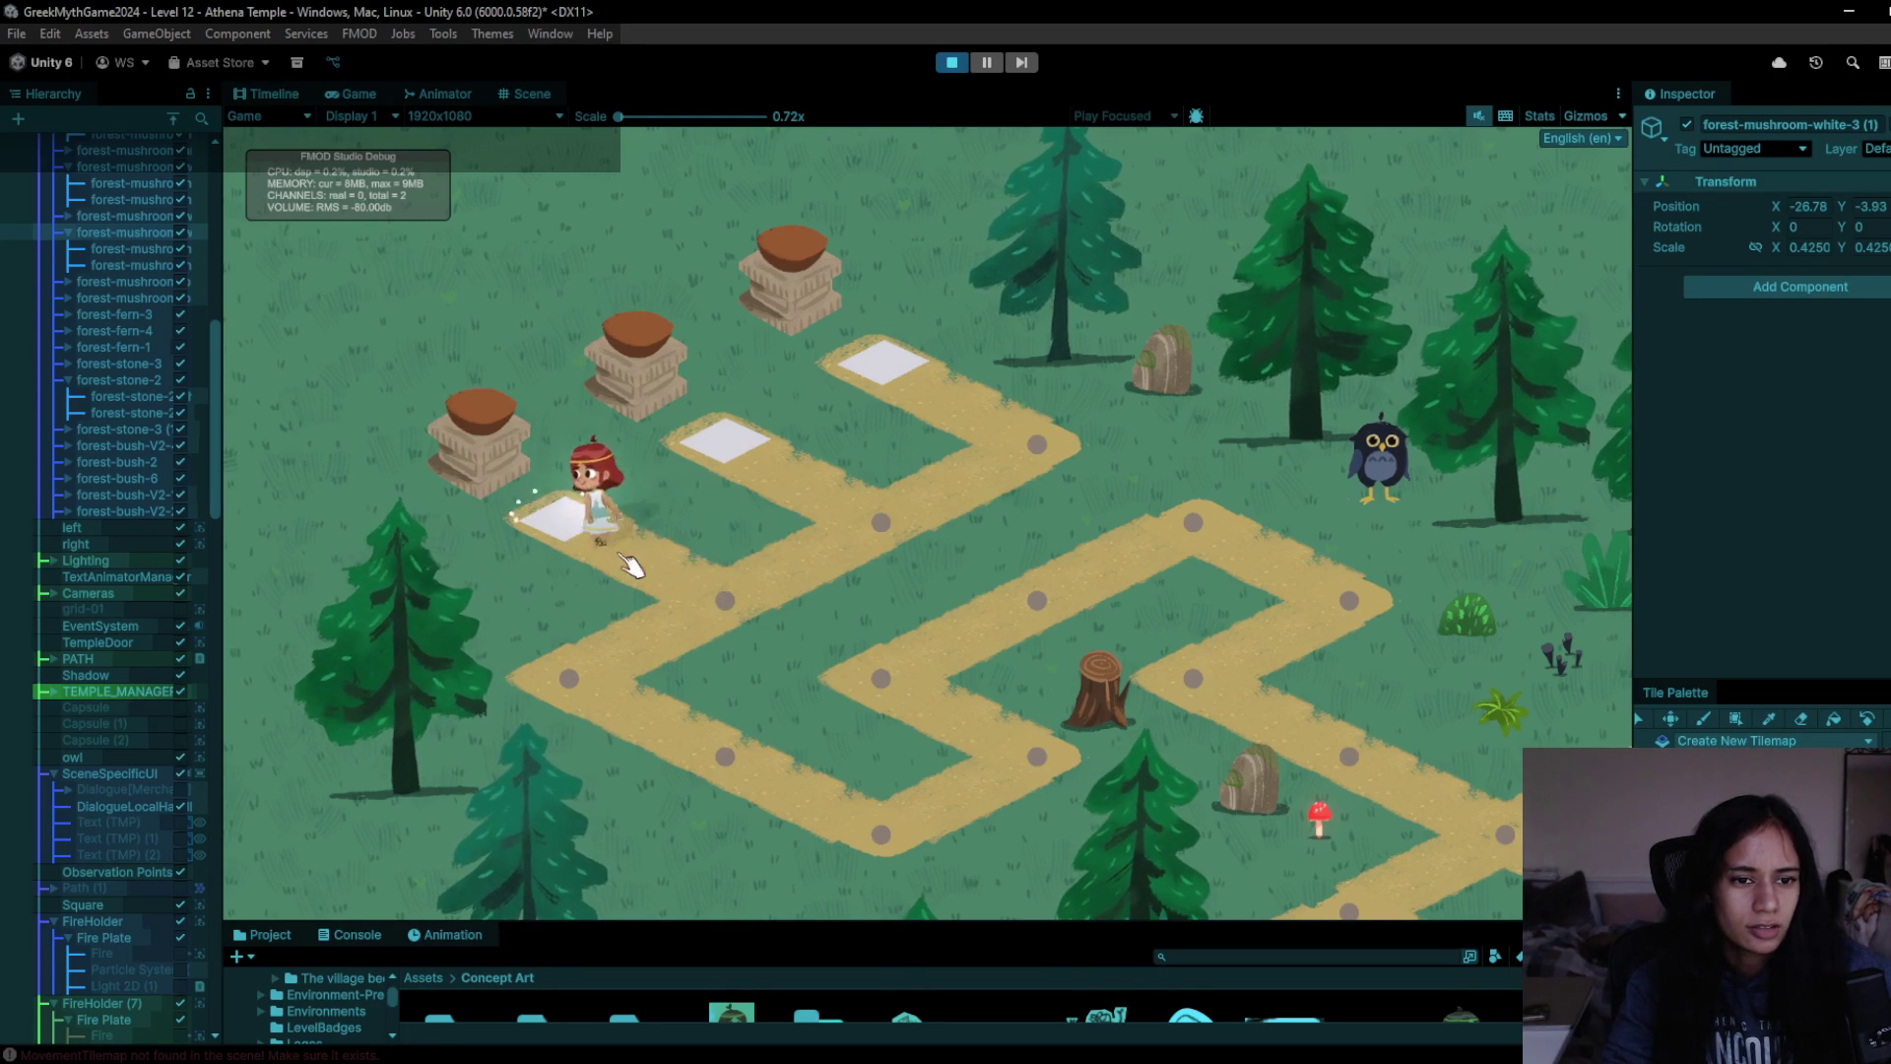
left_click(522, 527)
- Walk the character onto the middle white plate repeatedly, then up onto the top plate
left_click(714, 606)
left_click(882, 522)
left_click(753, 466)
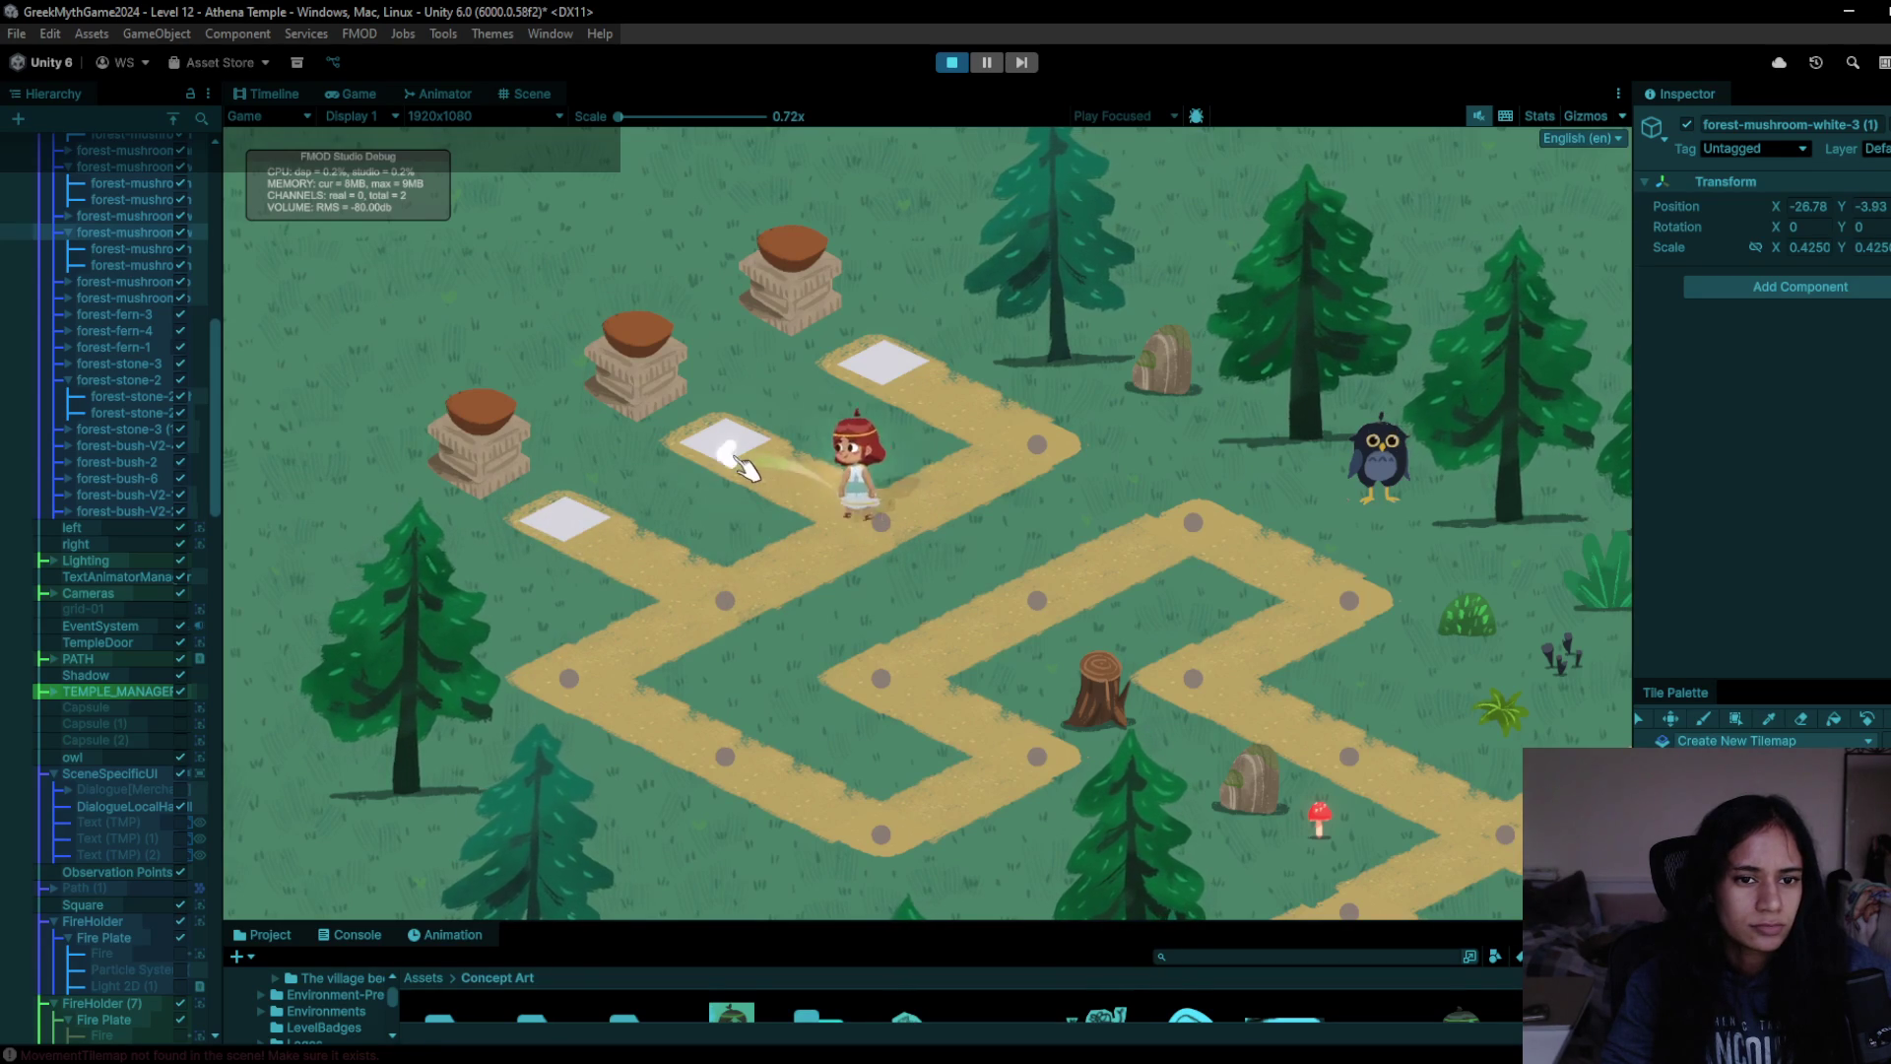
left_click(904, 547)
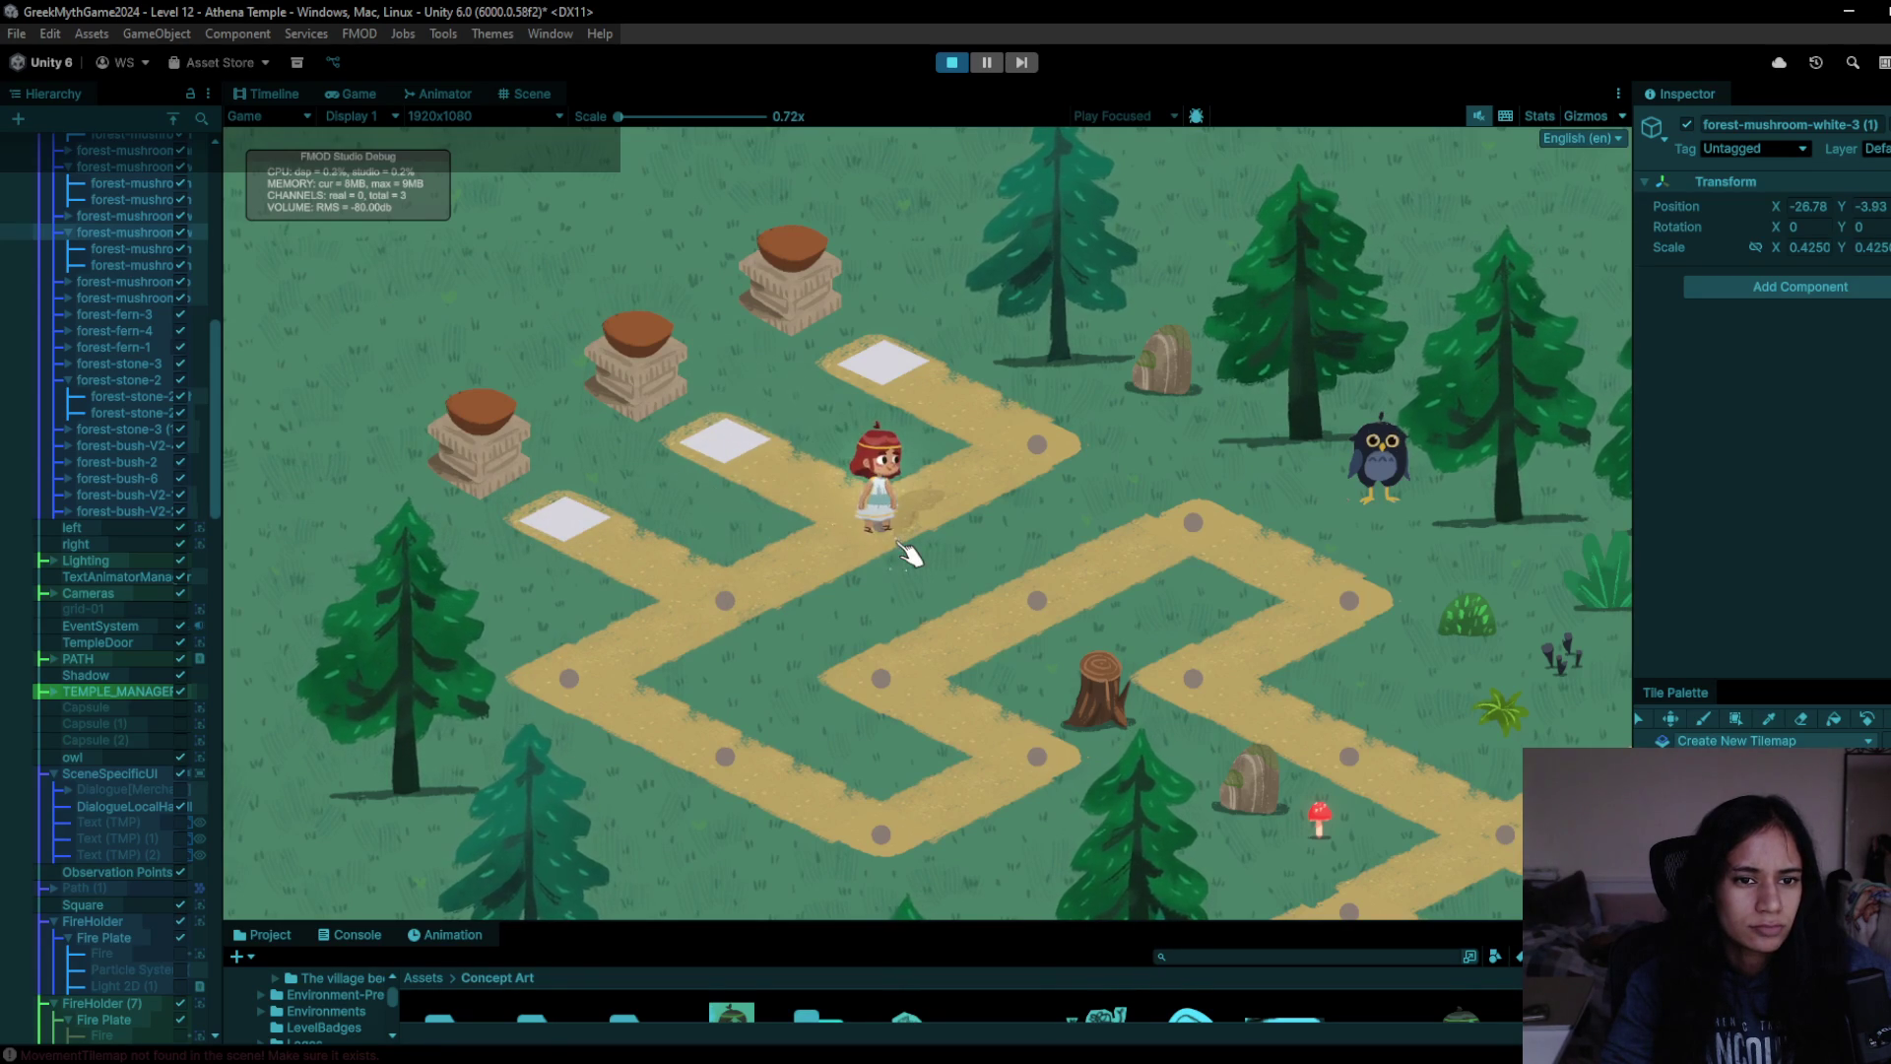
left_click(805, 475)
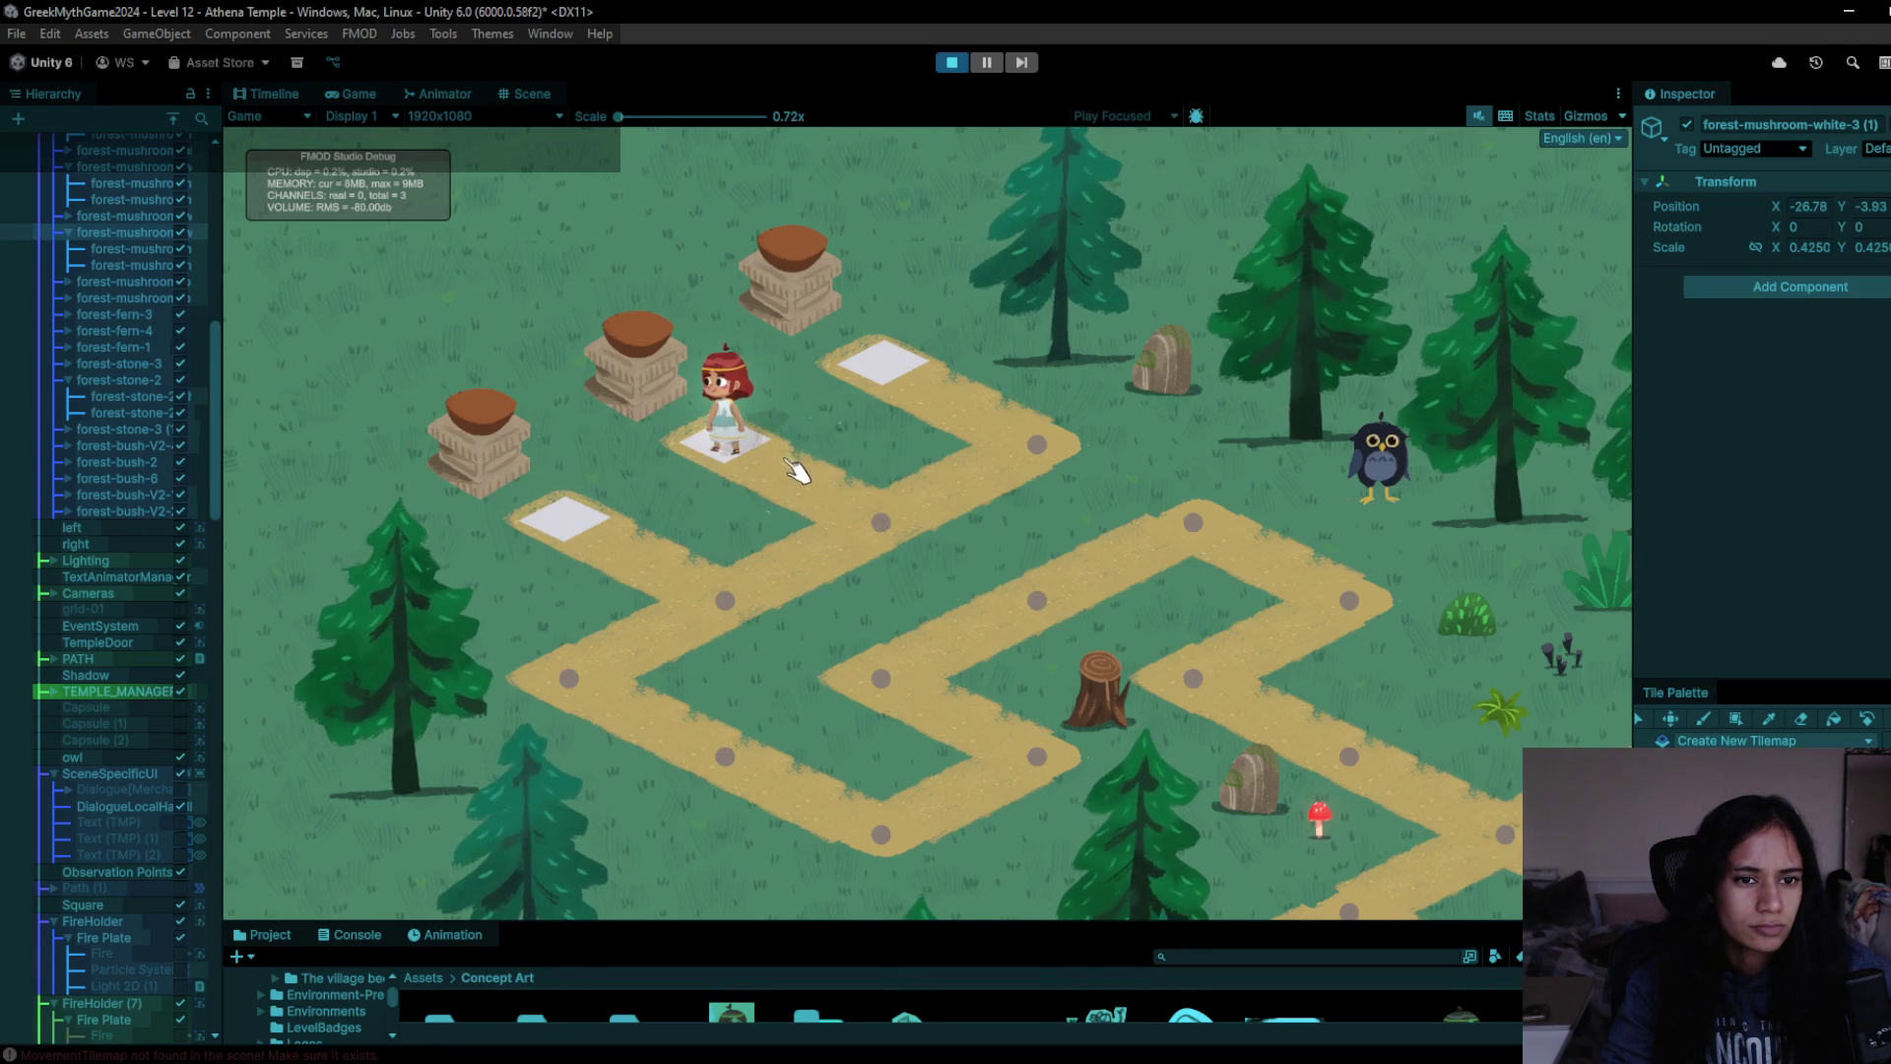
left_click(854, 514)
left_click(786, 478)
left_click(891, 515)
left_click(1073, 426)
left_click(896, 373)
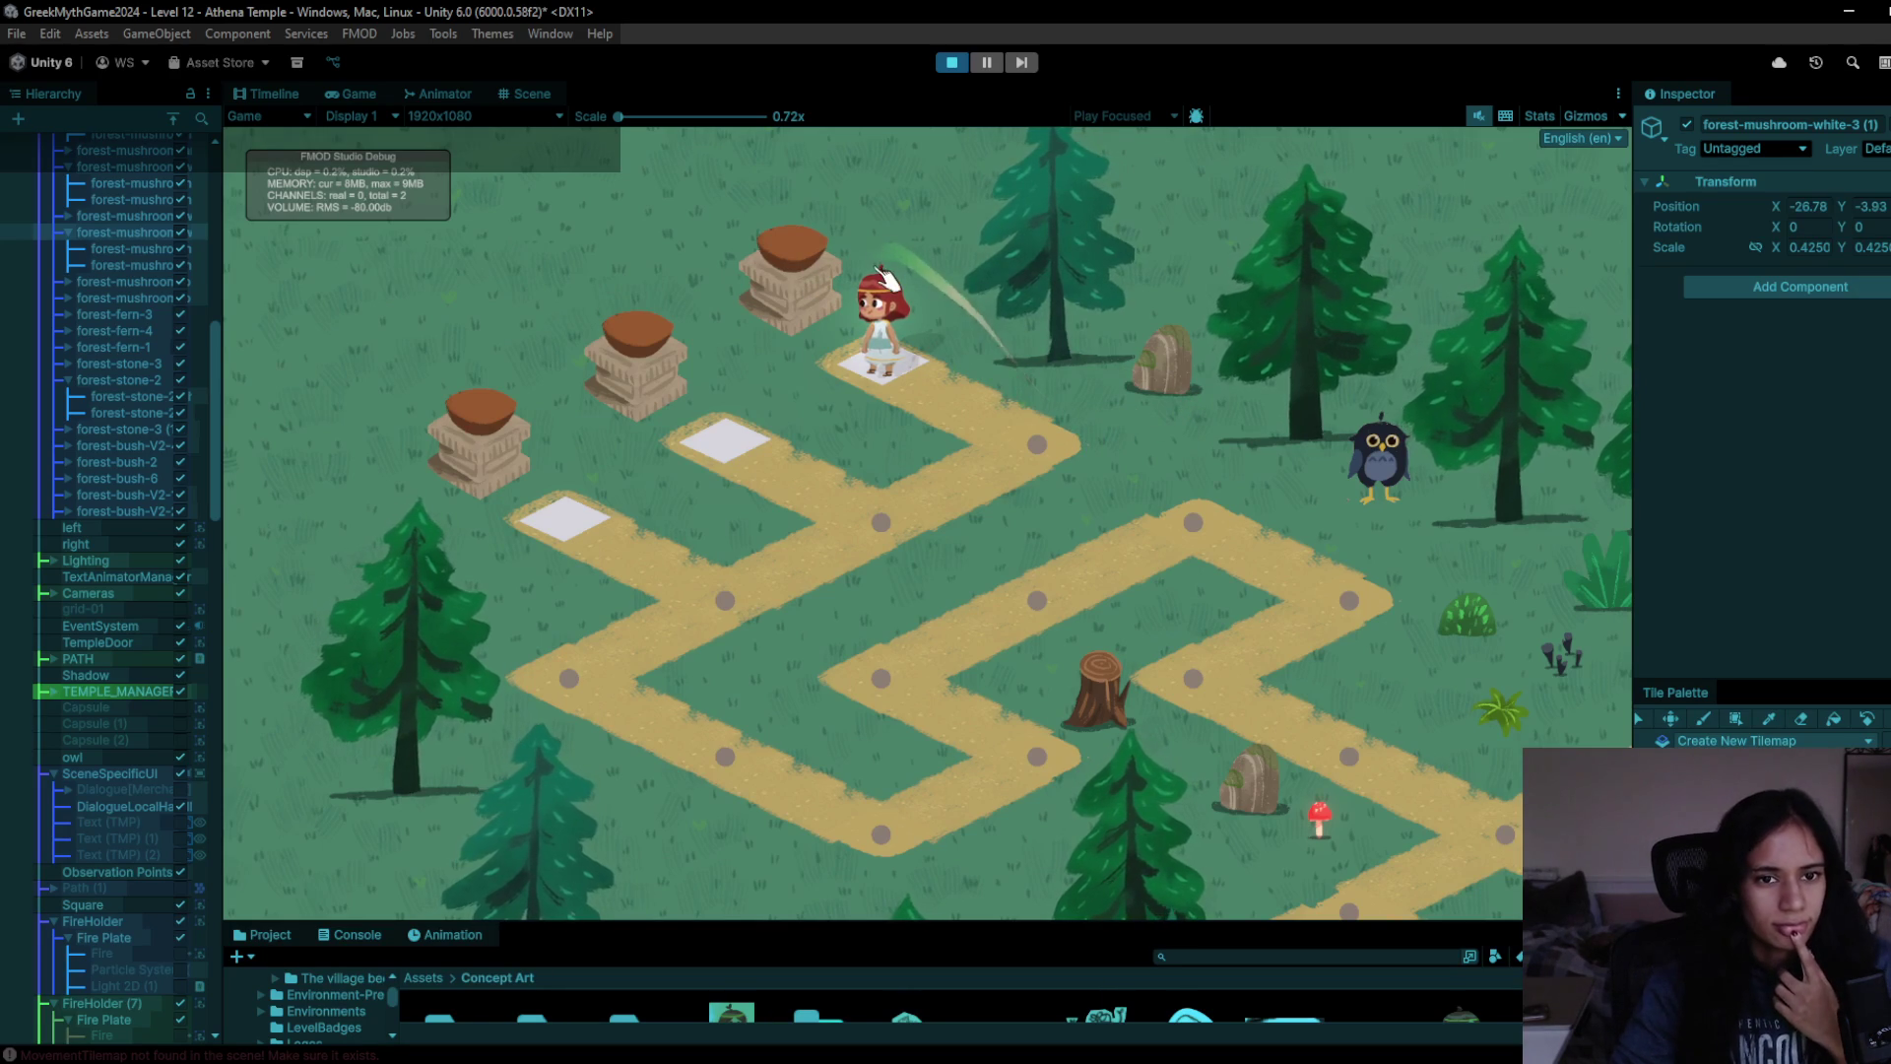
- Walk the character down to the middle node, back up onto the top plate, and down again
left_click(1044, 439)
left_click(770, 596)
left_click(603, 517)
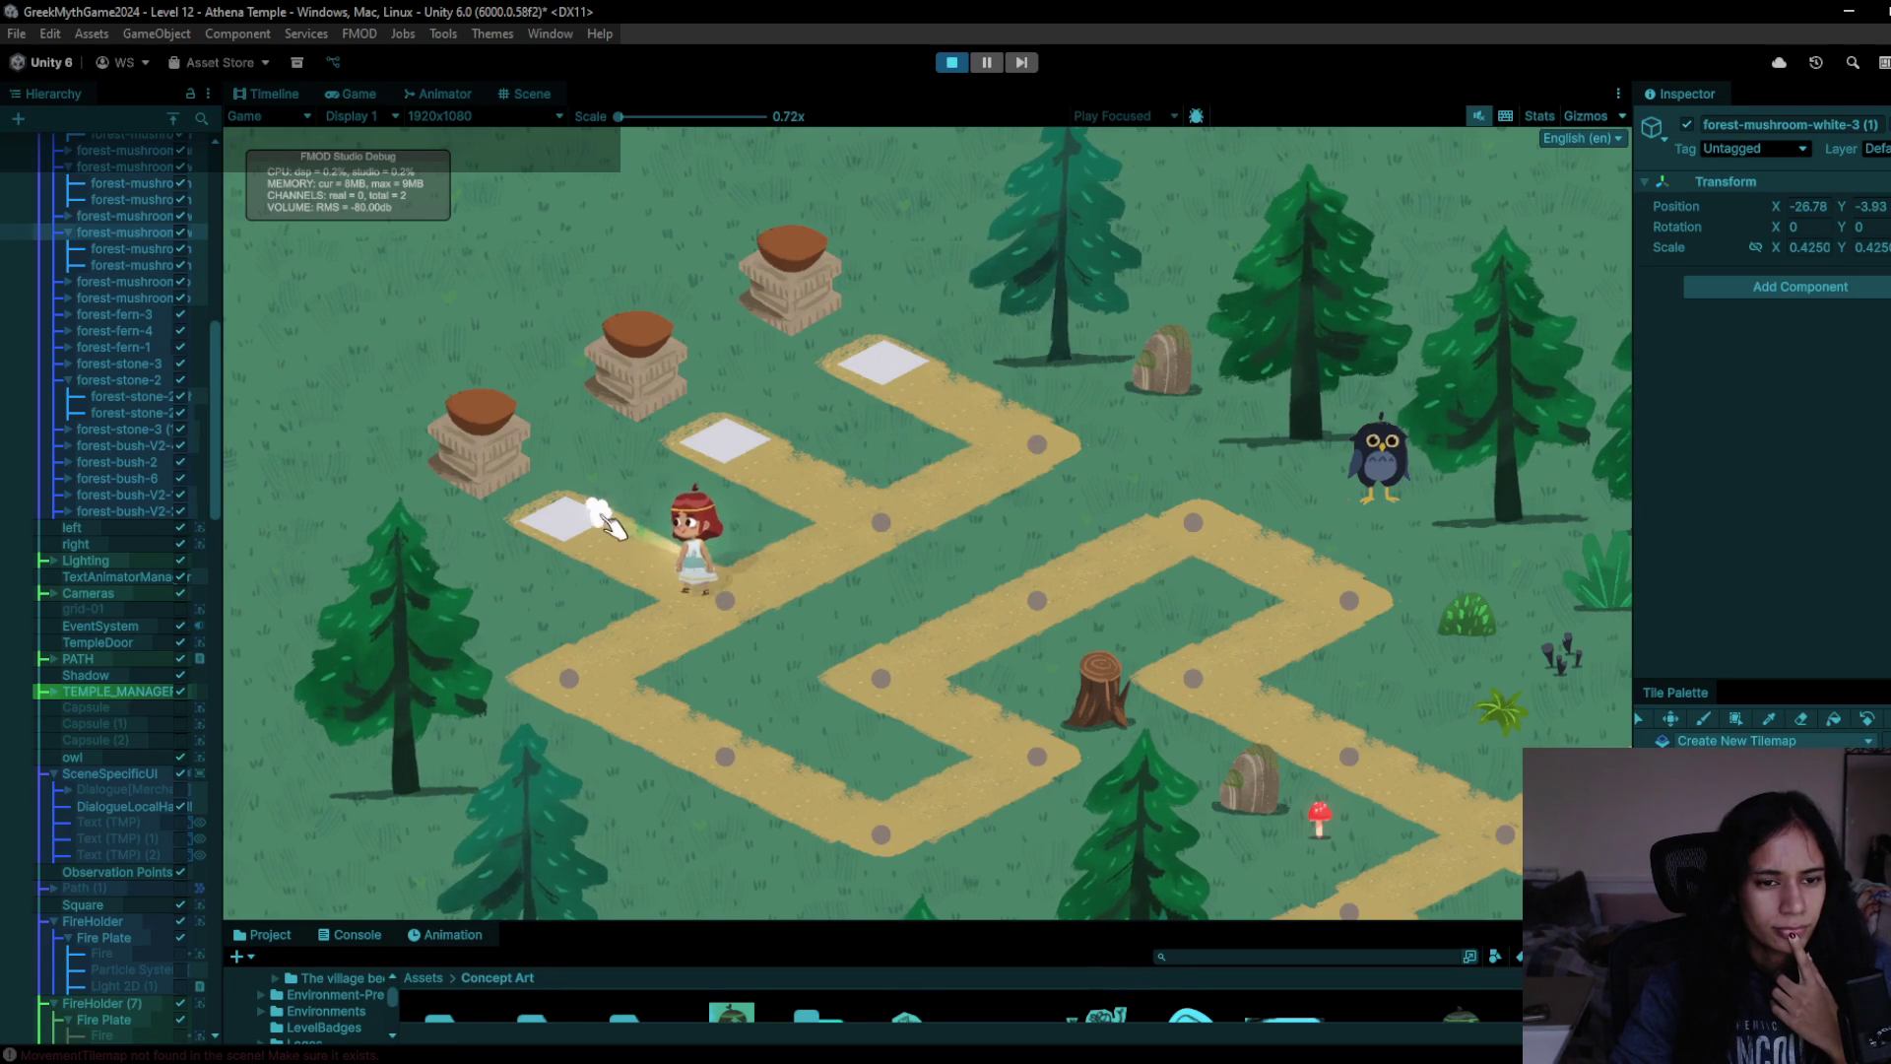
left_click(707, 603)
left_click(867, 507)
left_click(720, 441)
left_click(880, 517)
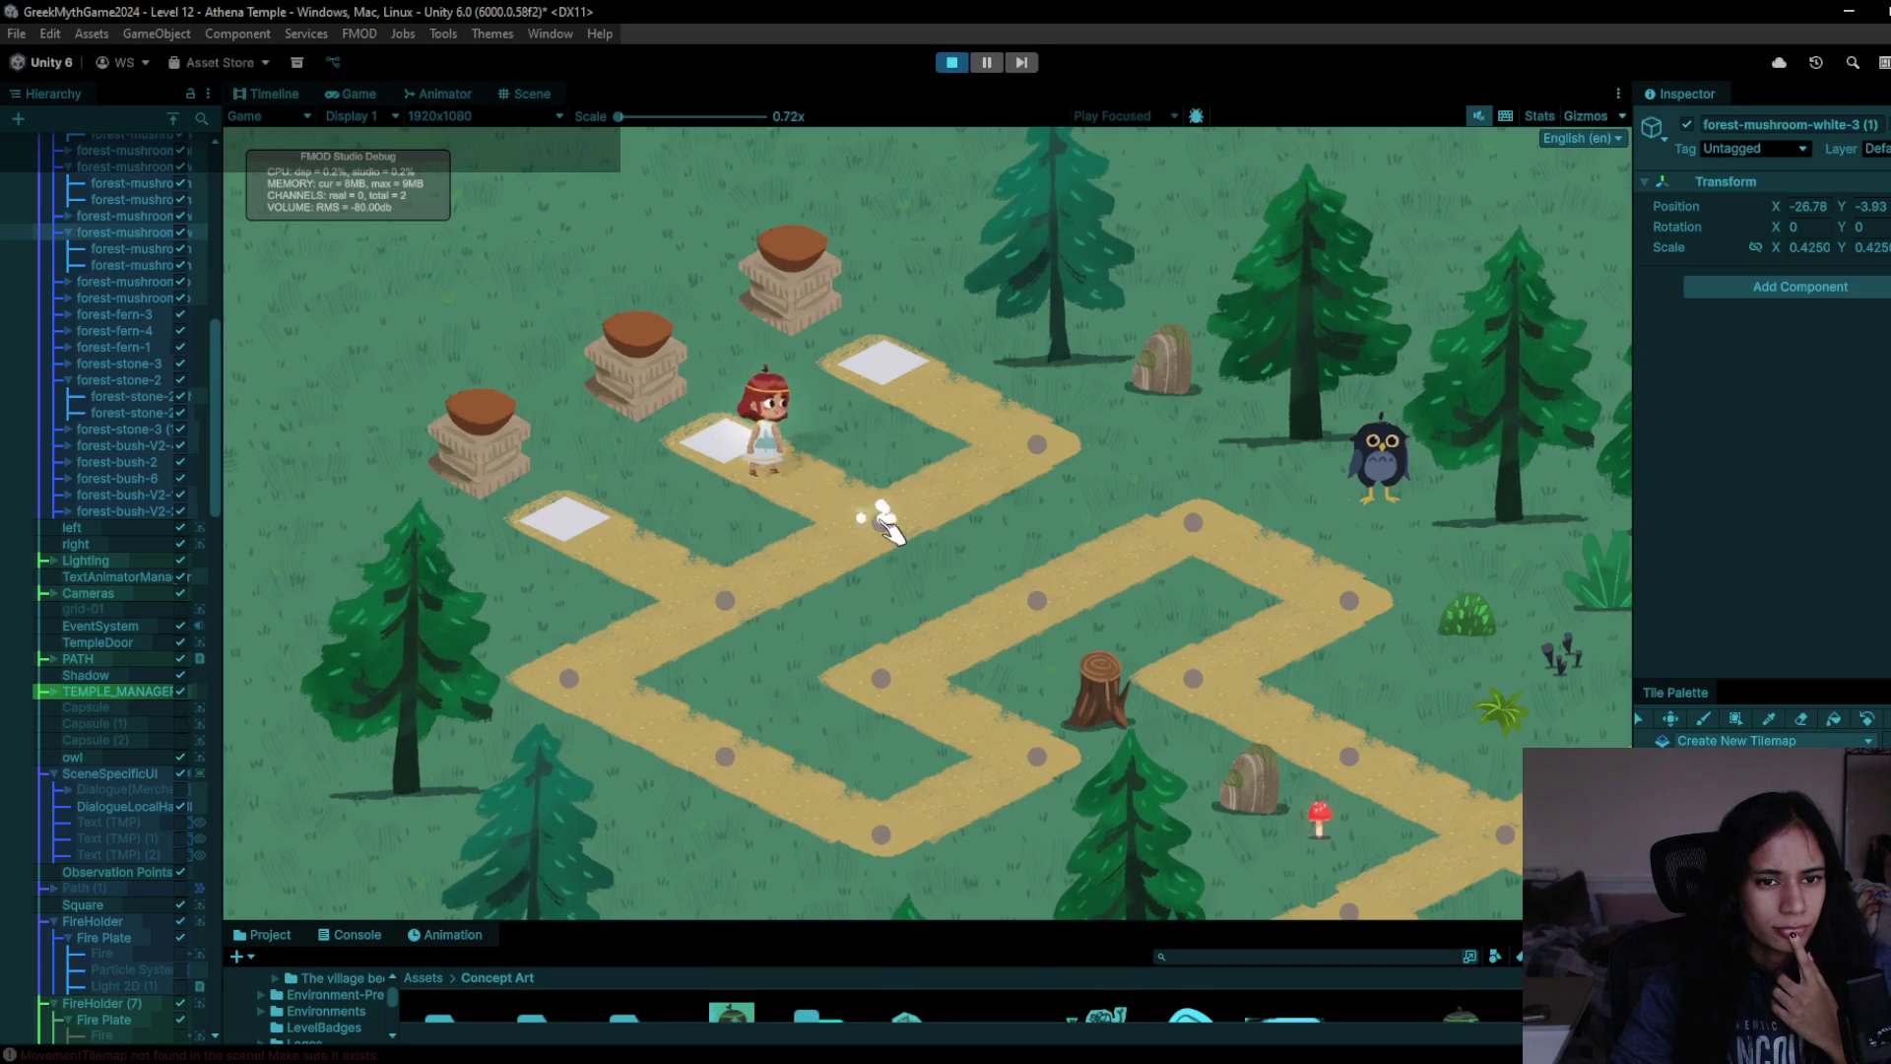
left_click(1073, 451)
left_click(904, 374)
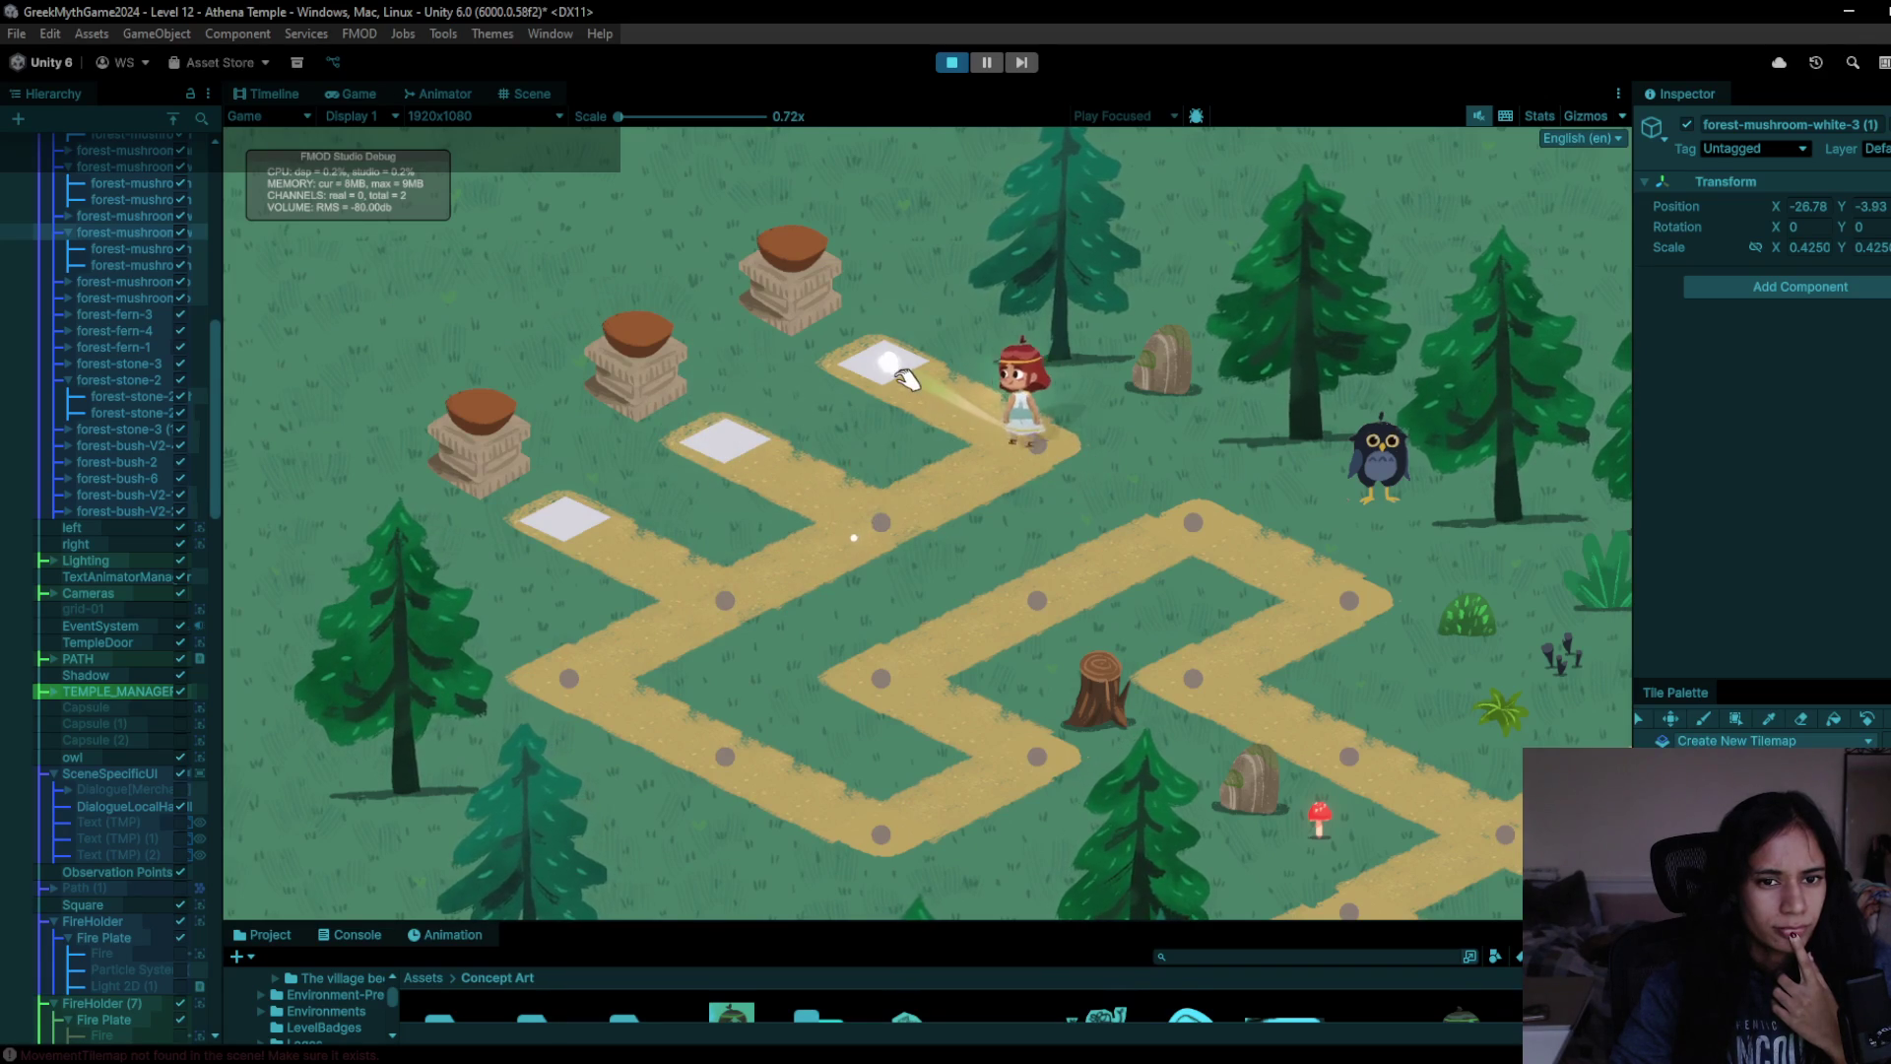
left_click(1044, 443)
left_click(881, 516)
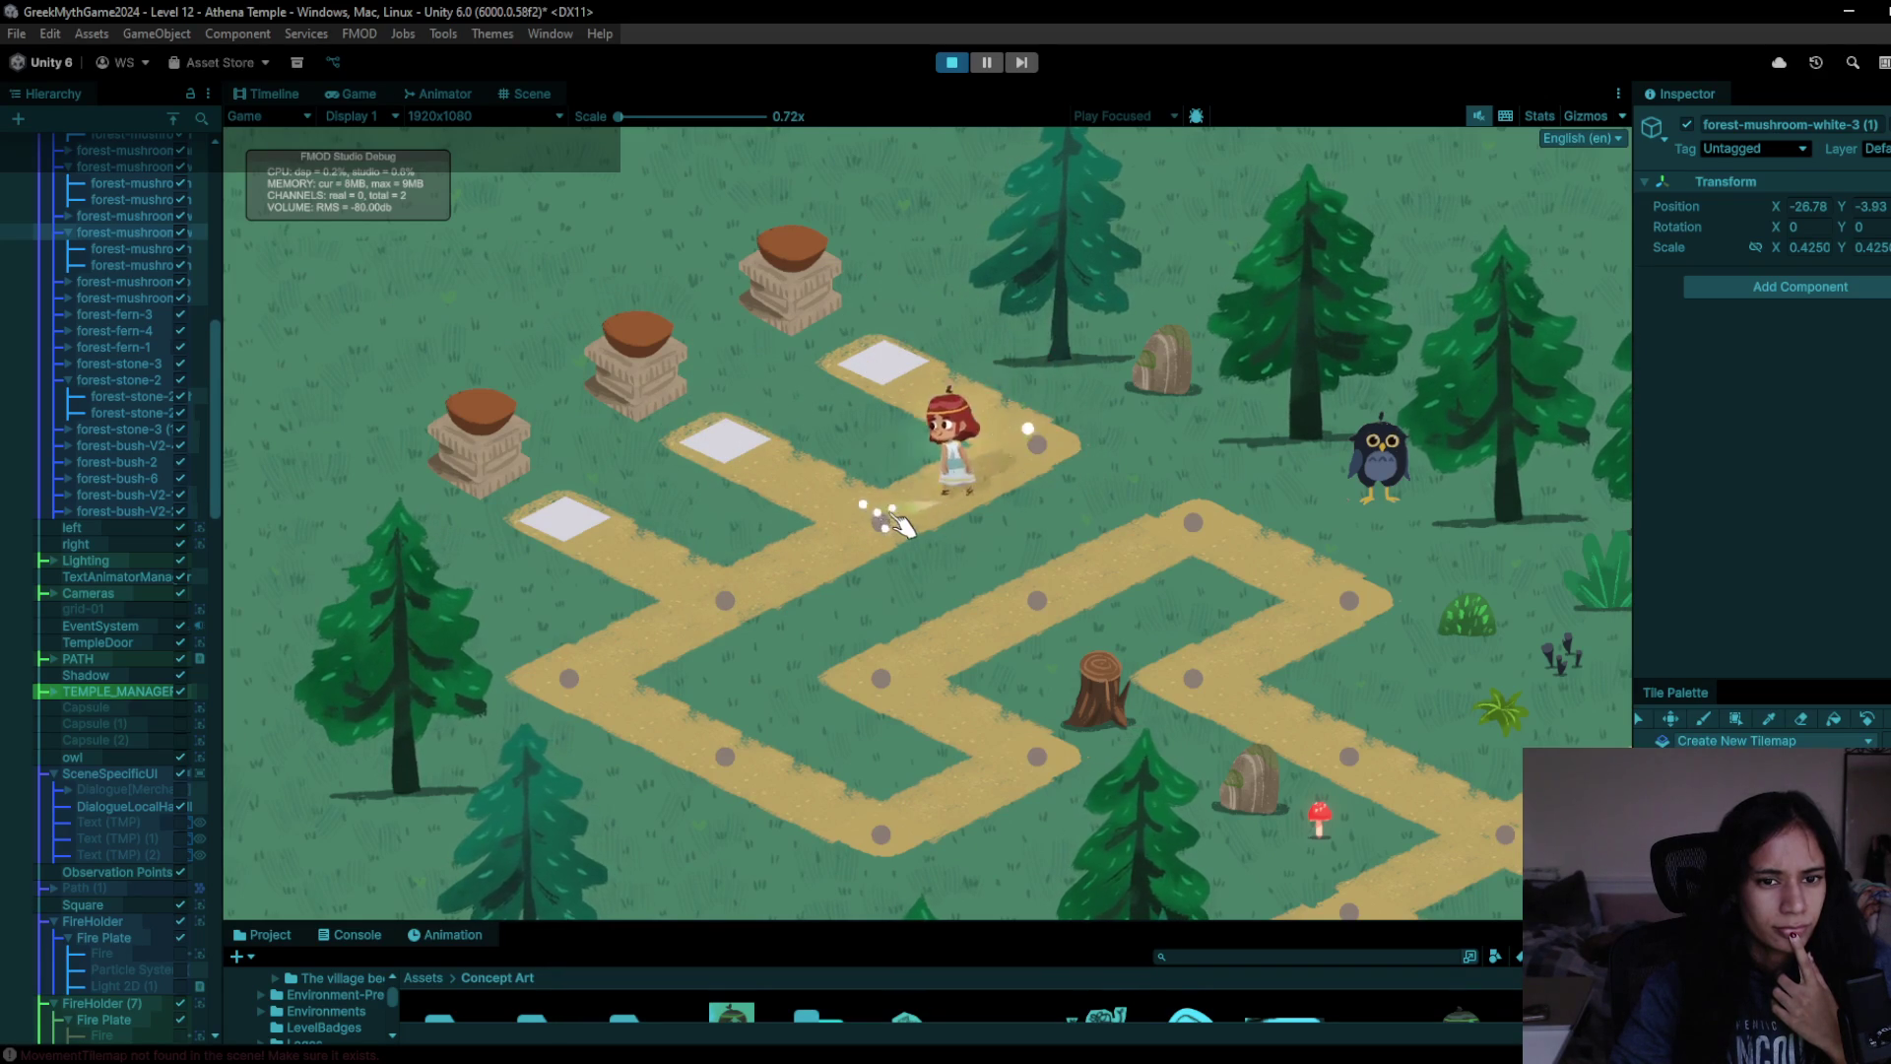
- Walk the character down-left and up-right, then along the lower path to the stump
left_click(704, 621)
left_click(611, 690)
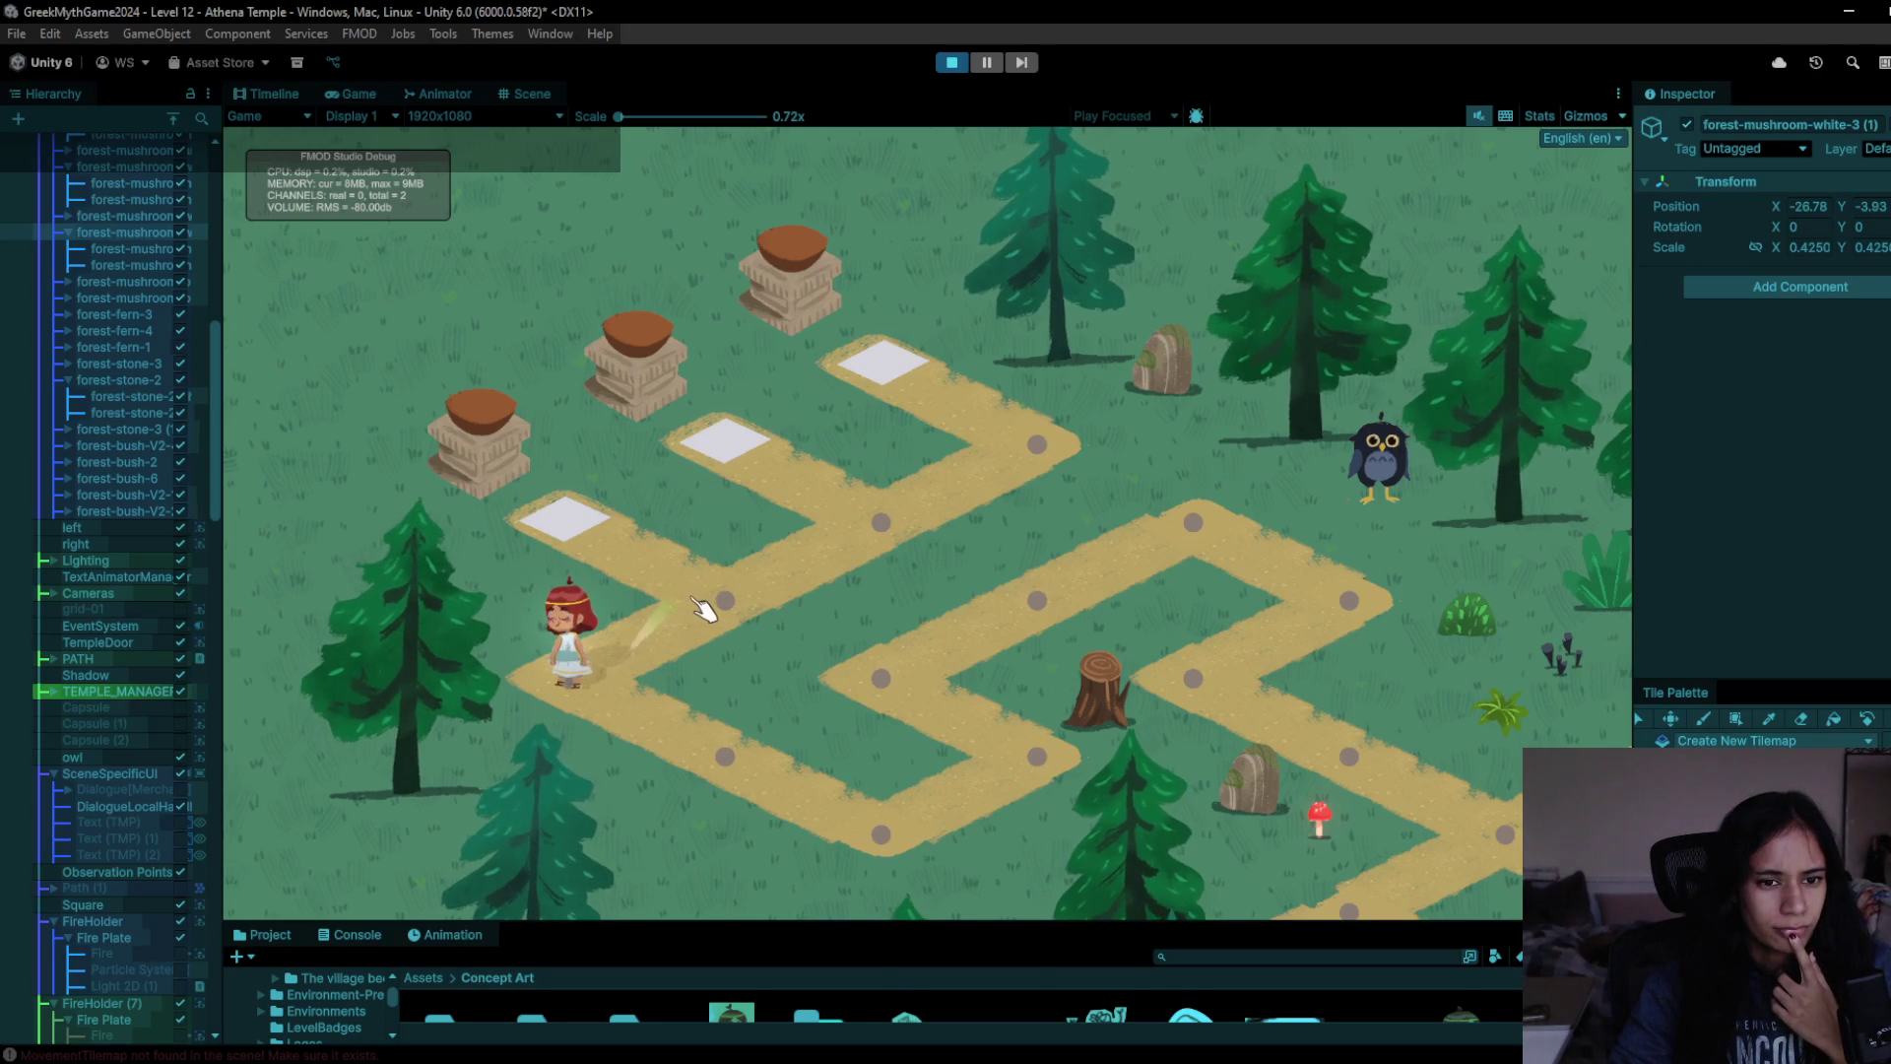
left_click(702, 606)
left_click(880, 525)
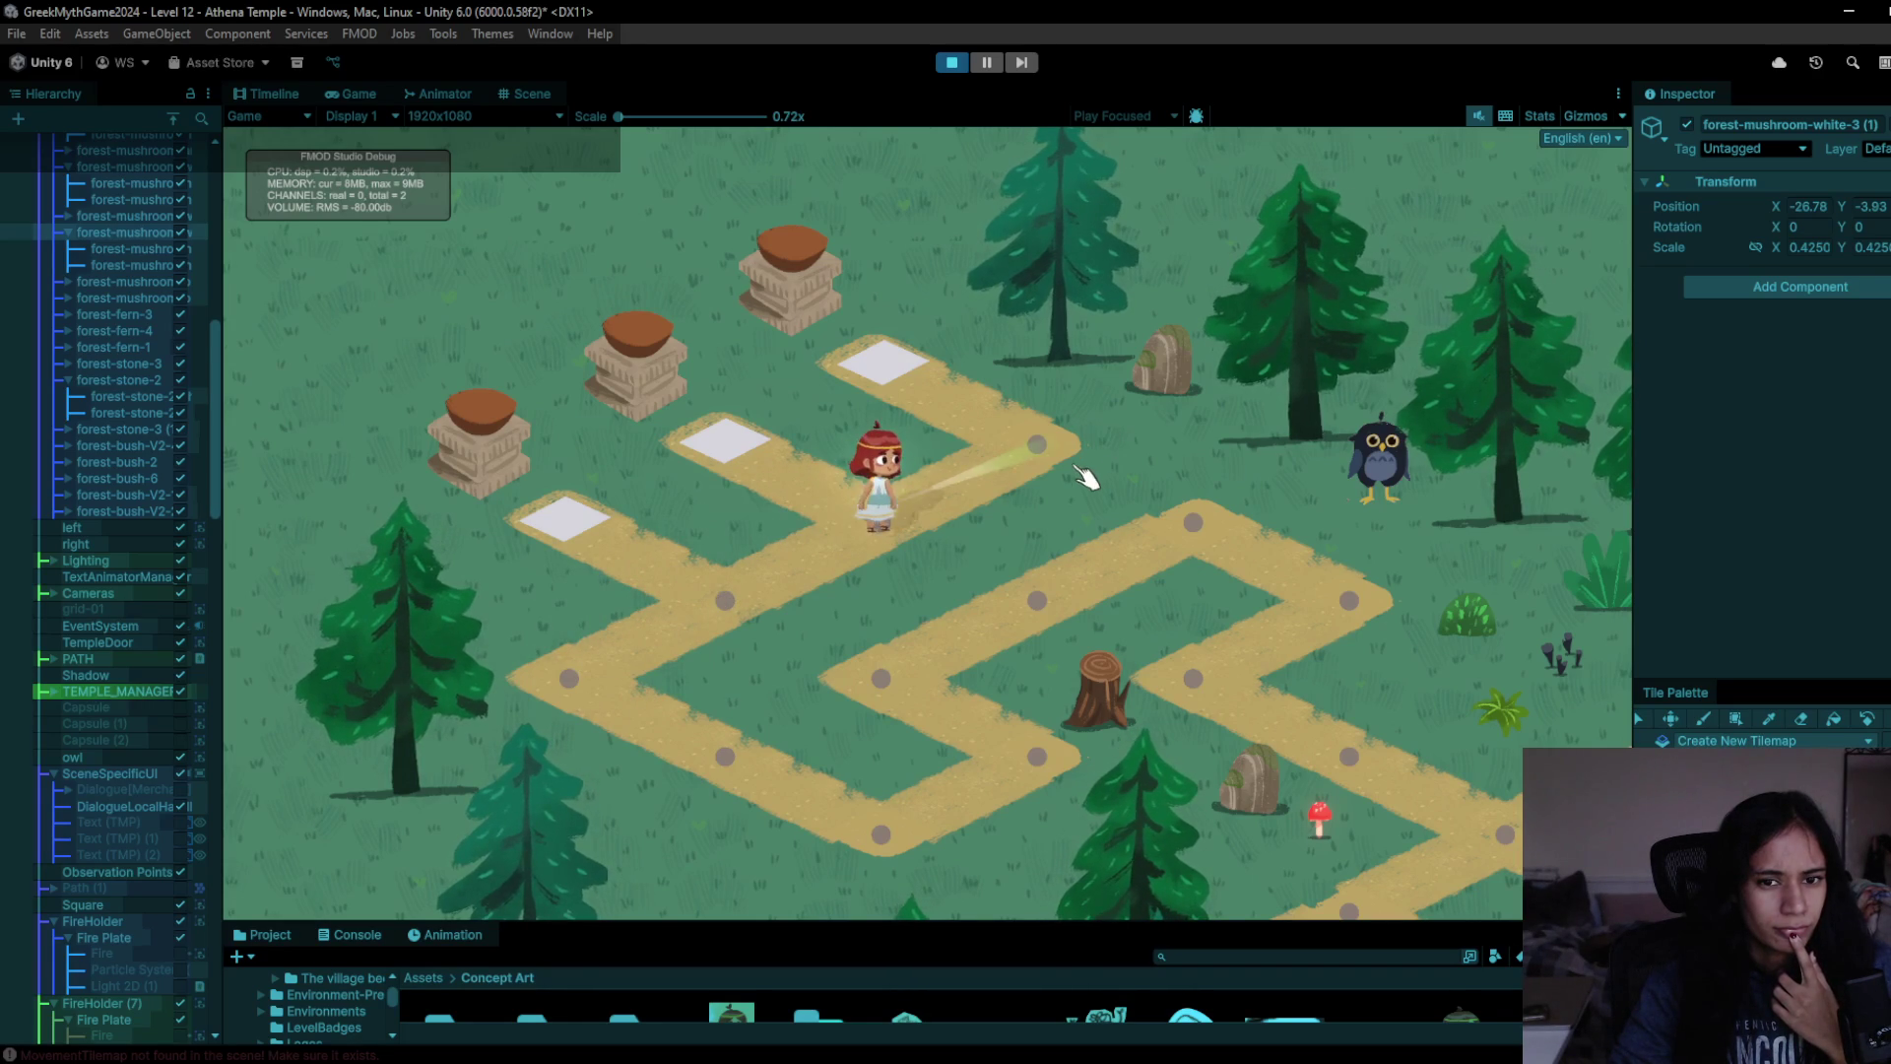
left_click(891, 512)
left_click(749, 603)
left_click(705, 677)
left_click(725, 756)
left_click(887, 839)
- Walk the character up the zigzag, down toward the temple, then back up the path
left_click(1025, 773)
left_click(926, 700)
left_click(1196, 530)
left_click(1325, 603)
left_click(1281, 655)
left_click(1352, 767)
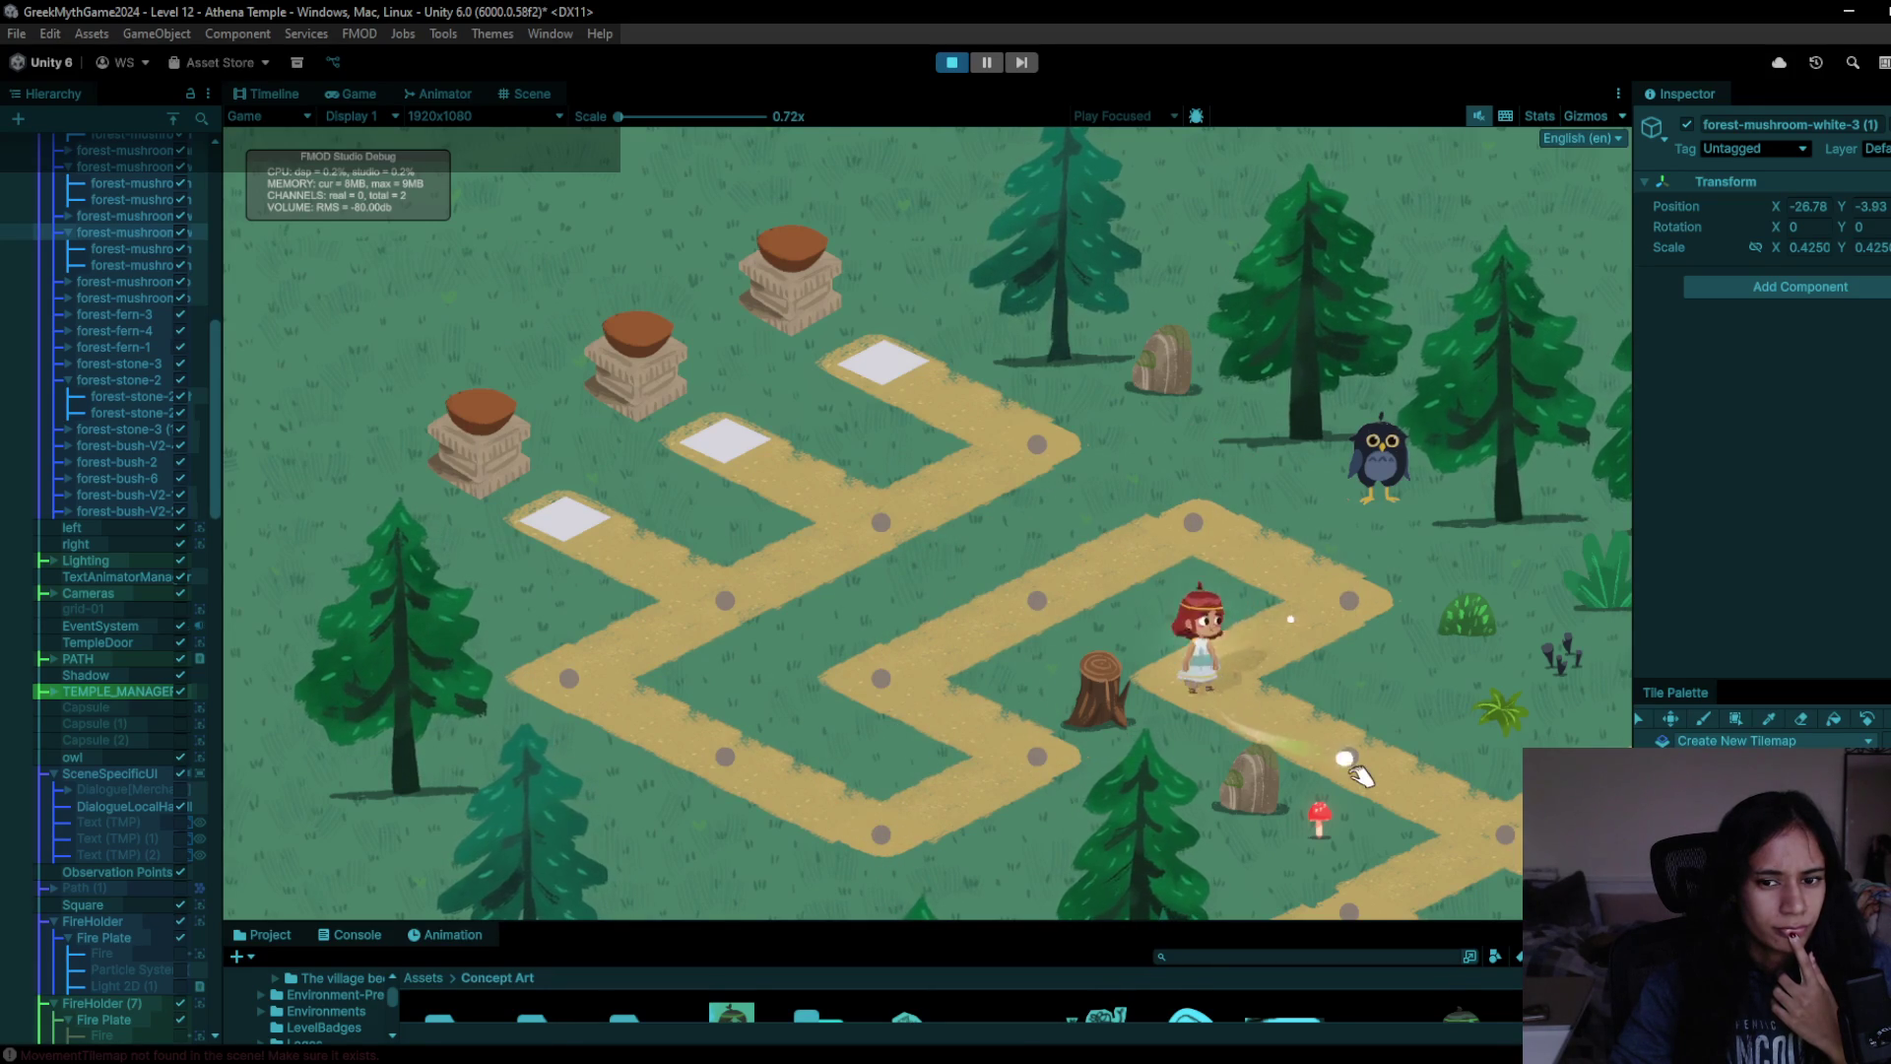
left_click(1486, 836)
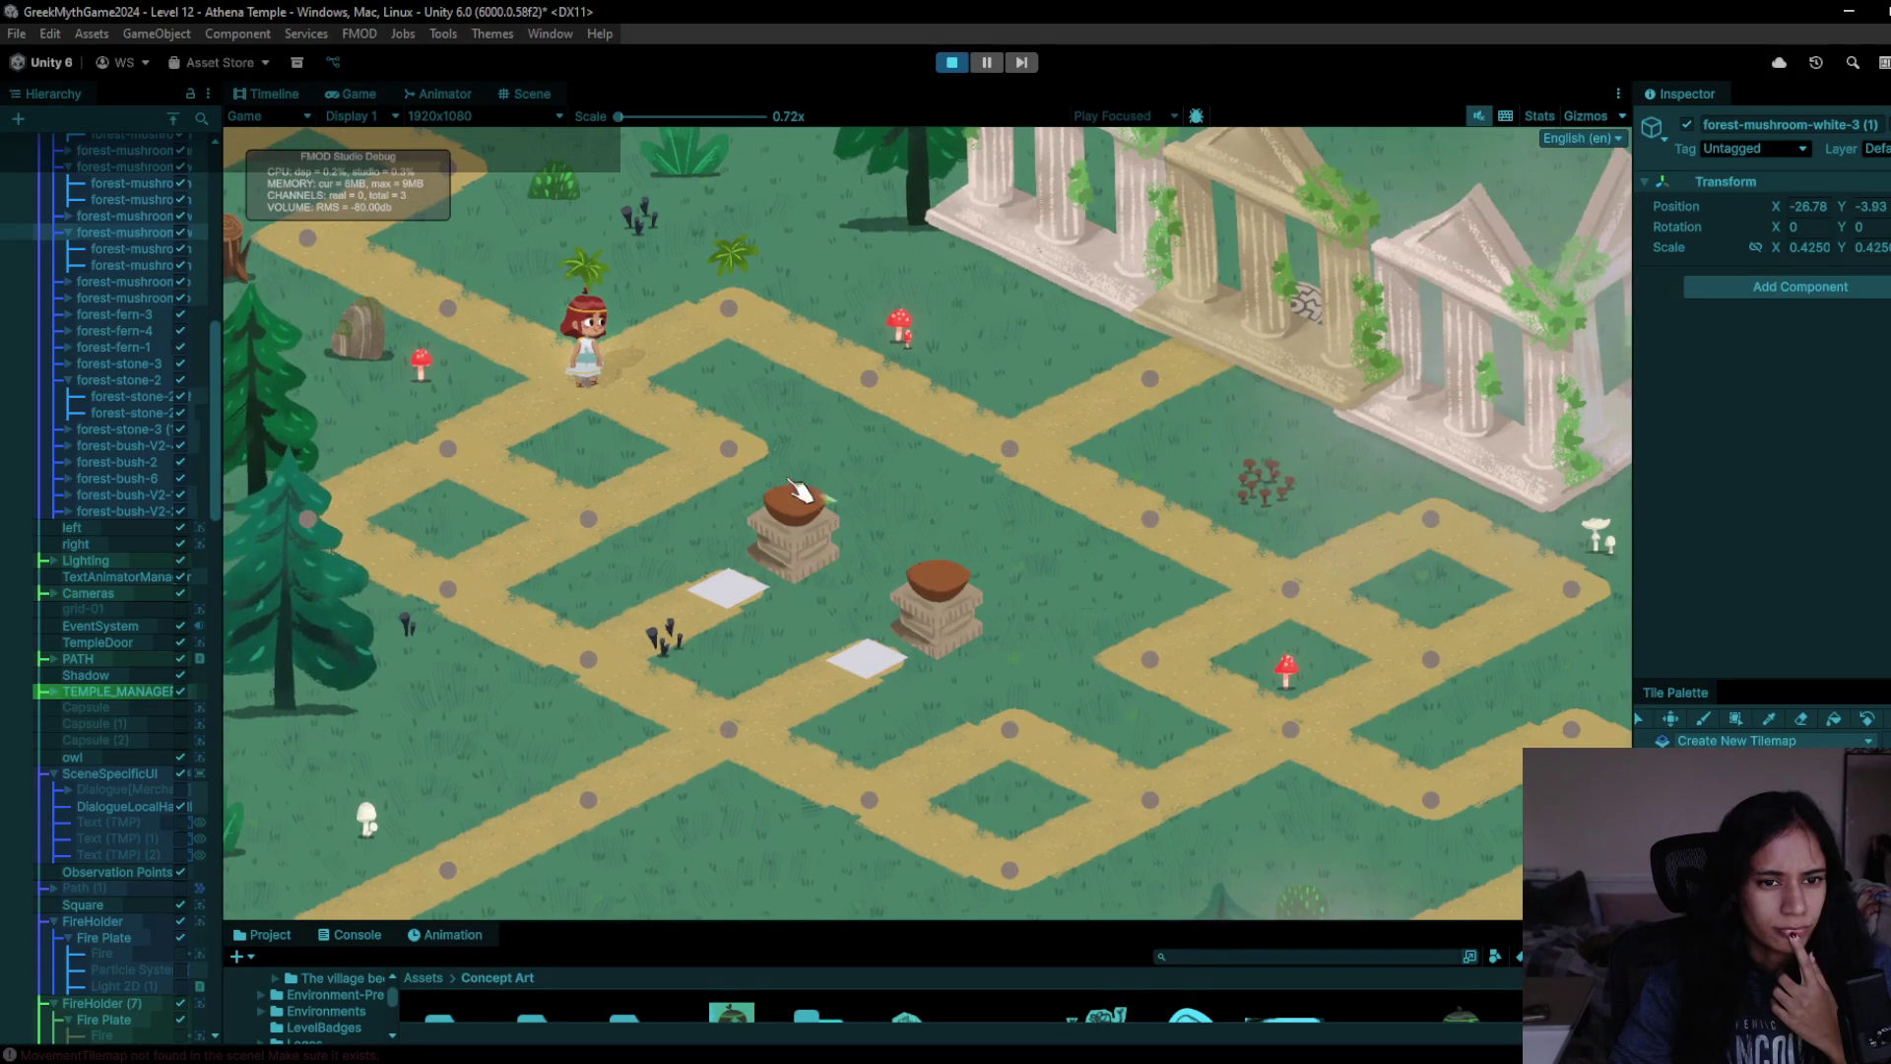
left_click(434, 308)
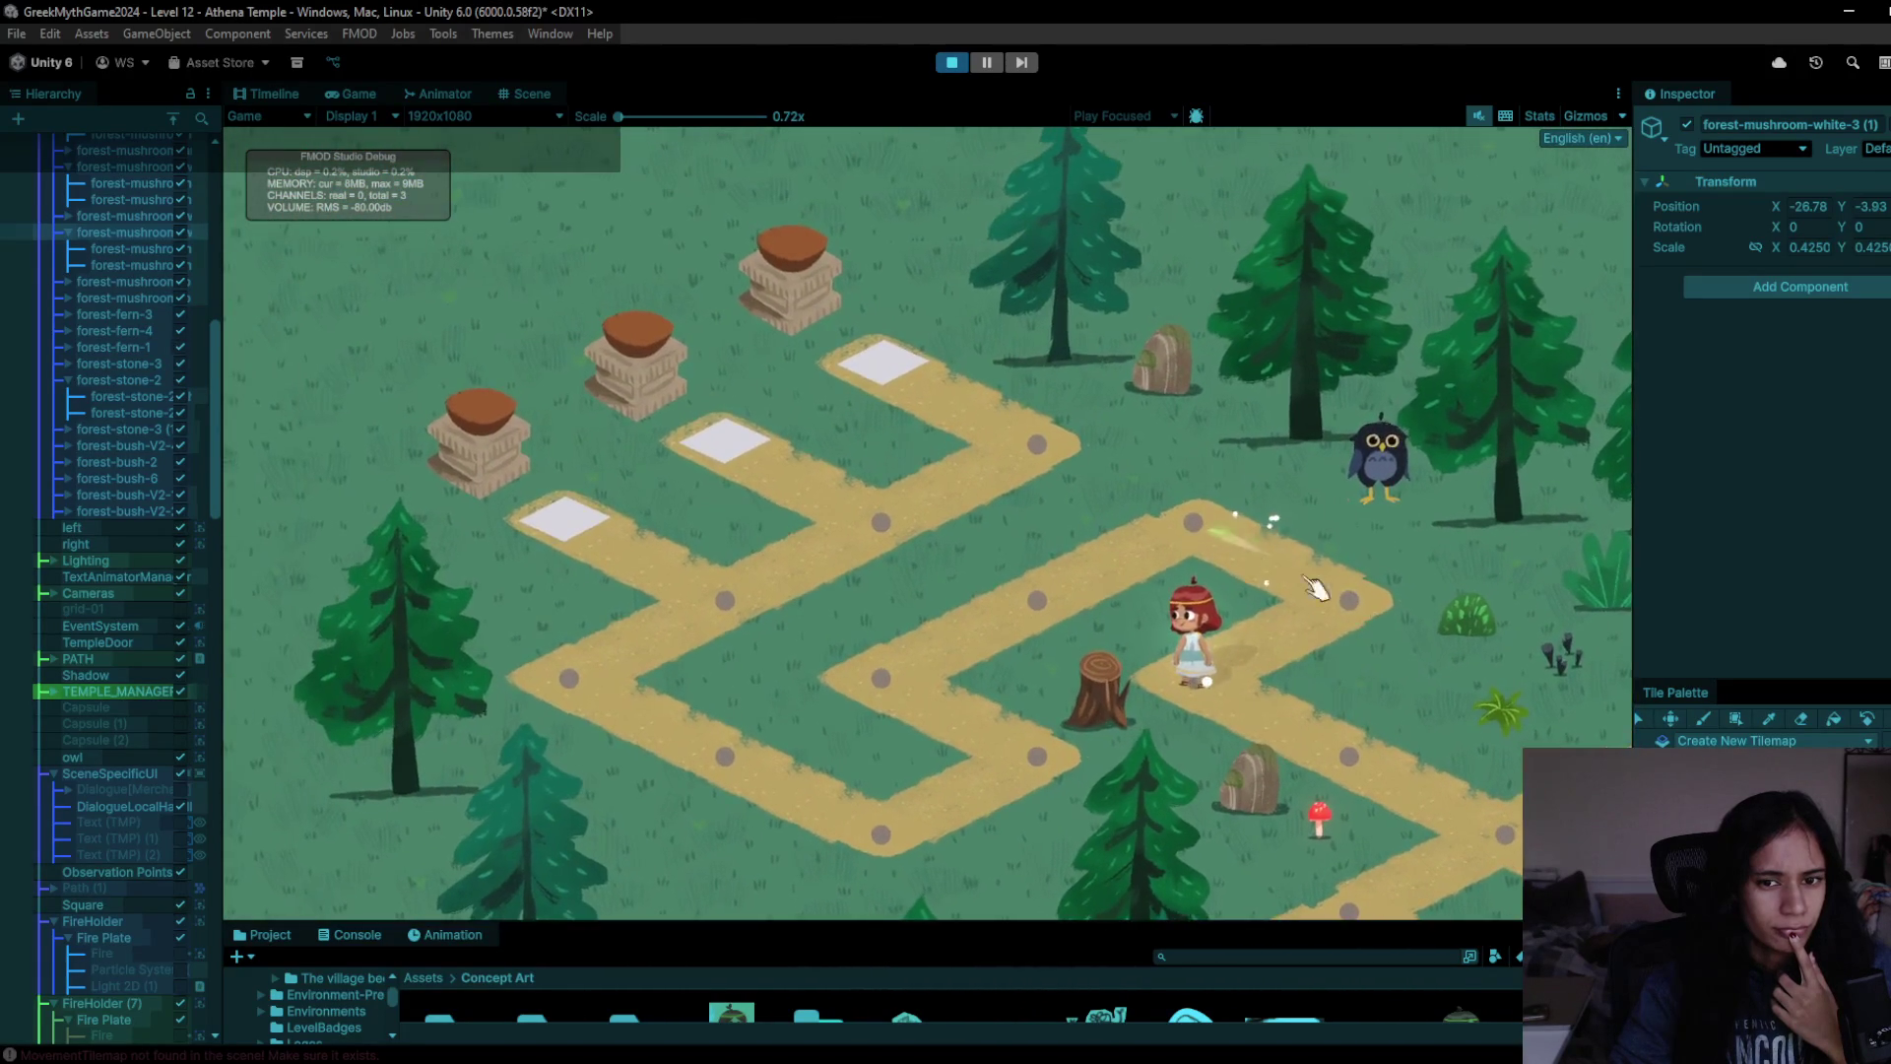
left_click(1037, 608)
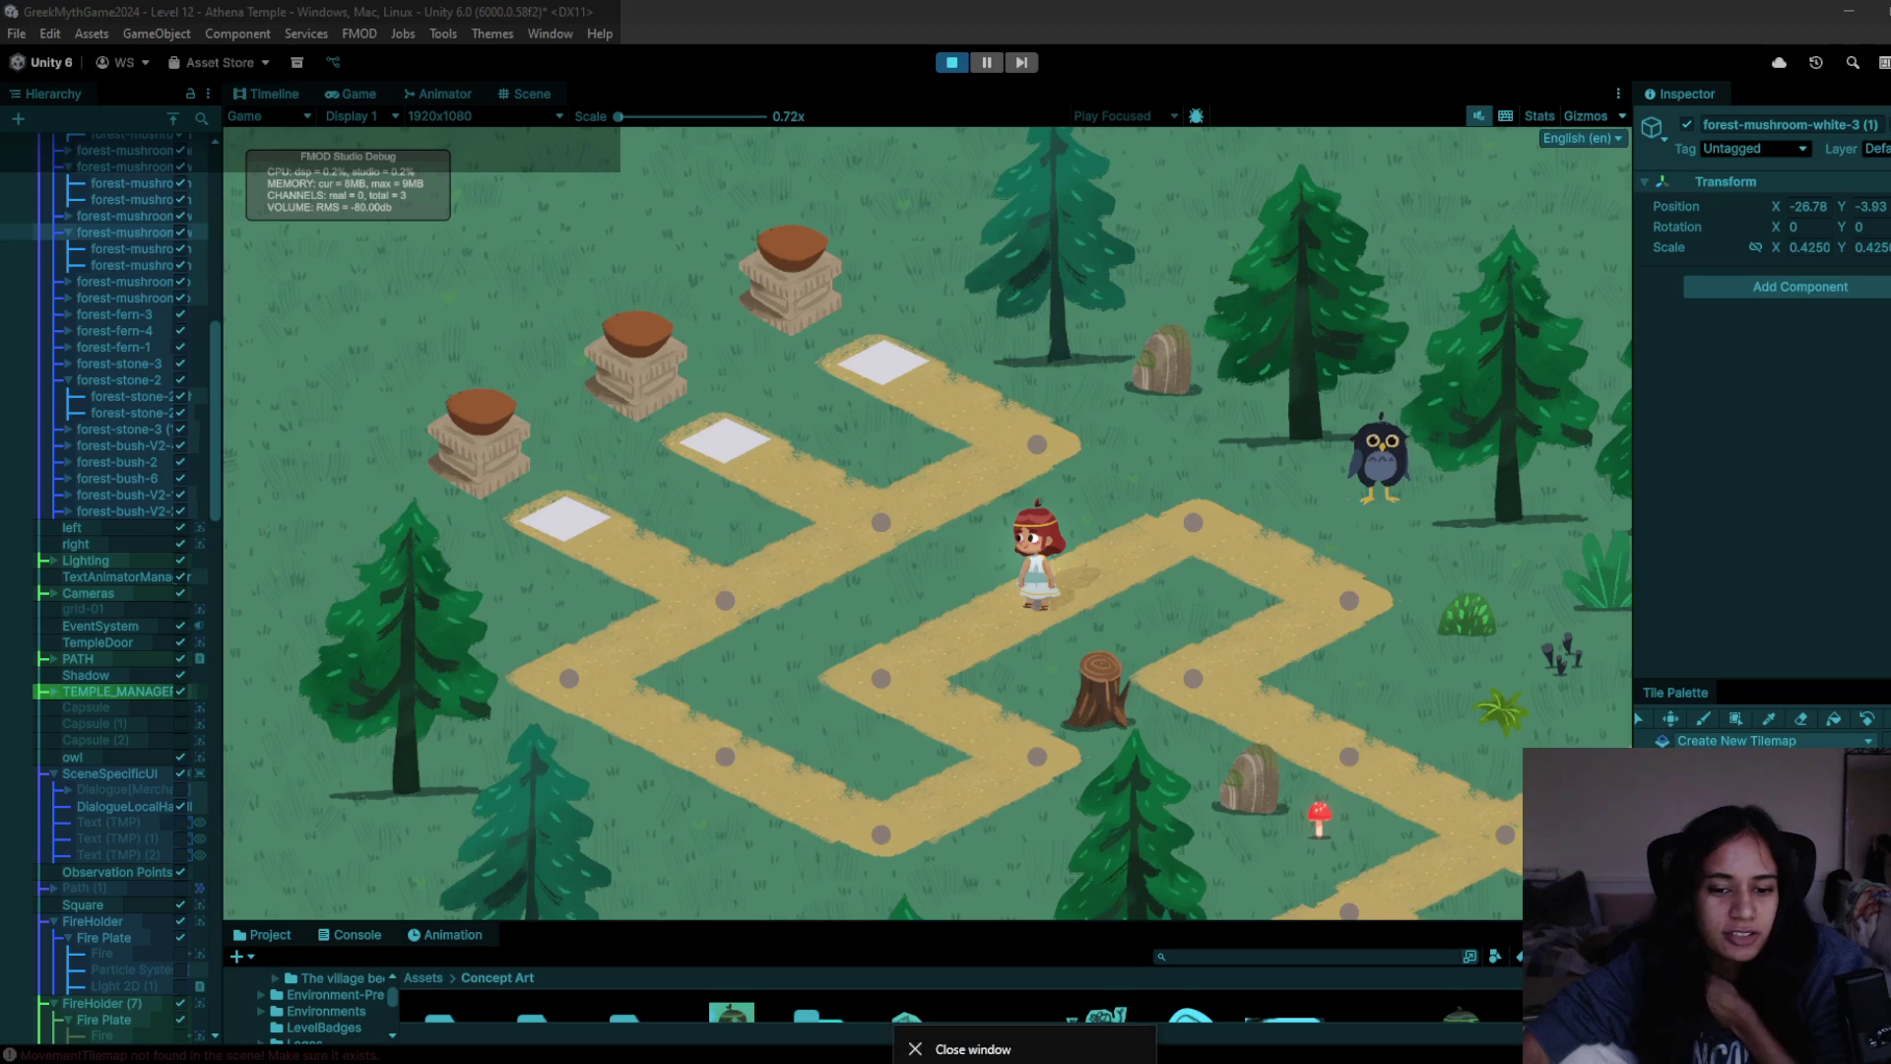
- Cancel the installer error and bring the blank 1568 × 1132px Paint canvas to the front
left_click(997, 619)
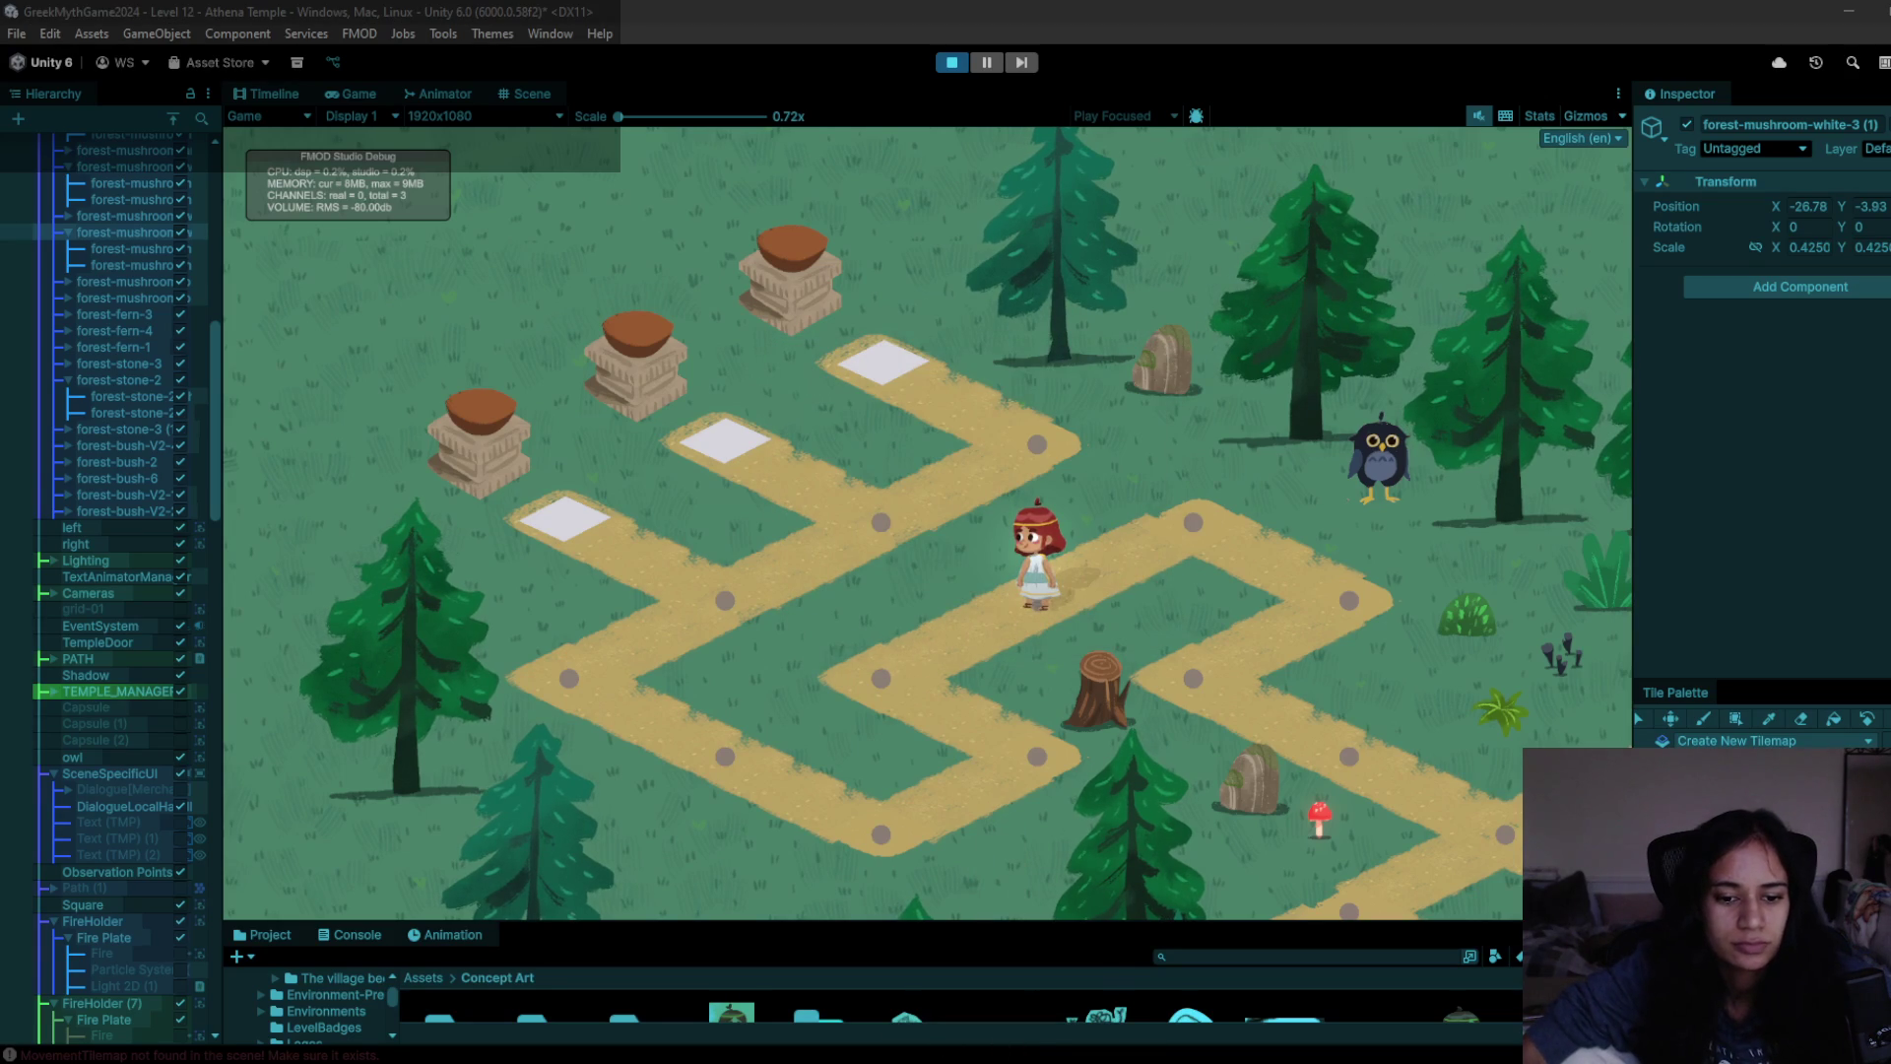
right_click(1005, 1054)
left_click(995, 978)
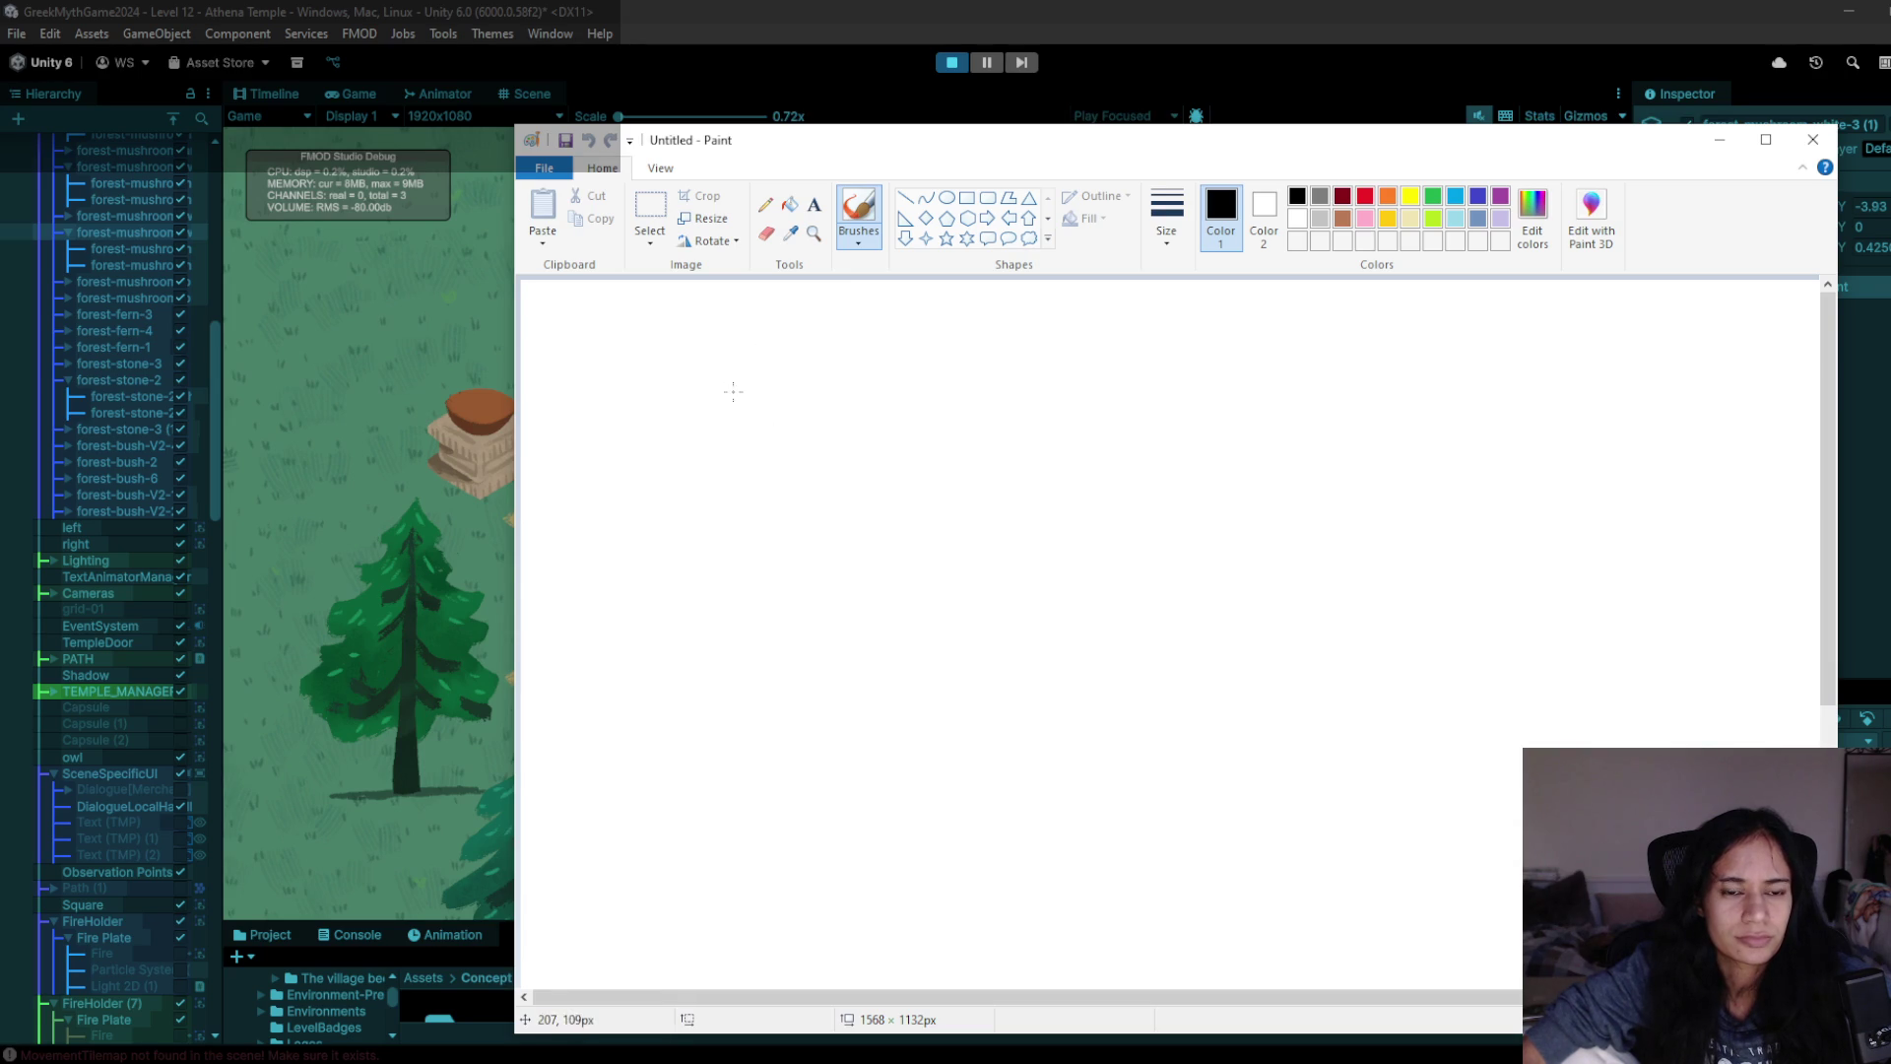
- Freehand-draw a helmet, arrow, shield, arrow and sword in black
left_click_drag(750, 394, 804, 332)
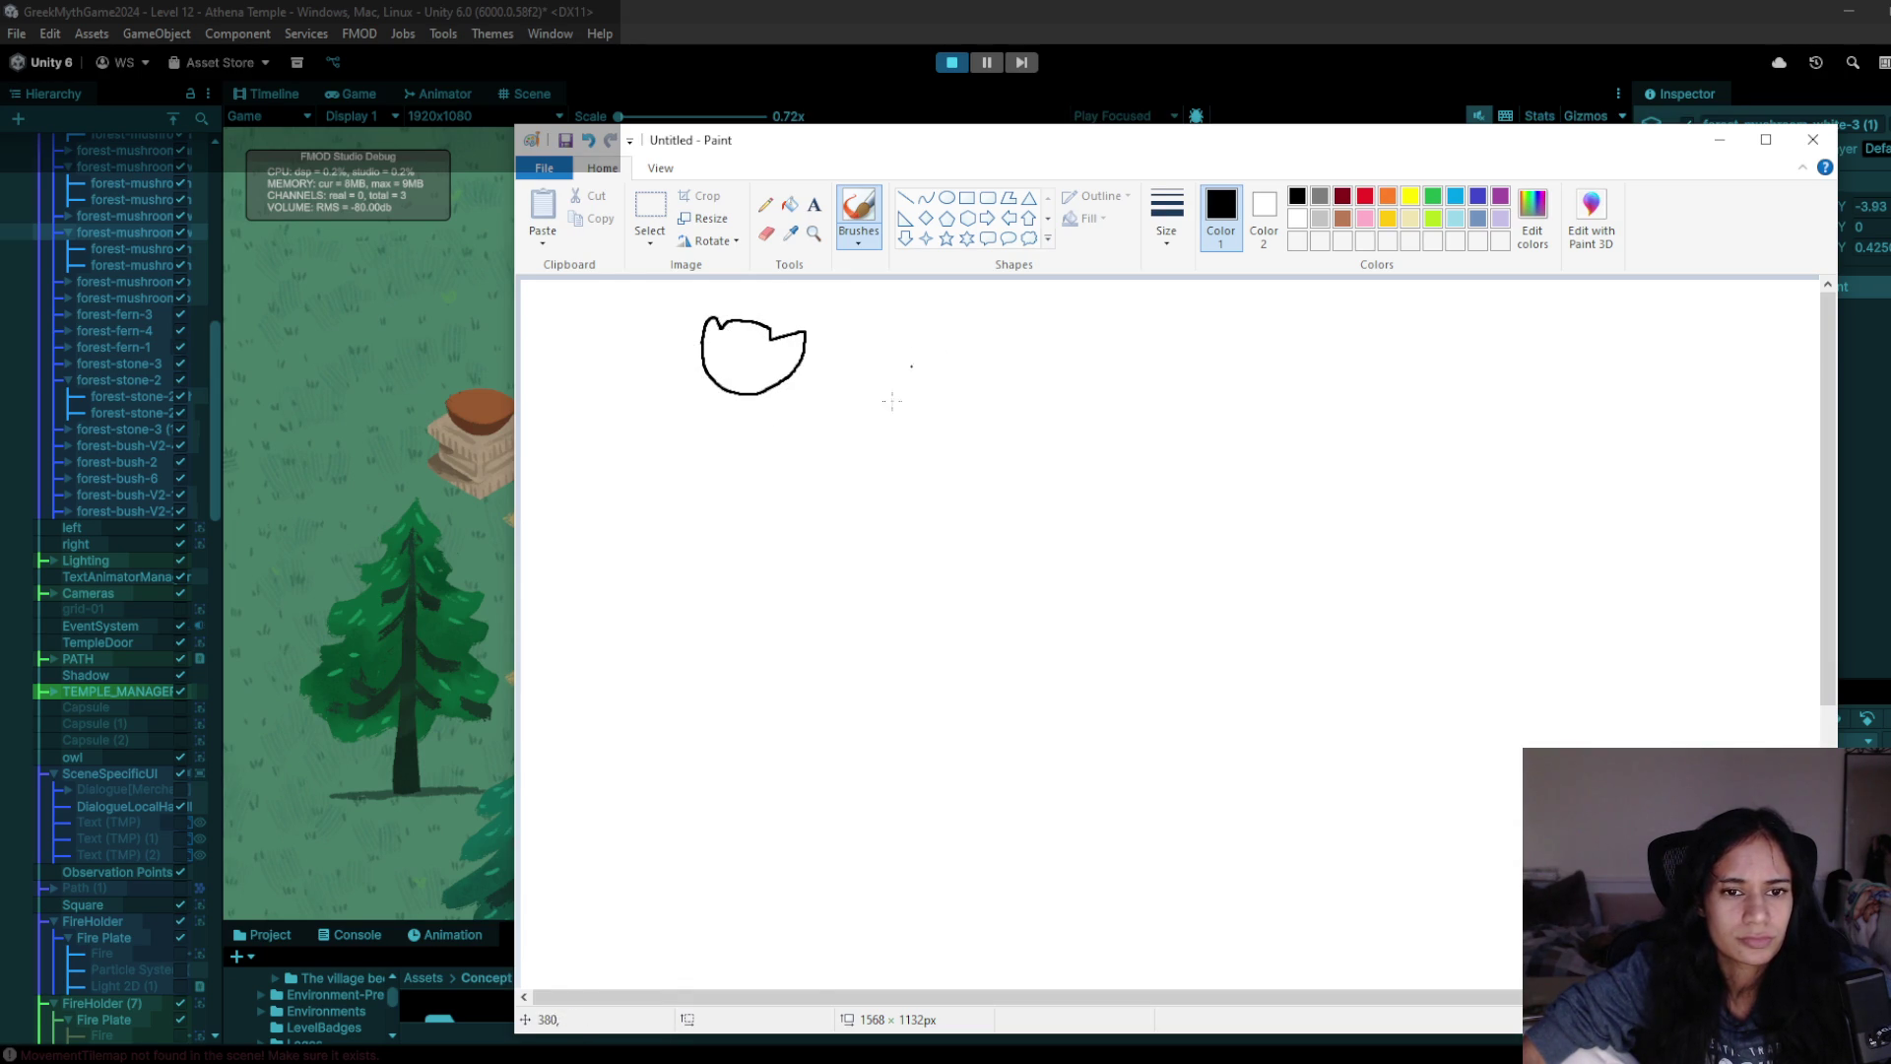
mouse_move(879, 349)
left_mouse_down()
mouse_move(900, 351)
mouse_move(886, 361)
left_mouse_up()
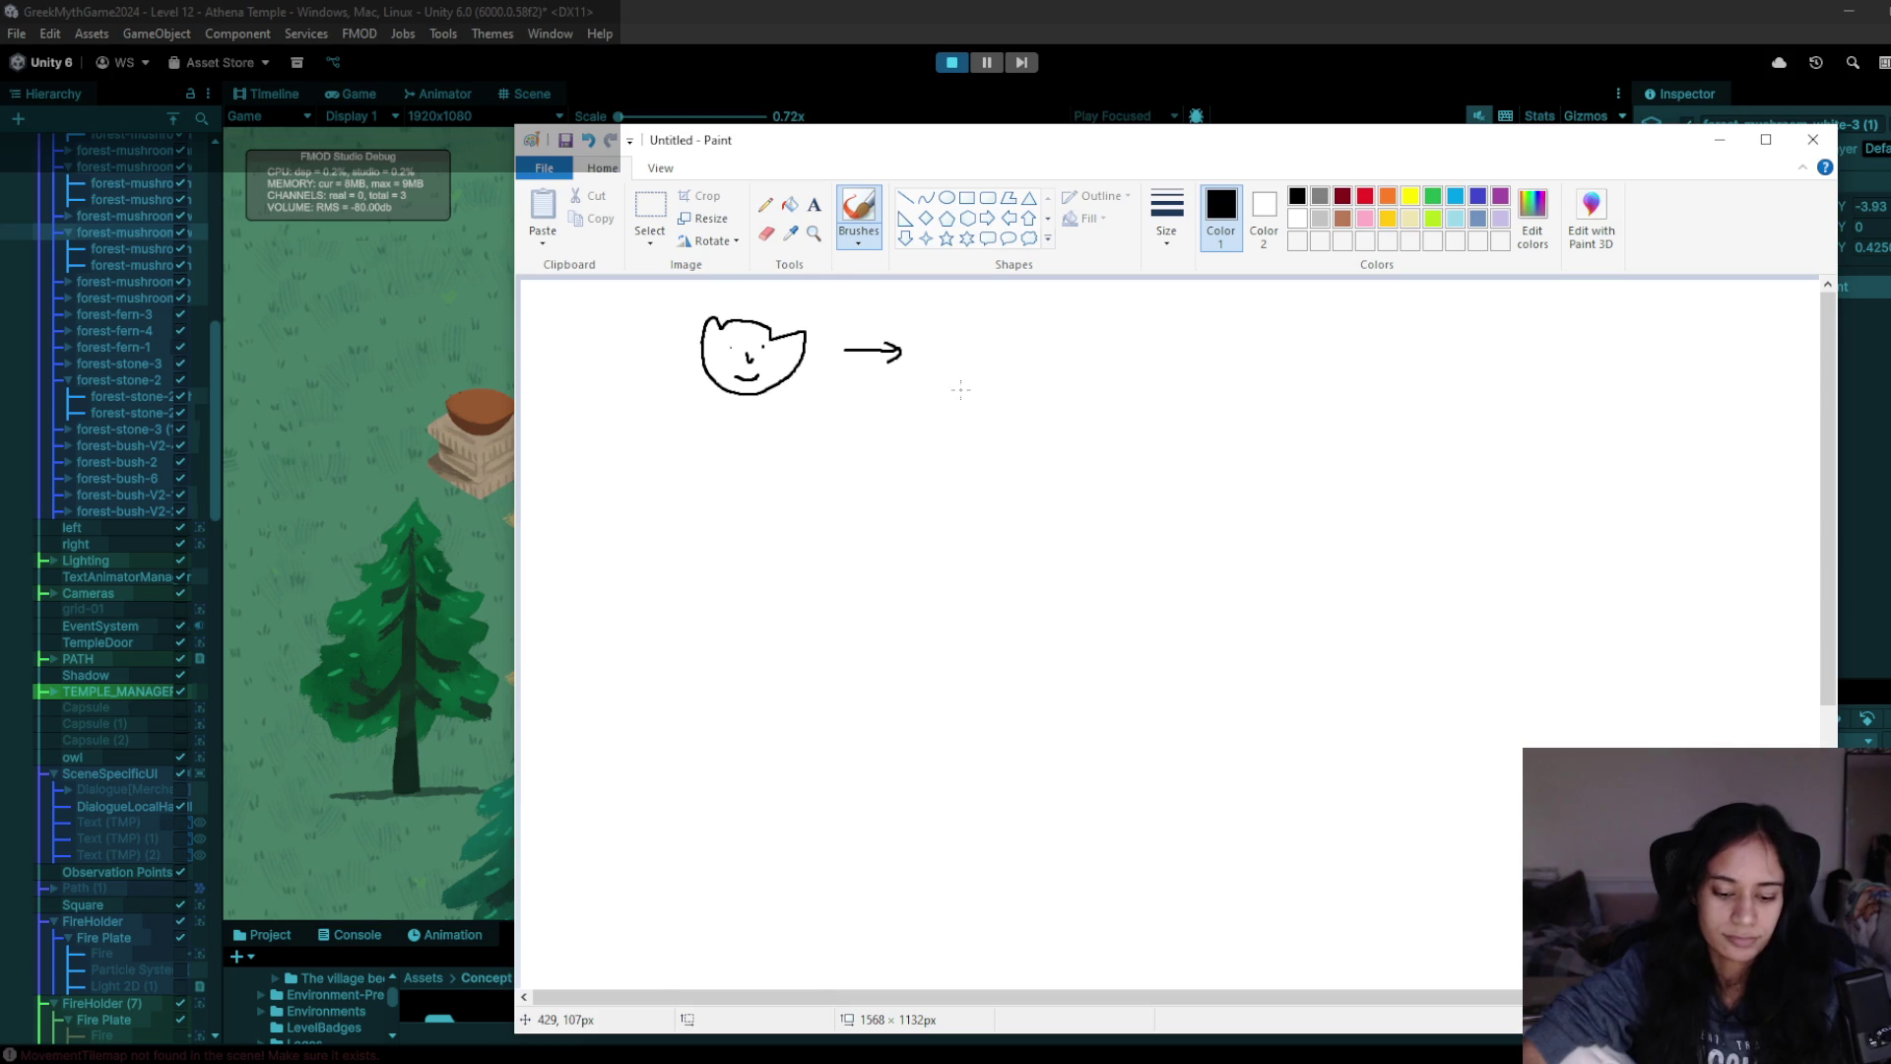
mouse_move(951, 329)
left_mouse_down()
mouse_move(1032, 322)
mouse_move(1012, 401)
left_mouse_up()
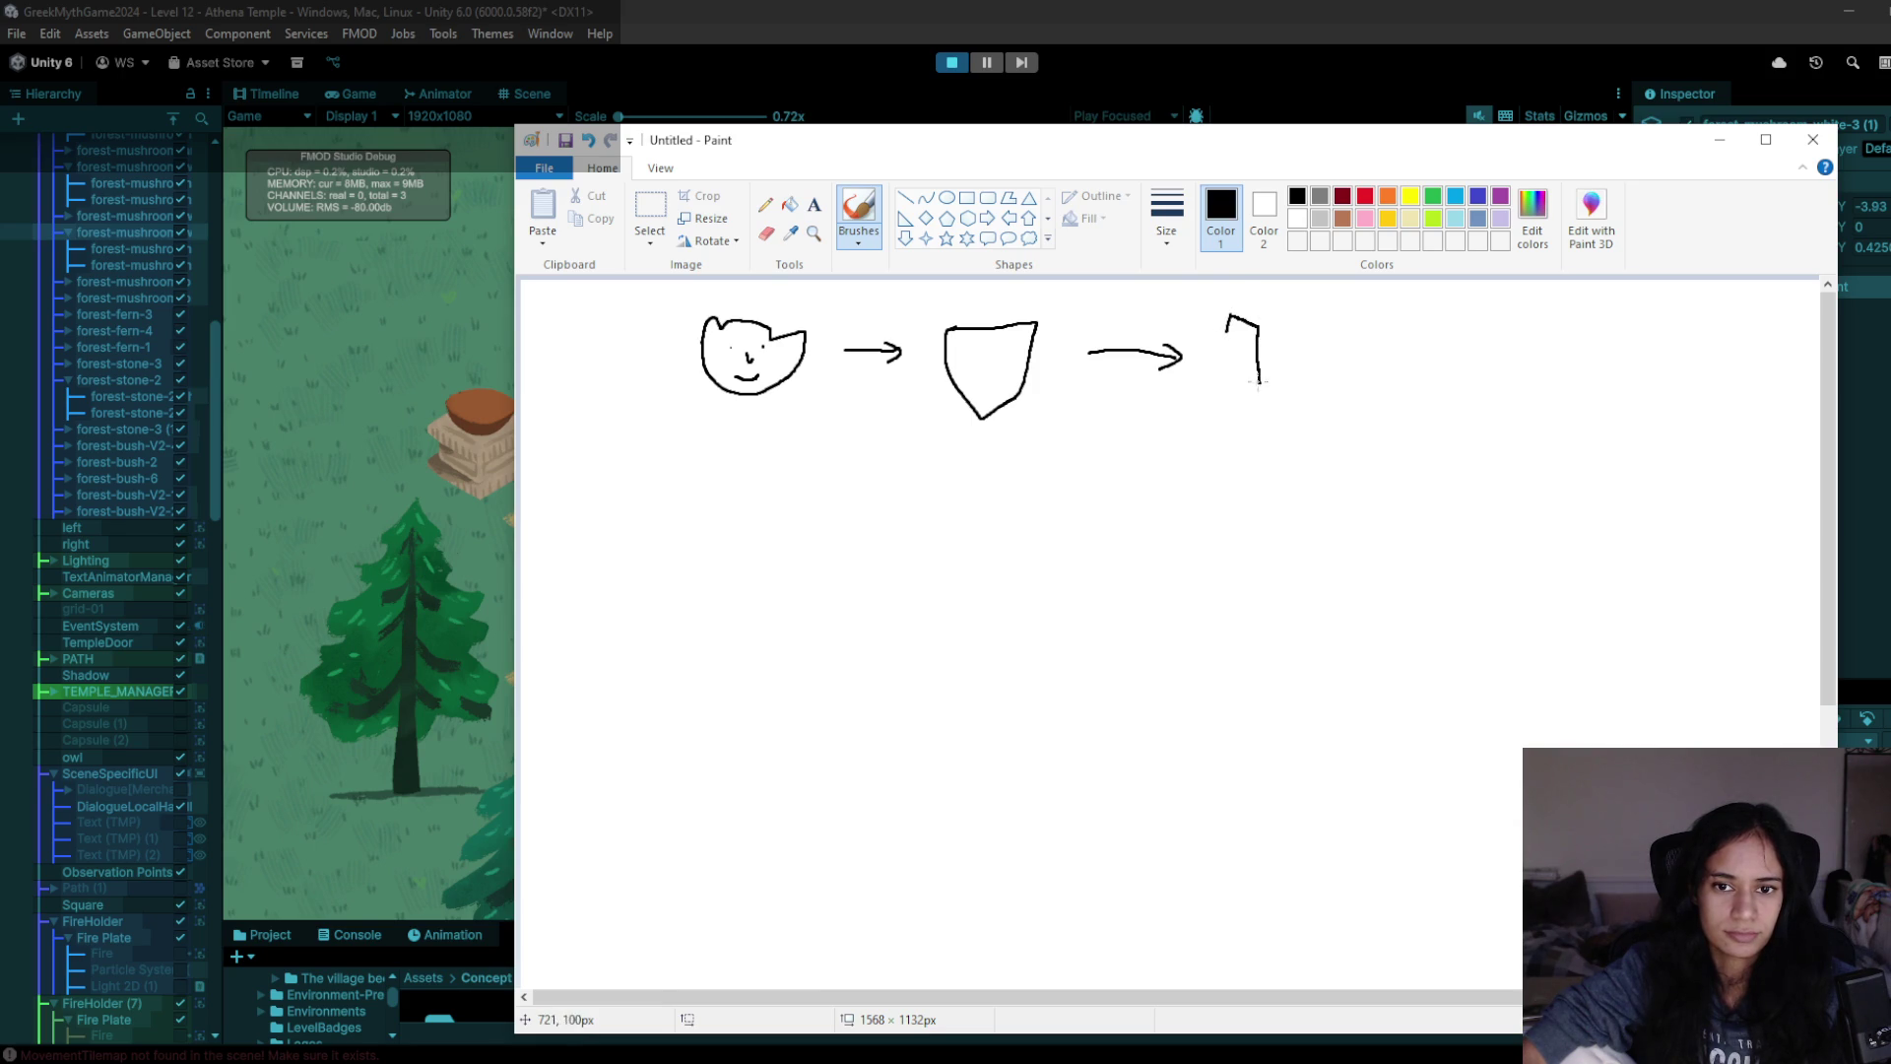
left_click_drag(1226, 333, 1248, 388)
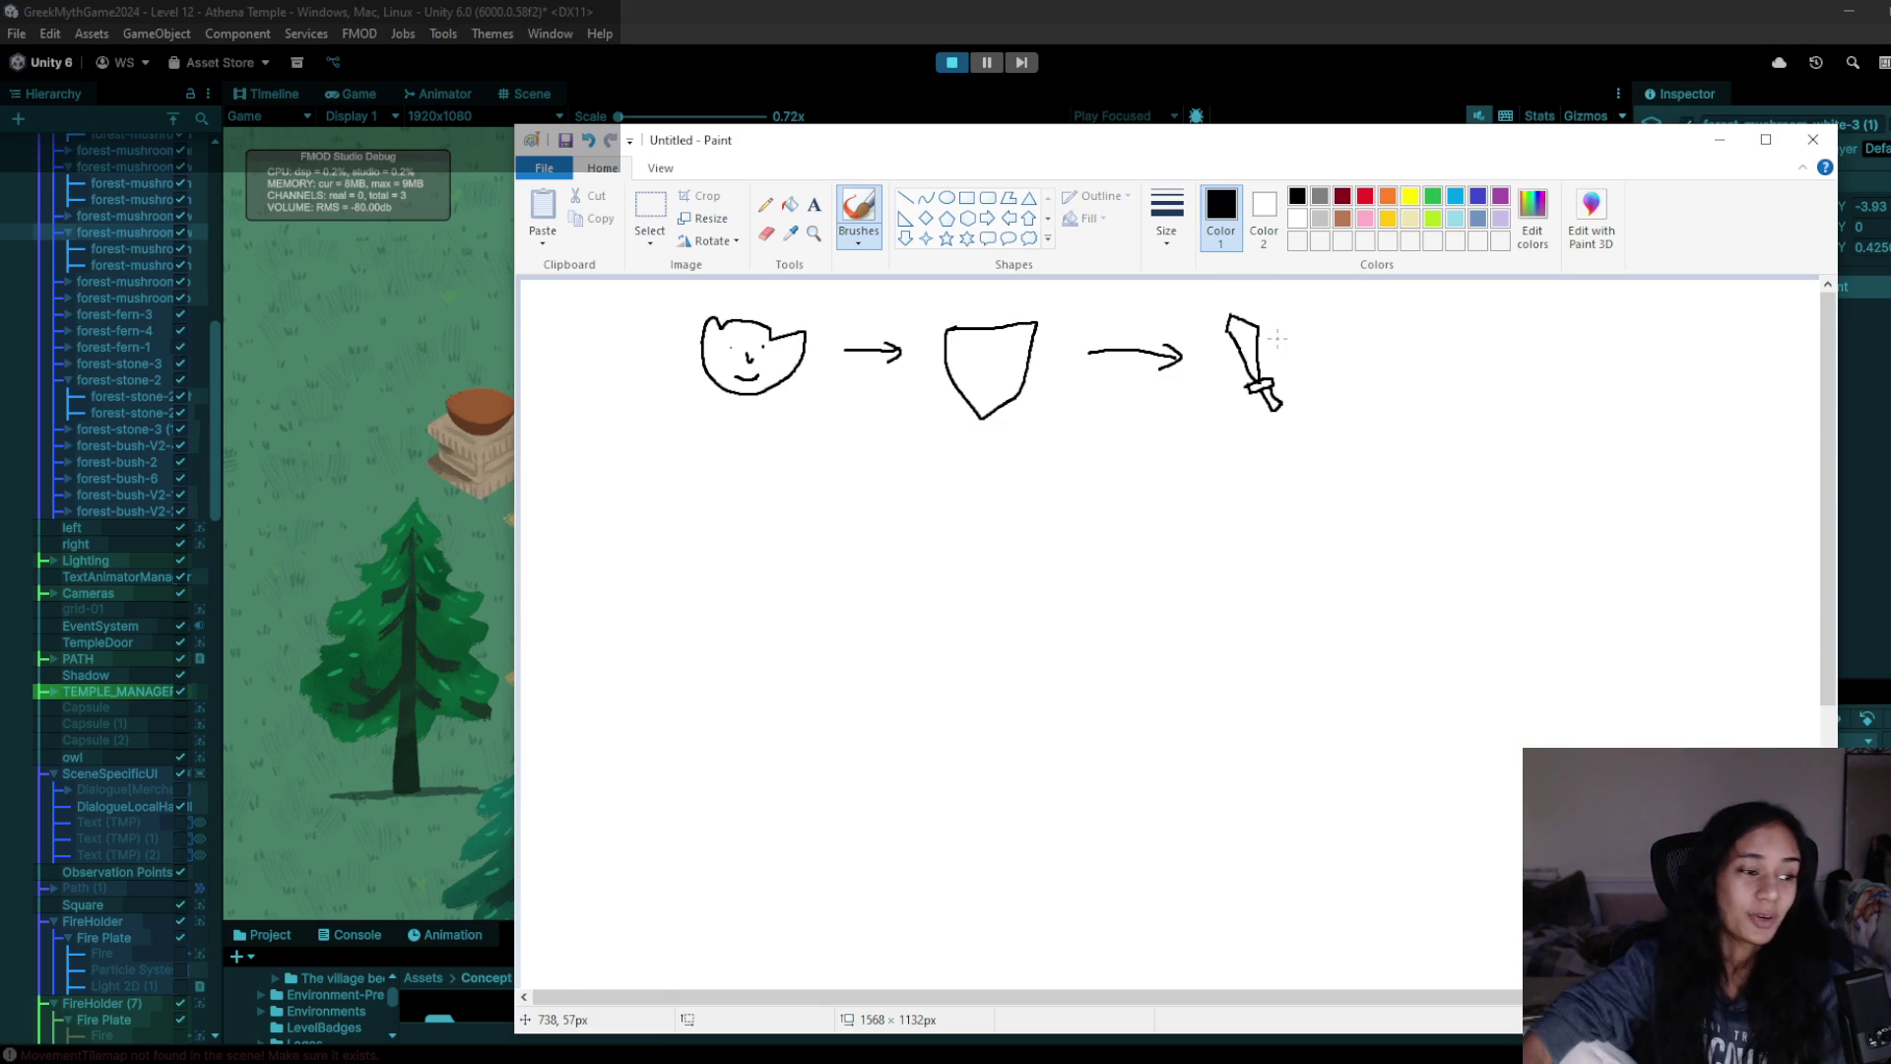
- Draw a T-shaped pedestal under the helmet, the shield and the sword
mouse_move(713, 439)
left_mouse_down()
mouse_move(777, 439)
mouse_move(765, 533)
left_mouse_up()
left_click_drag(946, 448, 1023, 447)
left_click_drag(1005, 450, 1007, 476)
mouse_move(1247, 436)
left_mouse_down()
mouse_move(1312, 431)
mouse_move(1269, 508)
left_mouse_up()
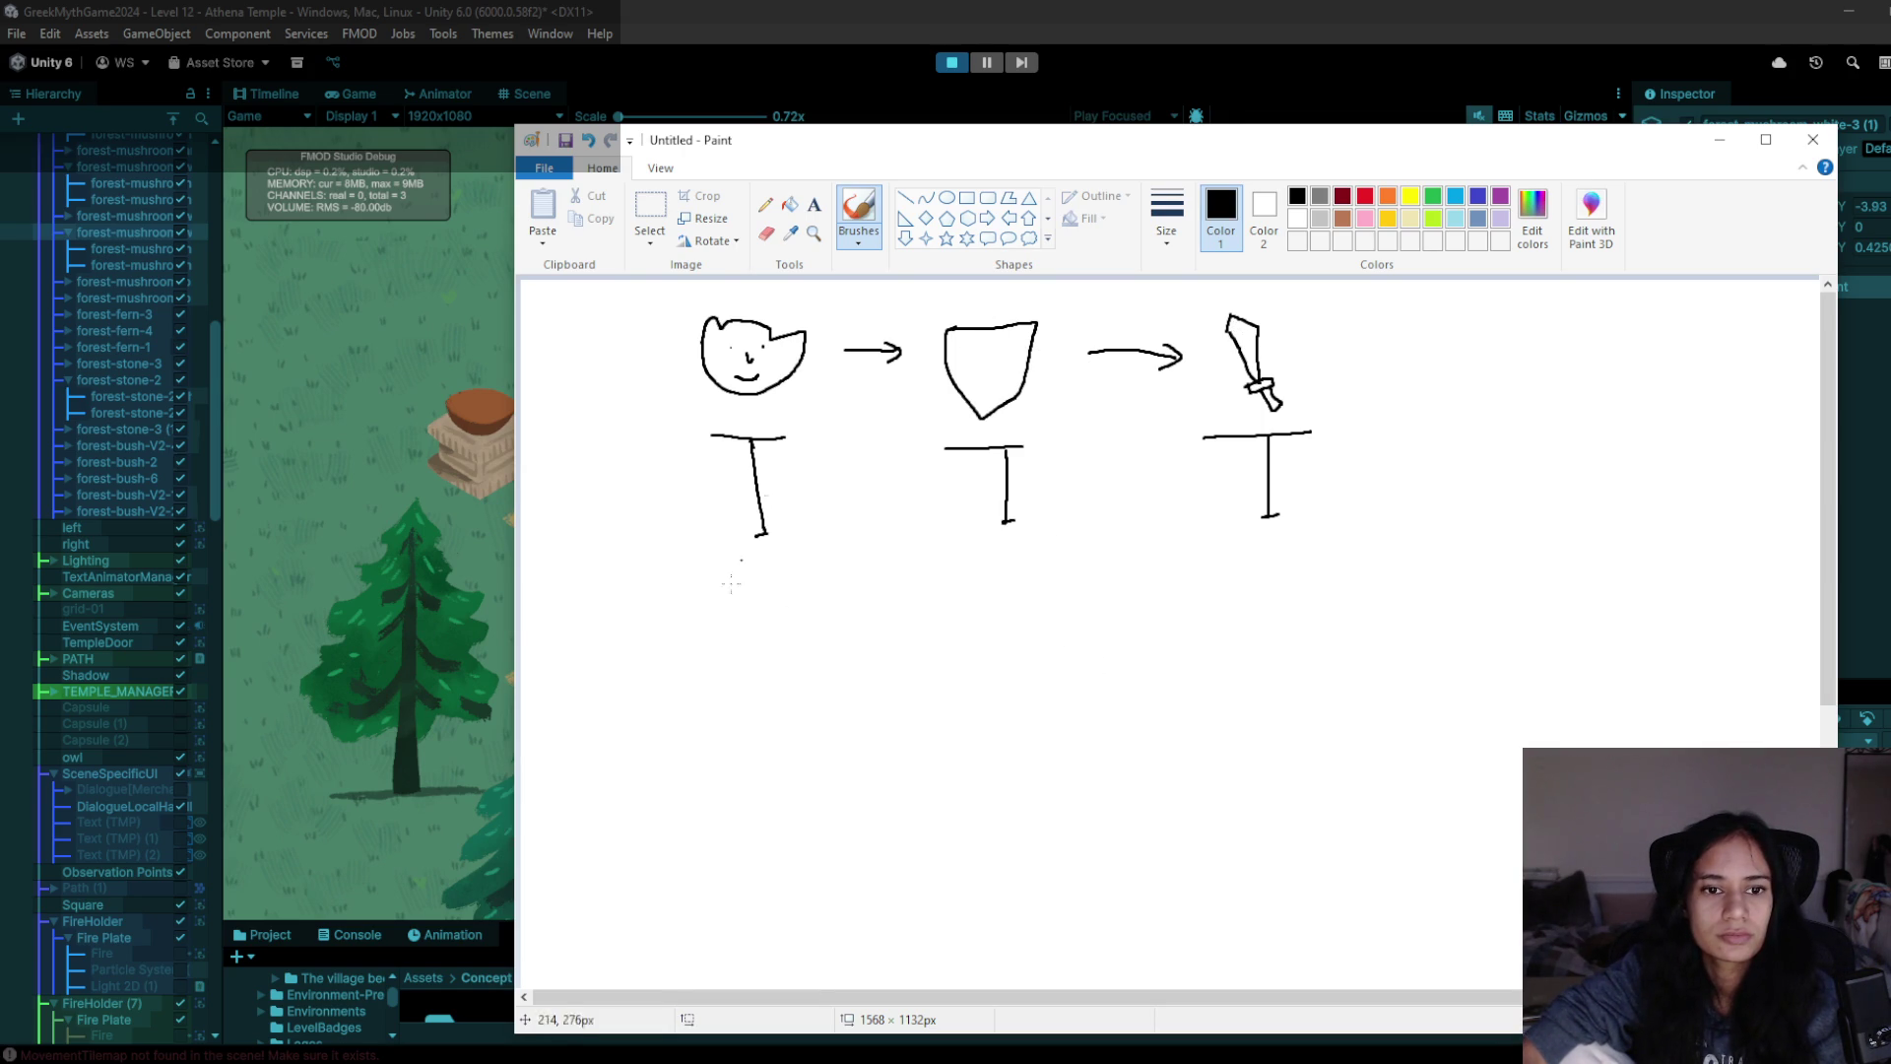
- Draw a circled 1, a cat-eared face with an eye, and T stands with arrow marks
mouse_move(550, 597)
left_mouse_down()
mouse_move(549, 624)
mouse_move(522, 605)
mouse_move(537, 563)
left_mouse_up()
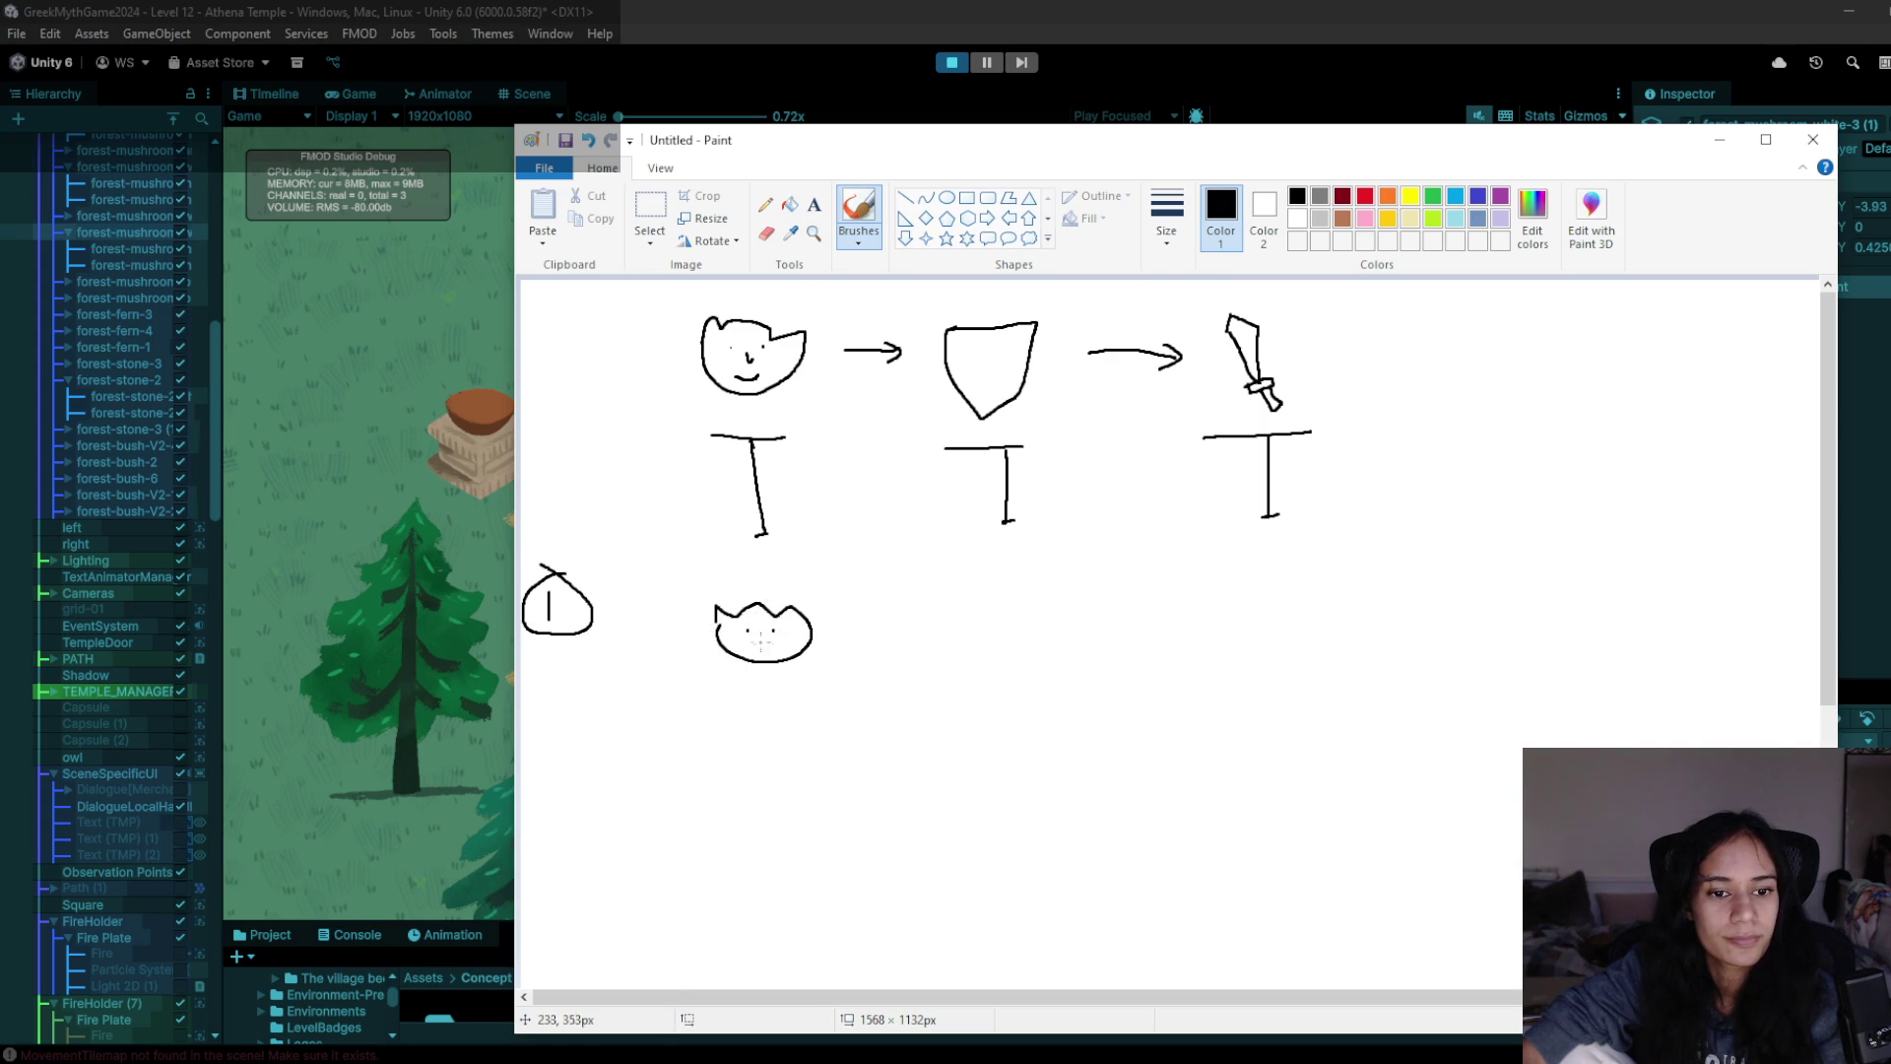
mouse_move(905, 599)
left_mouse_down()
mouse_move(899, 642)
mouse_move(981, 618)
left_mouse_up()
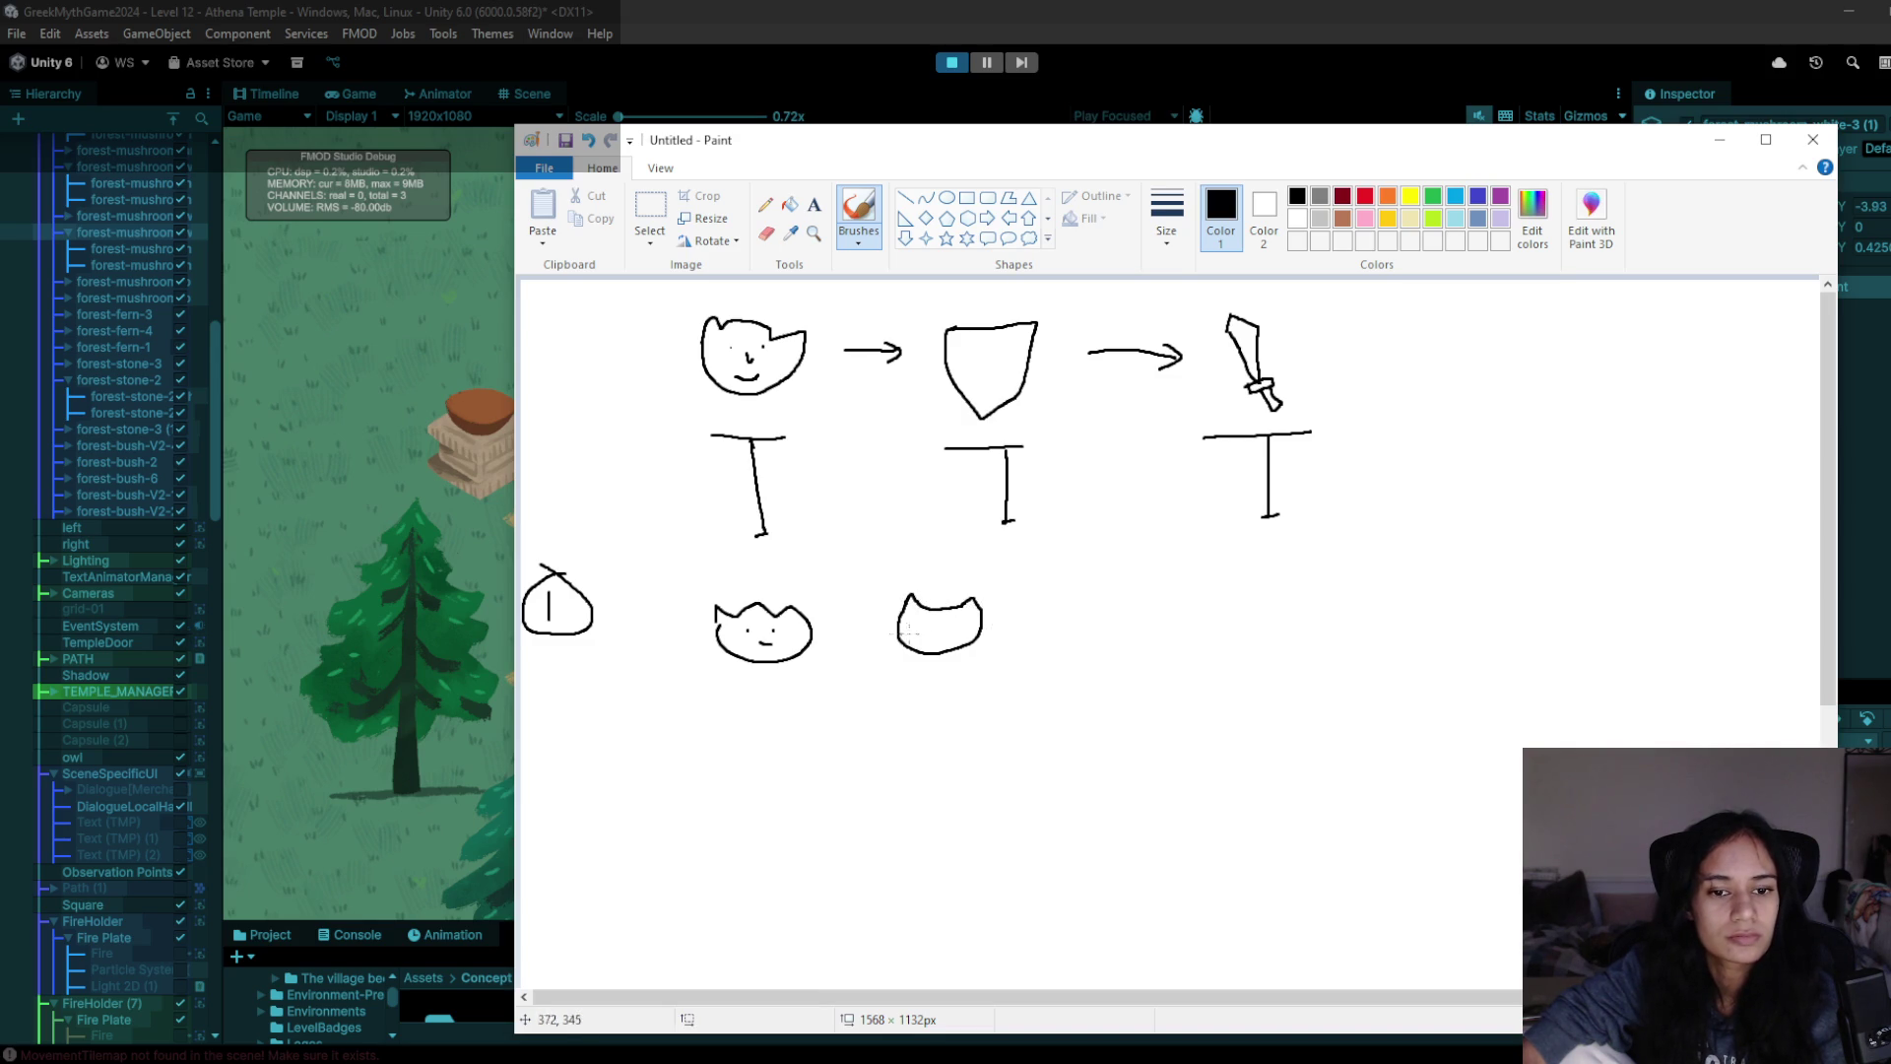
left_click(918, 624)
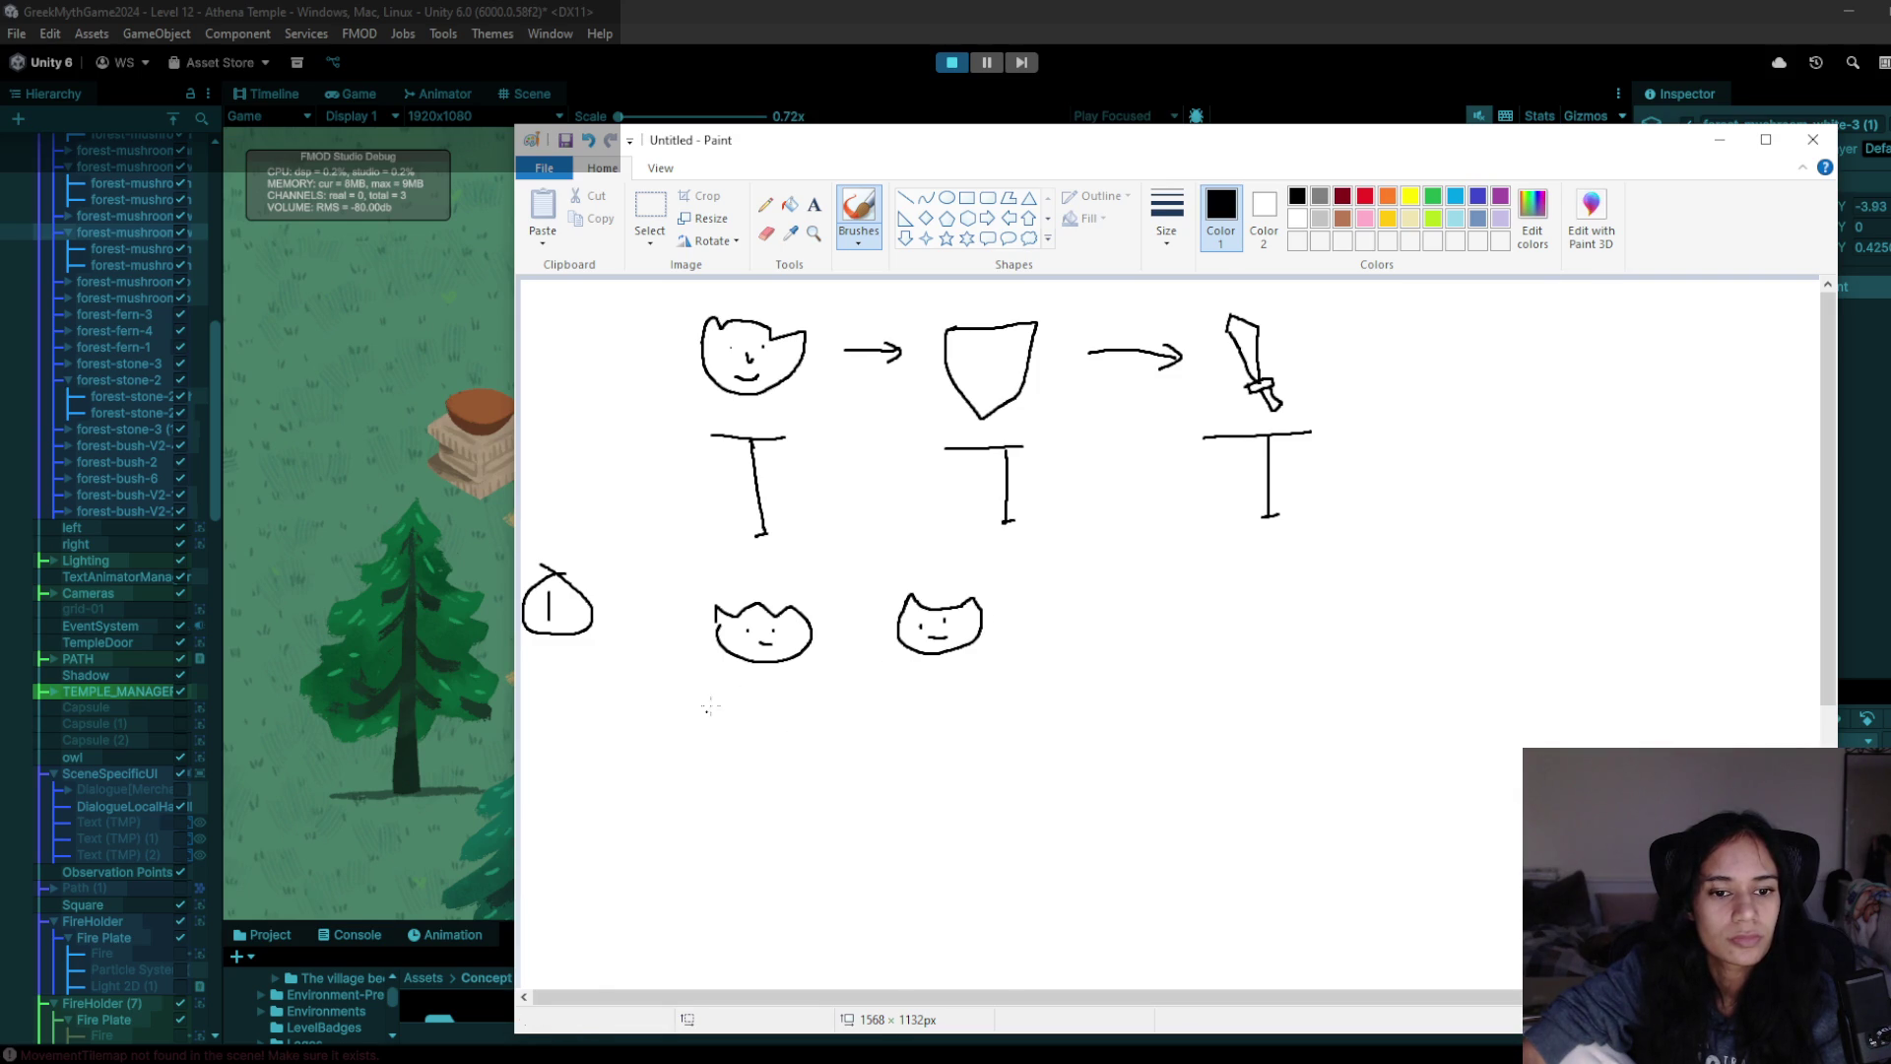
mouse_move(756, 692)
left_mouse_down()
mouse_move(790, 691)
mouse_move(771, 761)
left_mouse_up()
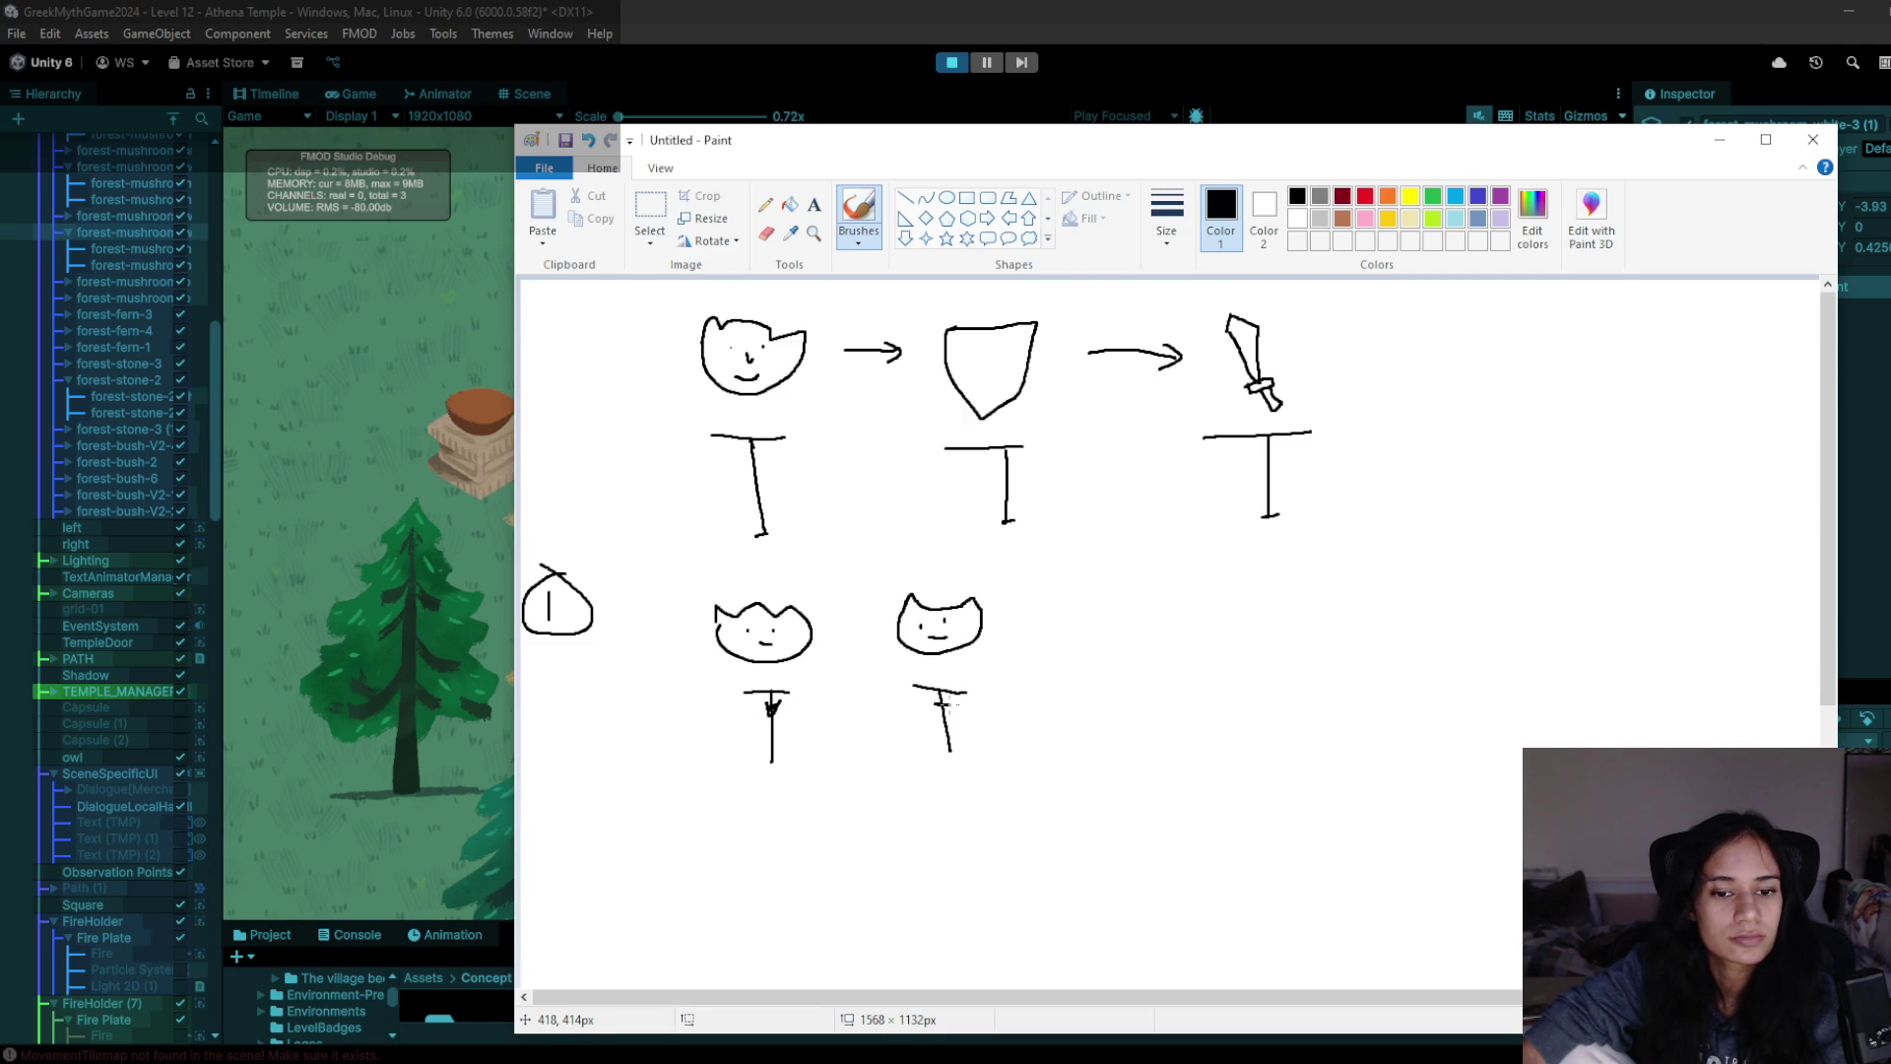
left_click_drag(948, 702, 934, 702)
- Write a circled 2 for the next step and draw a plate under the first step-1 stand
scroll(833, 772, "down", 3)
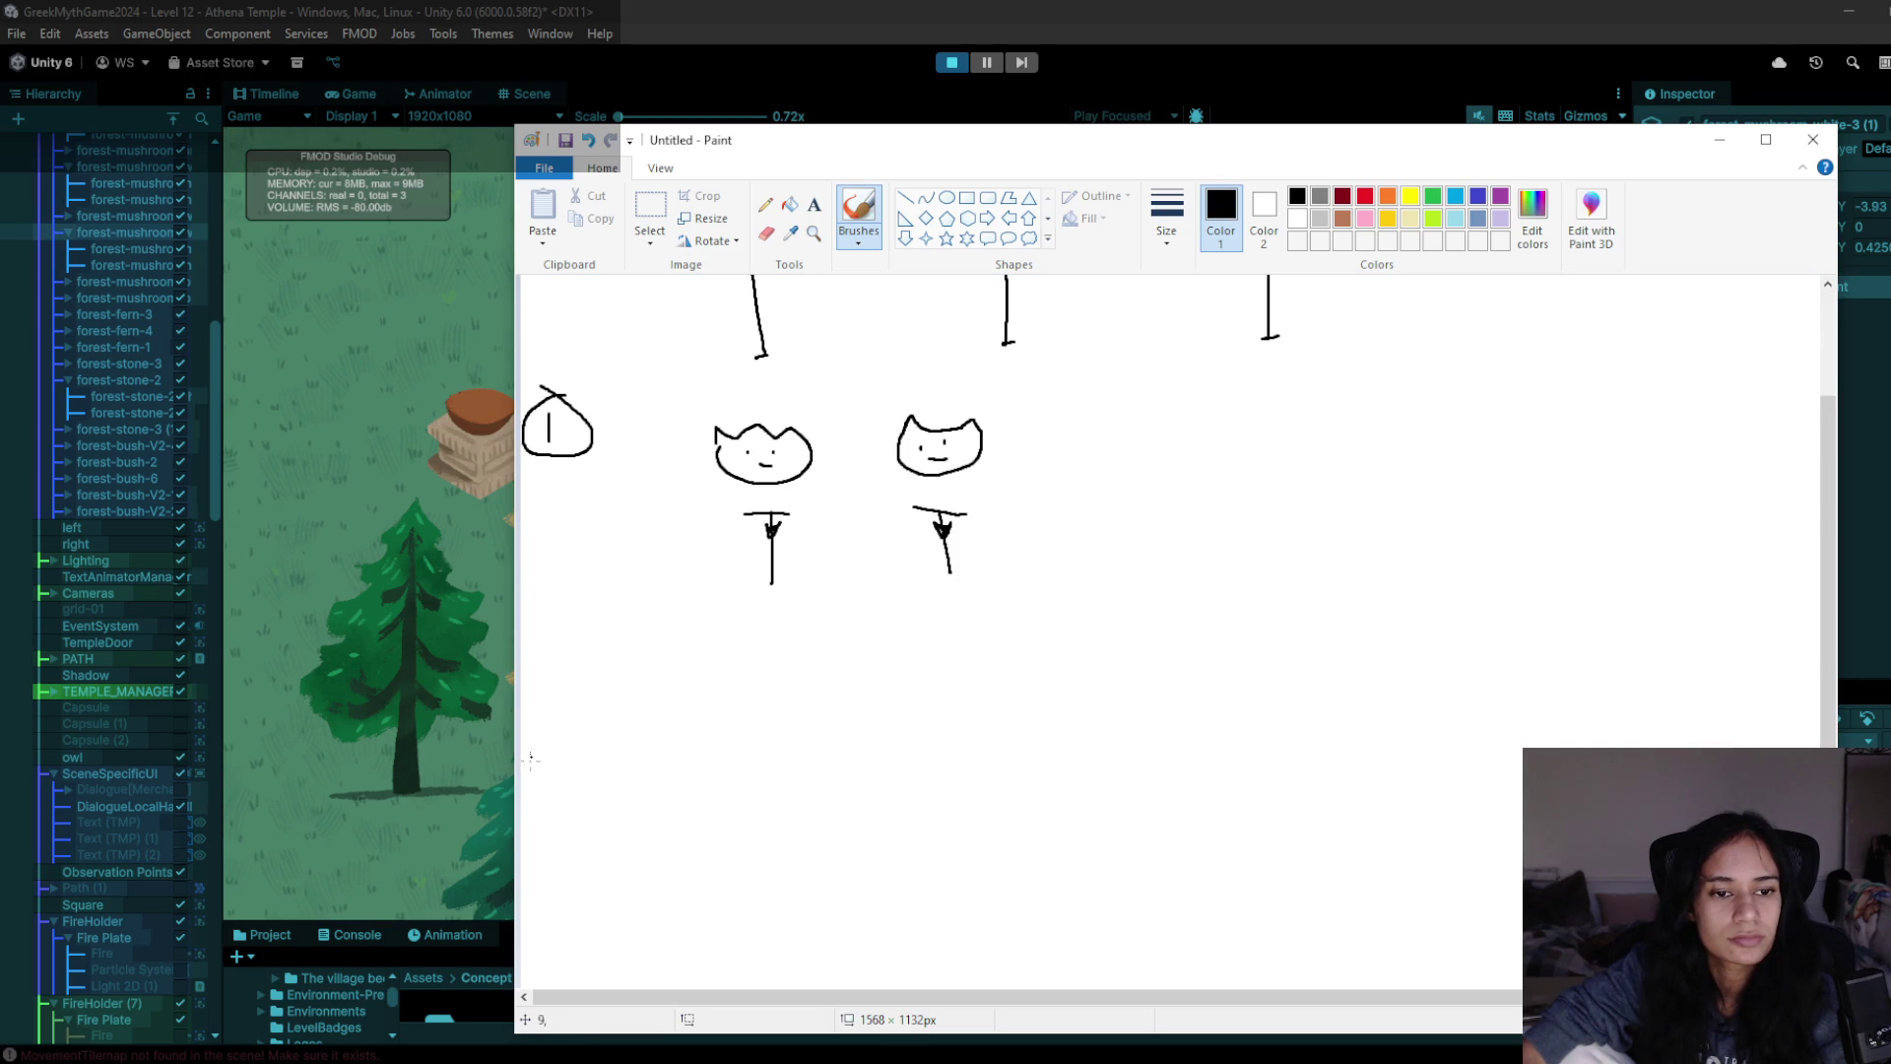
mouse_move(581, 694)
left_mouse_down()
mouse_move(608, 739)
mouse_move(595, 669)
left_mouse_up()
scroll(733, 744, "up", 3)
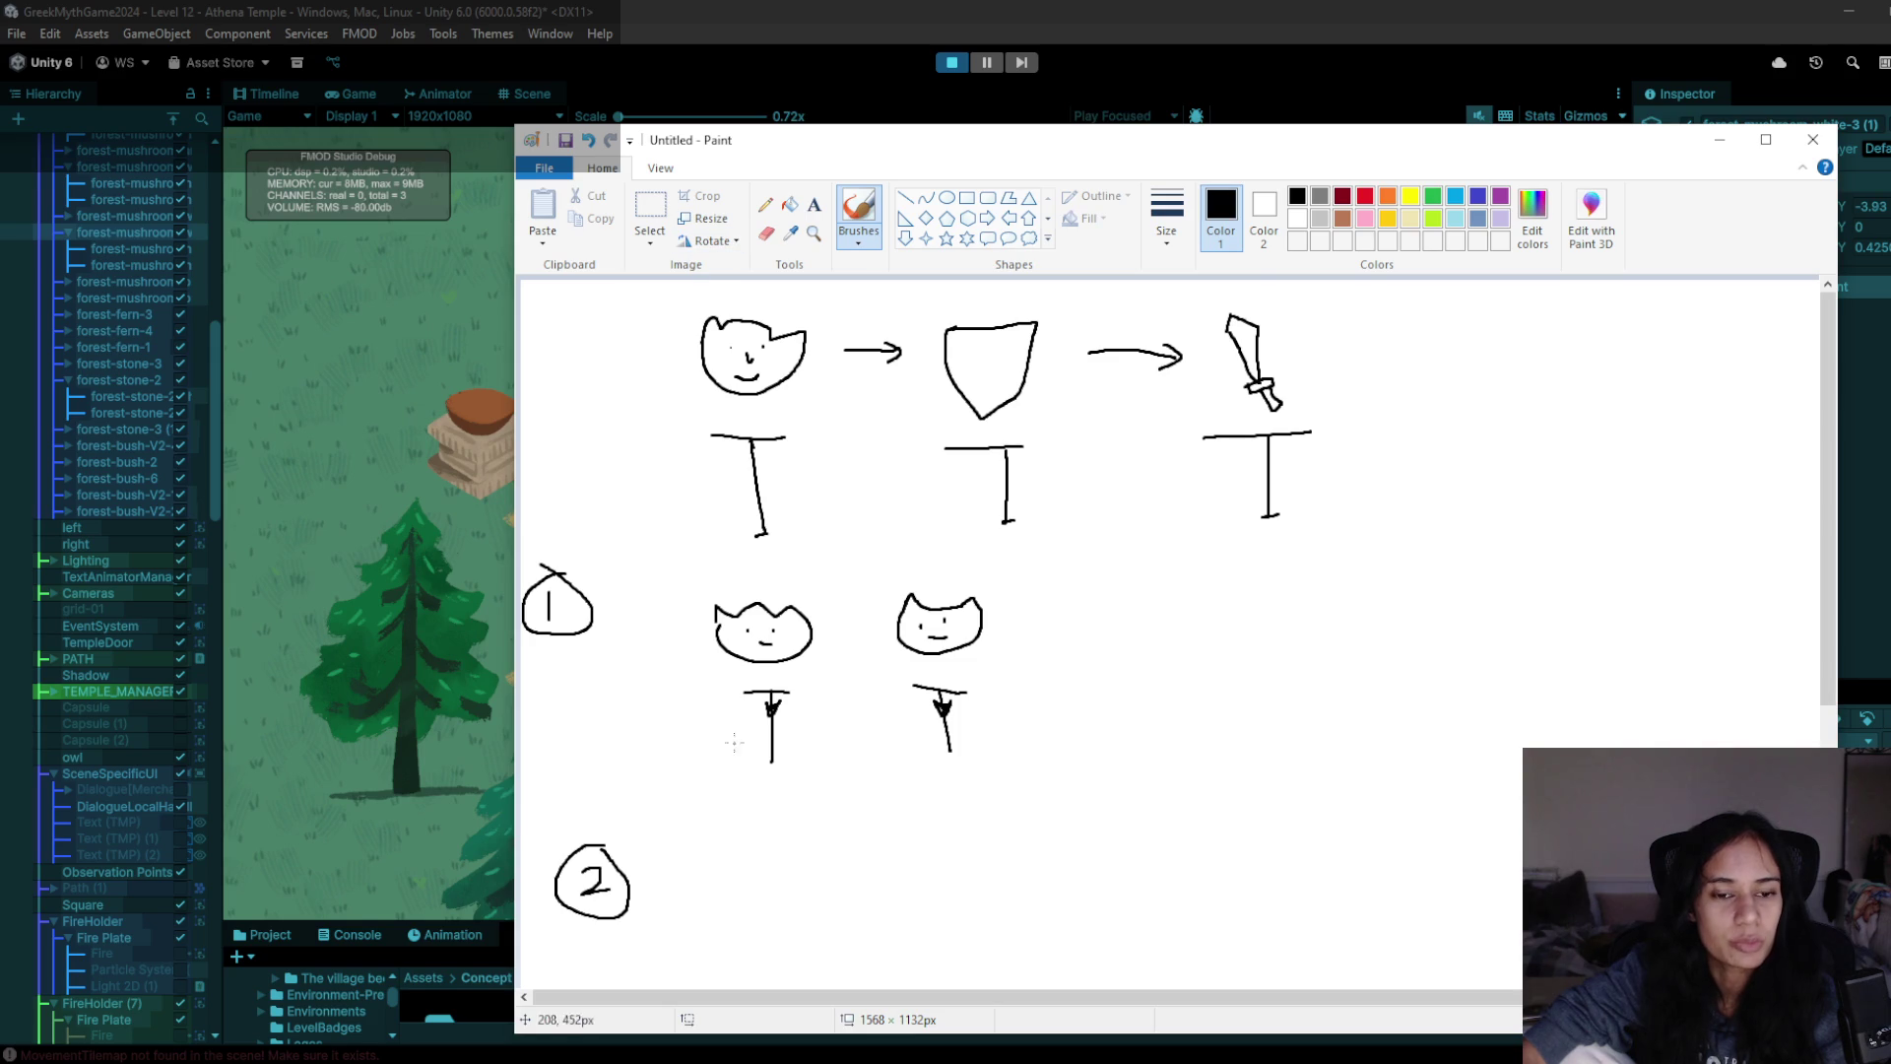
mouse_move(744, 783)
left_mouse_down()
mouse_move(743, 803)
mouse_move(792, 777)
mouse_move(803, 802)
mouse_move(745, 800)
mouse_move(845, 774)
mouse_move(828, 741)
mouse_move(972, 774)
mouse_move(986, 810)
mouse_move(918, 796)
mouse_move(917, 778)
mouse_move(1000, 763)
mouse_move(989, 734)
left_mouse_up()
scroll(941, 739, "down", 3)
scroll(941, 739, "up", 3)
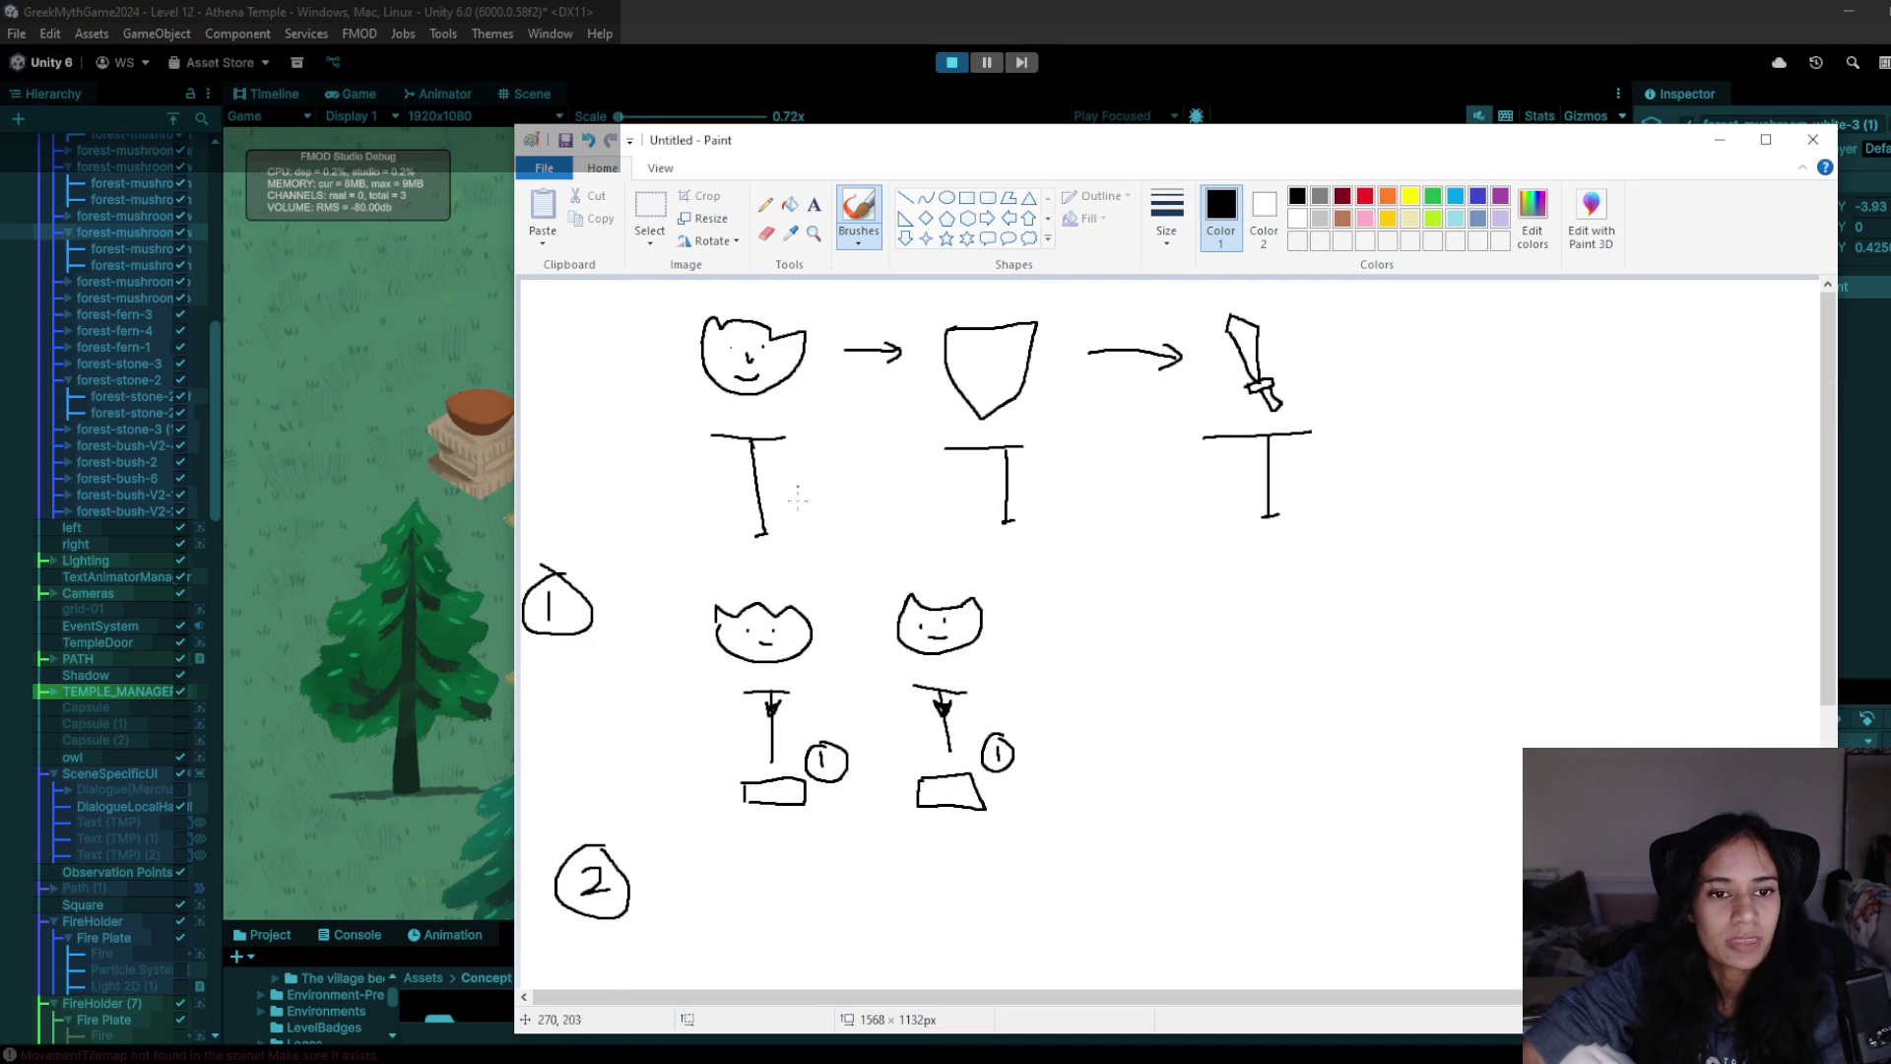
scroll(690, 907, "down", 3)
- Sketch a small helmet over a pedestal and add two more T pedestals in the step-2 row
mouse_move(723, 778)
left_mouse_down()
mouse_move(784, 776)
mouse_move(762, 864)
left_mouse_up()
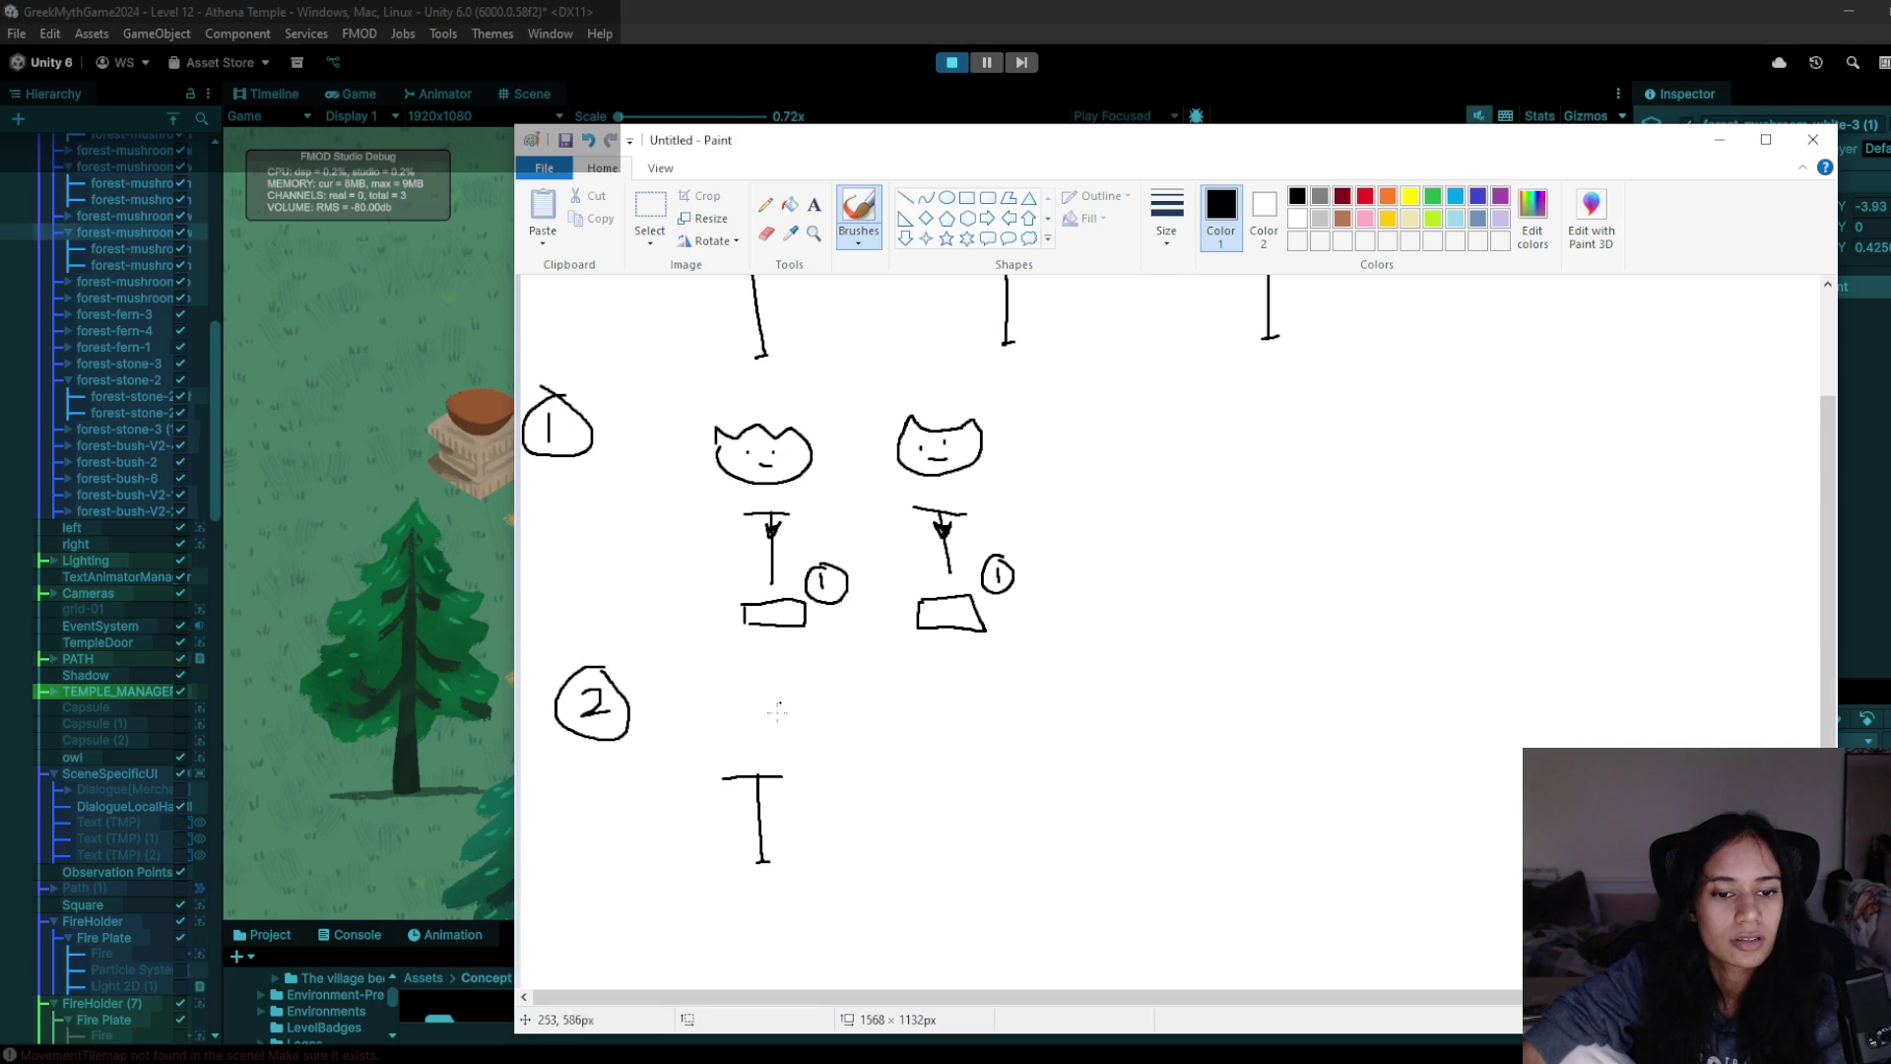
mouse_move(738, 722)
left_mouse_down()
mouse_move(779, 711)
mouse_move(736, 724)
left_mouse_up()
mouse_move(889, 765)
left_mouse_down()
mouse_move(936, 764)
mouse_move(925, 851)
left_mouse_up()
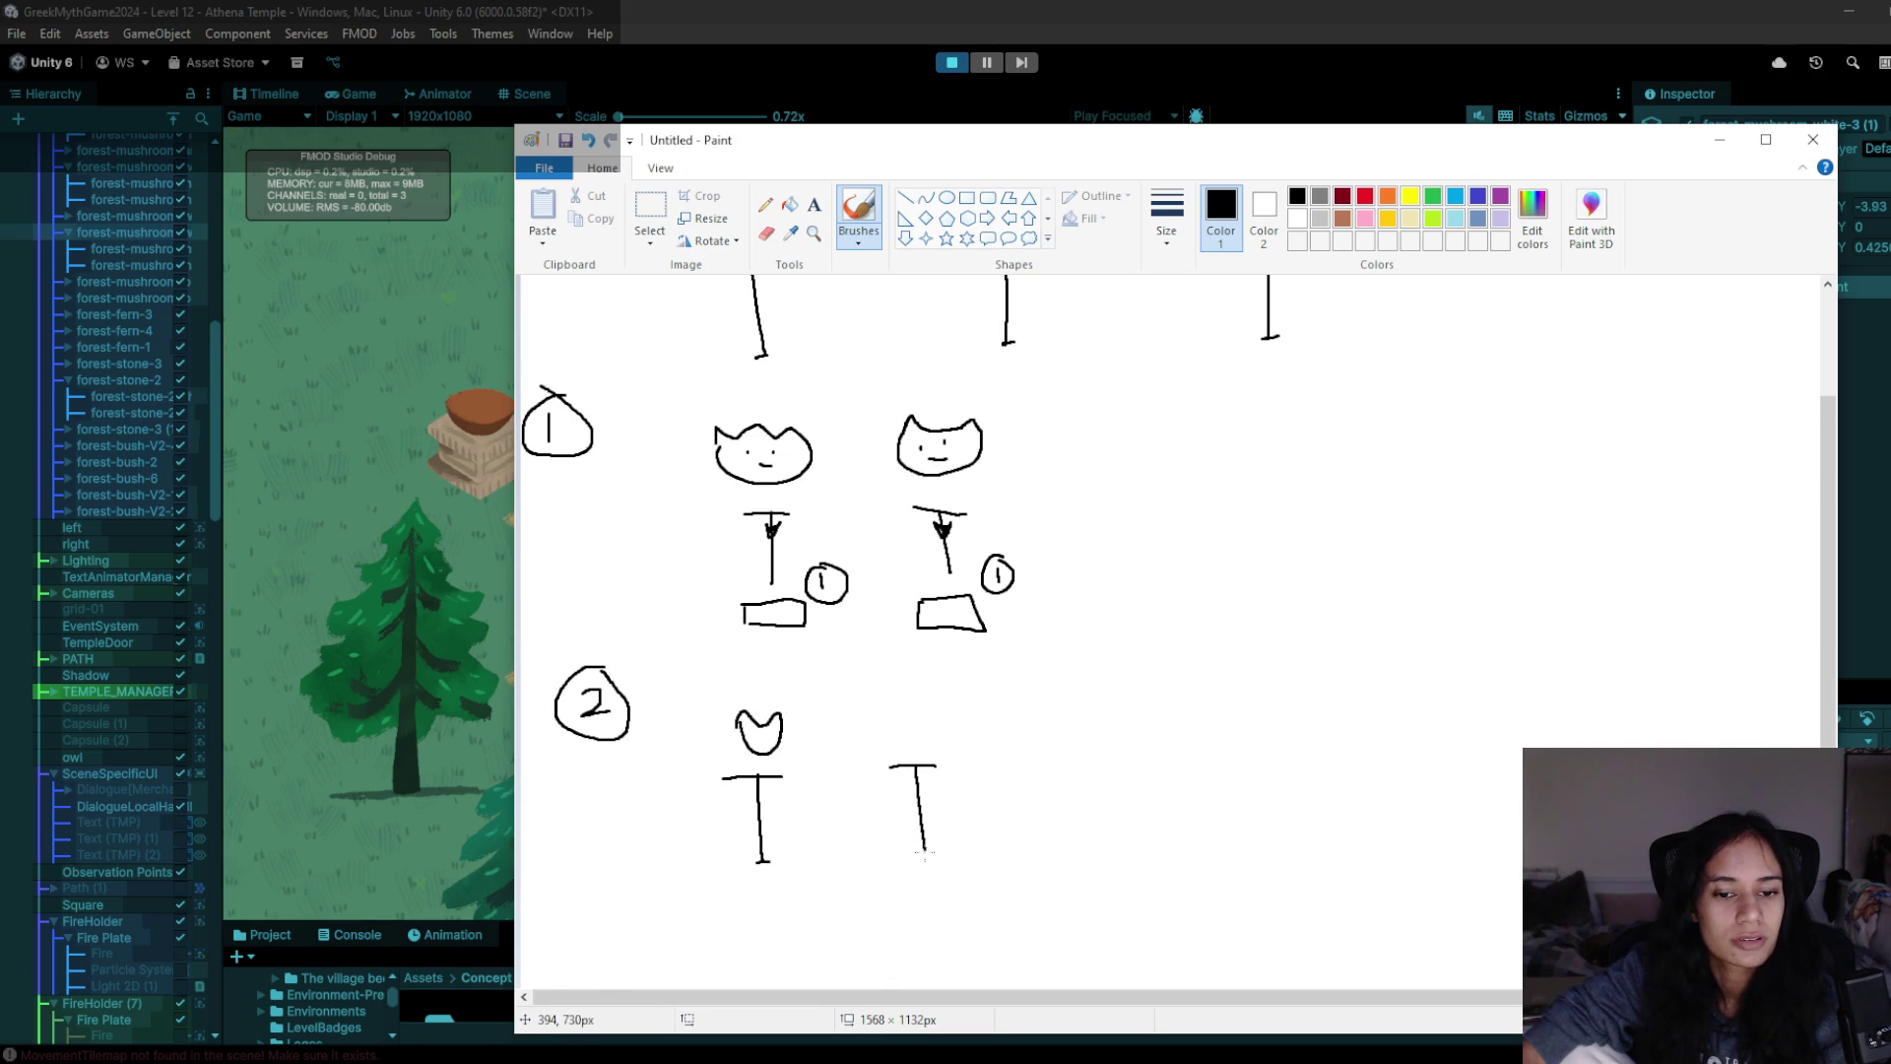
mouse_move(1016, 767)
left_mouse_down()
mouse_move(1044, 765)
mouse_move(1039, 863)
mouse_move(1055, 861)
left_mouse_up()
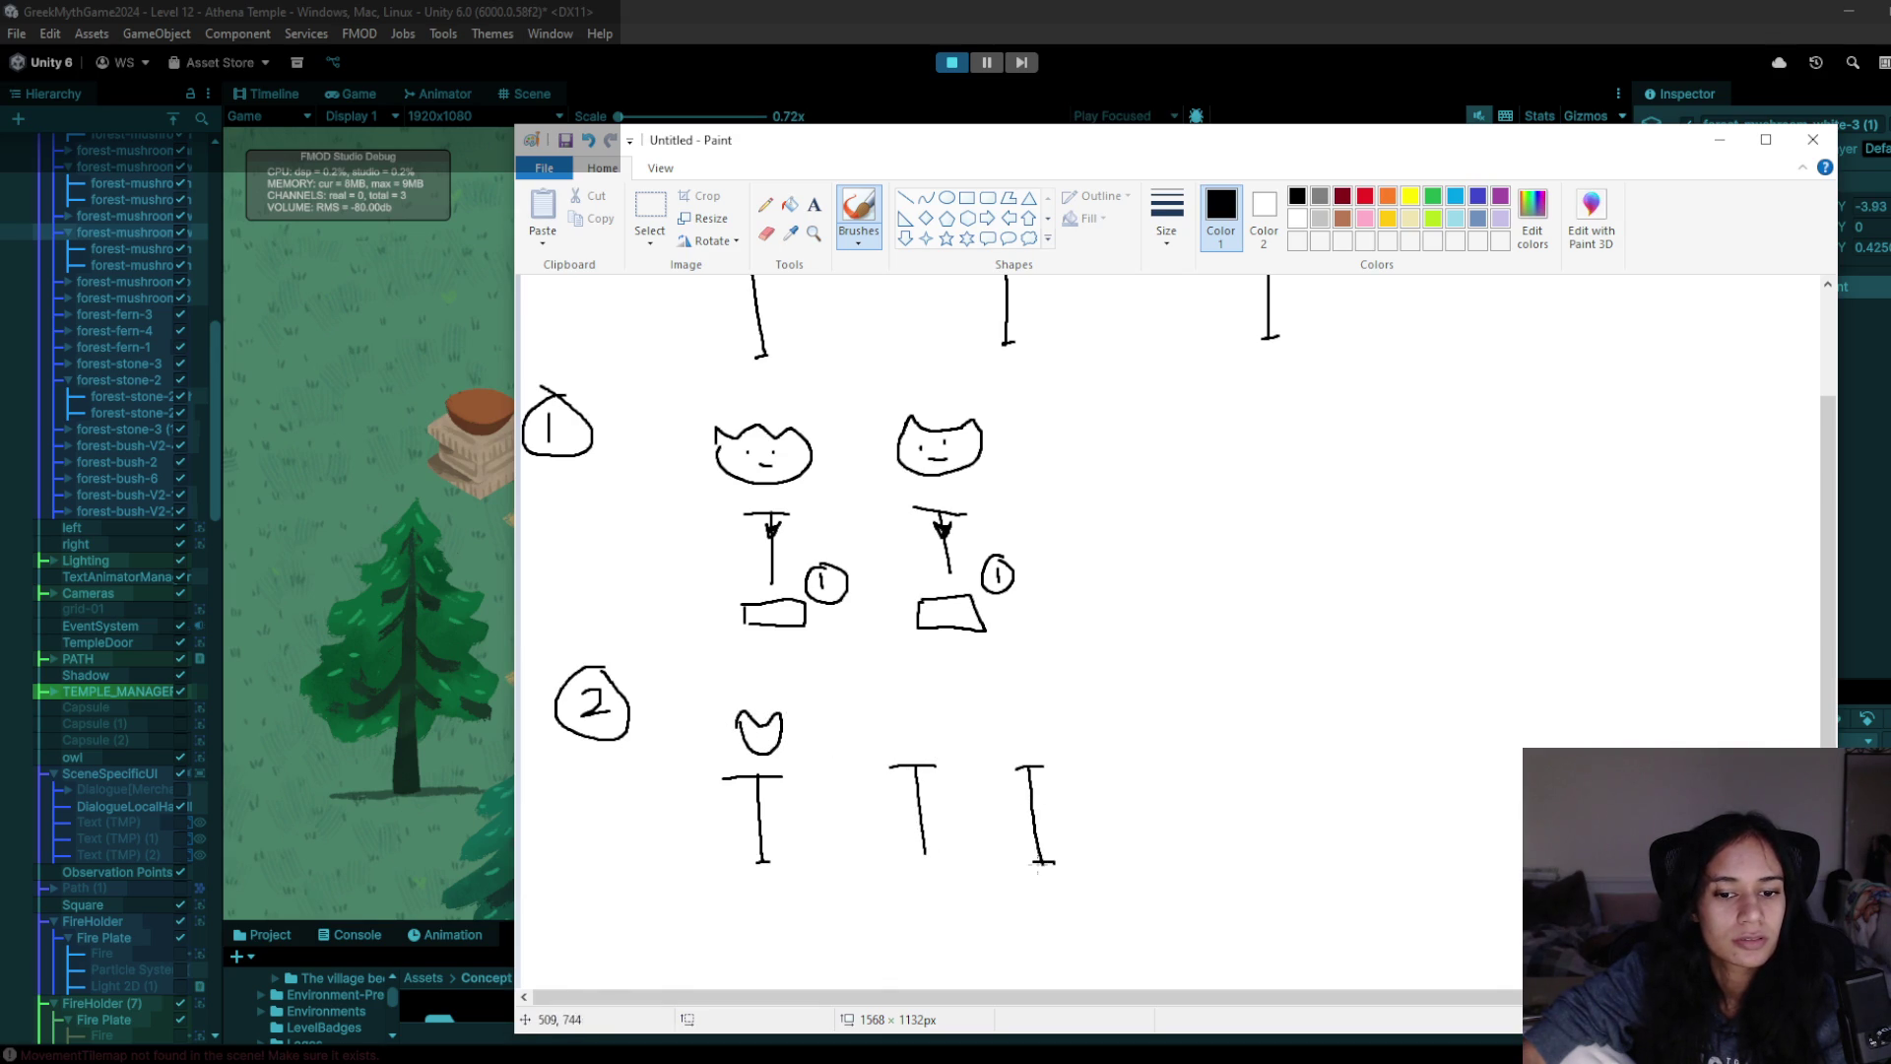
mouse_move(923, 853)
left_mouse_down()
mouse_move(946, 851)
mouse_move(946, 806)
left_mouse_up()
scroll(946, 847, "up", 3)
scroll(954, 816, "down", 3)
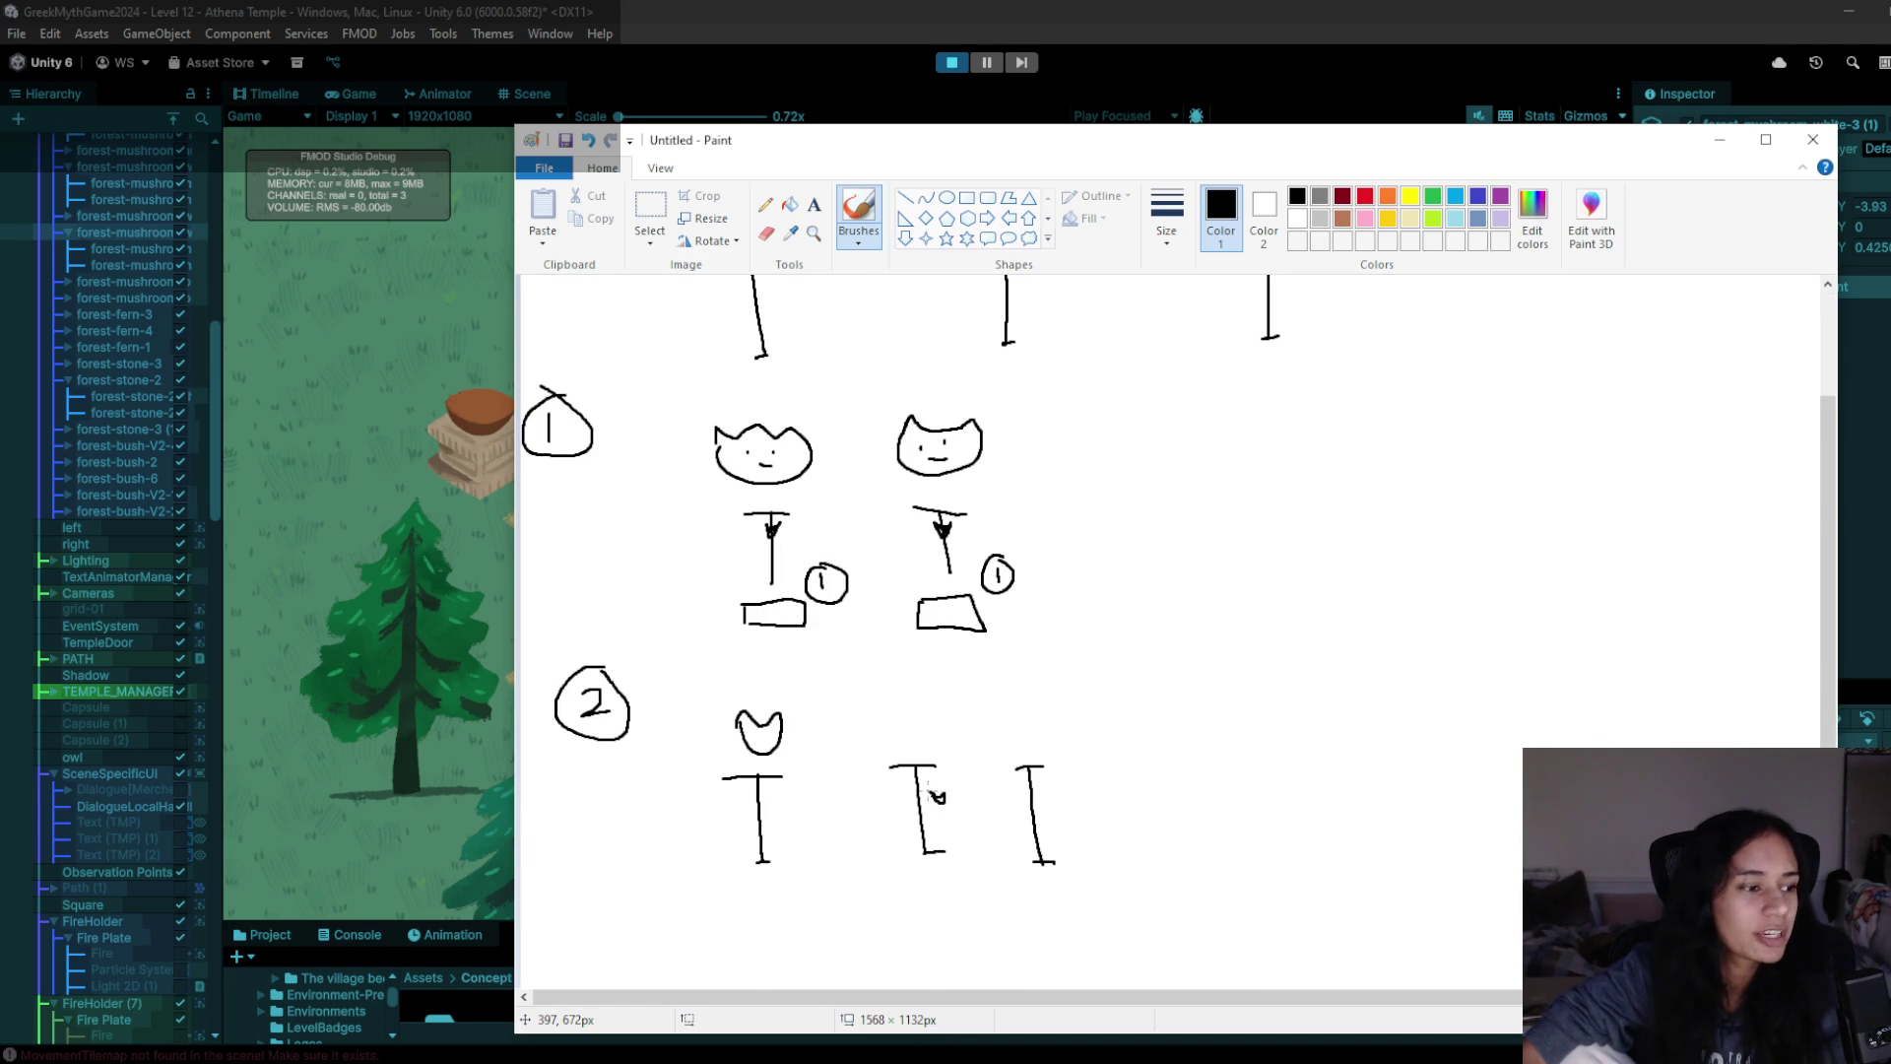